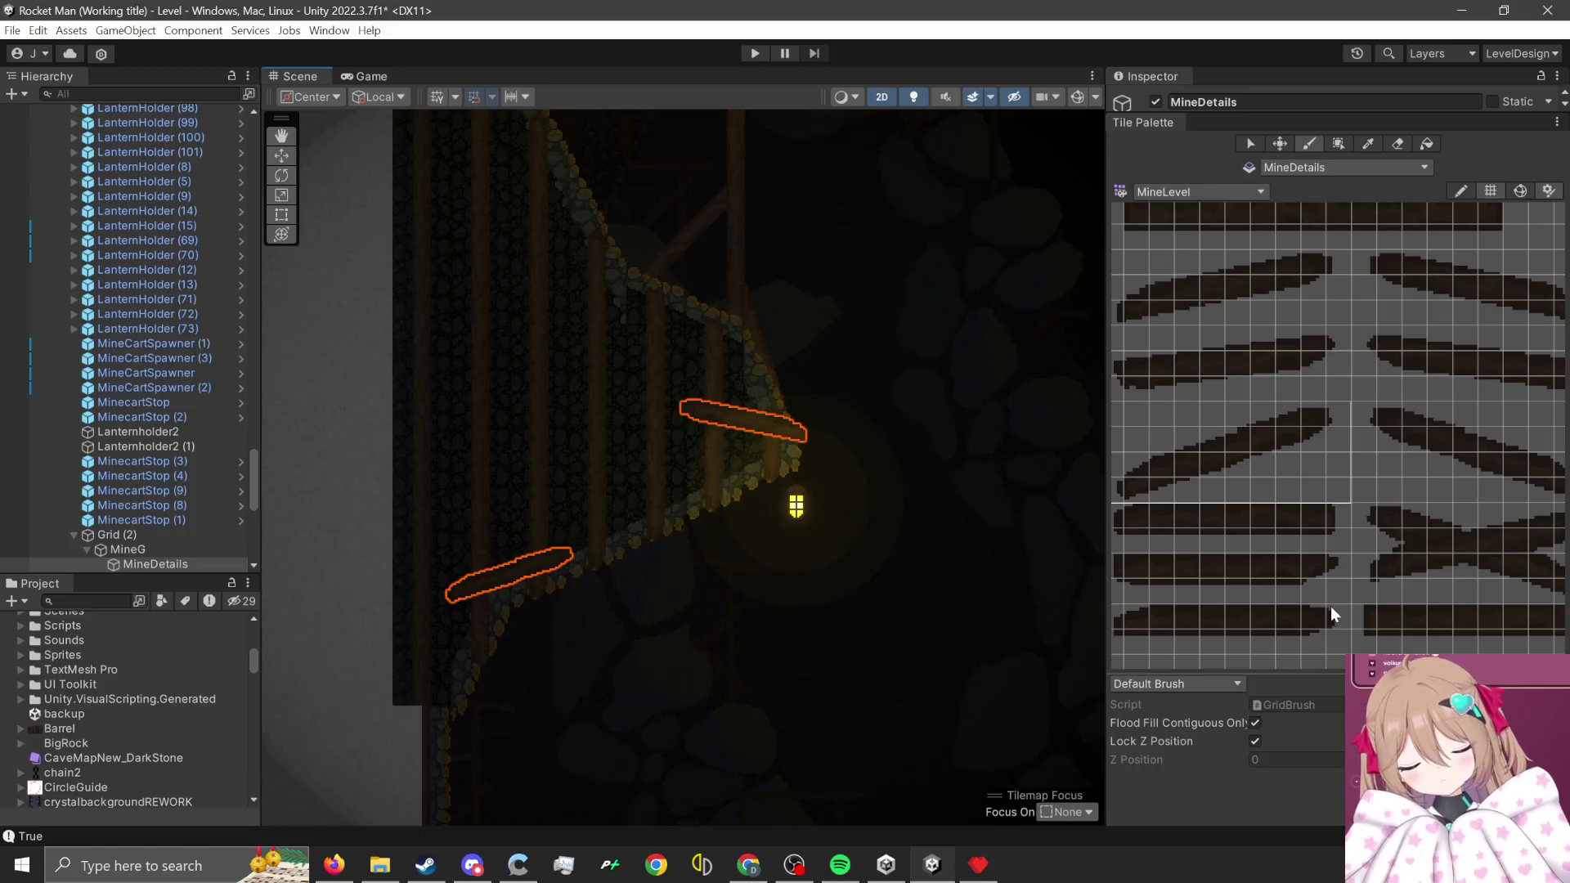
# - Paint plank and crossed-plank detail tiles onto the mine wall
pyautogui.click(504, 291)
pyautogui.moveTo(1367, 519)
pyautogui.mouseDown()
pyautogui.moveTo(1334, 488)
pyautogui.moveTo(1558, 572)
pyautogui.mouseUp()
pyautogui.click(694, 494)
pyautogui.moveTo(694, 494); pyautogui.dragTo(818, 777)
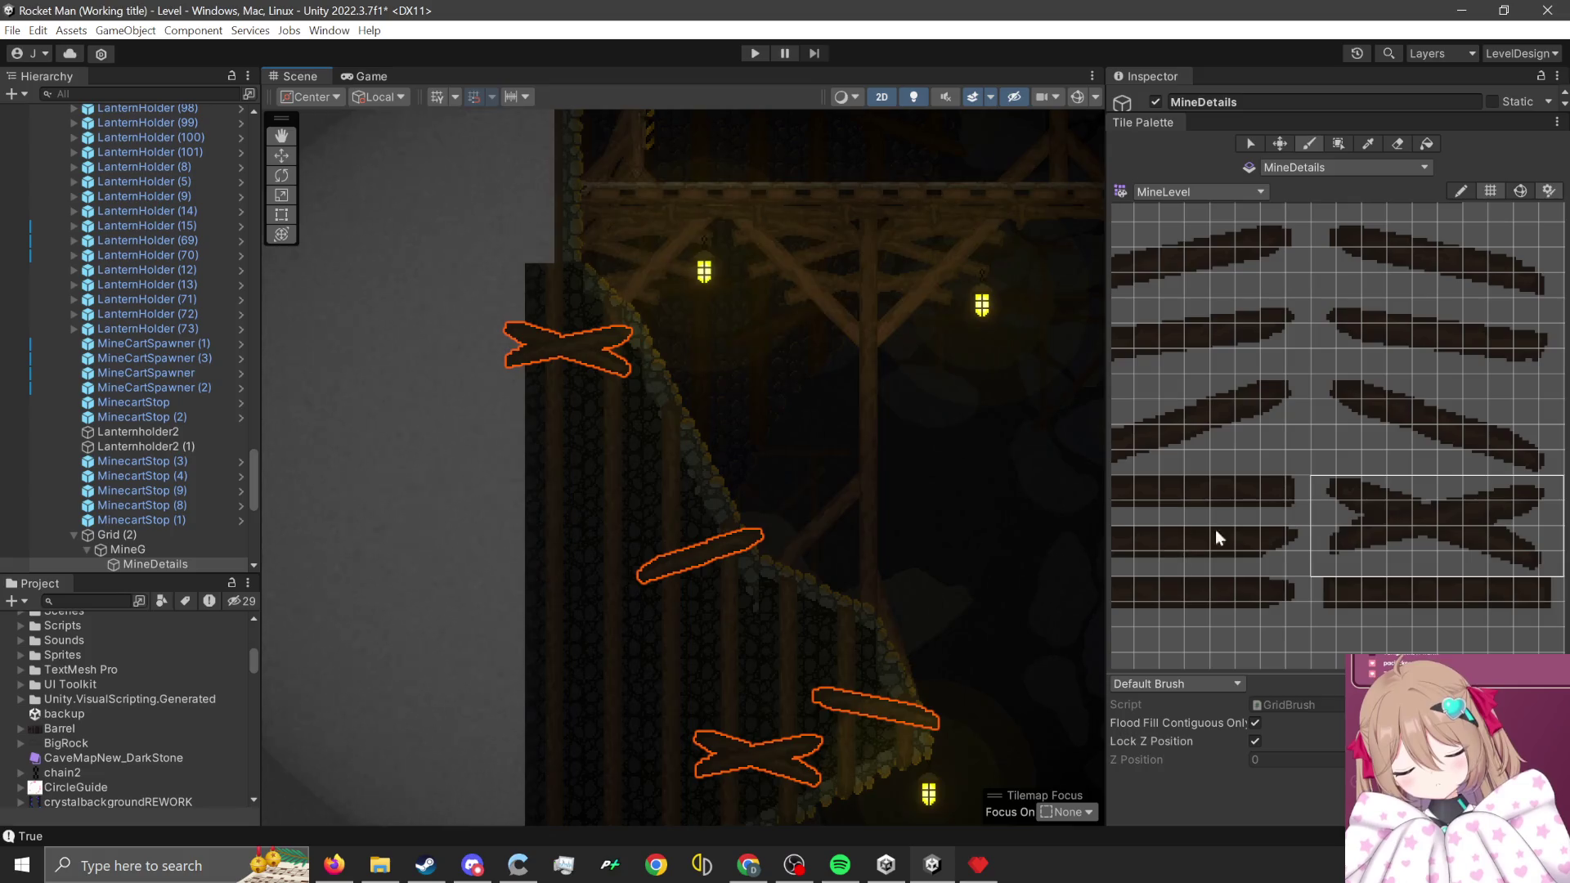
pyautogui.scroll(3, 1276, 490)
# - Pick the straight plank tile and paint one near the lantern
pyautogui.click(1121, 463)
pyautogui.scroll(-1, 843, 351)
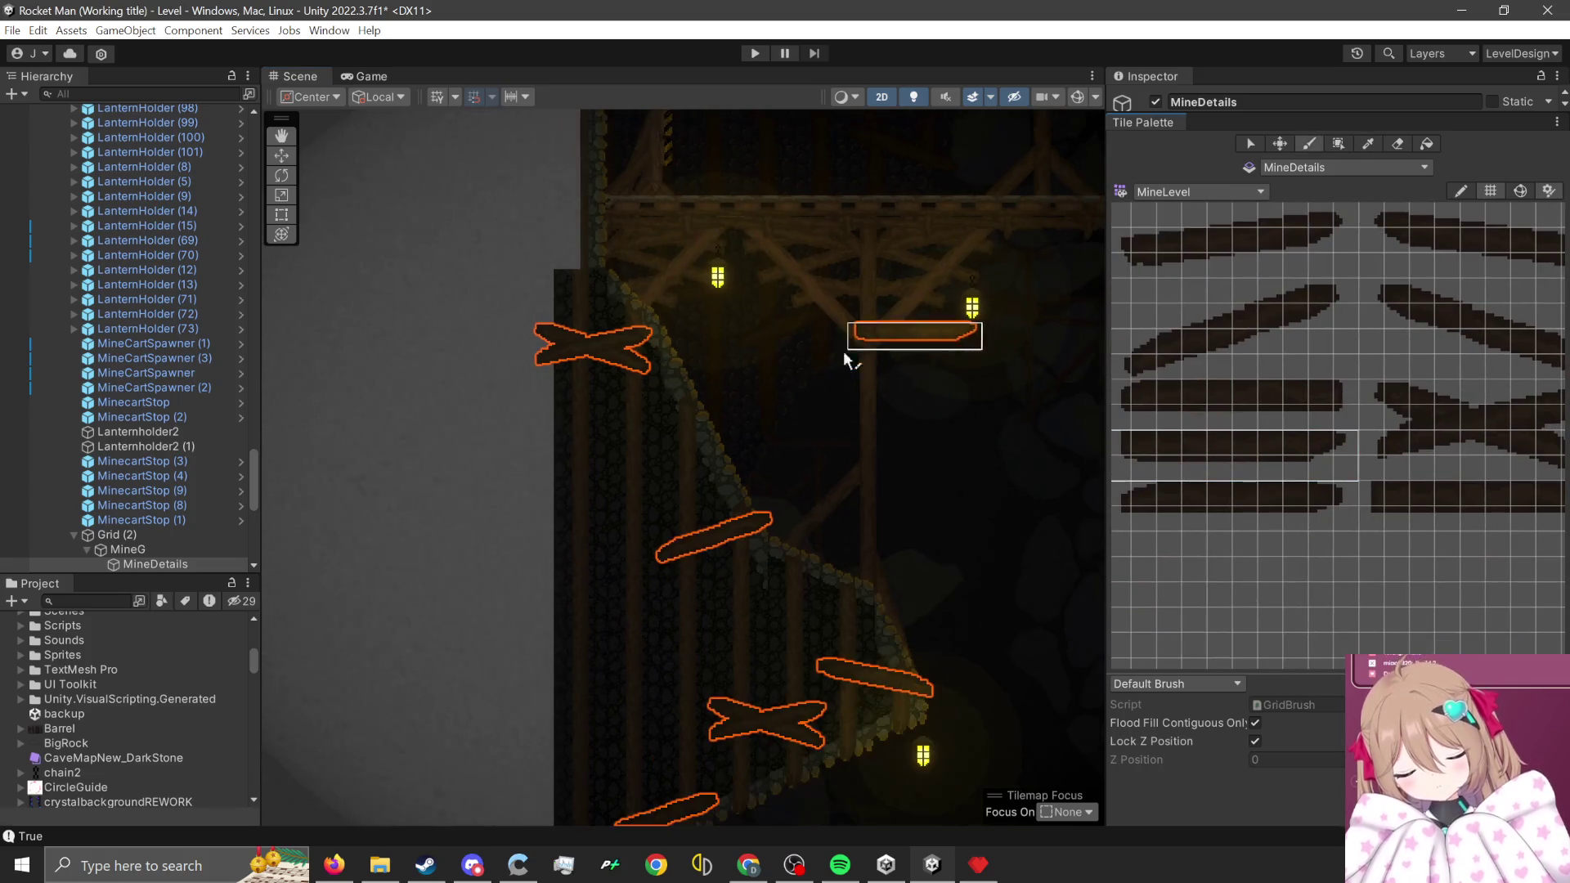
pyautogui.click(615, 456)
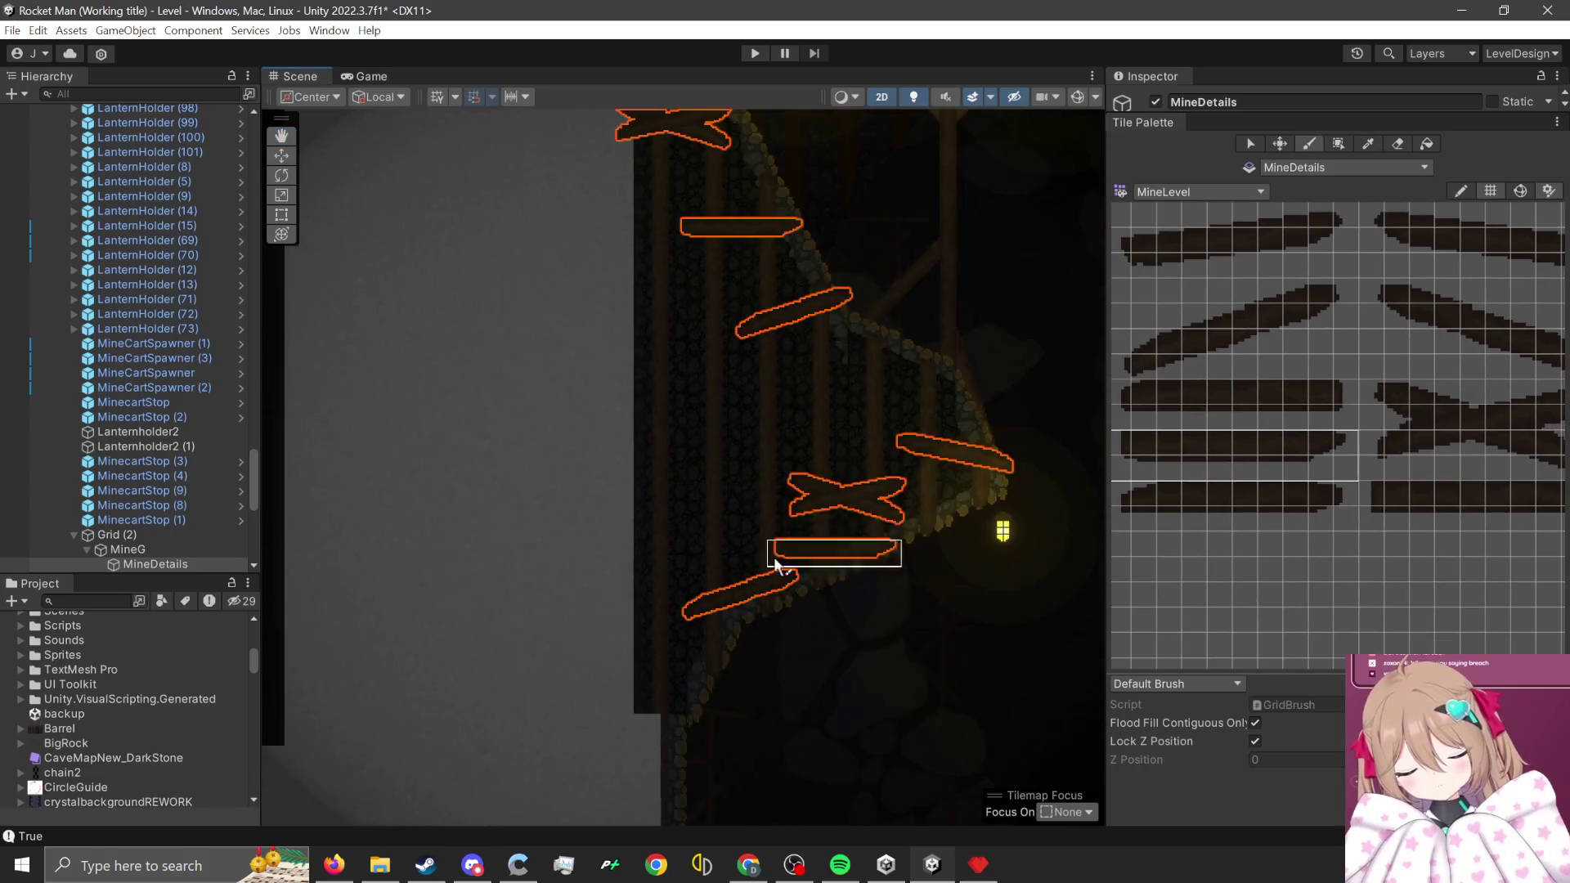
pyautogui.scroll(1, 772, 561)
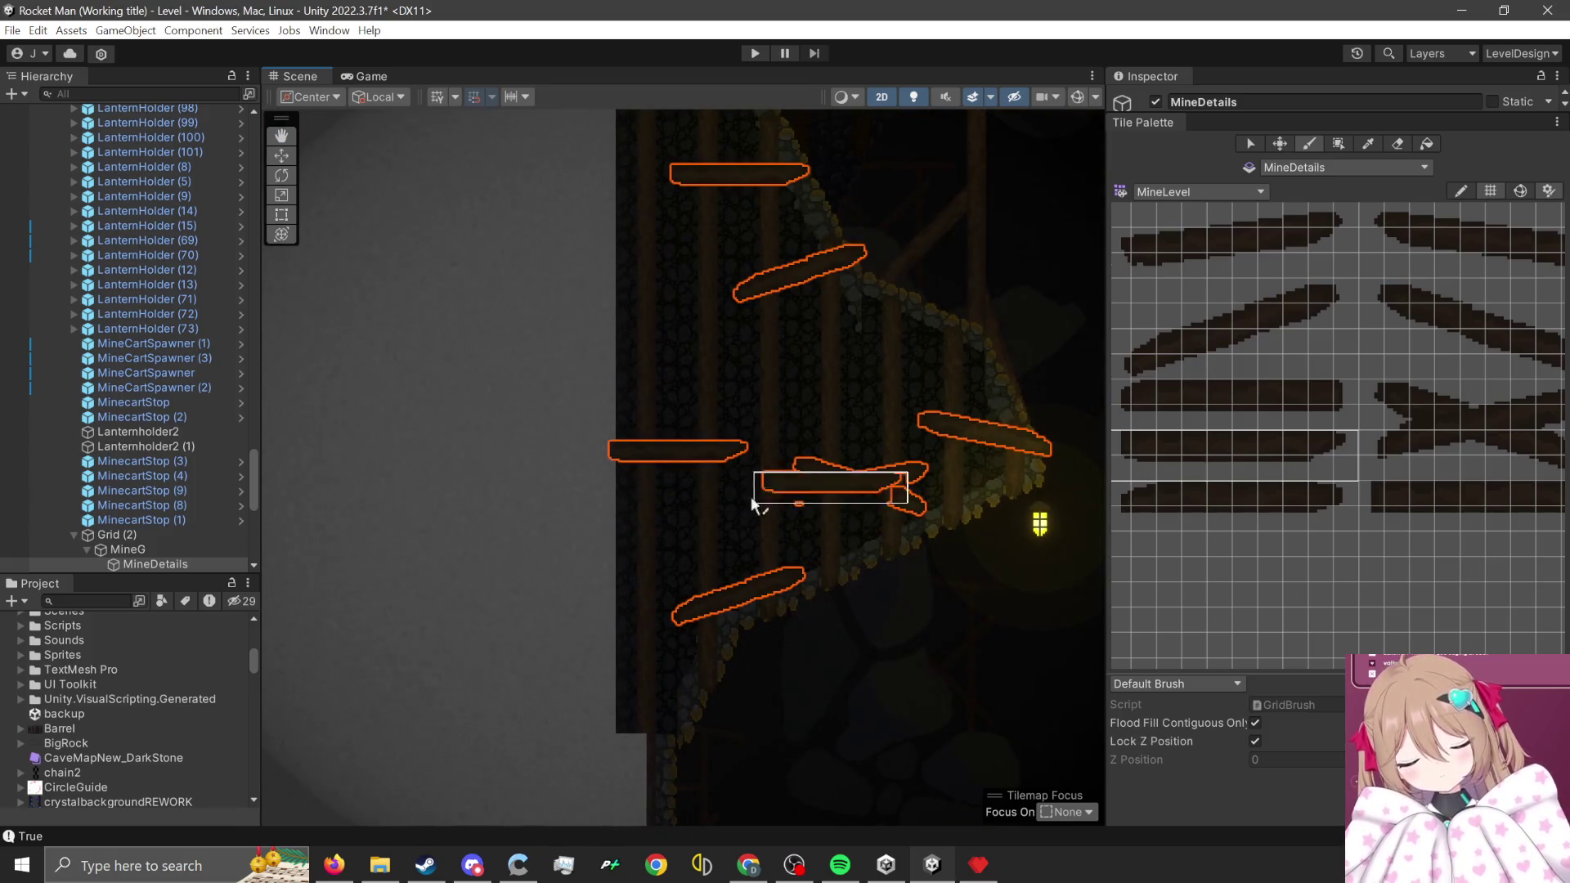
pyautogui.scroll(-3, 1288, 499)
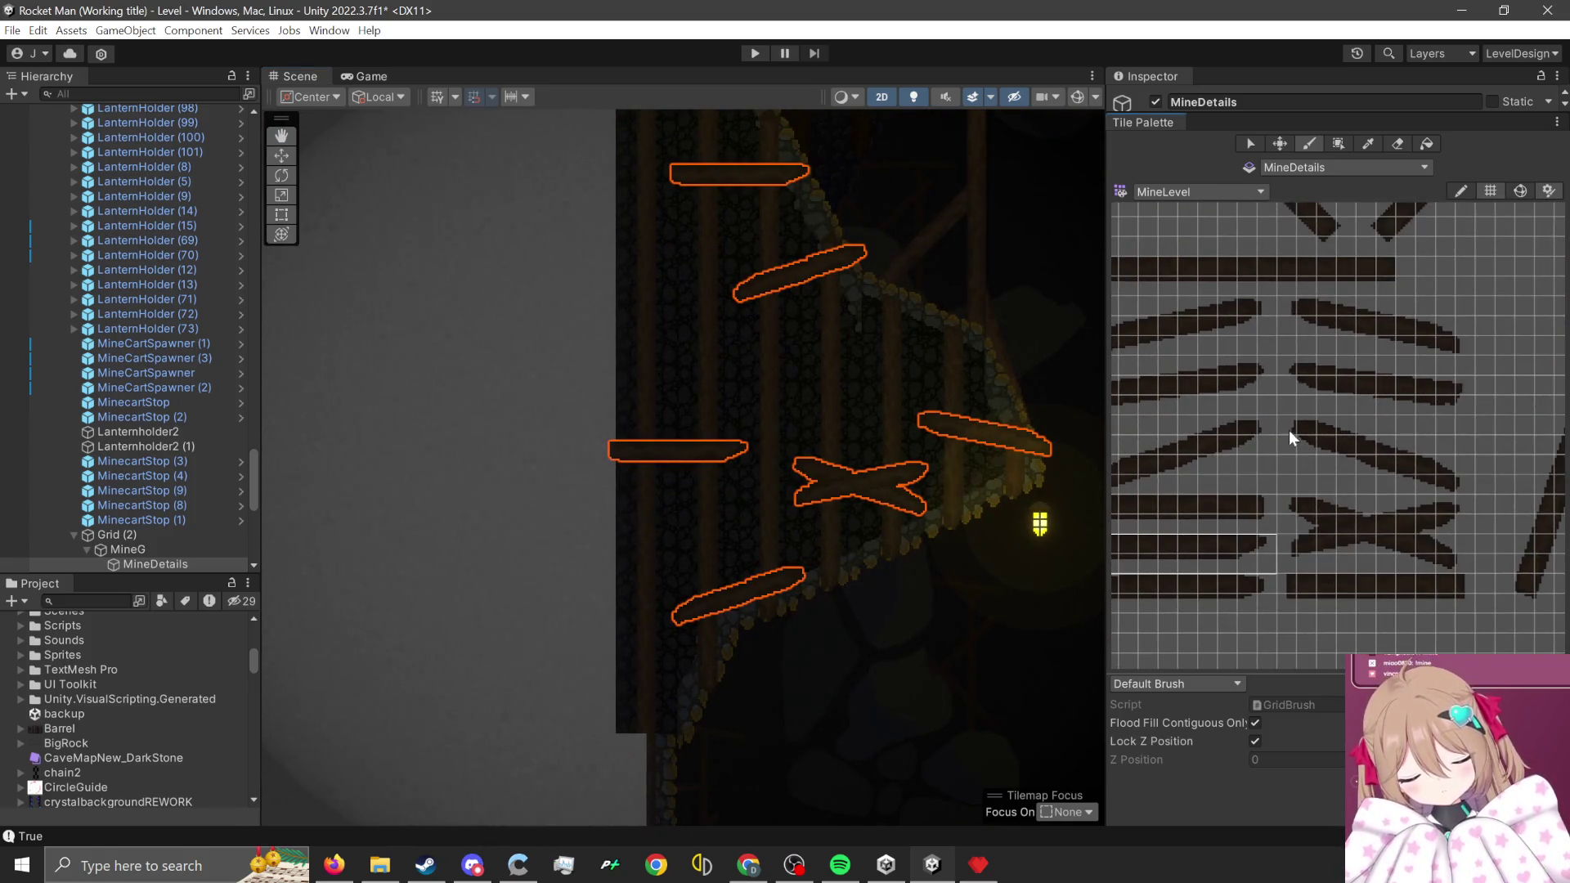
# - Pick the diagonal plank tile and paint two diagonal planks on the mine wall
pyautogui.moveTo(1284, 429); pyautogui.dragTo(1463, 487)
pyautogui.scroll(1, 900, 409)
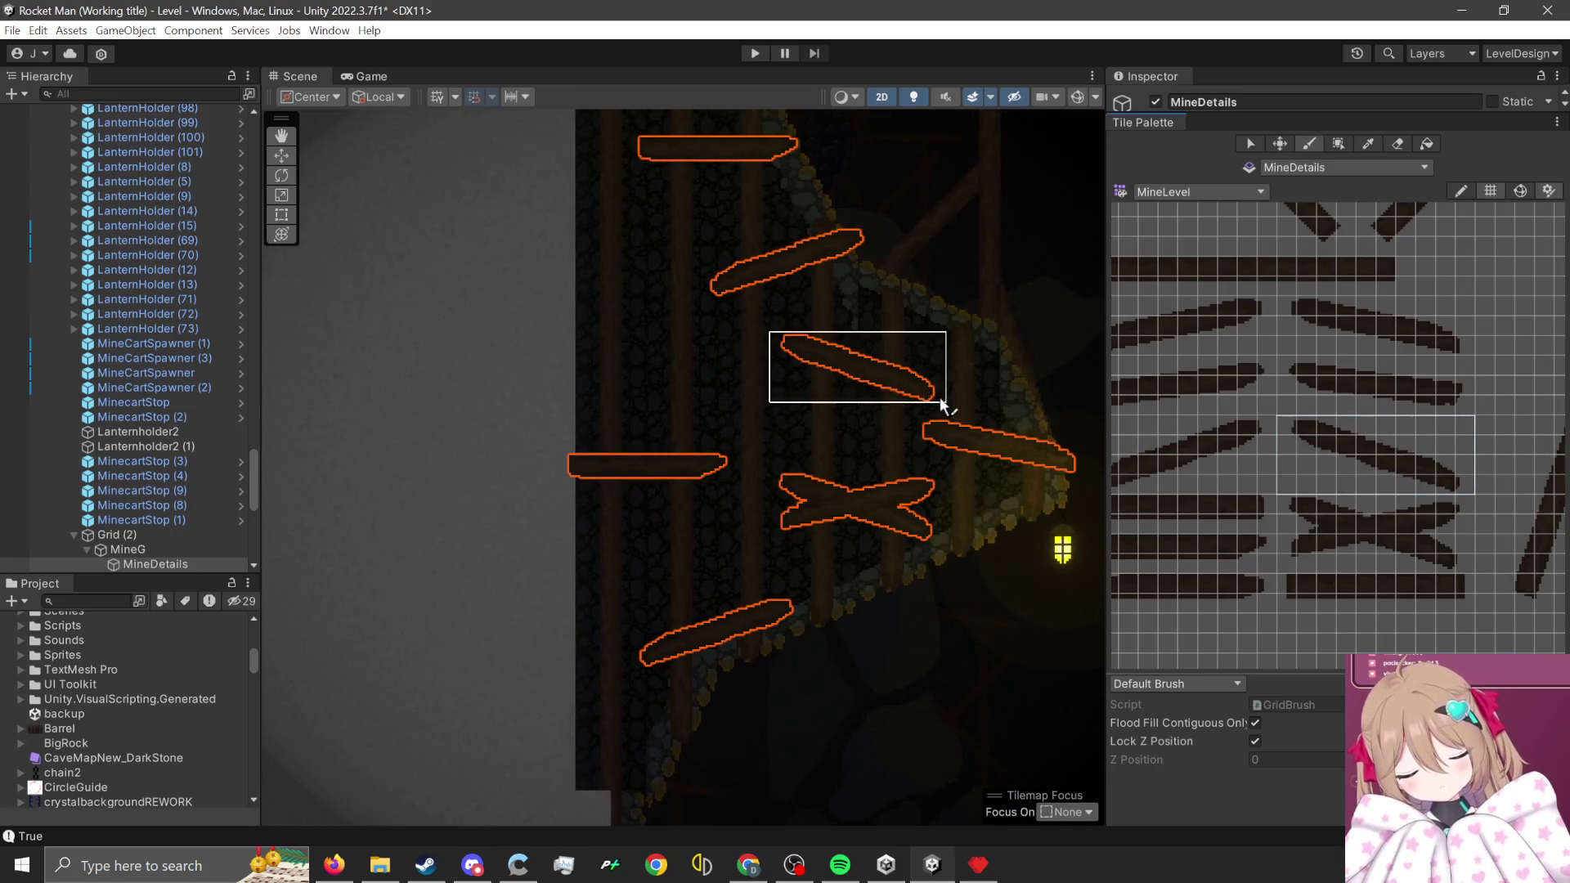
pyautogui.click(943, 393)
pyautogui.scroll(-1, 894, 736)
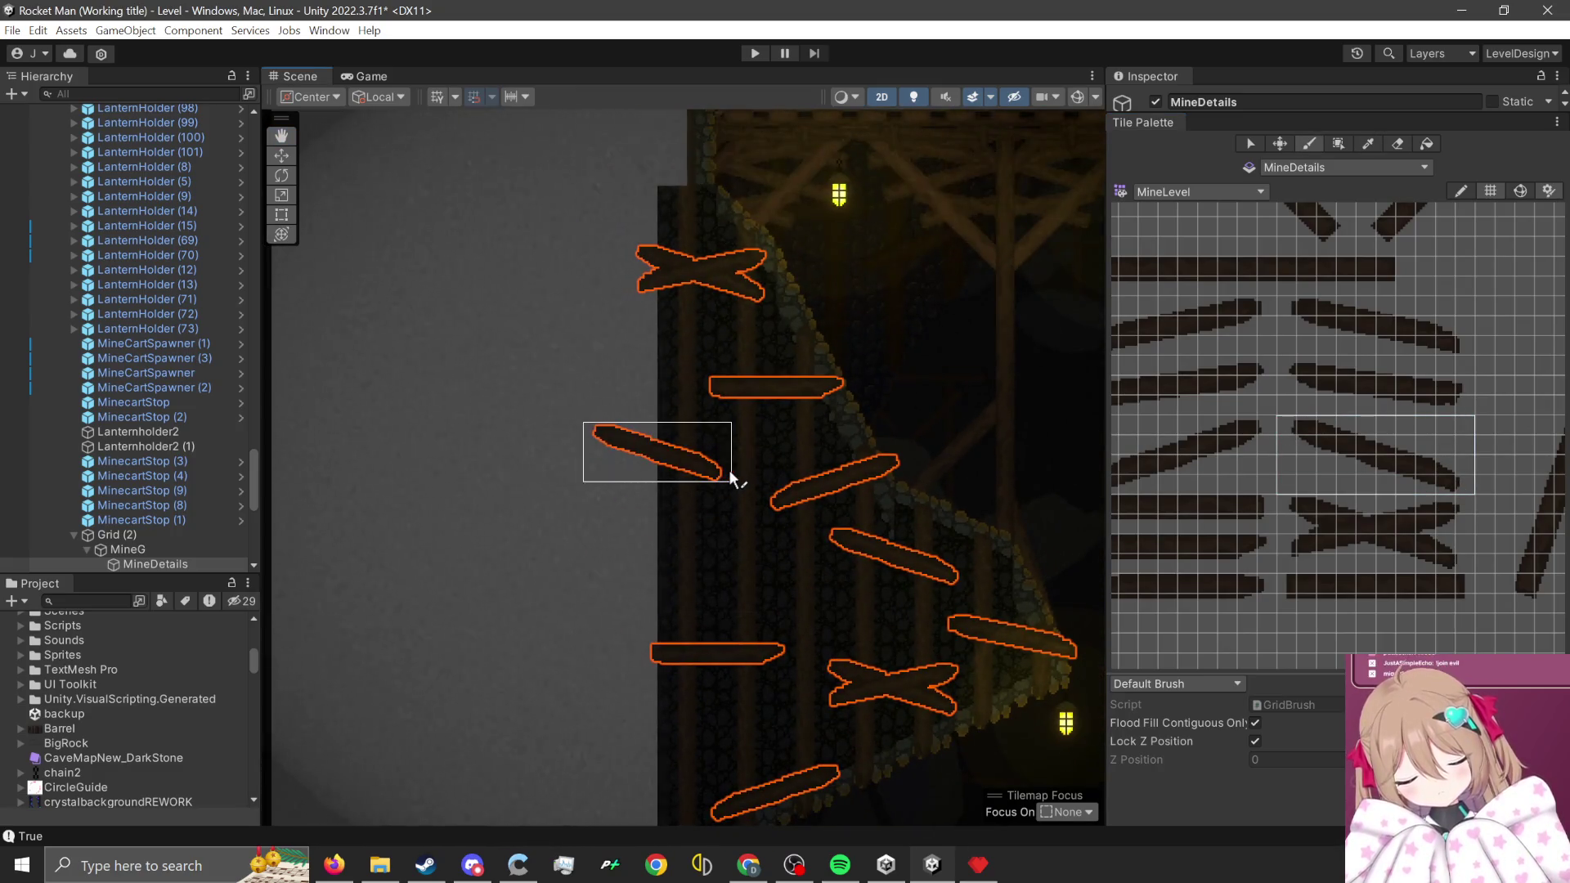
pyautogui.click(726, 477)
pyautogui.scroll(-2, 1063, 507)
pyautogui.scroll(-2, 1055, 474)
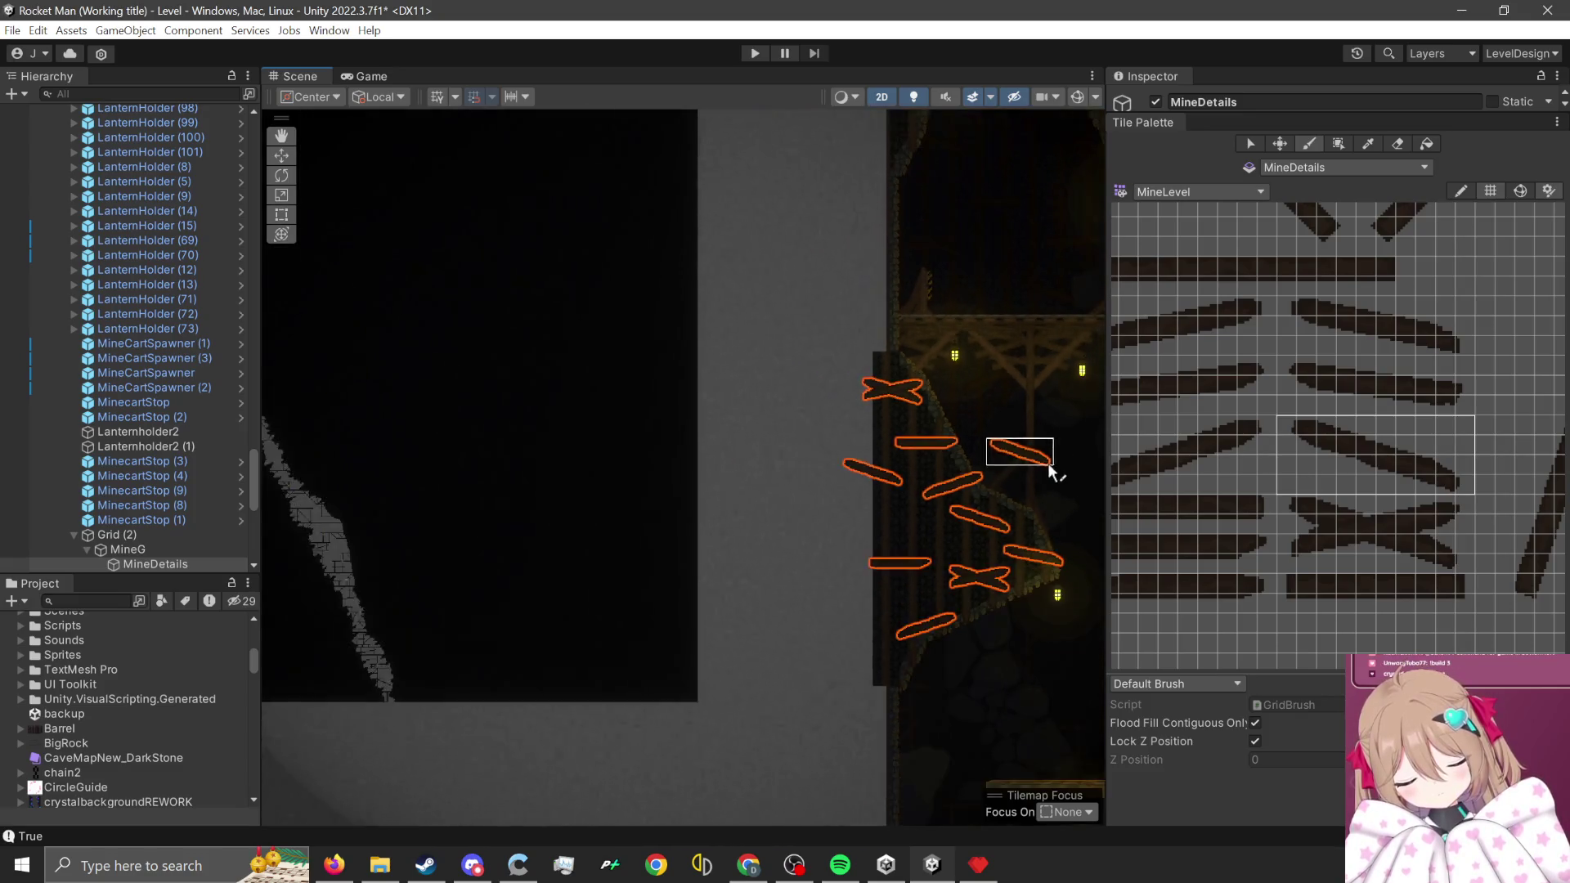
# - Switch the editor to the DEMO layout to show the Game view
pyautogui.moveTo(1048, 463)
pyautogui.mouseDown()
pyautogui.moveTo(774, 417)
pyautogui.moveTo(767, 392)
pyautogui.moveTo(634, 453)
pyautogui.mouseUp()
pyautogui.scroll(-1, 634, 454)
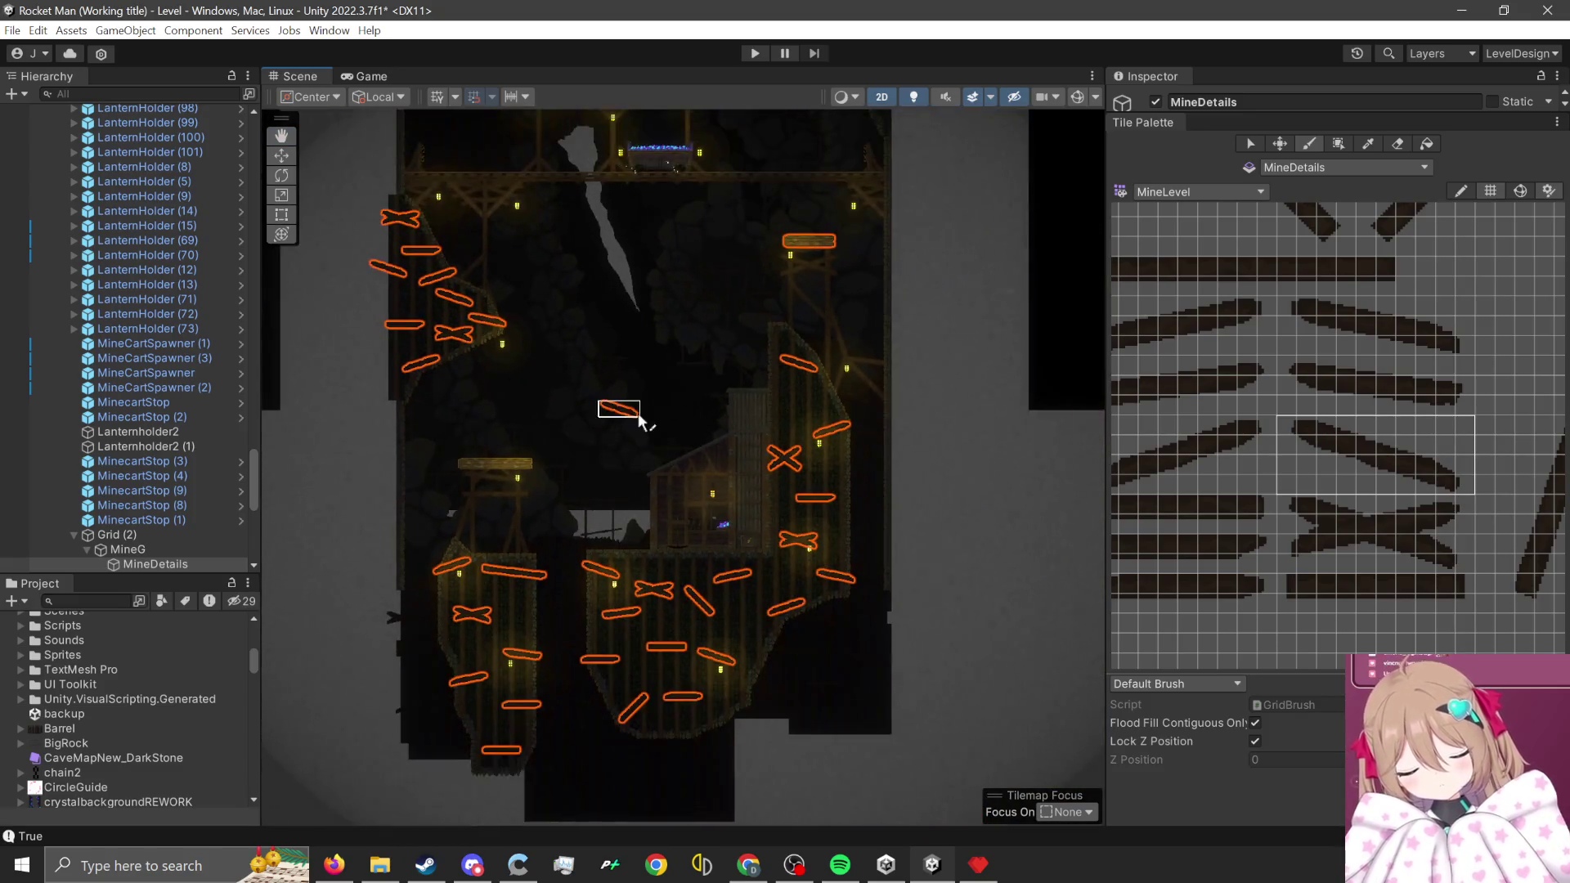
pyautogui.click(1503, 54)
pyautogui.click(1440, 112)
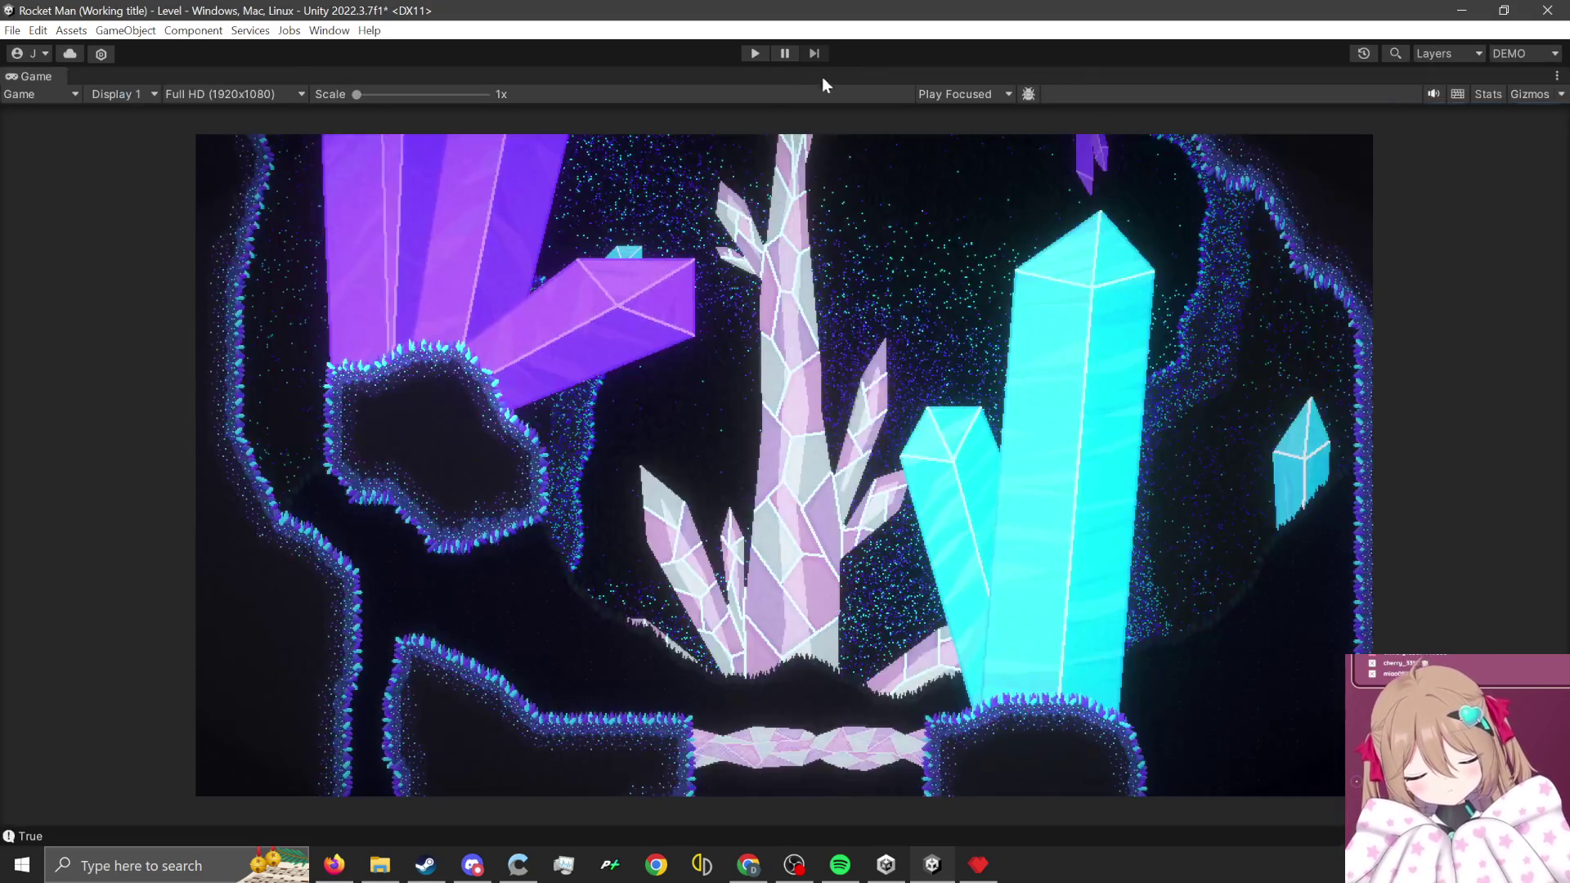
pyautogui.click(754, 54)
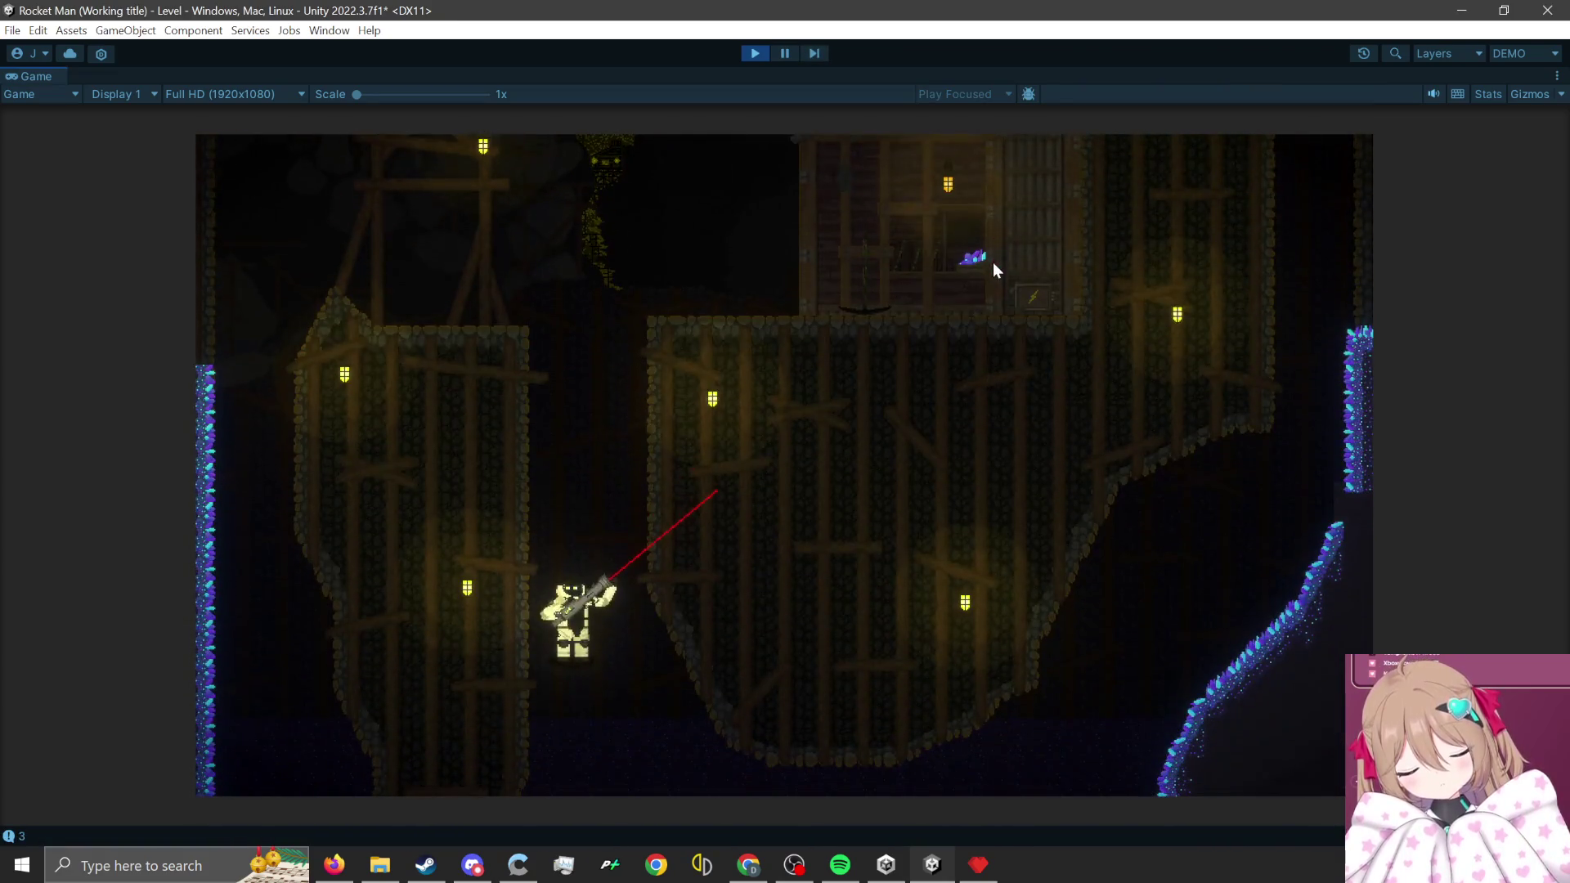
pyautogui.click(584, 659)
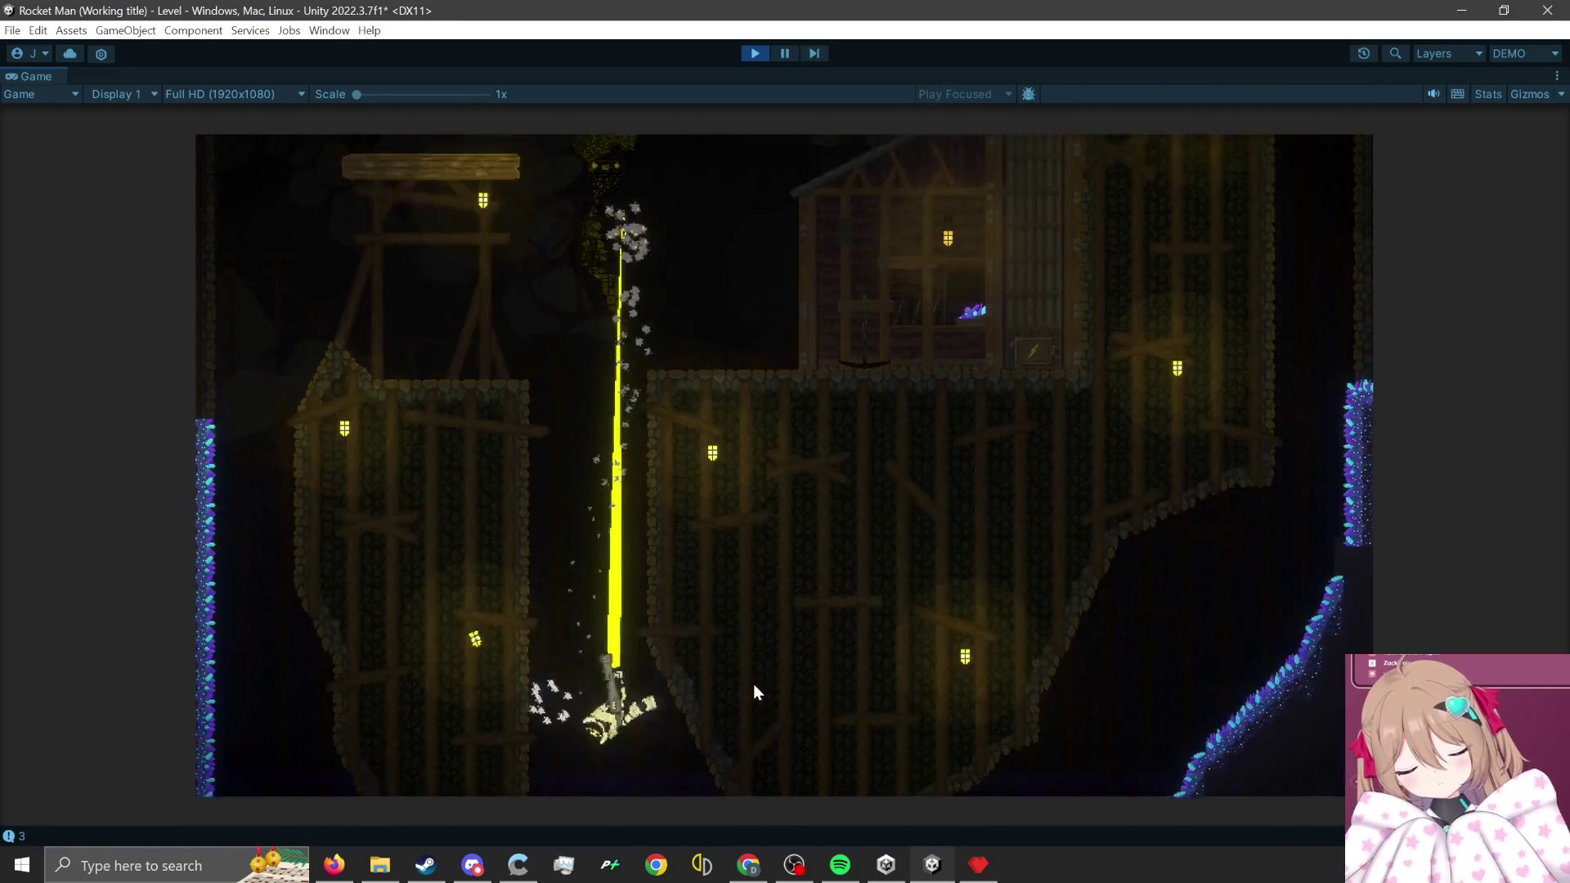
pyautogui.click(528, 696)
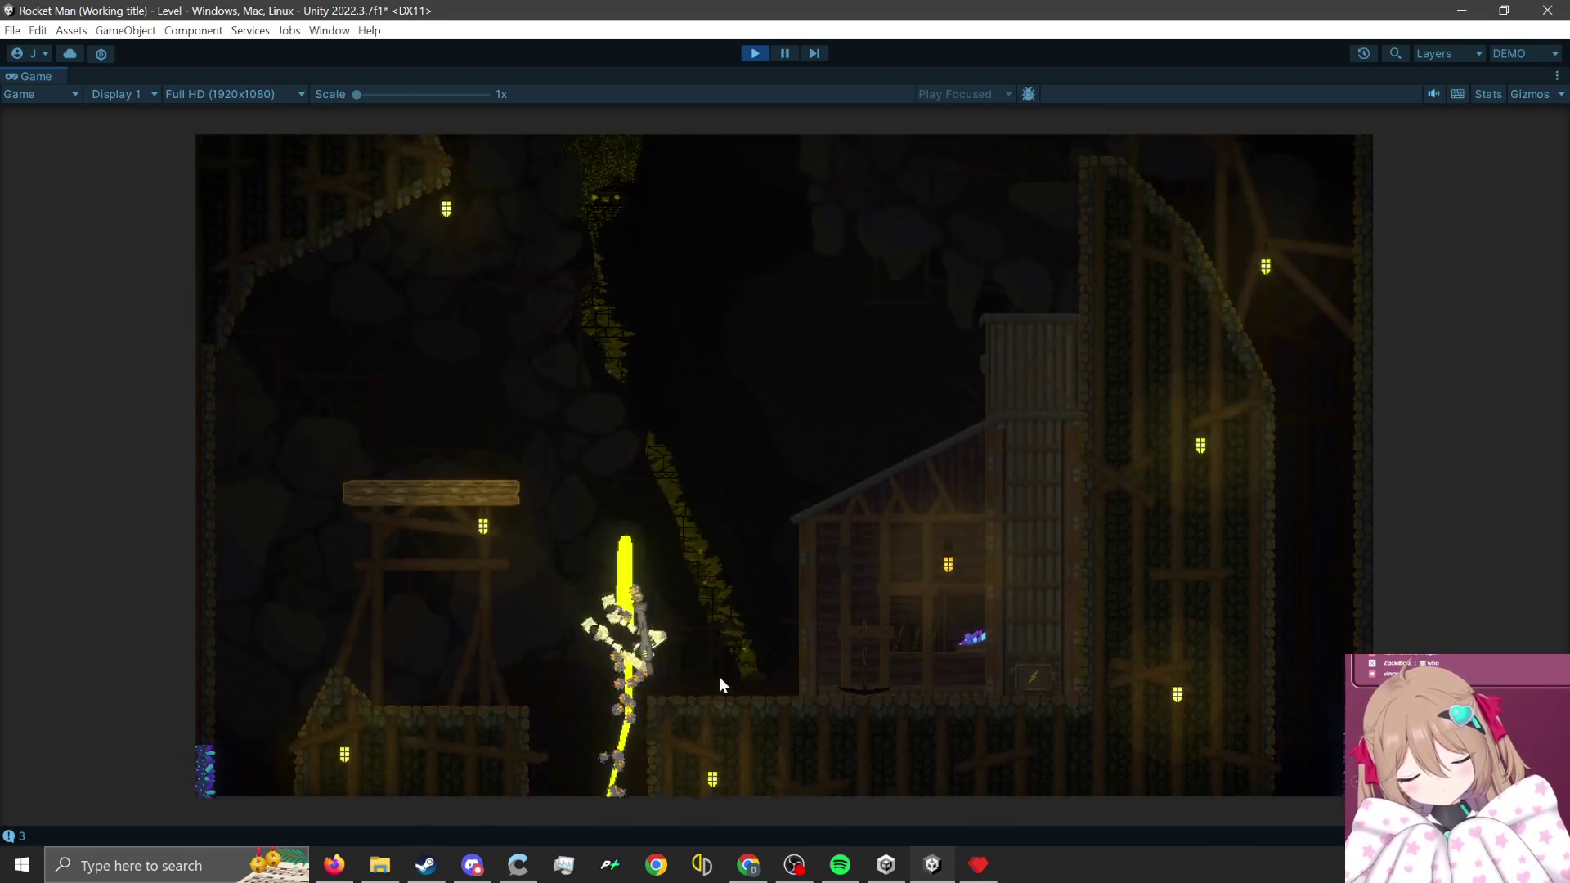
pyautogui.click(564, 754)
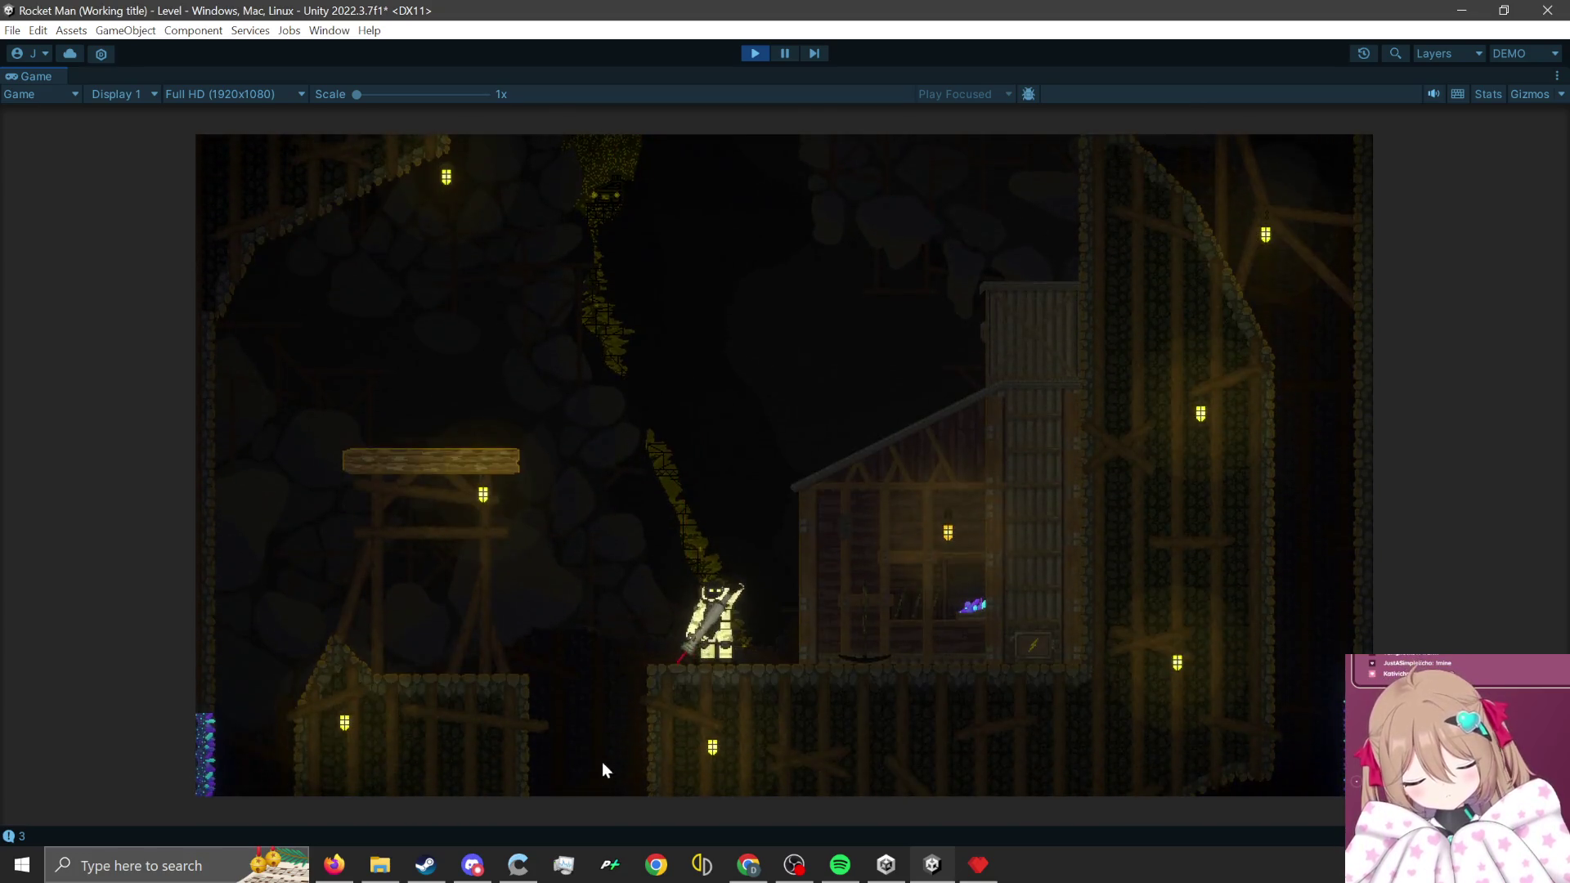
pyautogui.click(602, 762)
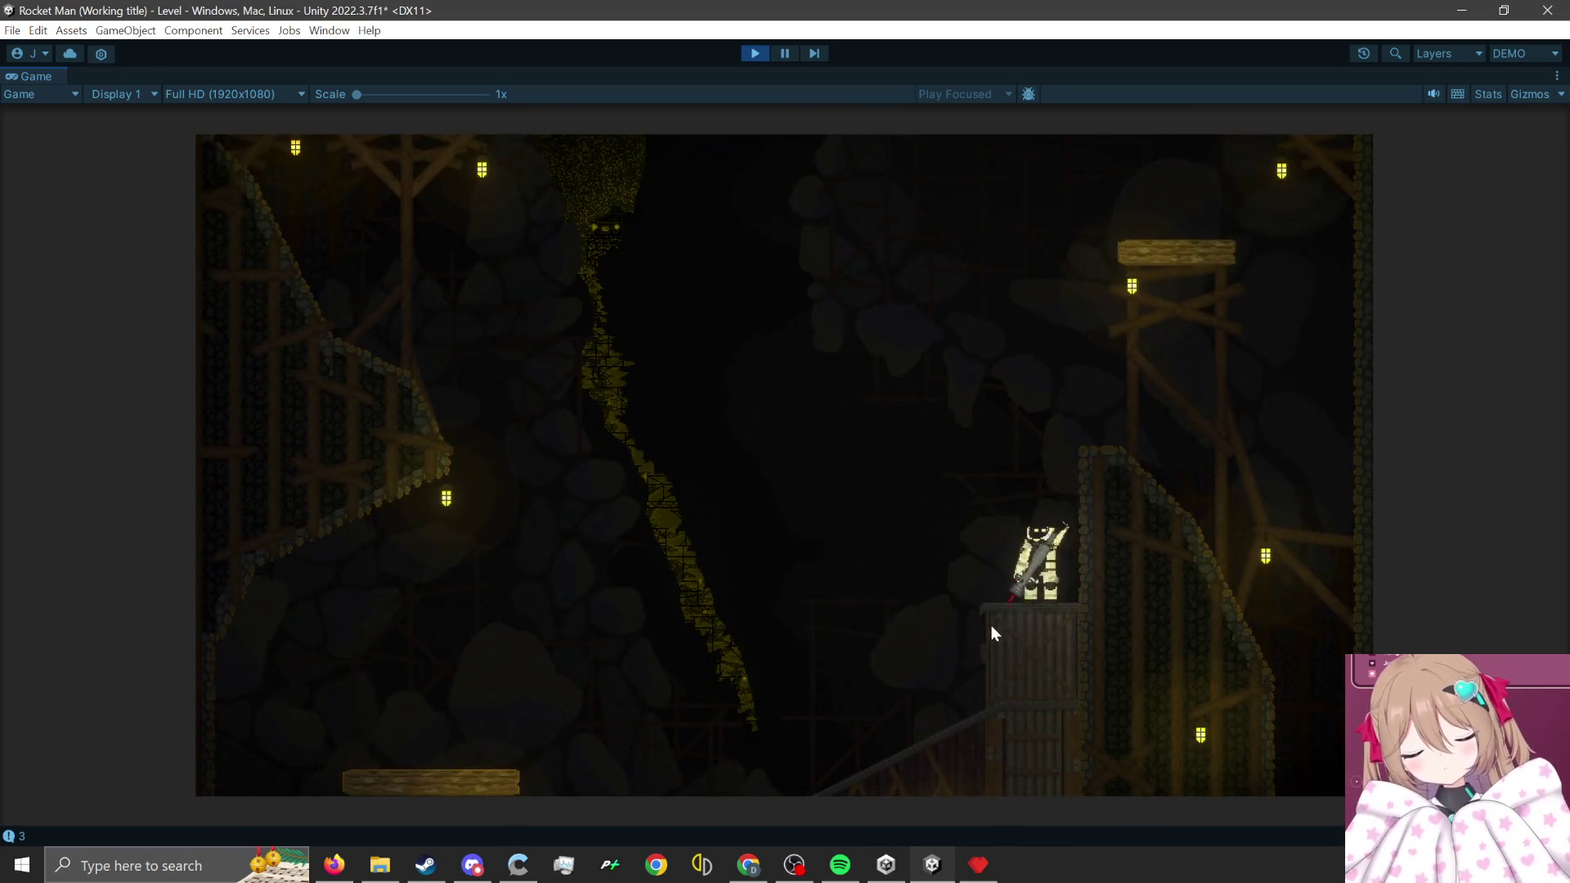
pyautogui.click(1003, 734)
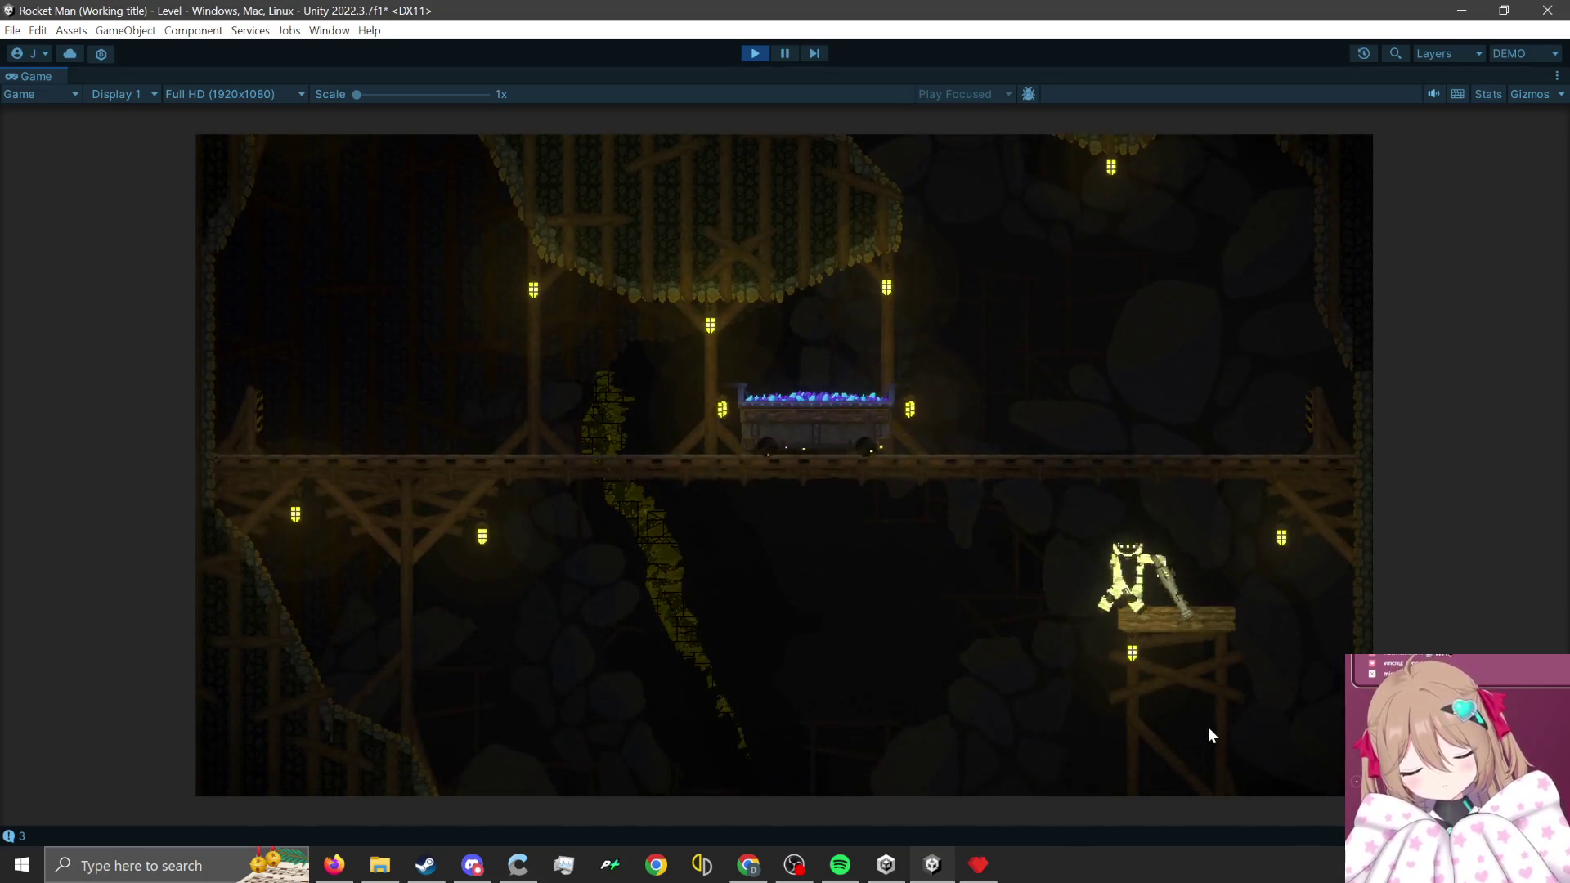
pyautogui.click(1209, 713)
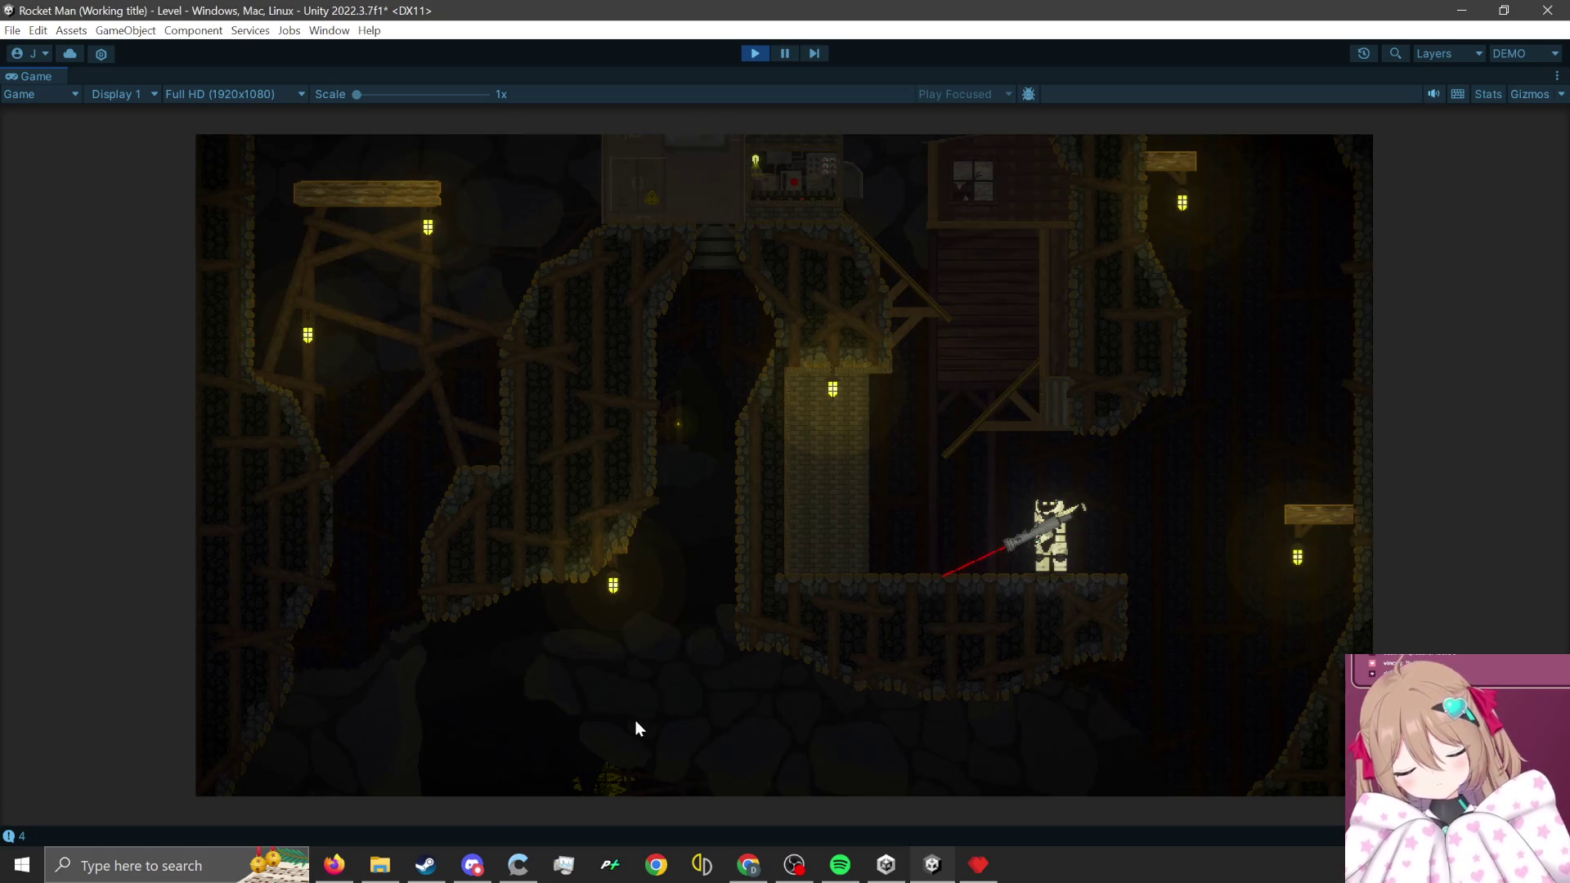
pyautogui.click(636, 719)
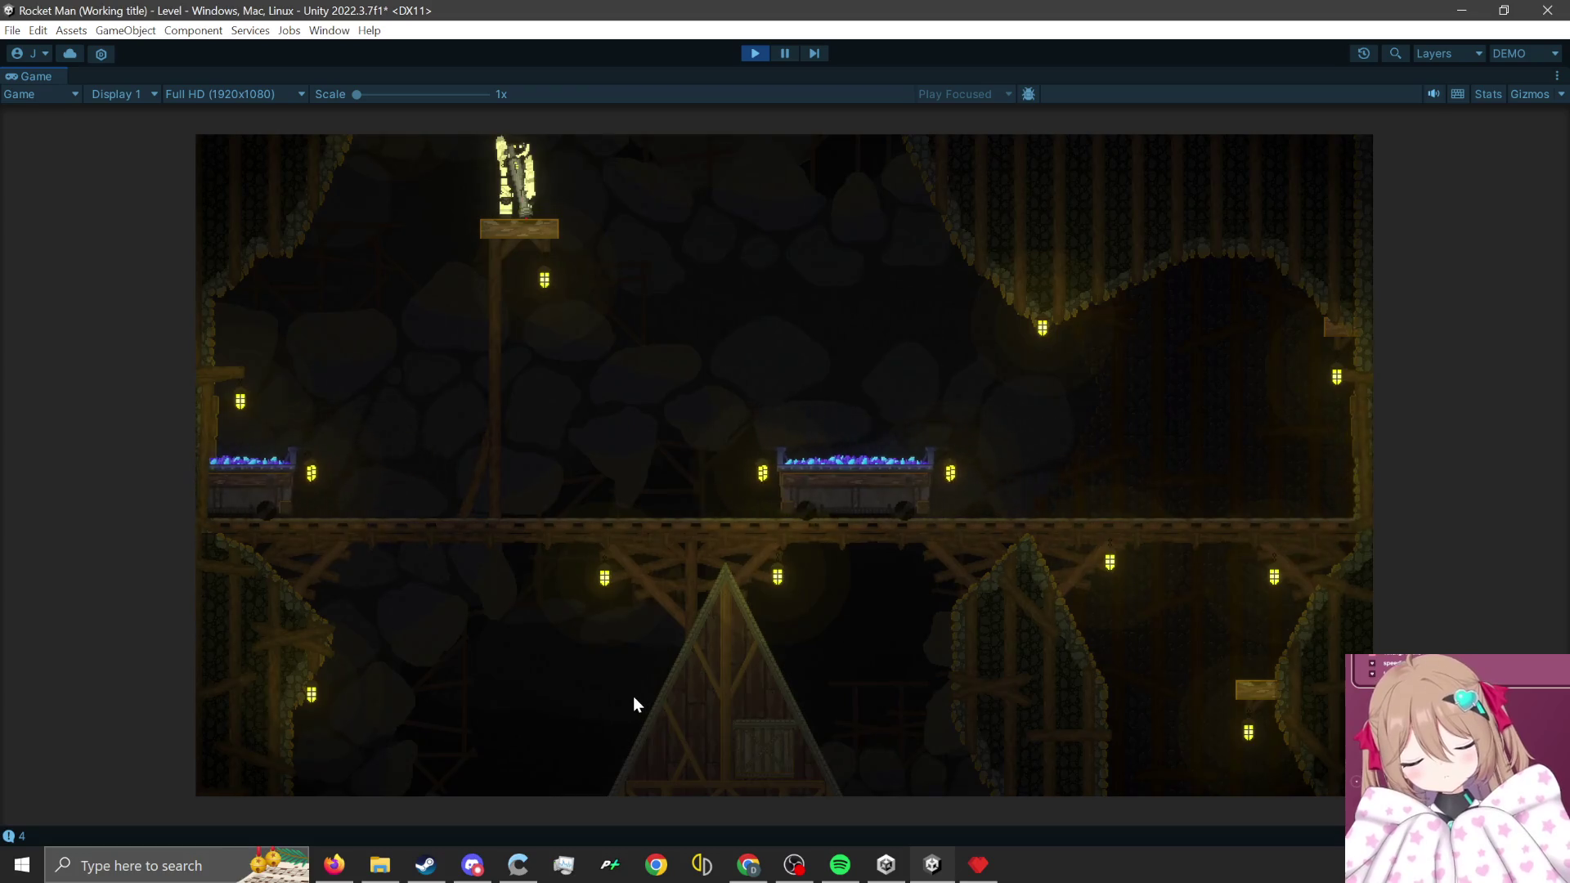
pyautogui.click(633, 695)
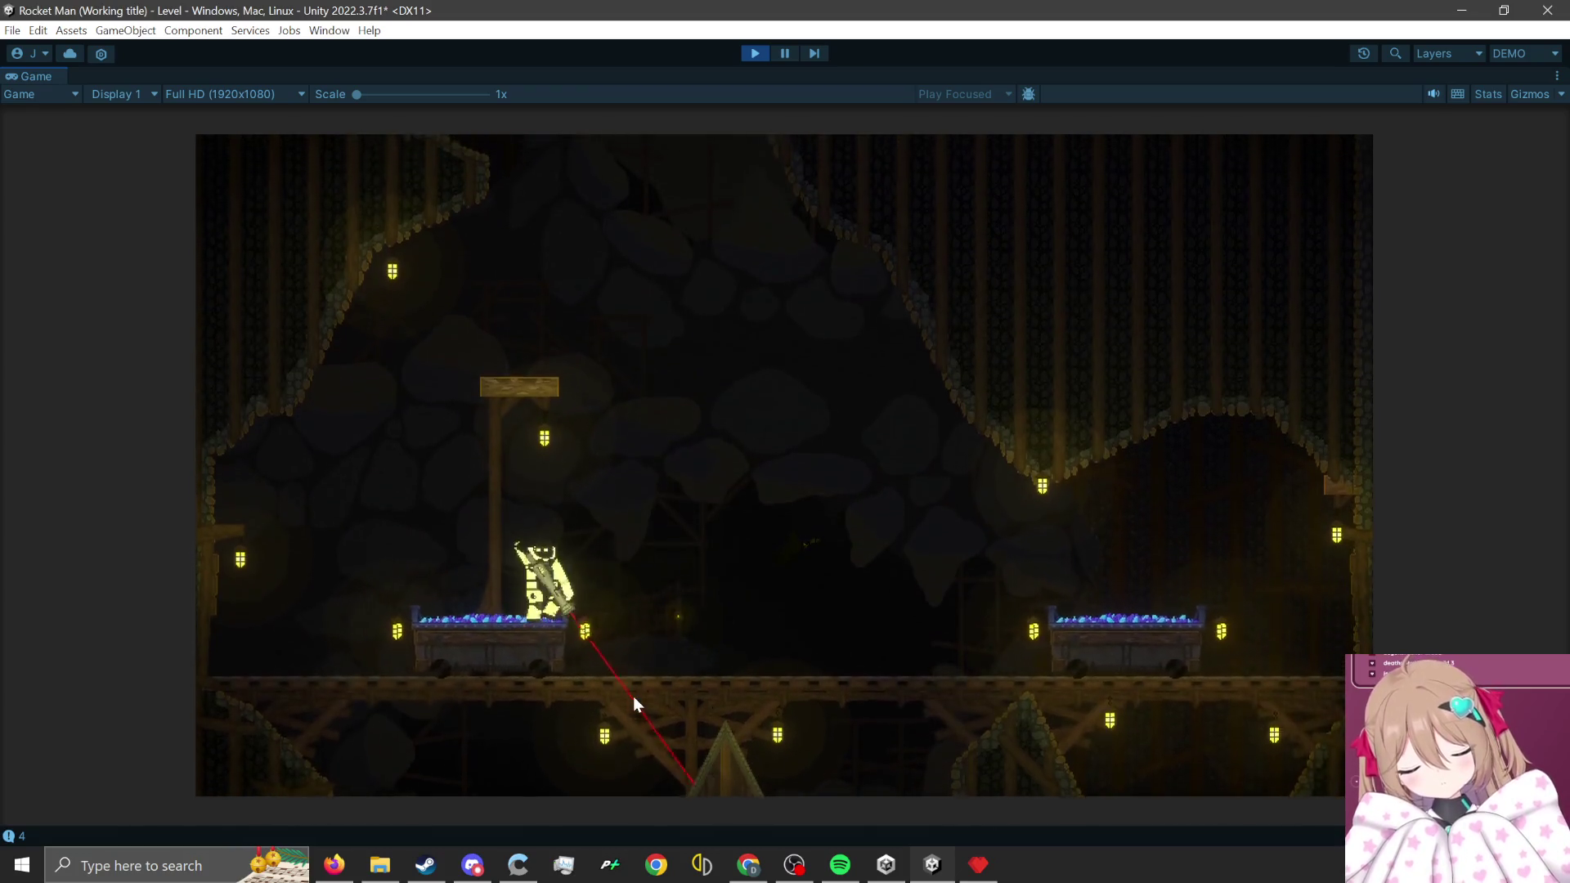
pyautogui.click(633, 695)
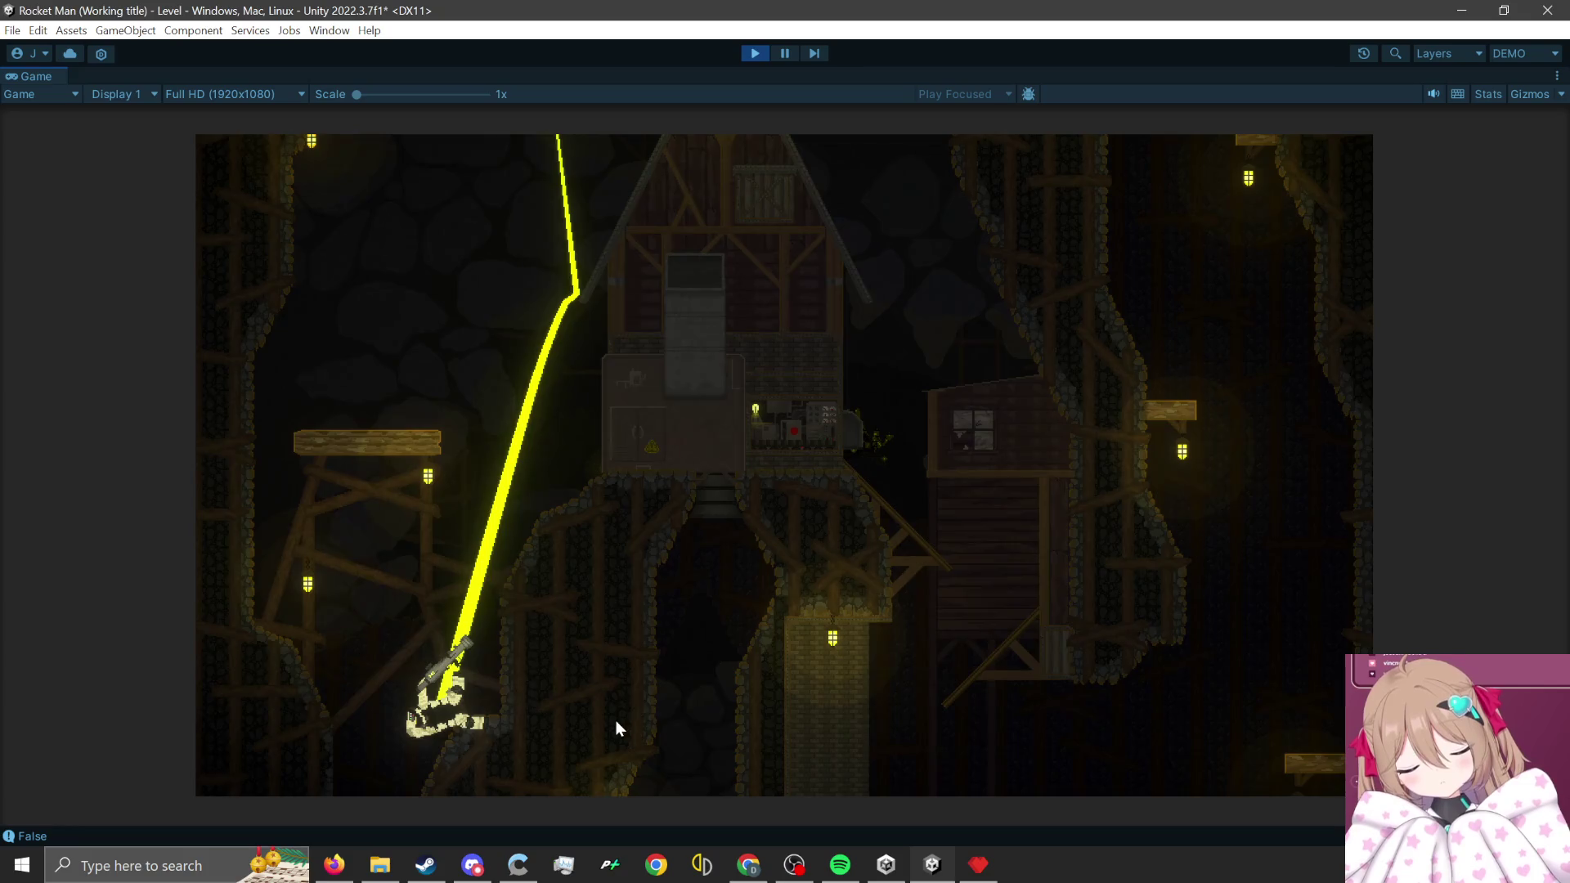
pyautogui.click(616, 719)
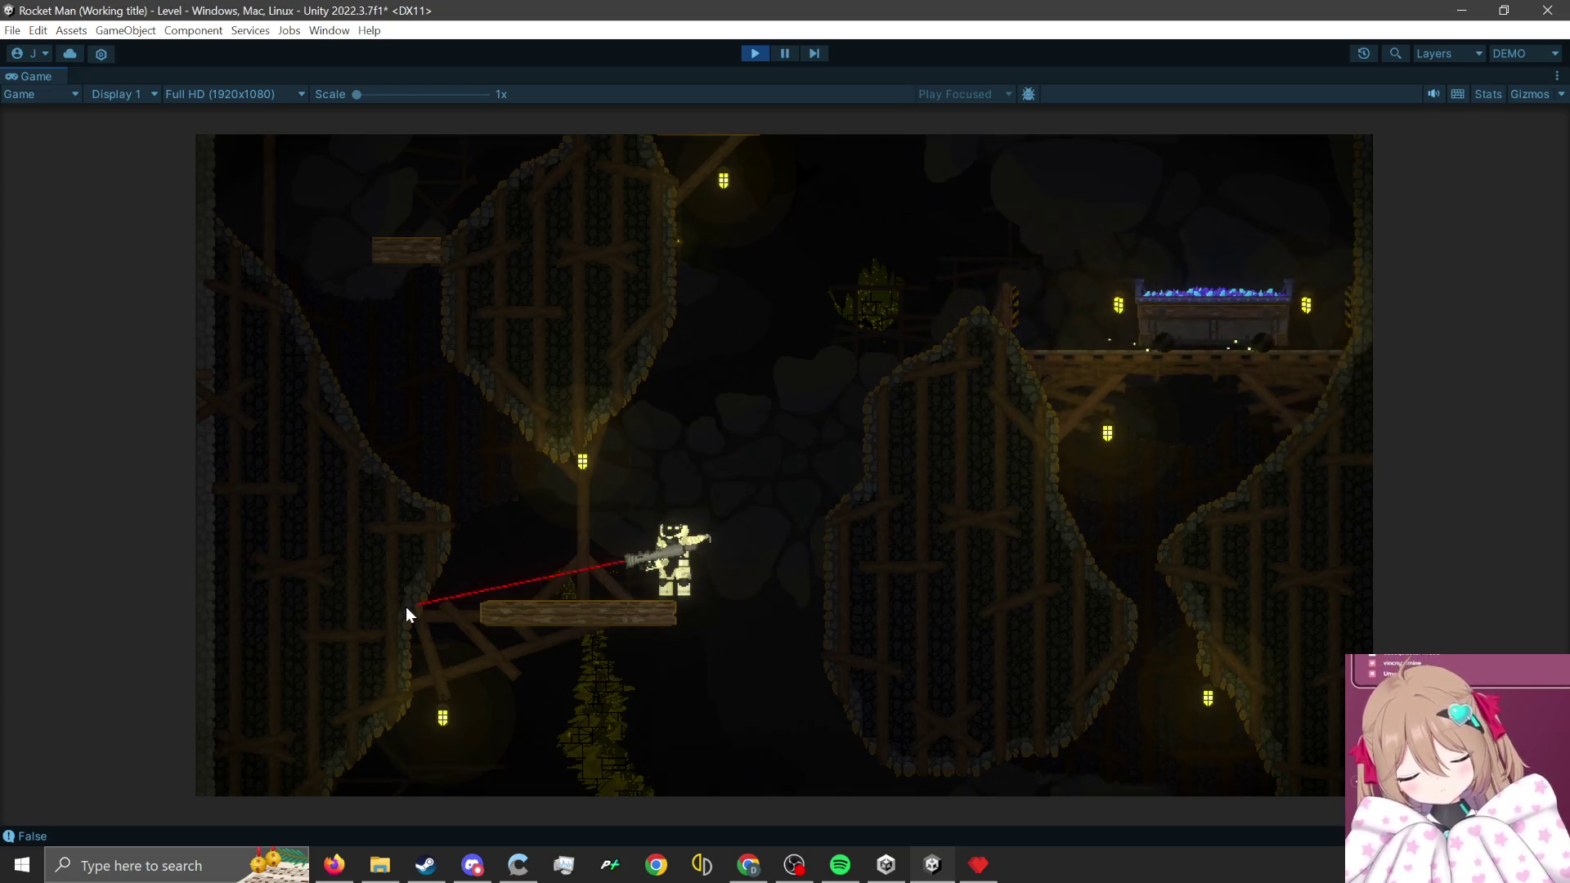
pyautogui.click(497, 683)
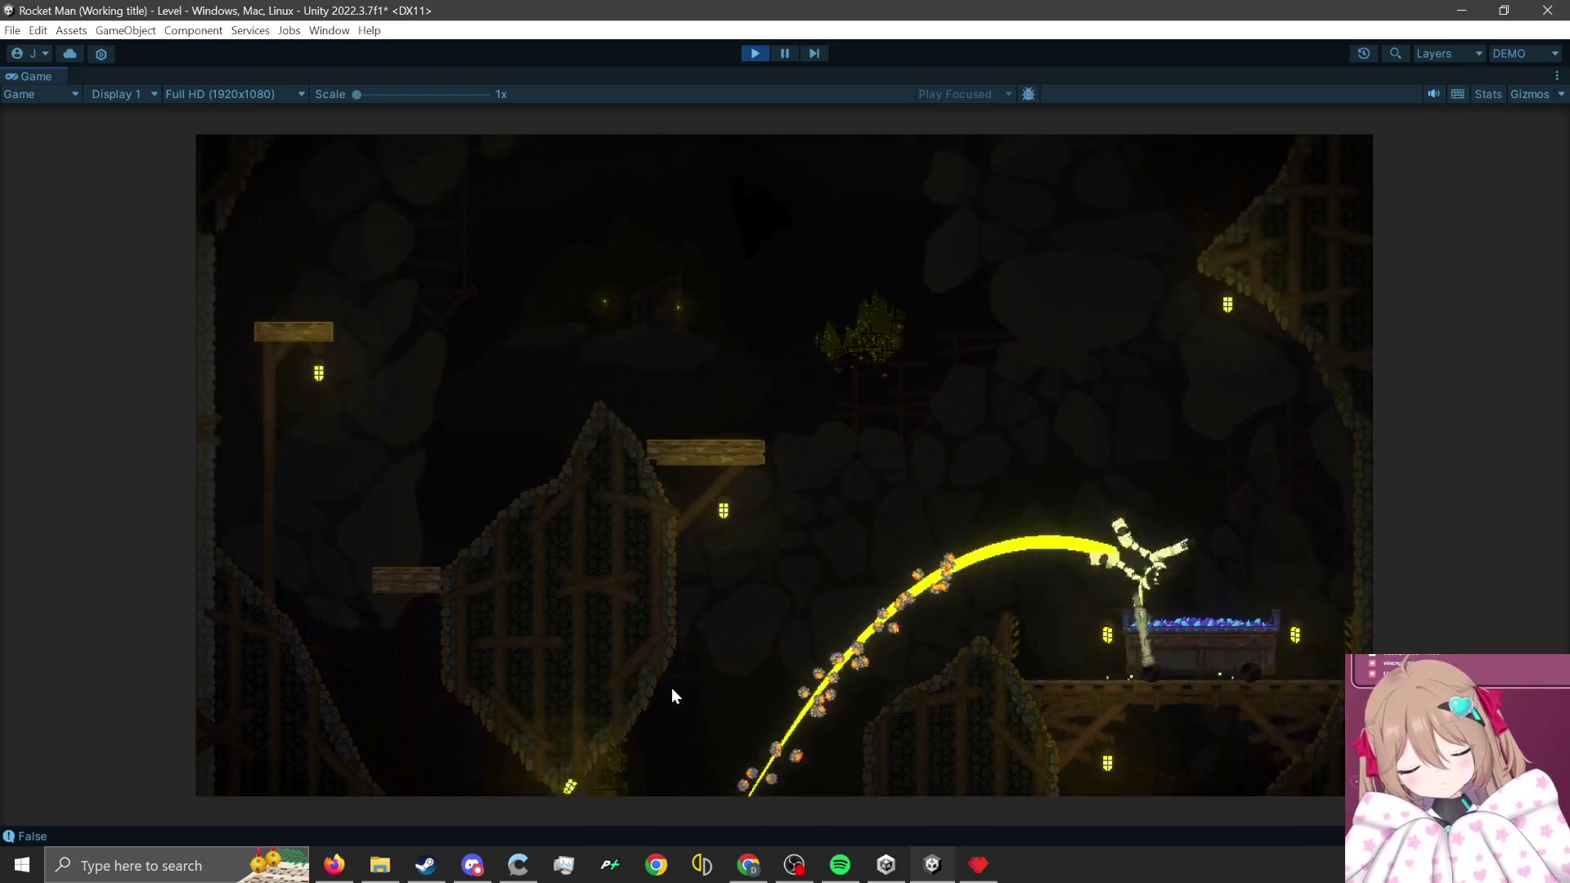
pyautogui.click(752, 54)
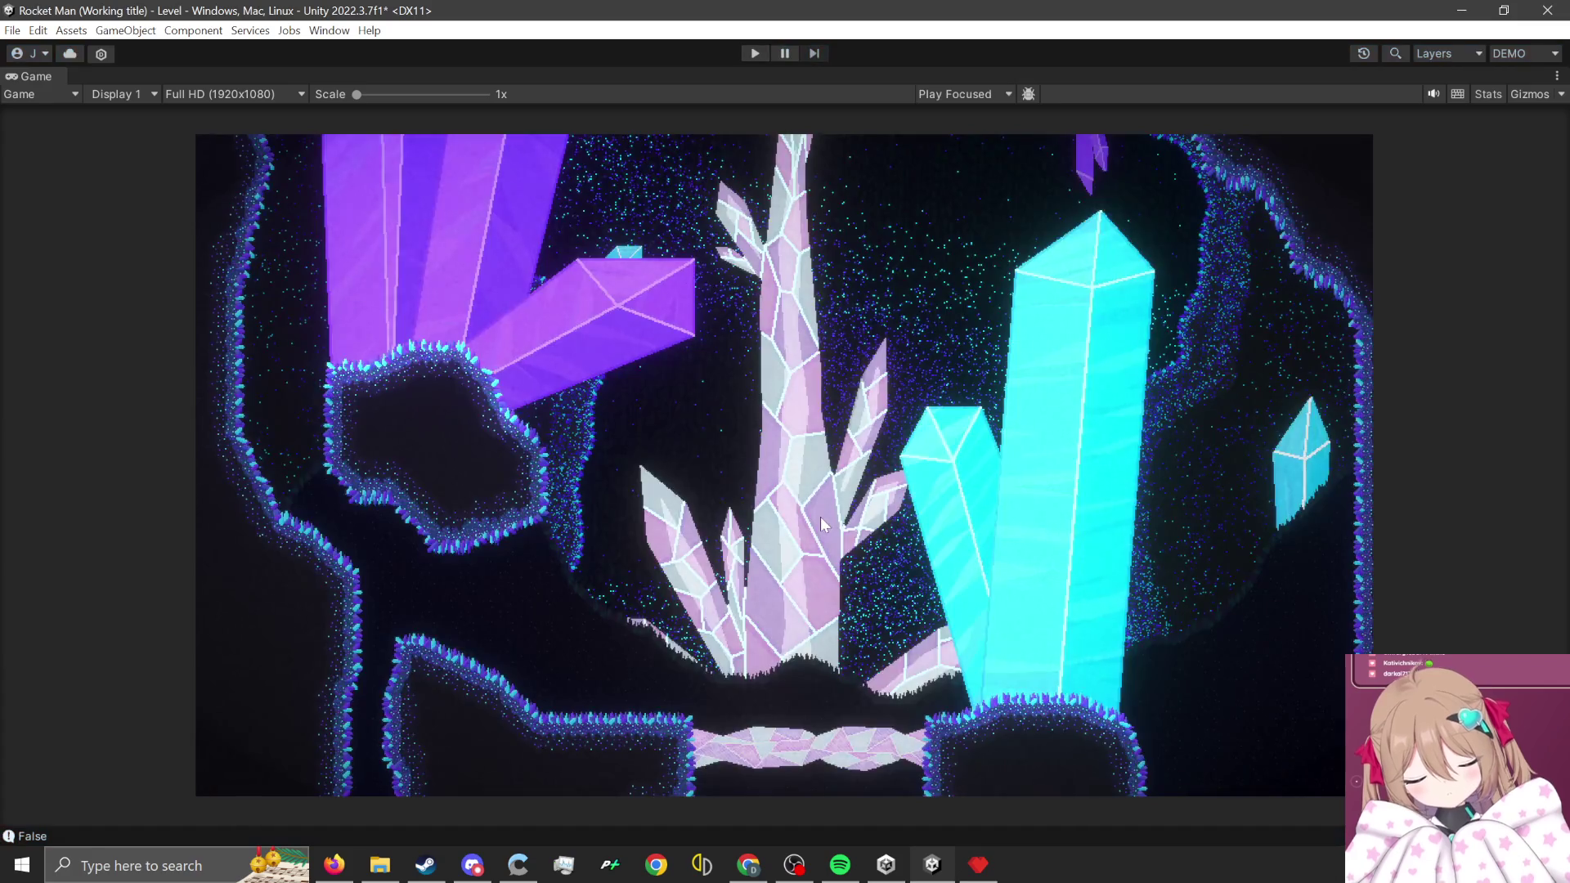
# - In Pyxel Edit, close the image export settings and open MineLTilemap from the MineLevel folder
pyautogui.click(978, 864)
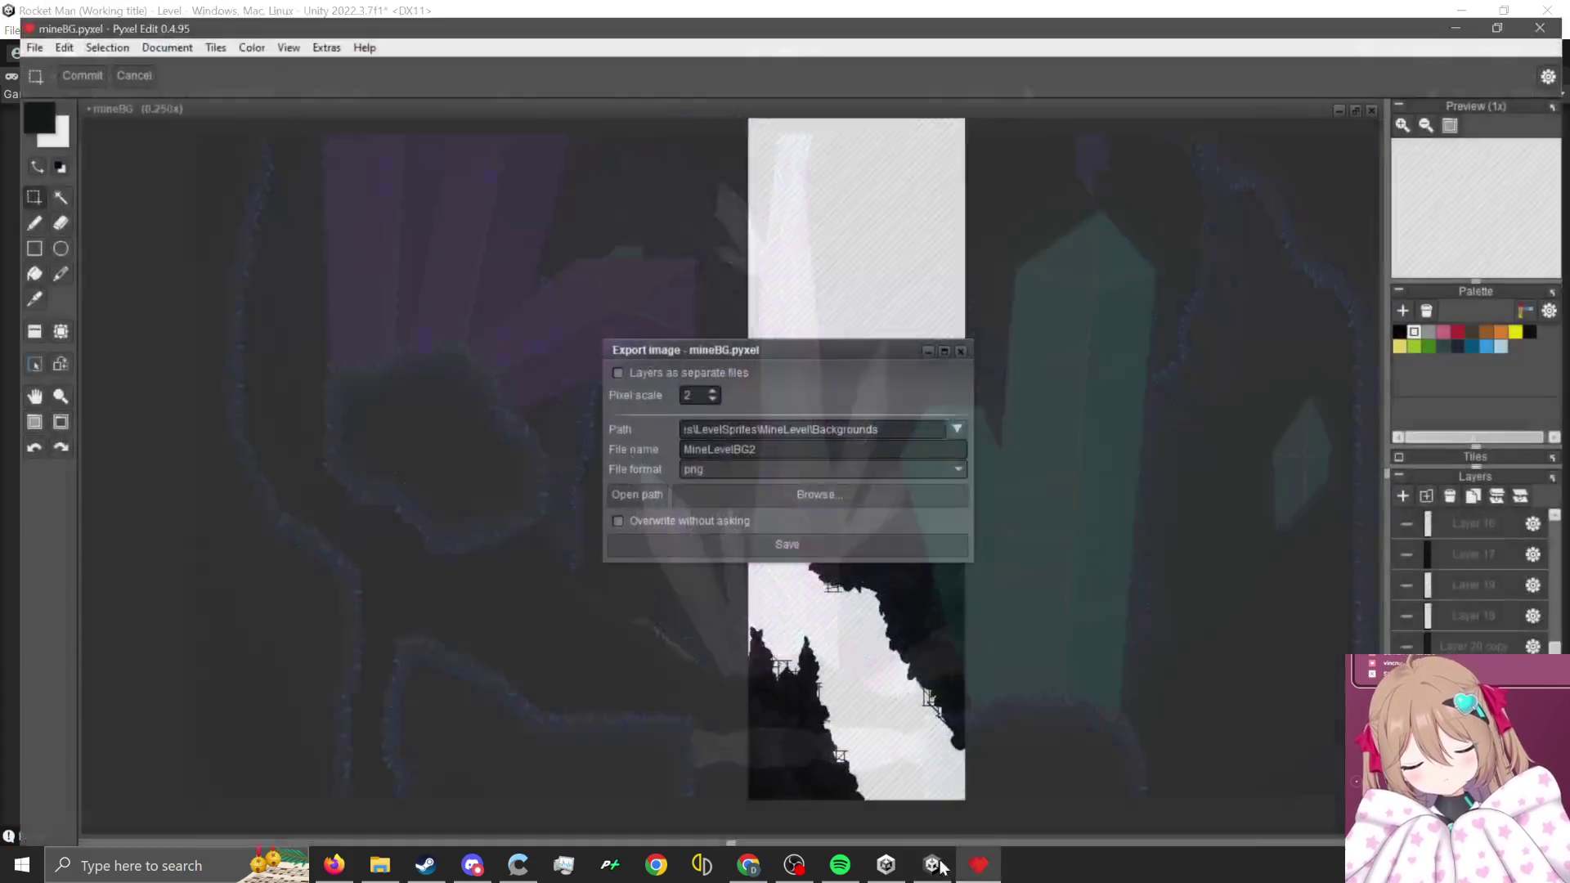
pyautogui.click(957, 340)
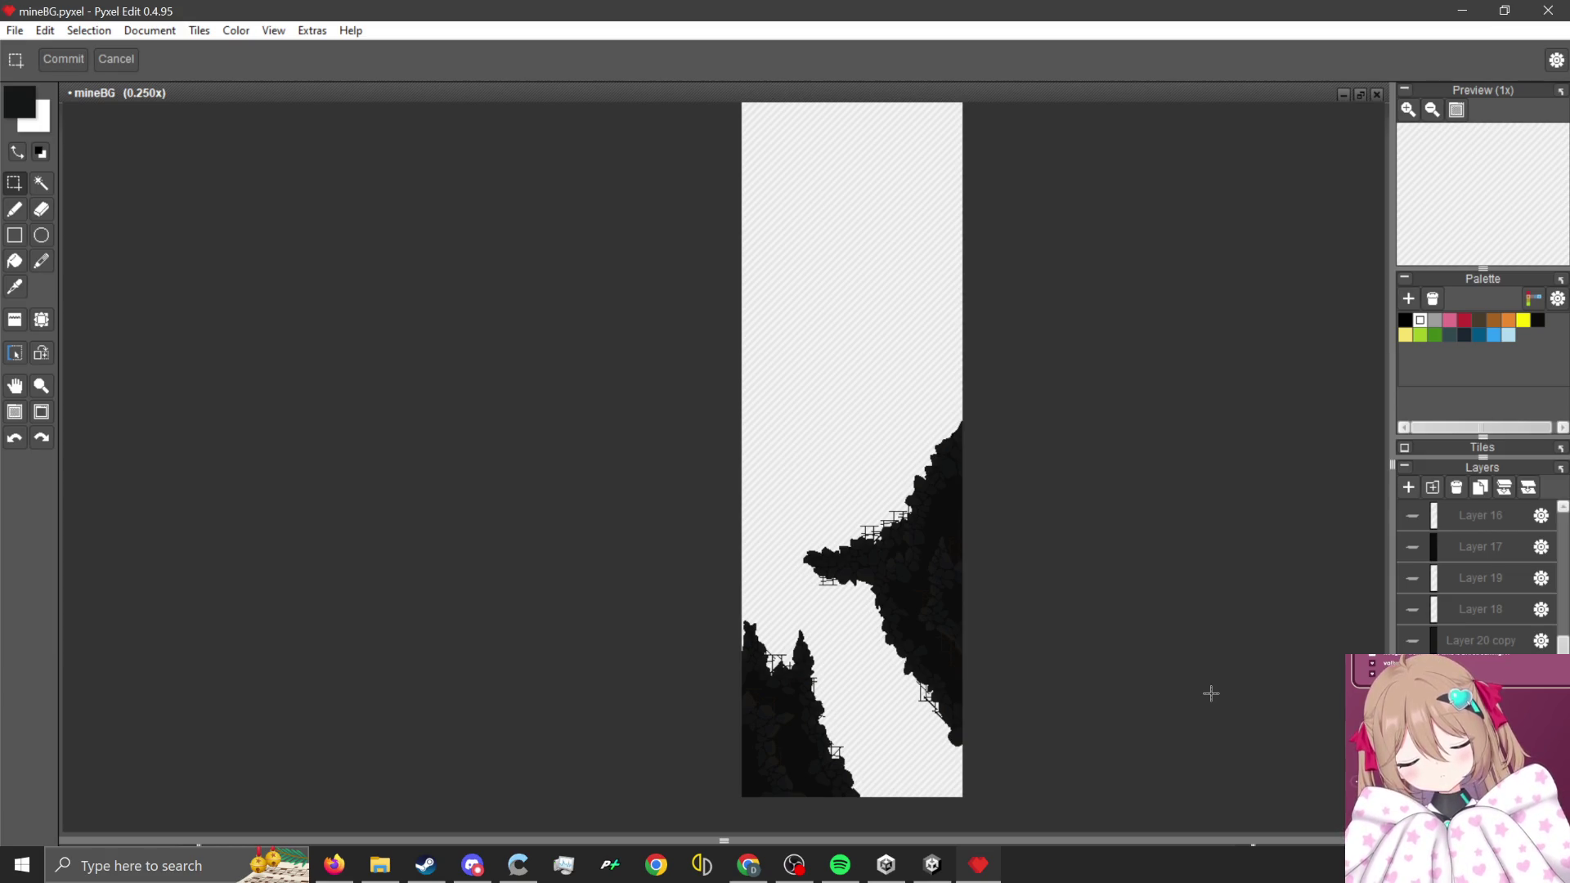
pyautogui.click(17, 33)
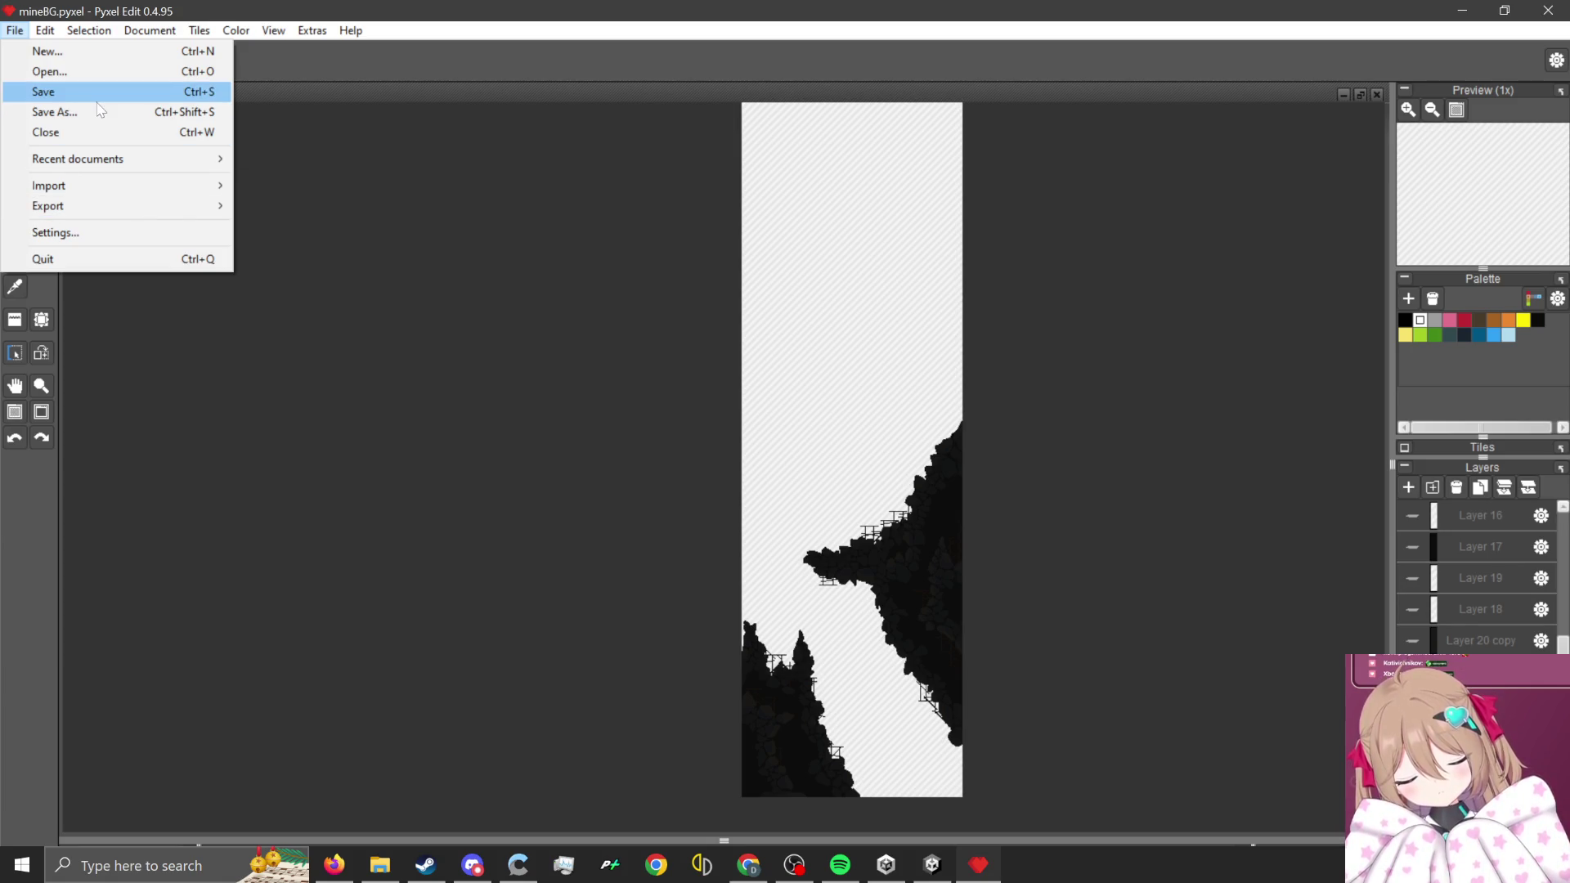
pyautogui.click(109, 72)
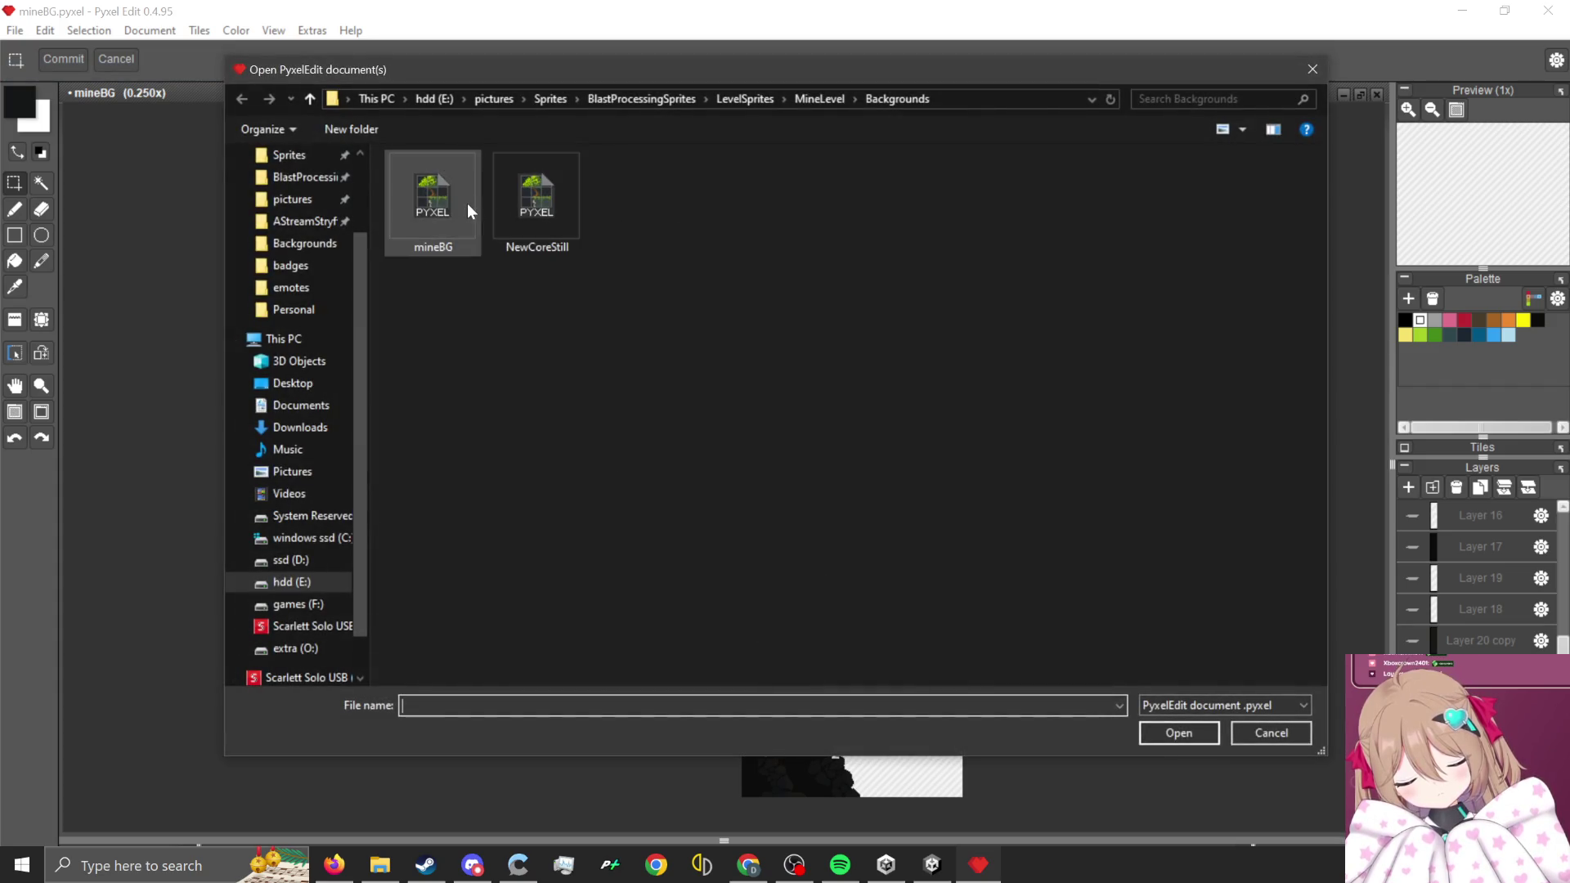
pyautogui.click(806, 102)
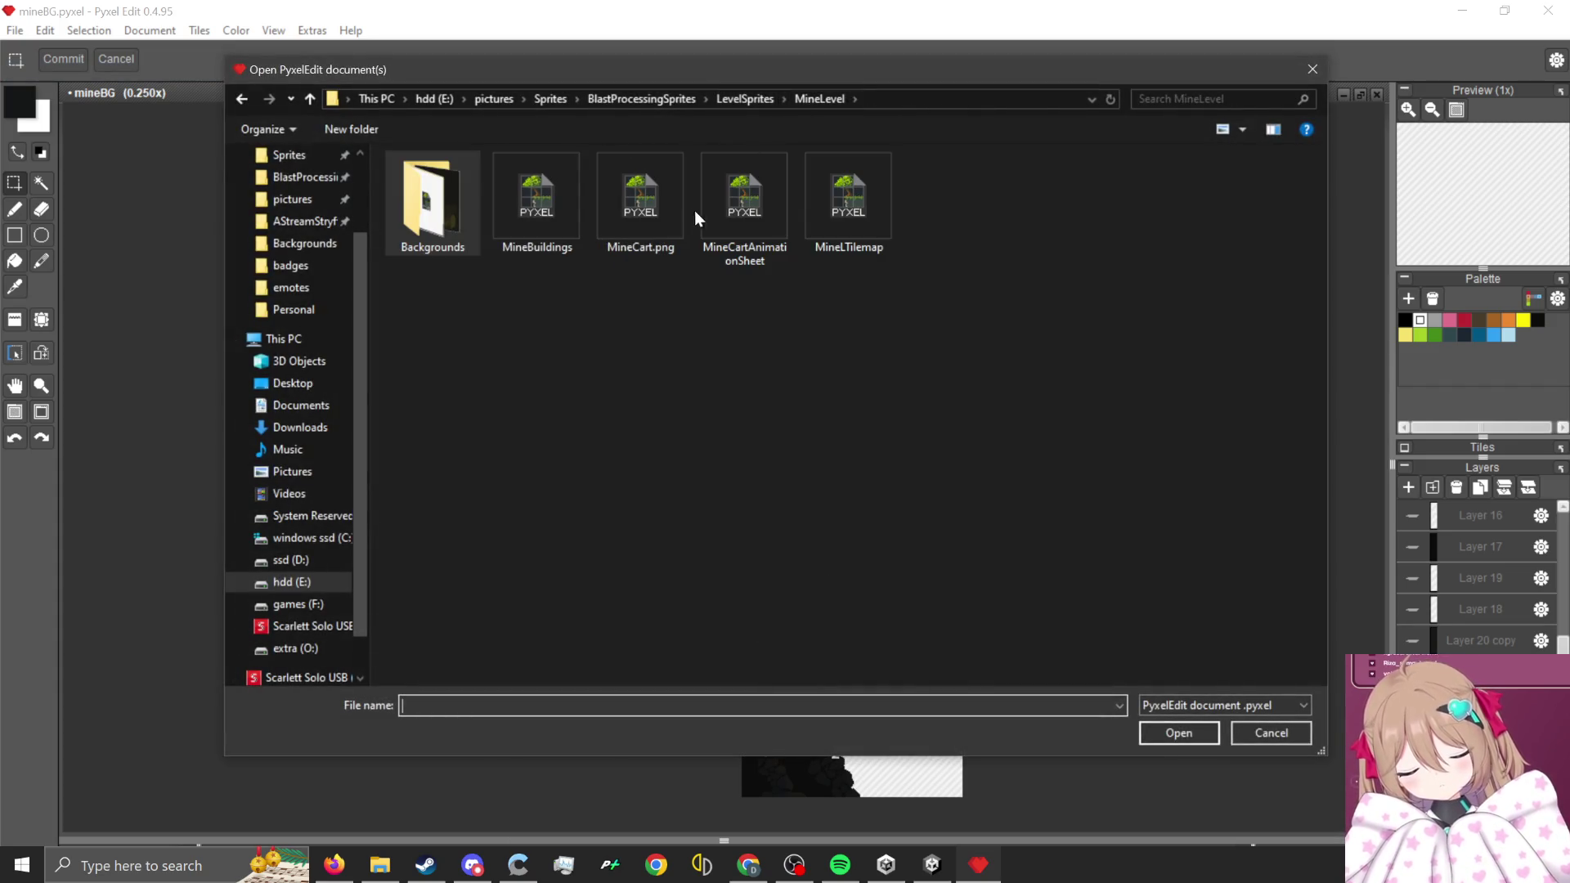
pyautogui.doubleClick(856, 224)
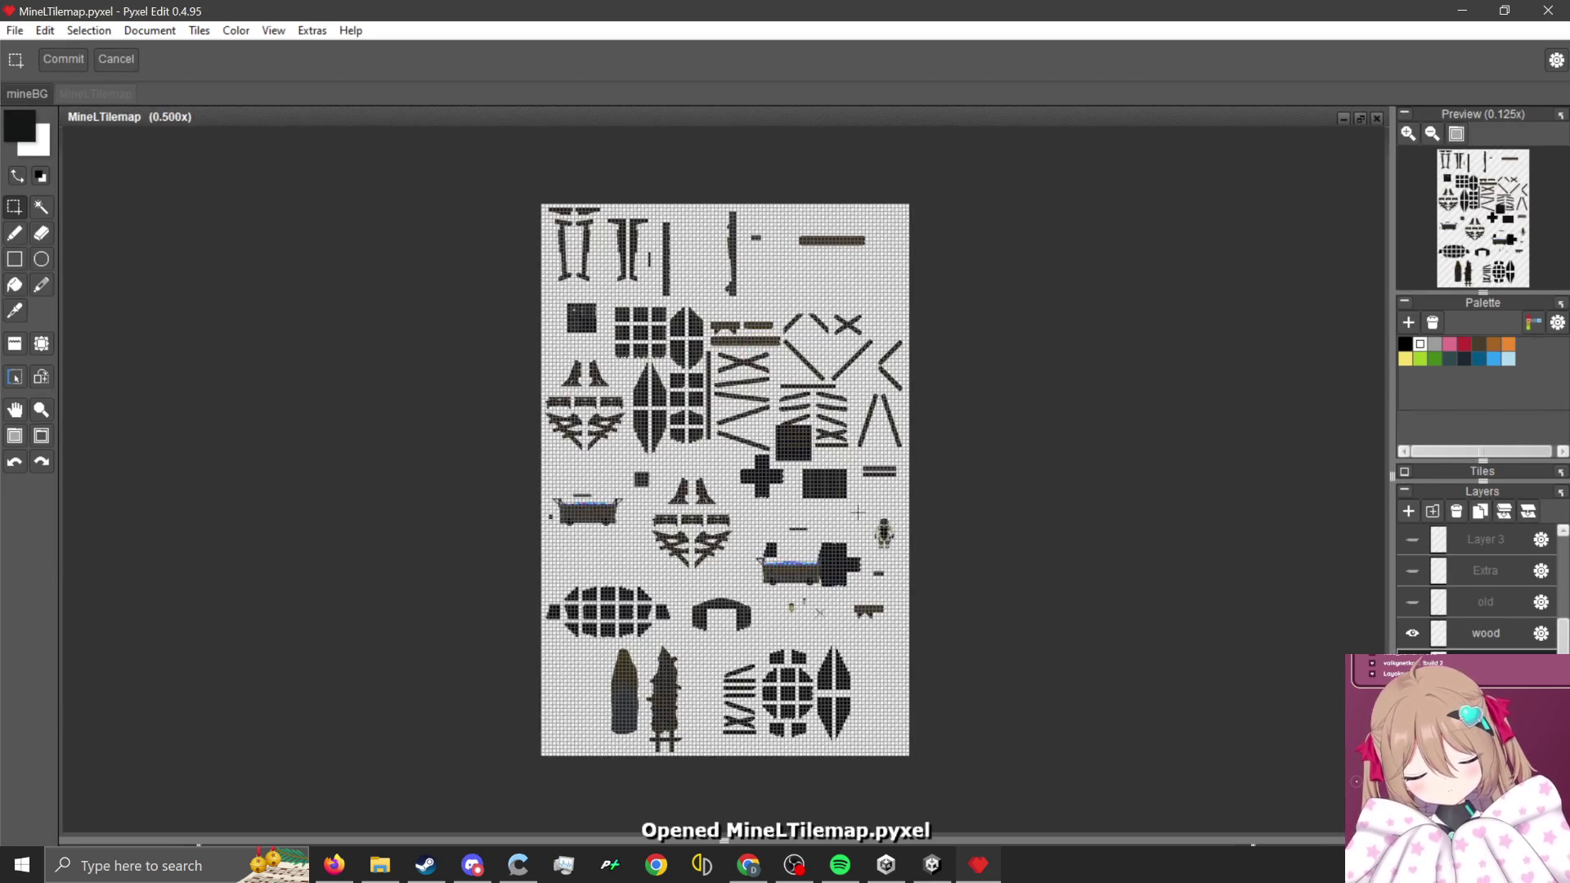
# - Dim the inactive layers to focus on the current one
pyautogui.scroll(-2, 817, 531)
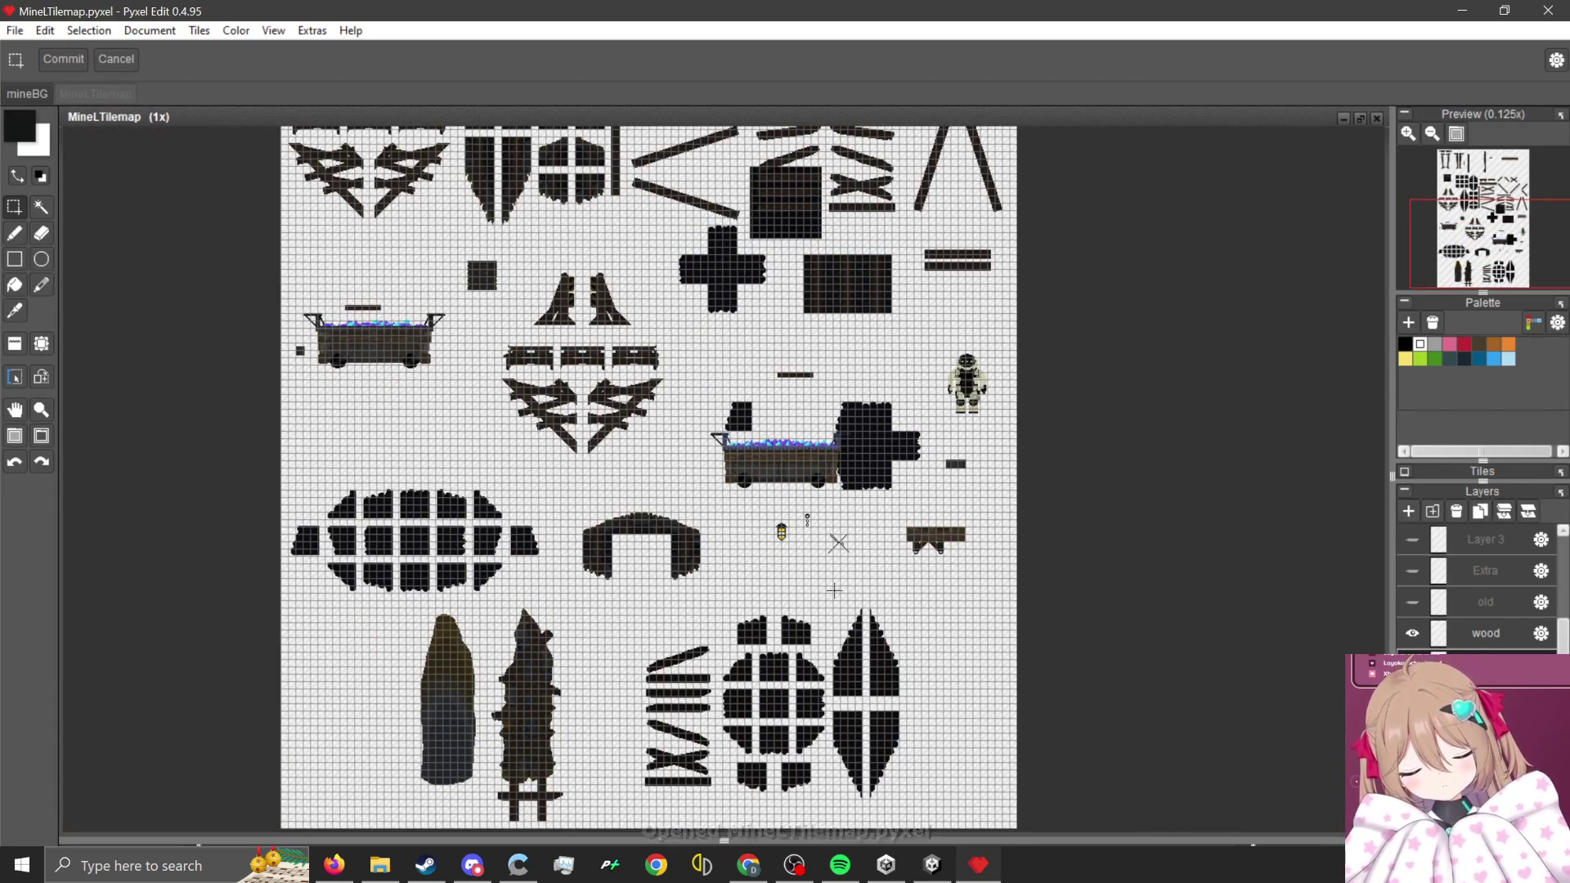
pyautogui.scroll(1, 812, 621)
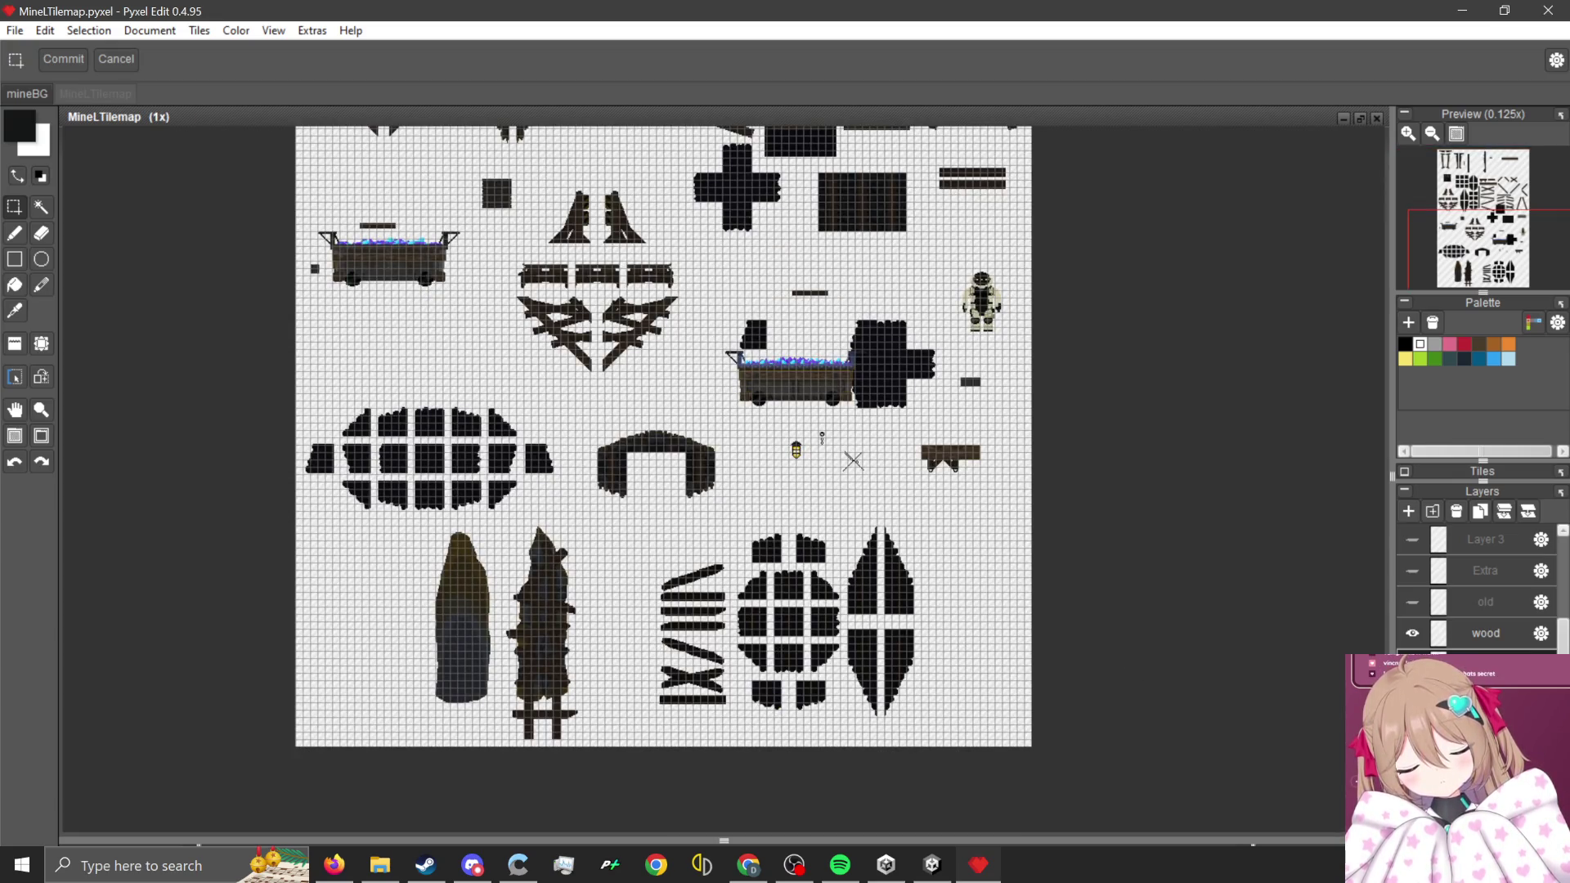
pyautogui.press('Delete')
pyautogui.scroll(-2, 837, 537)
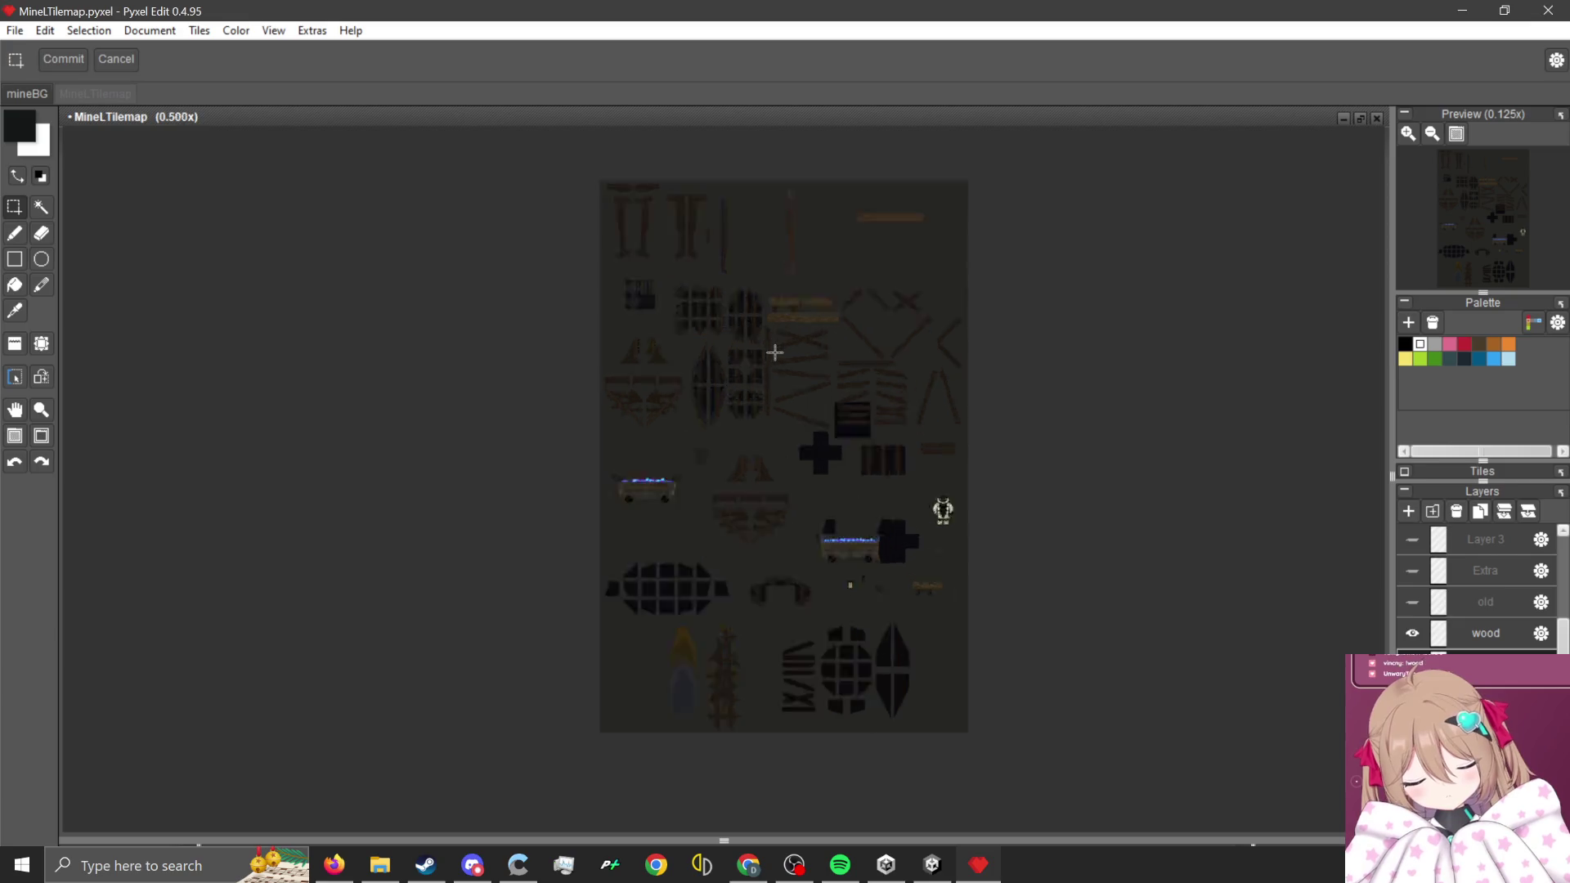
pyautogui.scroll(3, 776, 353)
pyautogui.scroll(1, 722, 347)
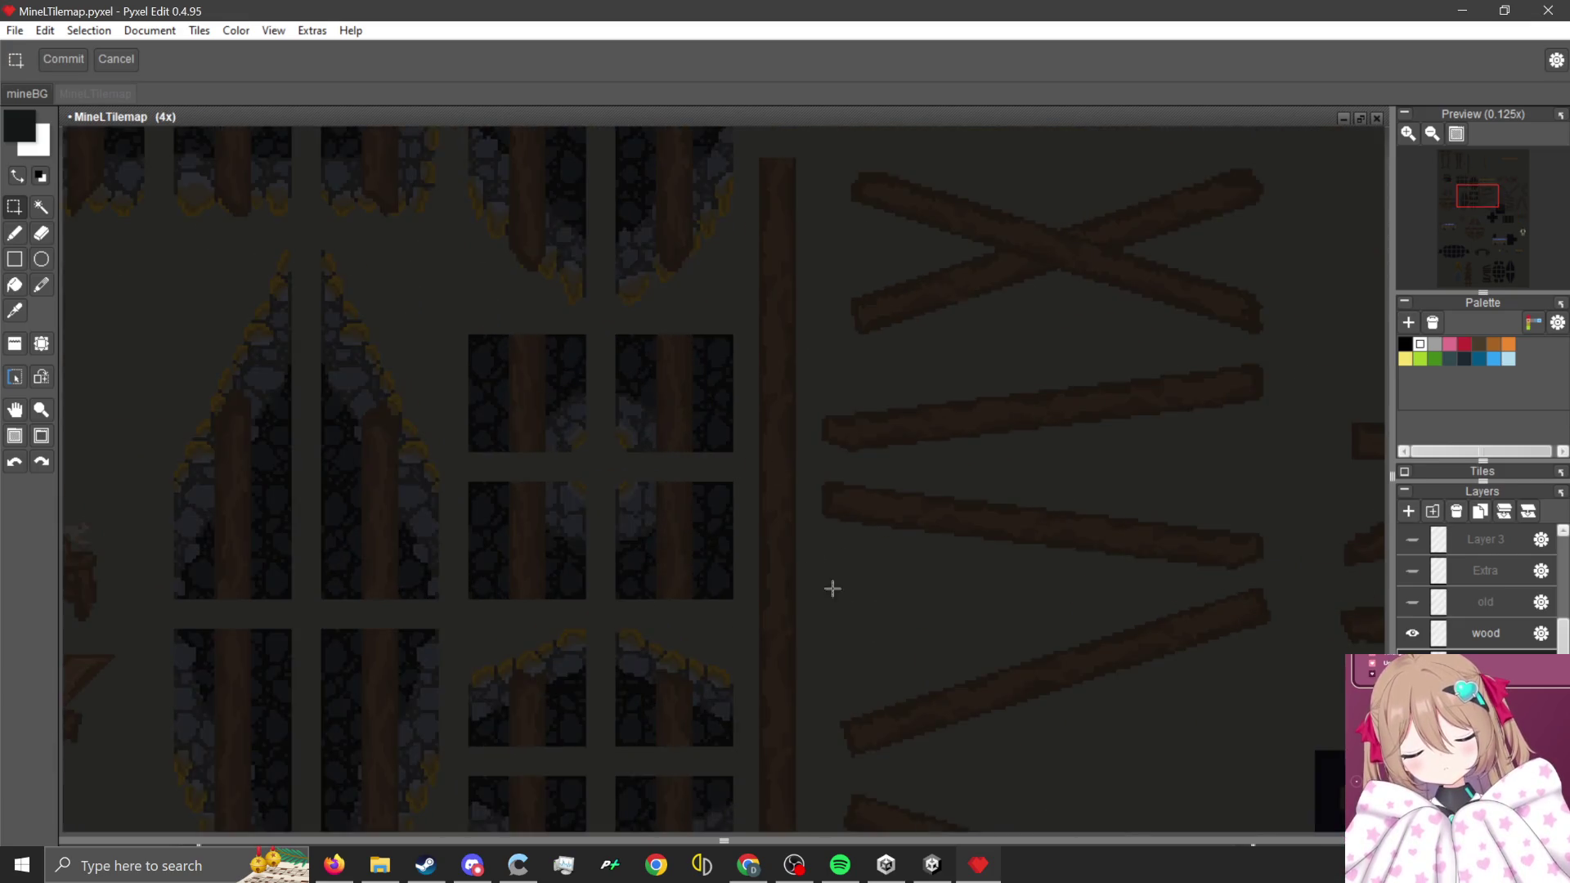
pyautogui.scroll(-1, 845, 610)
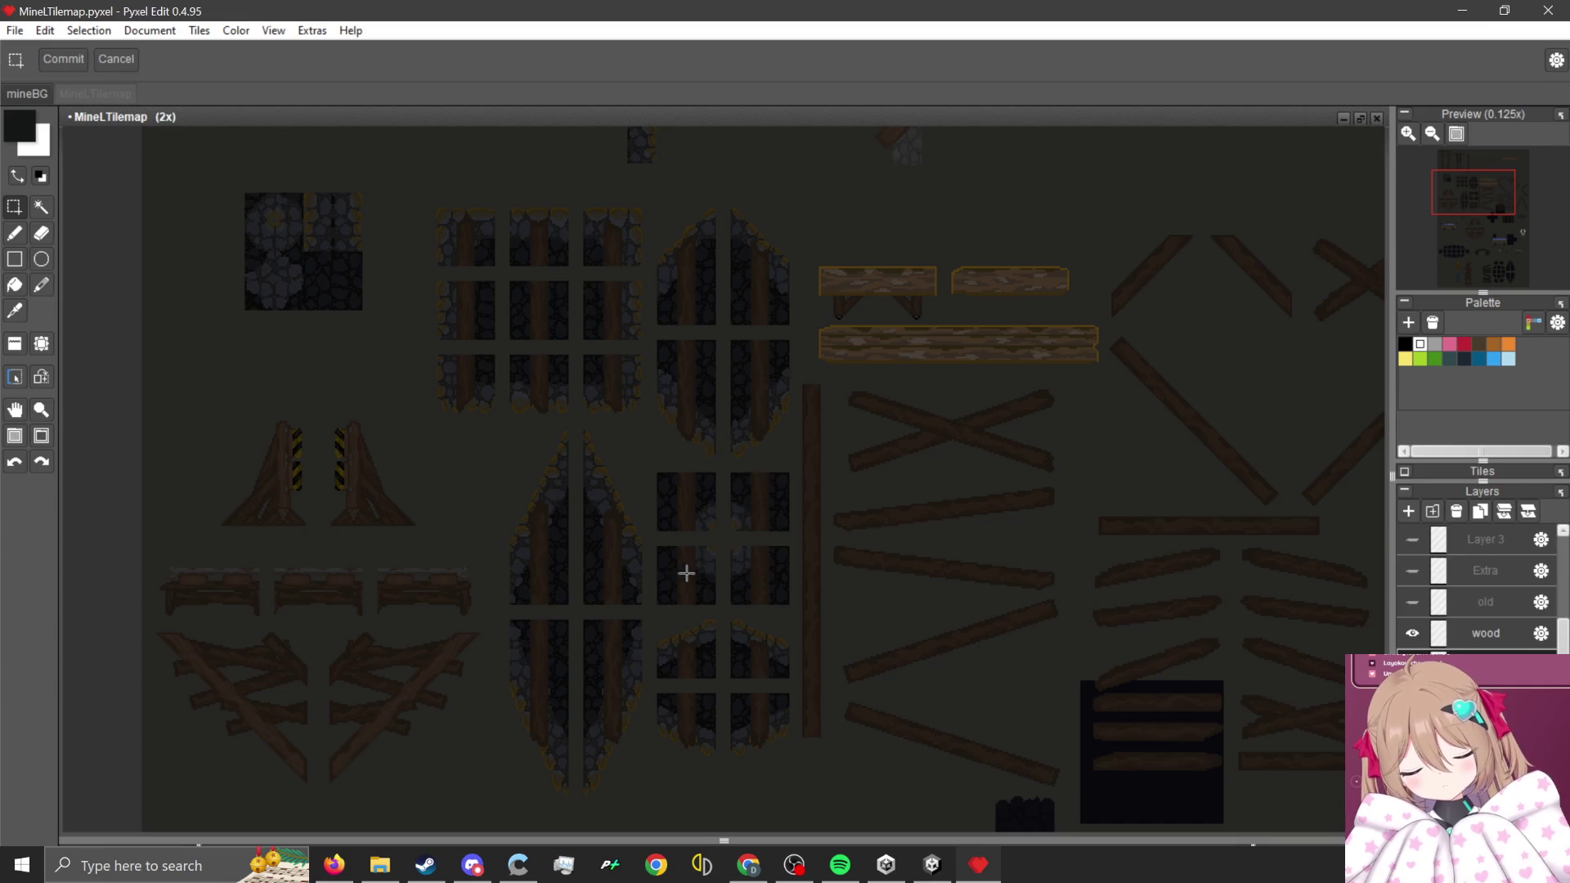
pyautogui.scroll(1, 584, 580)
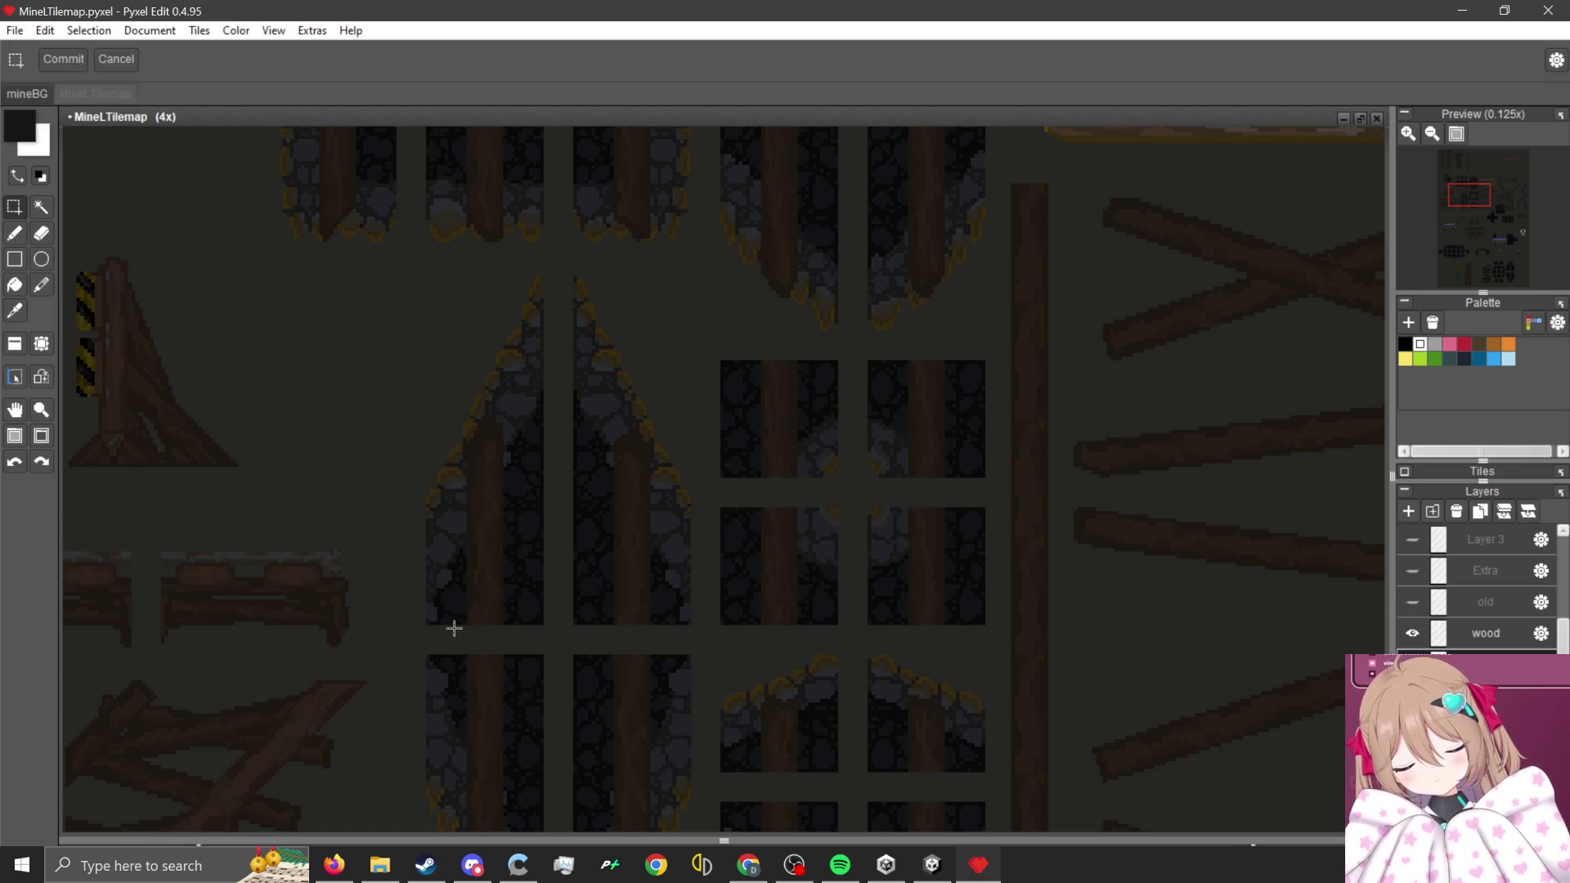
# - Show the tile grid over the MineLTilemap canvas
pyautogui.press('g')
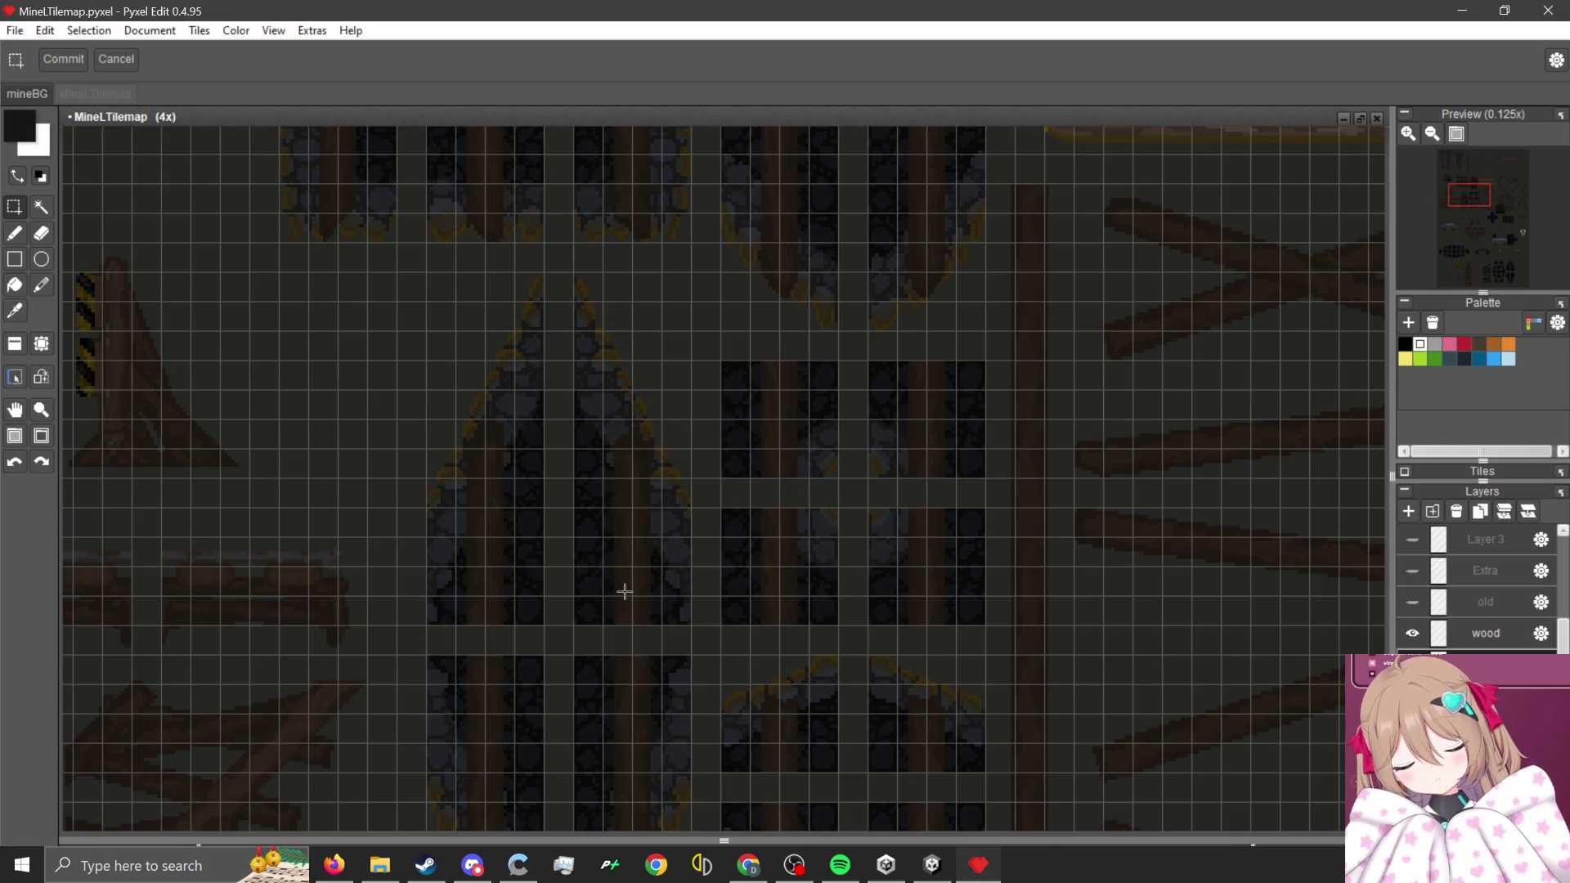
pyautogui.scroll(-1, 676, 569)
pyautogui.scroll(-3, 646, 360)
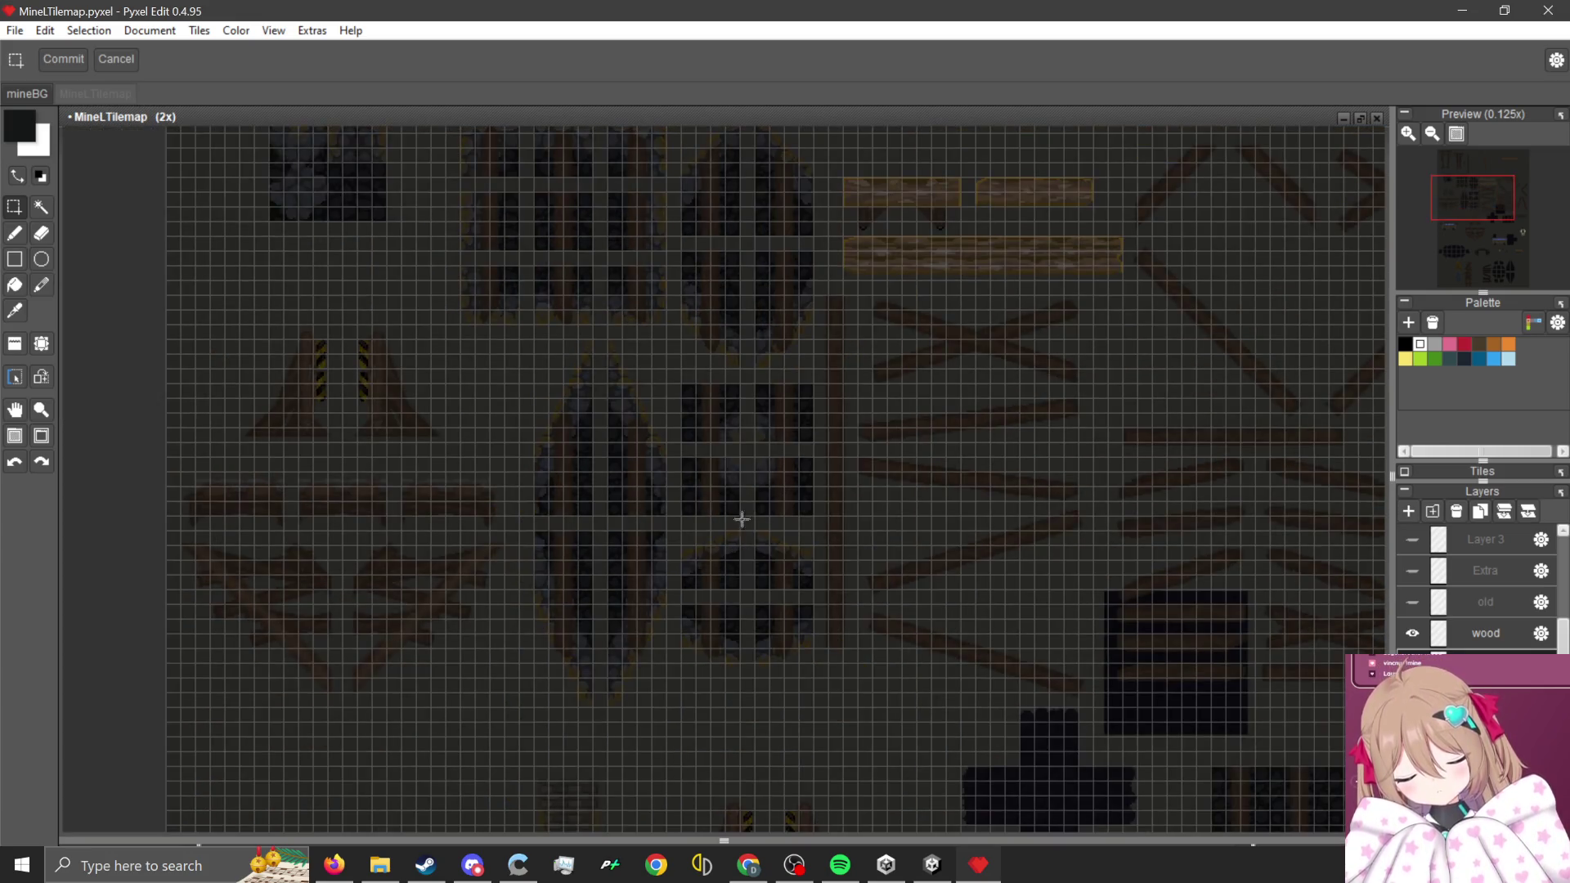
pyautogui.scroll(1, 776, 630)
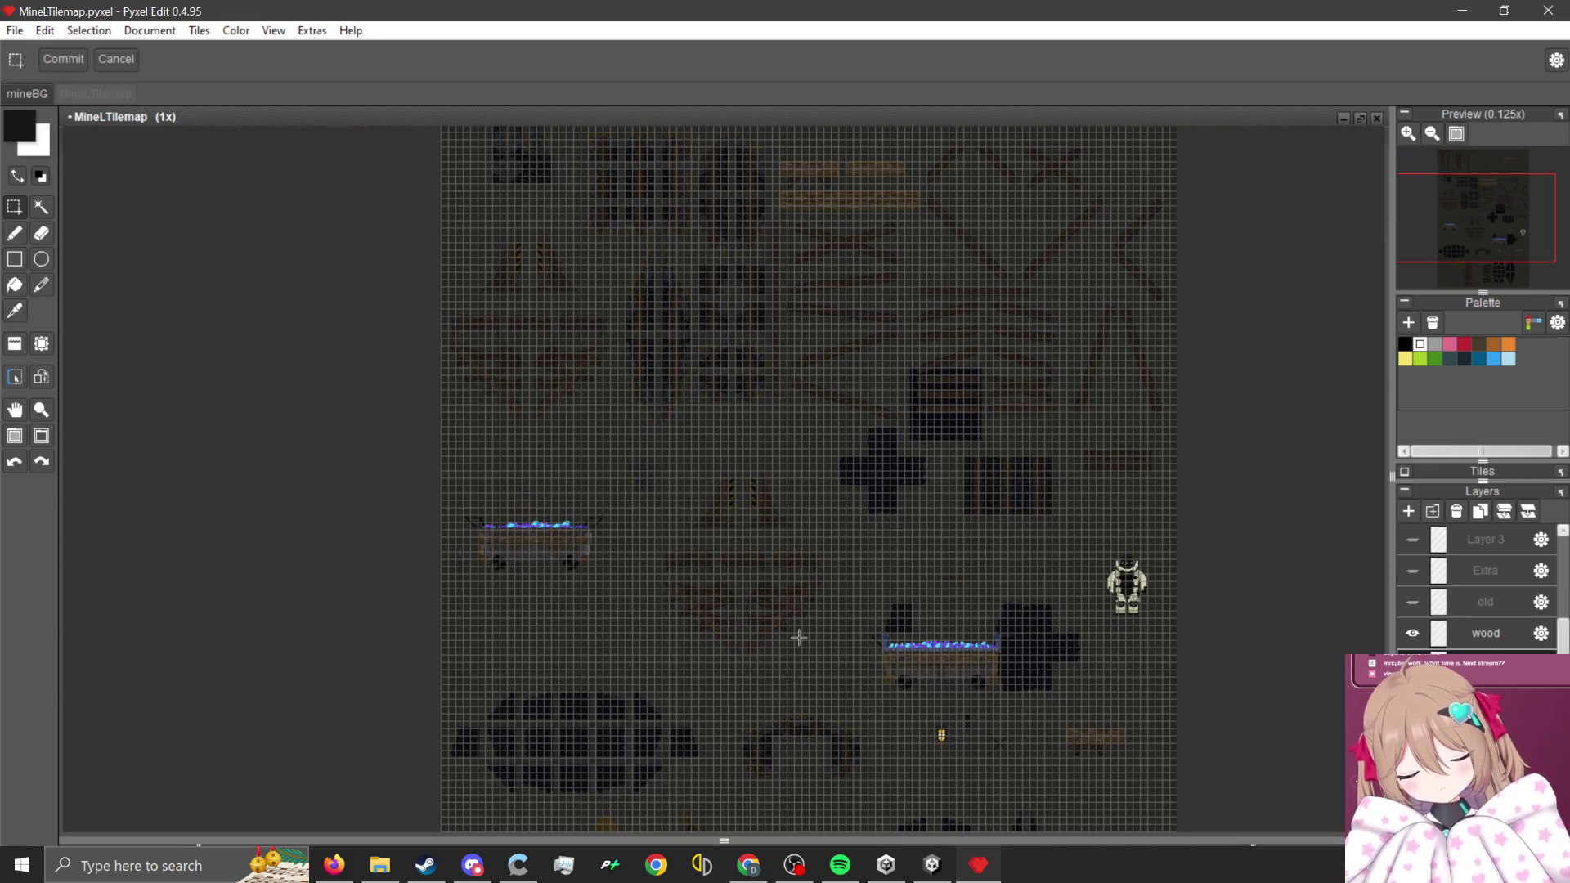
pyautogui.scroll(-1, 810, 514)
pyautogui.scroll(1, 860, 661)
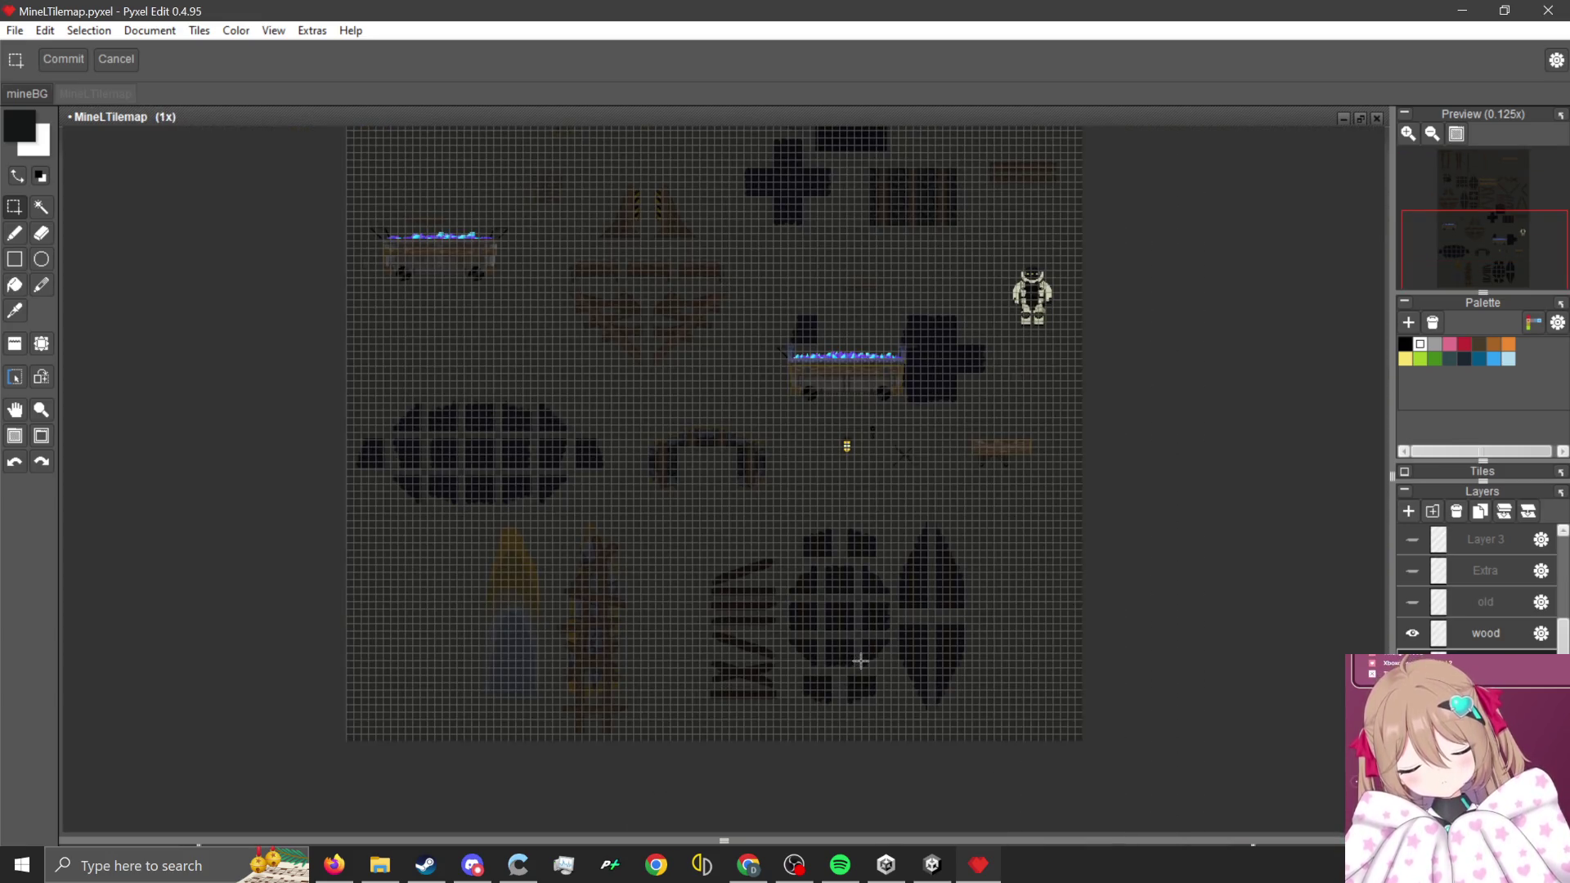
pyautogui.scroll(-1, 802, 623)
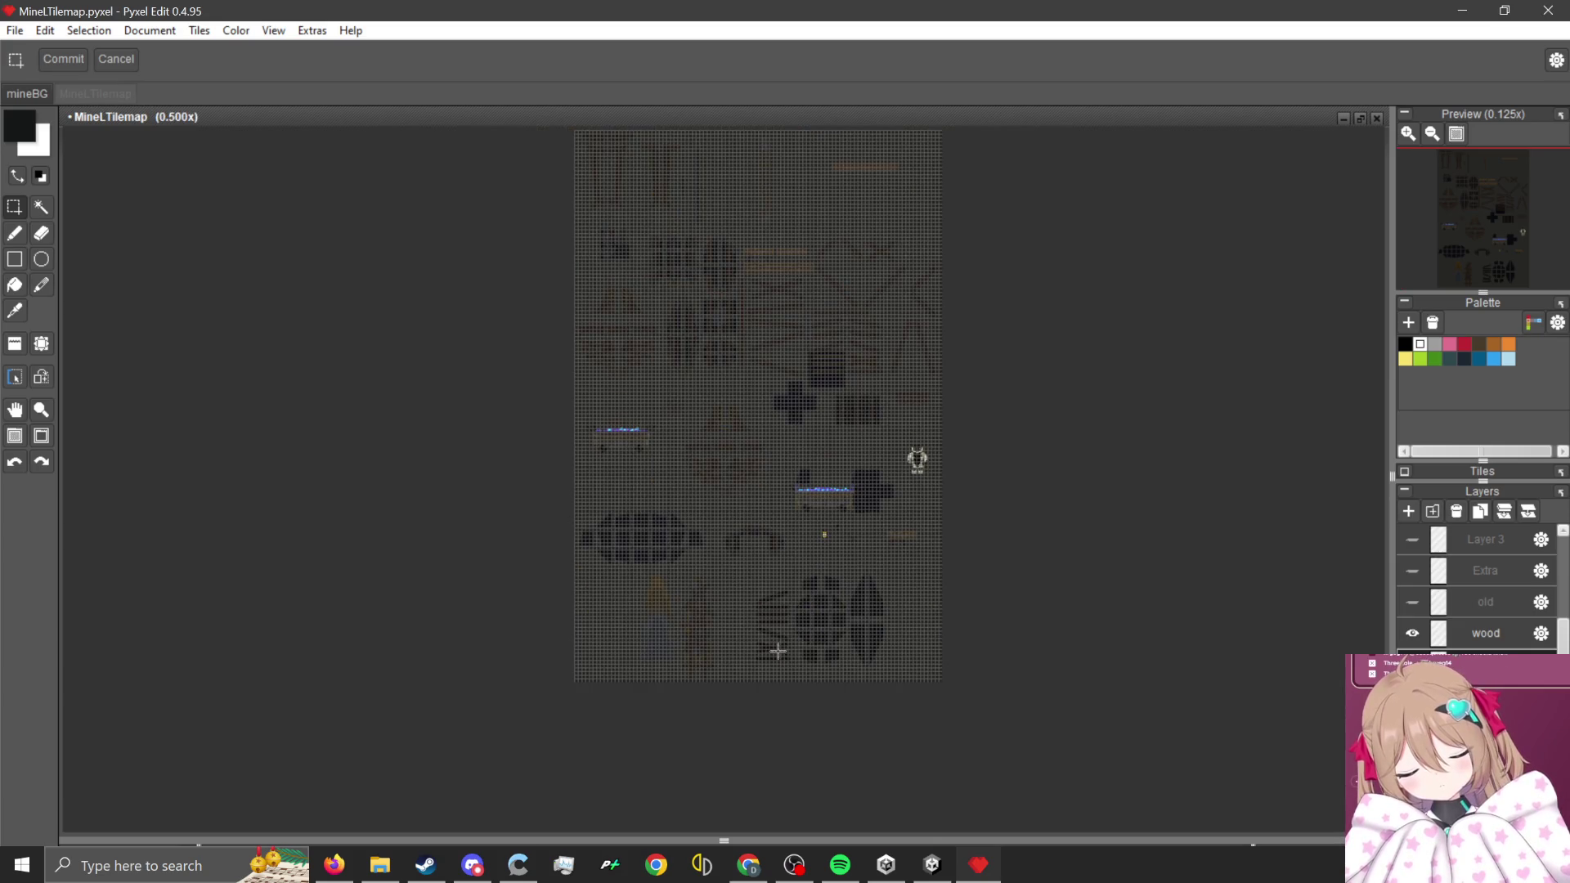
# - Zoom in and select two stone strips beside the wooden posts
pyautogui.scroll(1, 802, 718)
pyautogui.scroll(1, 742, 438)
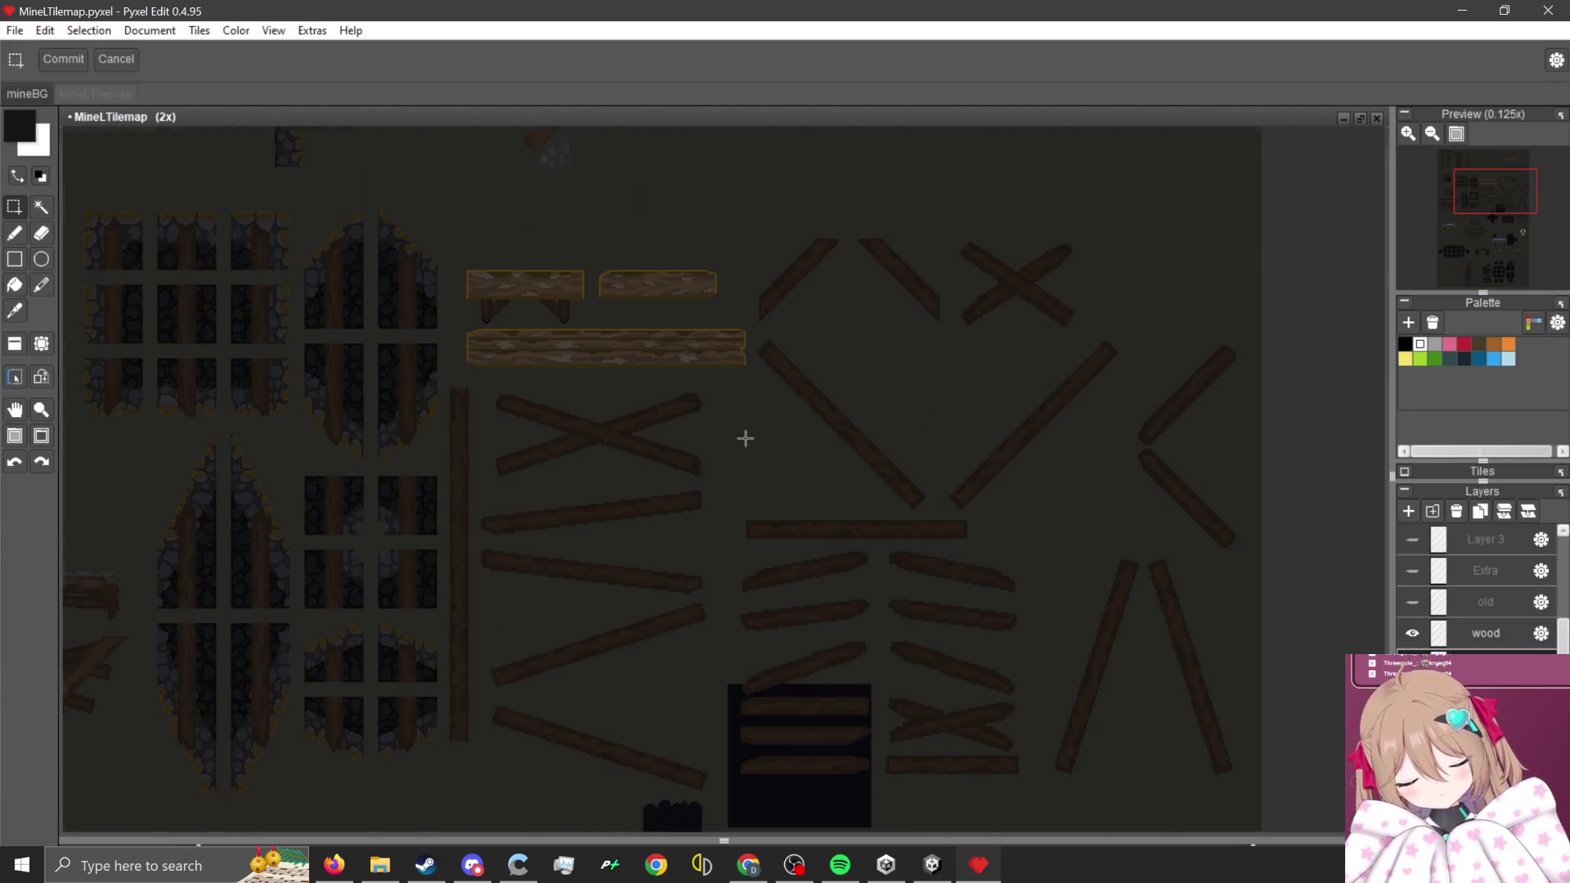
pyautogui.scroll(-1, 746, 439)
pyautogui.scroll(1, 292, 354)
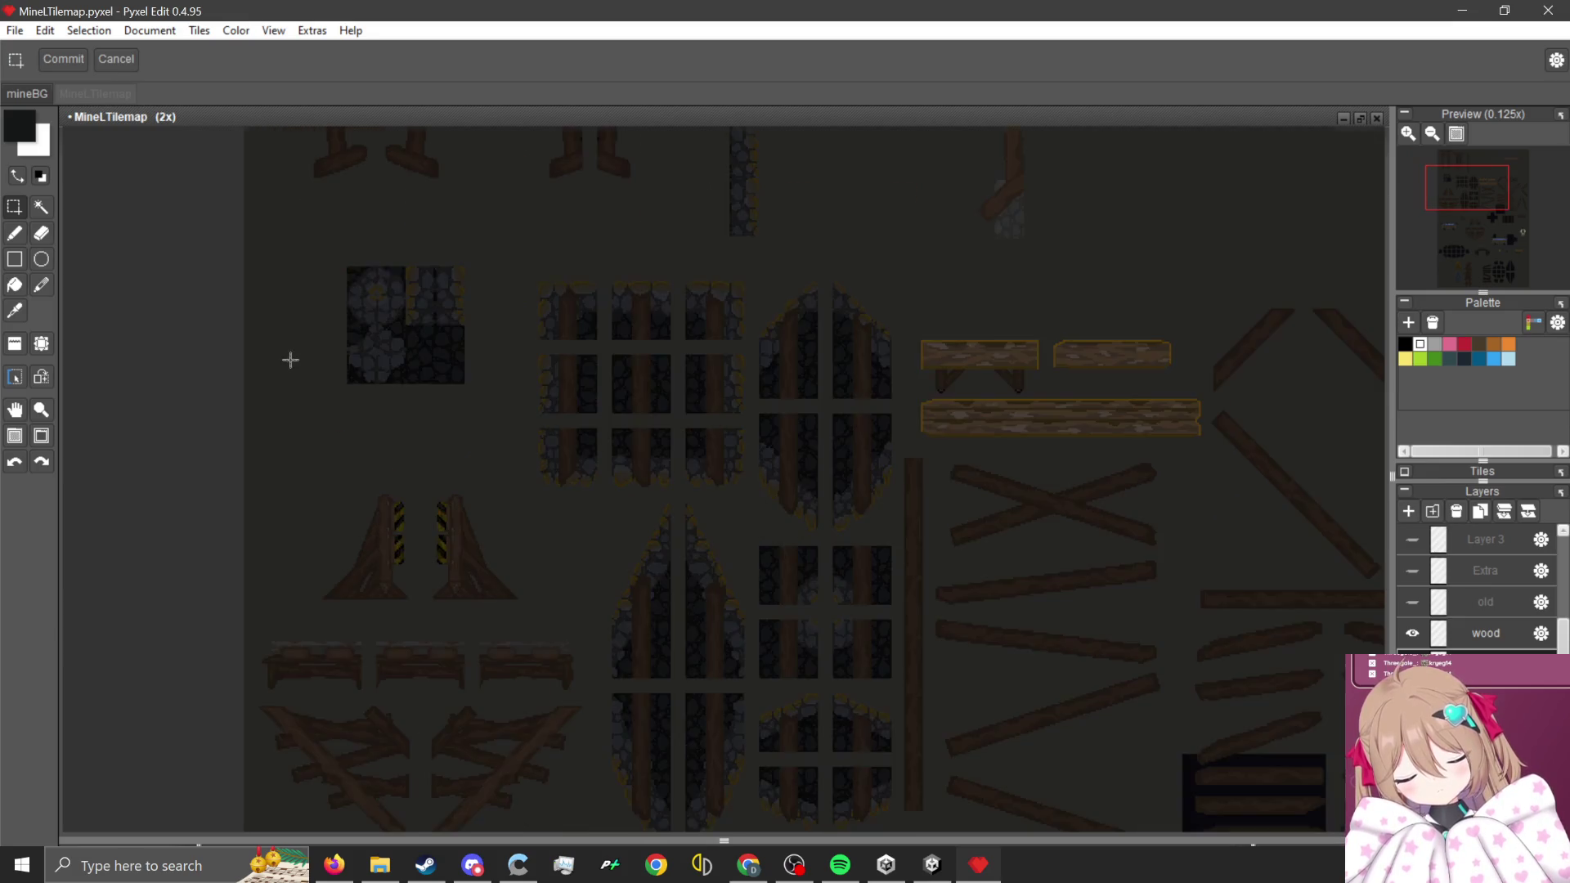
pyautogui.scroll(1, 392, 400)
pyautogui.scroll(-1, 456, 426)
pyautogui.scroll(2, 696, 713)
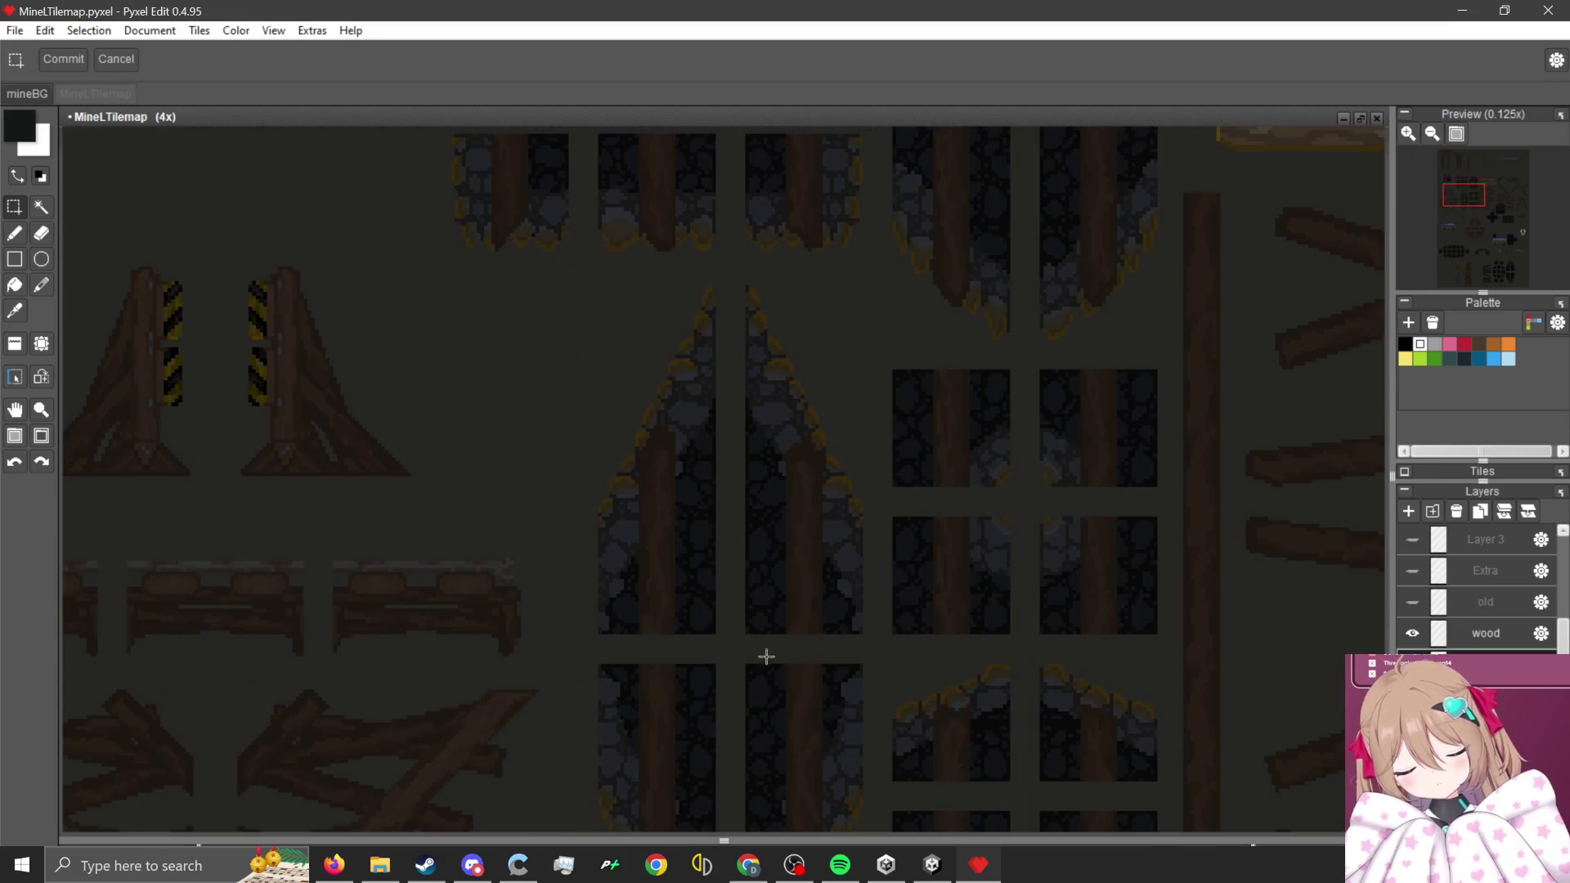
pyautogui.scroll(-1, 764, 655)
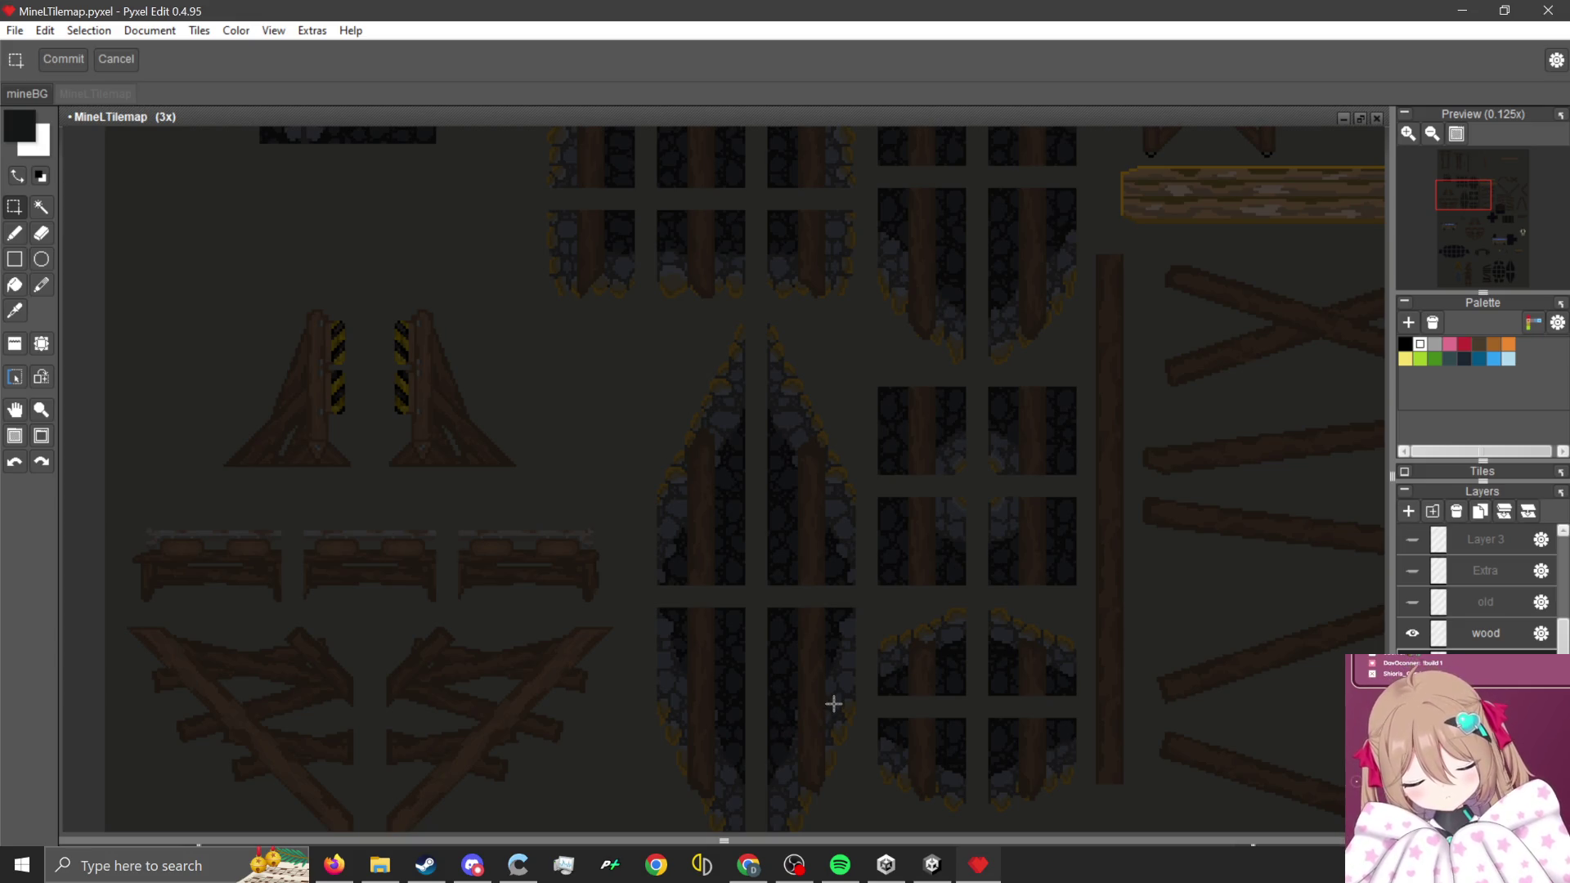
pyautogui.scroll(1, 845, 692)
pyautogui.scroll(1, 843, 703)
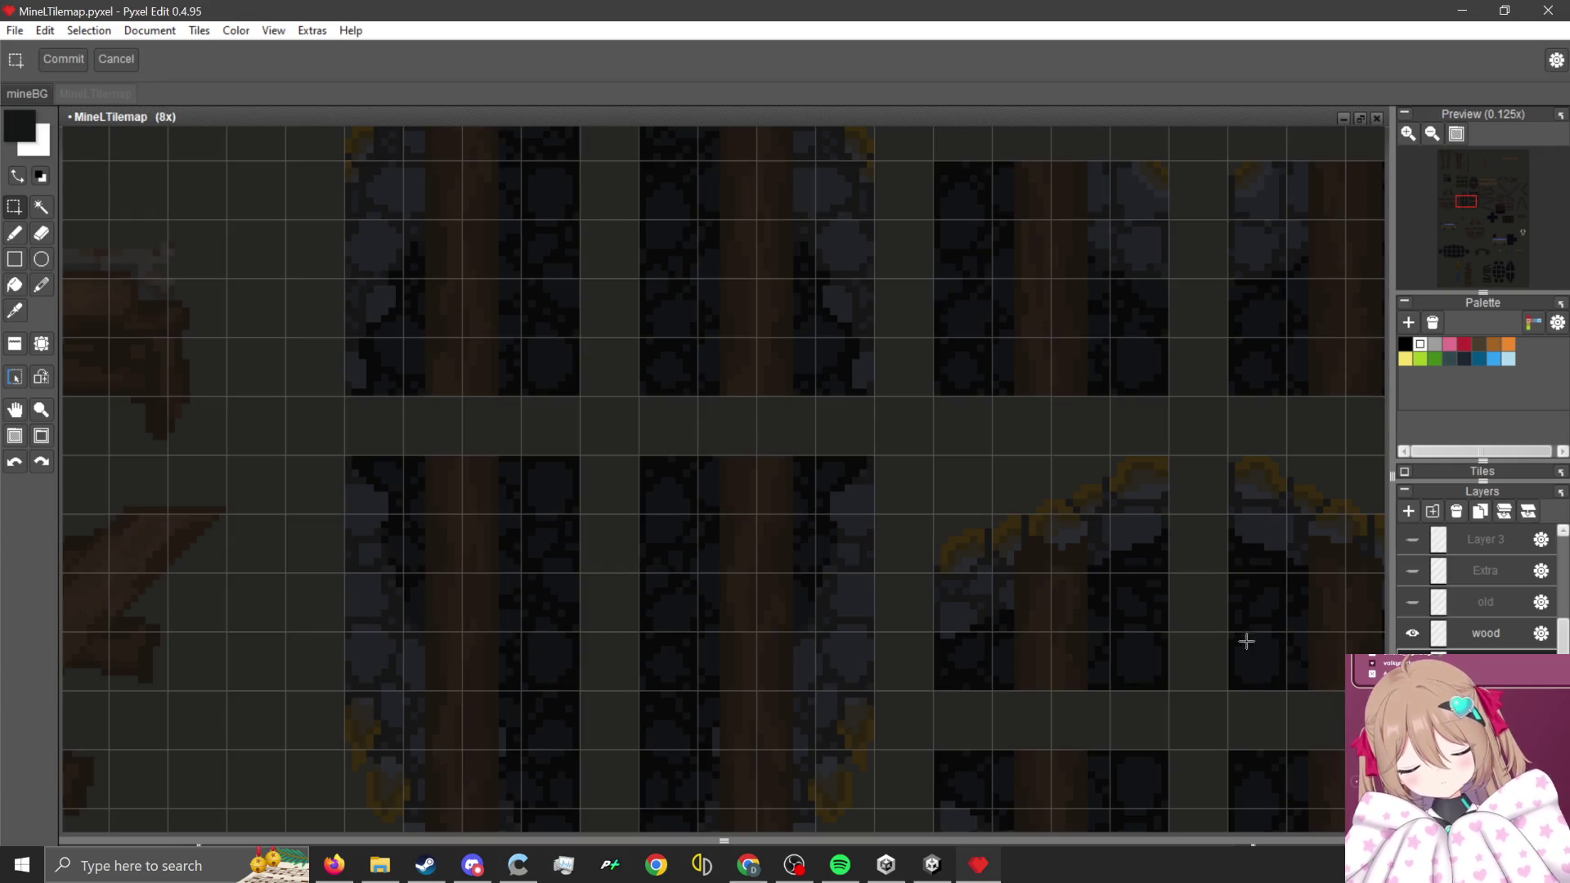
pyautogui.moveTo(760, 453); pyautogui.dragTo(908, 687)
pyautogui.moveTo(456, 453)
pyautogui.mouseDown()
pyautogui.moveTo(365, 588)
pyautogui.moveTo(341, 678)
pyautogui.mouseUp()
# - Add the upper-left and upper-right stone strips to the selection
pyautogui.scroll(-2, 383, 693)
pyautogui.scroll(2, 384, 523)
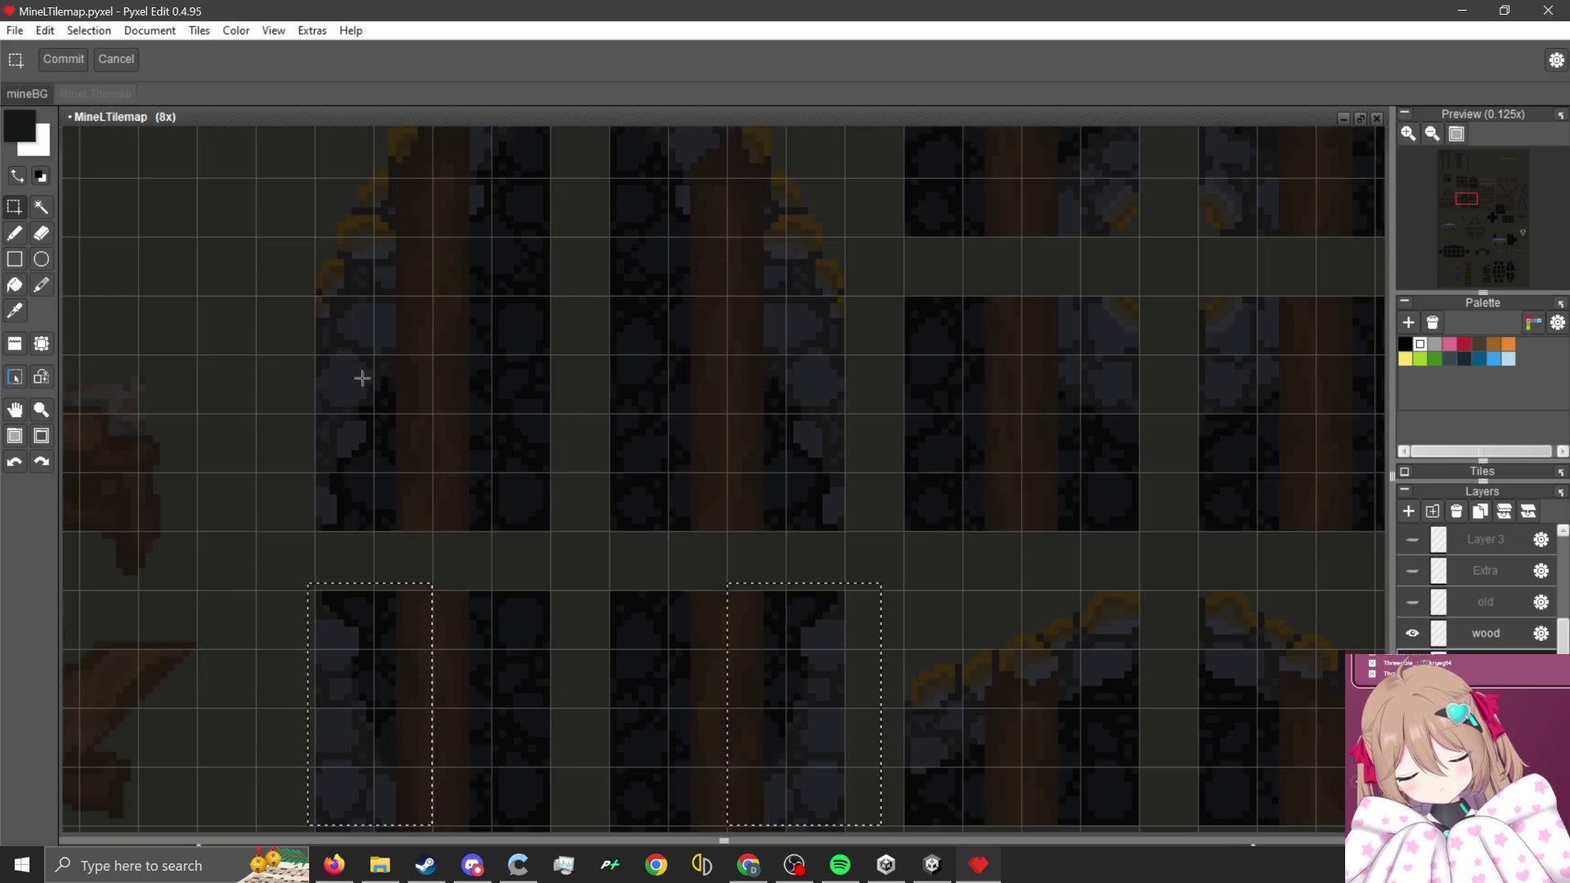
pyautogui.moveTo(316, 300)
pyautogui.mouseDown()
pyautogui.moveTo(389, 526)
pyautogui.moveTo(431, 538)
pyautogui.mouseUp()
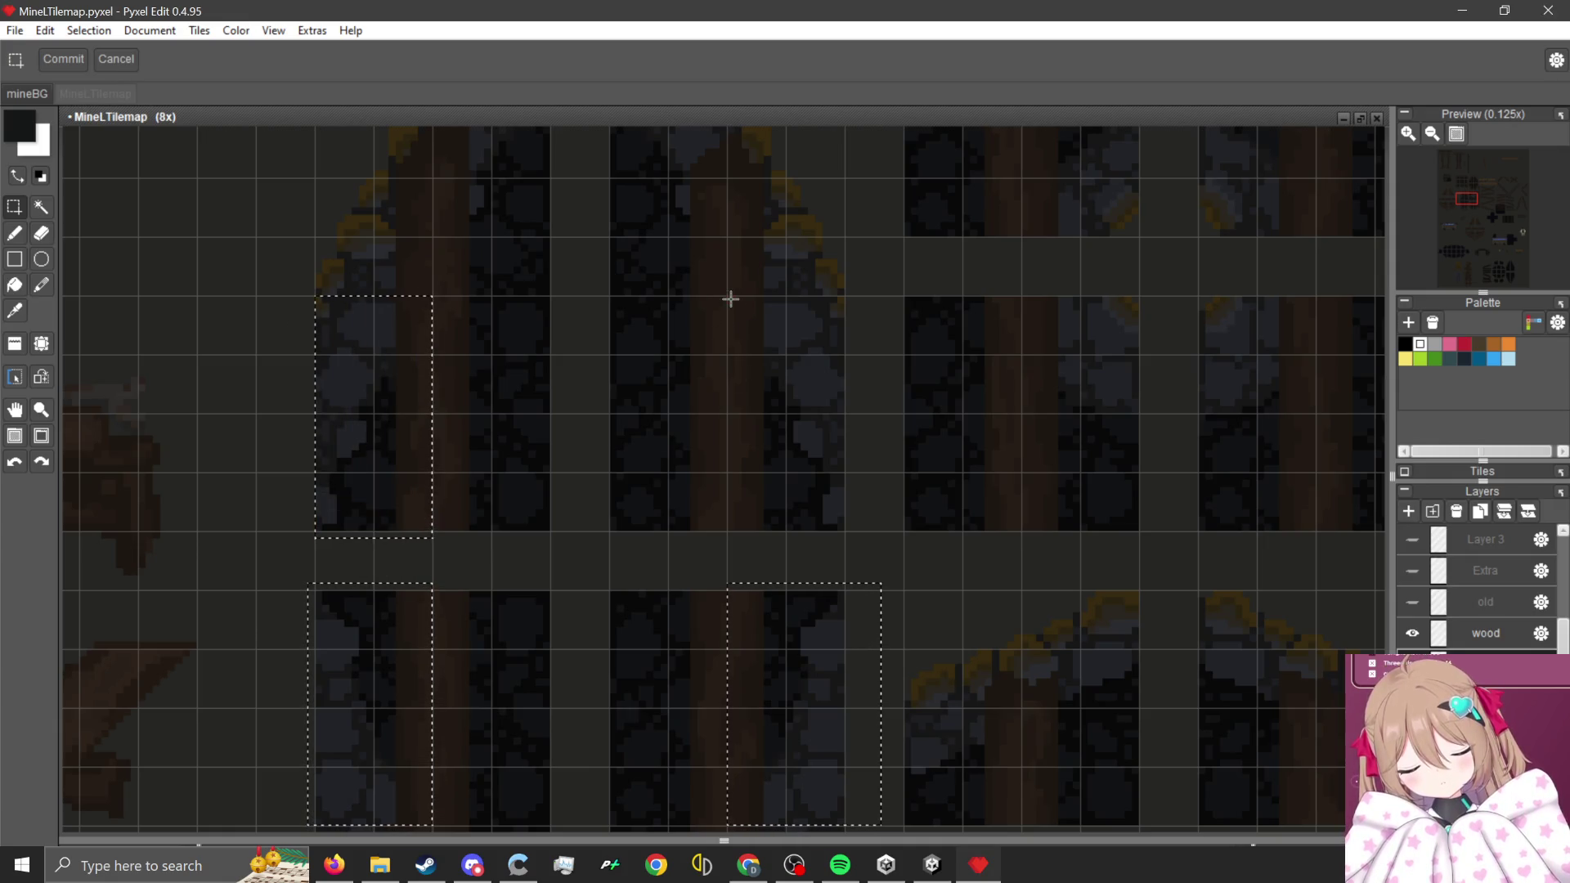
pyautogui.moveTo(729, 300); pyautogui.dragTo(855, 539)
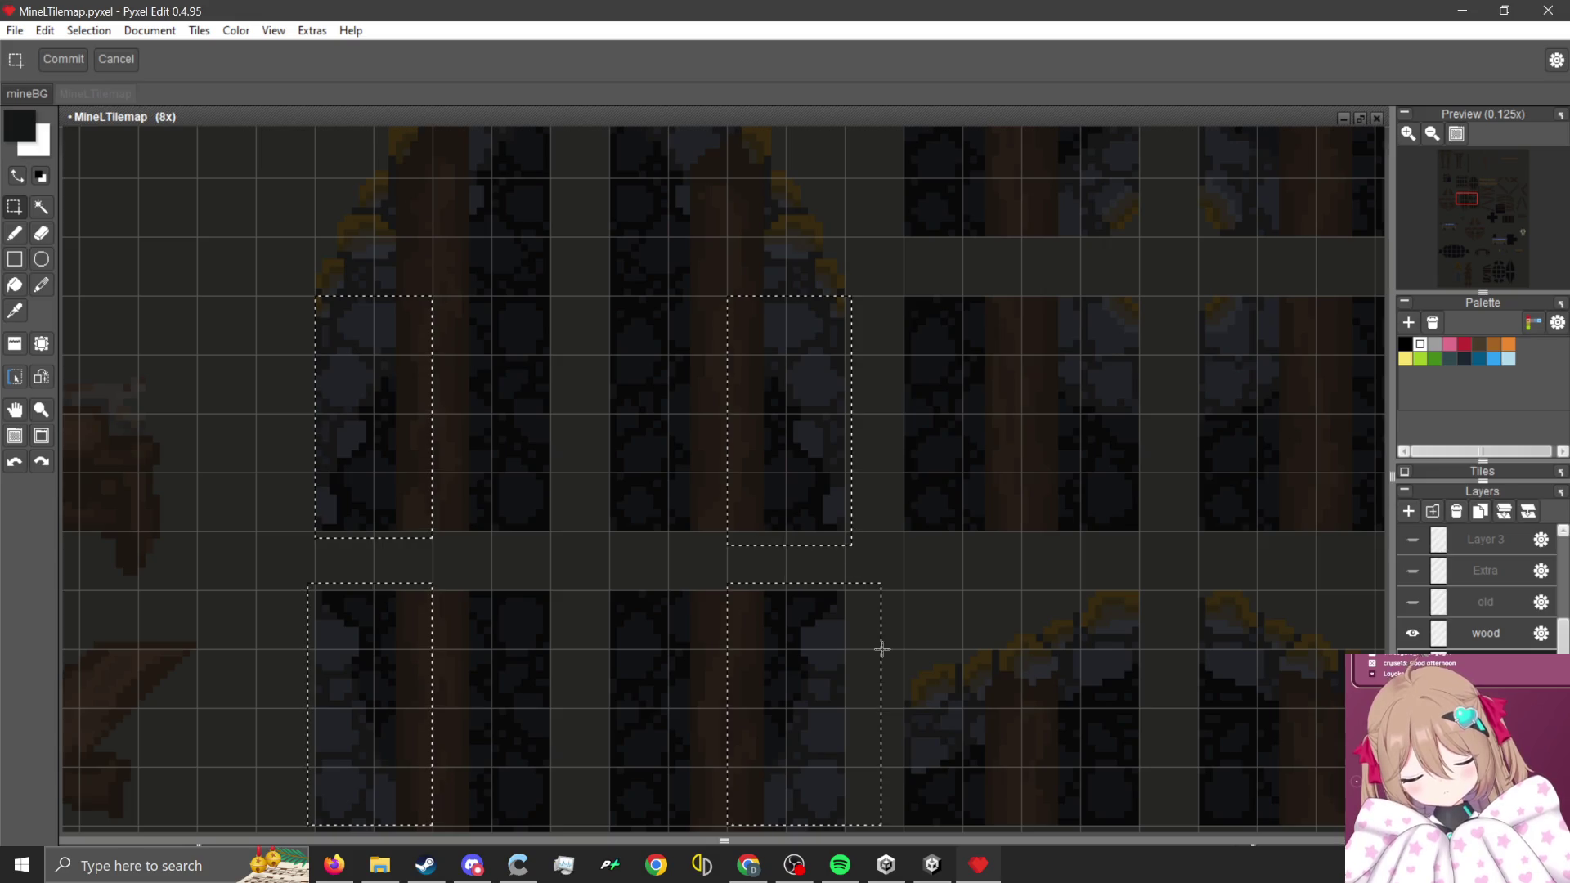
# - Move the selected strips into empty space and snap the top strips together
pyautogui.scroll(-3, 848, 603)
pyautogui.scroll(-2, 806, 539)
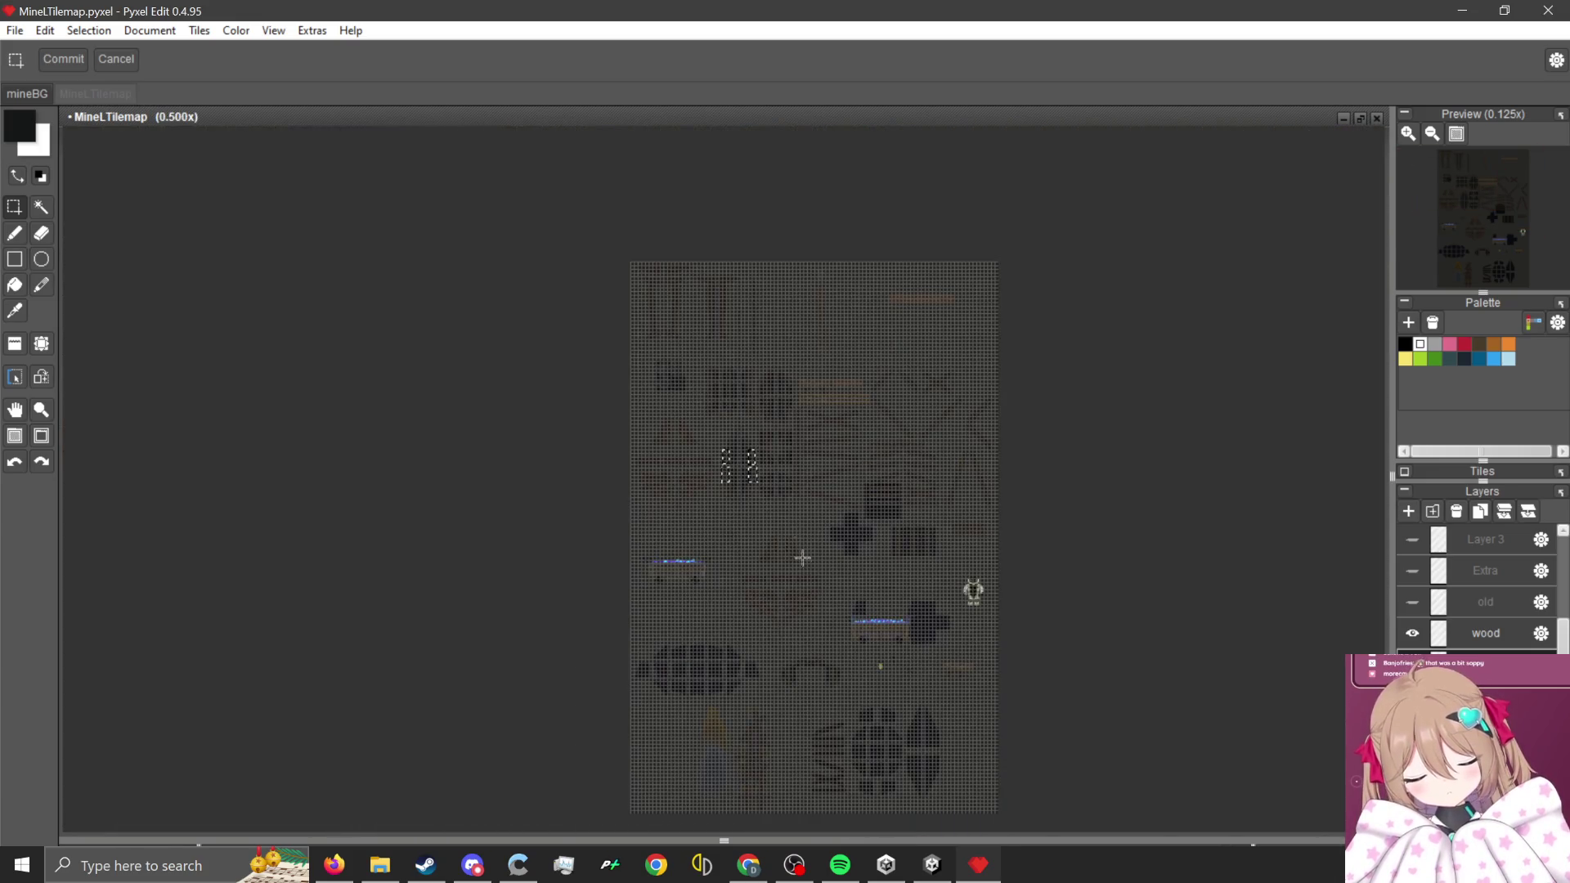
pyautogui.scroll(1, 769, 491)
pyautogui.moveTo(737, 472); pyautogui.dragTo(1003, 201)
pyautogui.scroll(5, 1003, 200)
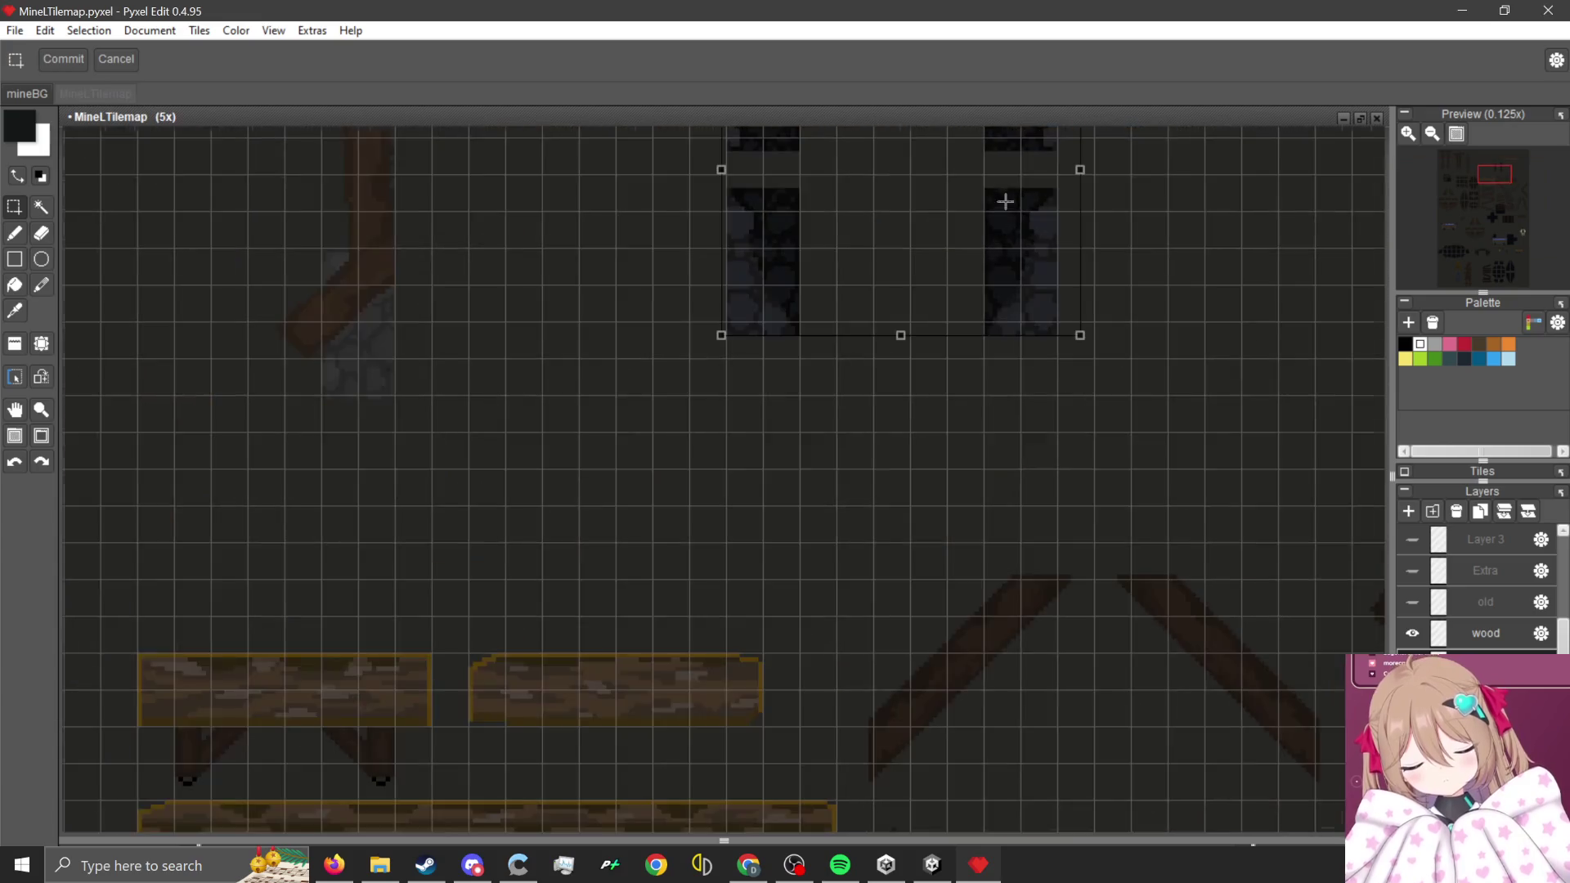
pyautogui.moveTo(947, 369)
pyautogui.mouseDown()
pyautogui.moveTo(855, 417)
pyautogui.moveTo(892, 404)
pyautogui.mouseUp()
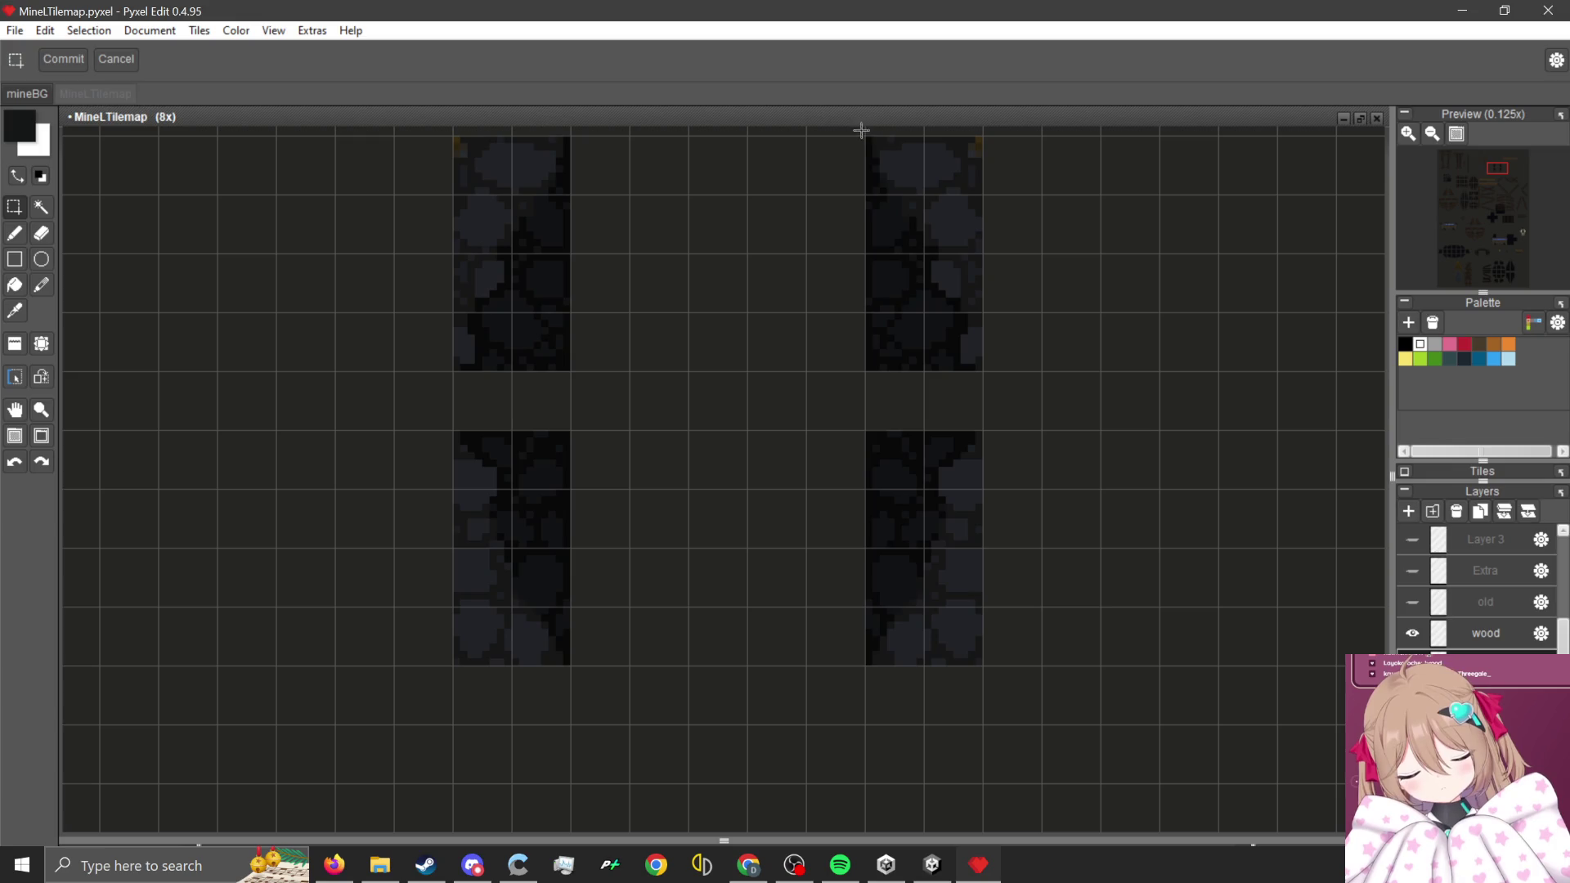
pyautogui.moveTo(861, 130)
pyautogui.mouseDown()
pyautogui.moveTo(1005, 344)
pyautogui.moveTo(660, 339)
pyautogui.mouseUp()
pyautogui.click(856, 348)
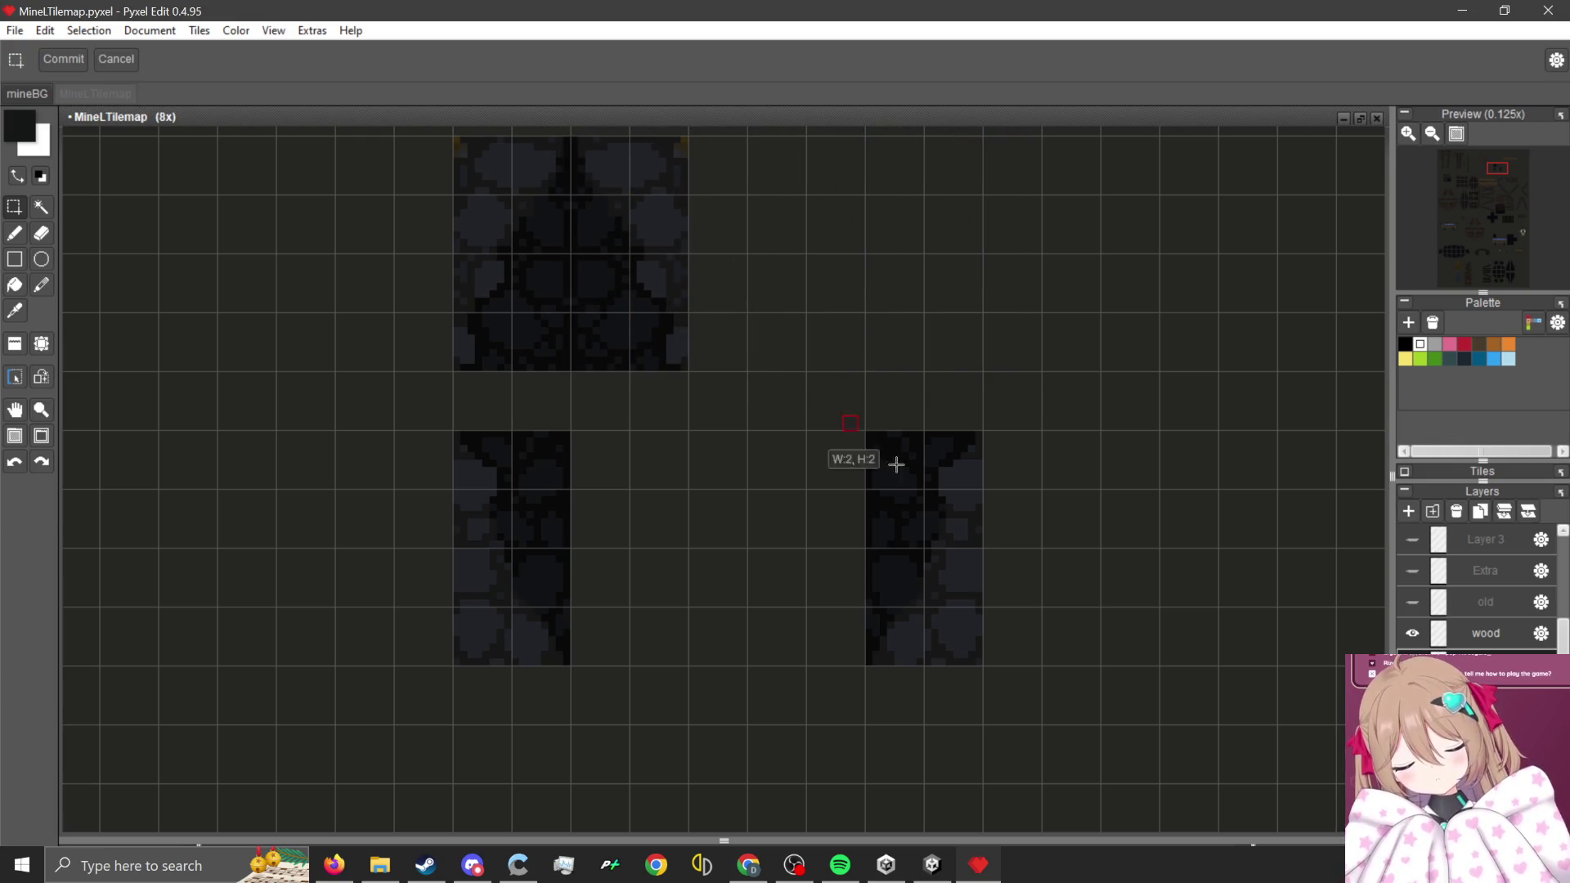
# - Push the lower strips against the others to close the block, then return to Unity
pyautogui.moveTo(896, 464); pyautogui.dragTo(1037, 710)
pyautogui.moveTo(974, 628)
pyautogui.mouseDown()
pyautogui.moveTo(708, 596)
pyautogui.moveTo(677, 572)
pyautogui.mouseUp()
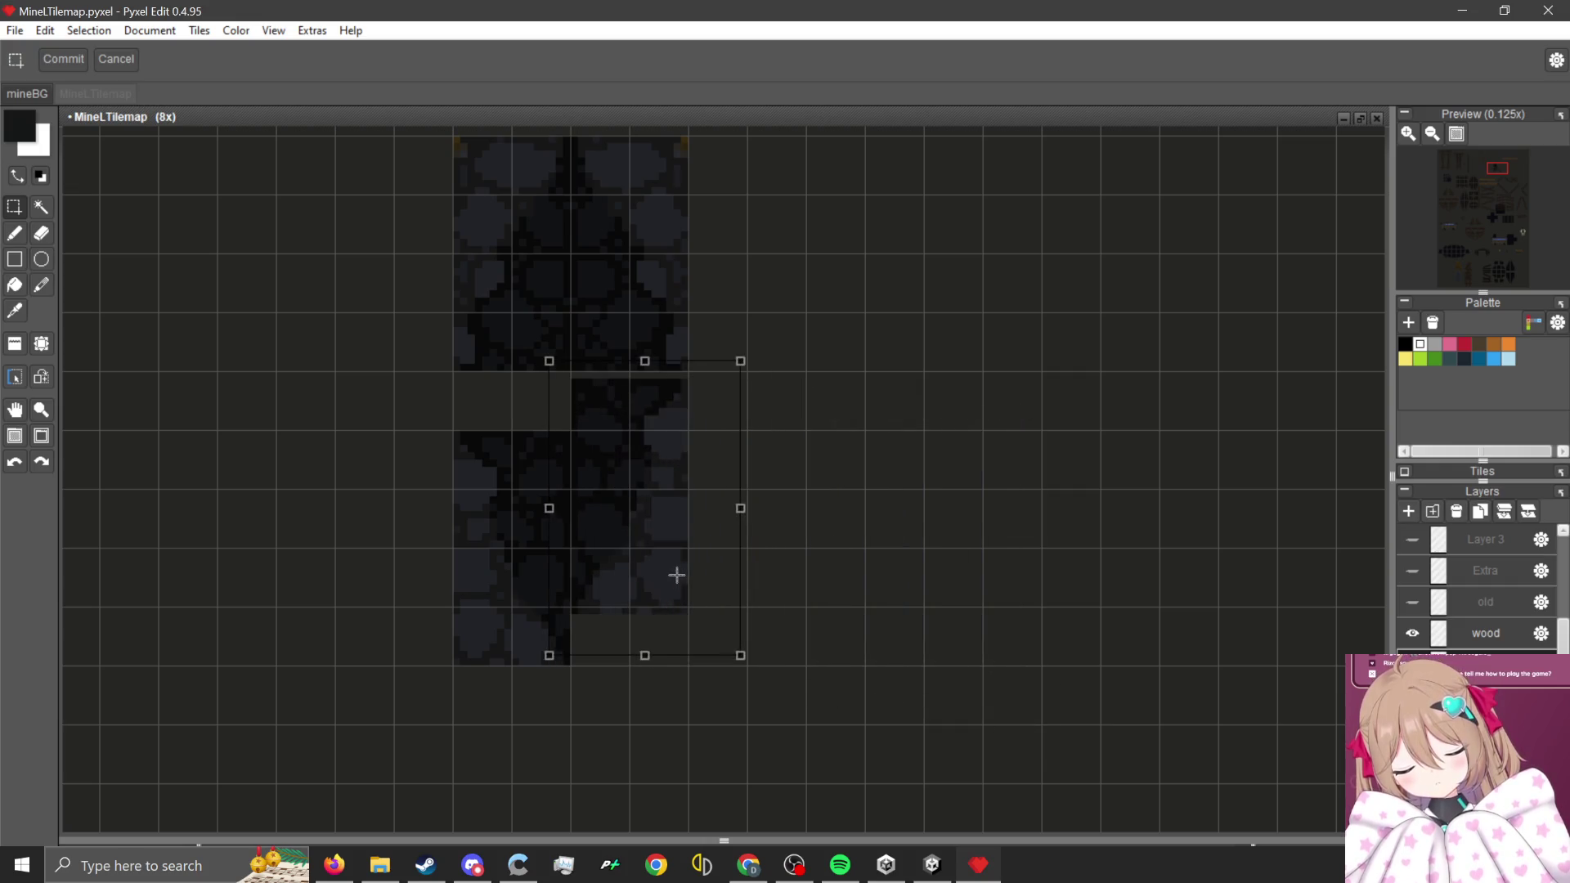
pyautogui.click(825, 572)
pyautogui.moveTo(420, 394); pyautogui.dragTo(568, 679)
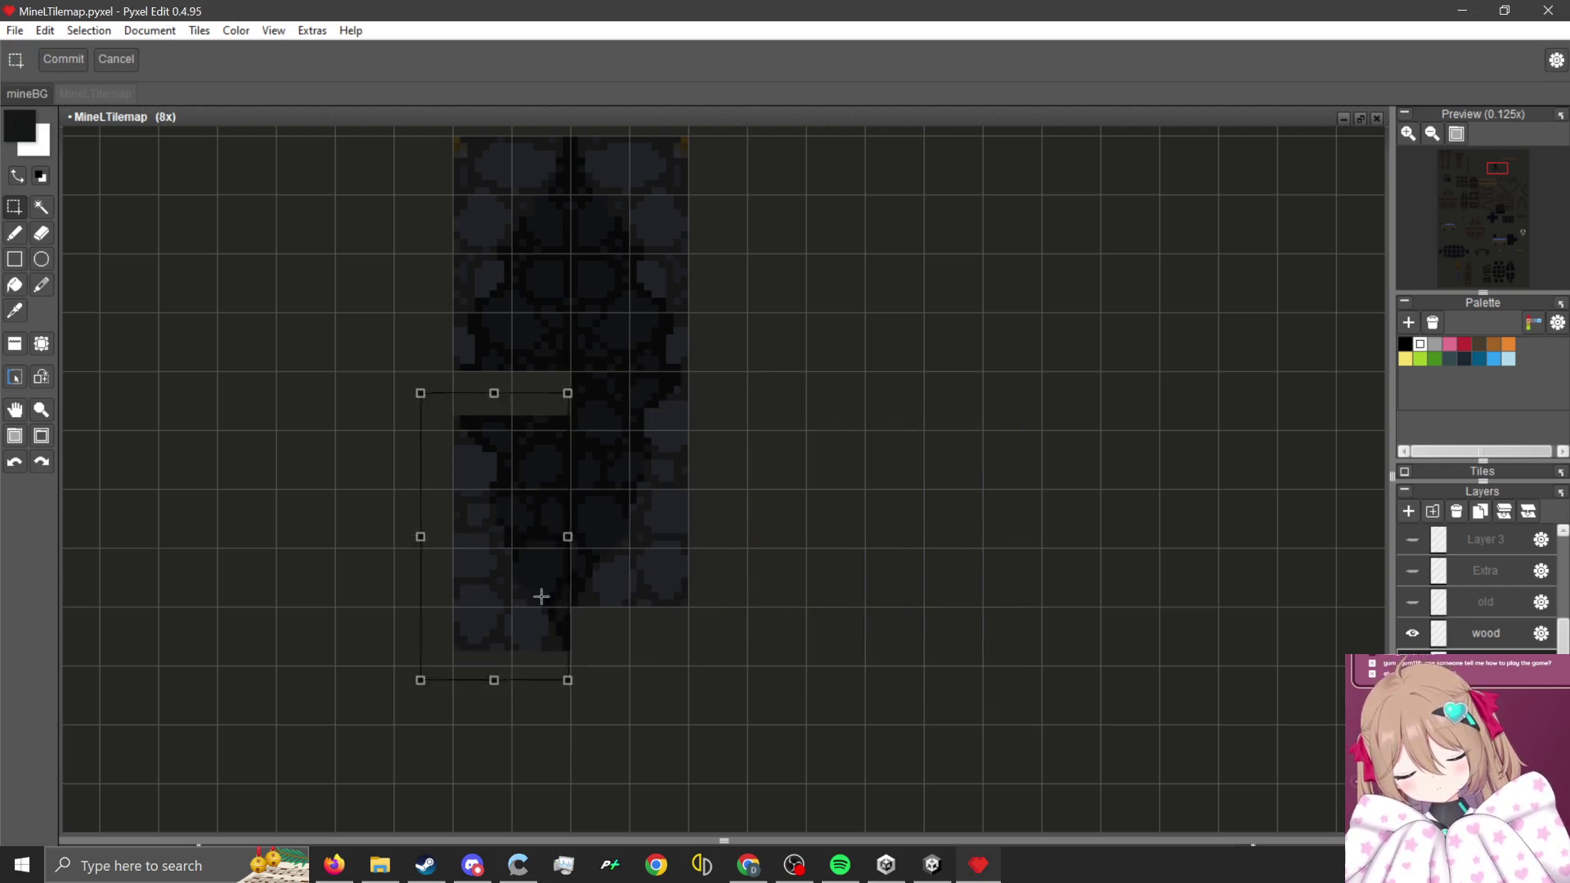
pyautogui.moveTo(541, 596); pyautogui.dragTo(544, 560)
pyautogui.scroll(-3, 940, 531)
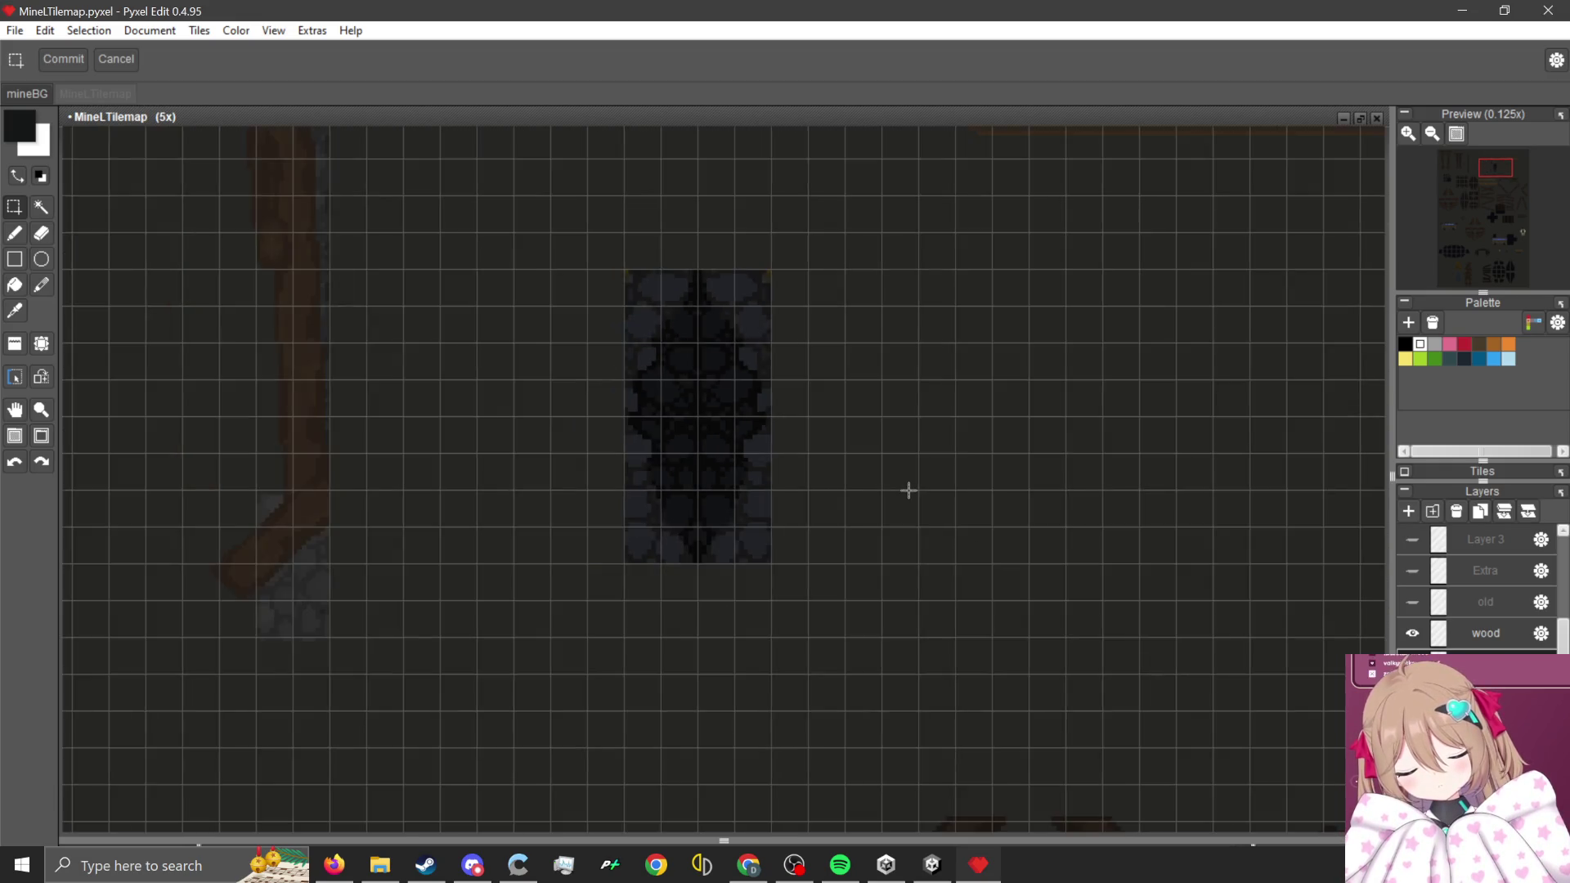
pyautogui.click(930, 870)
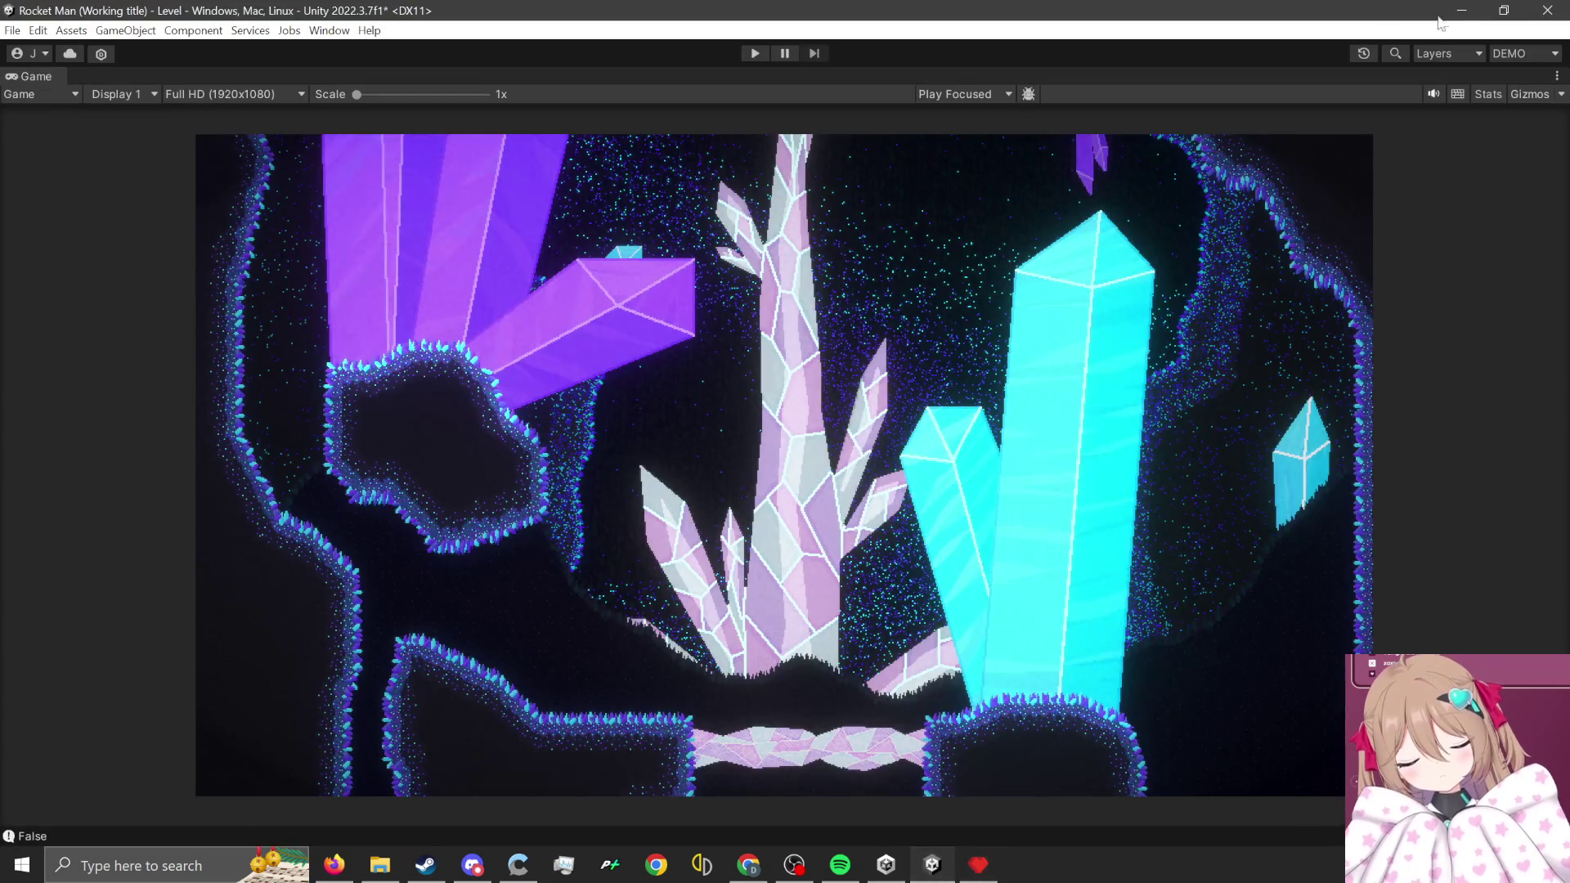
# - Switch to the LevelDesign layout and set MineG as the target tilemap
pyautogui.click(1519, 52)
pyautogui.click(1470, 153)
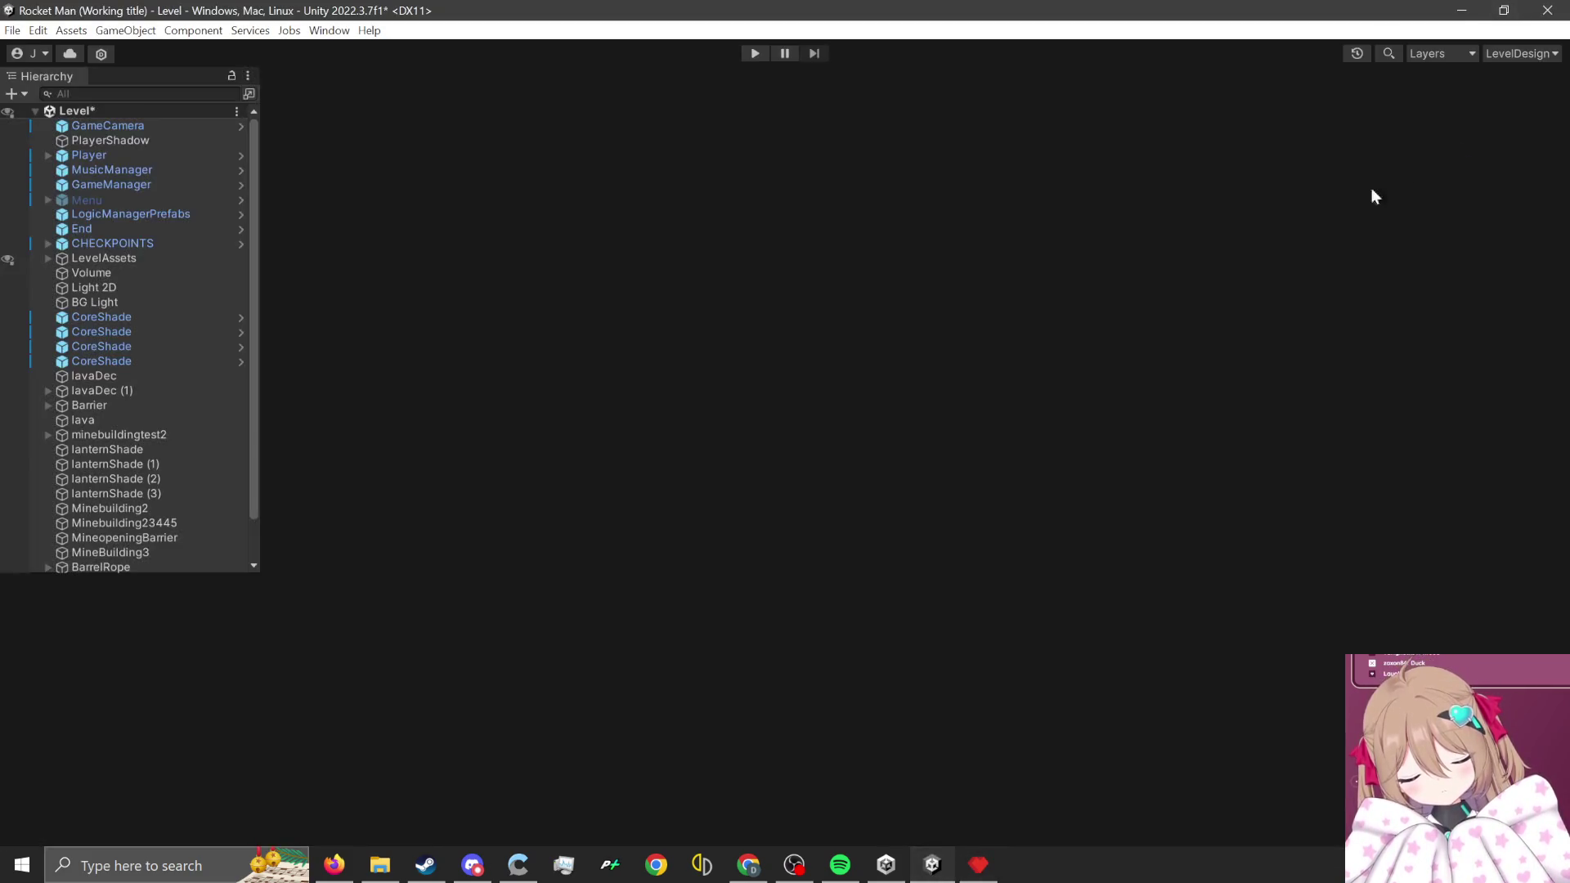
pyautogui.moveTo(697, 374); pyautogui.dragTo(681, 470)
pyautogui.click(1341, 166)
pyautogui.click(1350, 532)
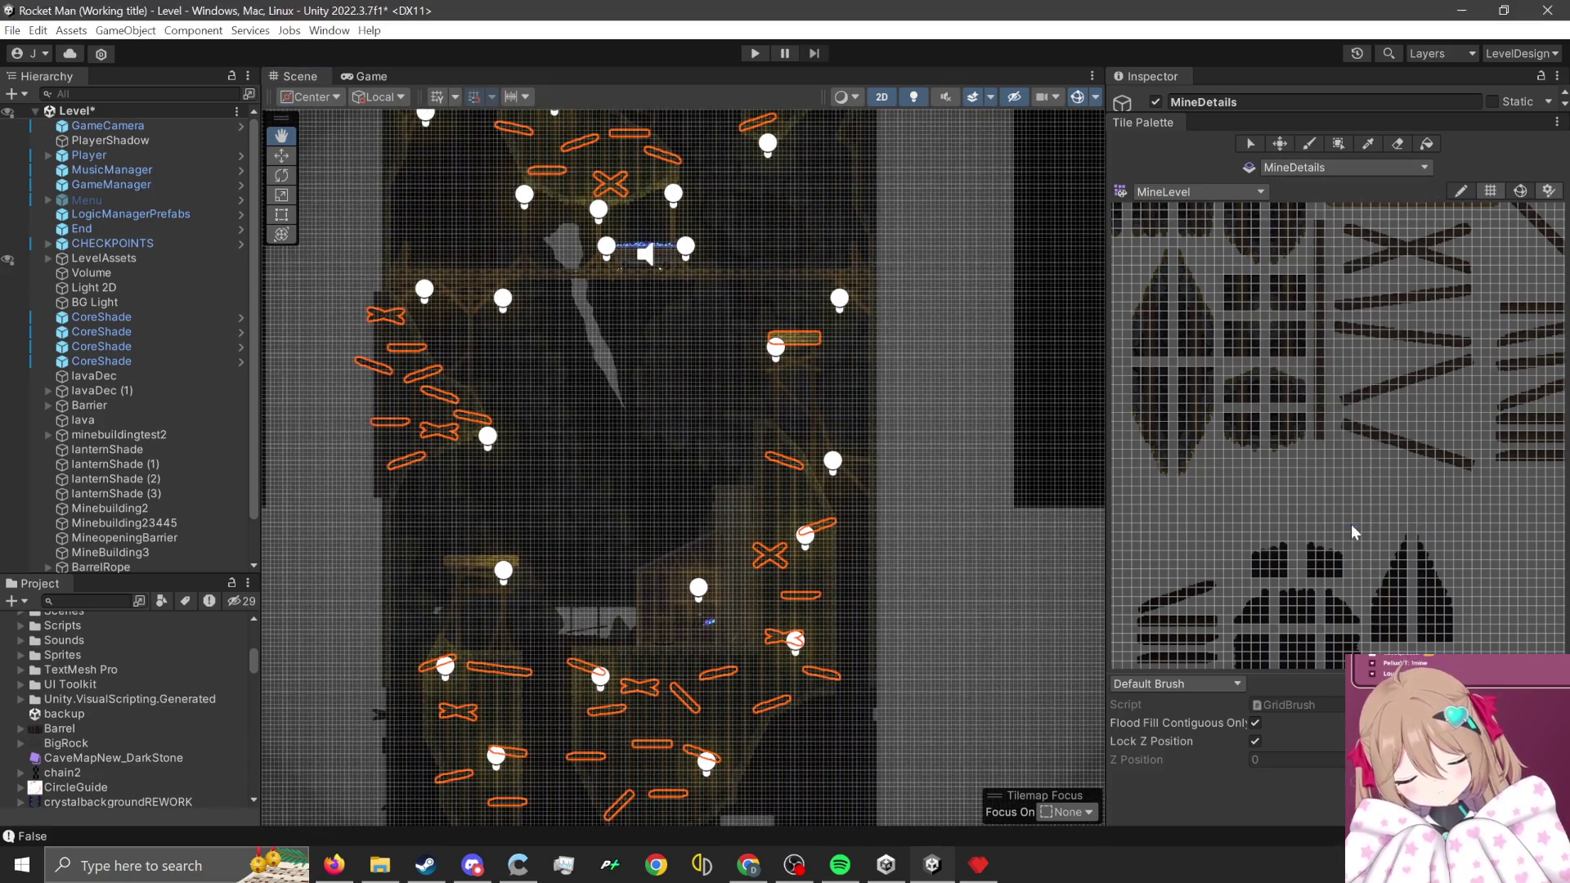
# - Hide gizmos, frame the view on the Player, and load the TestLevelTilemap palette
pyautogui.click(1078, 96)
pyautogui.click(120, 218)
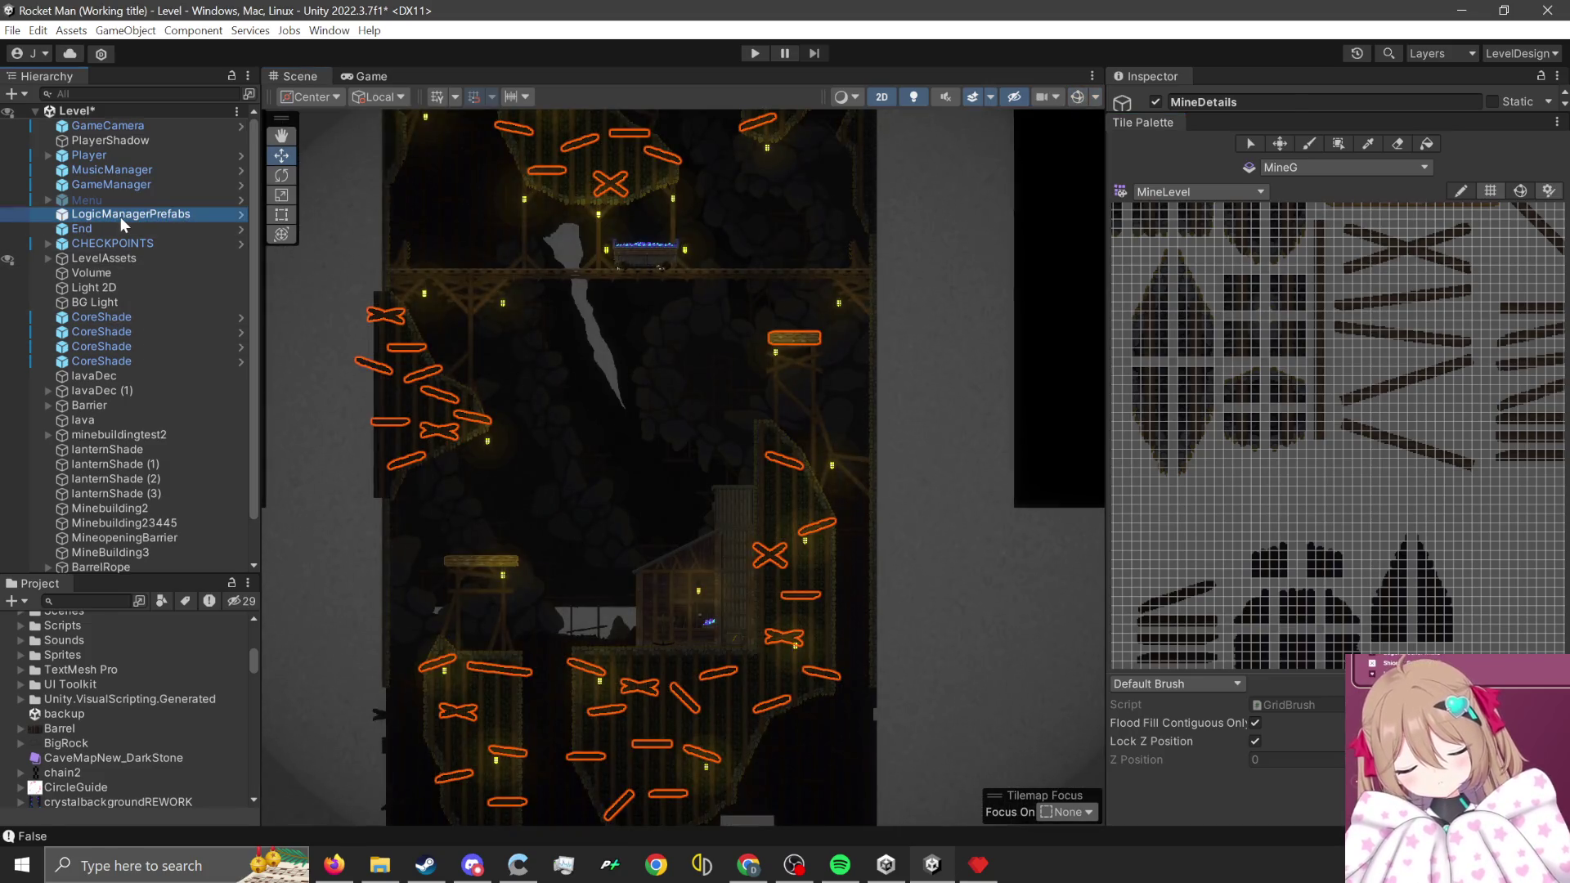
pyautogui.doubleClick(139, 153)
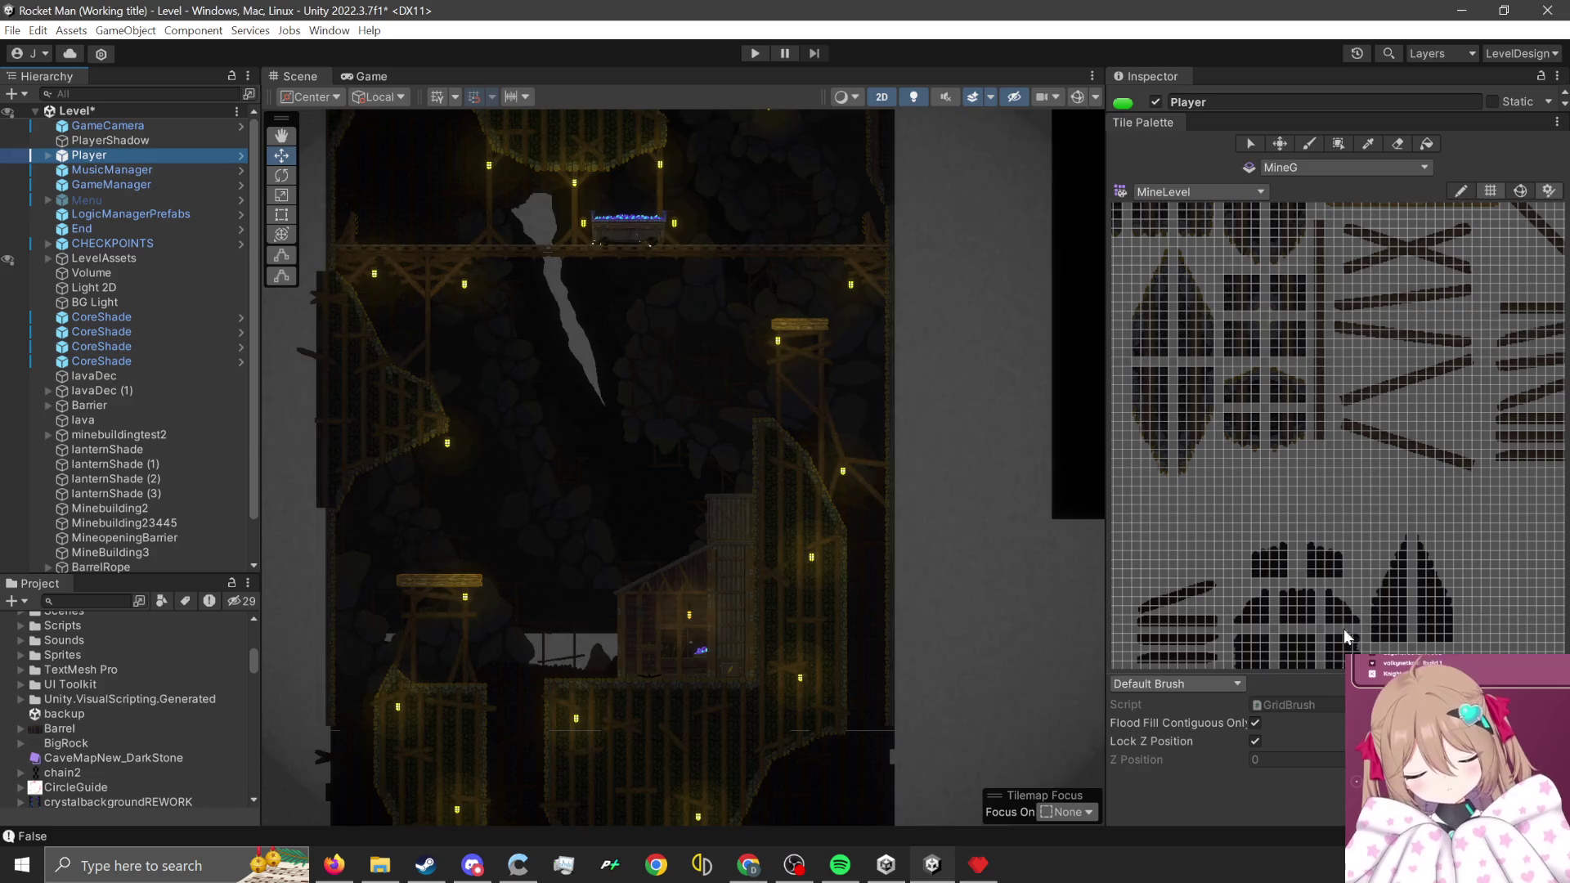
pyautogui.click(1190, 191)
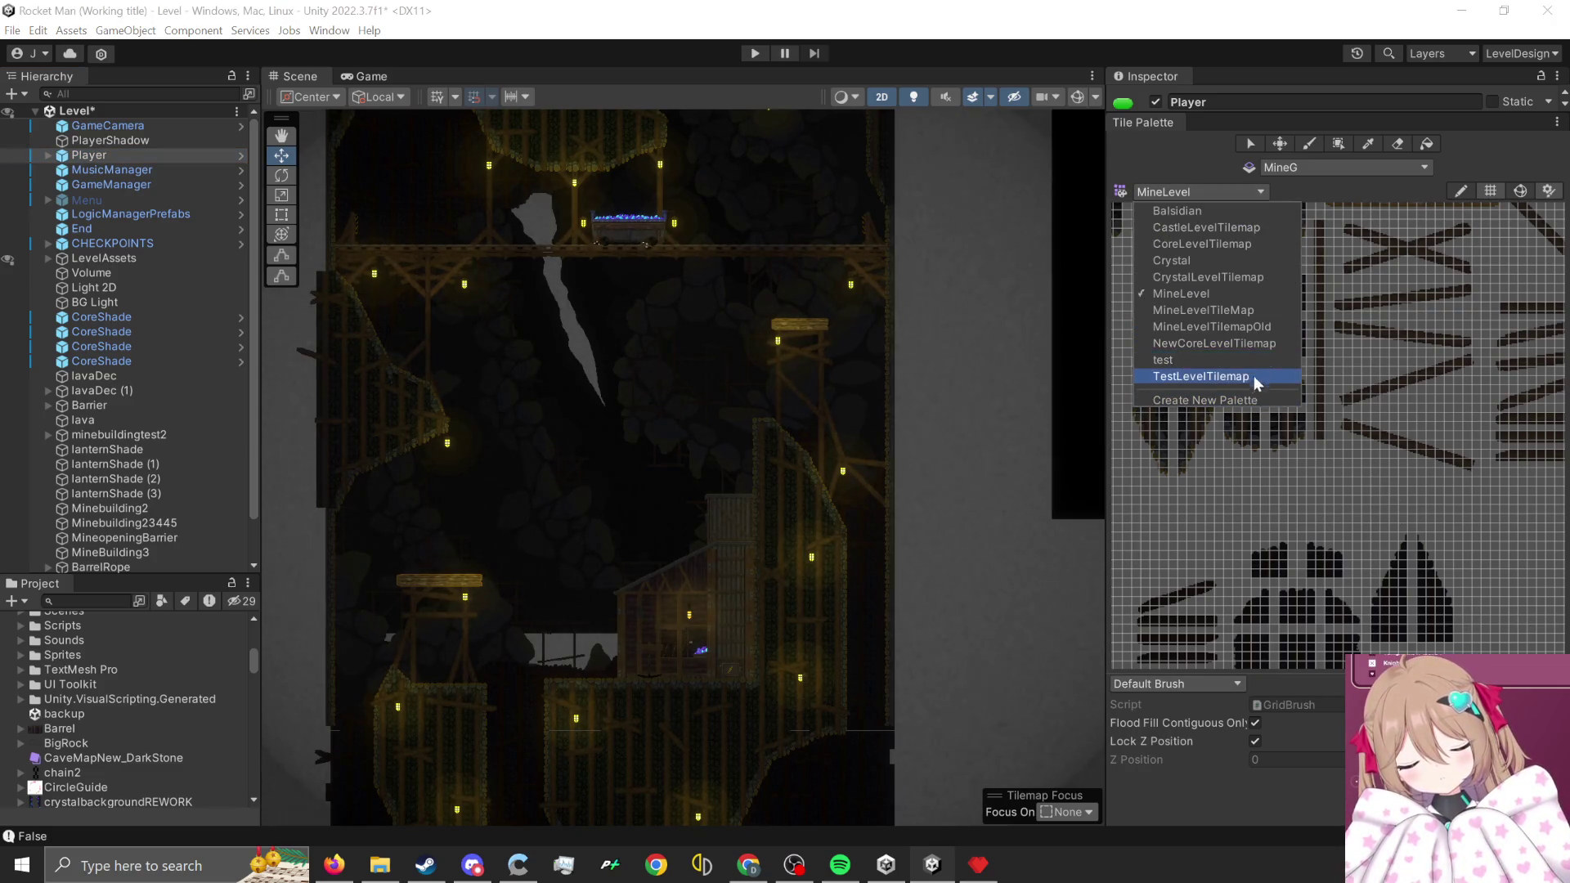
pyautogui.click(1253, 380)
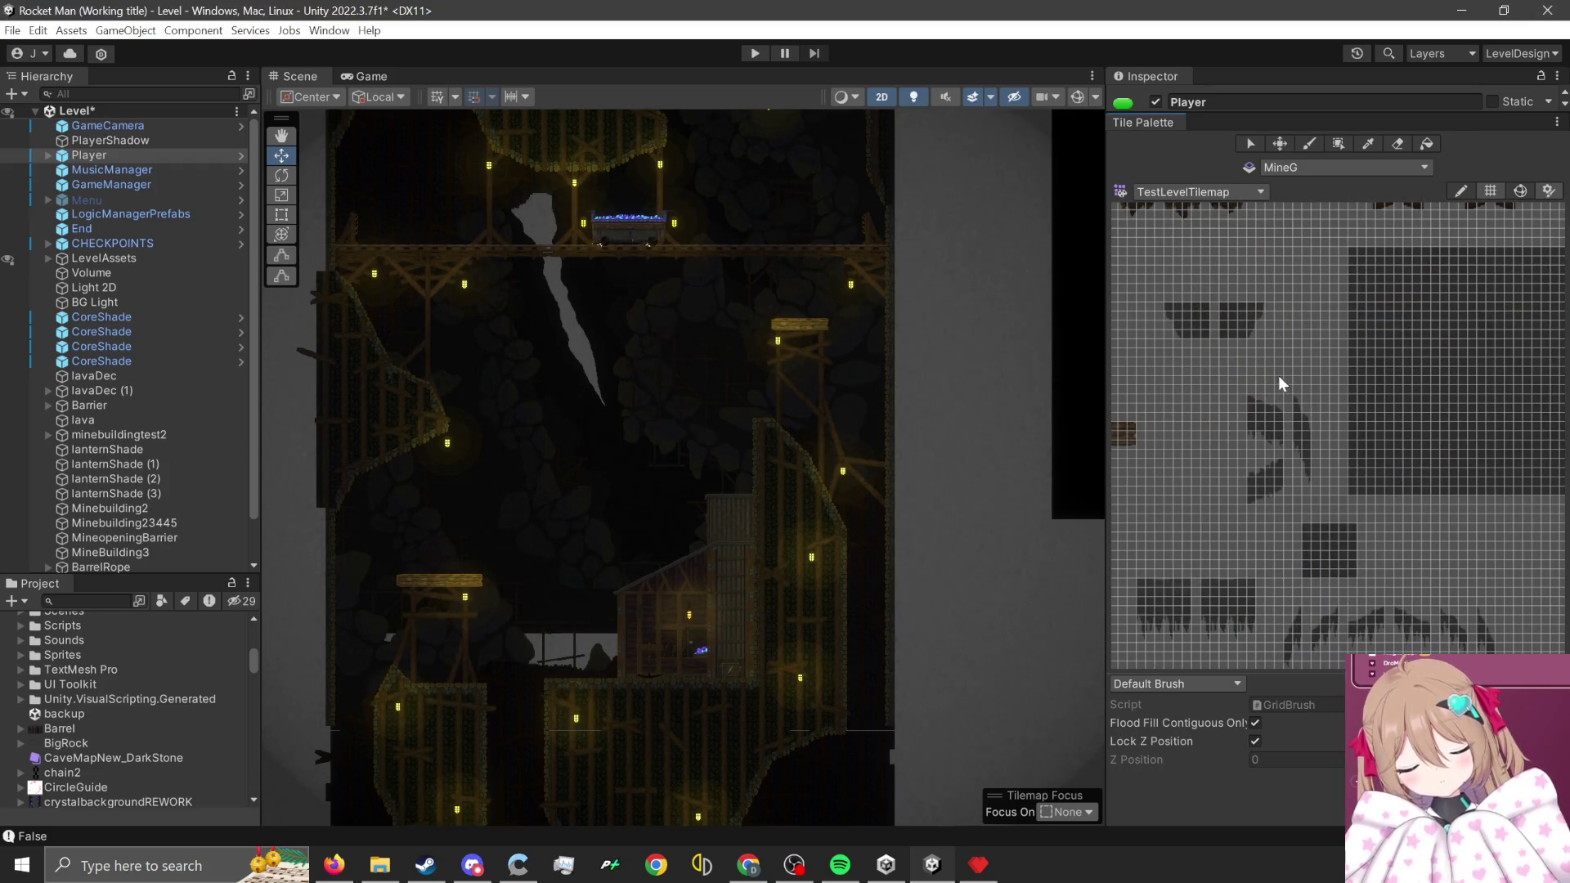
# - Pan the Tile Palette past the window, plank and pillar tiles to find wall tiles
pyautogui.moveTo(1278, 376)
pyautogui.mouseDown()
pyautogui.moveTo(1246, 453)
pyautogui.moveTo(1327, 552)
pyautogui.moveTo(1416, 524)
pyautogui.moveTo(1370, 381)
pyautogui.mouseUp()
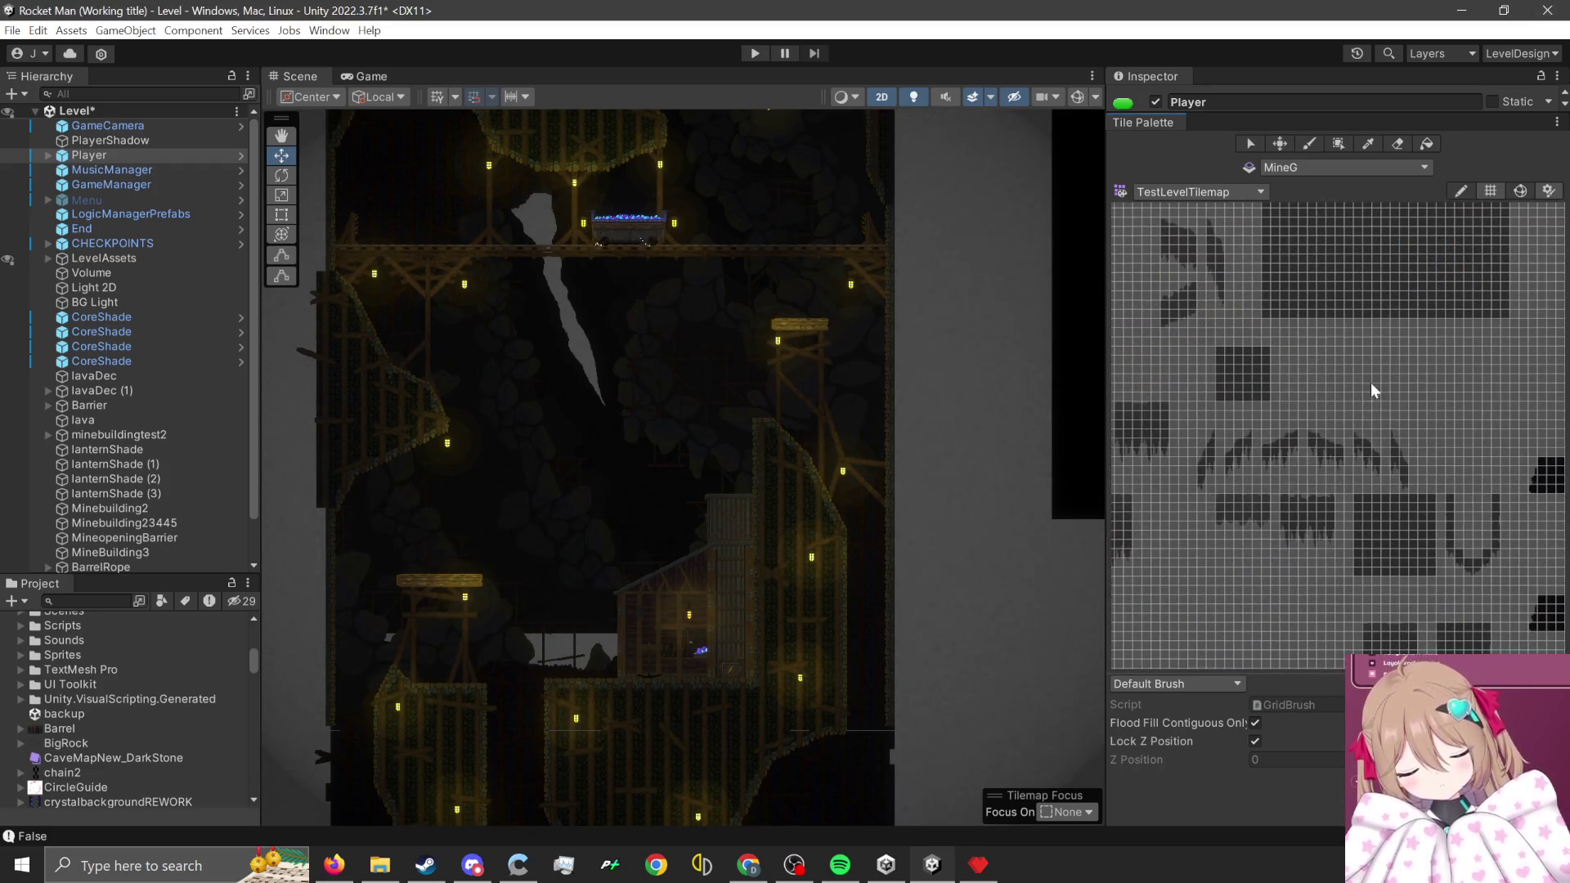
pyautogui.moveTo(1460, 596)
pyautogui.mouseDown()
pyautogui.moveTo(1335, 458)
pyautogui.moveTo(1355, 507)
pyautogui.mouseUp()
pyautogui.moveTo(1495, 629); pyautogui.dragTo(1356, 493)
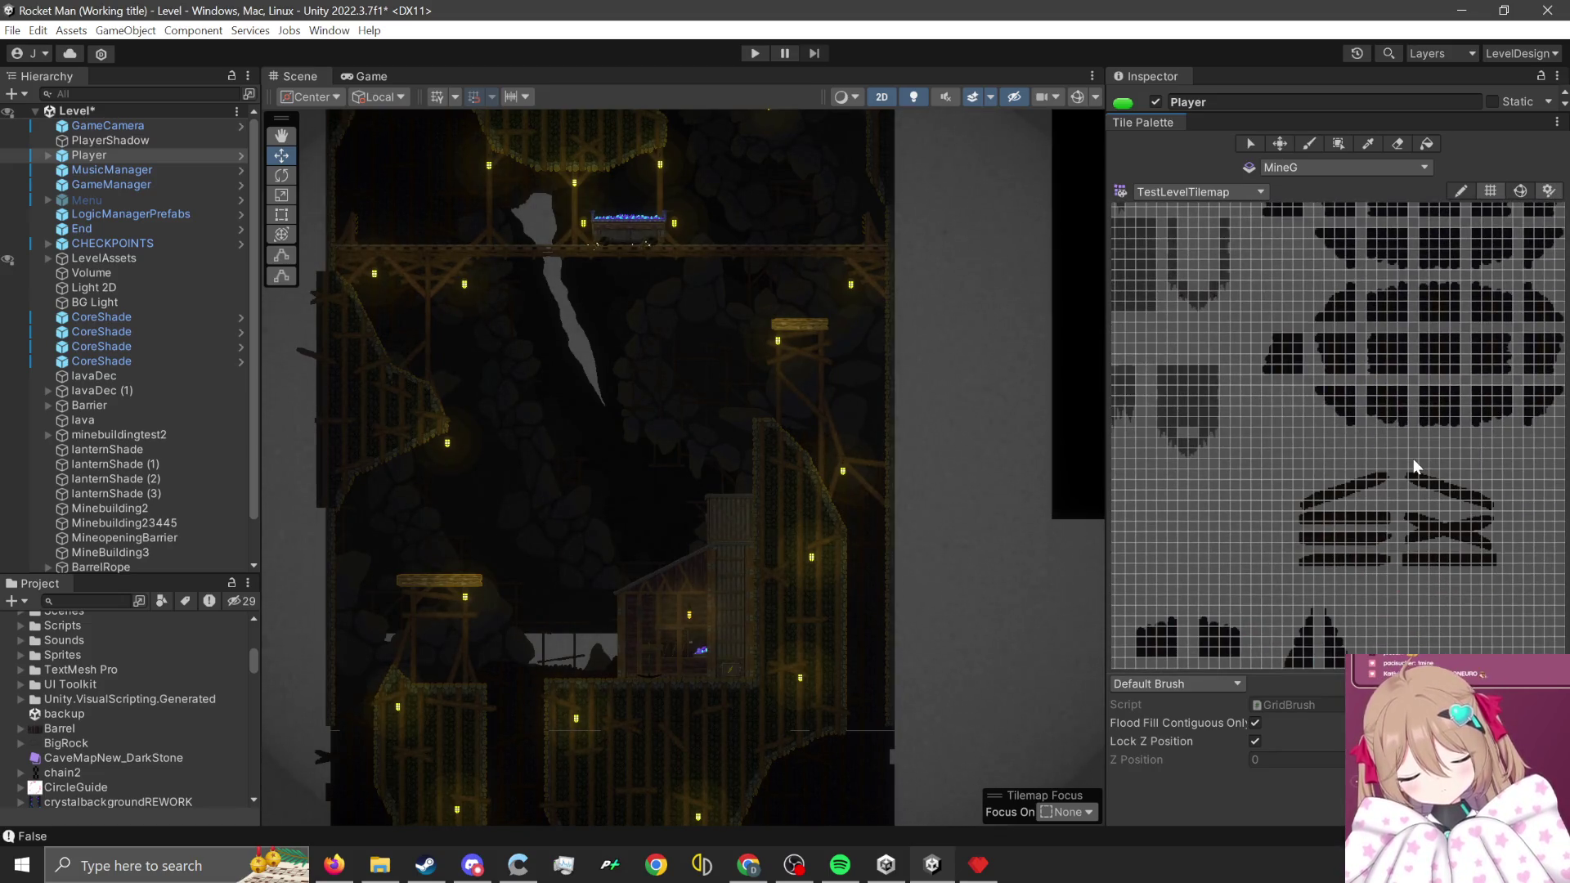
pyautogui.moveTo(1440, 494)
pyautogui.mouseDown()
pyautogui.moveTo(1380, 409)
pyautogui.moveTo(1434, 459)
pyautogui.moveTo(1347, 484)
pyautogui.moveTo(1328, 570)
pyautogui.moveTo(1384, 456)
pyautogui.moveTo(1283, 532)
pyautogui.moveTo(1317, 547)
pyautogui.moveTo(1314, 532)
pyautogui.moveTo(1244, 638)
pyautogui.moveTo(1420, 466)
pyautogui.moveTo(1317, 548)
pyautogui.mouseUp()
# - Zoom the Scene view onto the mine platforms and pick a 2x2 dark stone block
pyautogui.scroll(5, 1318, 547)
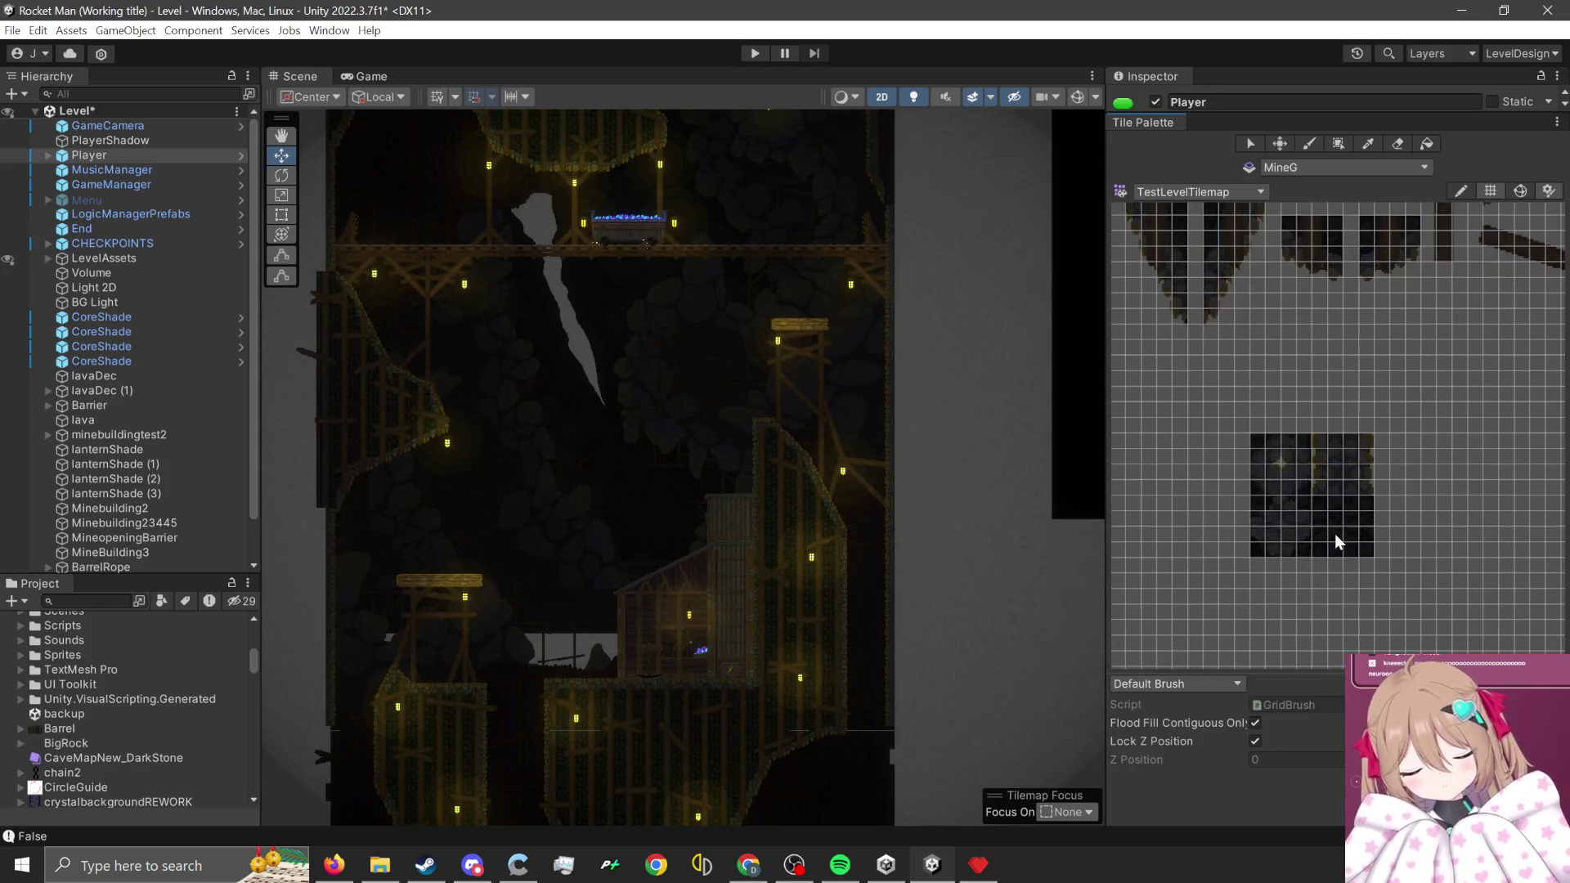
pyautogui.scroll(1, 1334, 557)
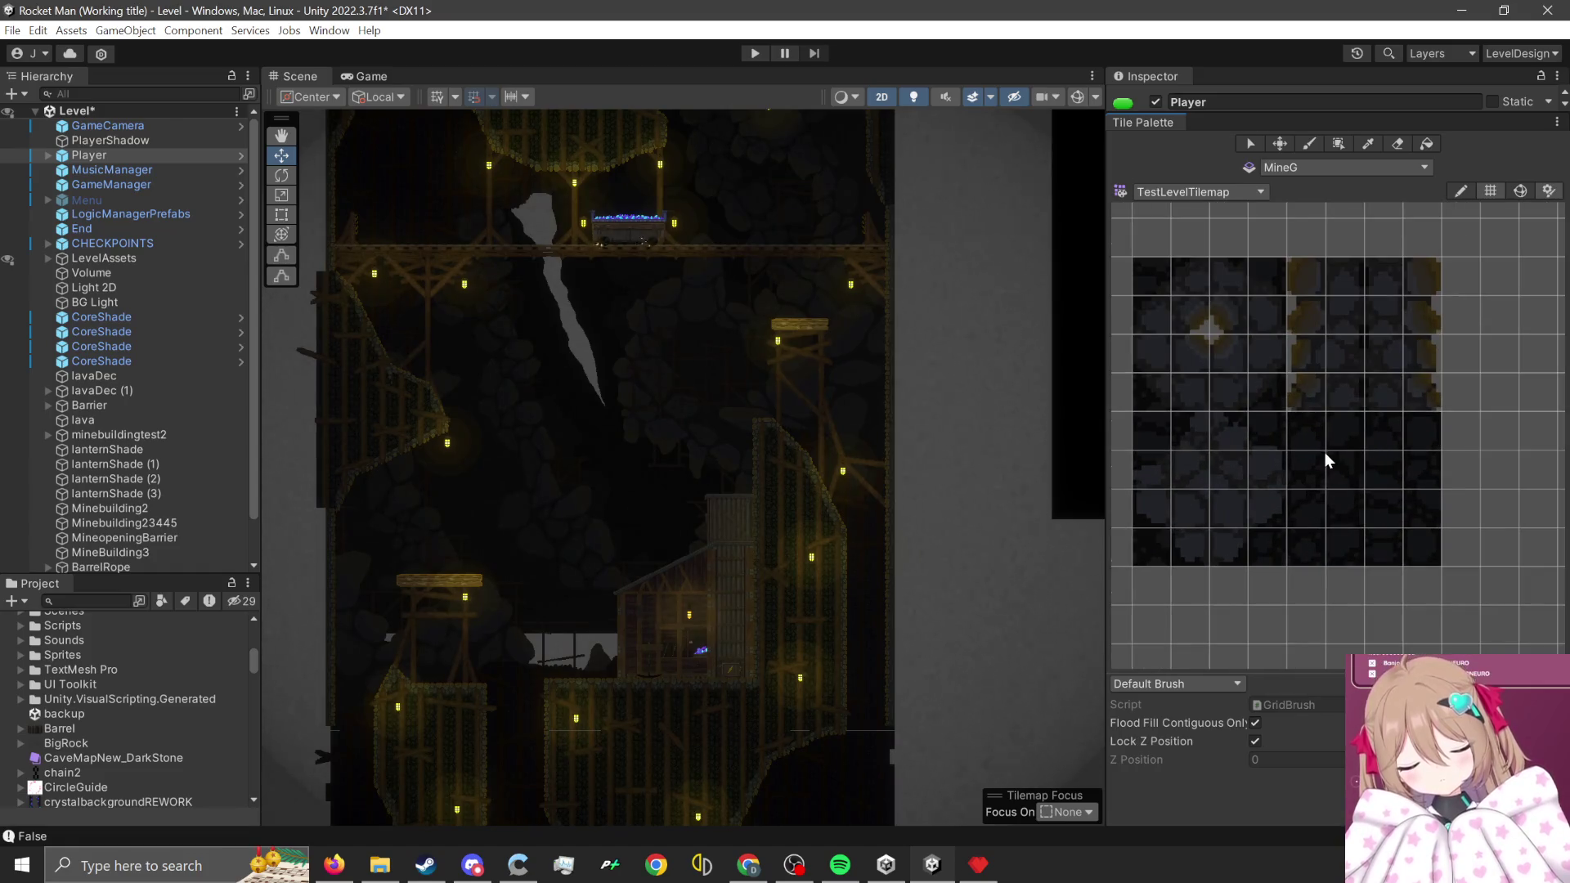
pyautogui.scroll(1, 903, 594)
pyautogui.scroll(1, 1008, 729)
pyautogui.moveTo(1008, 729)
pyautogui.mouseDown()
pyautogui.moveTo(981, 606)
pyautogui.moveTo(840, 393)
pyautogui.moveTo(787, 513)
pyautogui.moveTo(905, 443)
pyautogui.mouseUp()
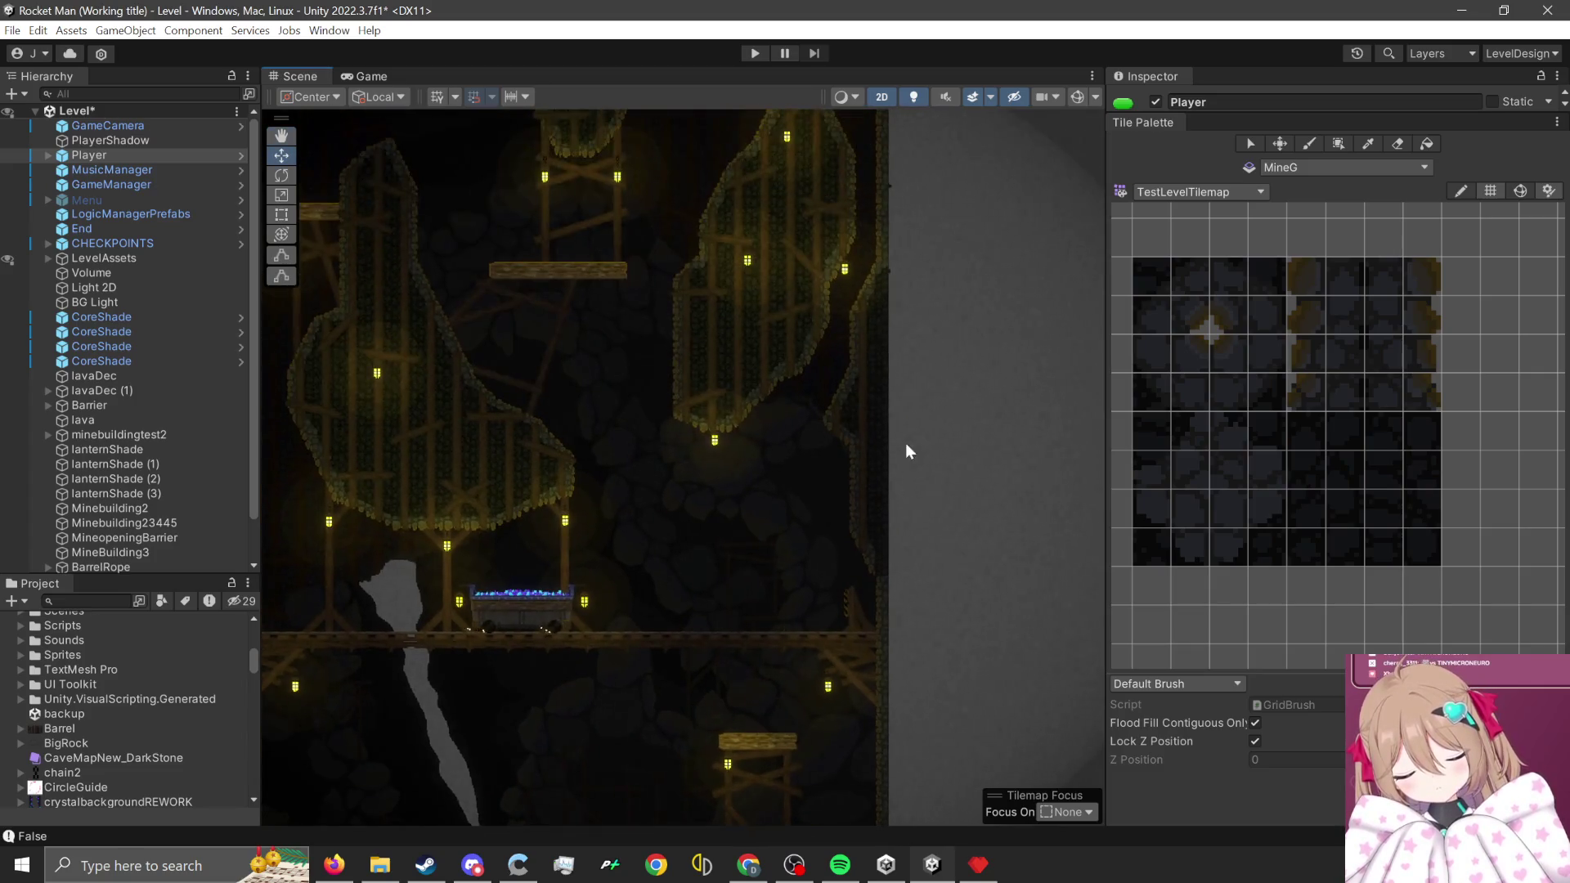
pyautogui.scroll(4, 907, 442)
pyautogui.scroll(3, 1254, 389)
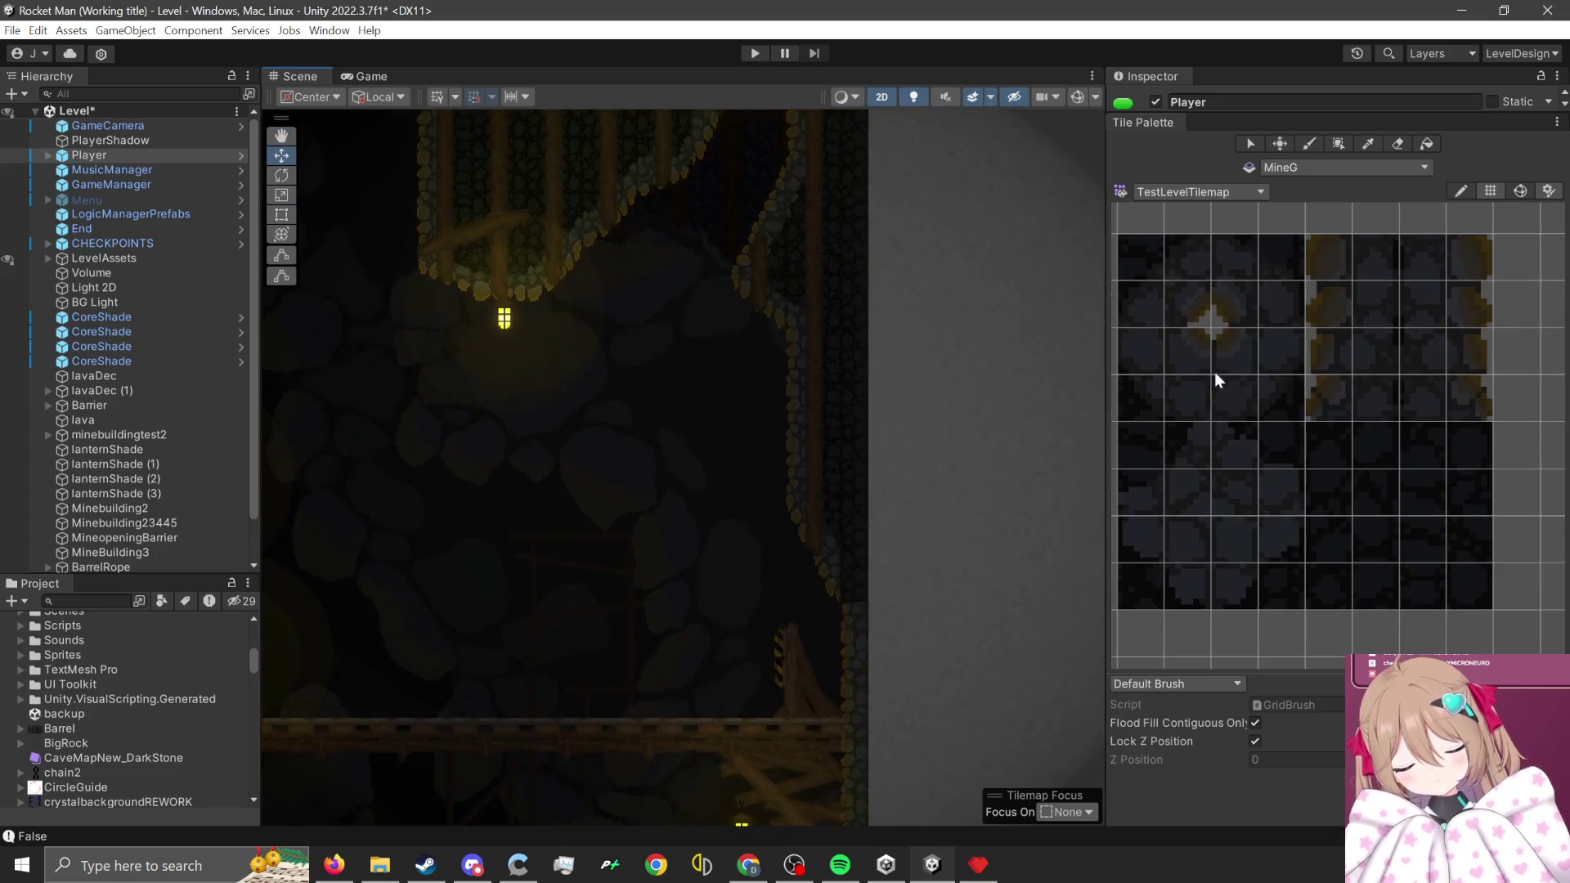
pyautogui.scroll(3, 868, 596)
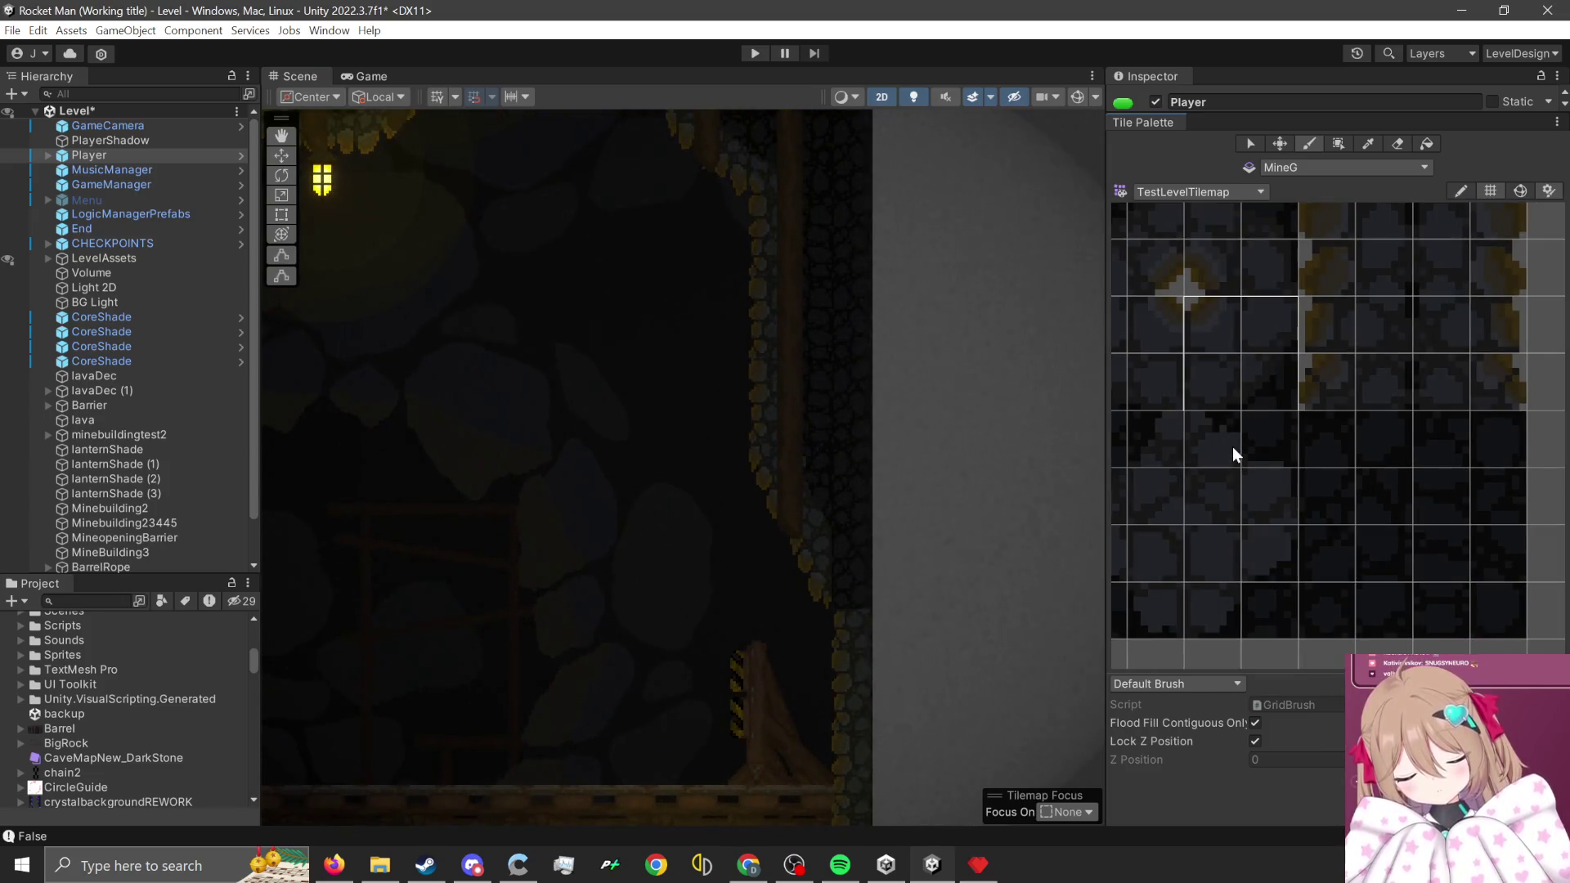
pyautogui.moveTo(1233, 447); pyautogui.dragTo(1268, 499)
pyautogui.scroll(1, 872, 599)
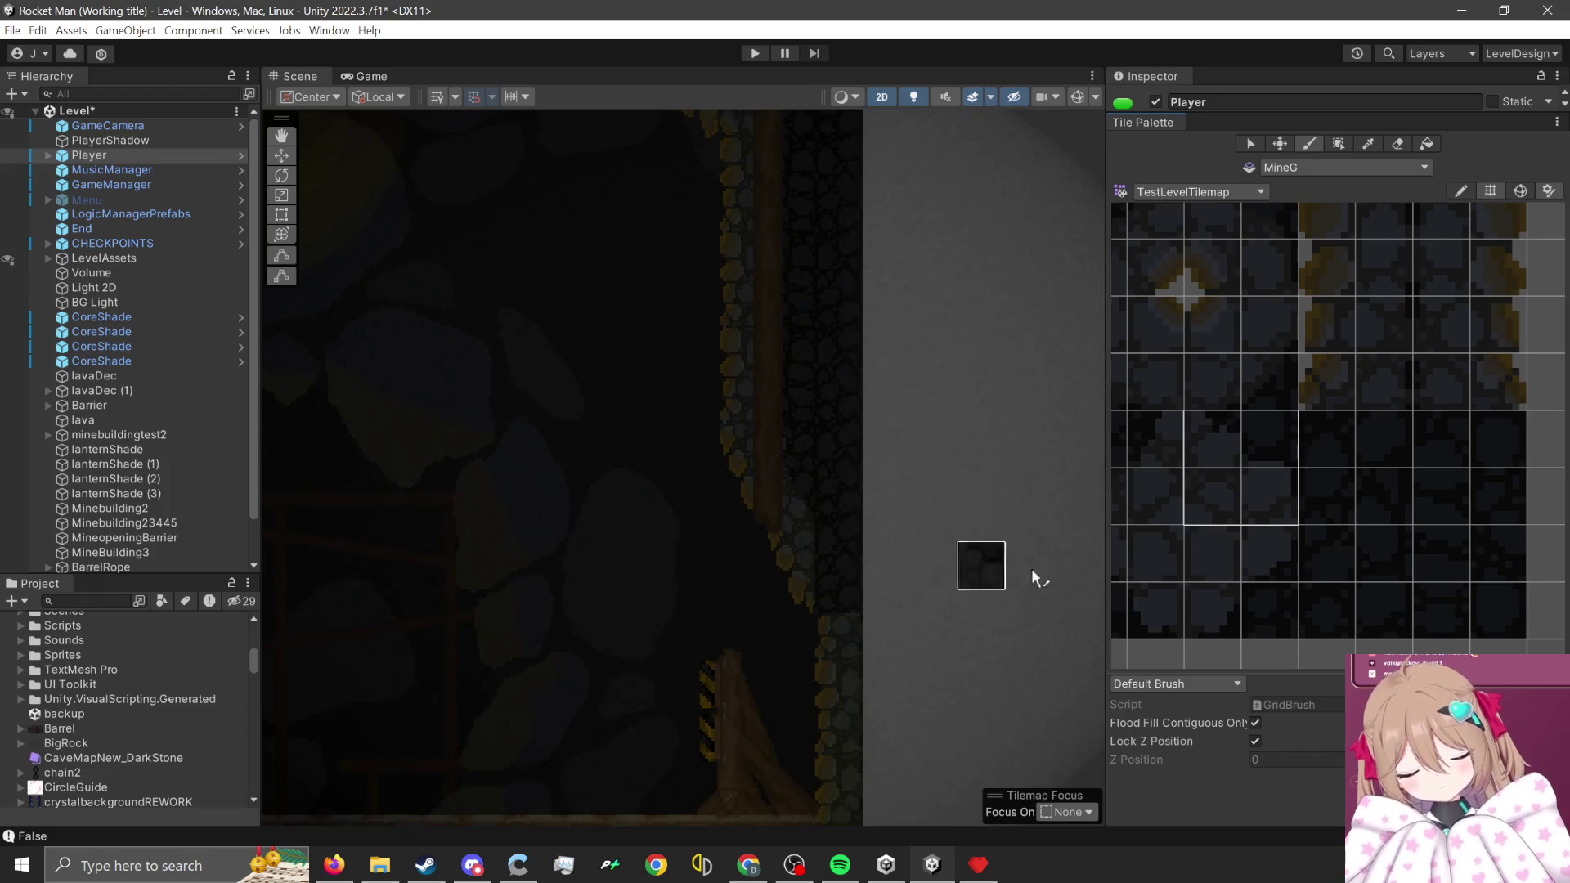
# - Pan the Scene view along the scaffolding, lanterns and minecart bridge
pyautogui.moveTo(900, 532)
pyautogui.mouseDown()
pyautogui.moveTo(860, 547)
pyautogui.moveTo(837, 421)
pyautogui.moveTo(919, 642)
pyautogui.moveTo(913, 542)
pyautogui.mouseUp()
pyautogui.press('Up')
pyautogui.press('Up')
pyautogui.press('Up')
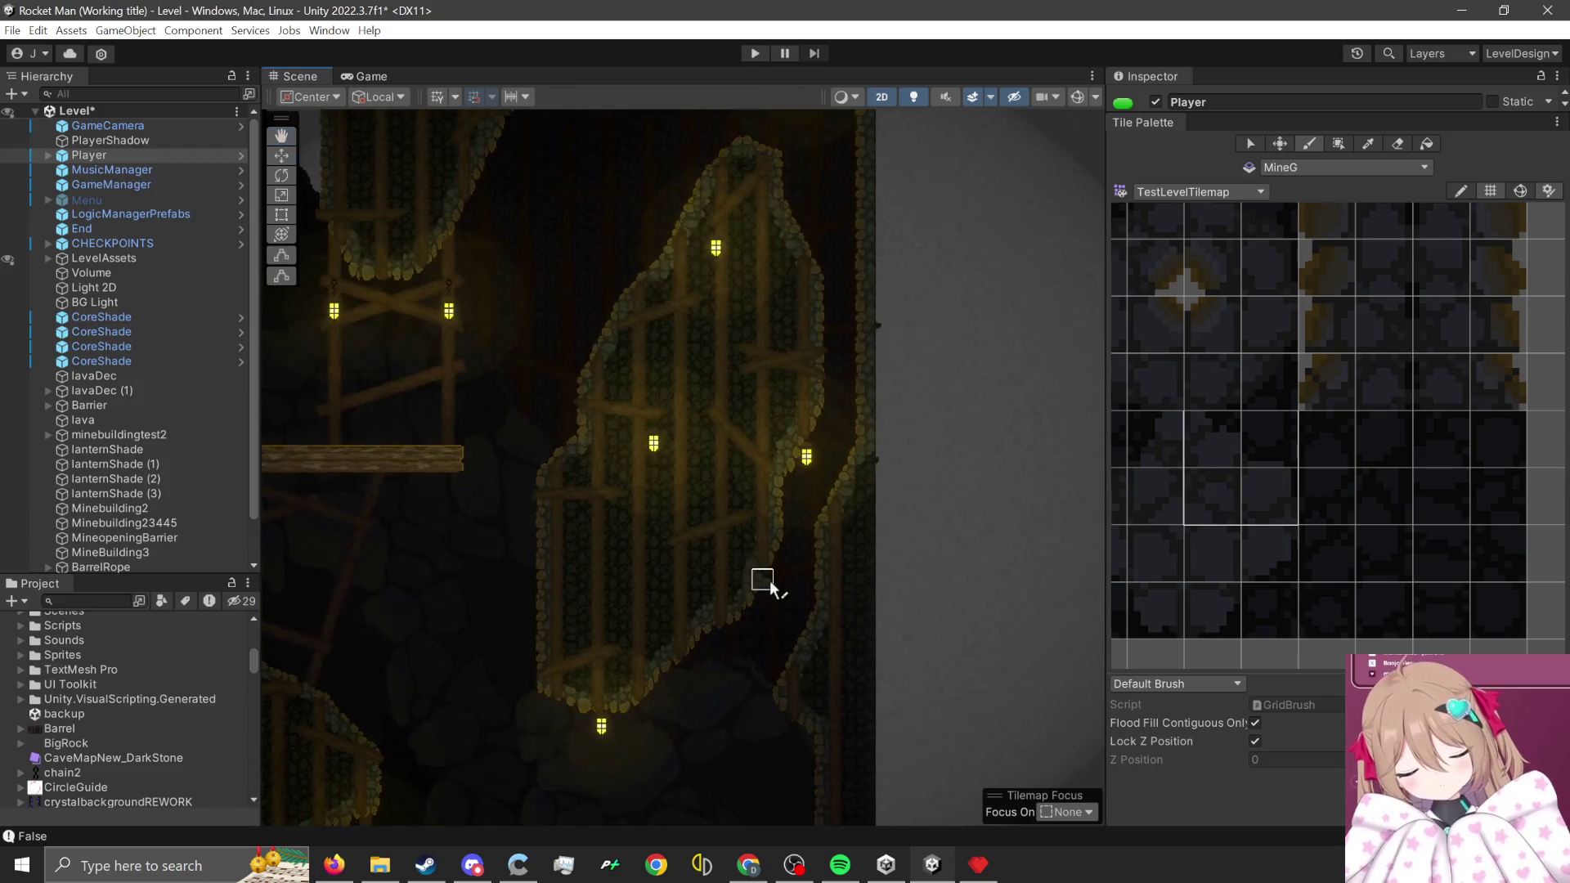
pyautogui.press('Down')
pyautogui.press('Down')
pyautogui.press('Down')
pyautogui.moveTo(736, 376); pyautogui.dragTo(877, 694)
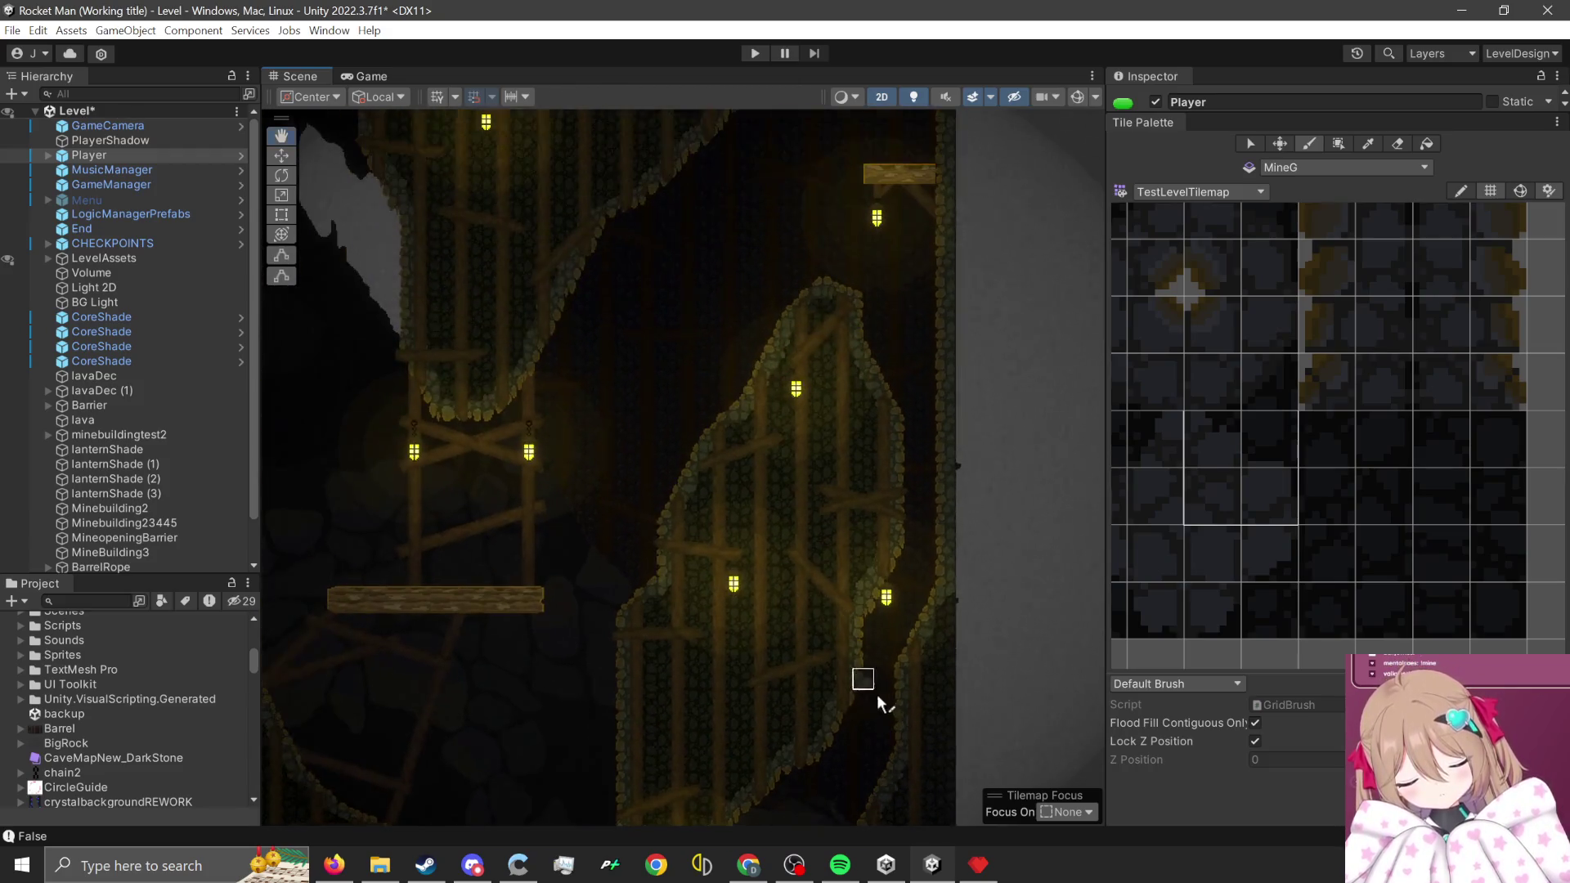
pyautogui.moveTo(771, 596)
pyautogui.mouseDown()
pyautogui.moveTo(775, 778)
pyautogui.moveTo(620, 646)
pyautogui.moveTo(630, 580)
pyautogui.moveTo(763, 662)
pyautogui.moveTo(736, 561)
pyautogui.moveTo(712, 546)
pyautogui.moveTo(655, 611)
pyautogui.moveTo(546, 518)
pyautogui.moveTo(735, 606)
pyautogui.moveTo(809, 596)
pyautogui.moveTo(841, 561)
pyautogui.moveTo(807, 492)
pyautogui.moveTo(817, 646)
pyautogui.mouseUp()
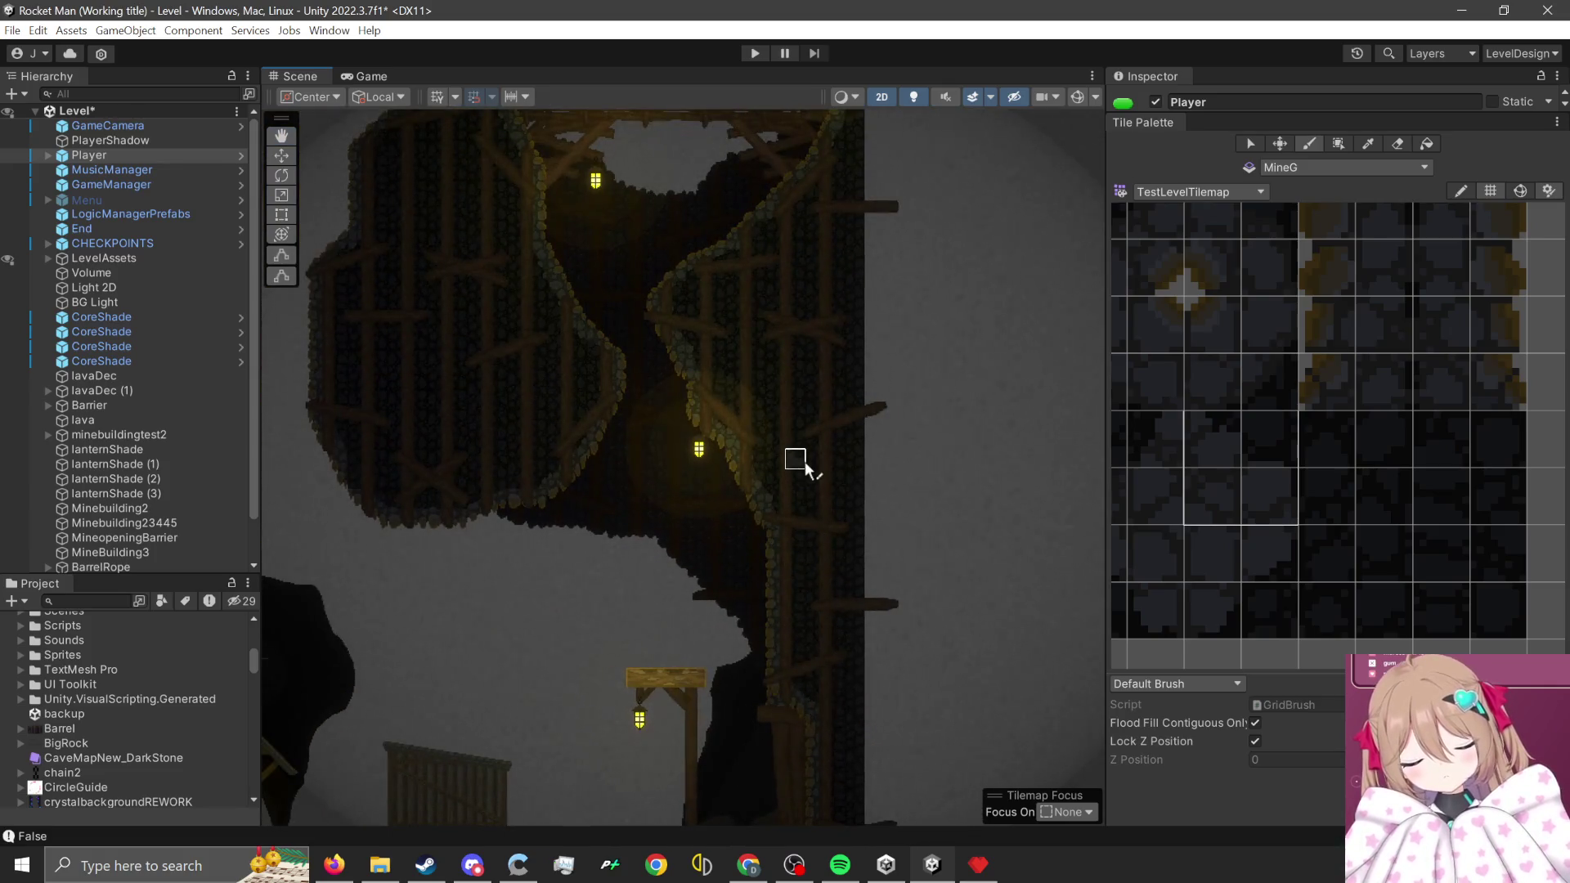
pyautogui.moveTo(802, 458); pyautogui.dragTo(824, 544)
pyautogui.press('Up')
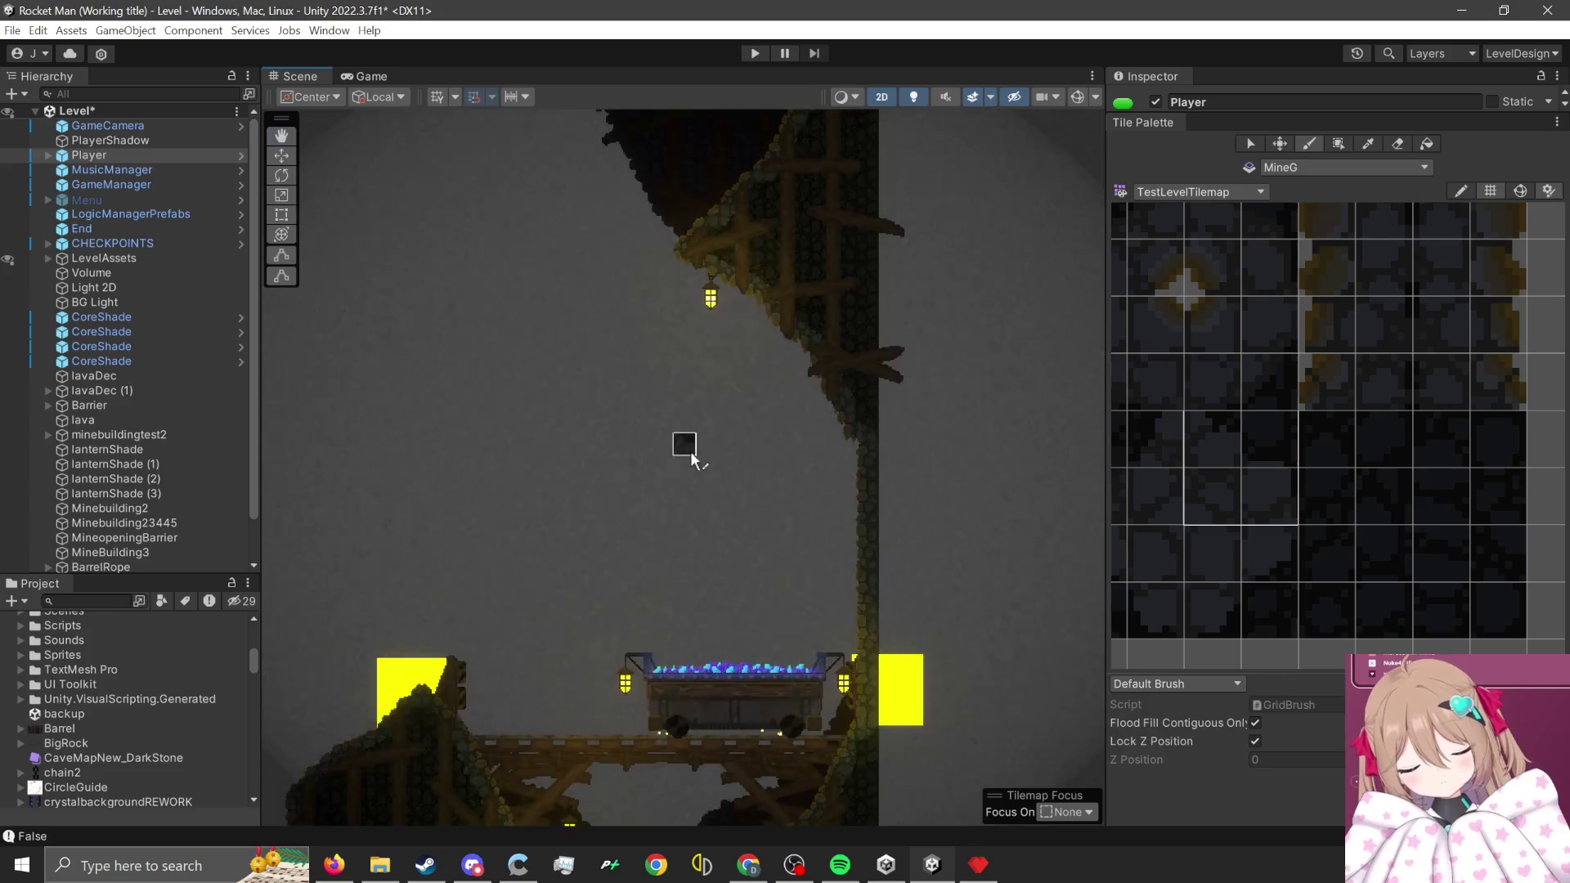
pyautogui.press('Down')
pyautogui.press('Up')
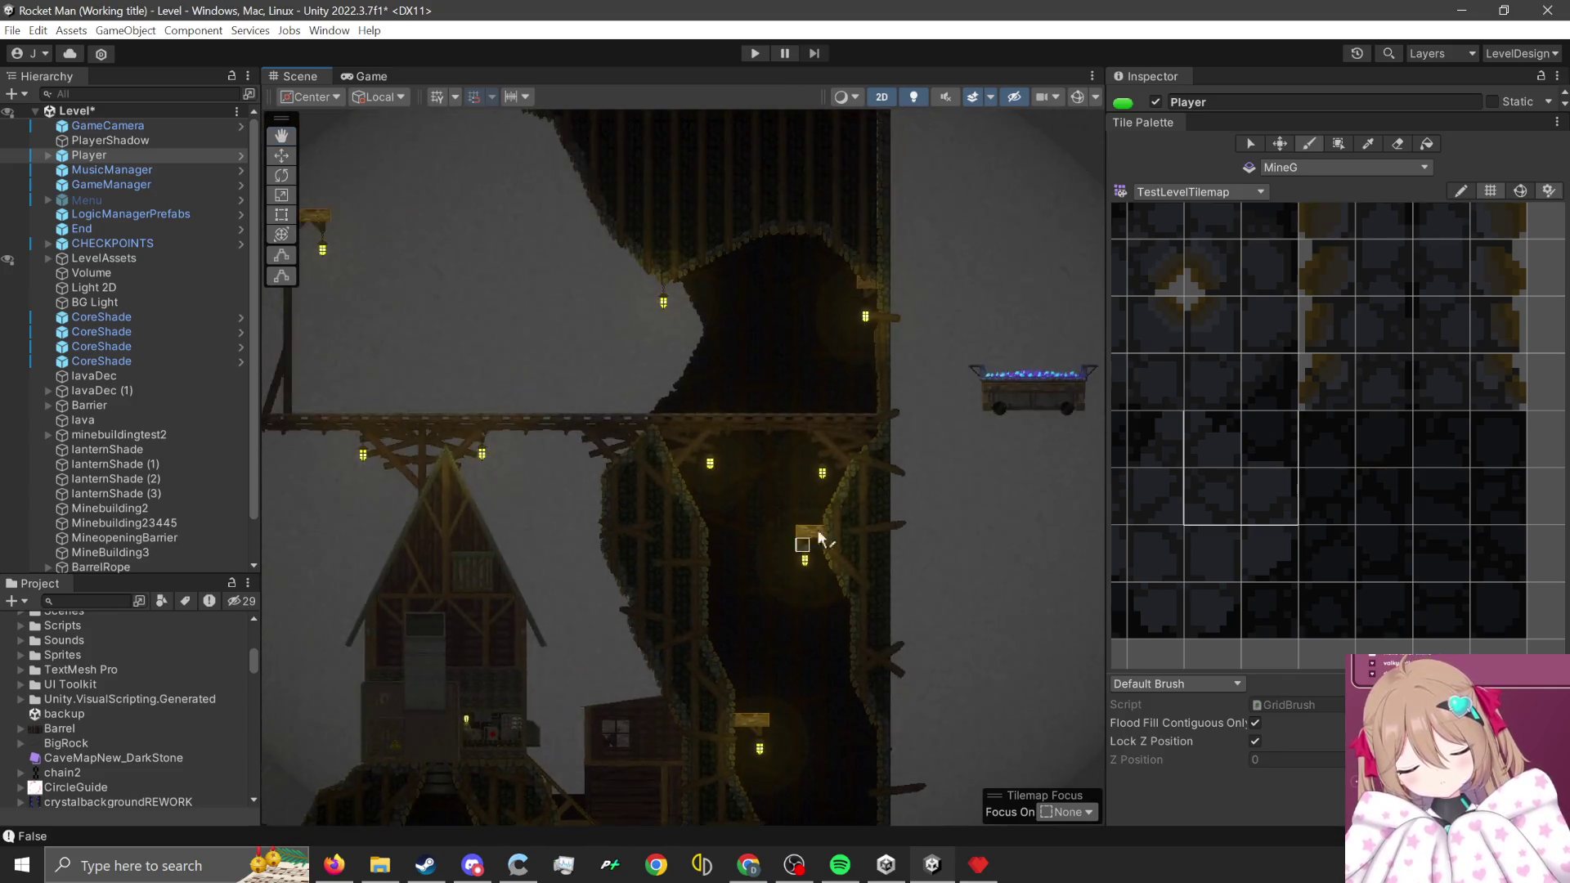
# - Zoom in on the lantern edge, pick a 2x4 dark stone block, then return to Pyxel Edit
pyautogui.scroll(5, 891, 213)
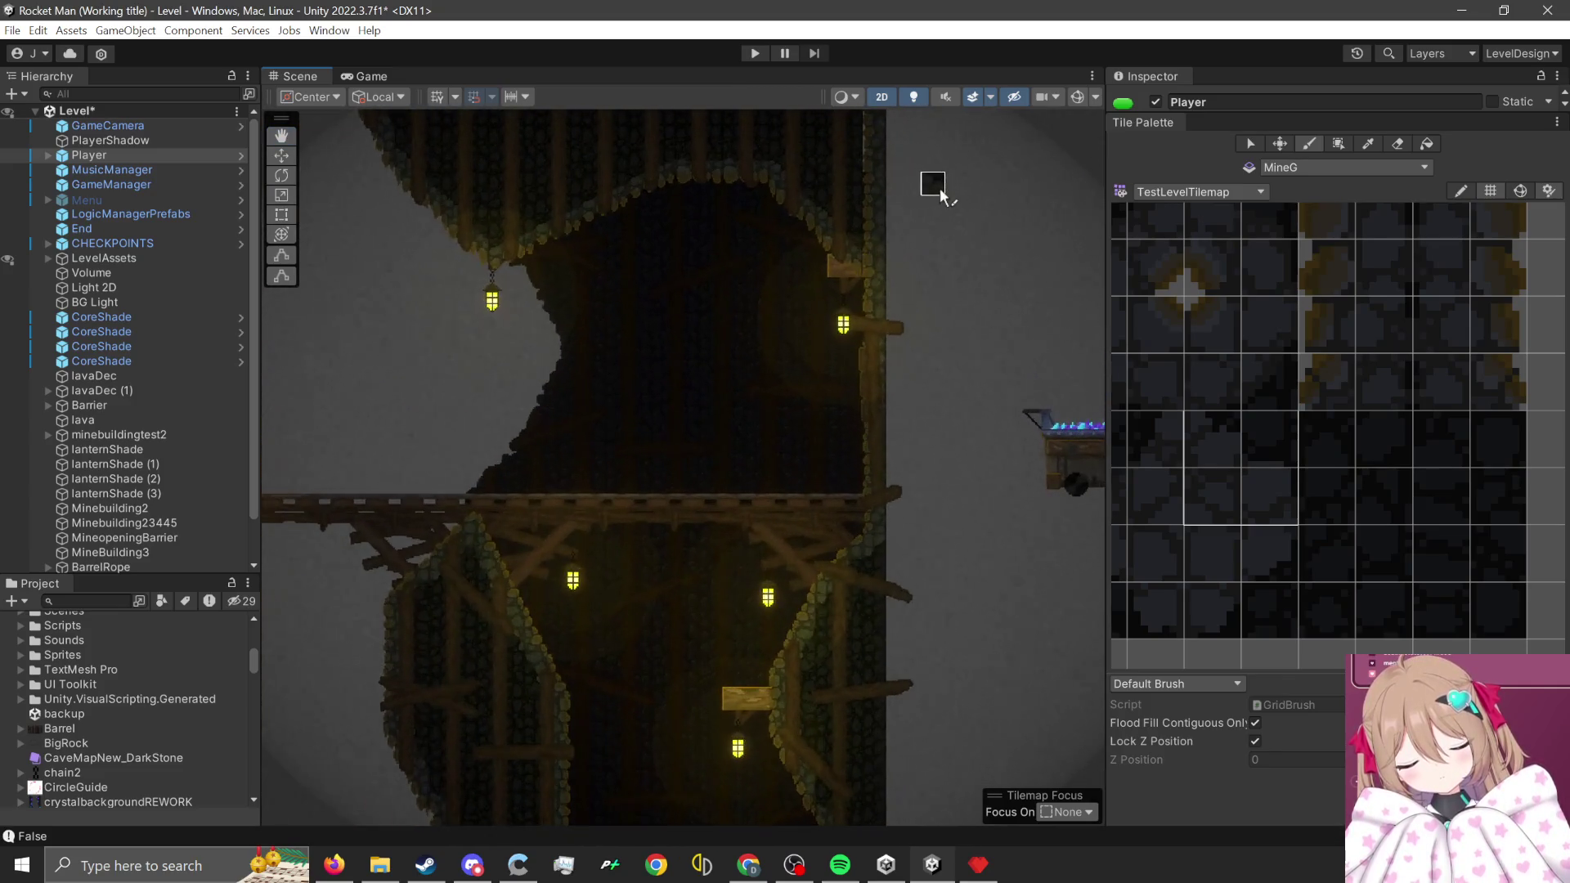
pyautogui.scroll(1, 903, 252)
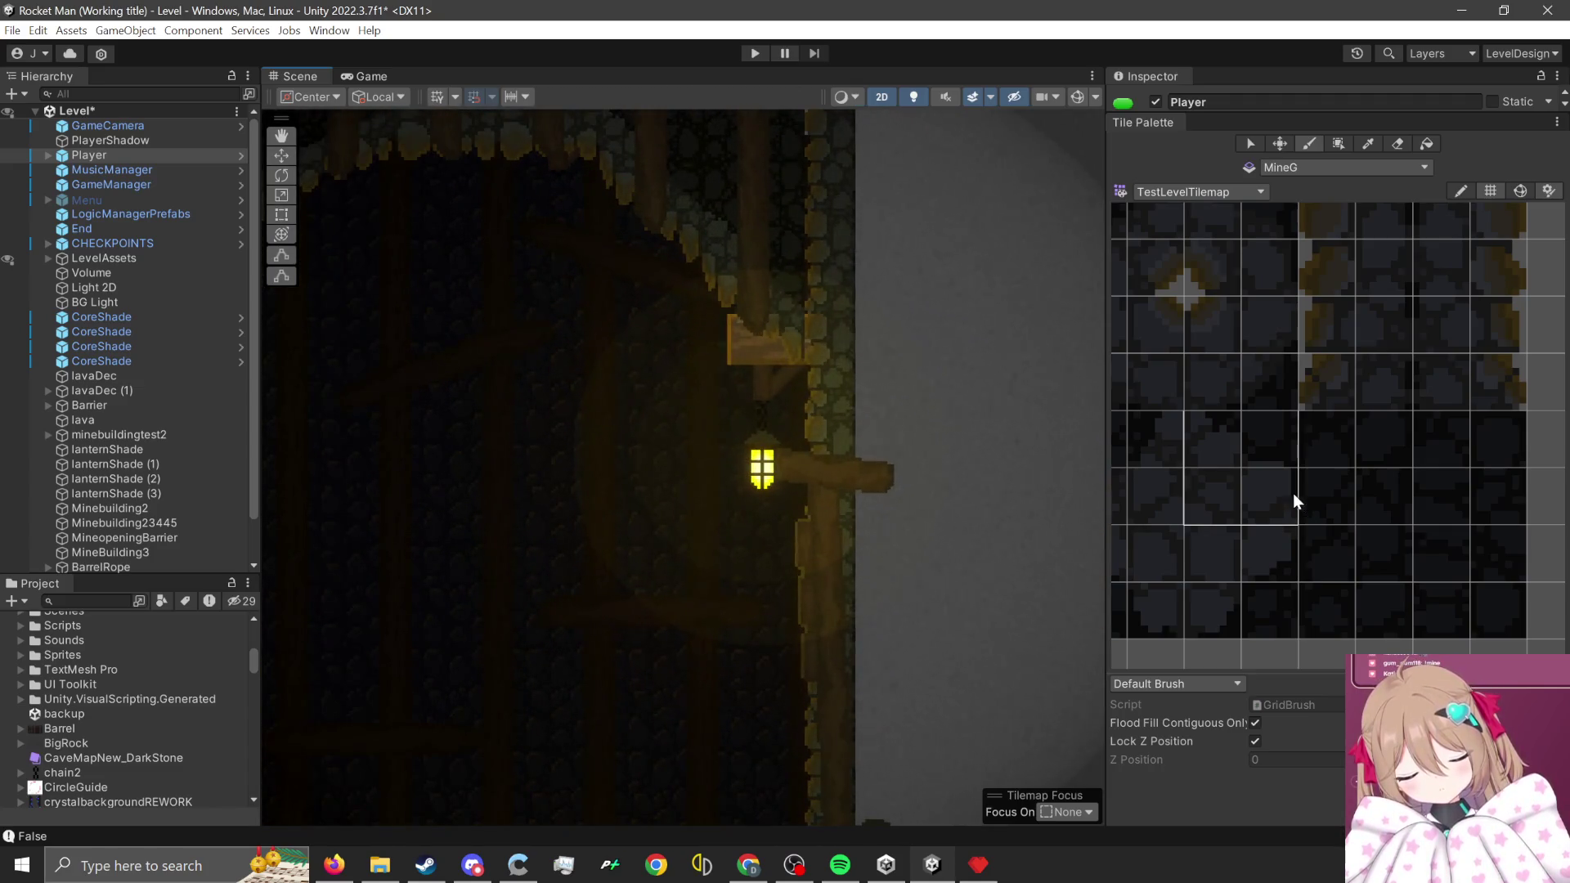
pyautogui.scroll(-2, 1293, 493)
pyautogui.scroll(2, 885, 285)
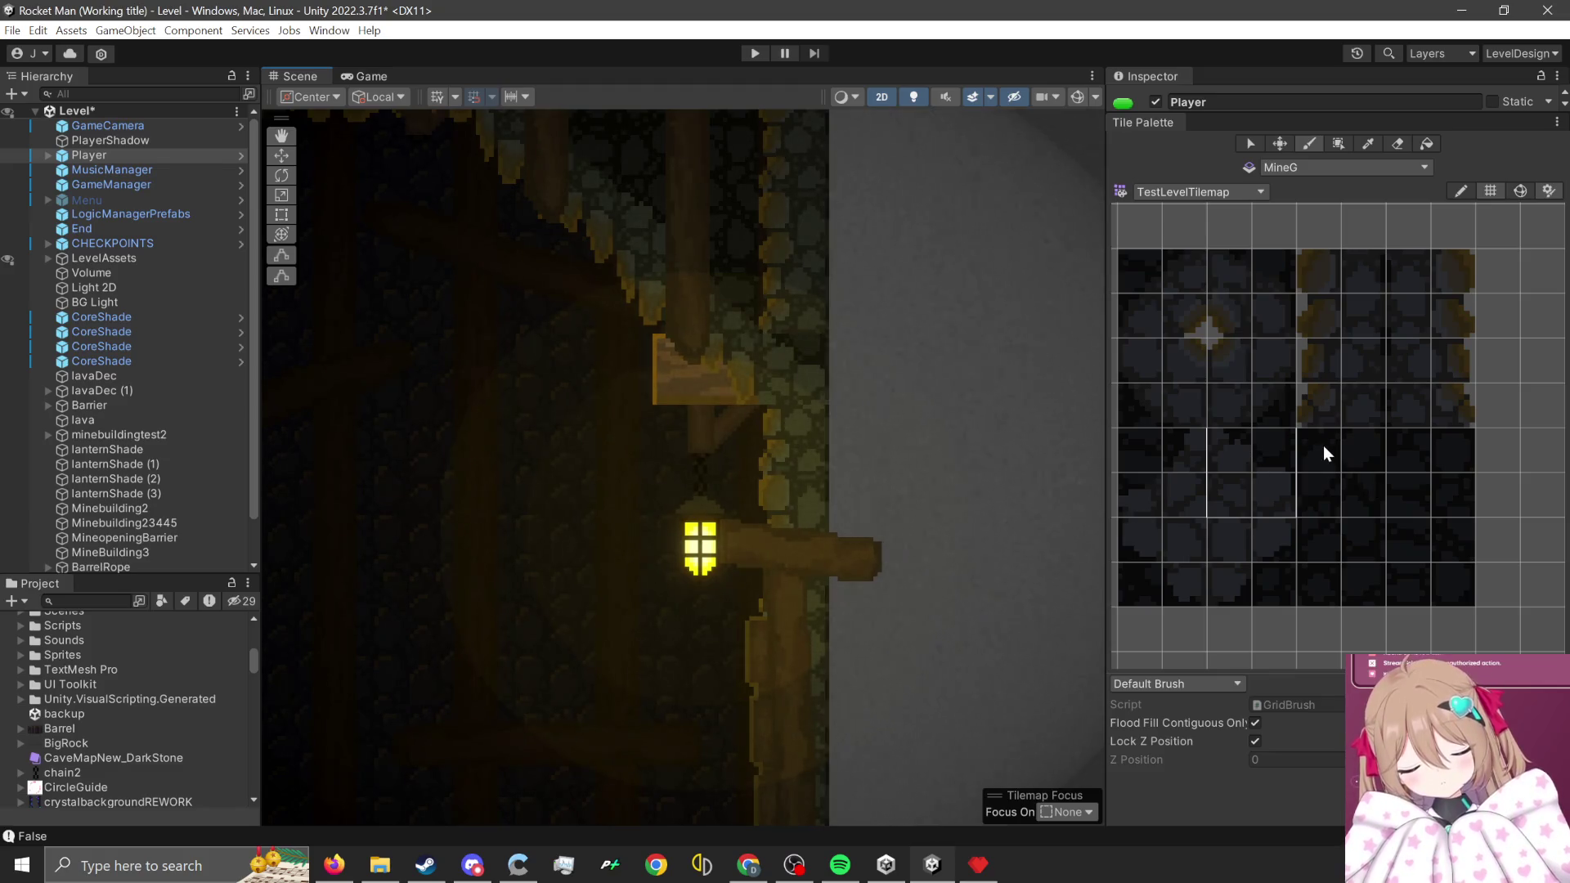
pyautogui.moveTo(1324, 458); pyautogui.dragTo(1354, 587)
pyautogui.scroll(-1, 894, 290)
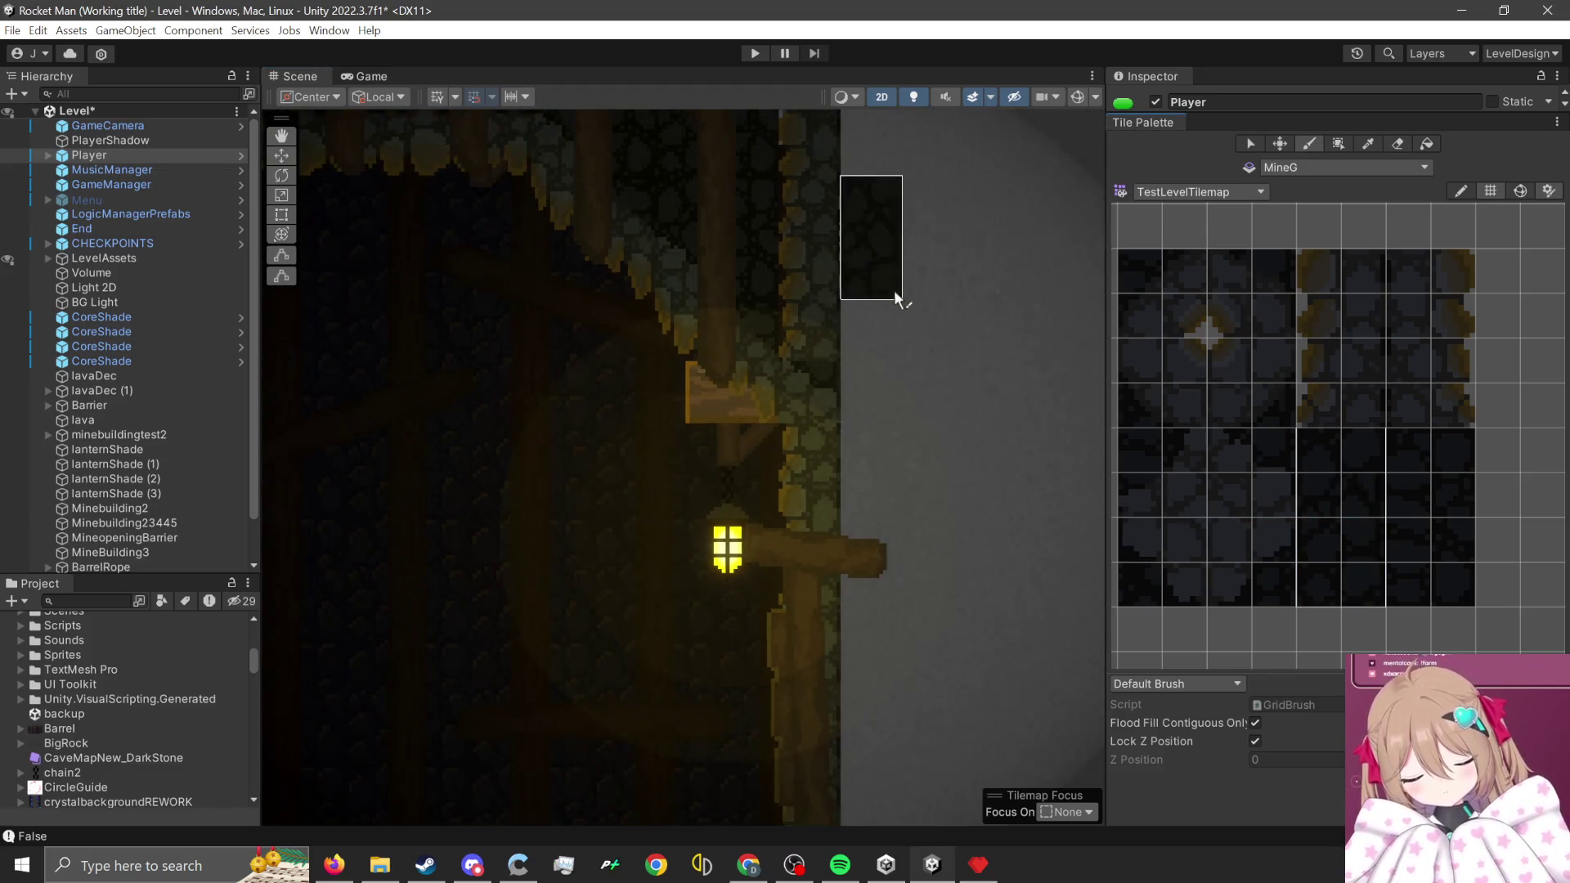
pyautogui.scroll(-1, 969, 412)
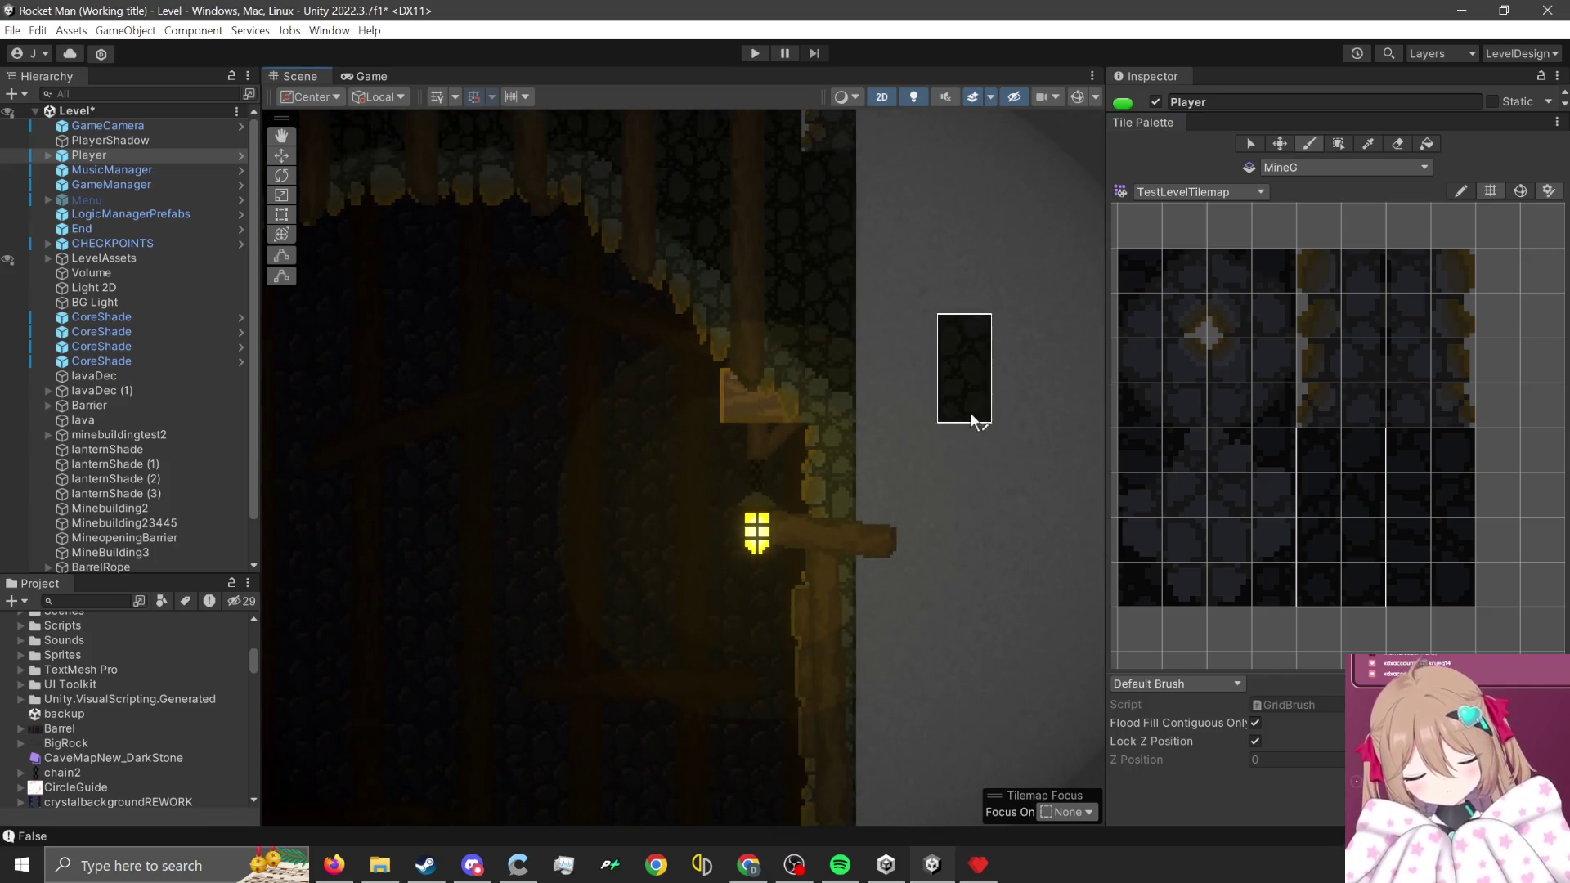
pyautogui.scroll(-1, 970, 412)
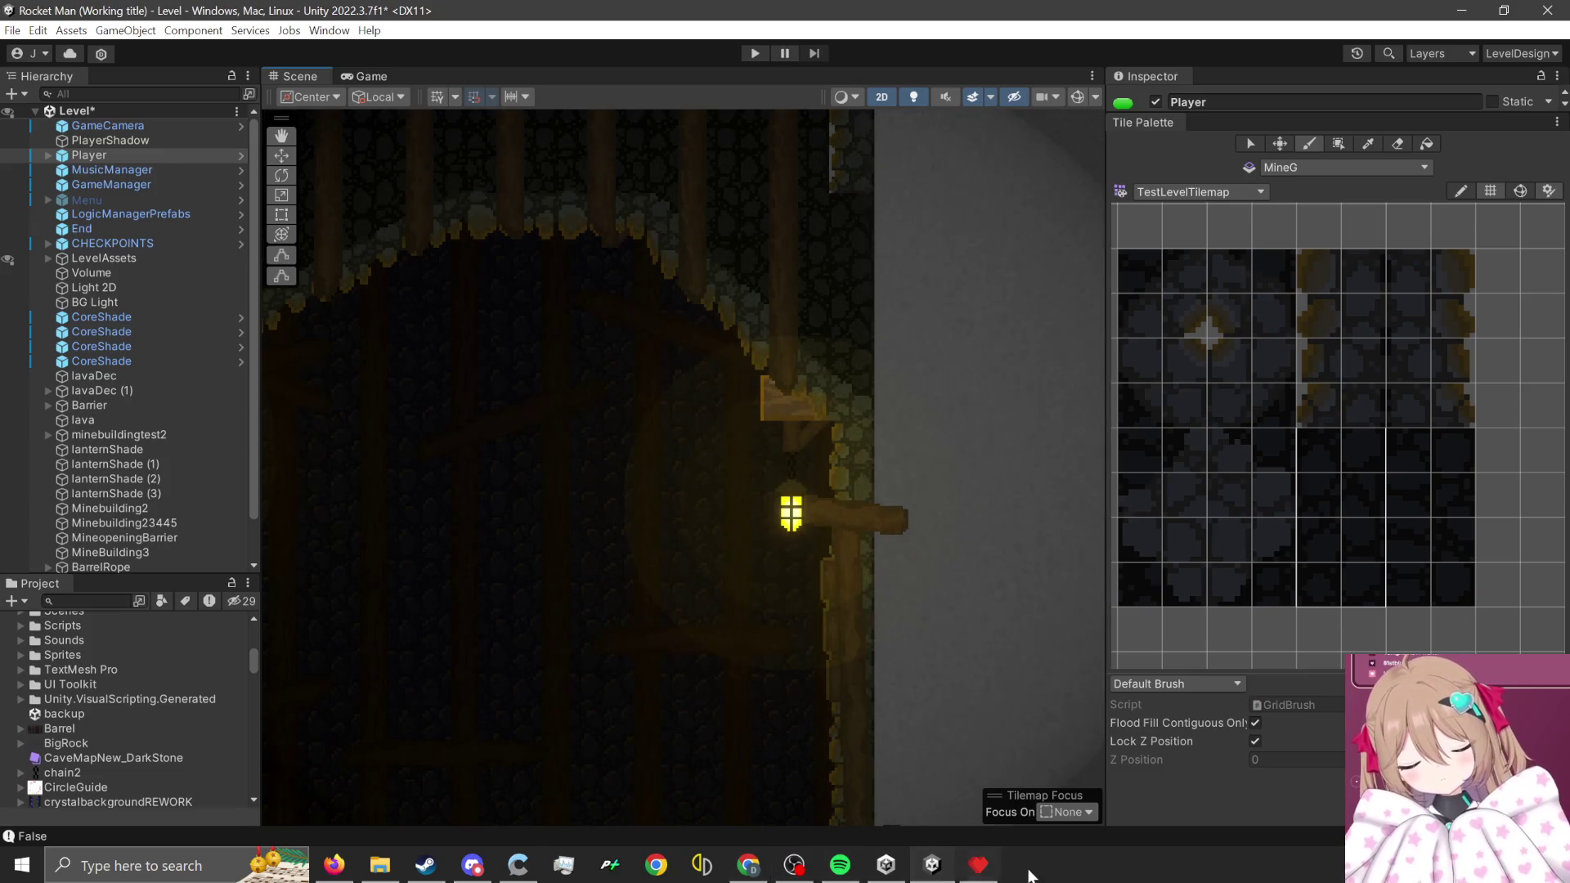
pyautogui.click(978, 864)
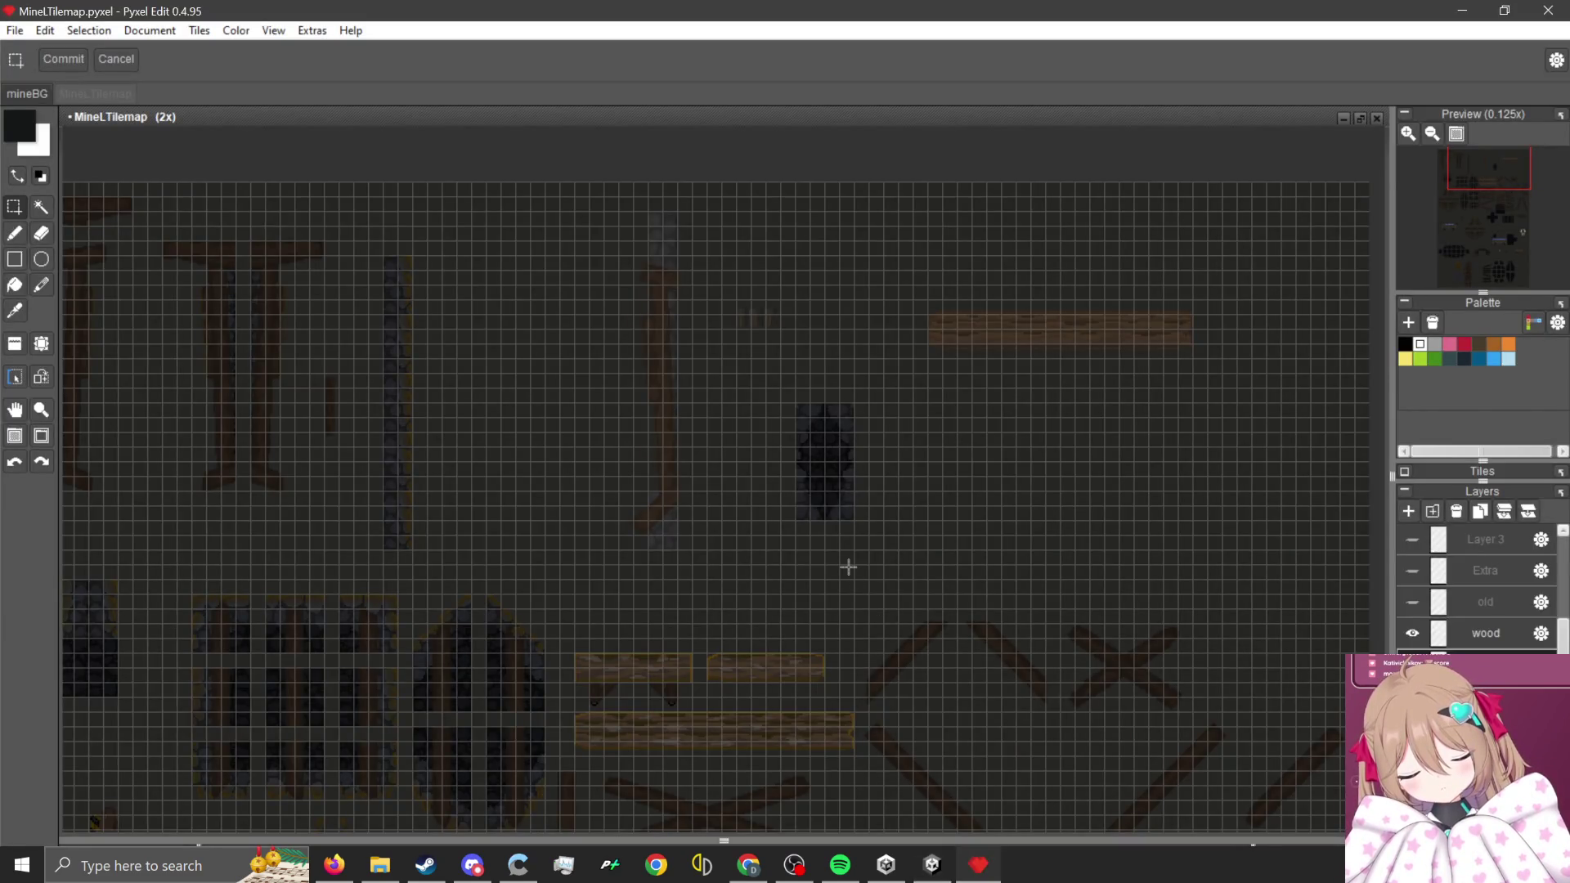
# - Select the dark stone tile block and commit its position
pyautogui.scroll(-2, 865, 516)
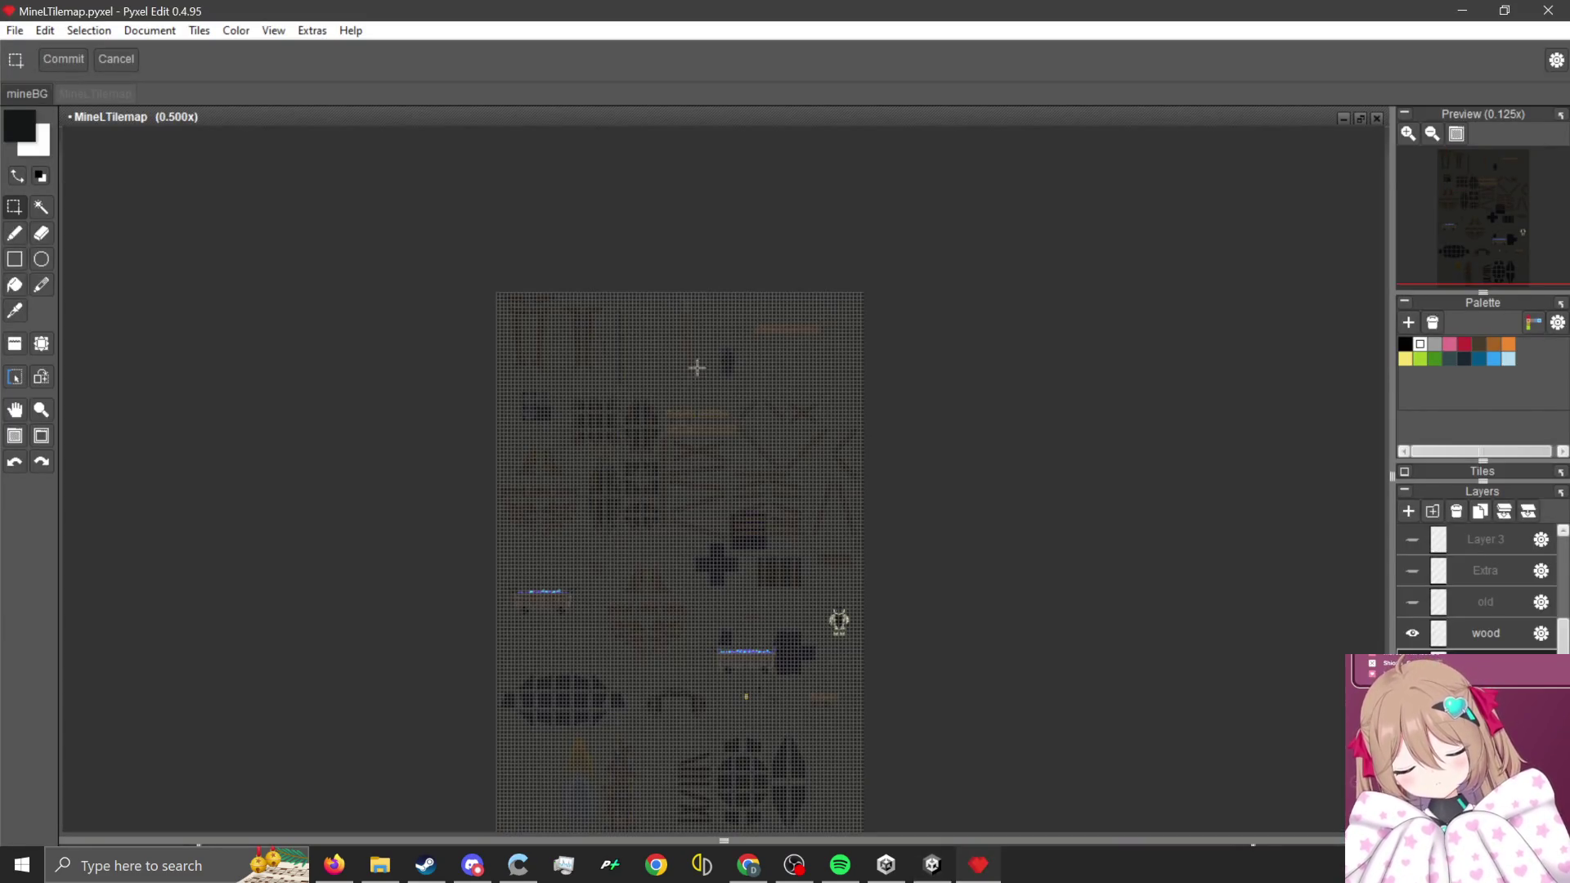
pyautogui.scroll(1, 605, 407)
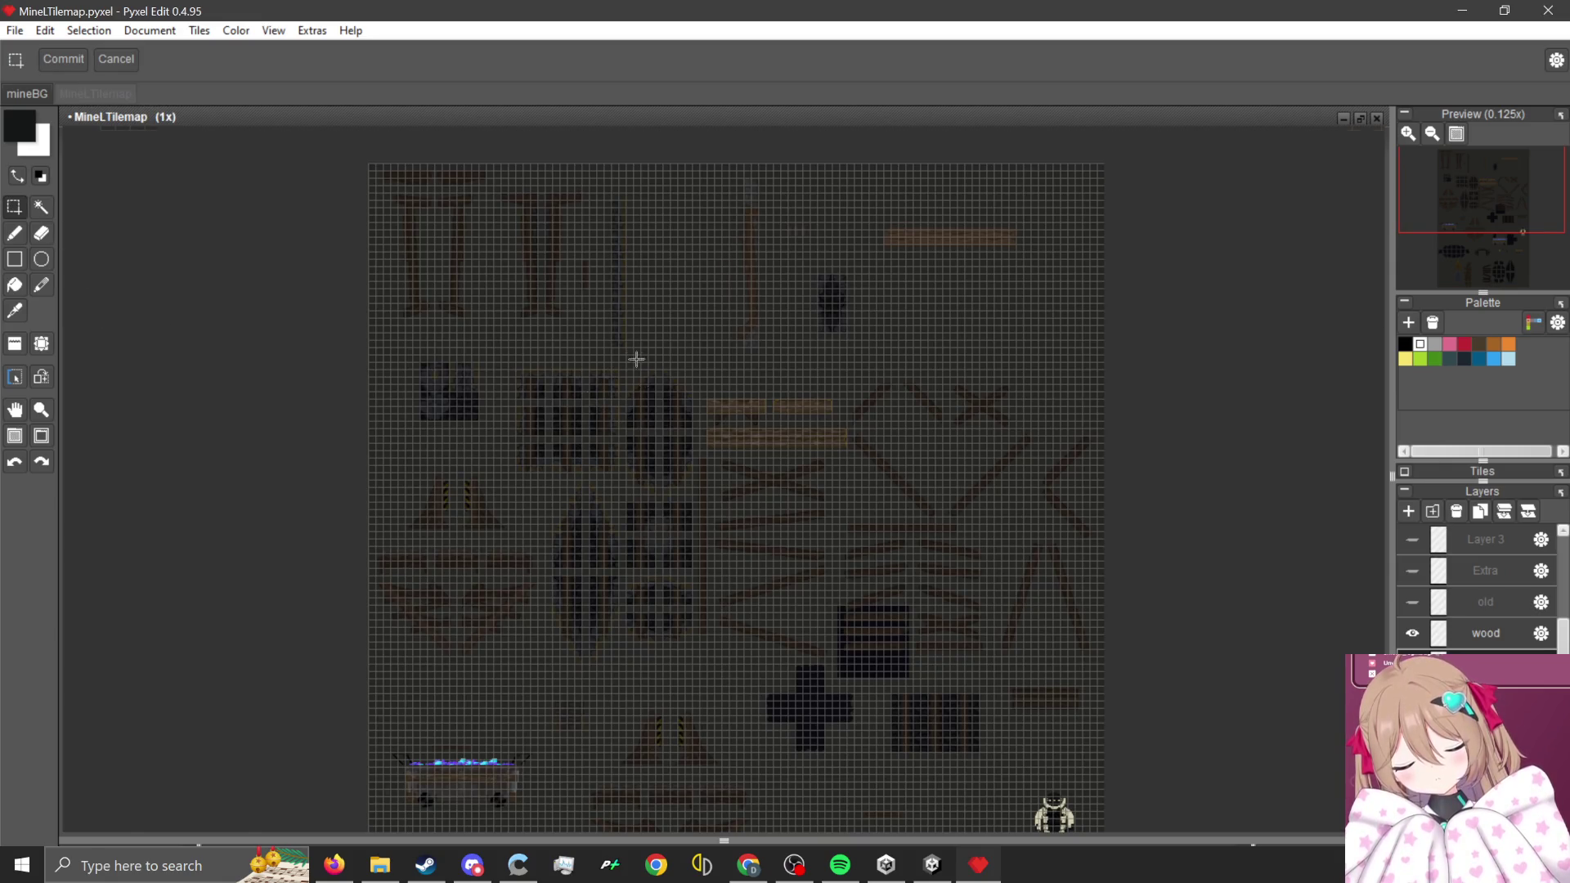
pyautogui.scroll(1, 637, 359)
pyautogui.moveTo(987, 171)
pyautogui.mouseDown()
pyautogui.moveTo(1081, 322)
pyautogui.moveTo(175, 455)
pyautogui.moveTo(150, 425)
pyautogui.moveTo(248, 413)
pyautogui.mouseUp()
pyautogui.scroll(3, 163, 409)
pyautogui.click(837, 396)
# - Rectangle-select the whole stone tile block for export
pyautogui.scroll(1, 694, 317)
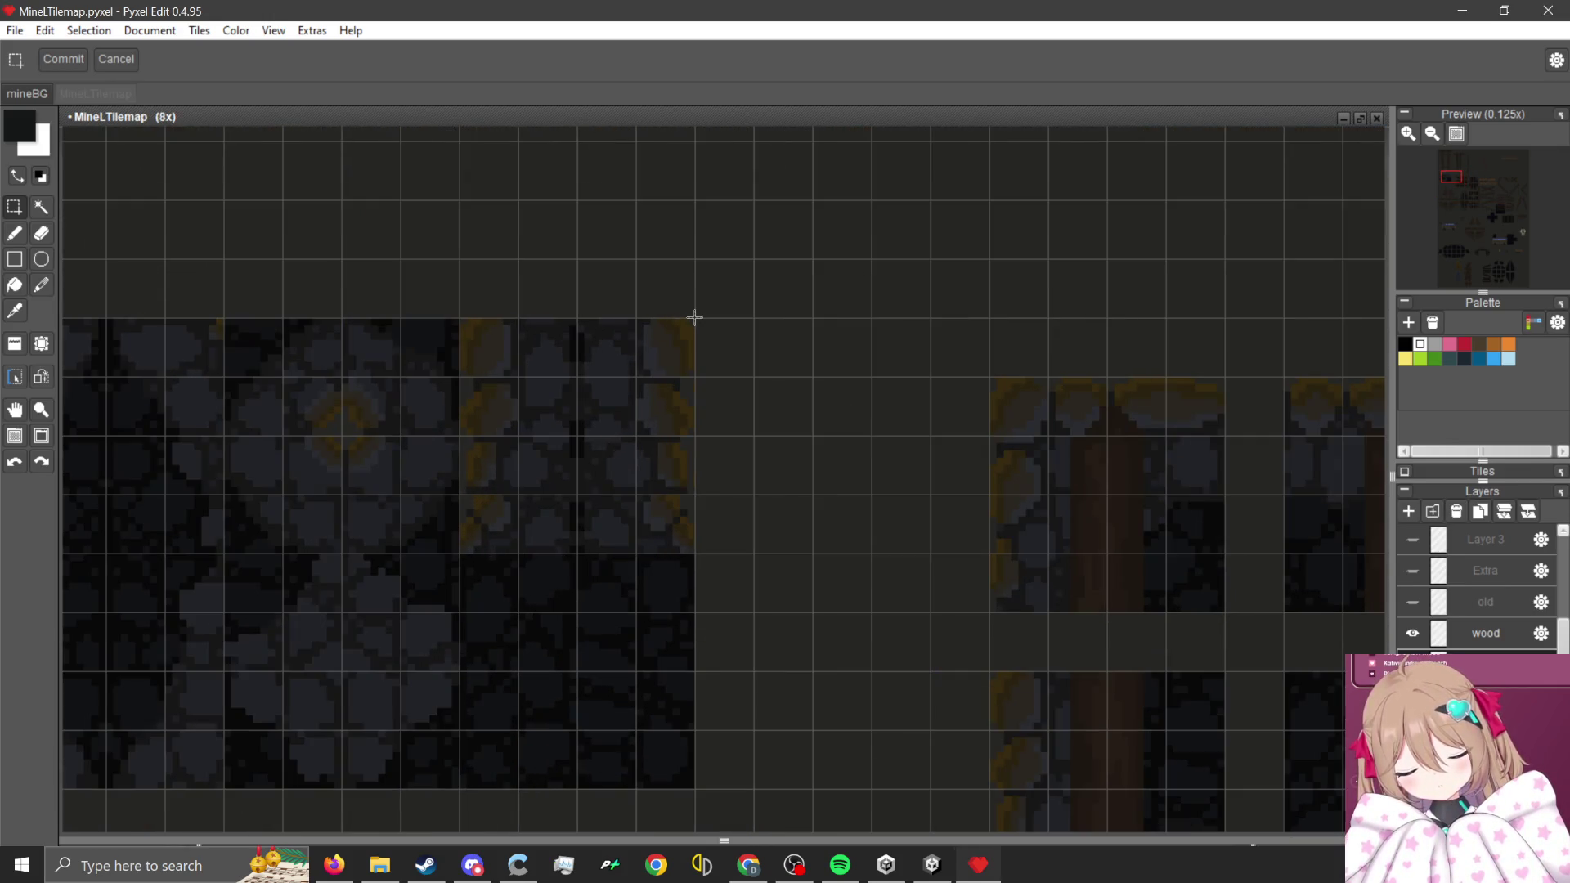
pyautogui.scroll(-2, 841, 407)
pyautogui.moveTo(692, 317)
pyautogui.mouseDown()
pyautogui.moveTo(841, 407)
pyautogui.moveTo(466, 560)
pyautogui.moveTo(381, 629)
pyautogui.mouseUp()
pyautogui.scroll(2, 466, 561)
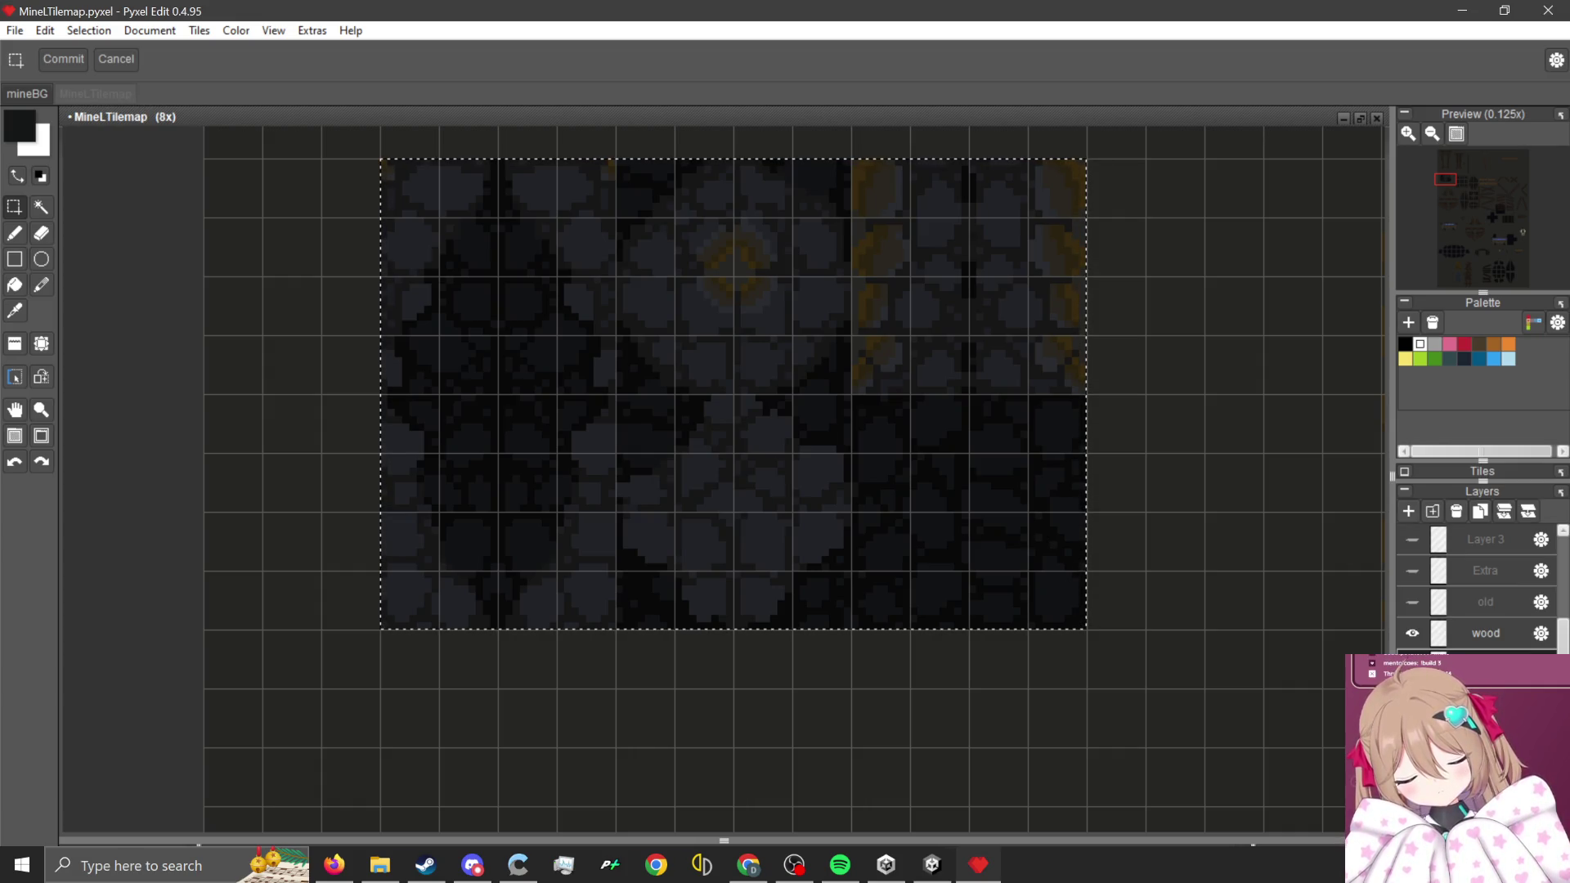
pyautogui.scroll(-3, 544, 468)
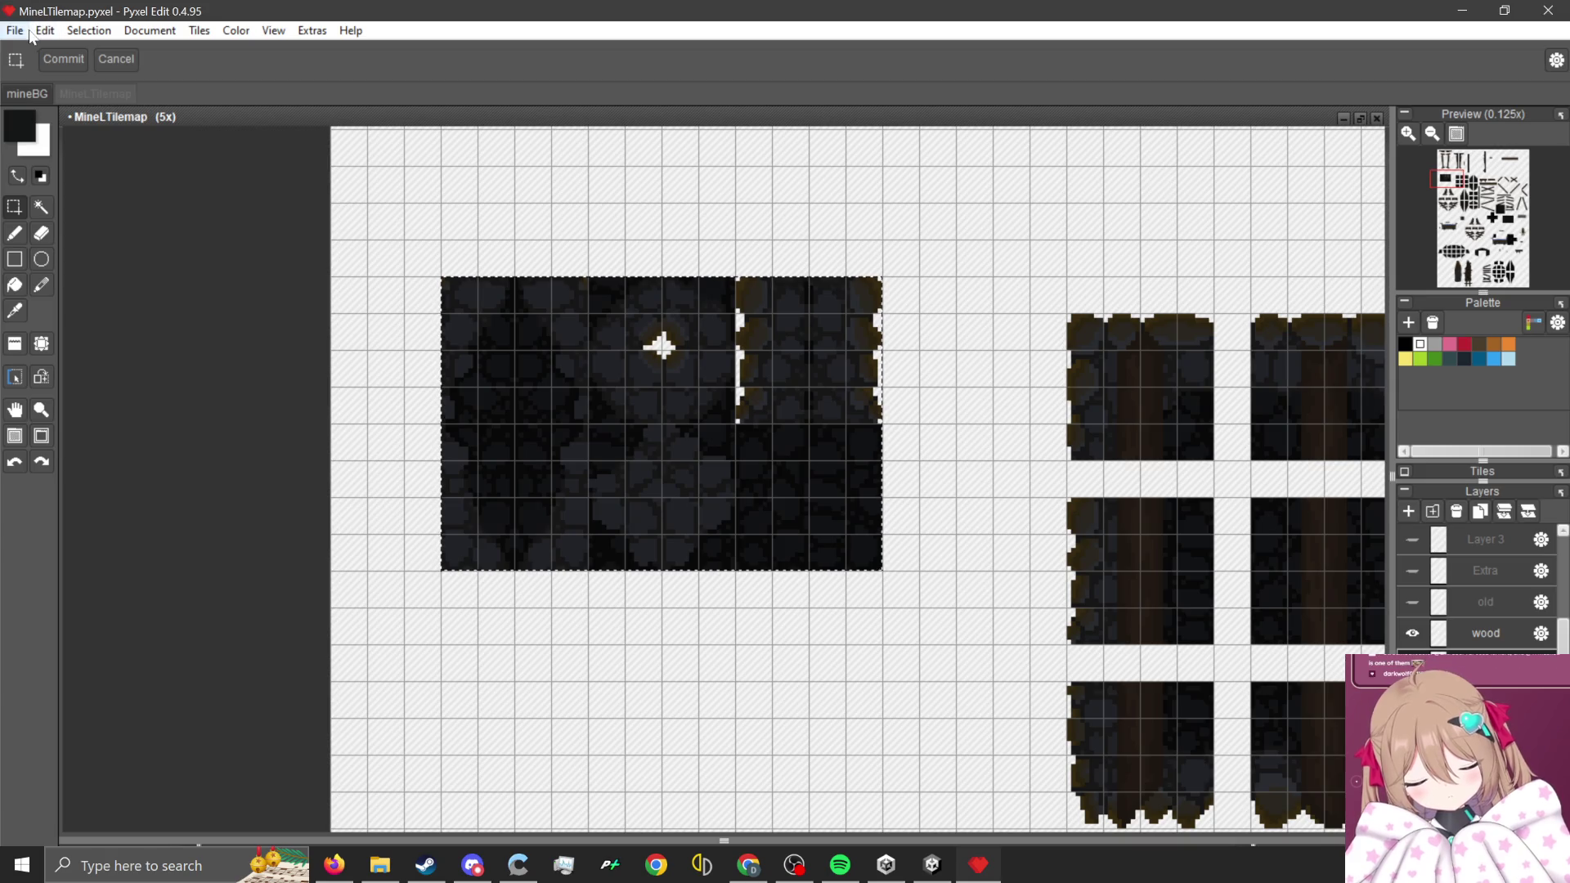
pyautogui.click(21, 33)
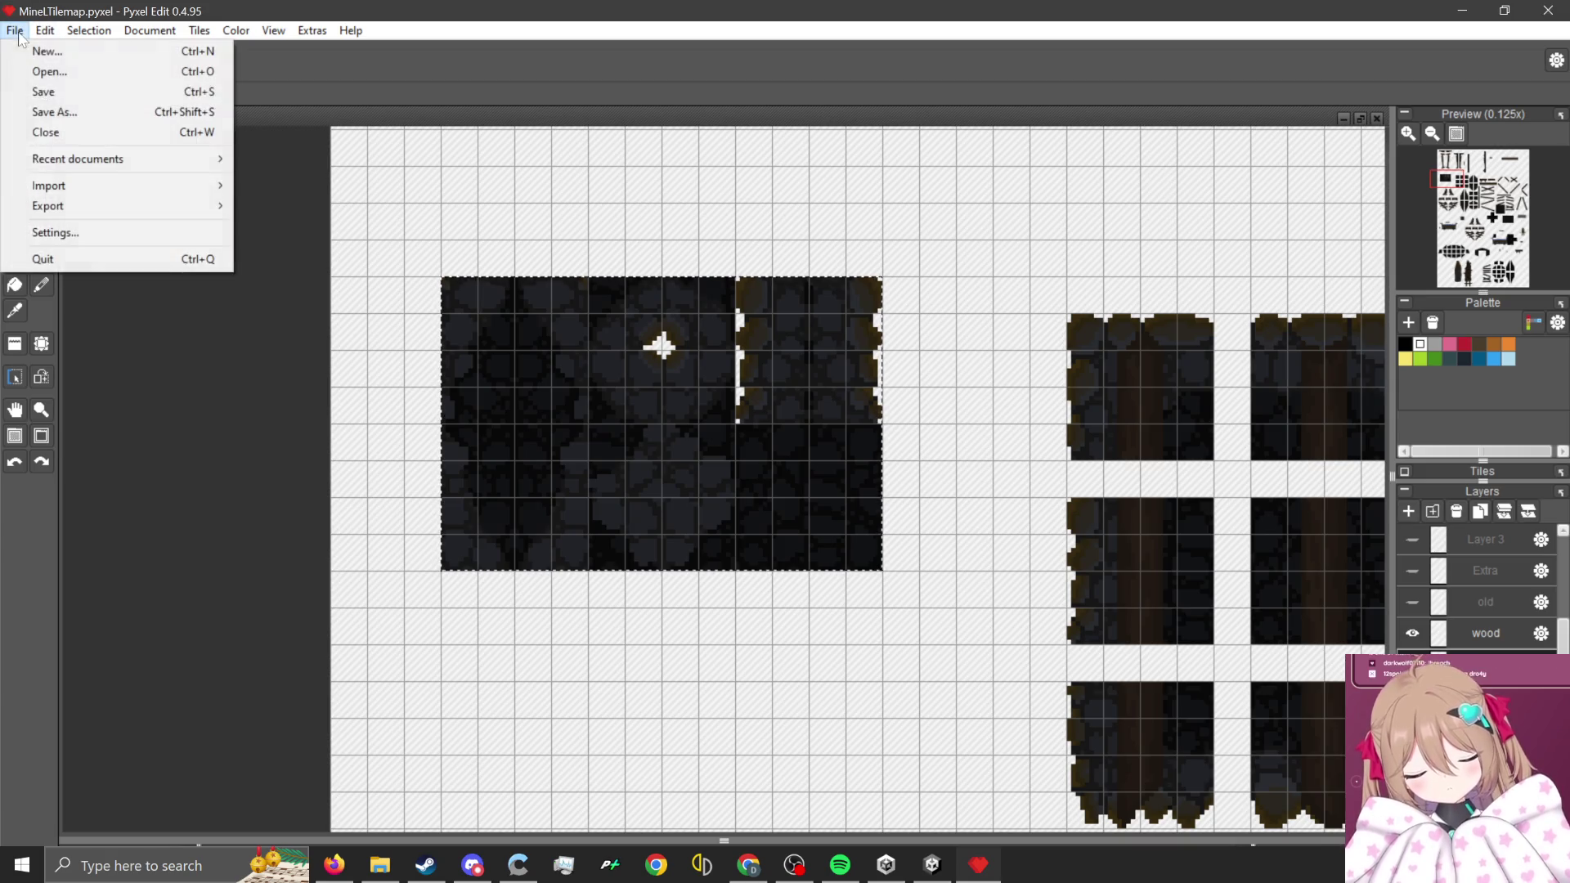
# - Export the selection as MineTilemapOutsidePieces.png at pixel scale 2, then close the dialog
pyautogui.moveTo(130, 207)
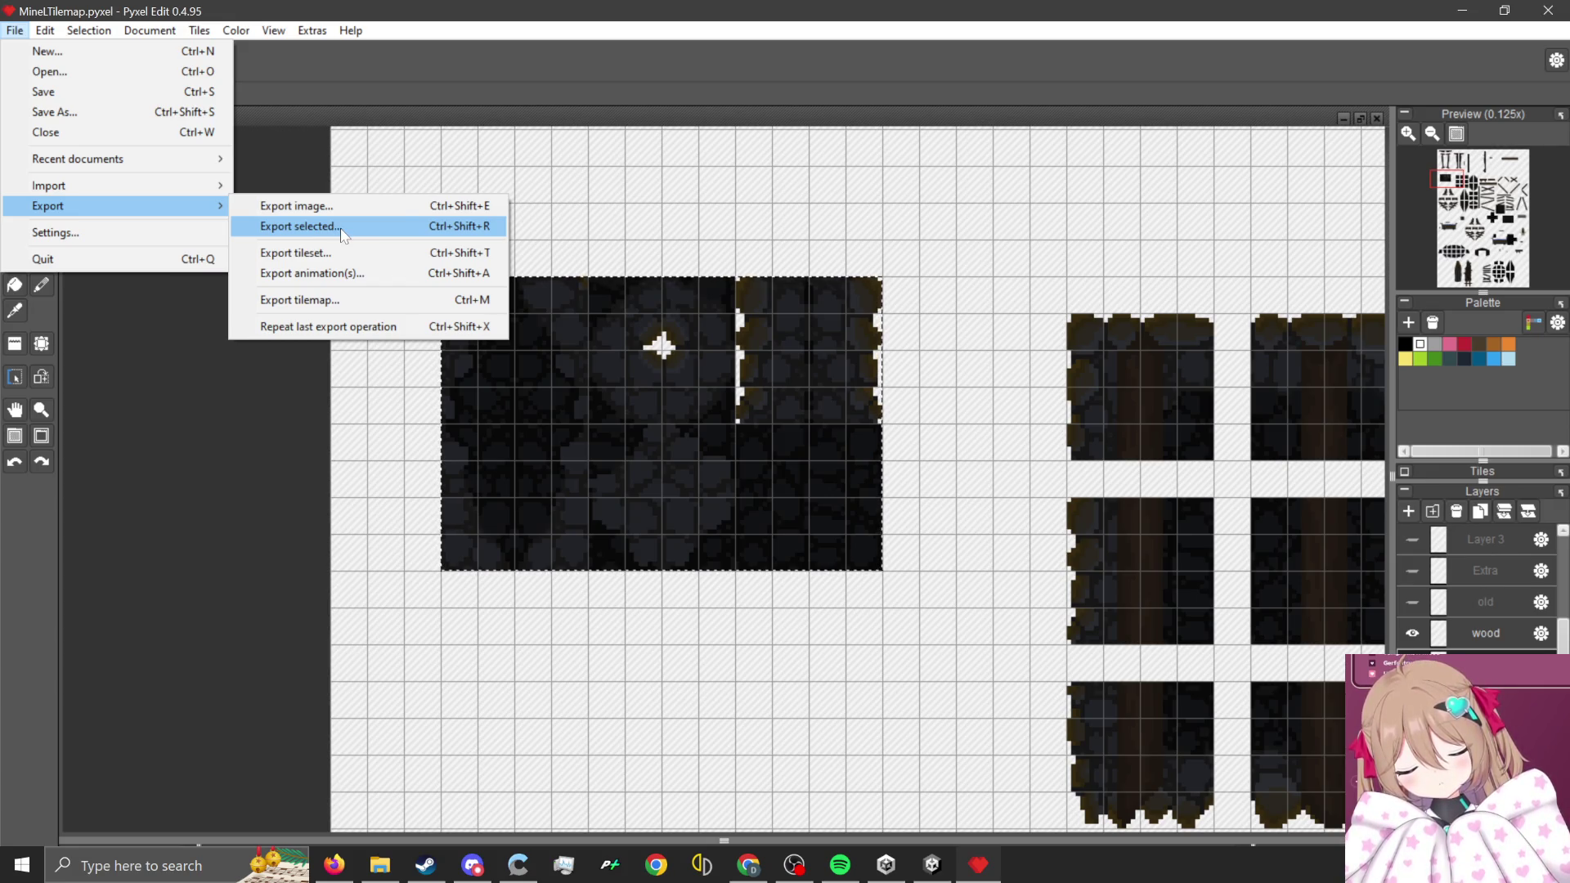
pyautogui.click(342, 235)
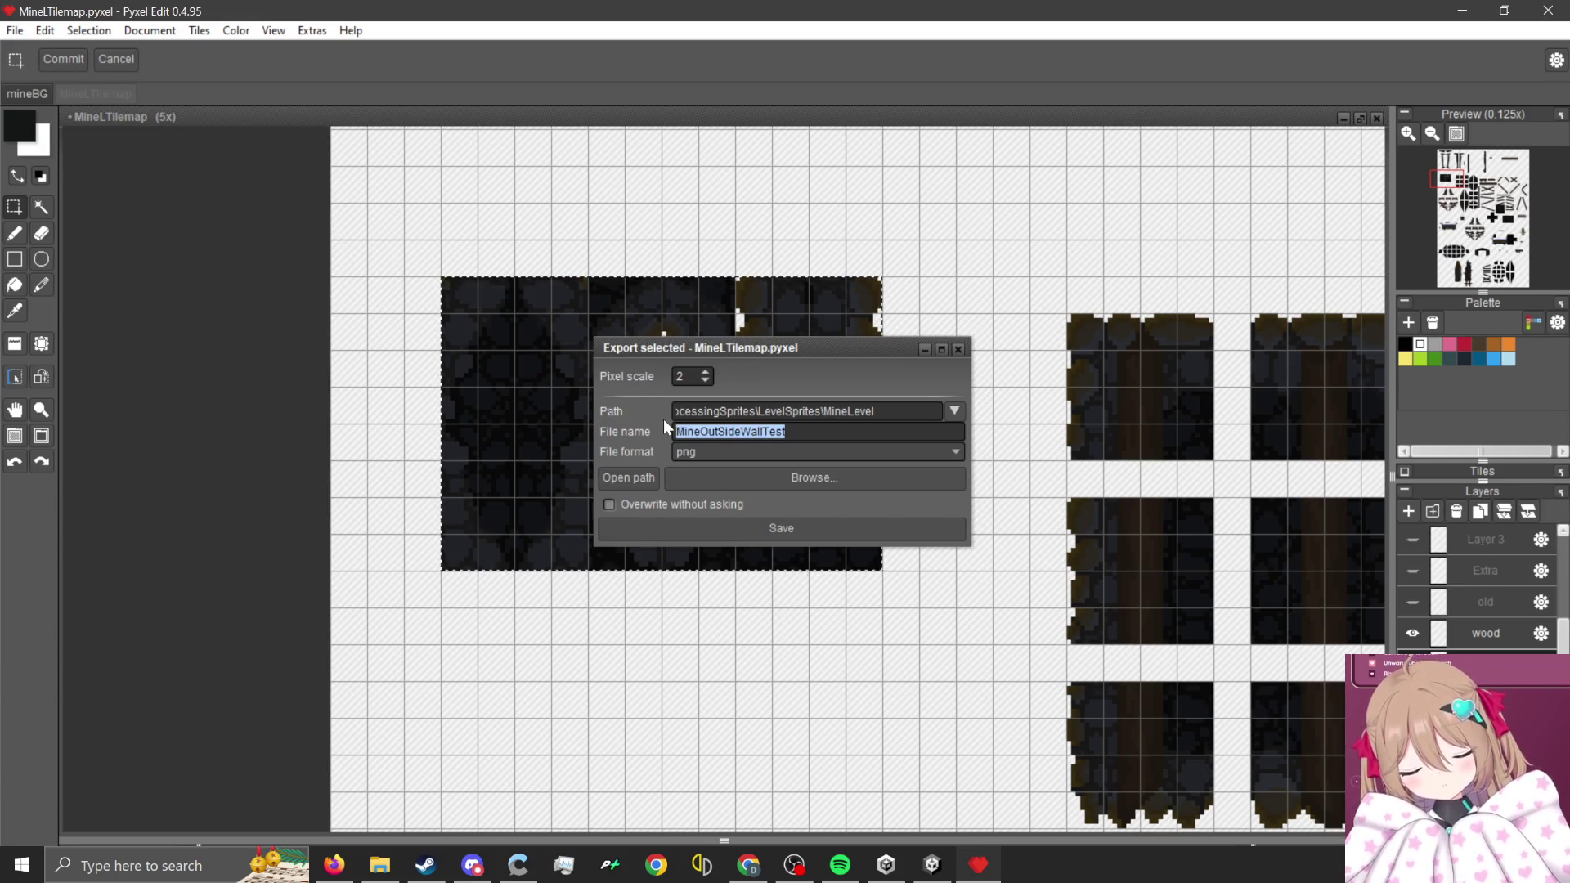
pyautogui.press('BackSpace')
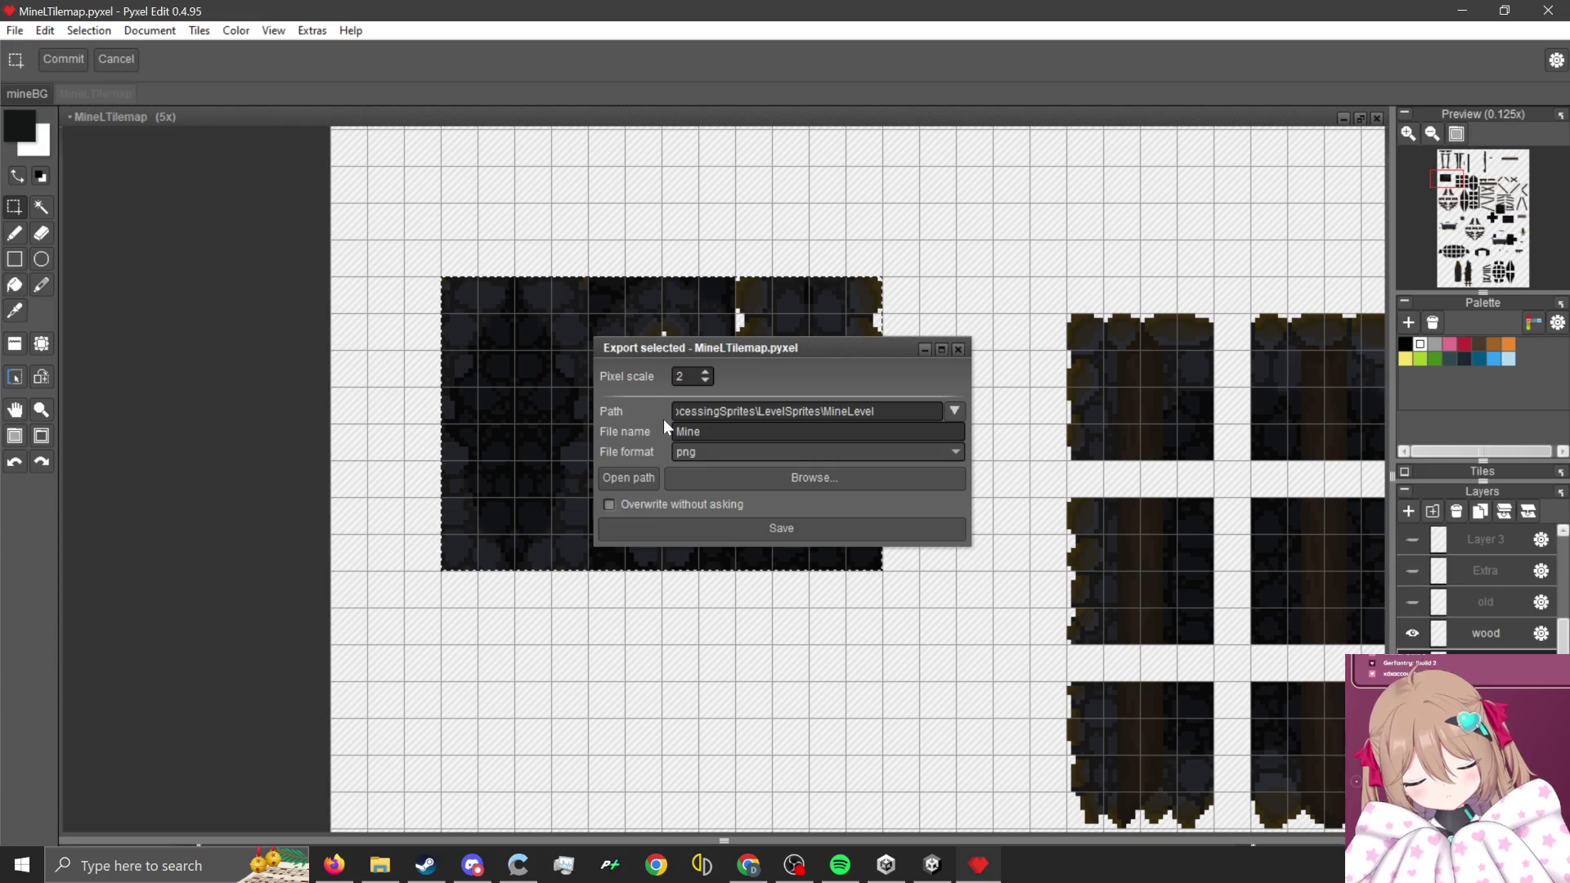
pyautogui.write('Tilema')
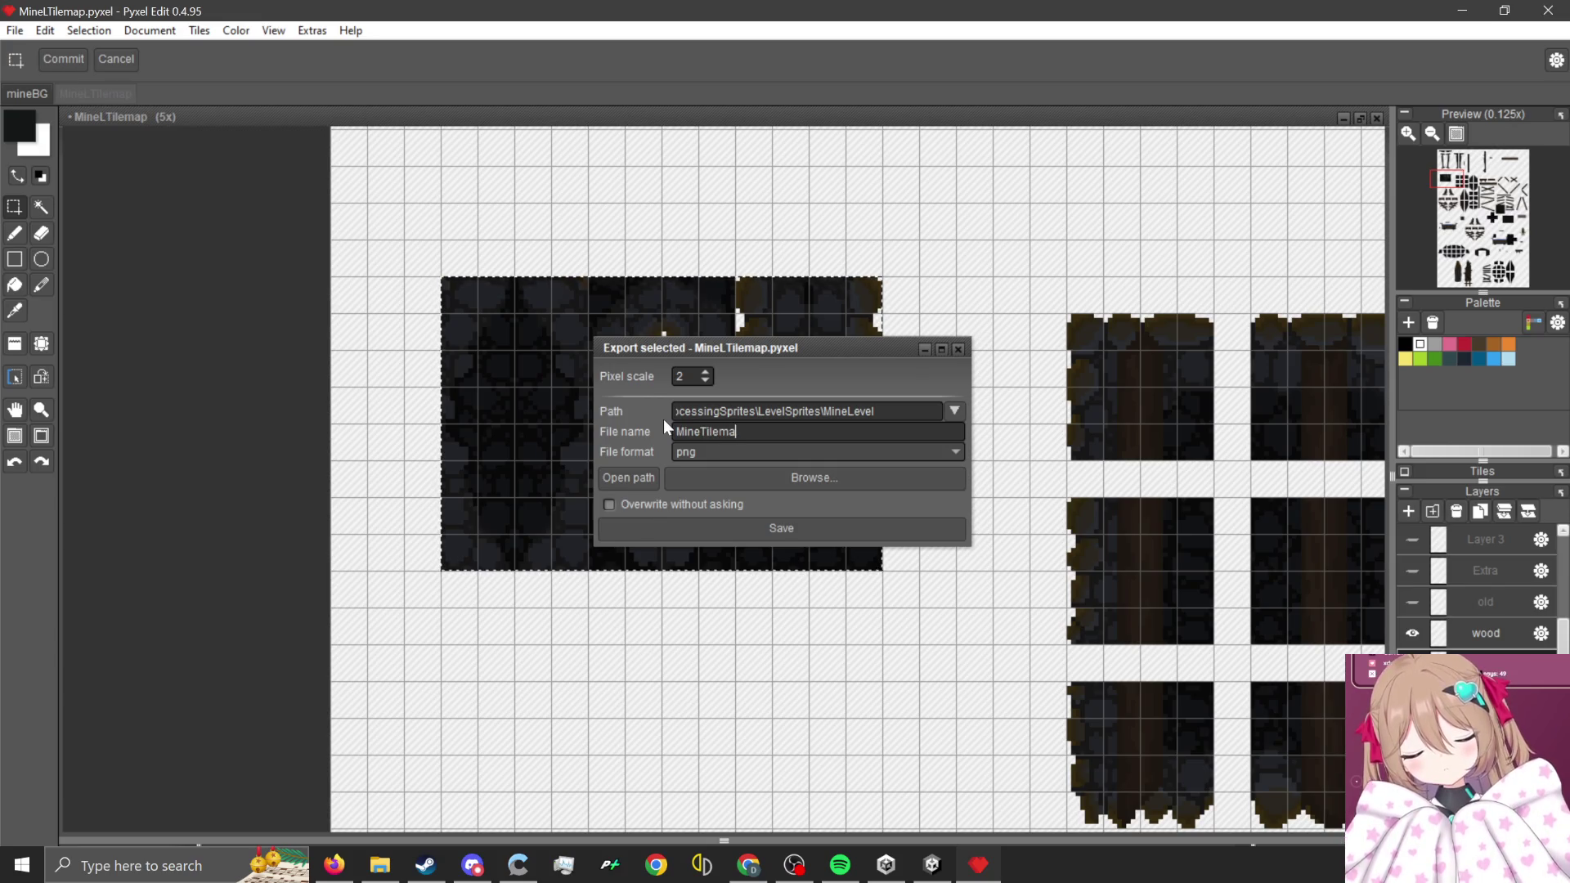
pyautogui.write('p')
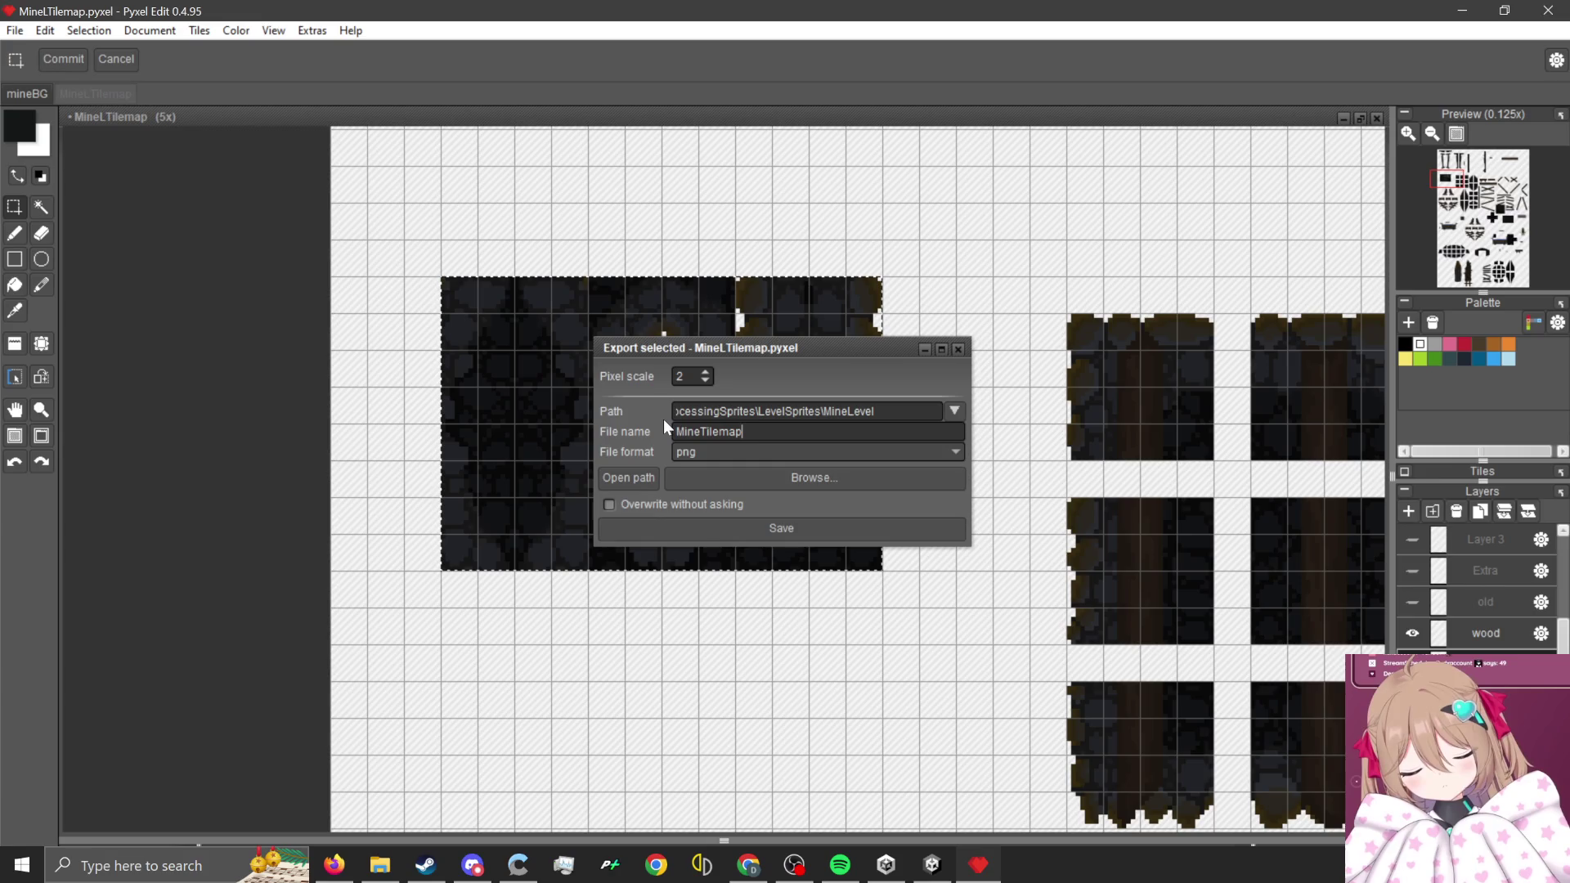
pyautogui.write('OutsidE')
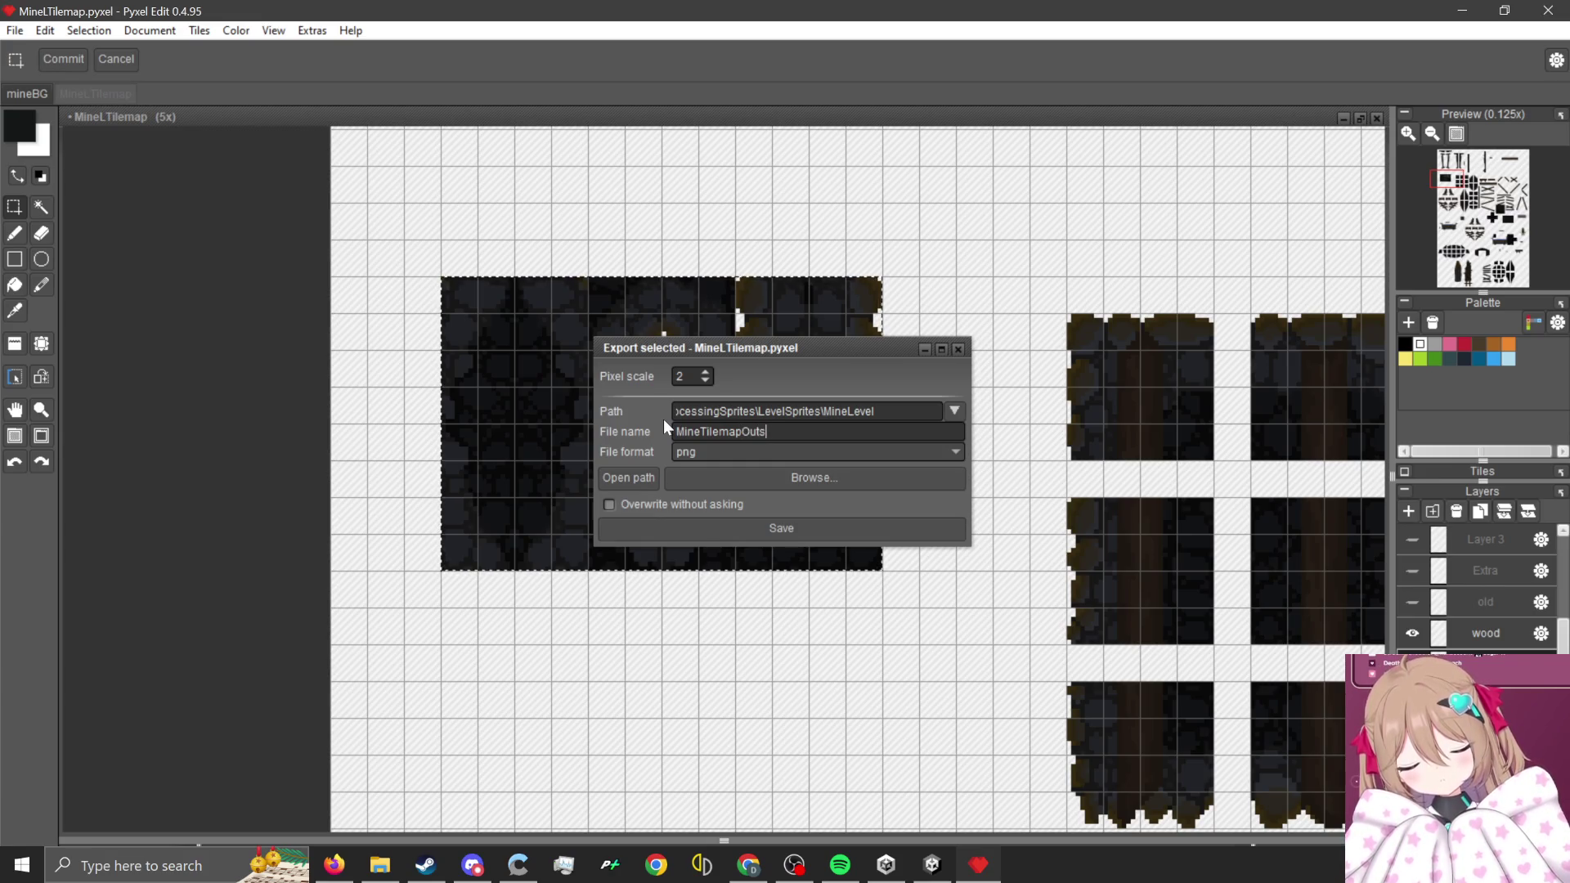
pyautogui.press('BackSpace')
pyautogui.write('ePieces')
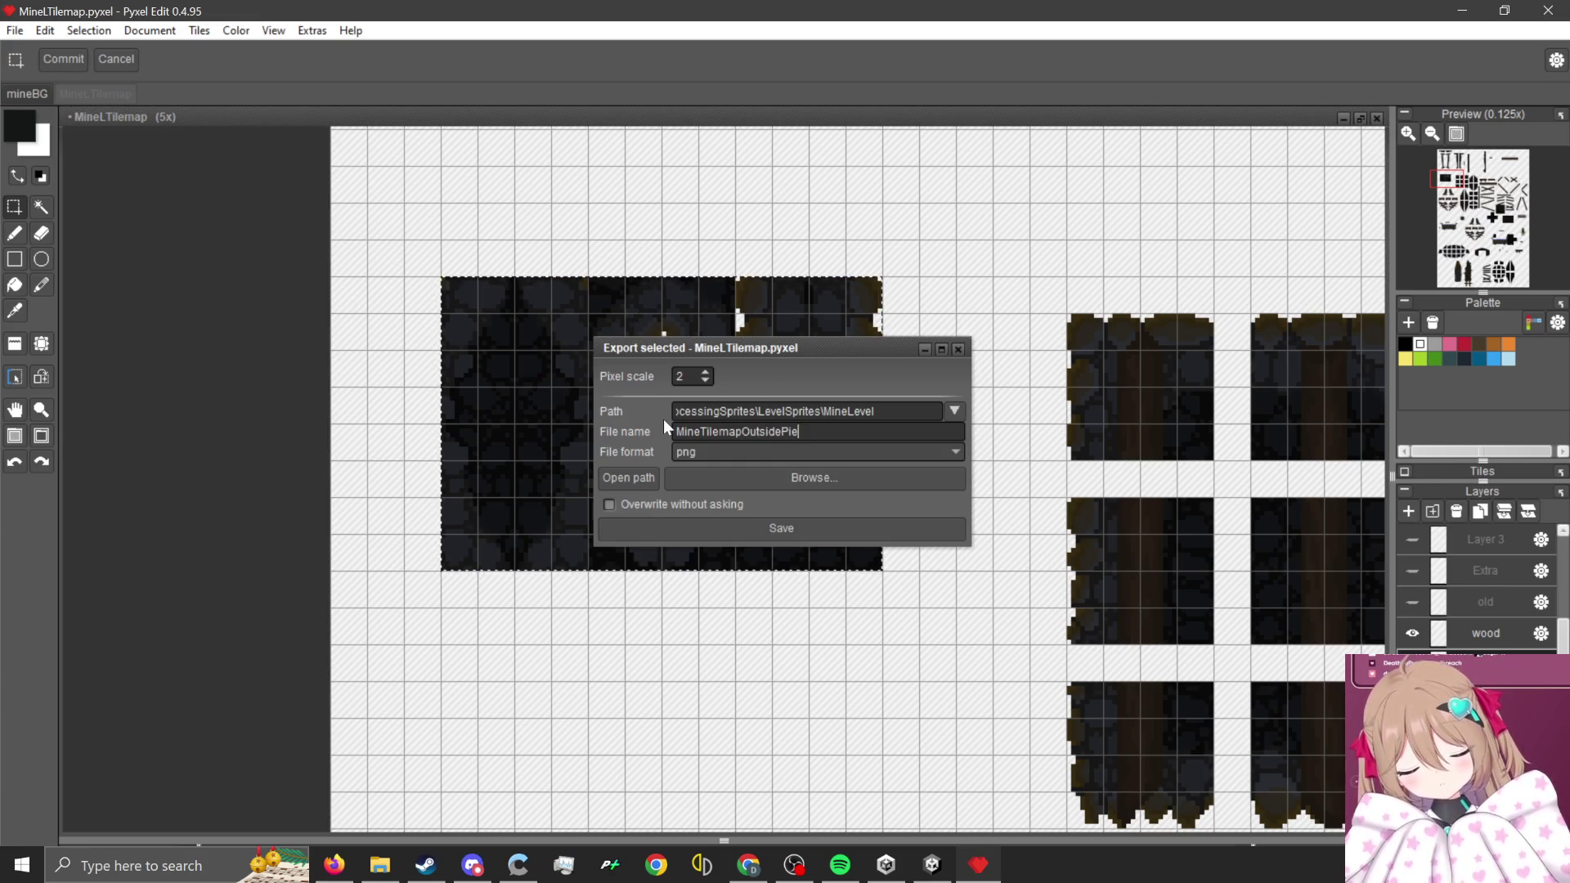
pyautogui.press('Return')
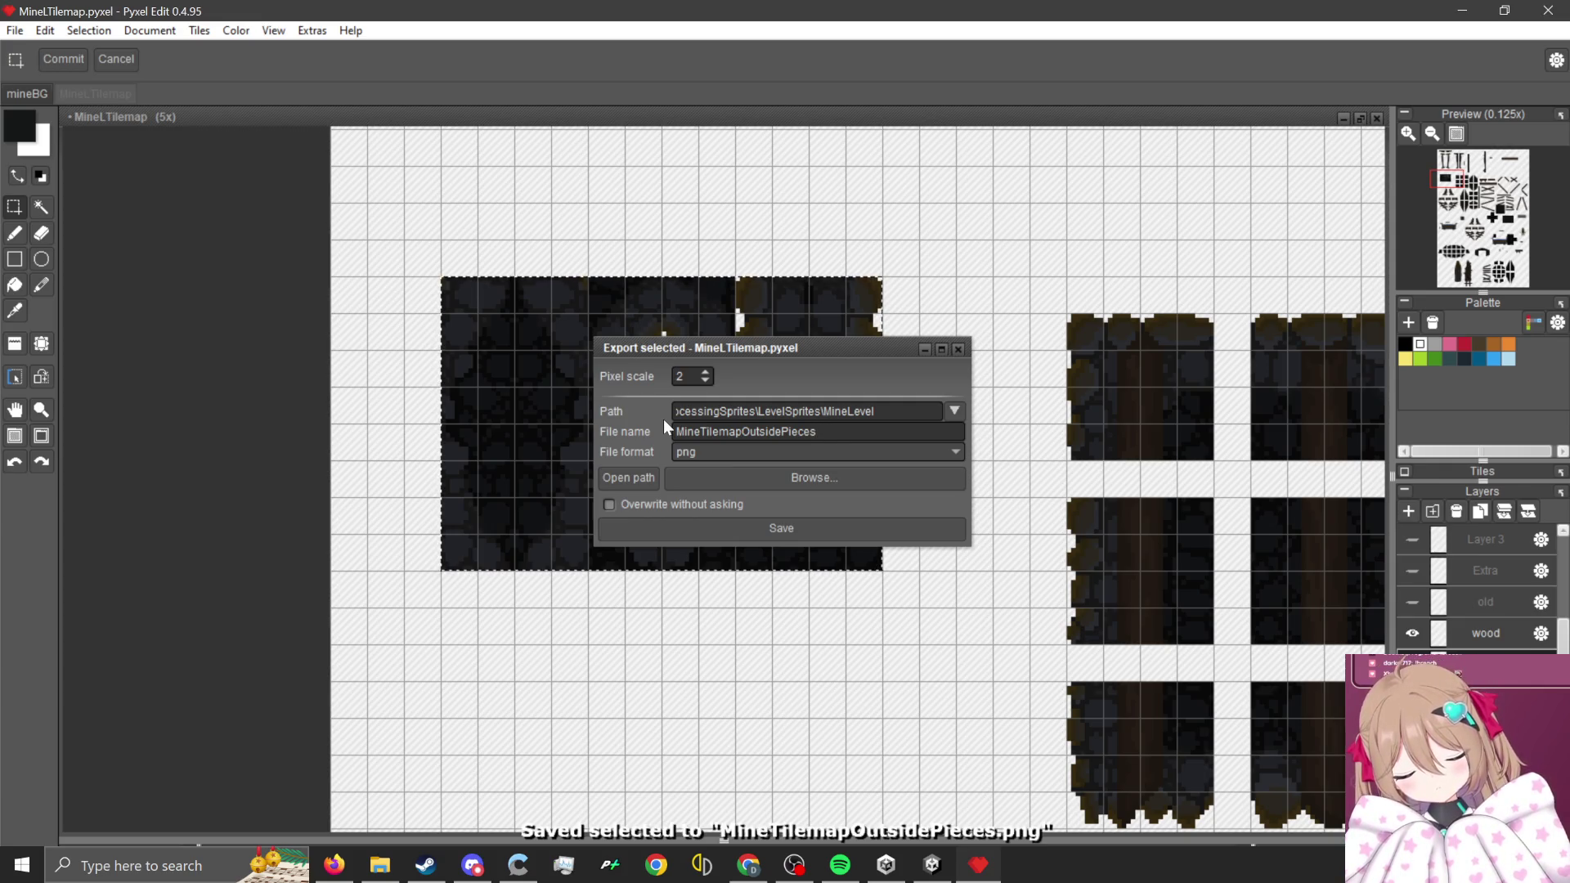
pyautogui.click(958, 349)
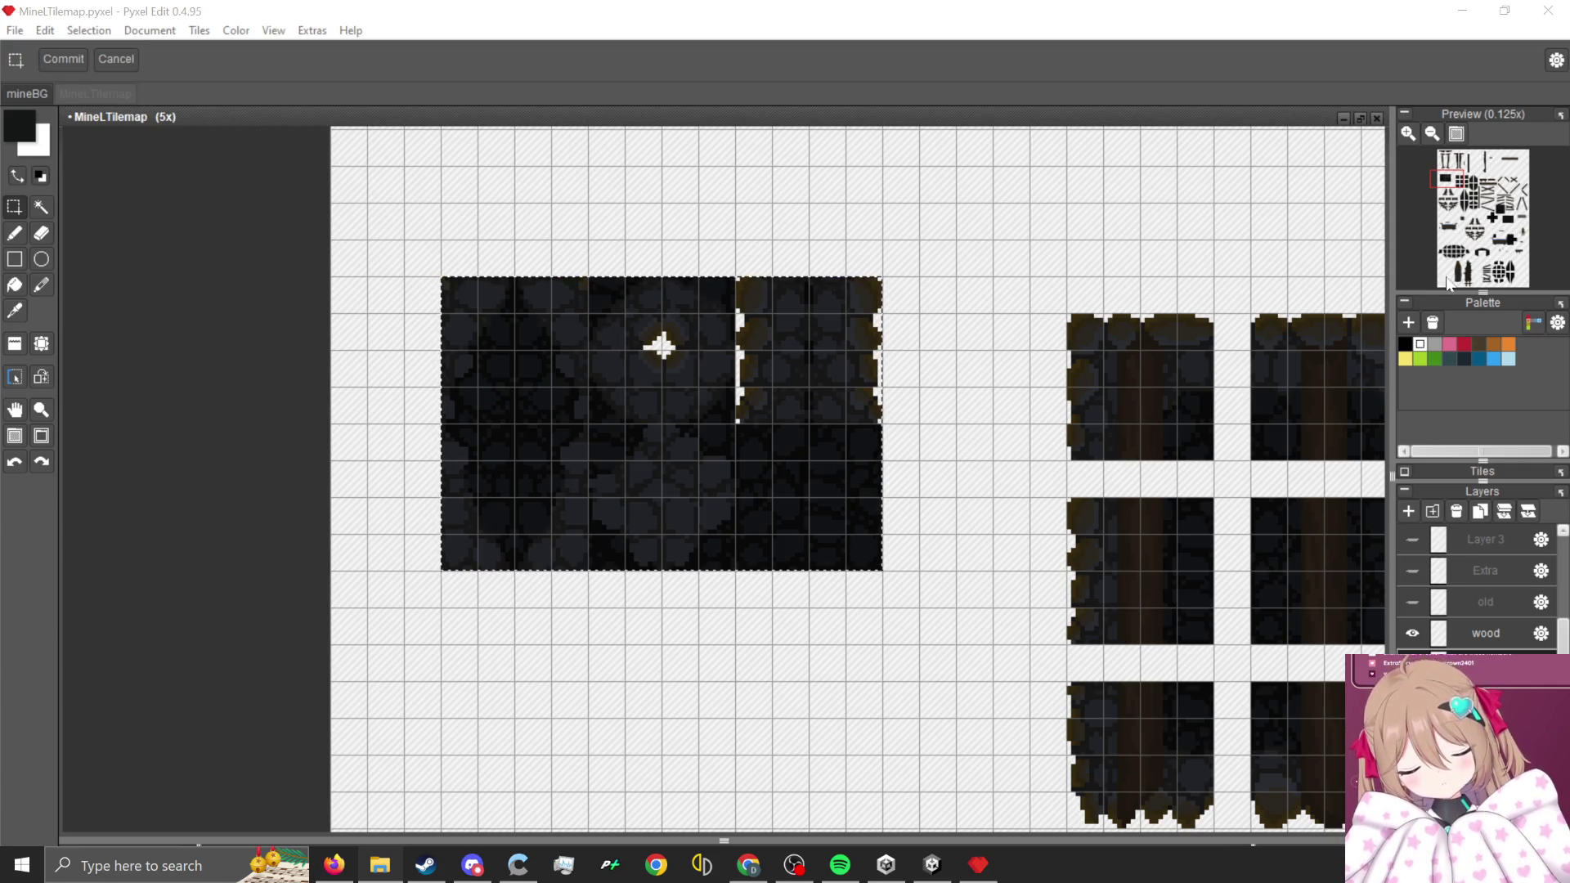
# - Import the exported MineTilemapOutsidePieces sheet into the Sheets folder and select it
pyautogui.click(1462, 10)
pyautogui.scroll(-5, 785, 428)
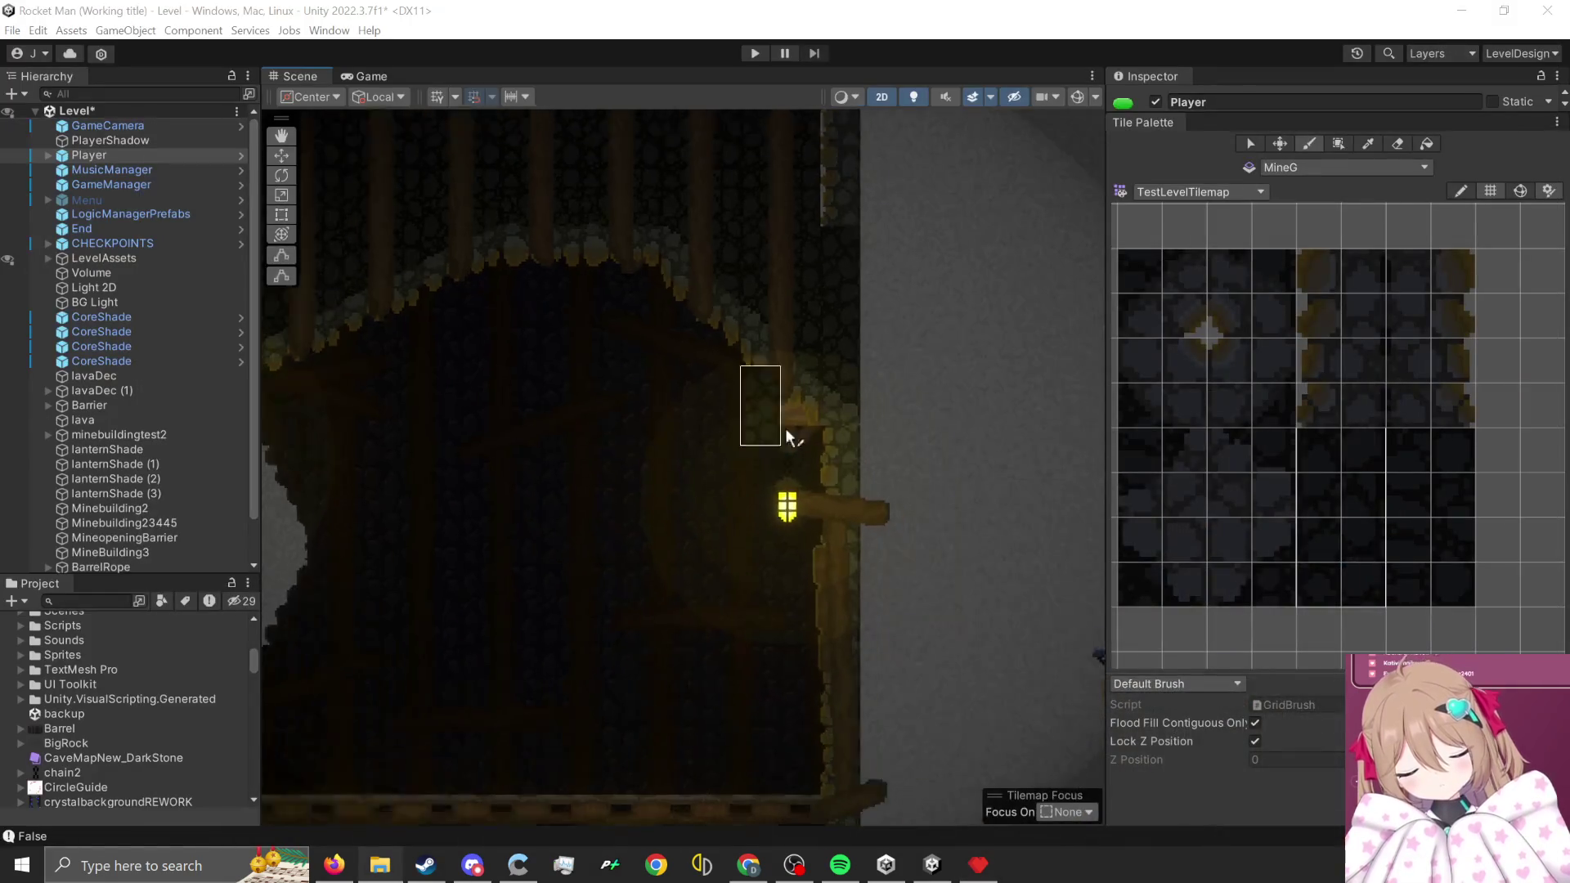
pyautogui.scroll(-2, 873, 421)
pyautogui.scroll(-10, 181, 708)
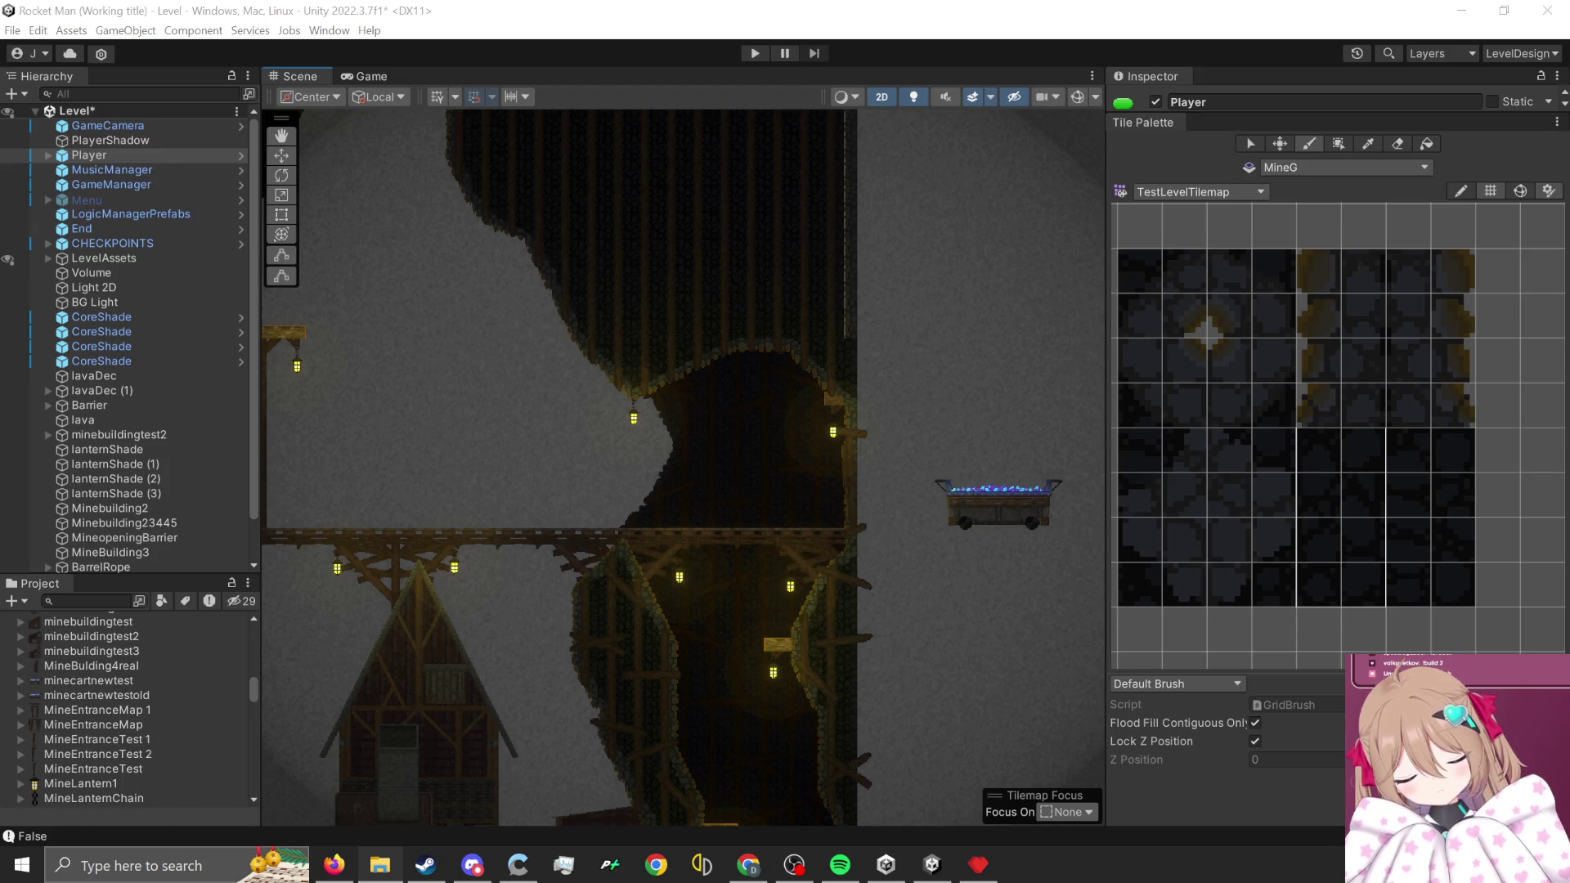
pyautogui.moveTo(144, 770); pyautogui.dragTo(142, 752)
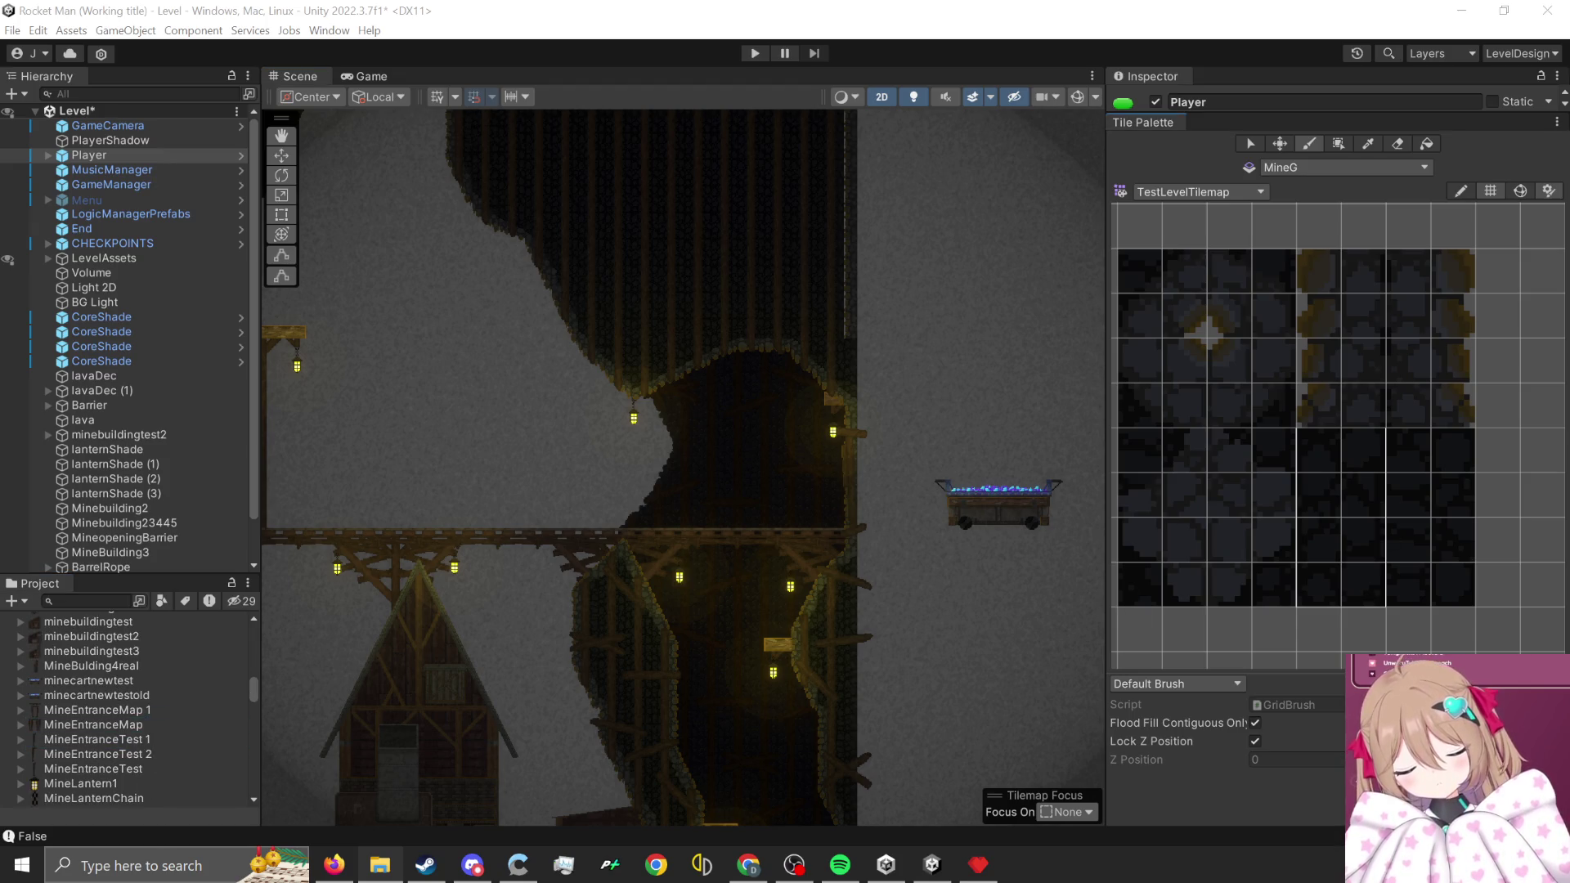
pyautogui.scroll(10, 100, 721)
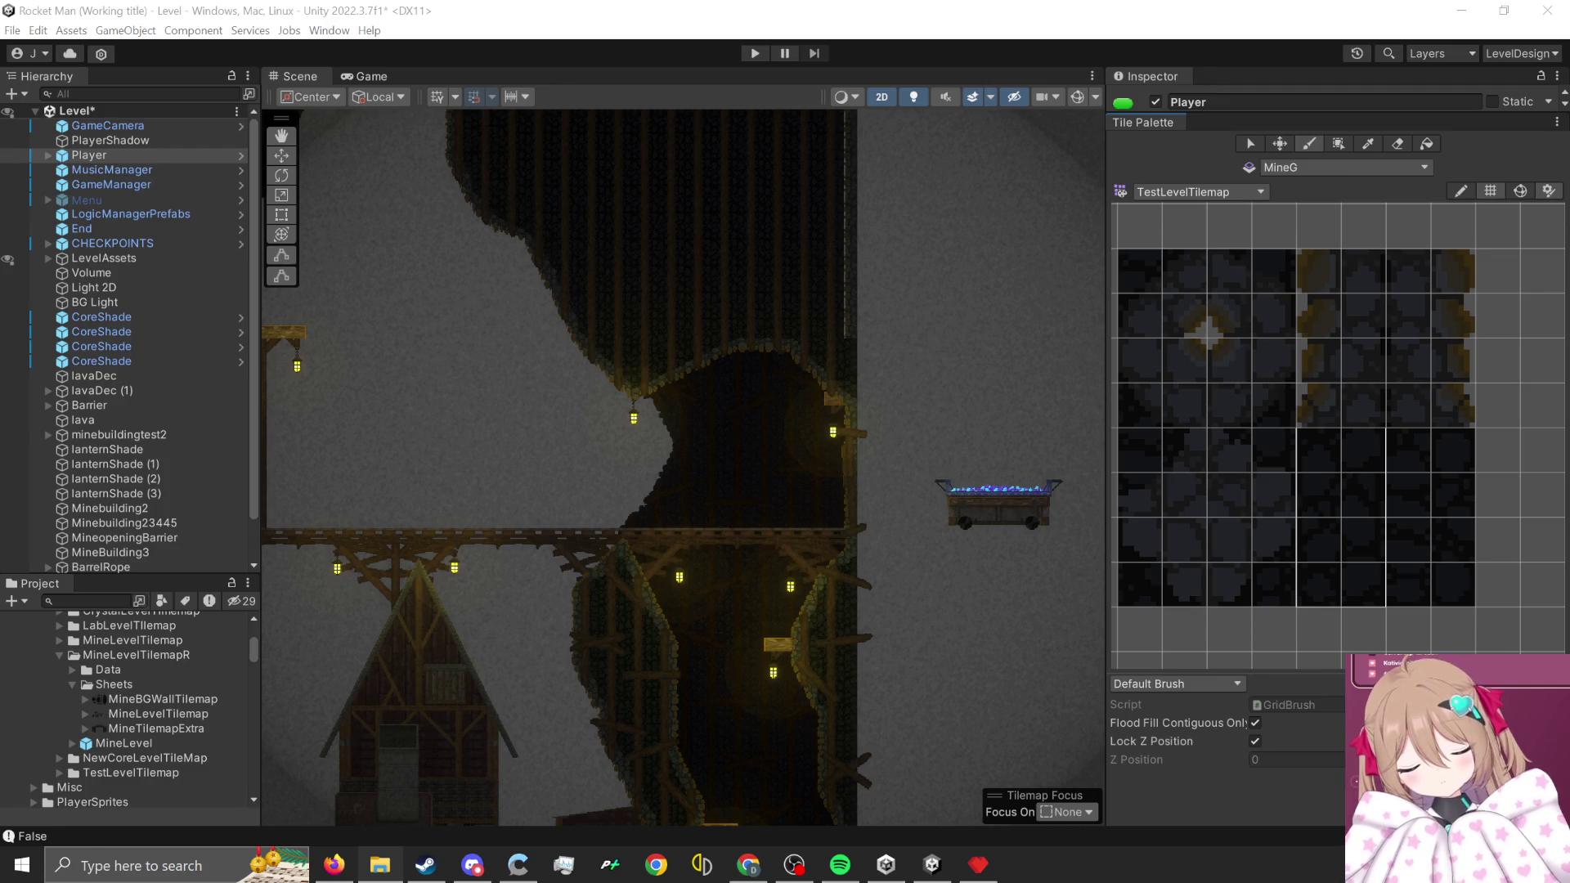
pyautogui.moveTo(152, 773); pyautogui.dragTo(166, 740)
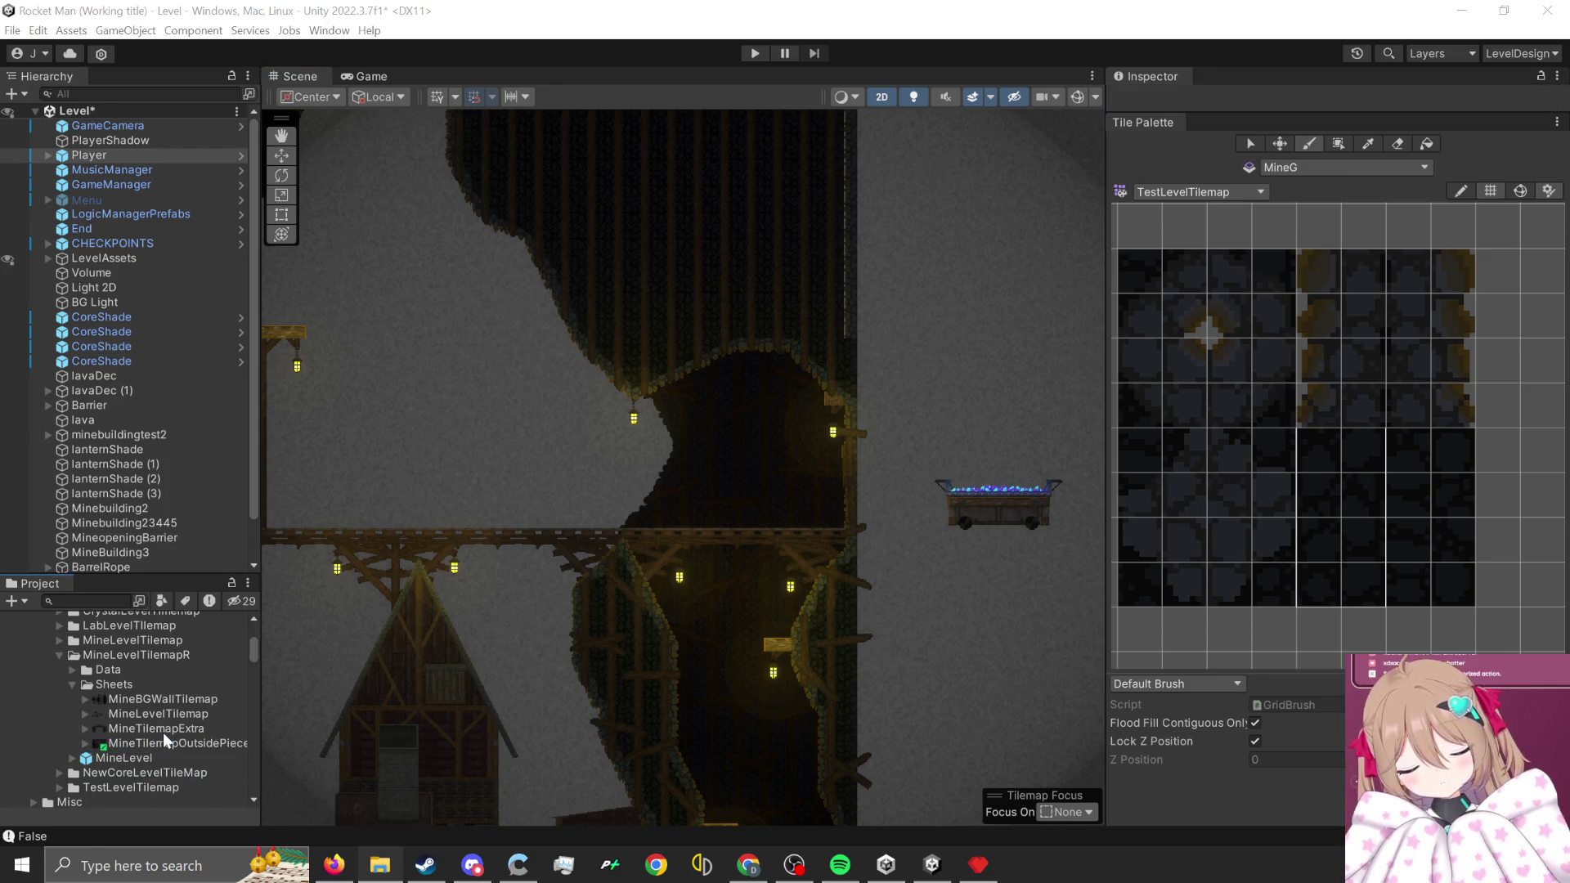
pyautogui.click(172, 745)
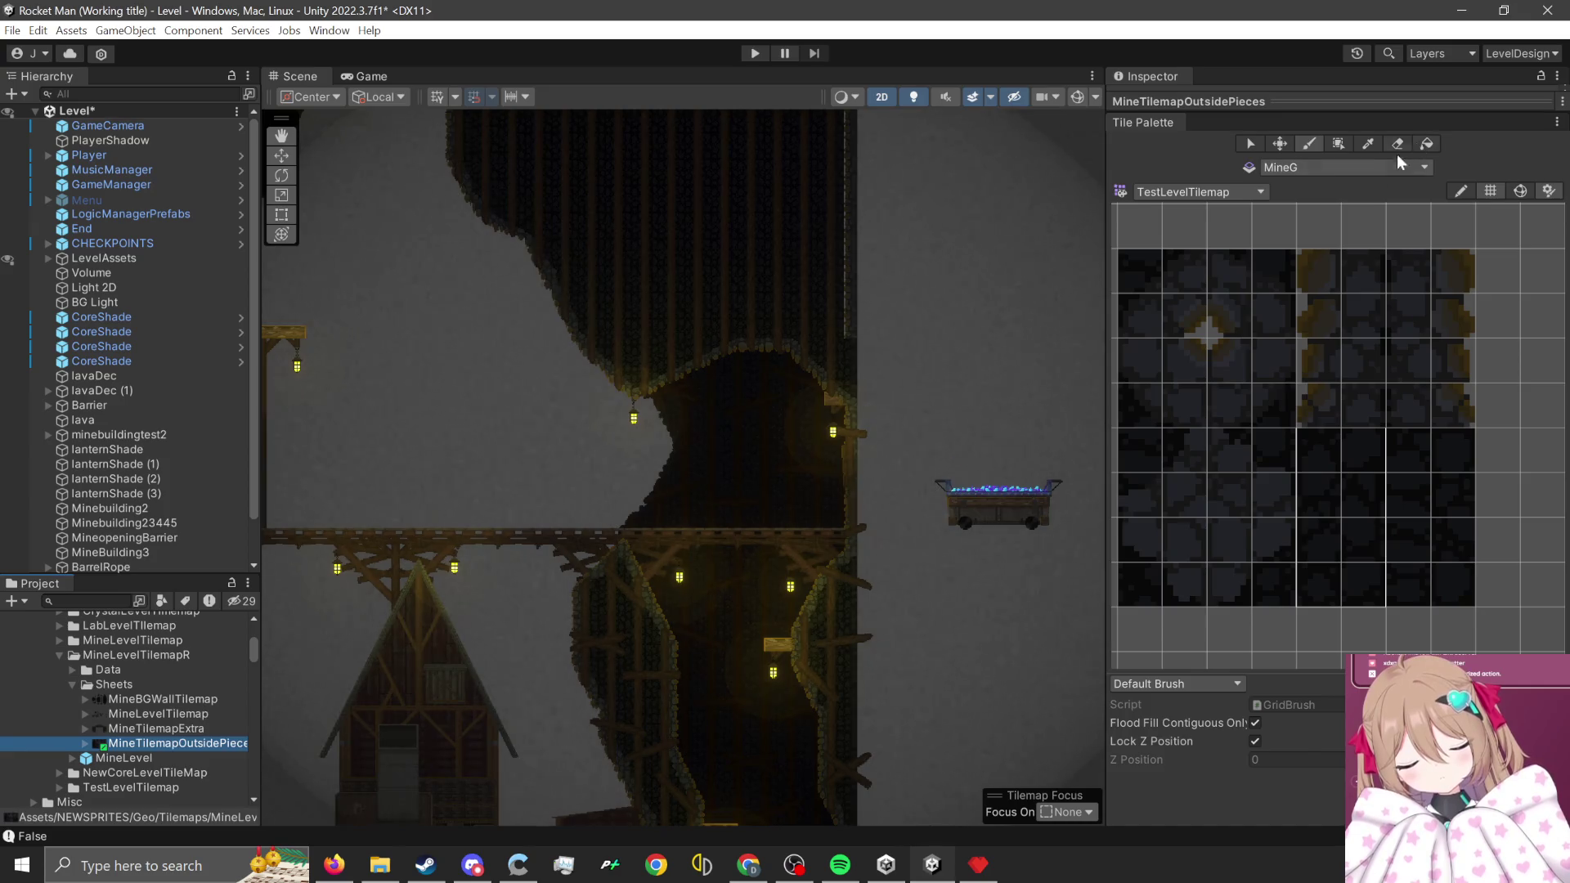
# - Set the texture to Point (no filter), Compression None and 16384 max size
pyautogui.moveTo(1463, 113); pyautogui.dragTo(1464, 482)
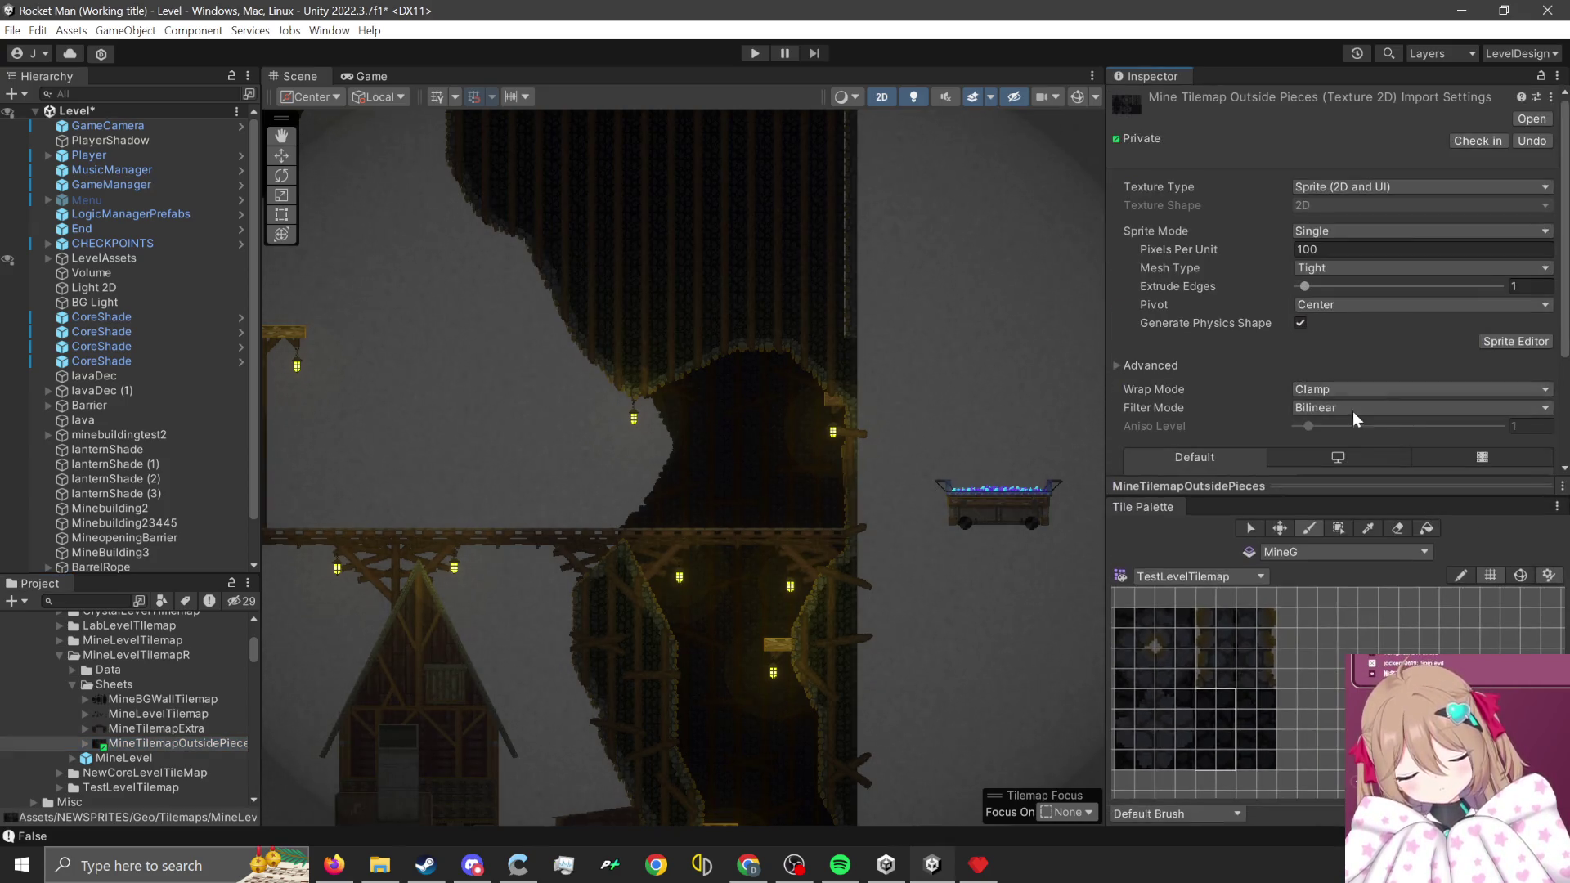
pyautogui.click(1351, 408)
pyautogui.click(1351, 423)
pyautogui.scroll(-3, 1371, 329)
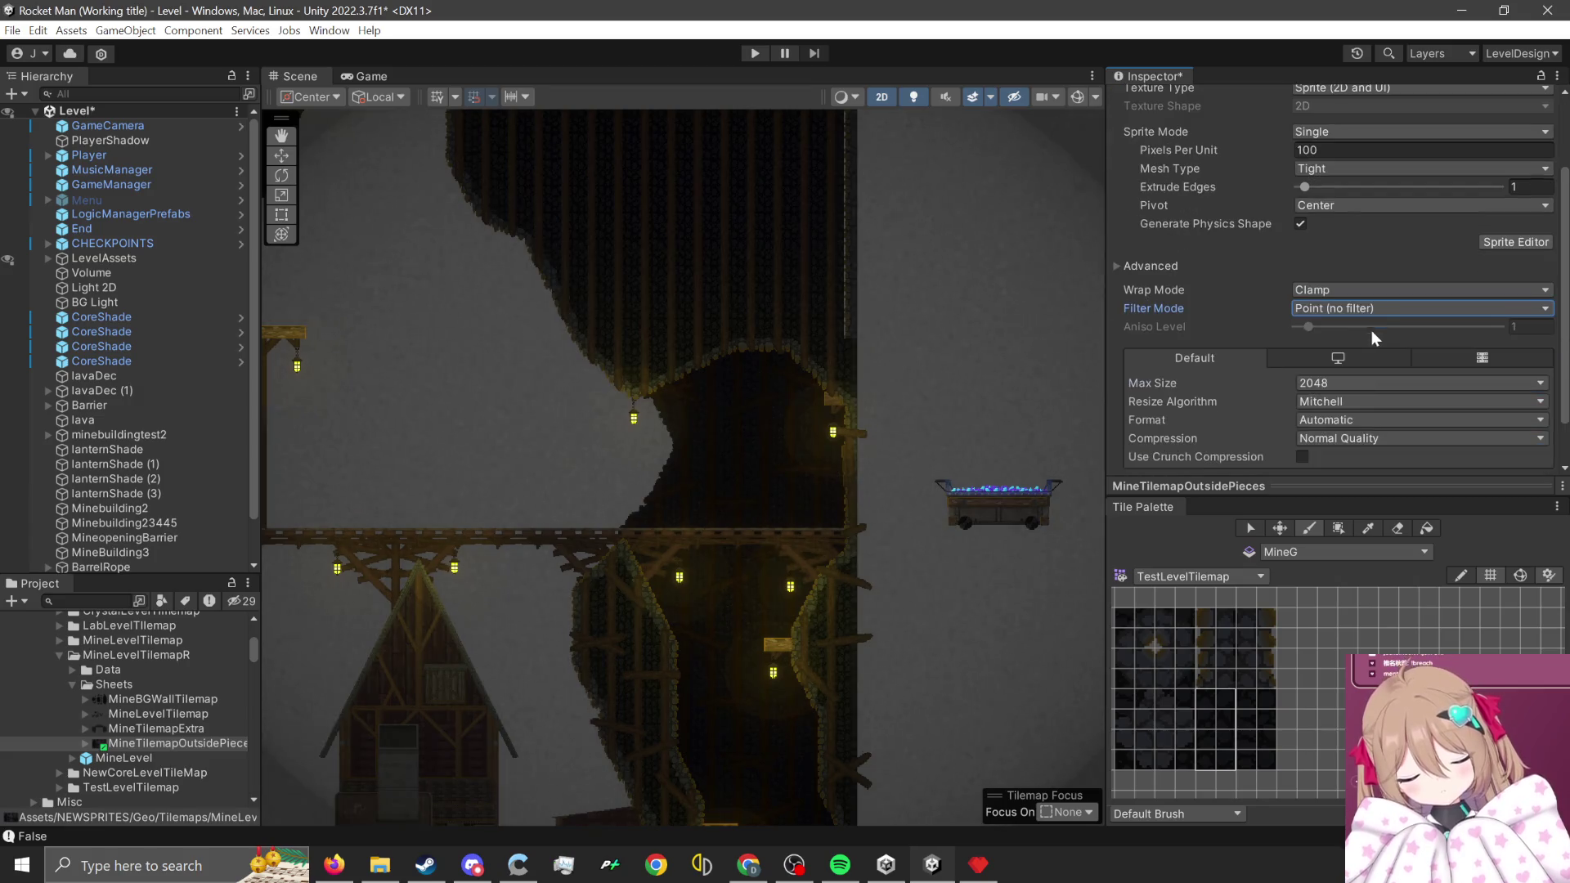
pyautogui.click(1352, 442)
pyautogui.click(1356, 456)
pyautogui.click(1336, 385)
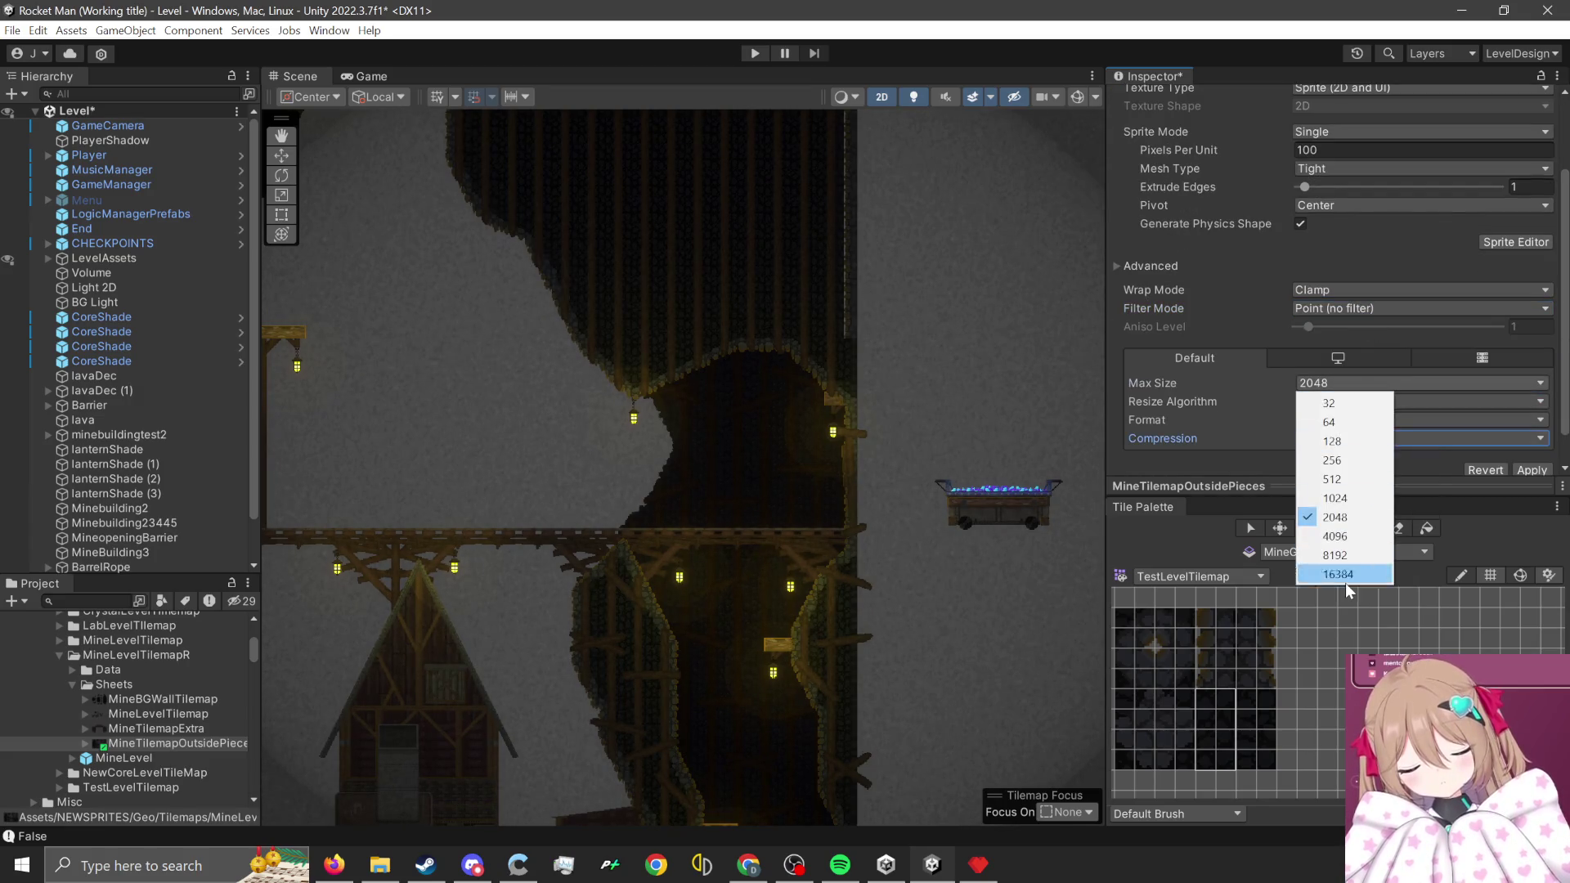
pyautogui.click(1346, 582)
# - Switch Sprite Mode to Multiple and apply the import settings
pyautogui.scroll(2, 1334, 163)
pyautogui.click(1347, 181)
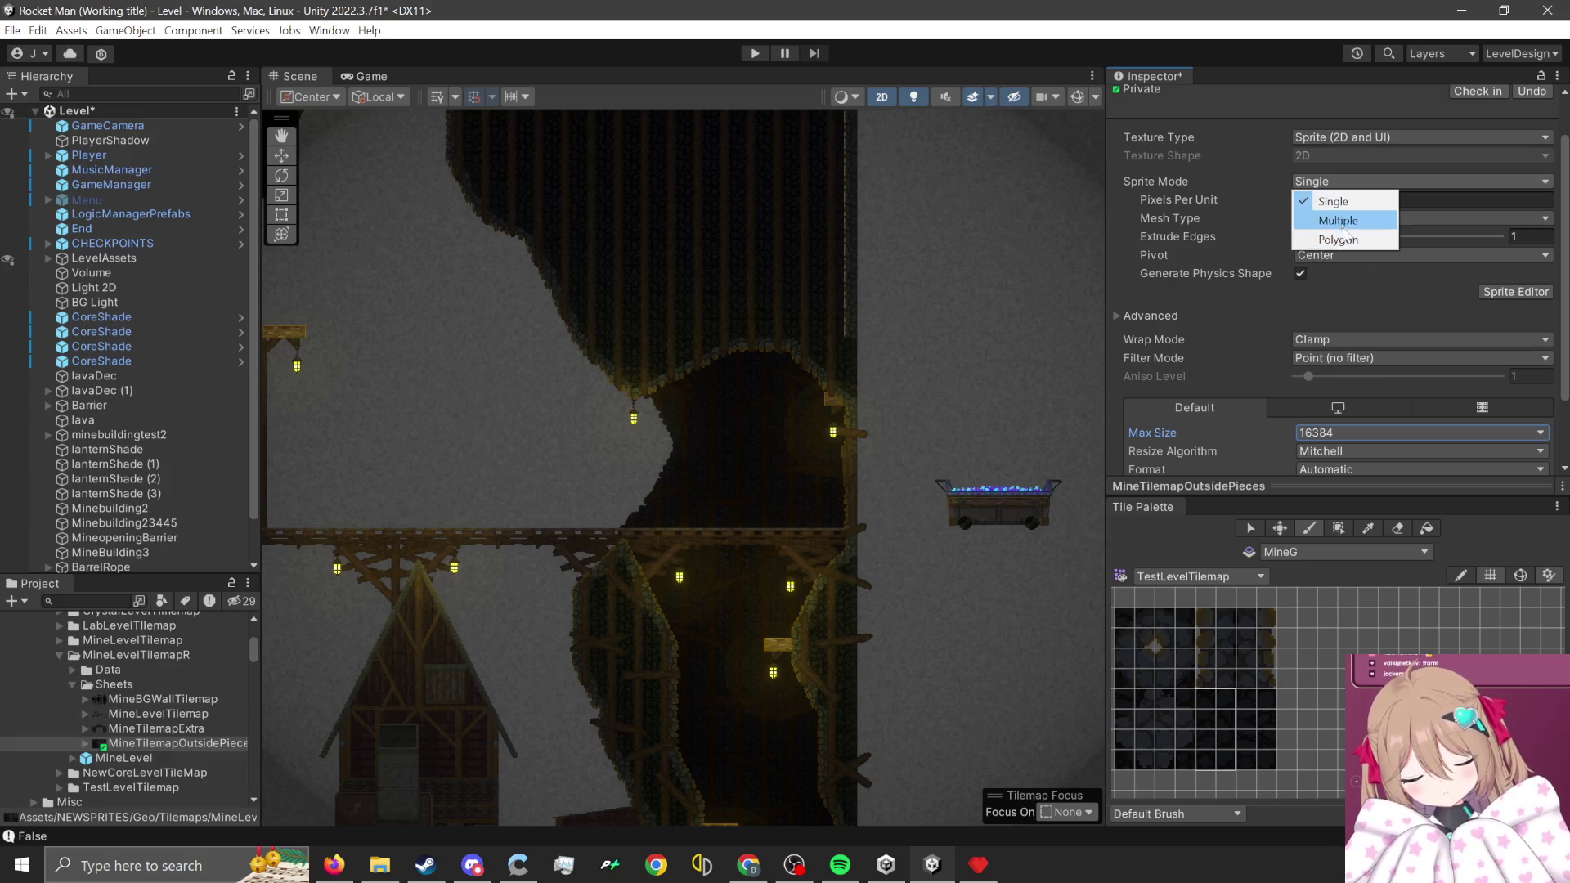
pyautogui.click(1324, 218)
pyautogui.click(1512, 274)
pyautogui.click(907, 462)
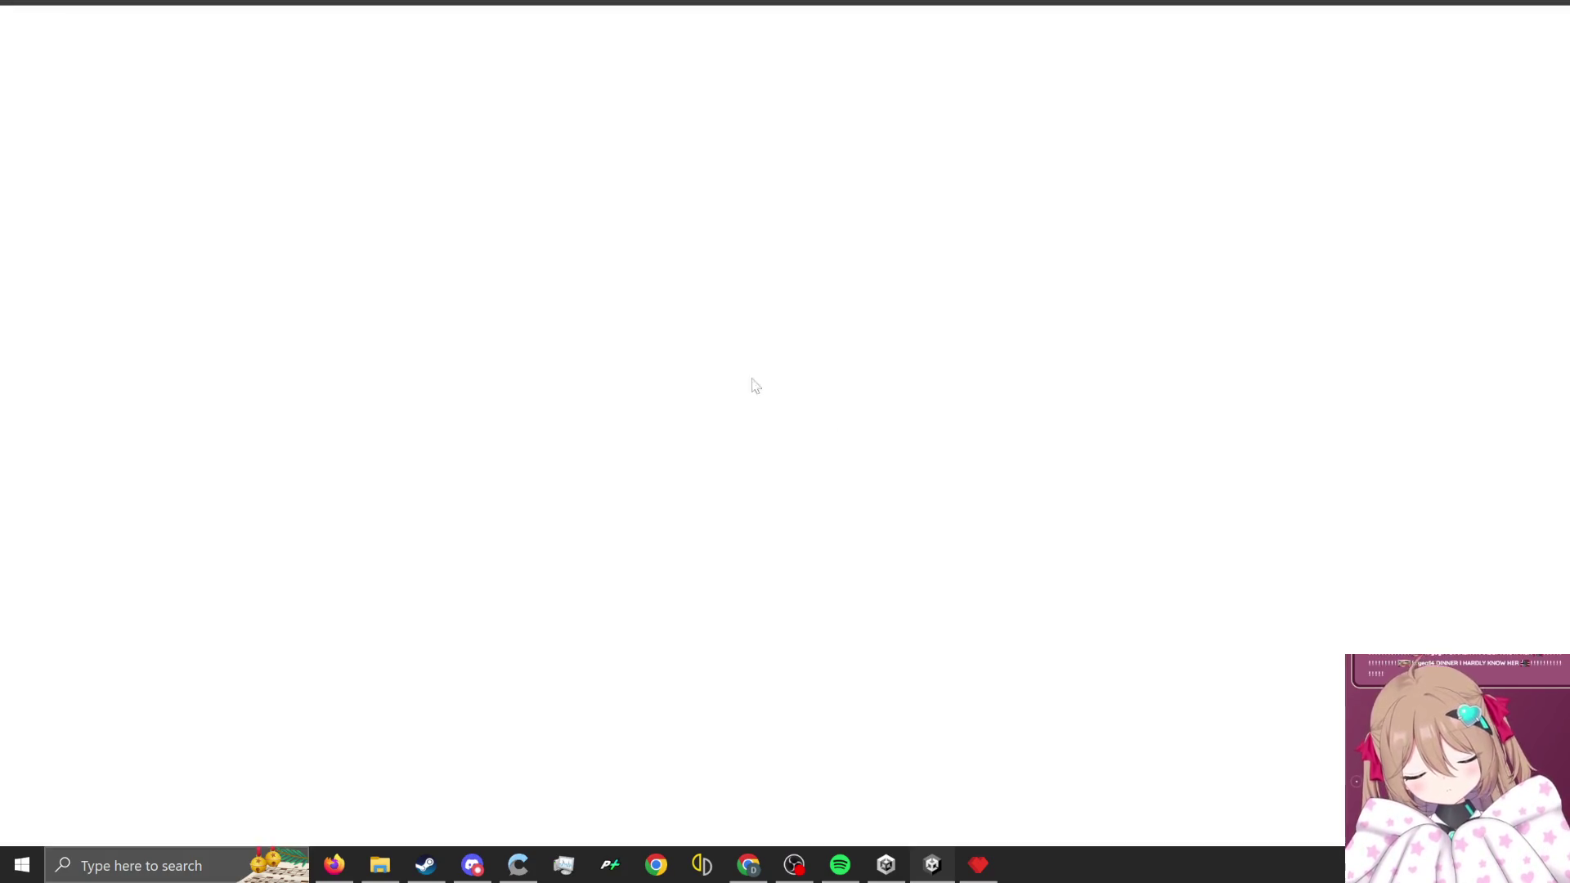
# - Grid-slice the sheet by cell size 16×16, apply the slices and close the Sprite Editor
pyautogui.click(101, 30)
pyautogui.click(229, 48)
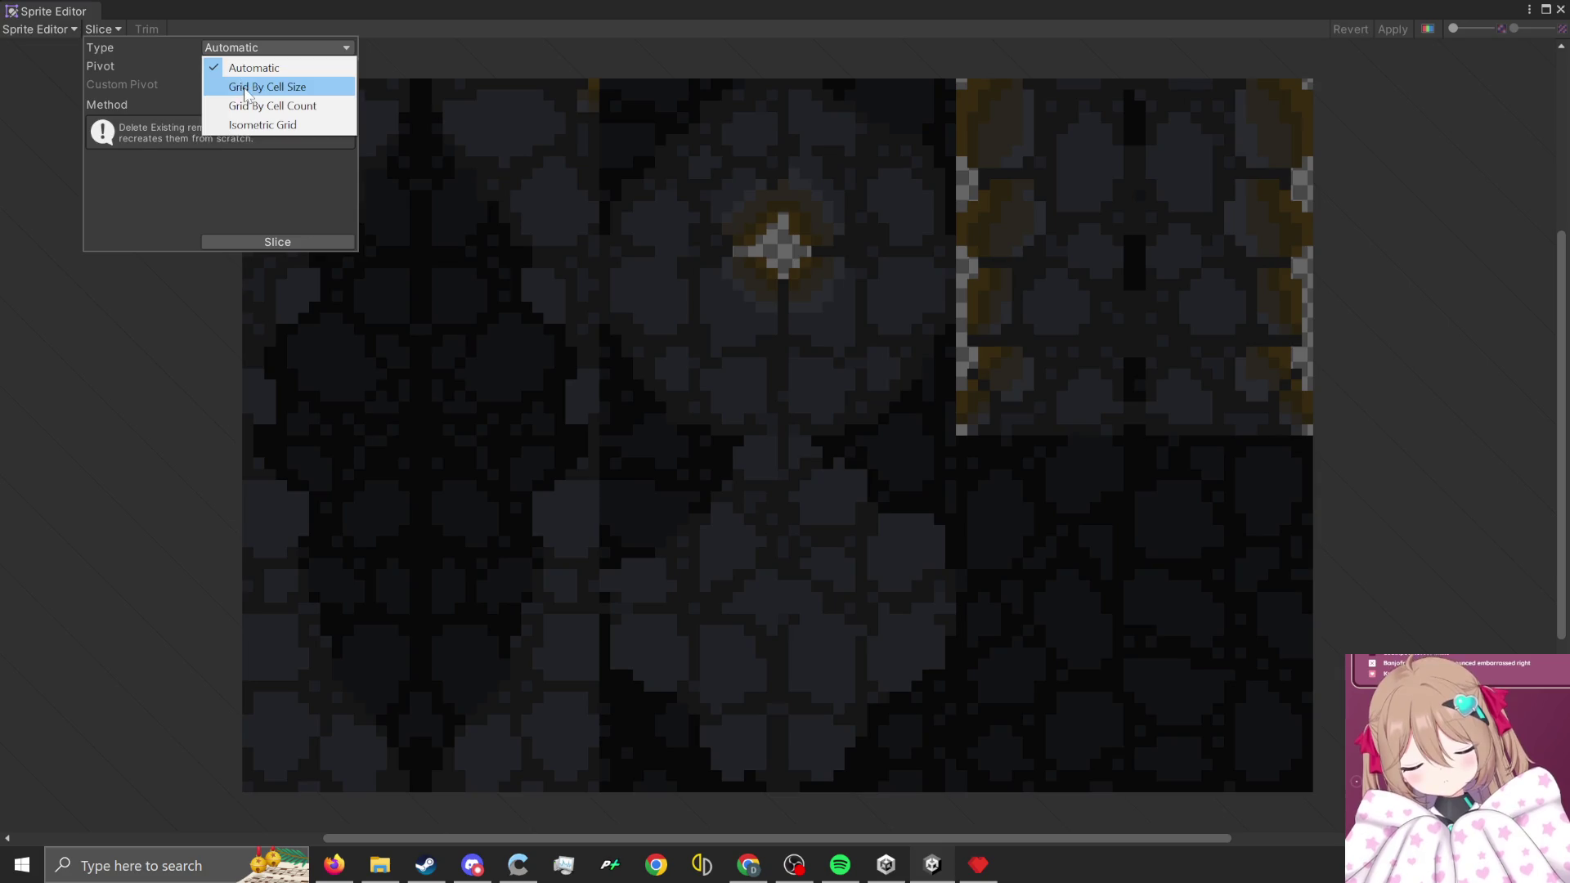
pyautogui.click(245, 82)
pyautogui.write('16')
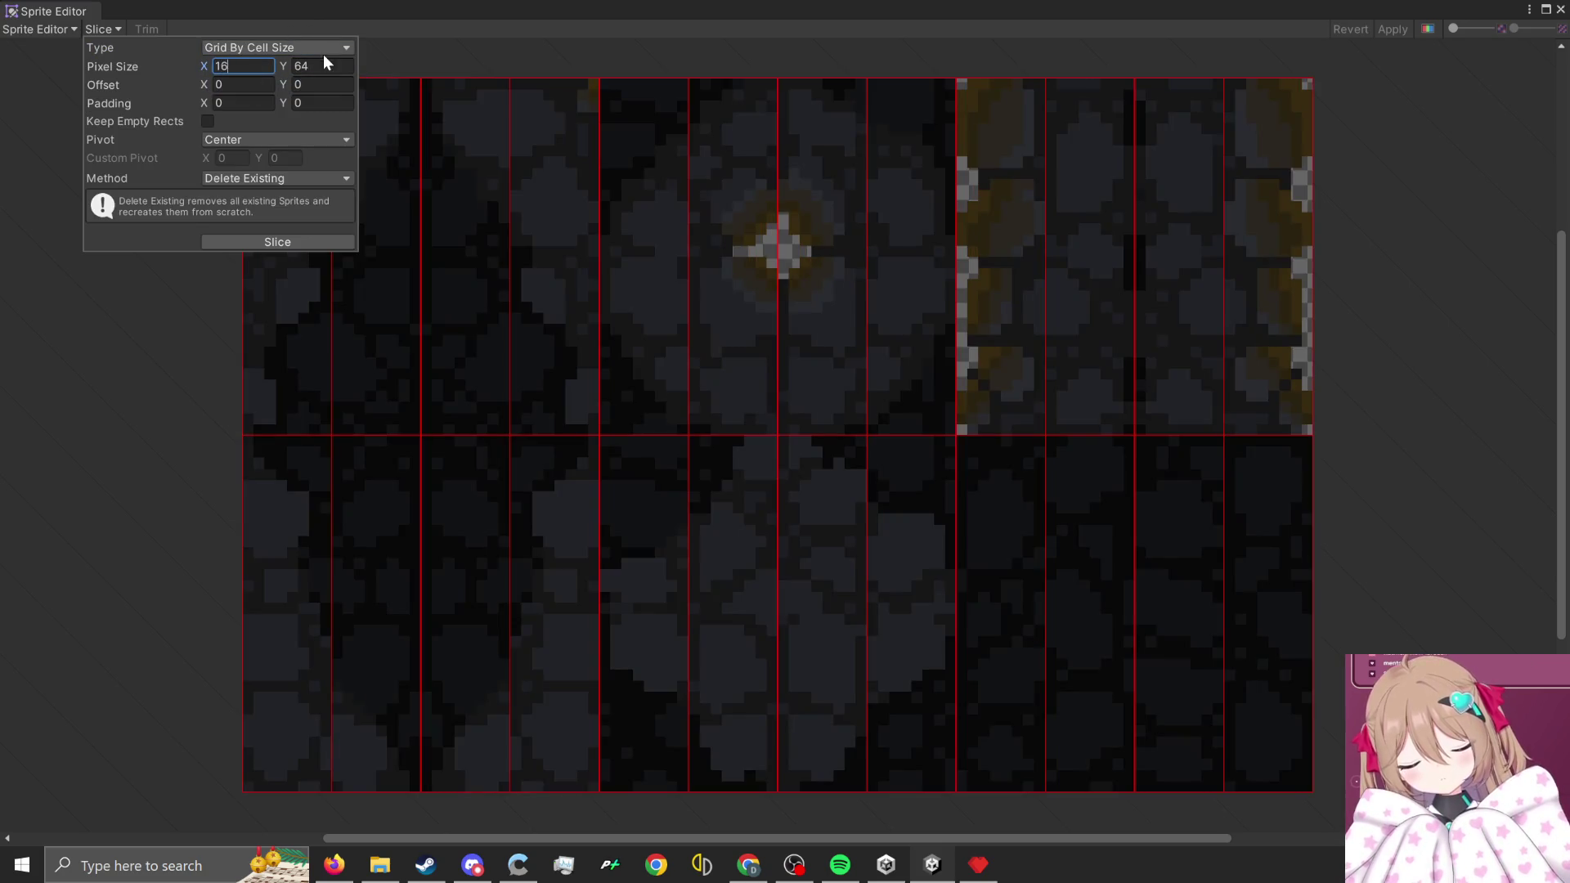
pyautogui.press('Tab')
pyautogui.write('16')
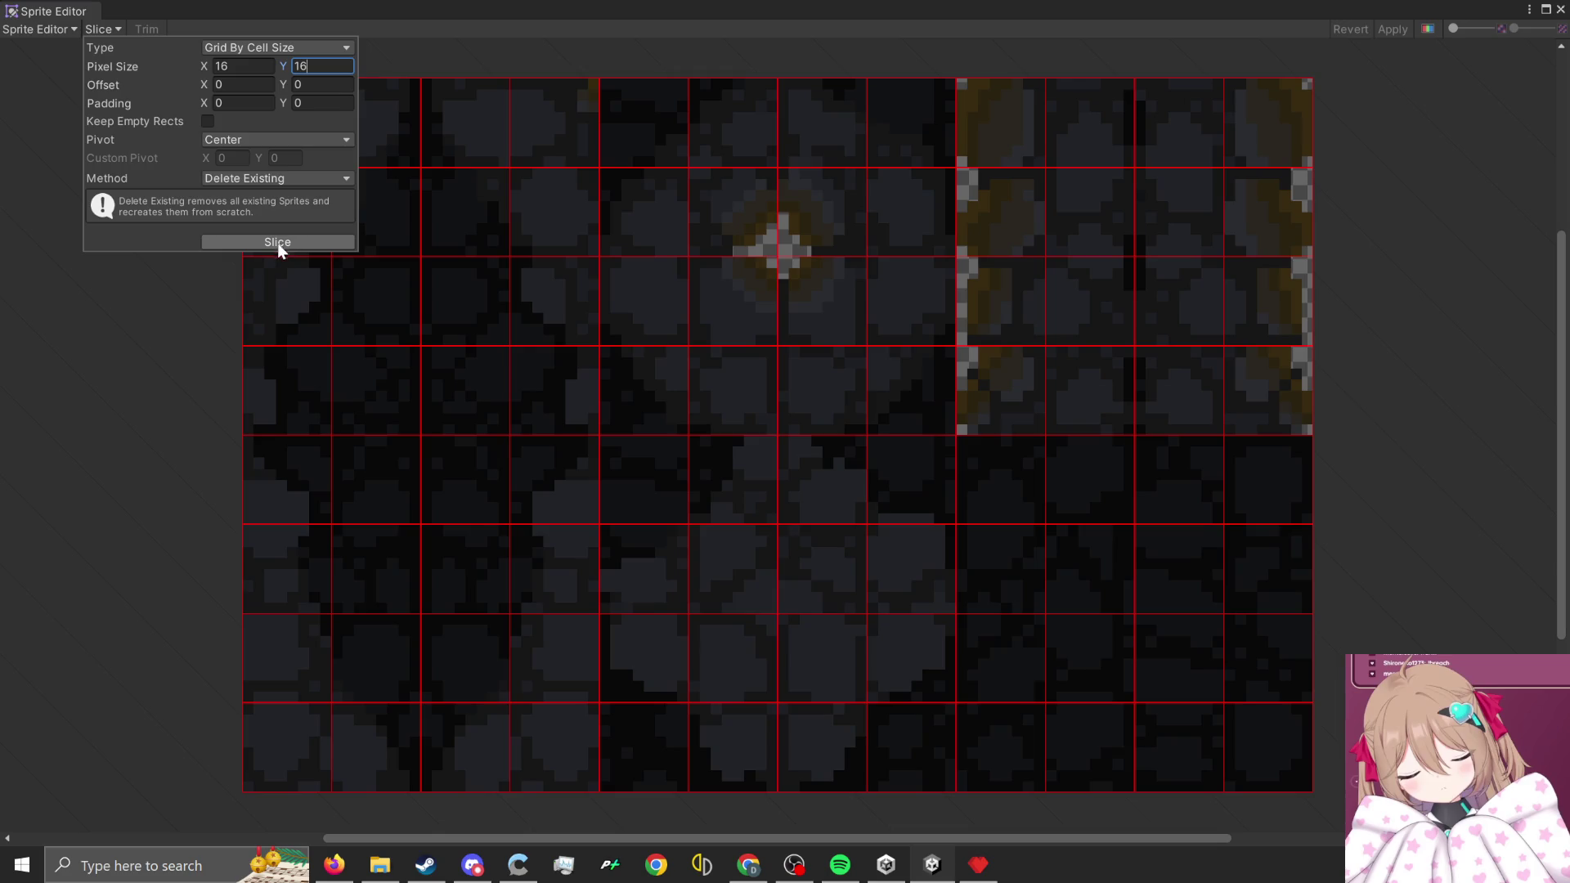
pyautogui.click(273, 242)
pyautogui.click(1402, 31)
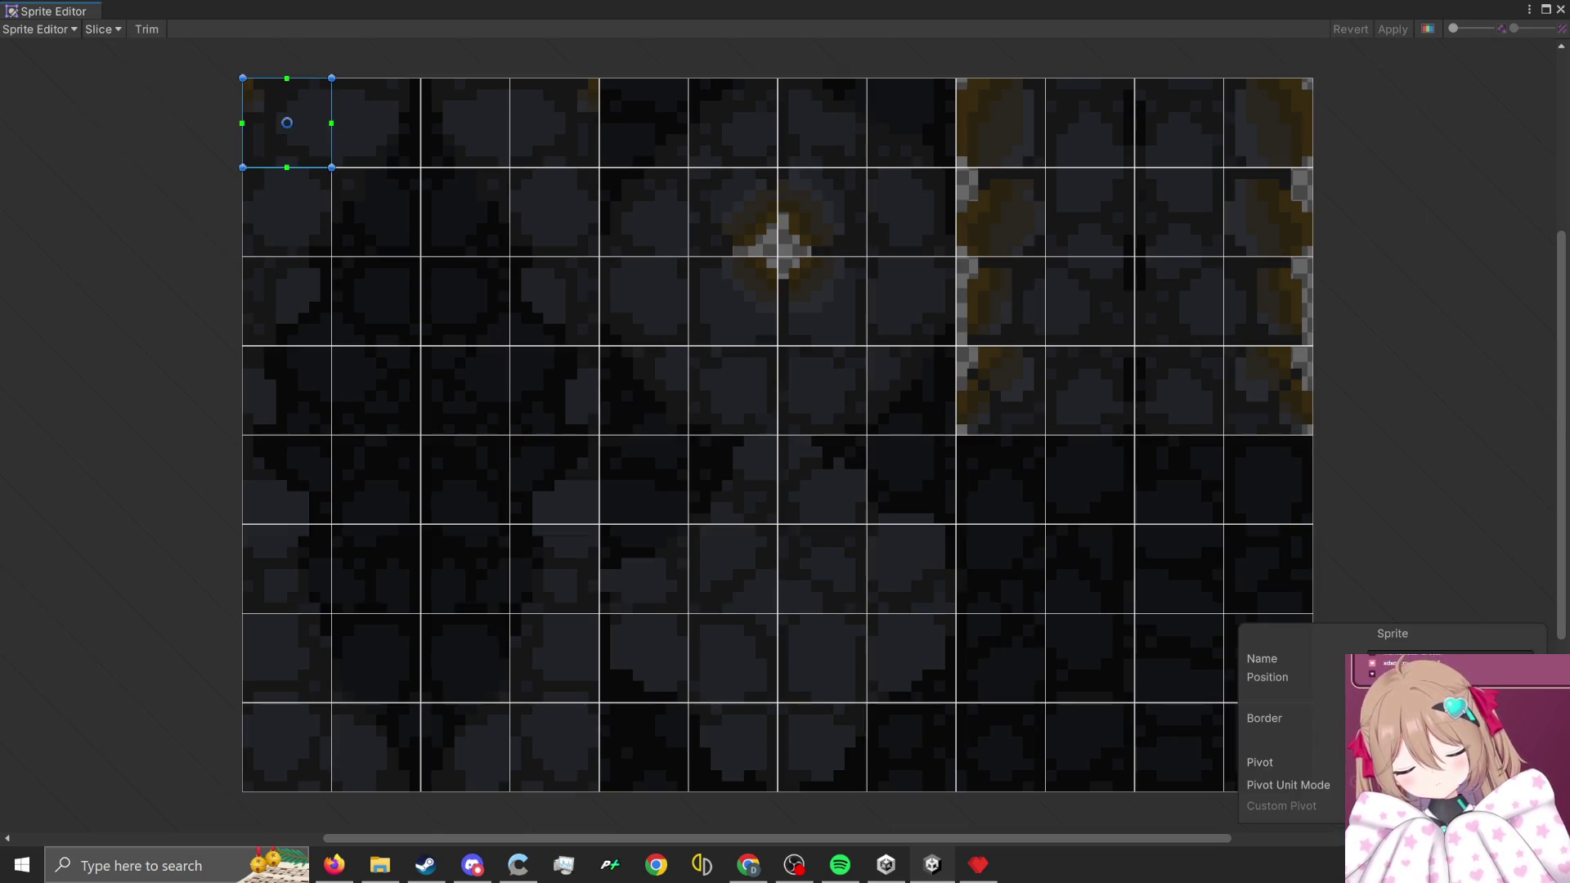
pyautogui.click(1559, 9)
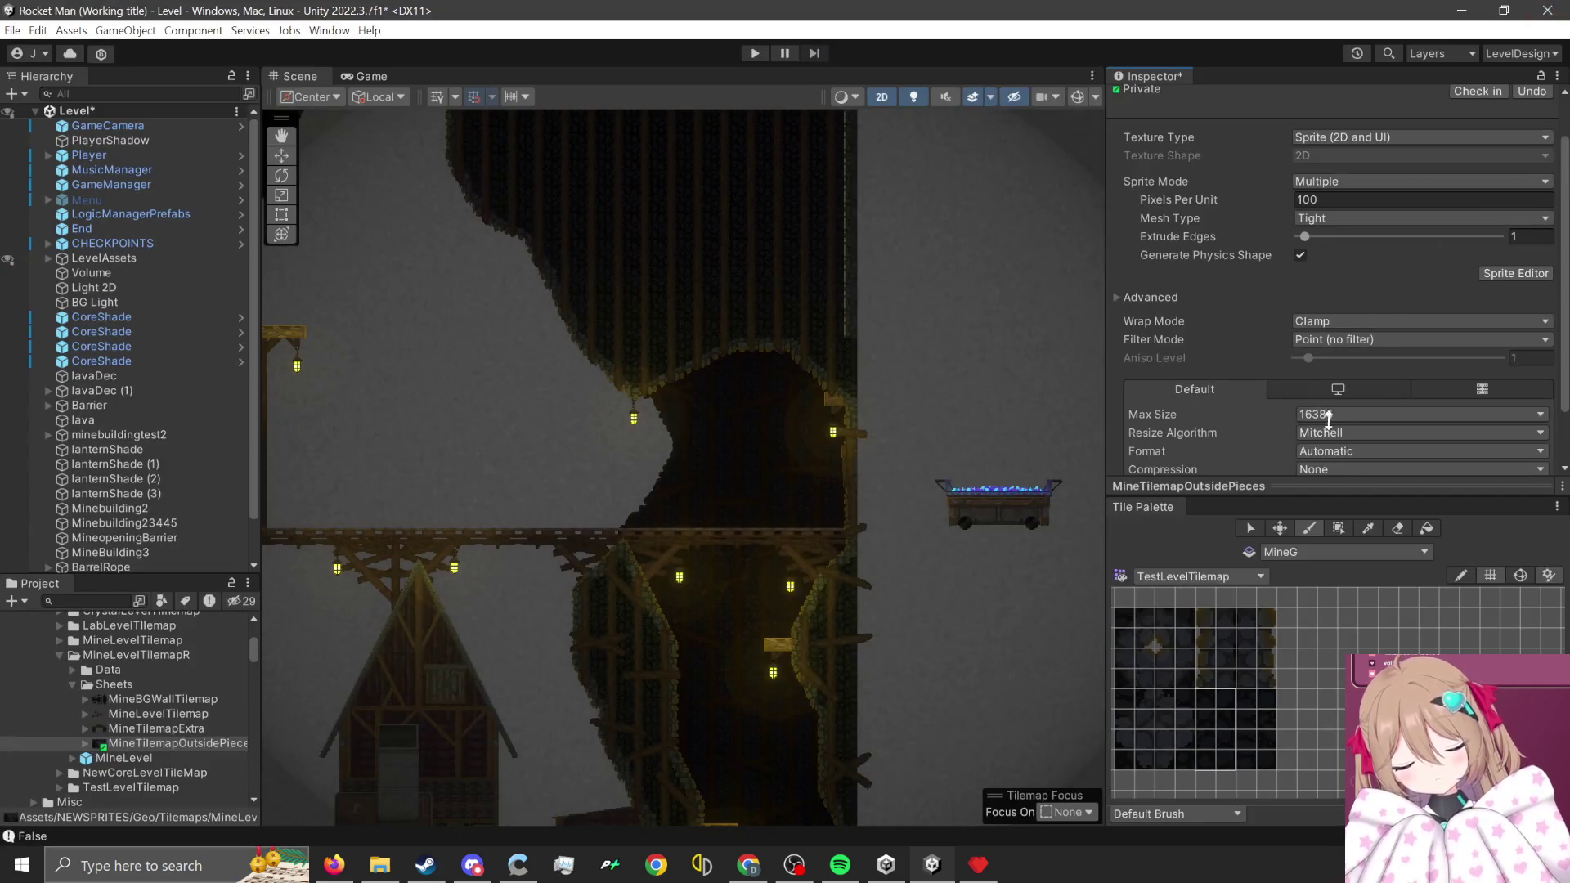
pyautogui.scroll(-2, 1328, 418)
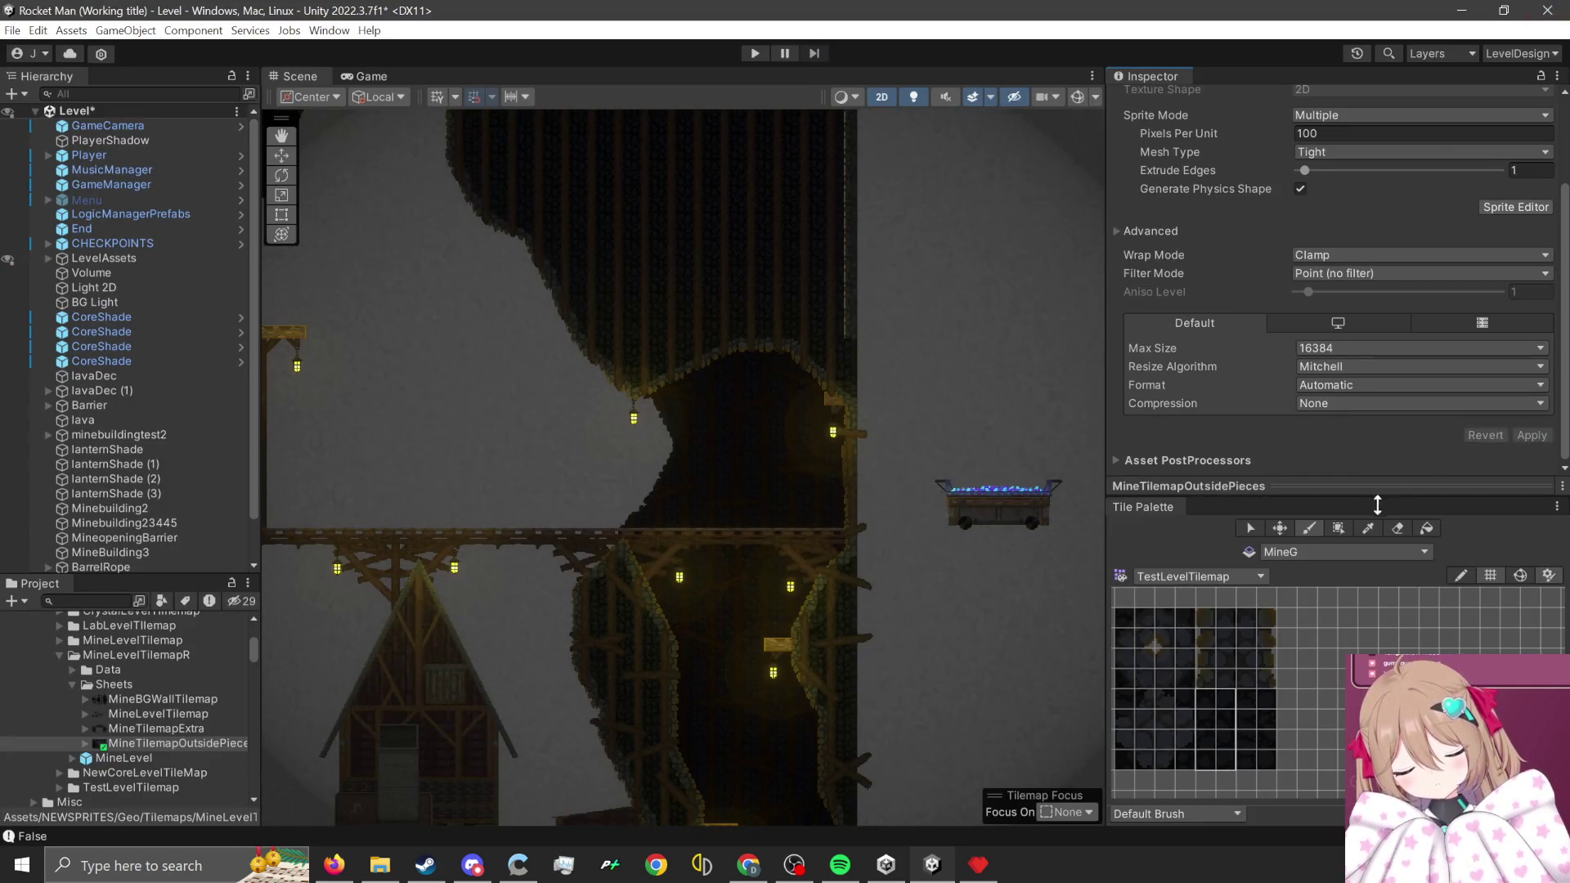
# - Switch the Tile Palette to MineLevel and enlarge its tile grid area
pyautogui.moveTo(1362, 481); pyautogui.dragTo(1362, 211)
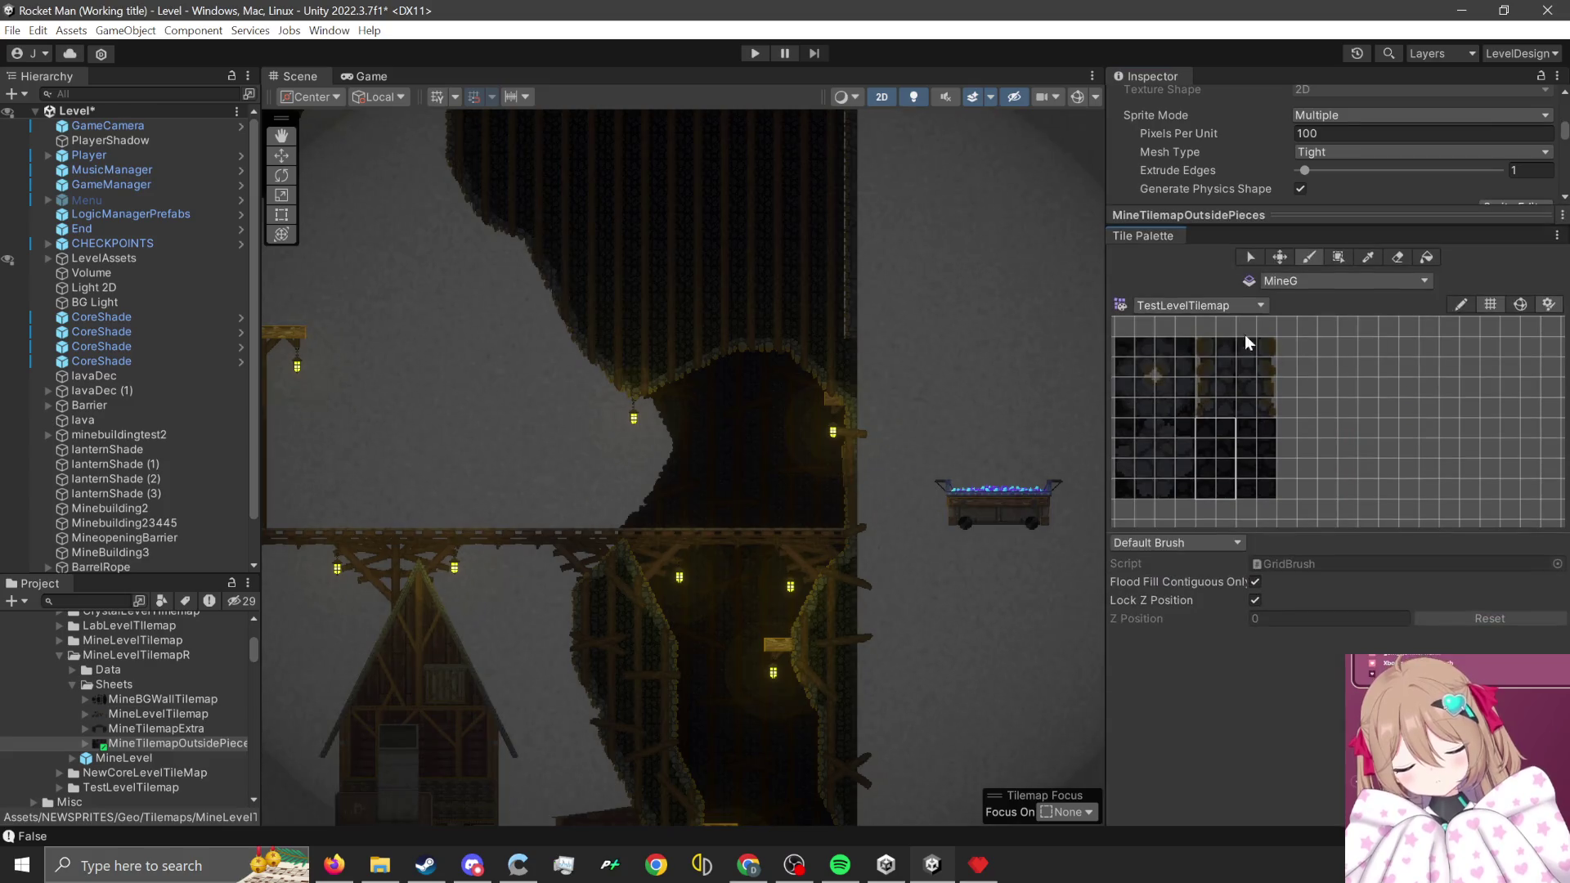
pyautogui.click(1204, 306)
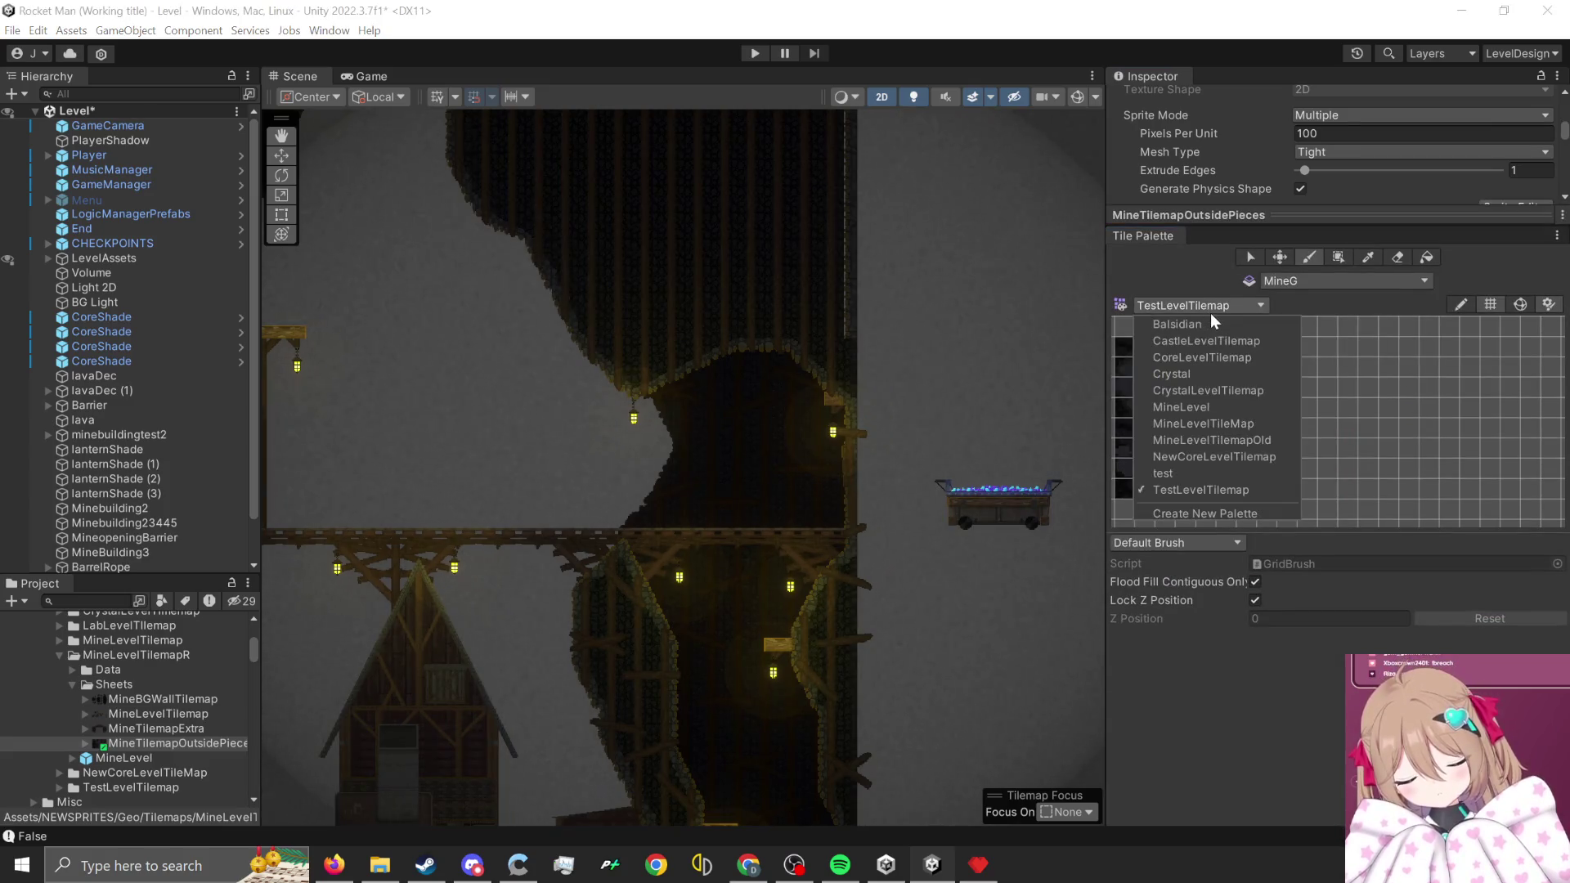
pyautogui.click(1204, 408)
pyautogui.moveTo(1278, 537); pyautogui.dragTo(1278, 777)
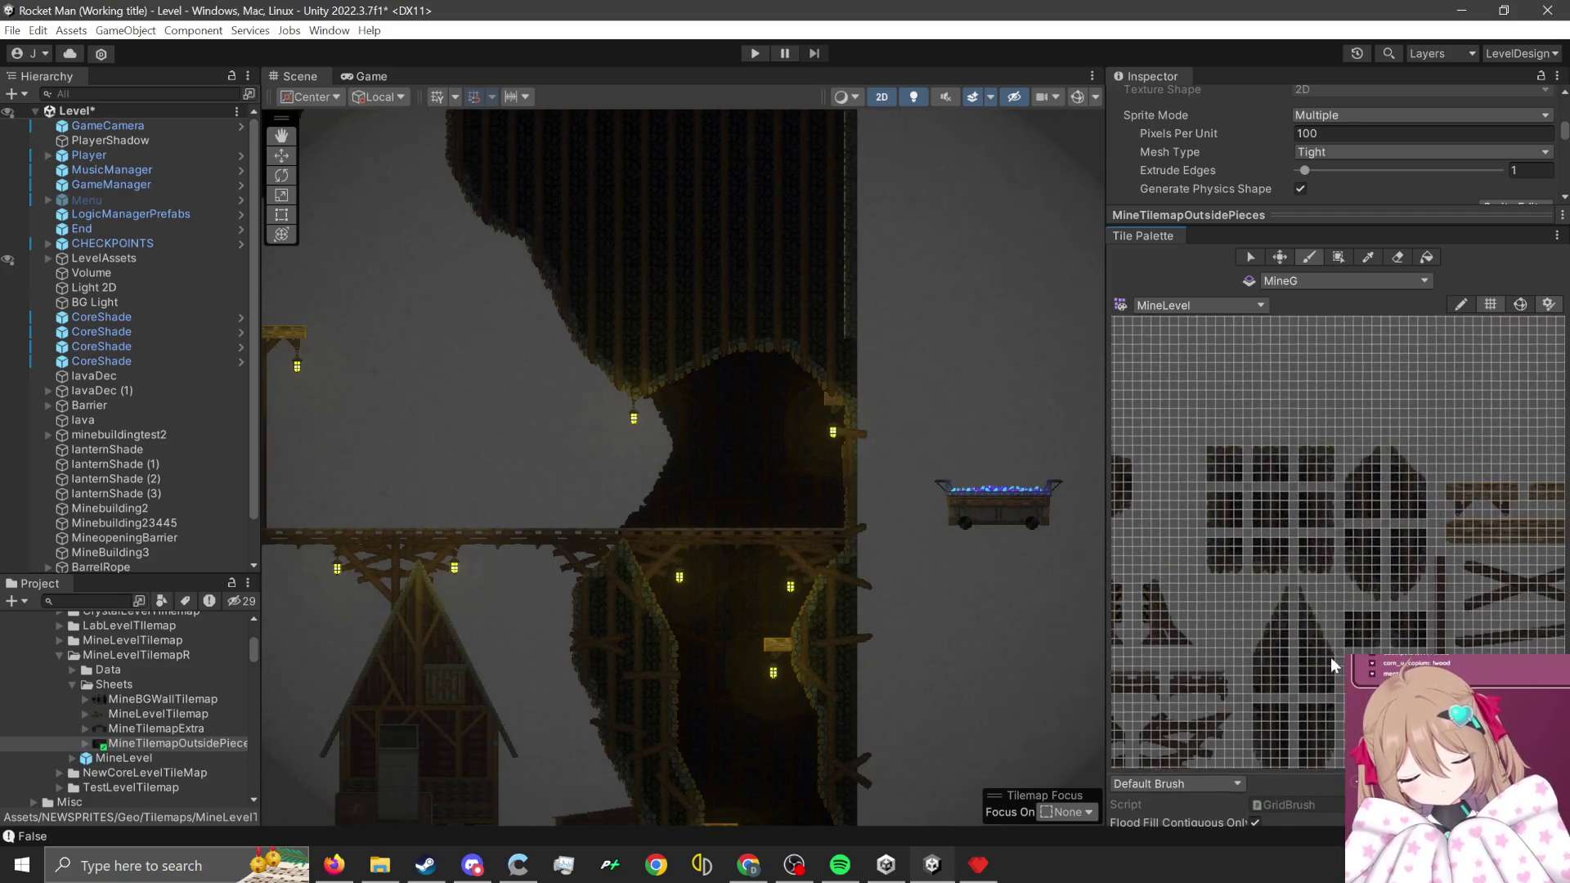
pyautogui.moveTo(1341, 621); pyautogui.dragTo(1210, 612)
pyautogui.moveTo(1202, 445)
pyautogui.mouseDown()
pyautogui.moveTo(1395, 543)
pyautogui.moveTo(1345, 504)
pyautogui.moveTo(1388, 561)
pyautogui.mouseUp()
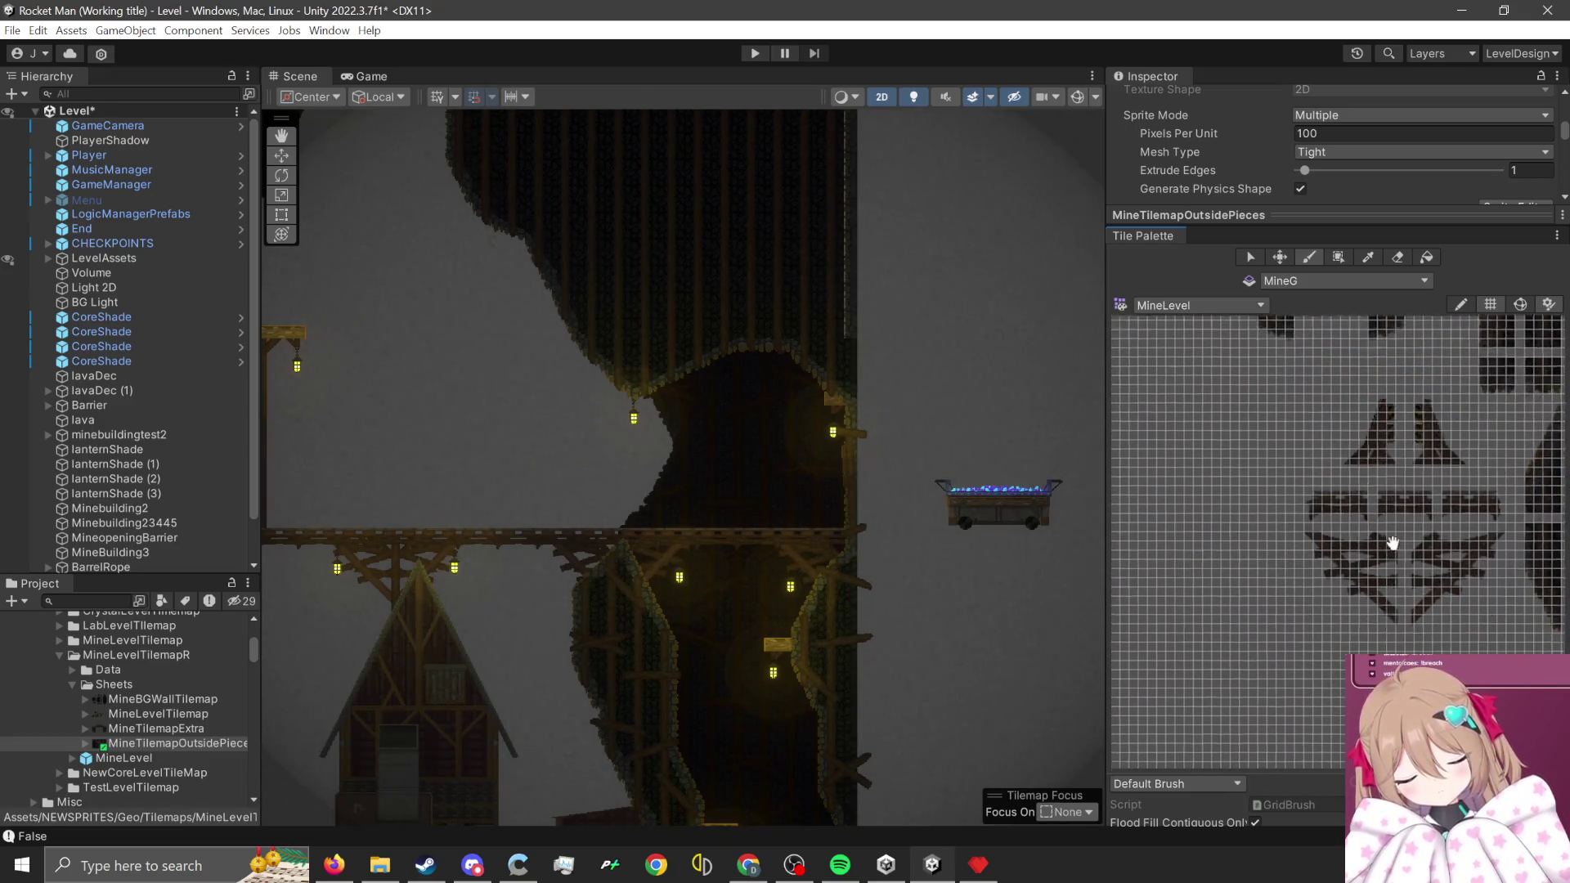
pyautogui.scroll(-3, 1308, 536)
# - Drop MineTilemapOutsidePieces into the palette, saving tiles to NEWSPRITES/Geo/Tilemaps/MineLevelTilemapR/Data
pyautogui.moveTo(152, 748)
pyautogui.mouseDown()
pyautogui.moveTo(649, 666)
pyautogui.moveTo(1307, 483)
pyautogui.moveTo(1301, 497)
pyautogui.mouseUp()
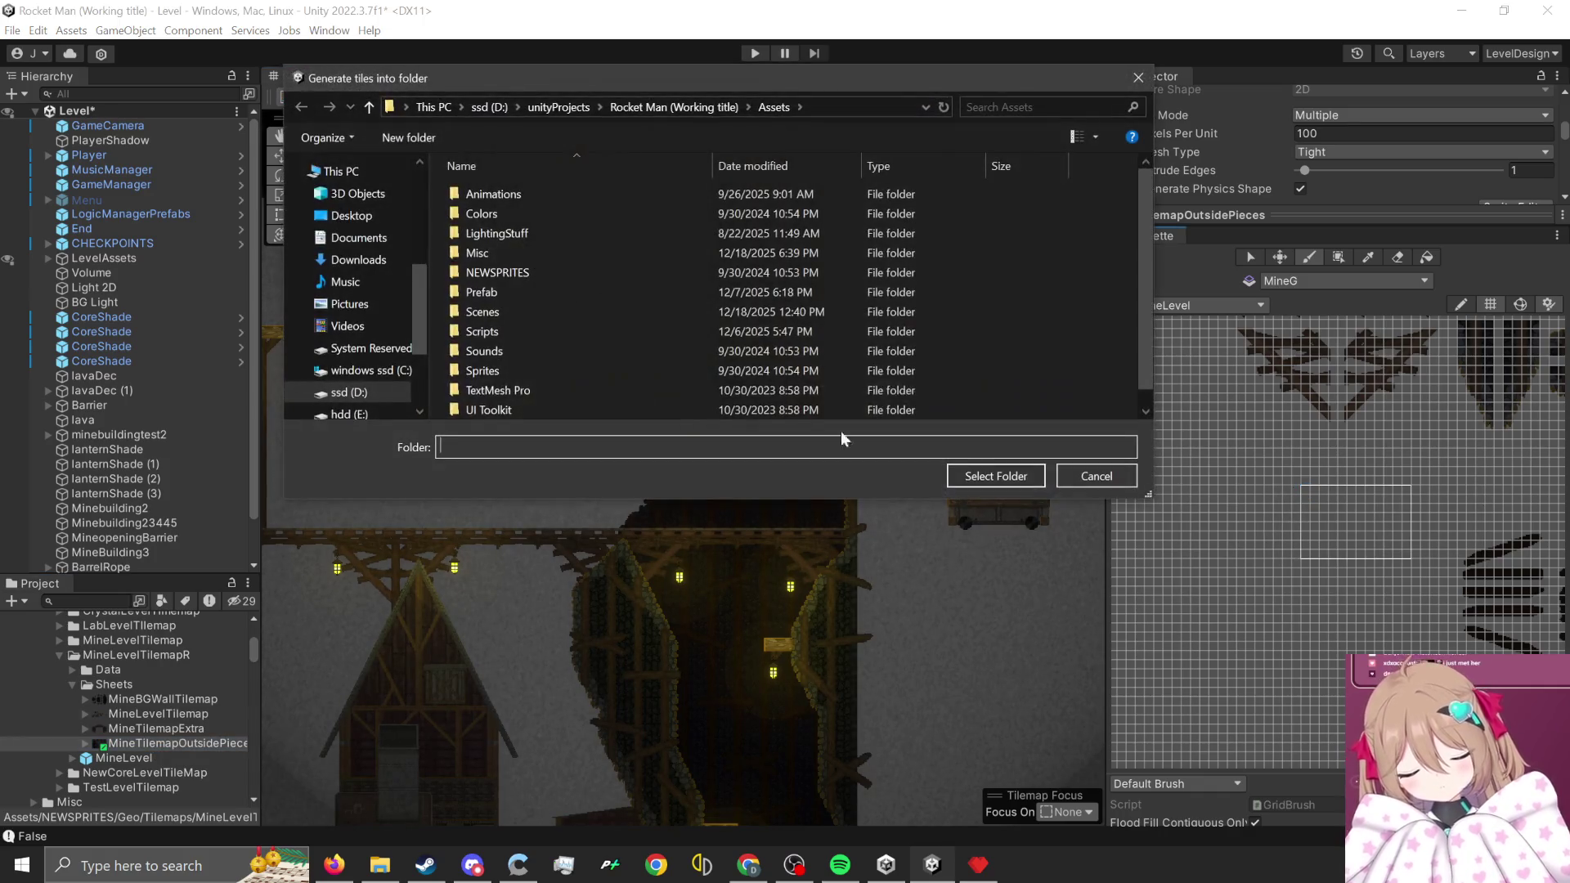
pyautogui.doubleClick(547, 275)
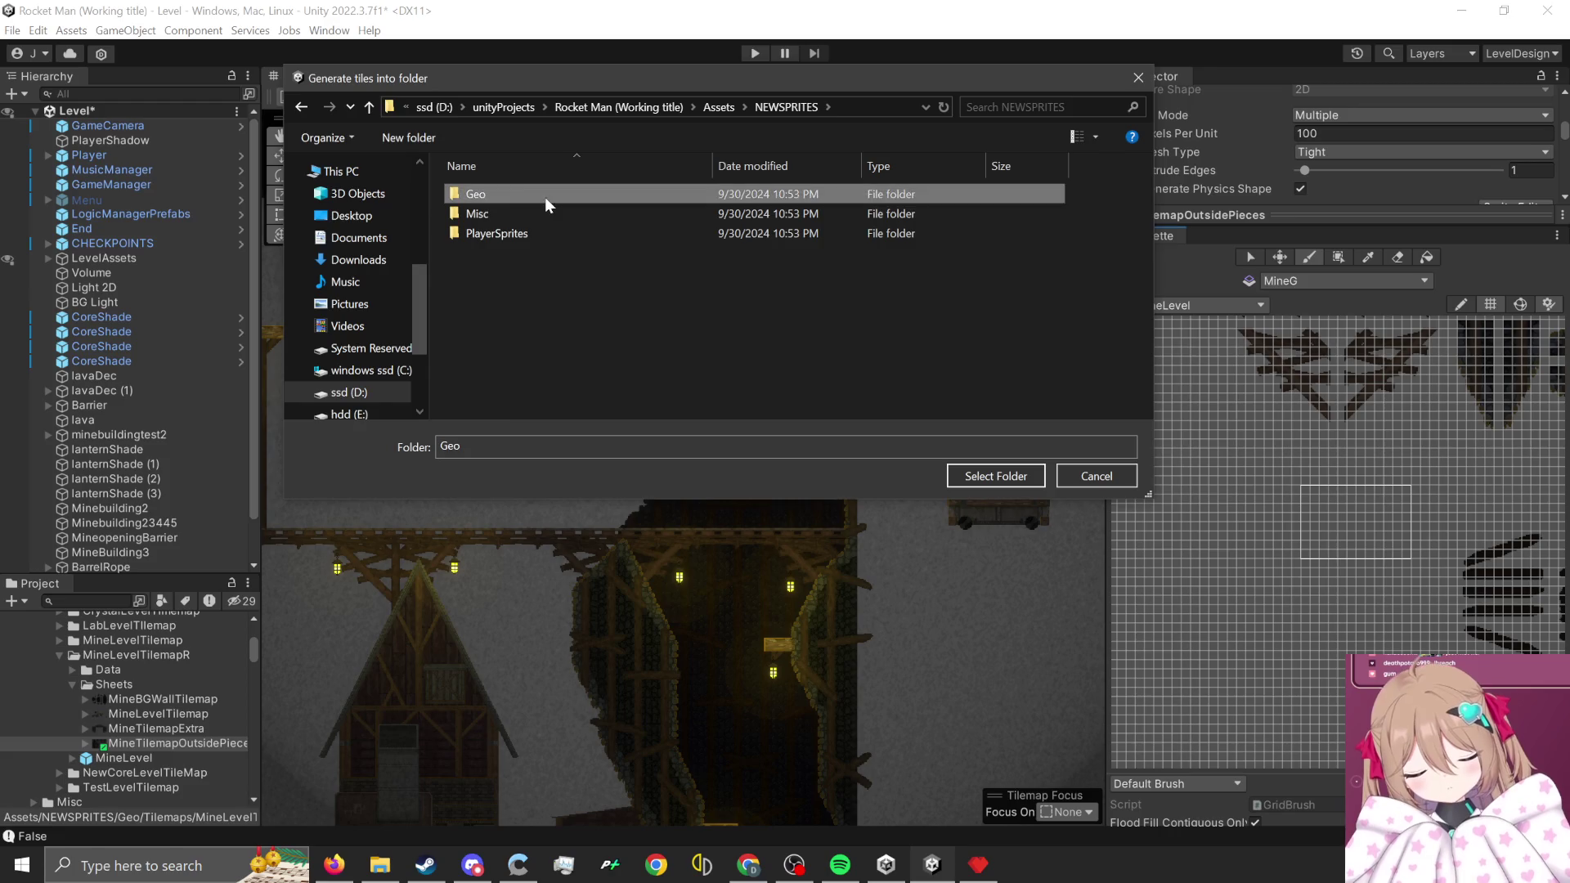
pyautogui.doubleClick(544, 198)
pyautogui.doubleClick(531, 253)
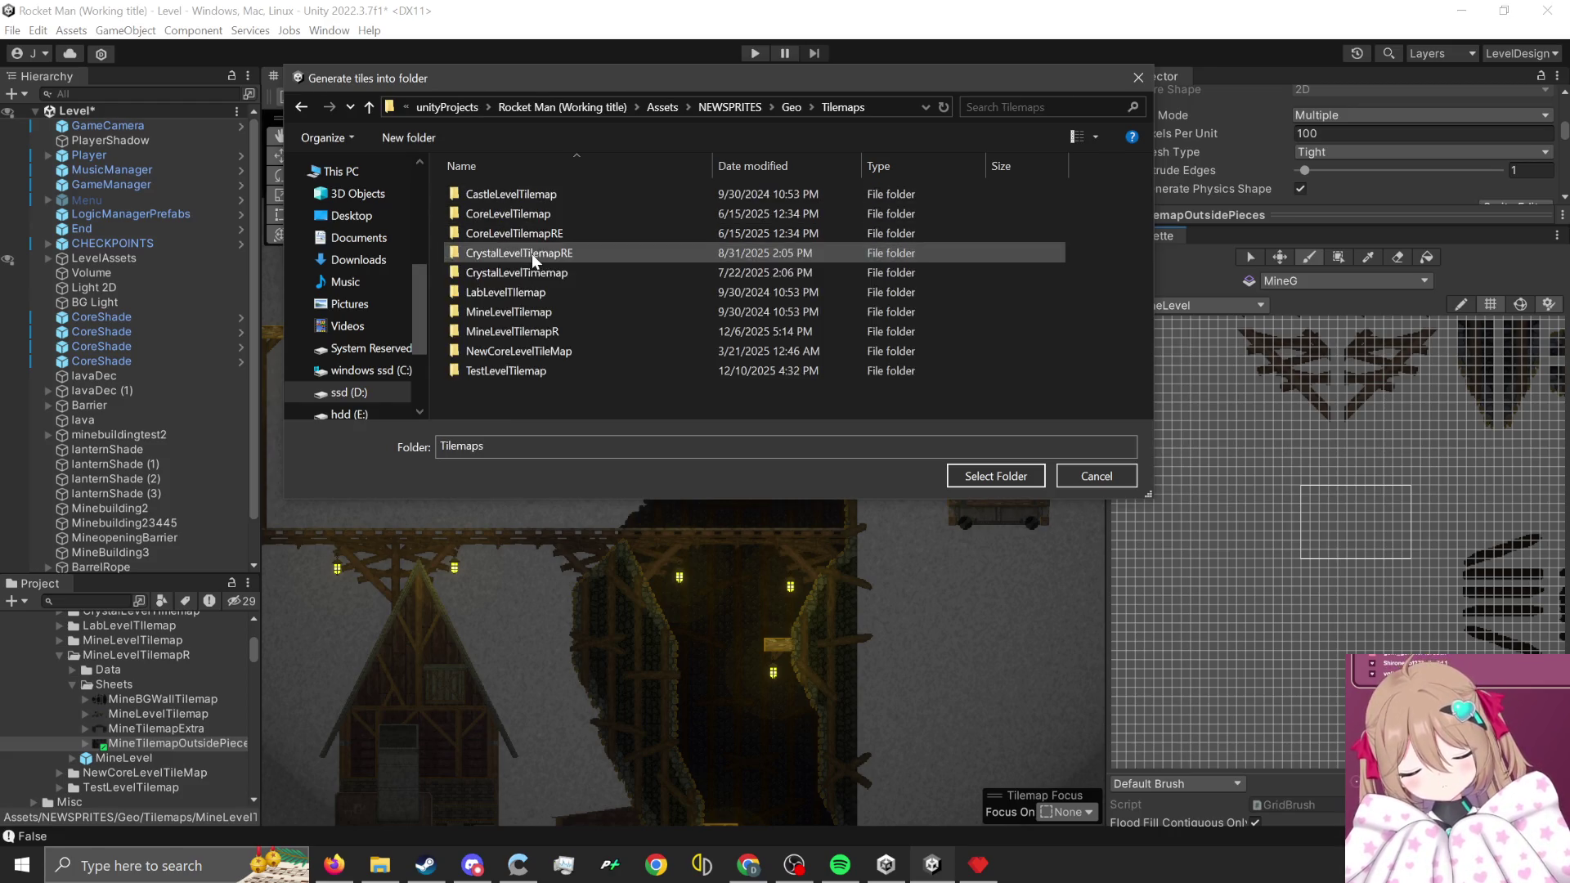
pyautogui.doubleClick(526, 315)
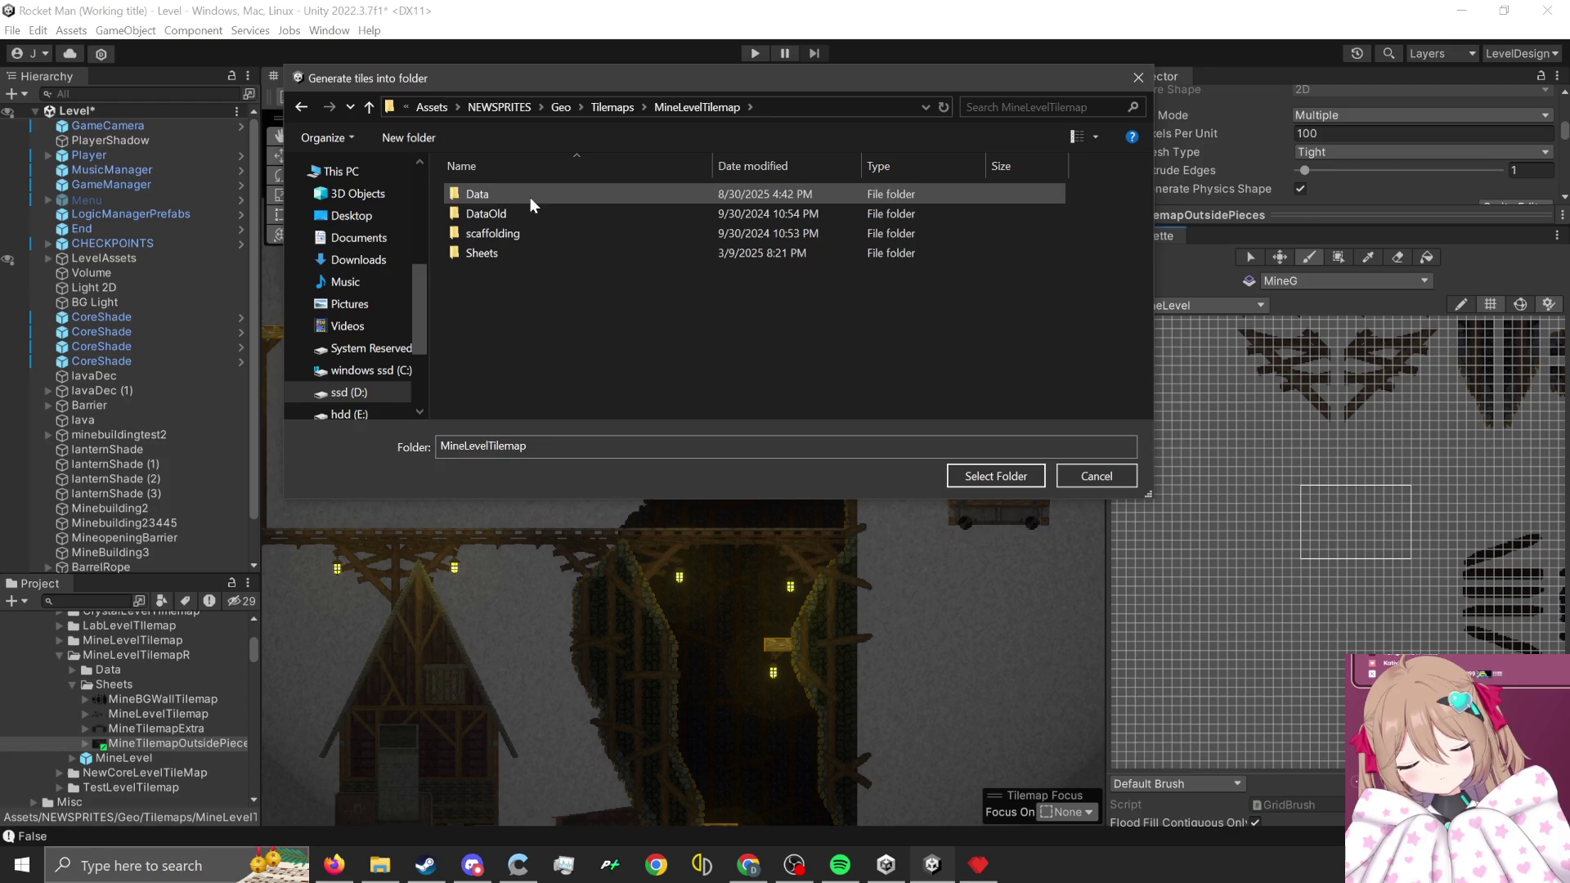
pyautogui.press('BackSpace')
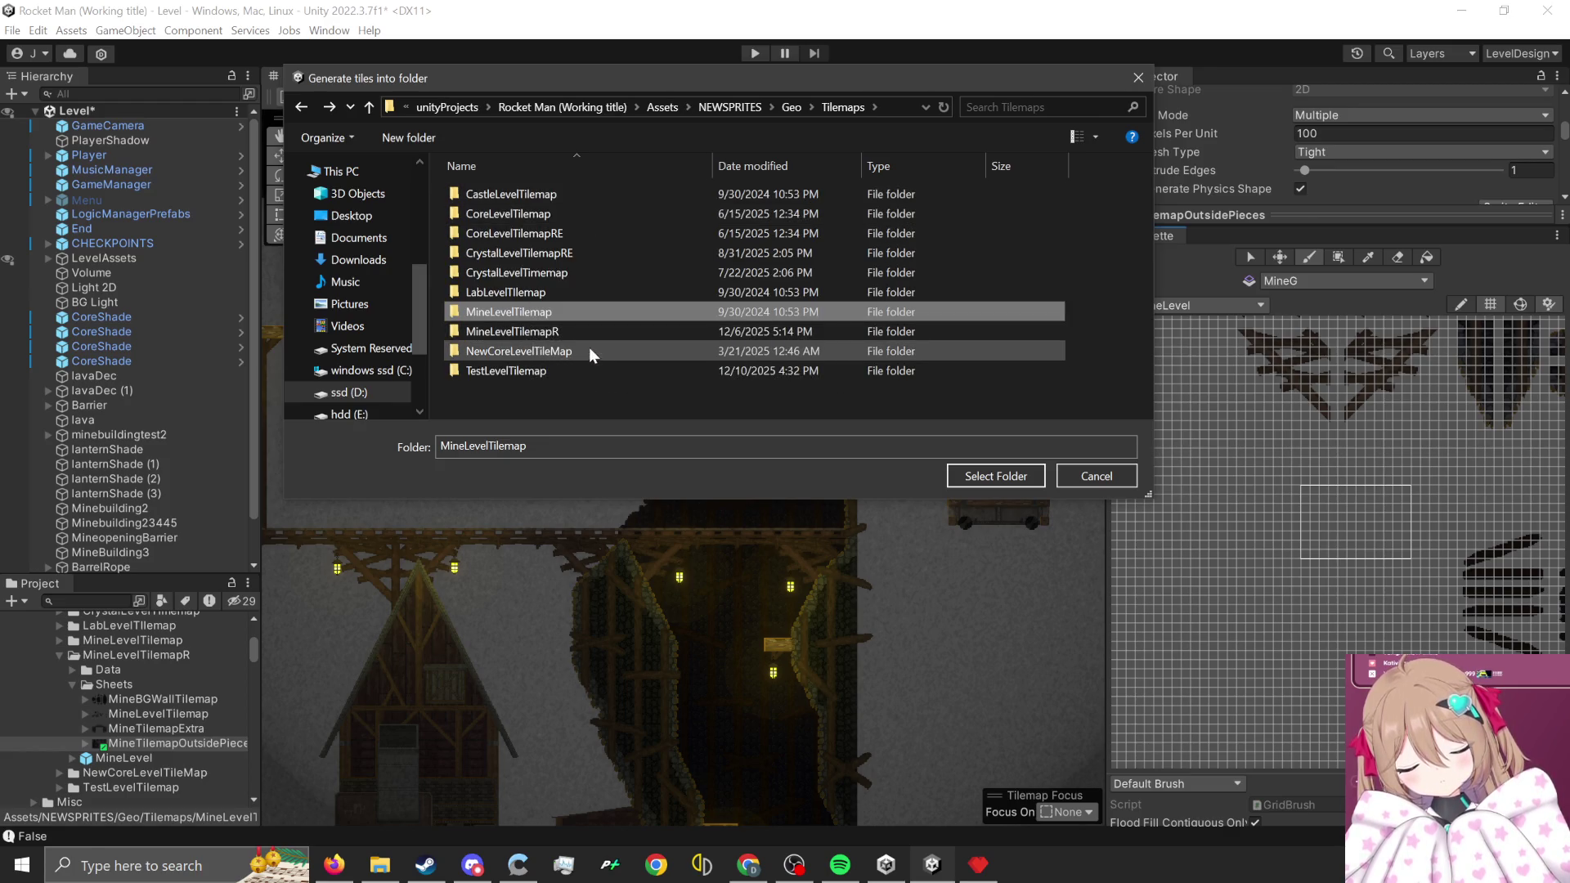
pyautogui.doubleClick(579, 331)
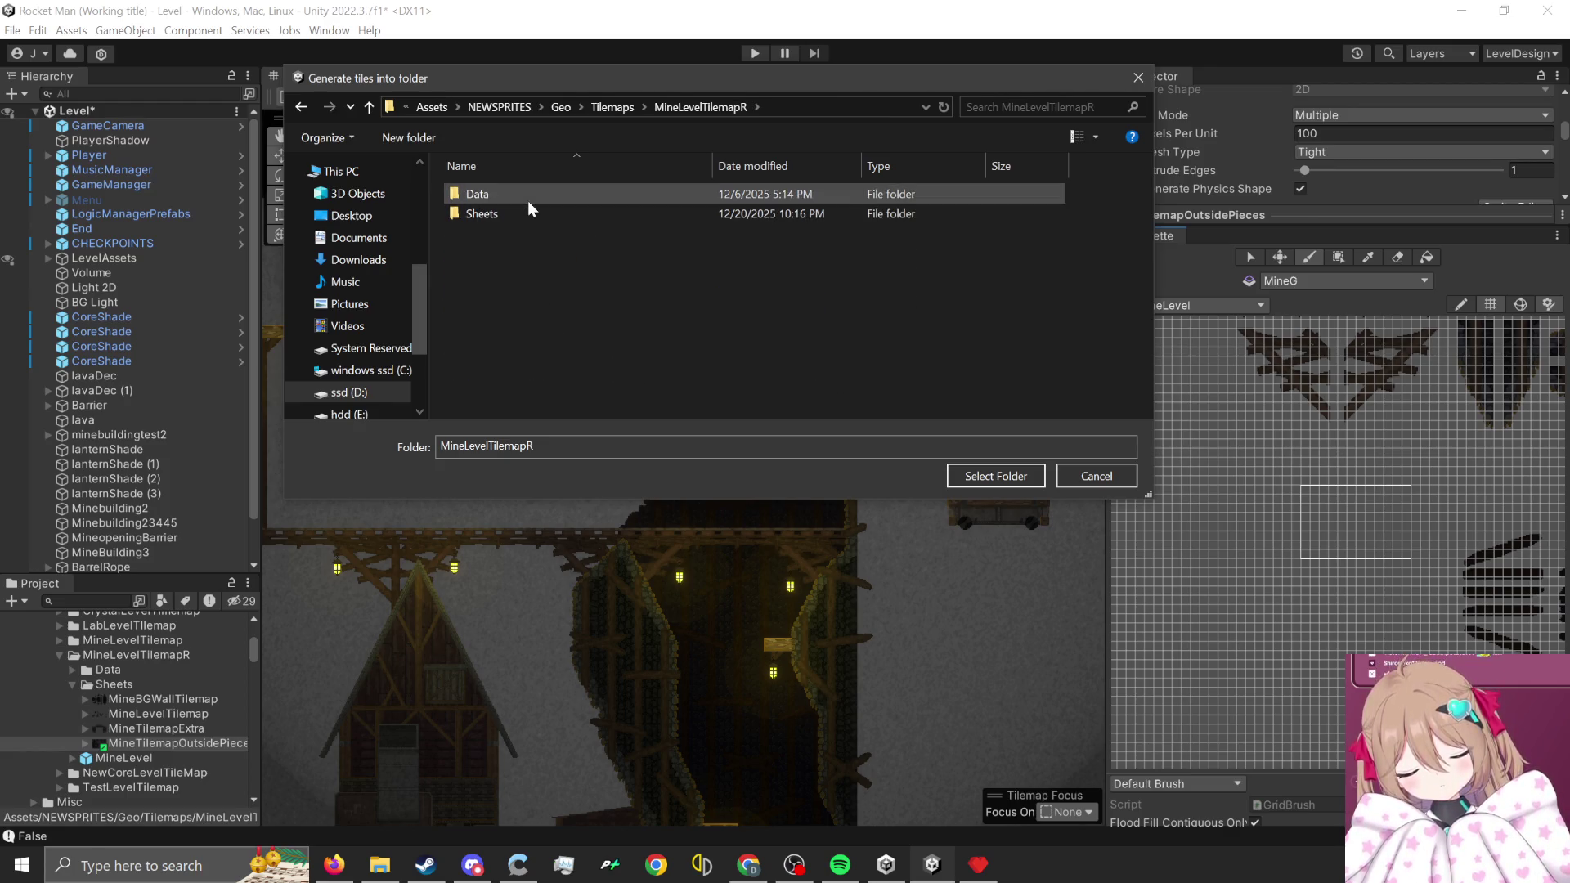
pyautogui.doubleClick(529, 204)
pyautogui.press('BackSpace')
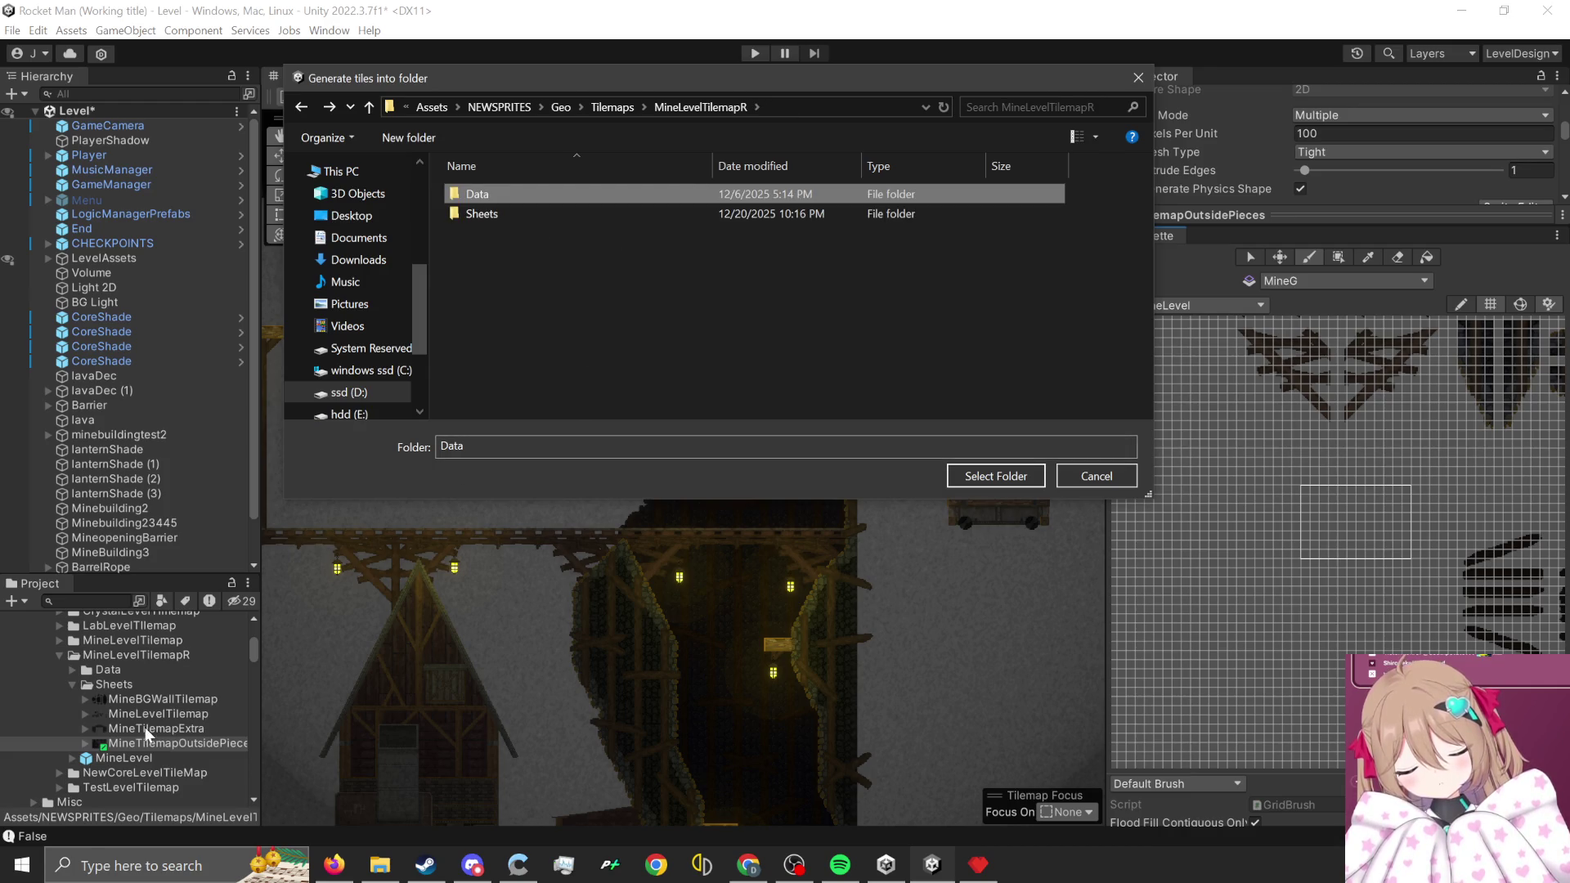
pyautogui.doubleClick(515, 217)
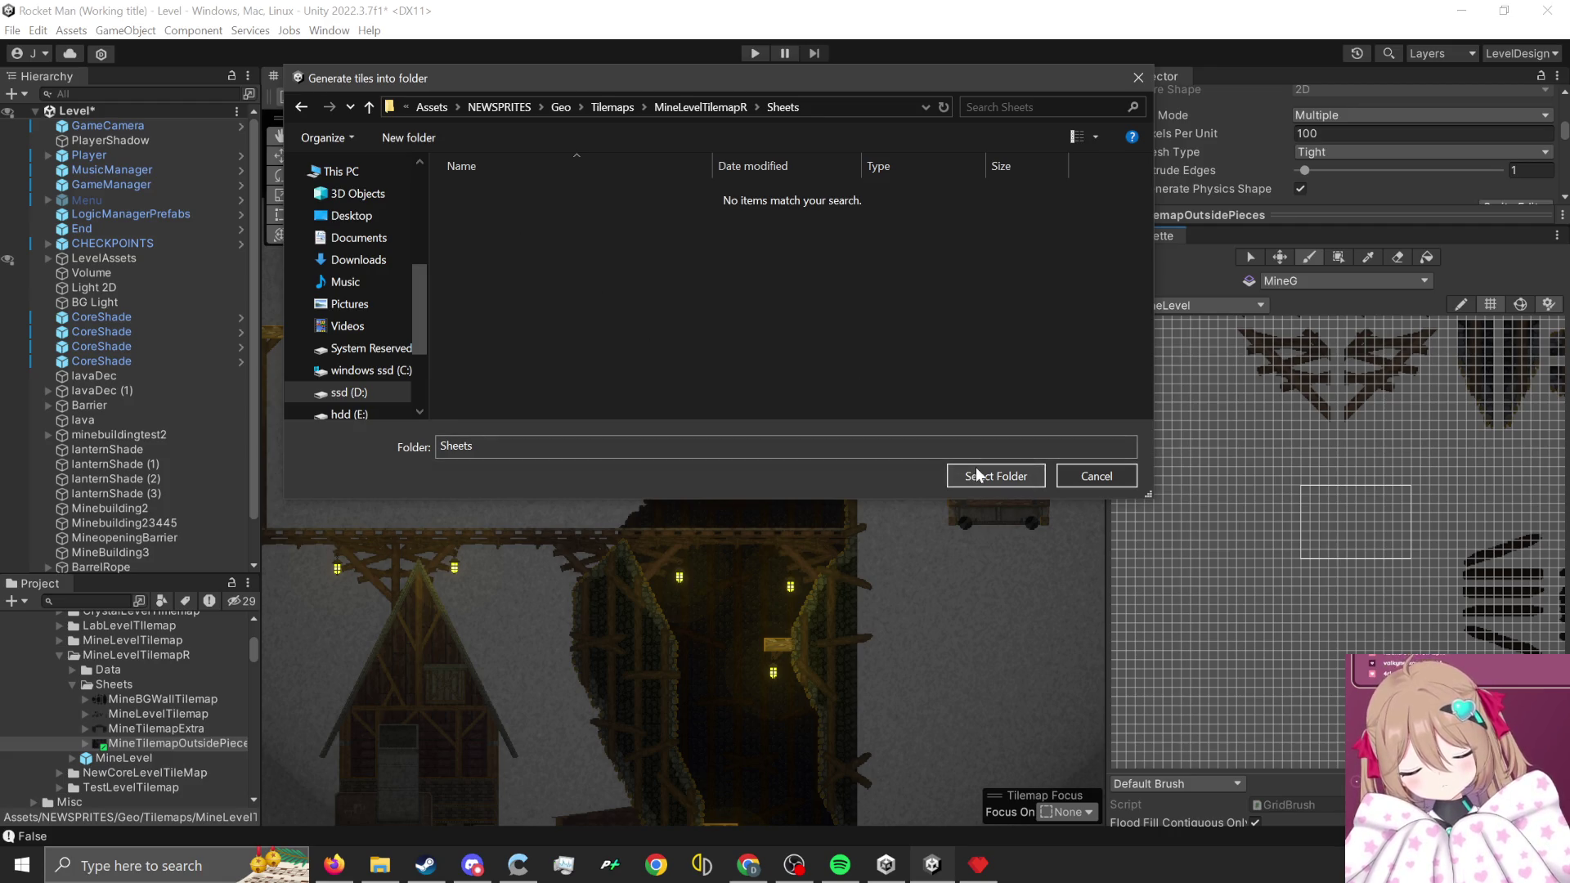
pyautogui.click(714, 105)
pyautogui.doubleClick(552, 197)
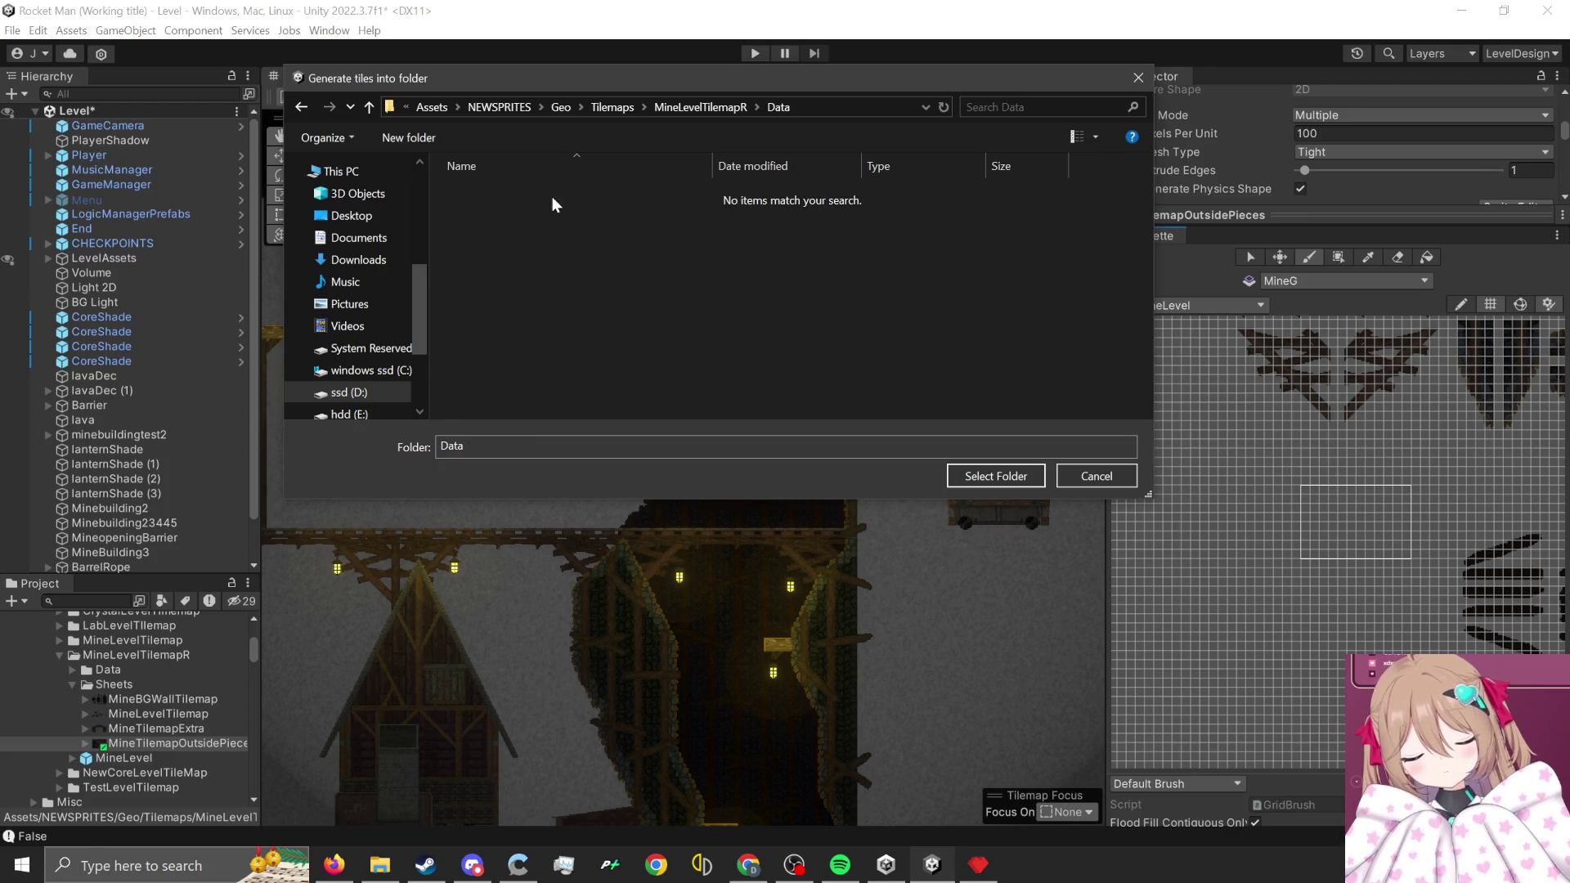
pyautogui.click(1027, 481)
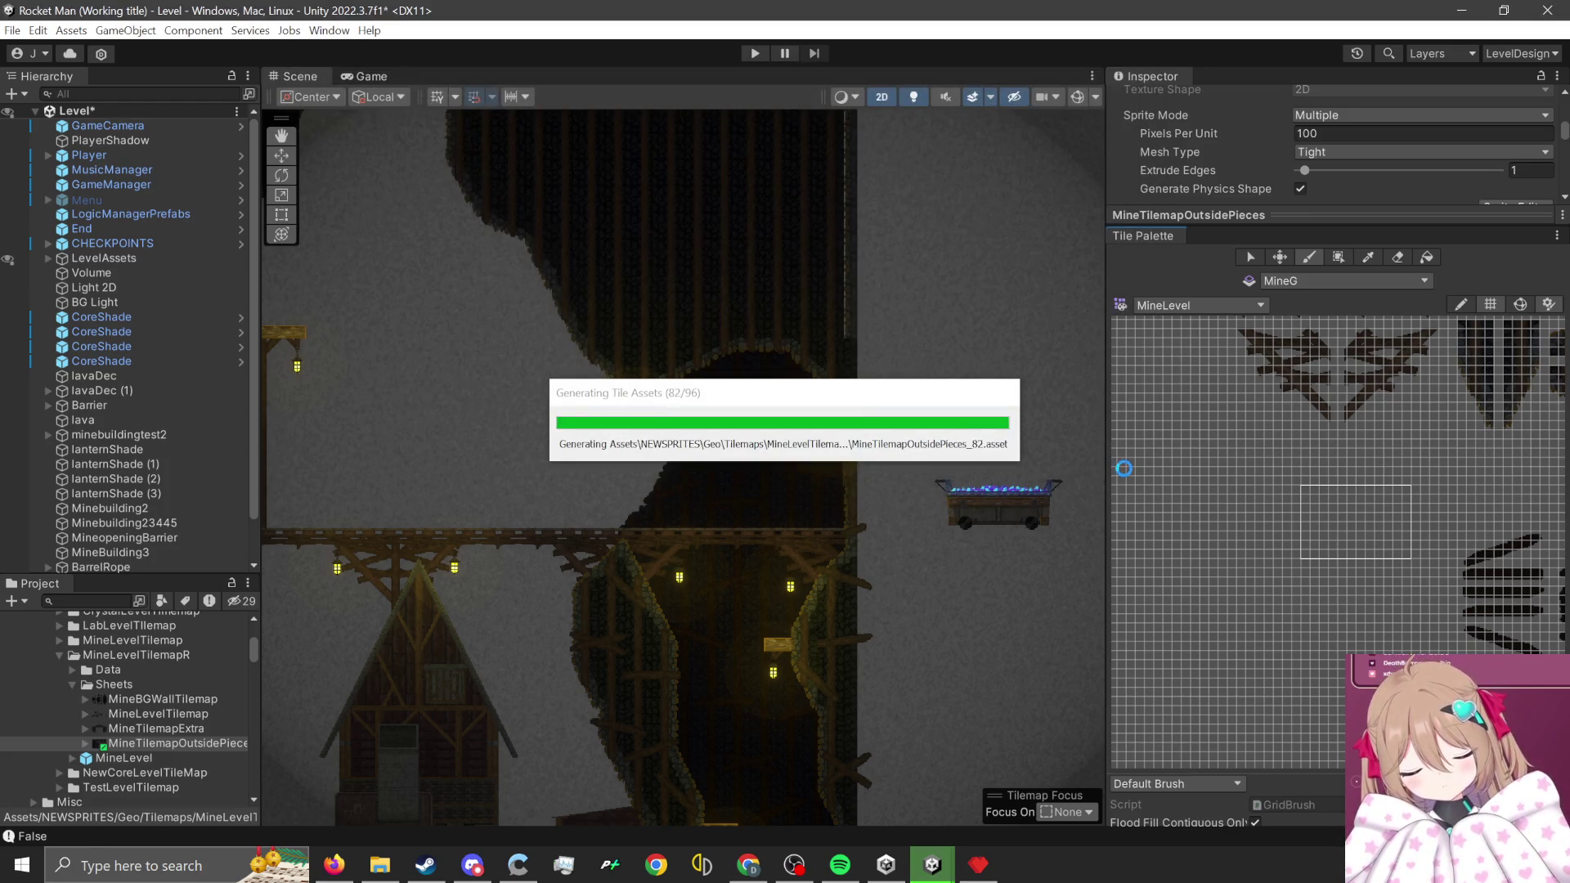
# - Pick a 2x4 block of the new dark stone tiles in the palette
pyautogui.scroll(5, 1349, 531)
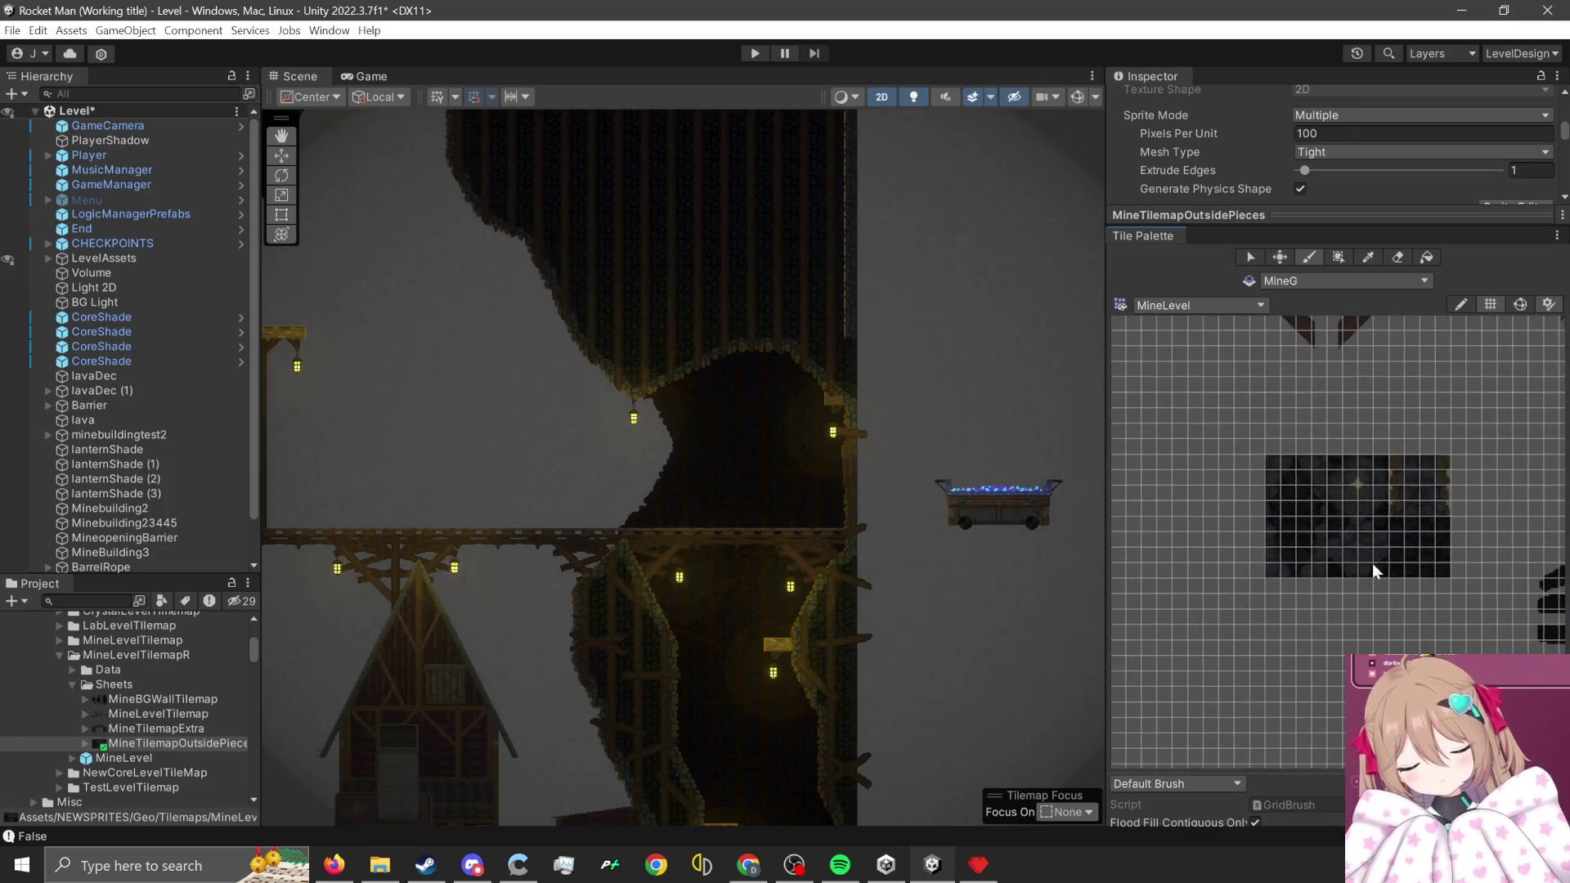
pyautogui.scroll(-3, 753, 400)
pyautogui.moveTo(850, 605)
pyautogui.mouseDown()
pyautogui.moveTo(843, 700)
pyautogui.moveTo(798, 560)
pyautogui.moveTo(798, 412)
pyautogui.moveTo(822, 642)
pyautogui.moveTo(799, 611)
pyautogui.moveTo(838, 680)
pyautogui.mouseUp()
pyautogui.scroll(2, 1431, 533)
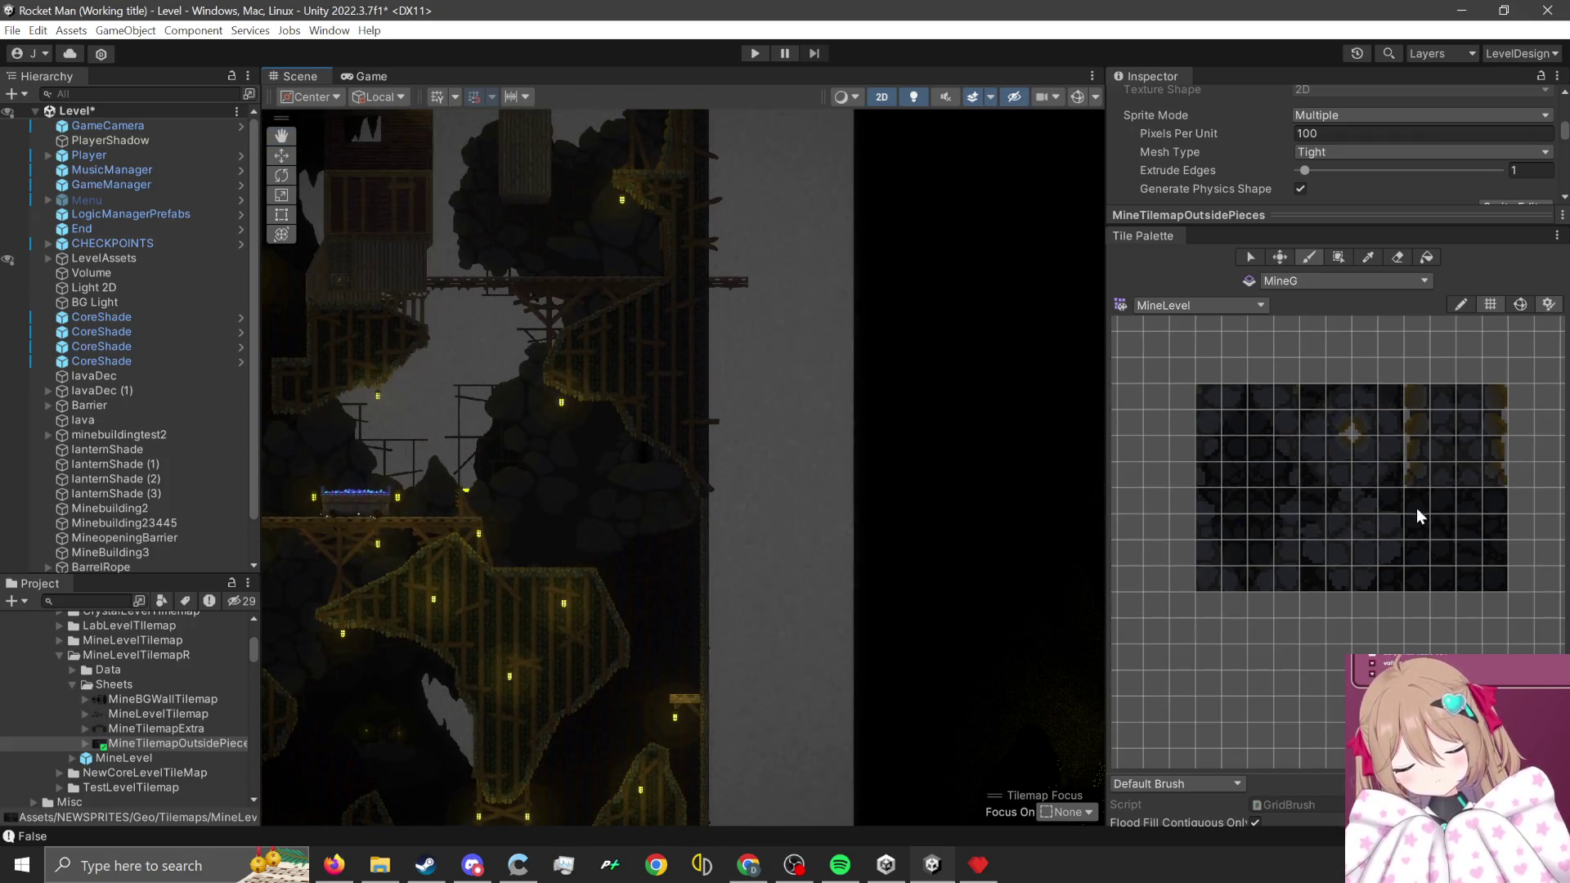
pyautogui.moveTo(1417, 500); pyautogui.dragTo(1446, 572)
# - Box-fill a tall column of dark stone tiles beside the mine shaft
pyautogui.moveTo(850, 573)
pyautogui.mouseDown()
pyautogui.moveTo(806, 659)
pyautogui.moveTo(830, 683)
pyautogui.moveTo(795, 665)
pyautogui.moveTo(768, 429)
pyautogui.mouseUp()
pyautogui.scroll(6, 769, 429)
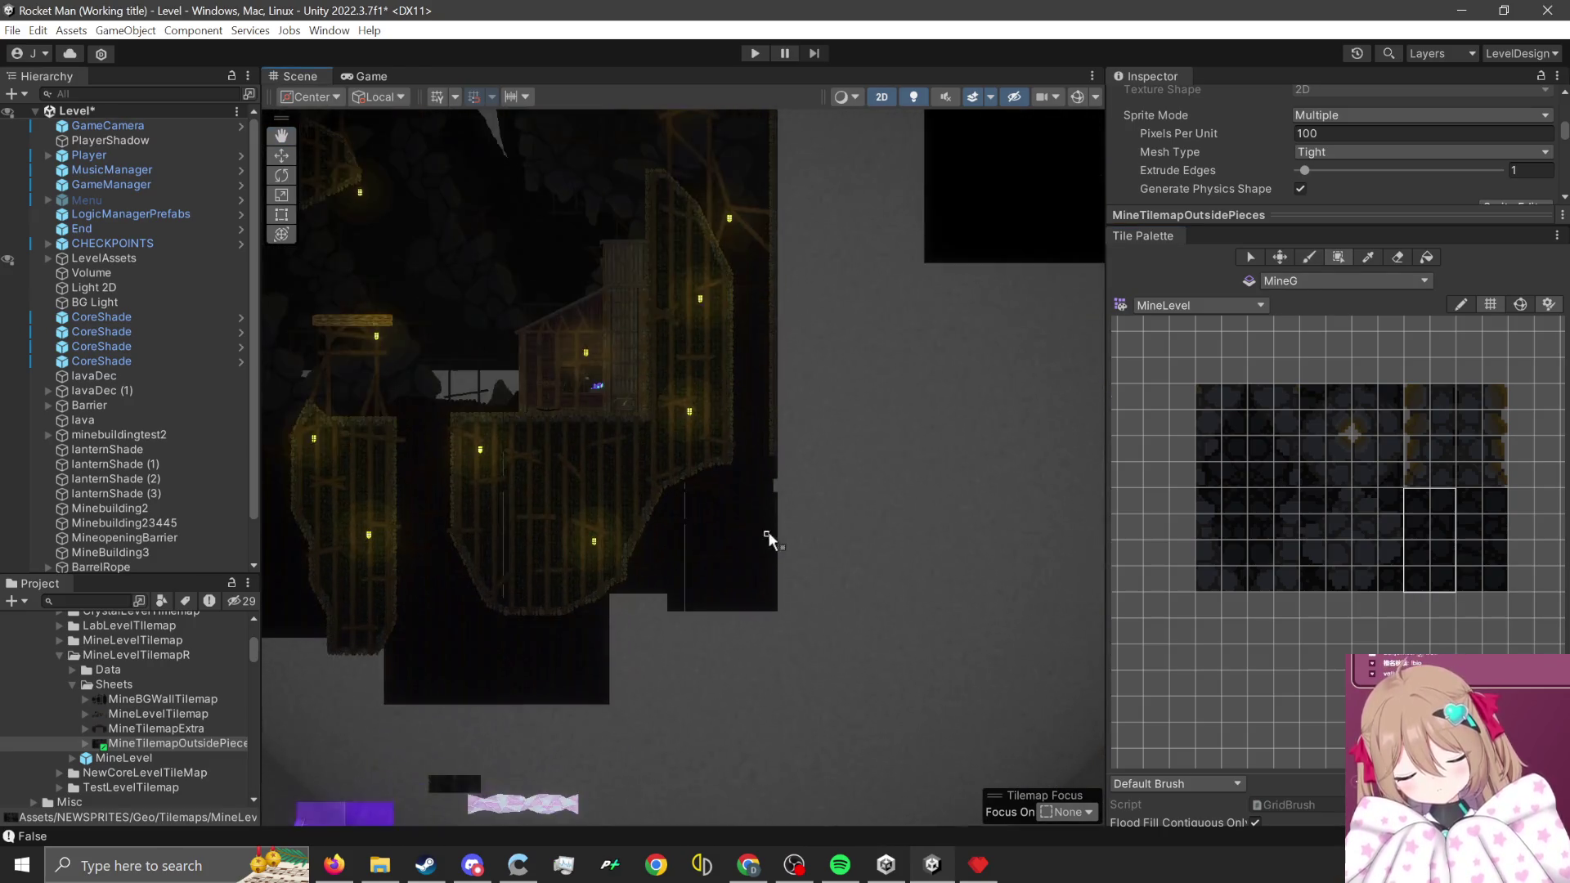
pyautogui.scroll(-2, 807, 553)
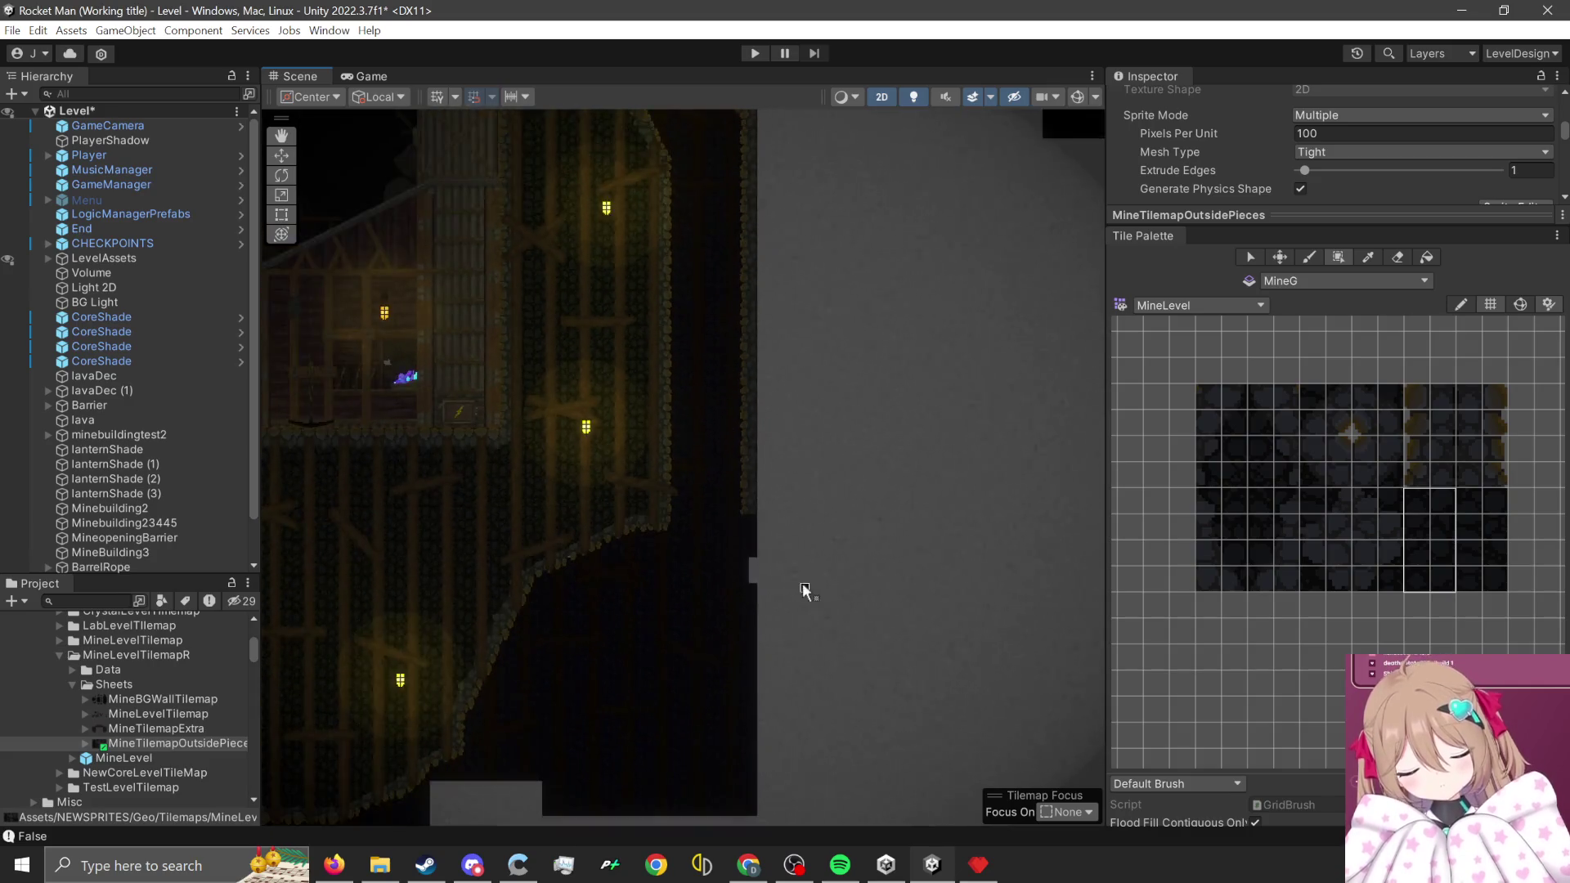
pyautogui.scroll(1, 728, 728)
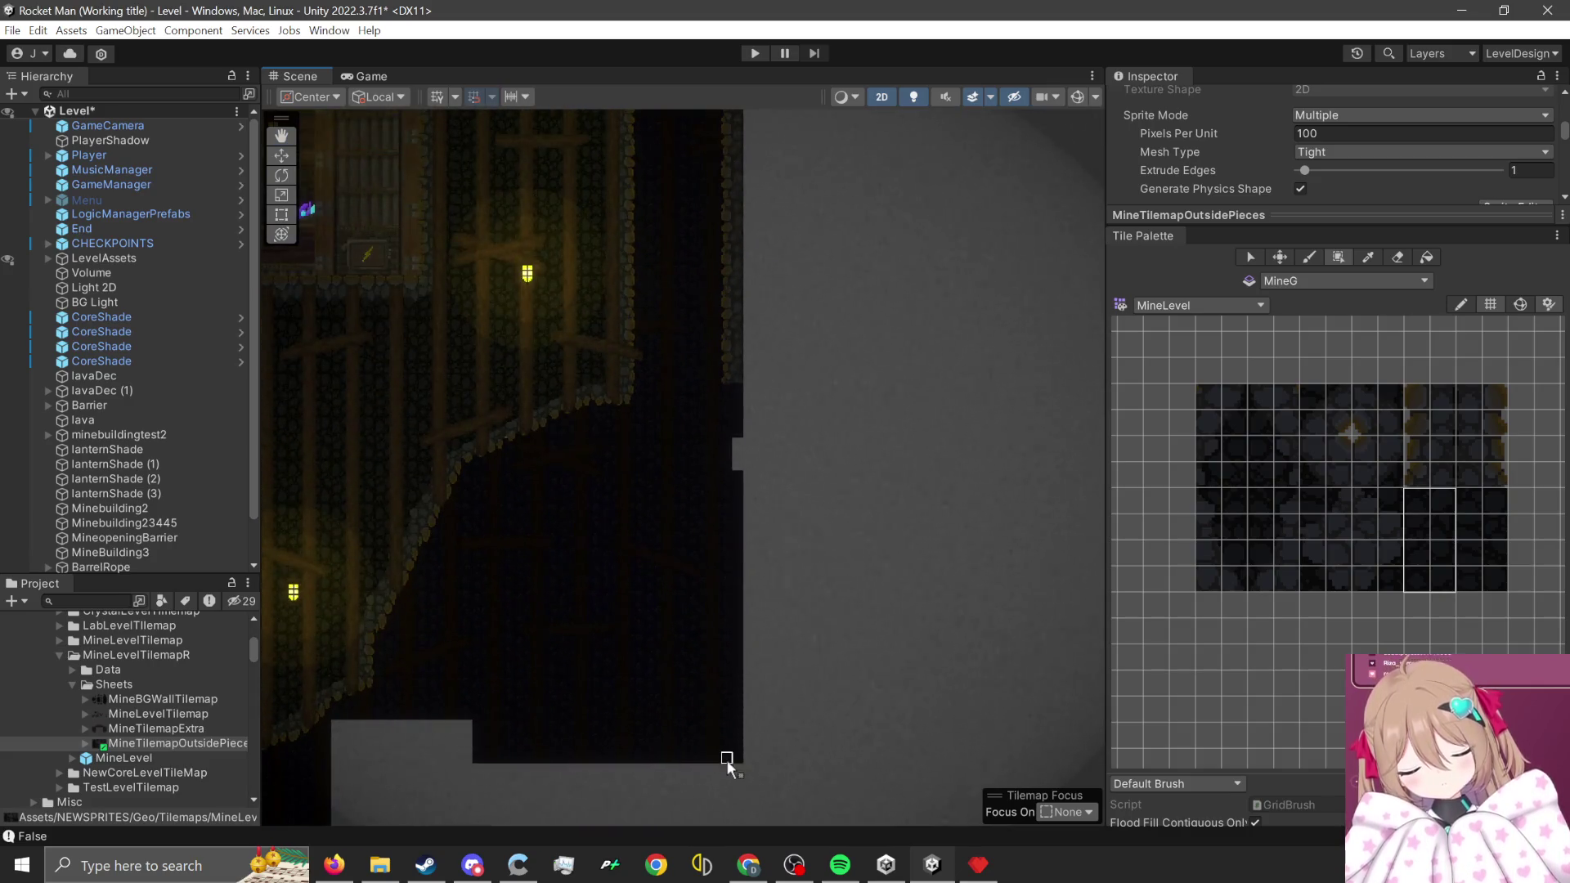
pyautogui.moveTo(725, 762)
pyautogui.mouseDown()
pyautogui.moveTo(763, 333)
pyautogui.moveTo(864, 524)
pyautogui.moveTo(871, 658)
pyautogui.moveTo(999, 761)
pyautogui.moveTo(861, 723)
pyautogui.moveTo(891, 667)
pyautogui.moveTo(920, 707)
pyautogui.moveTo(891, 721)
pyautogui.moveTo(904, 543)
pyautogui.moveTo(945, 445)
pyautogui.moveTo(958, 547)
pyautogui.moveTo(920, 165)
pyautogui.moveTo(876, 110)
pyautogui.moveTo(860, 129)
pyautogui.moveTo(841, 120)
pyautogui.moveTo(825, 165)
pyautogui.moveTo(772, 164)
pyautogui.mouseUp()
# - Paint a small dark wall area beside the scaffold shaft in the lantern-lit cave
pyautogui.scroll(-6, 871, 658)
pyautogui.scroll(-8, 920, 707)
pyautogui.scroll(-2, 897, 715)
pyautogui.scroll(-2, 958, 547)
pyautogui.scroll(2, 920, 165)
pyautogui.scroll(6, 903, 143)
pyautogui.scroll(4, 866, 126)
pyautogui.scroll(4, 841, 118)
pyautogui.scroll(-3, 844, 393)
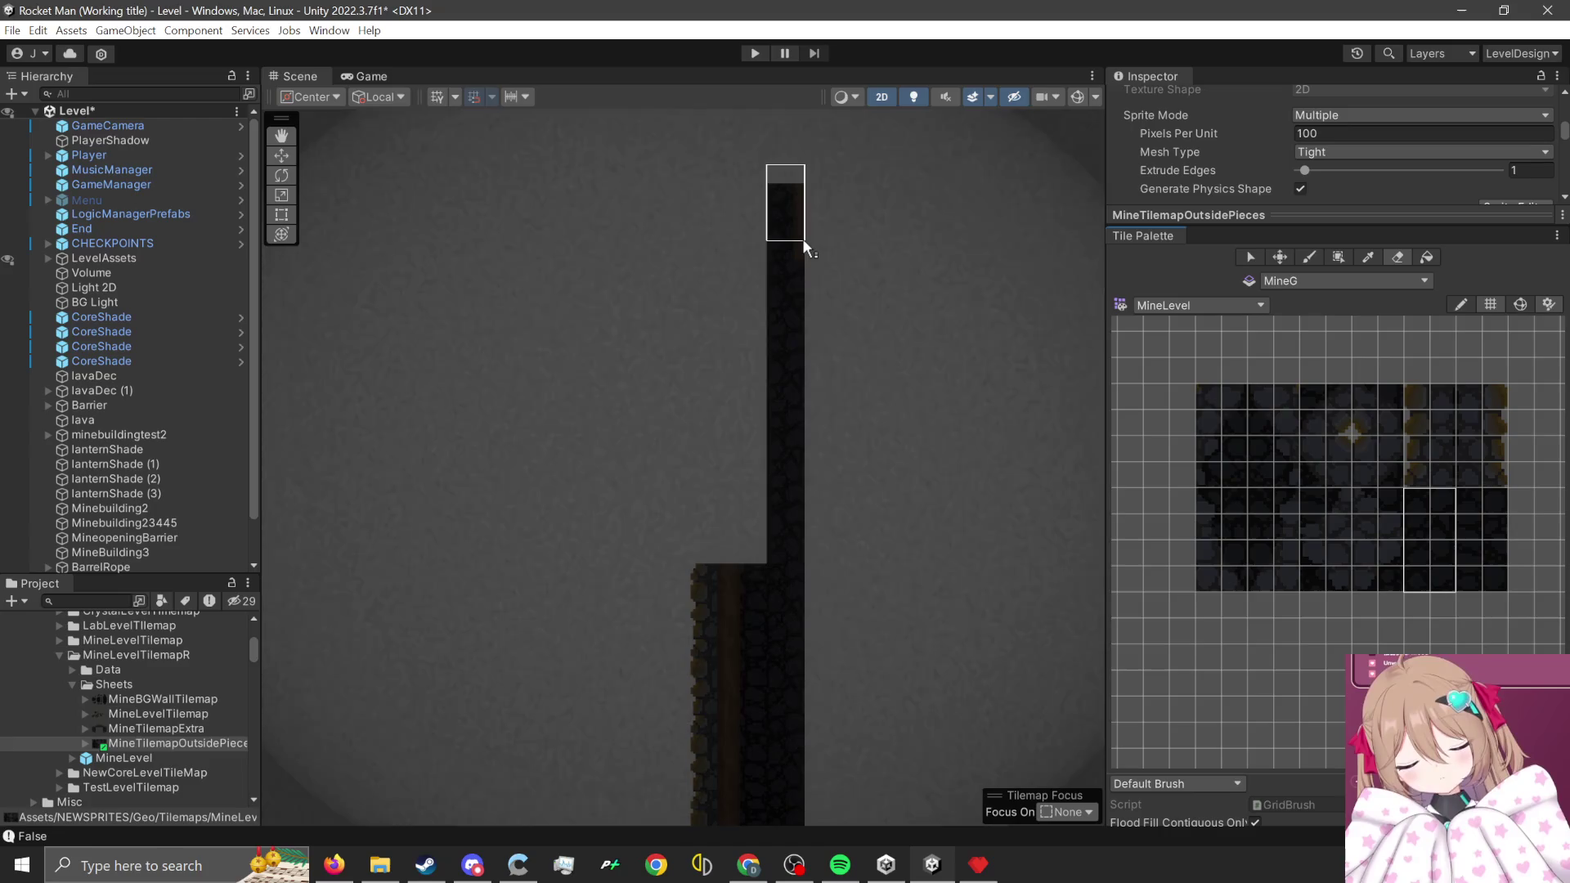
pyautogui.scroll(-8, 981, 483)
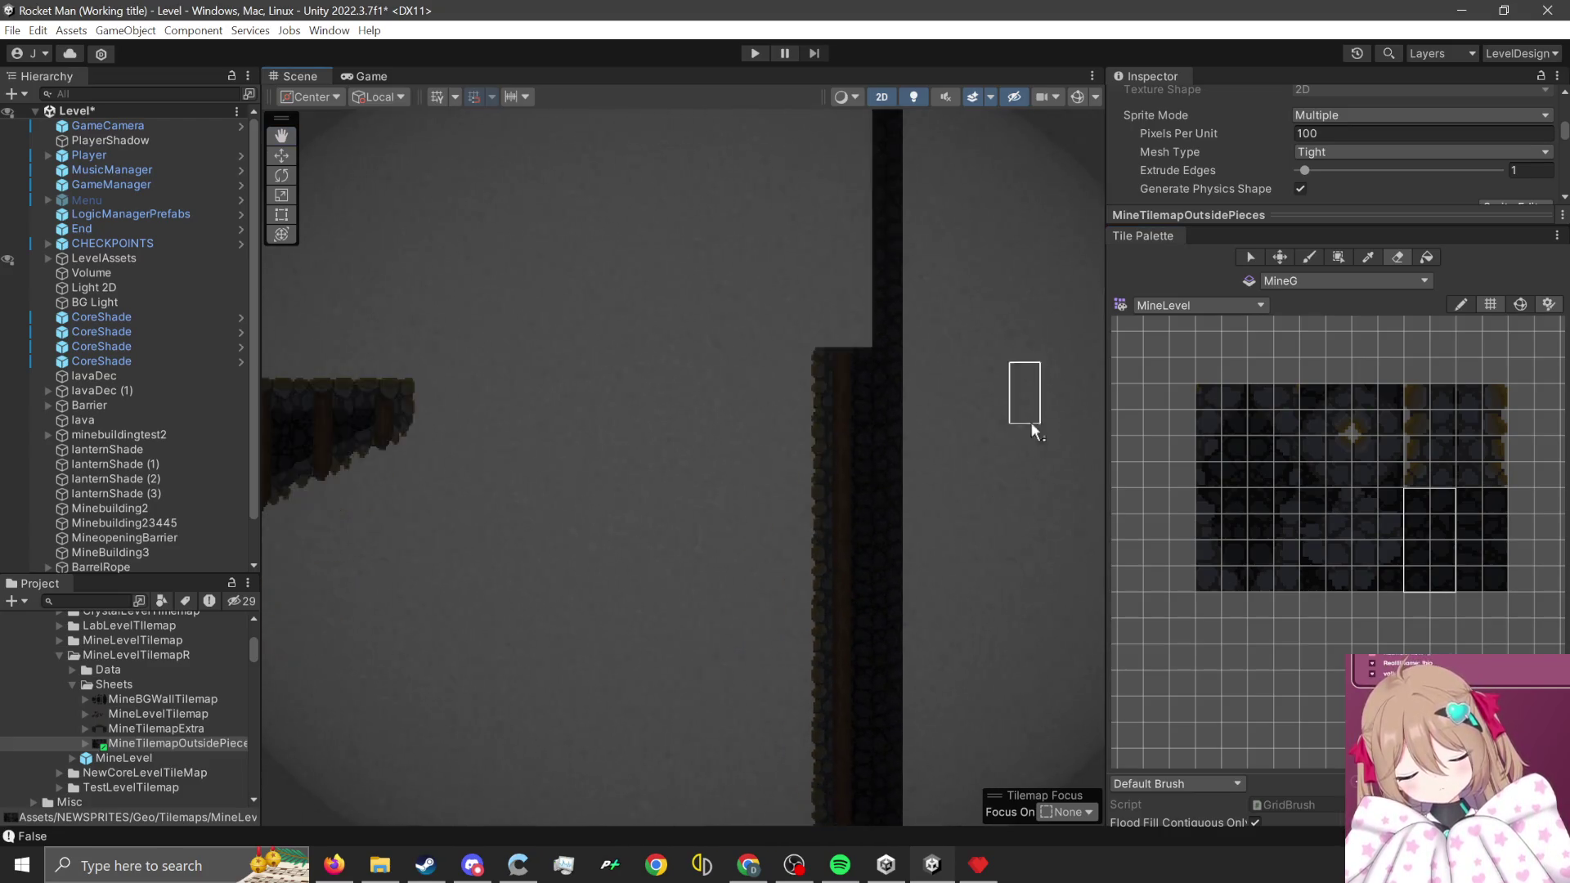
pyautogui.scroll(-5, 1074, 562)
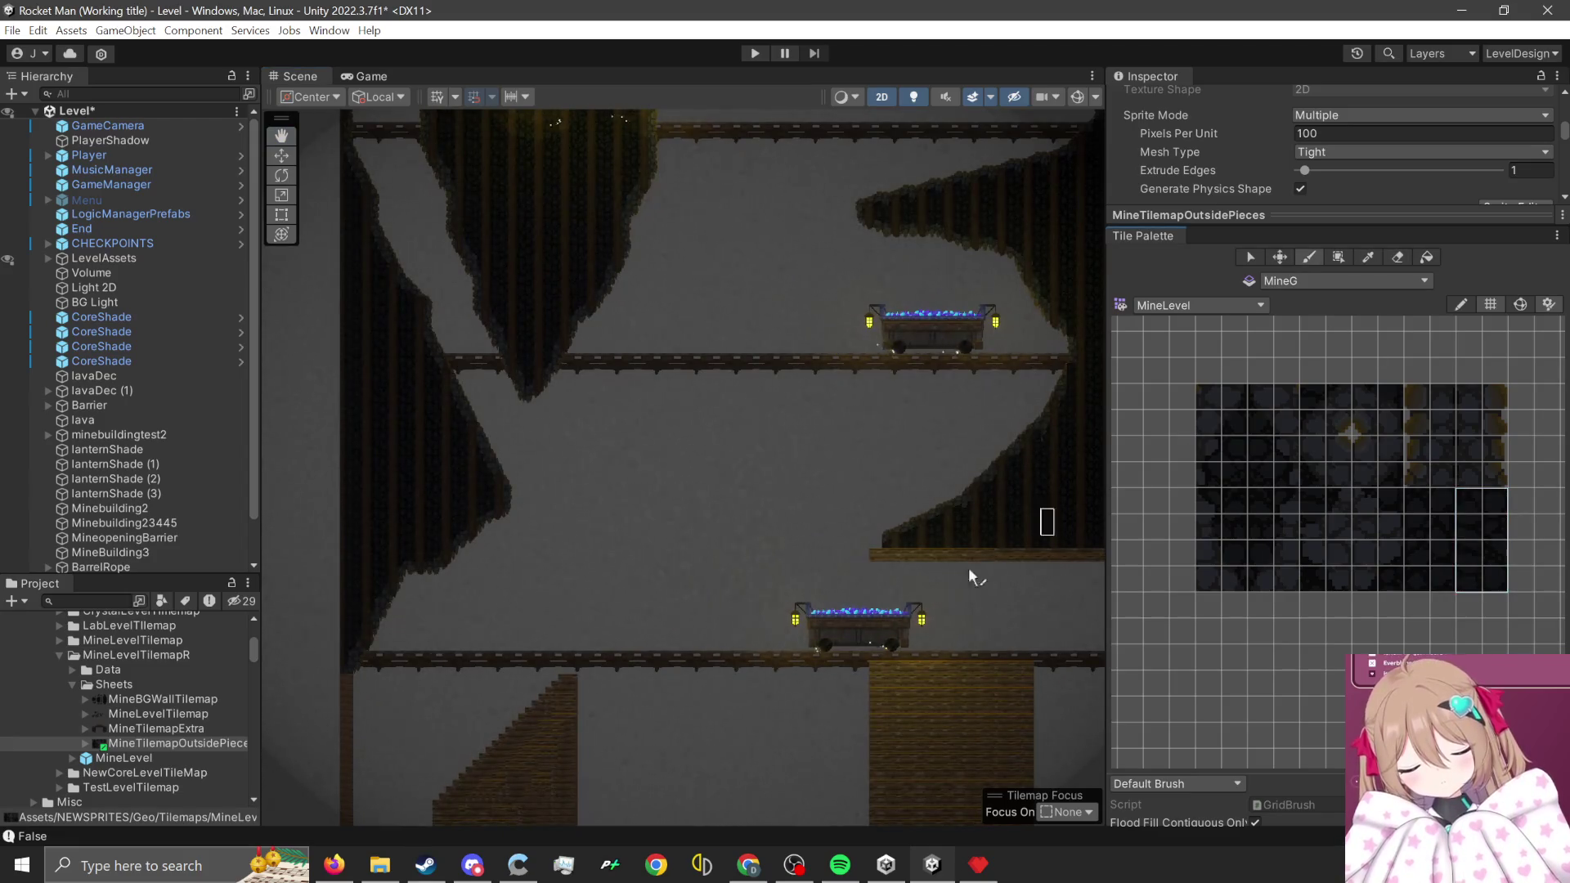
pyautogui.scroll(-4, 940, 540)
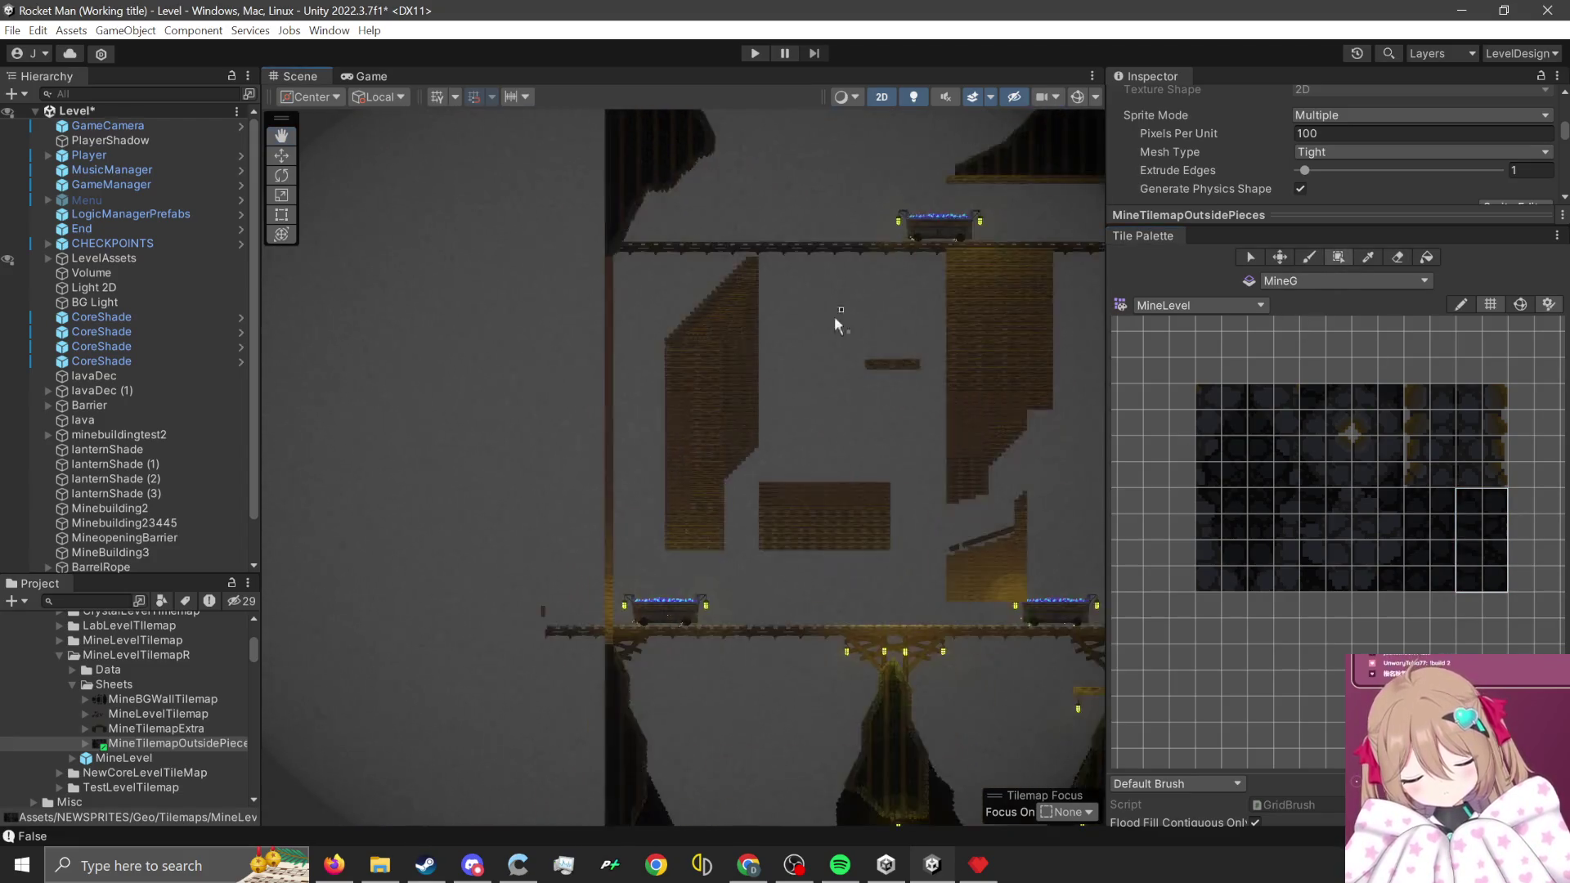
pyautogui.moveTo(842, 323)
pyautogui.mouseDown()
pyautogui.moveTo(845, 410)
pyautogui.moveTo(806, 659)
pyautogui.moveTo(799, 511)
pyautogui.moveTo(842, 399)
pyautogui.moveTo(793, 711)
pyautogui.moveTo(801, 524)
pyautogui.mouseUp()
pyautogui.scroll(5, 795, 685)
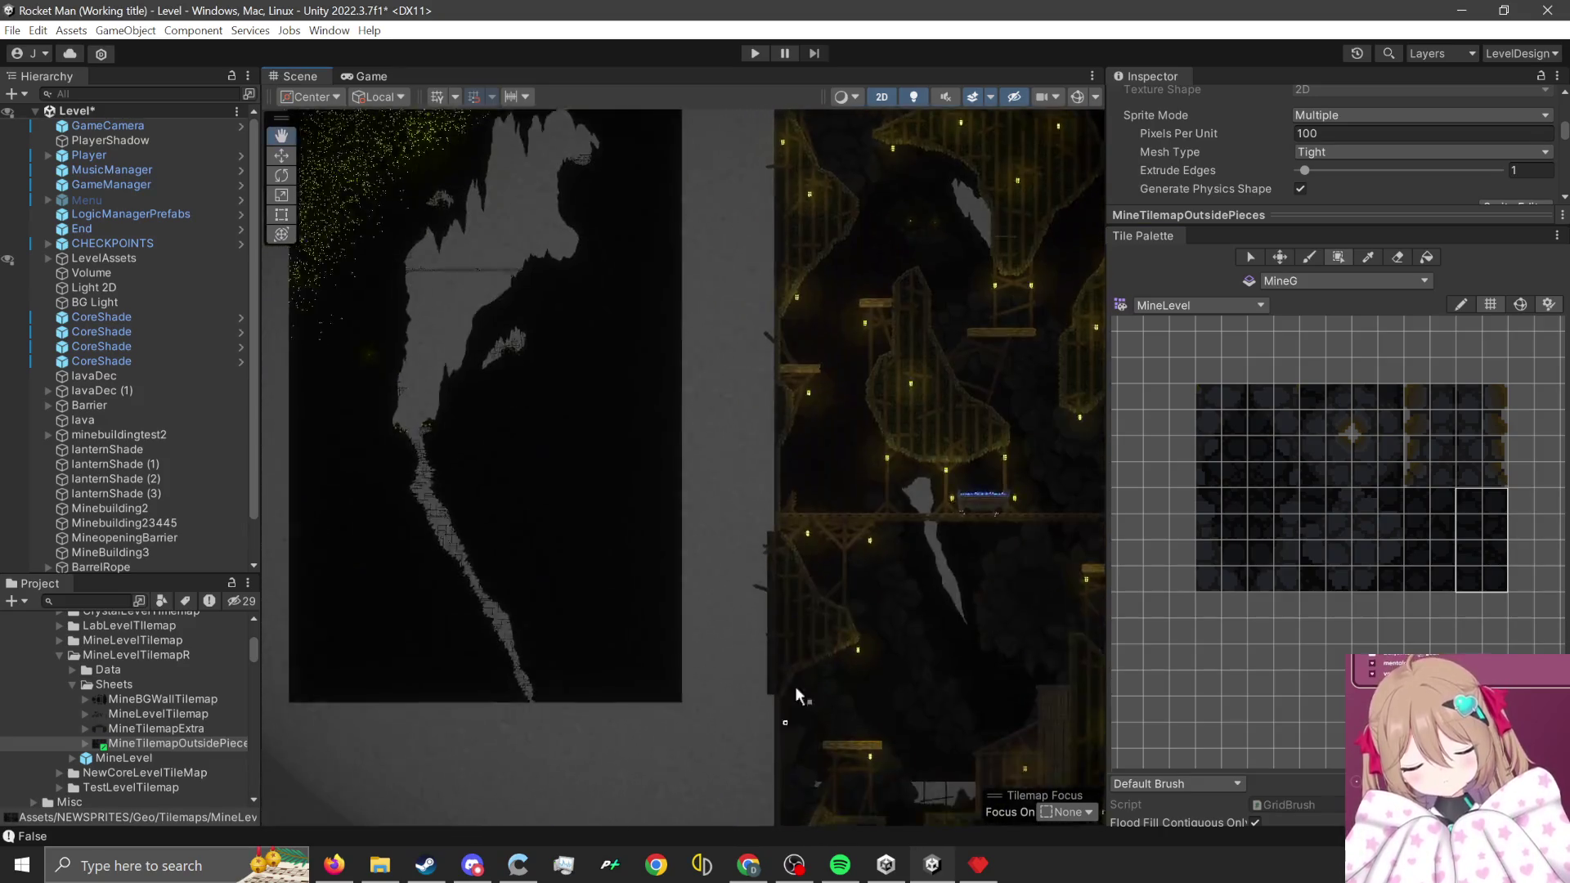
pyautogui.scroll(1, 753, 532)
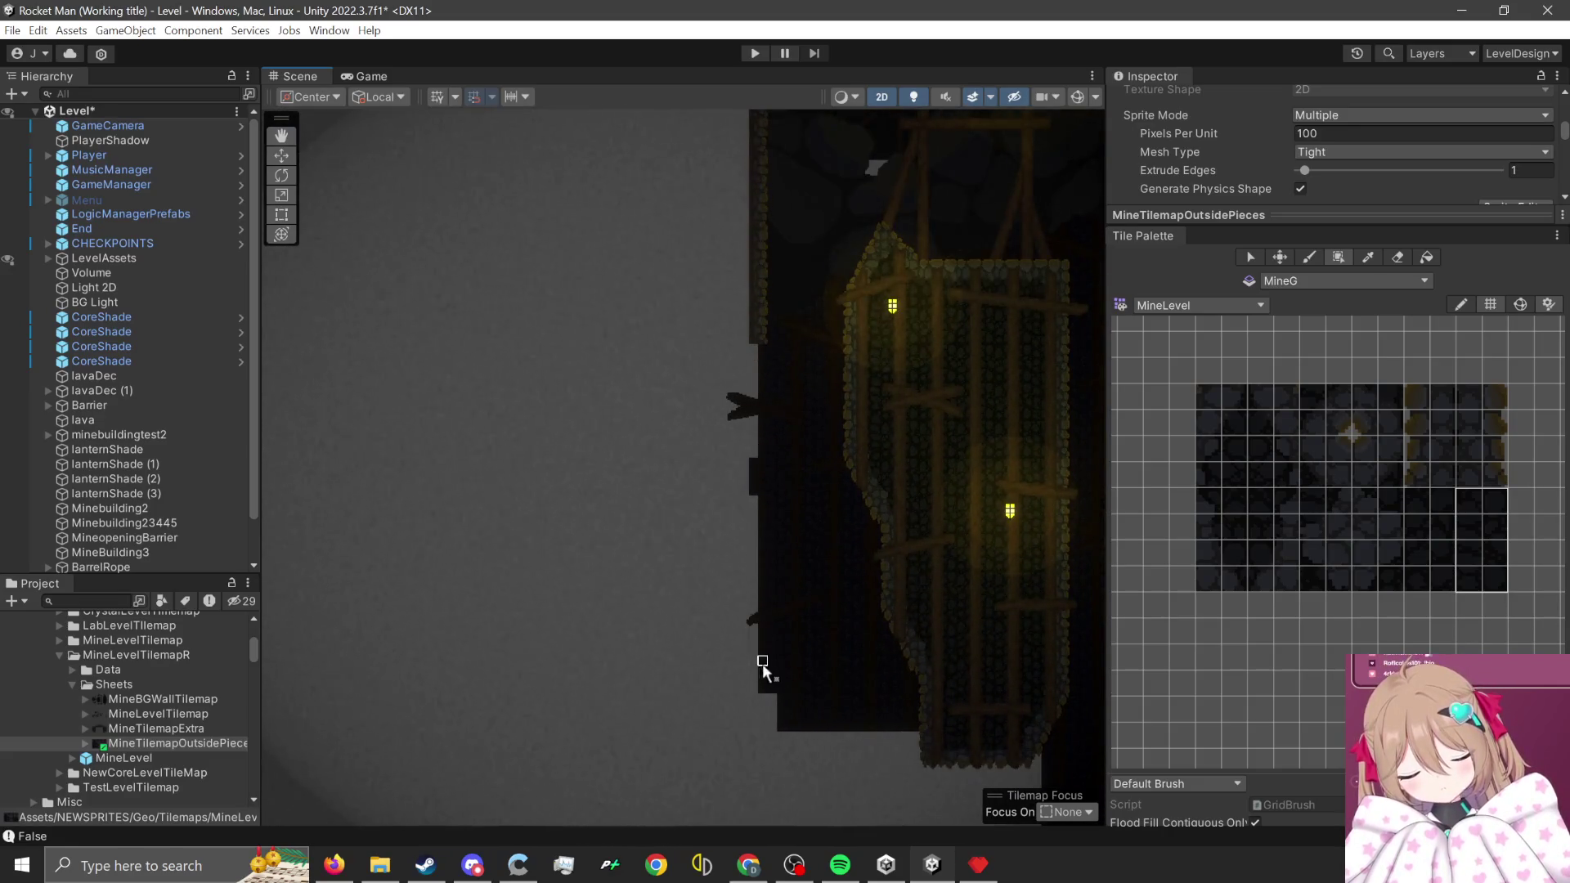
pyautogui.moveTo(767, 699)
pyautogui.mouseDown()
pyautogui.moveTo(766, 286)
pyautogui.moveTo(777, 642)
pyautogui.moveTo(748, 651)
pyautogui.mouseUp()
pyautogui.scroll(-3, 777, 642)
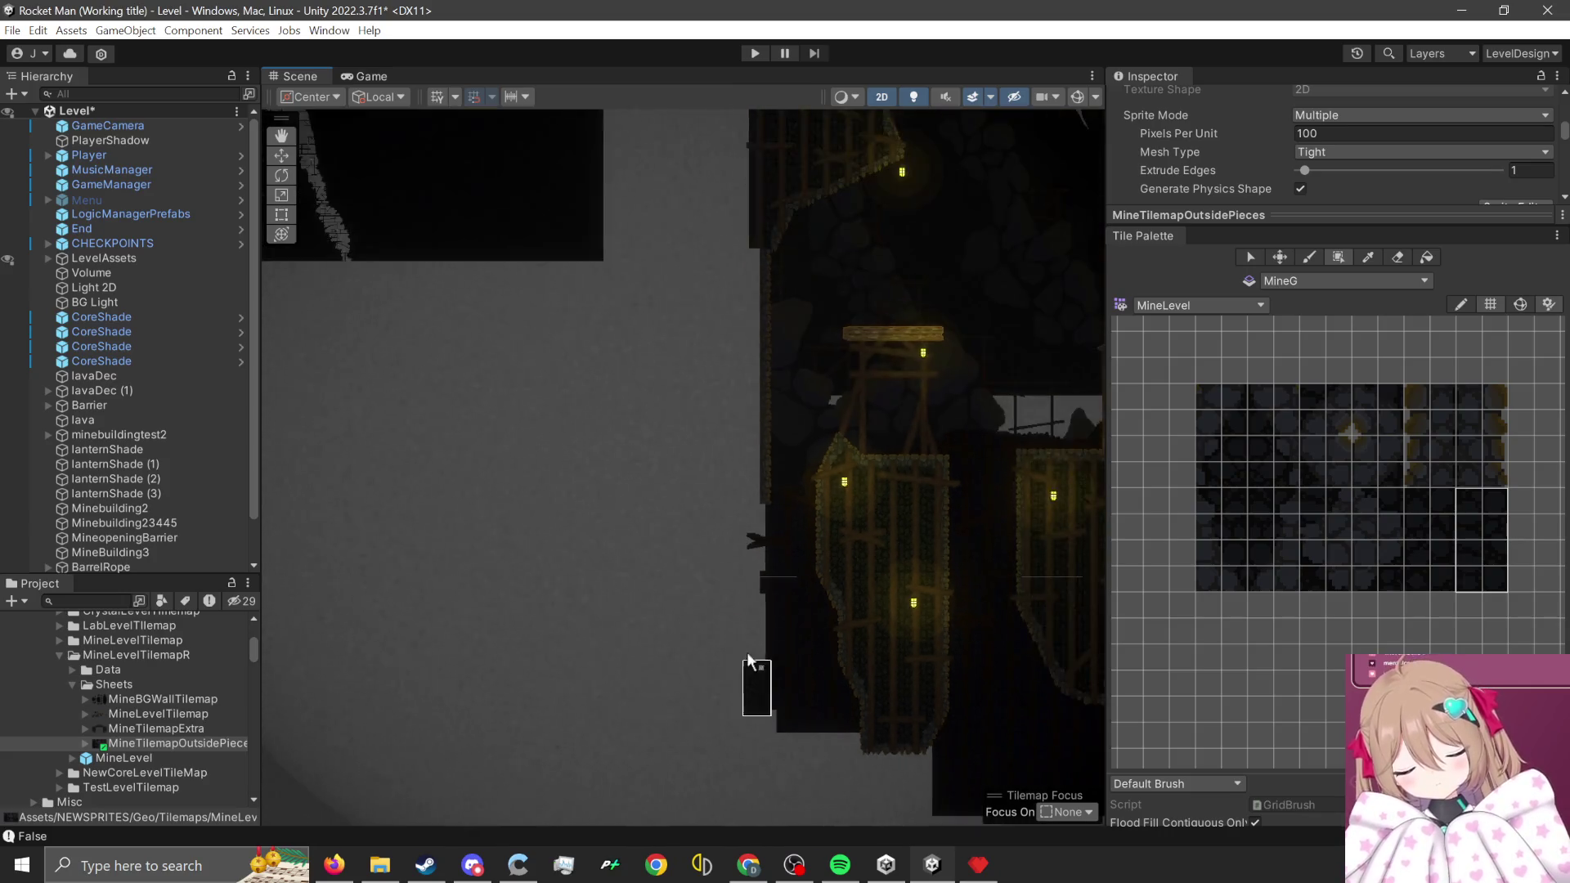
pyautogui.scroll(-8, 747, 651)
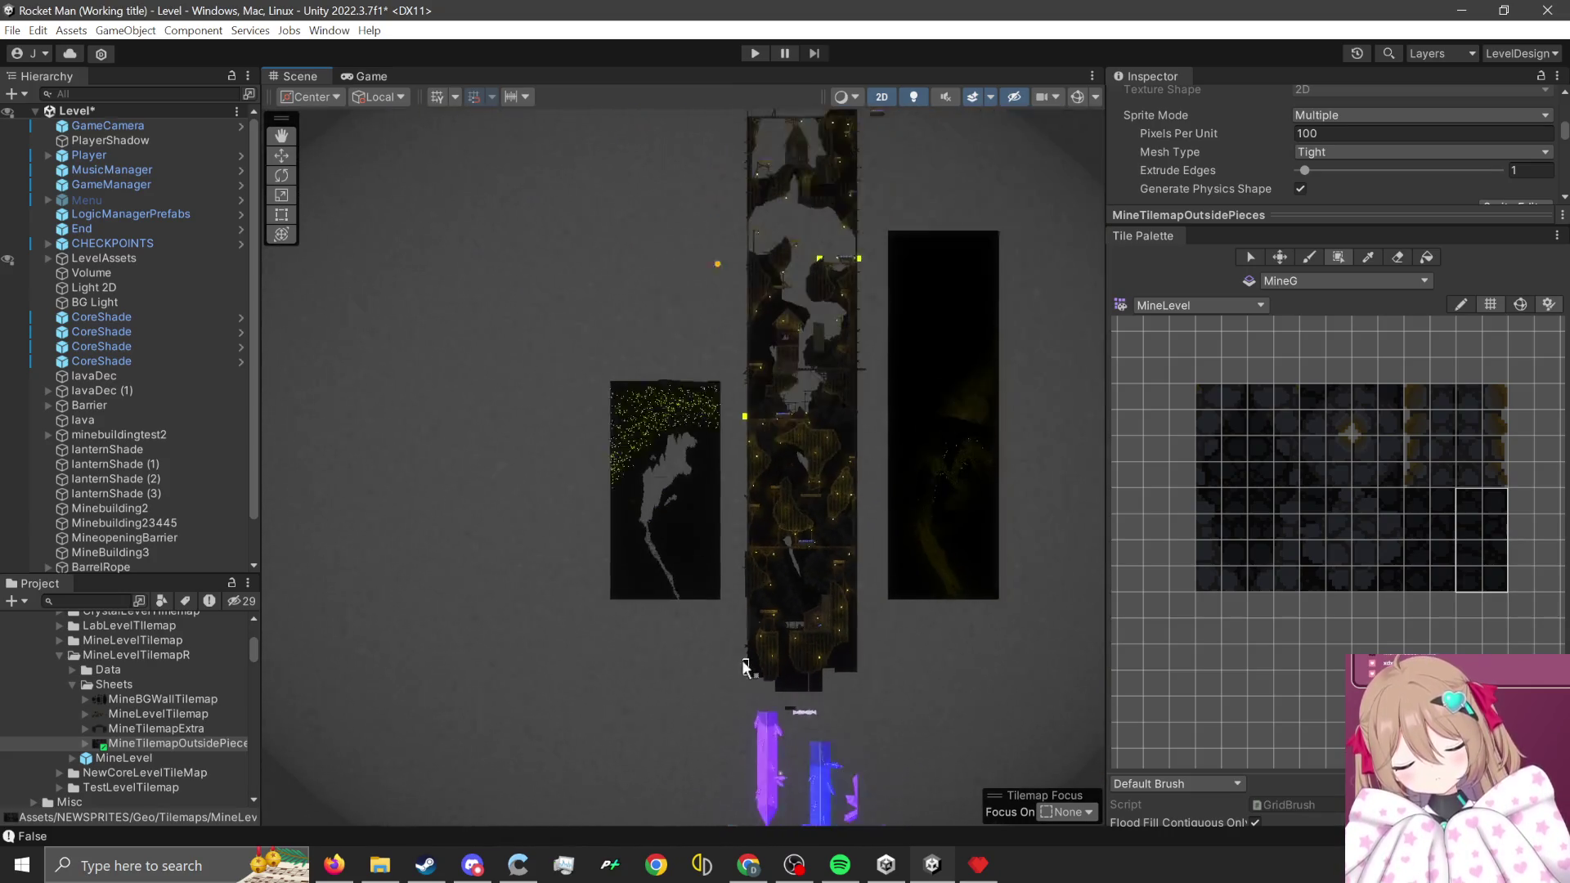
pyautogui.scroll(-5, 744, 662)
pyautogui.moveTo(742, 658)
pyautogui.mouseDown()
pyautogui.moveTo(716, 484)
pyautogui.moveTo(733, 251)
pyautogui.mouseUp()
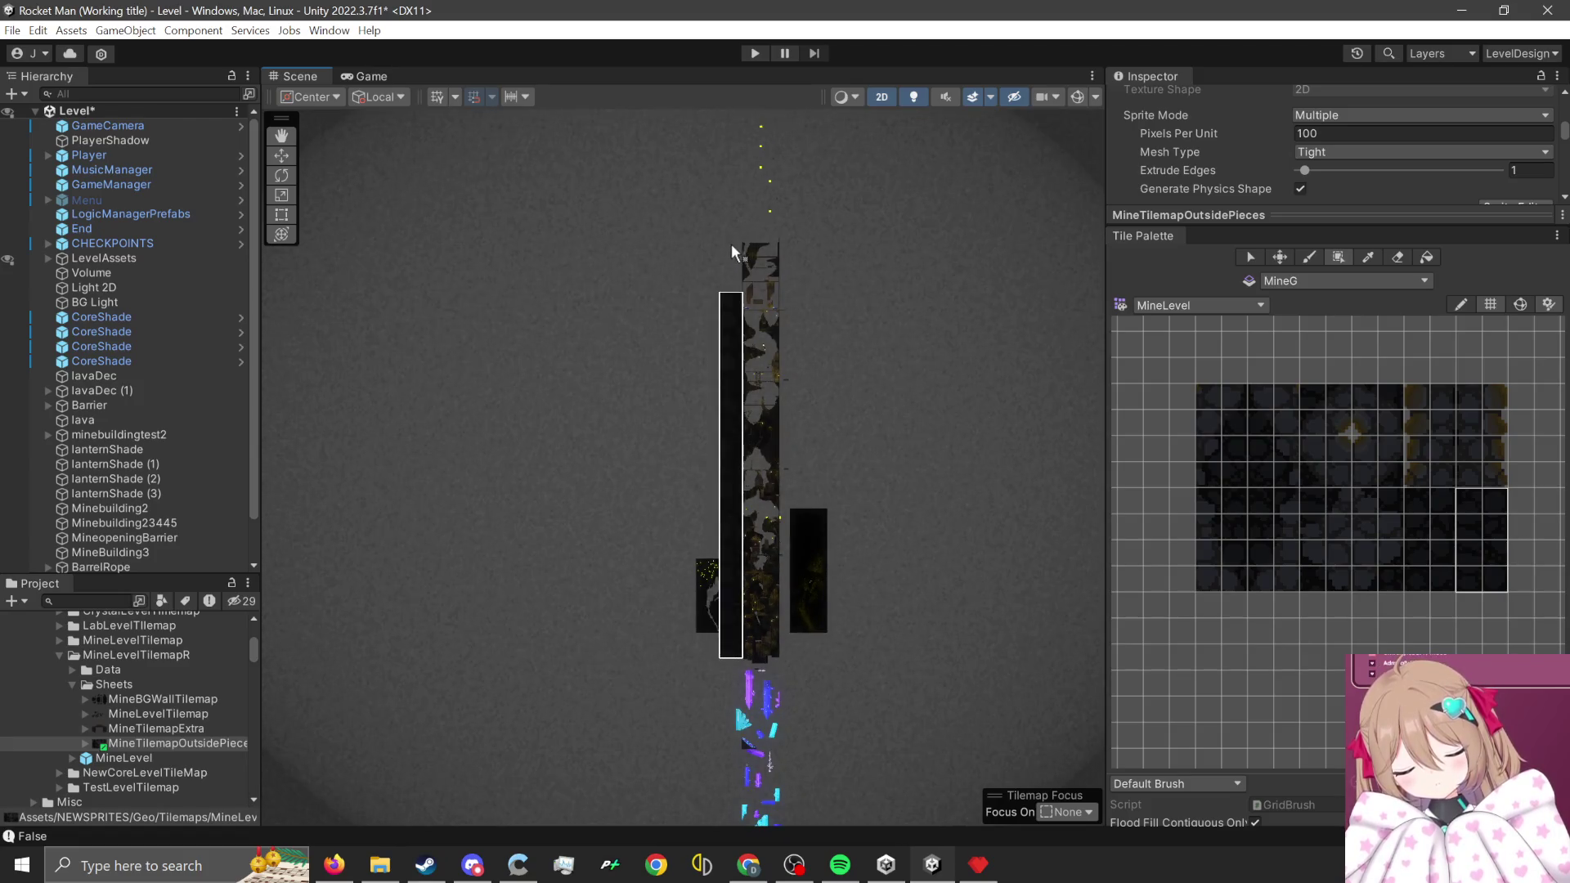
pyautogui.scroll(10, 736, 251)
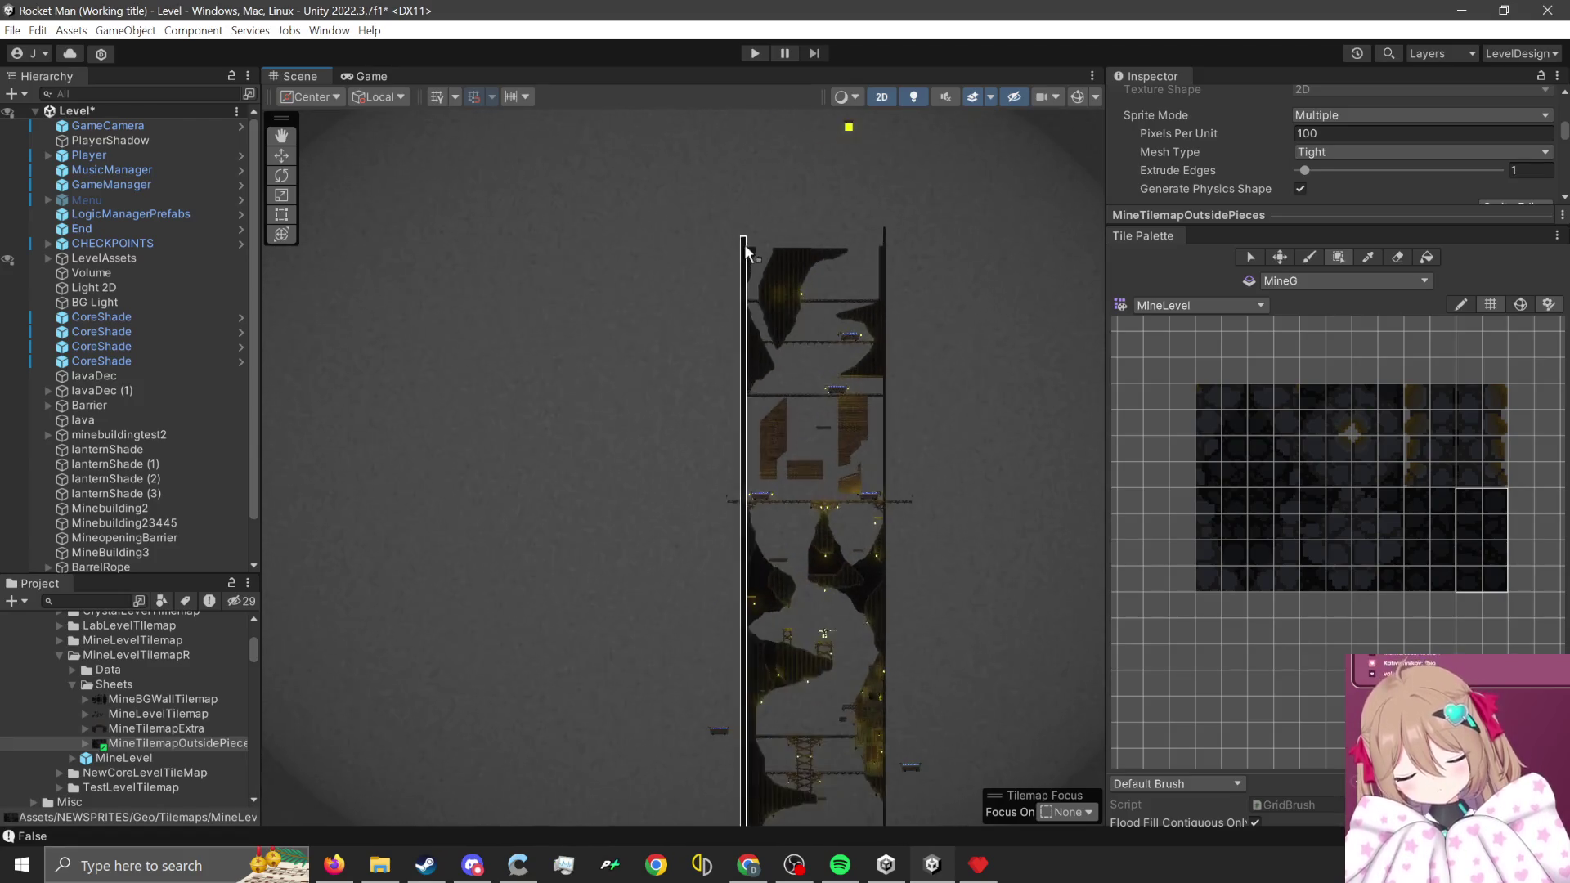
pyautogui.scroll(8, 744, 243)
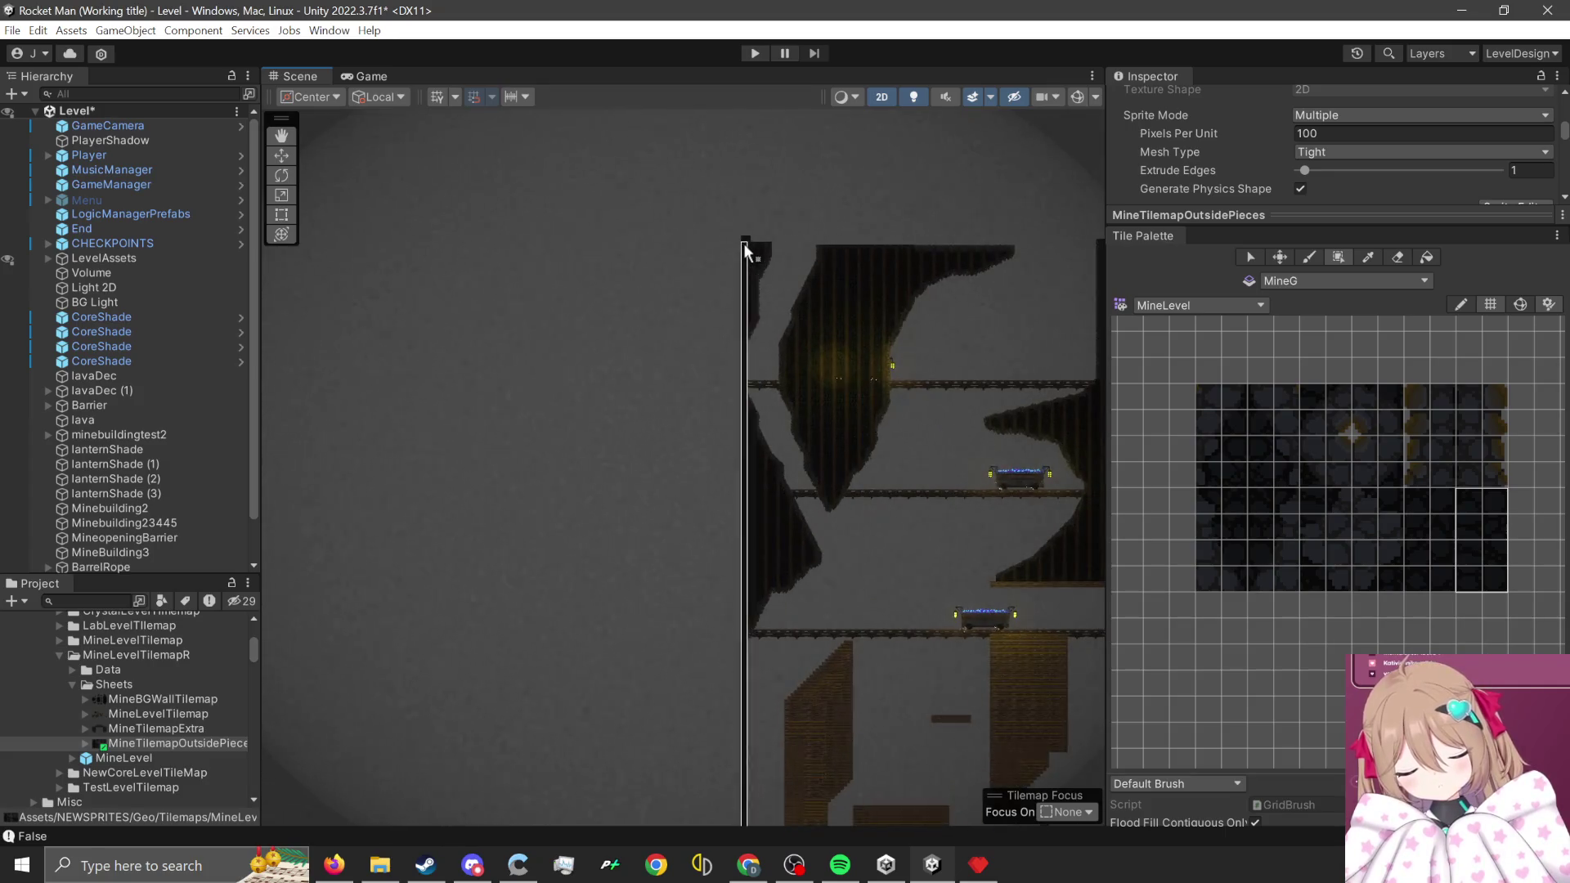
pyautogui.scroll(8, 745, 245)
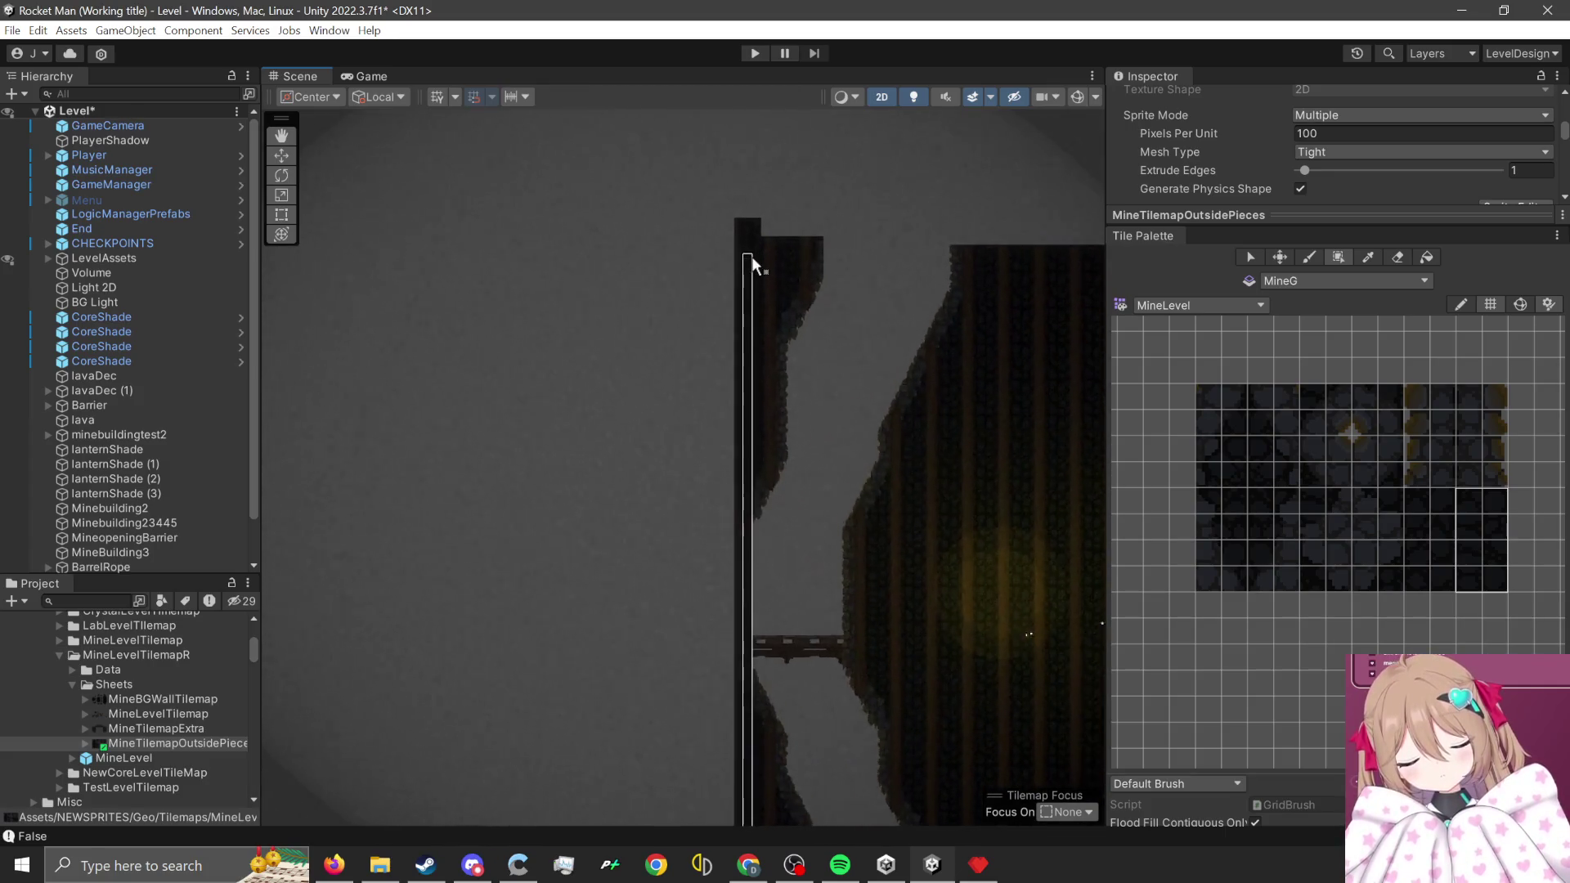
pyautogui.scroll(5, 750, 254)
pyautogui.scroll(-10, 733, 205)
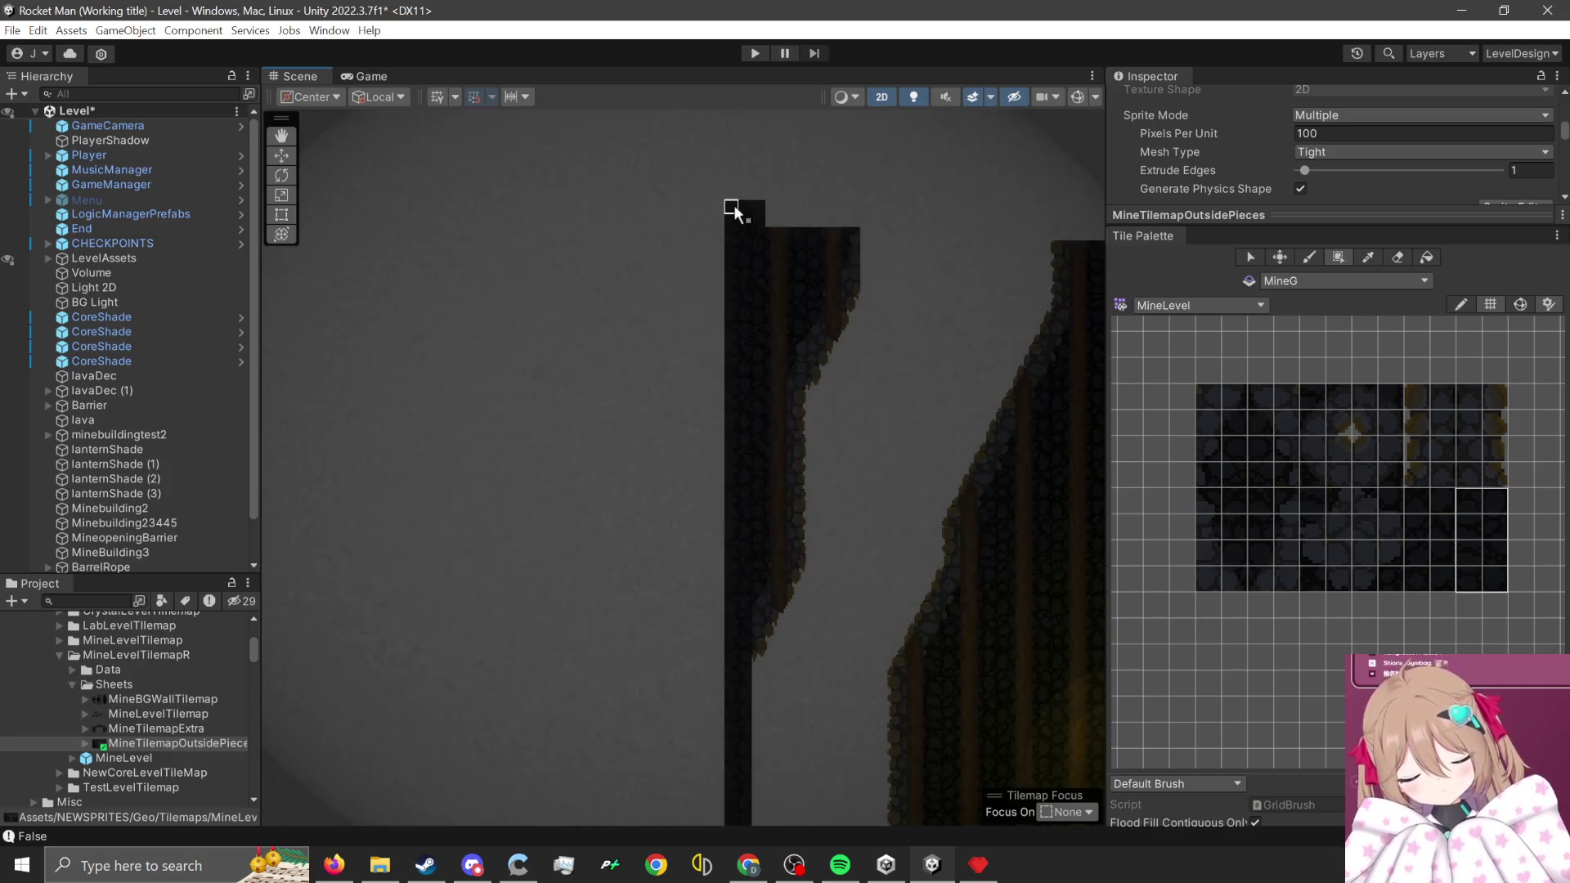
pyautogui.press('Down')
pyautogui.press('Down')
pyautogui.press('Down')
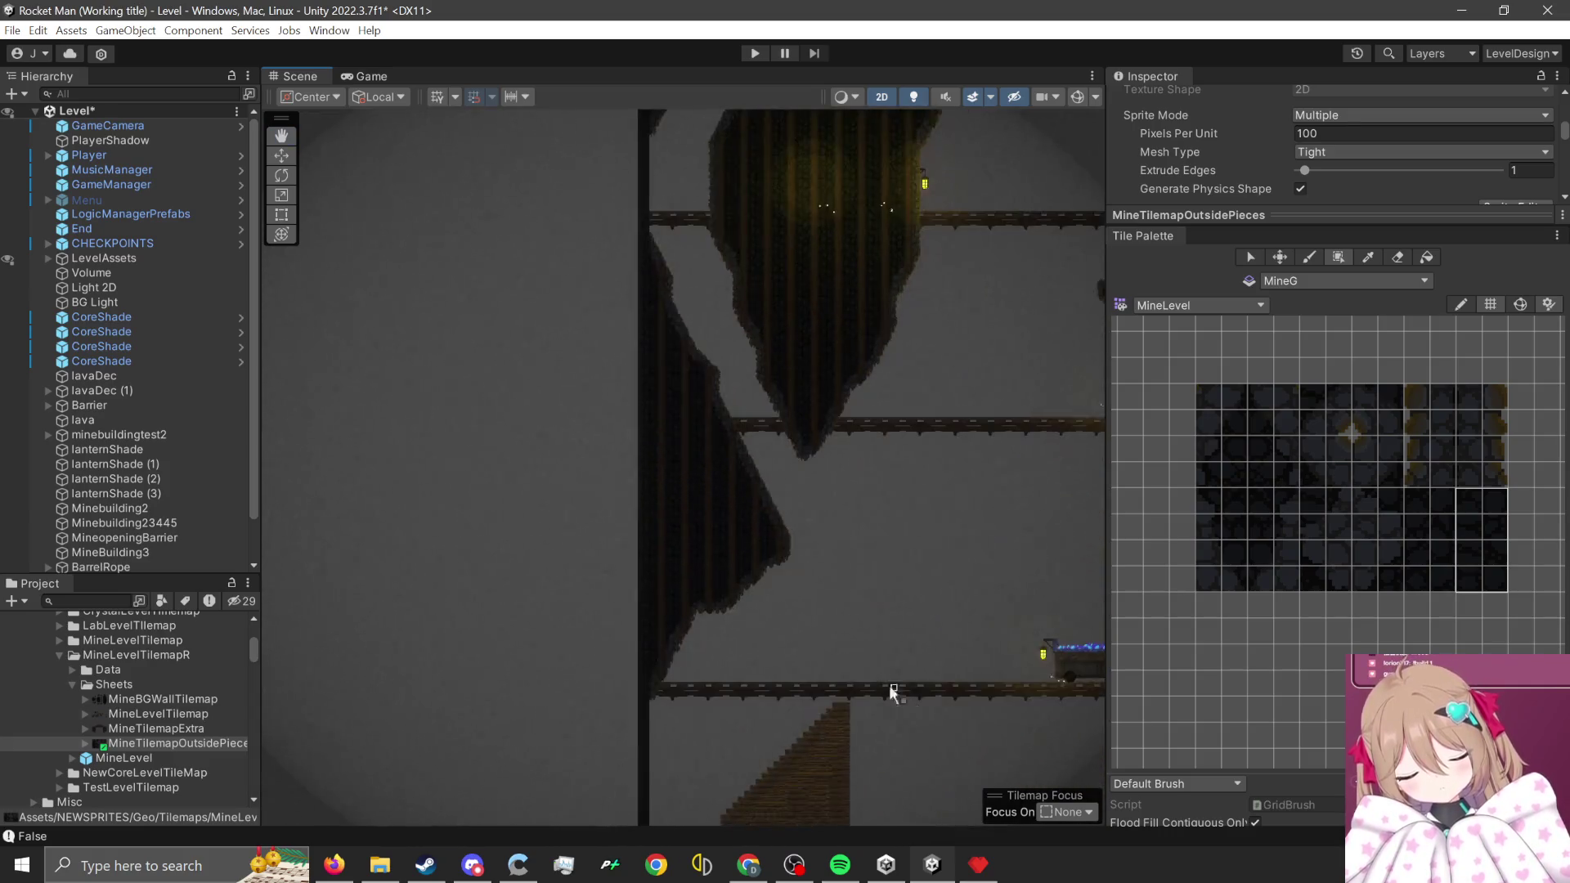
pyautogui.scroll(2, 591, 710)
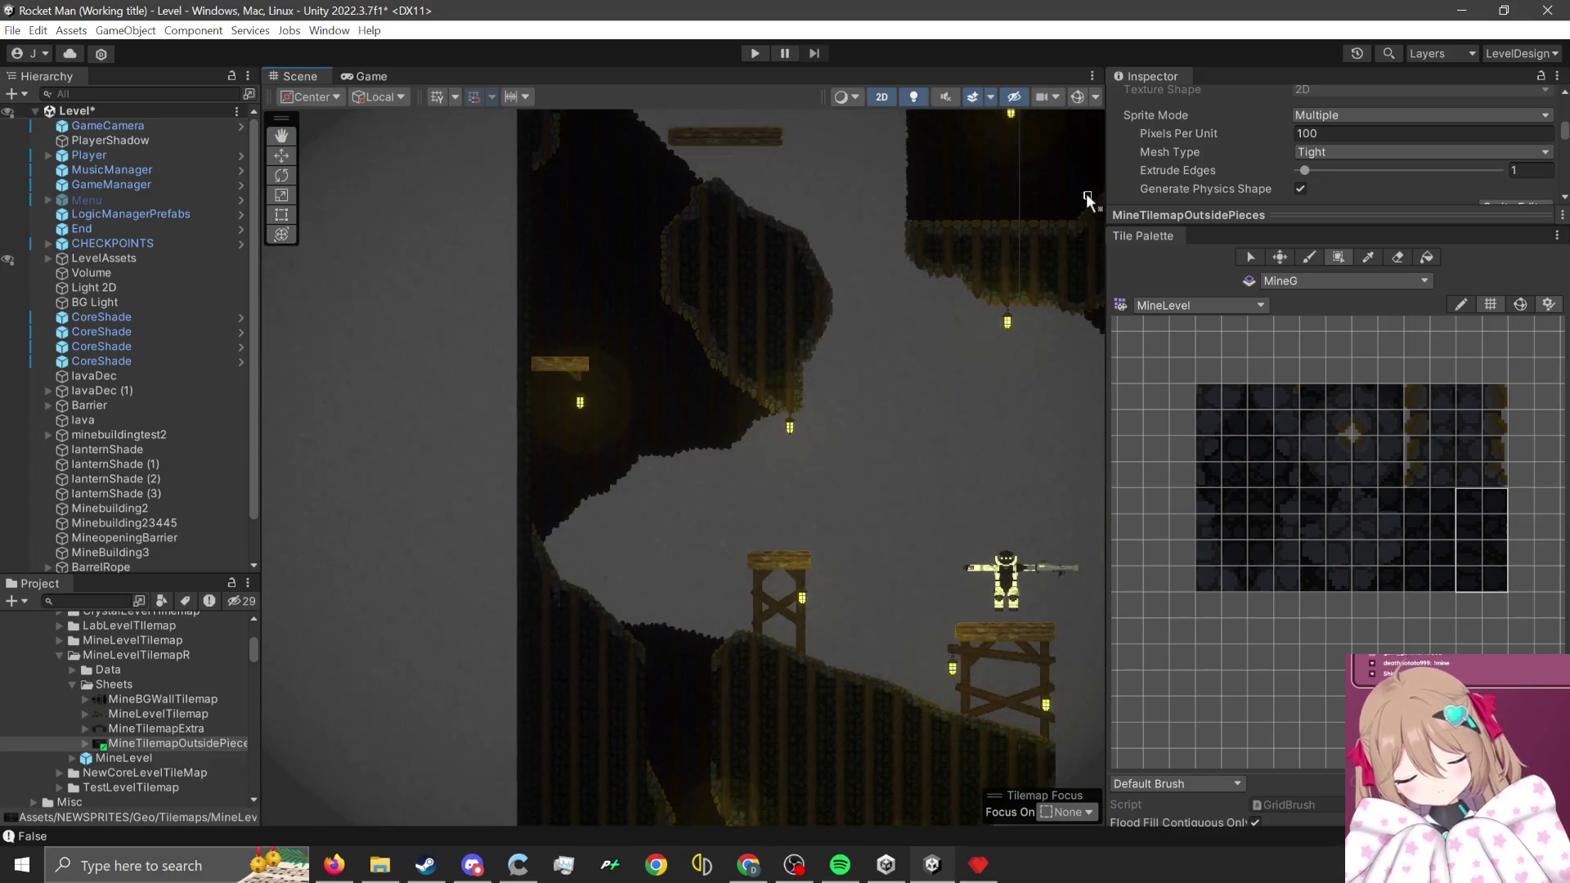
pyautogui.click(1079, 95)
pyautogui.click(1079, 96)
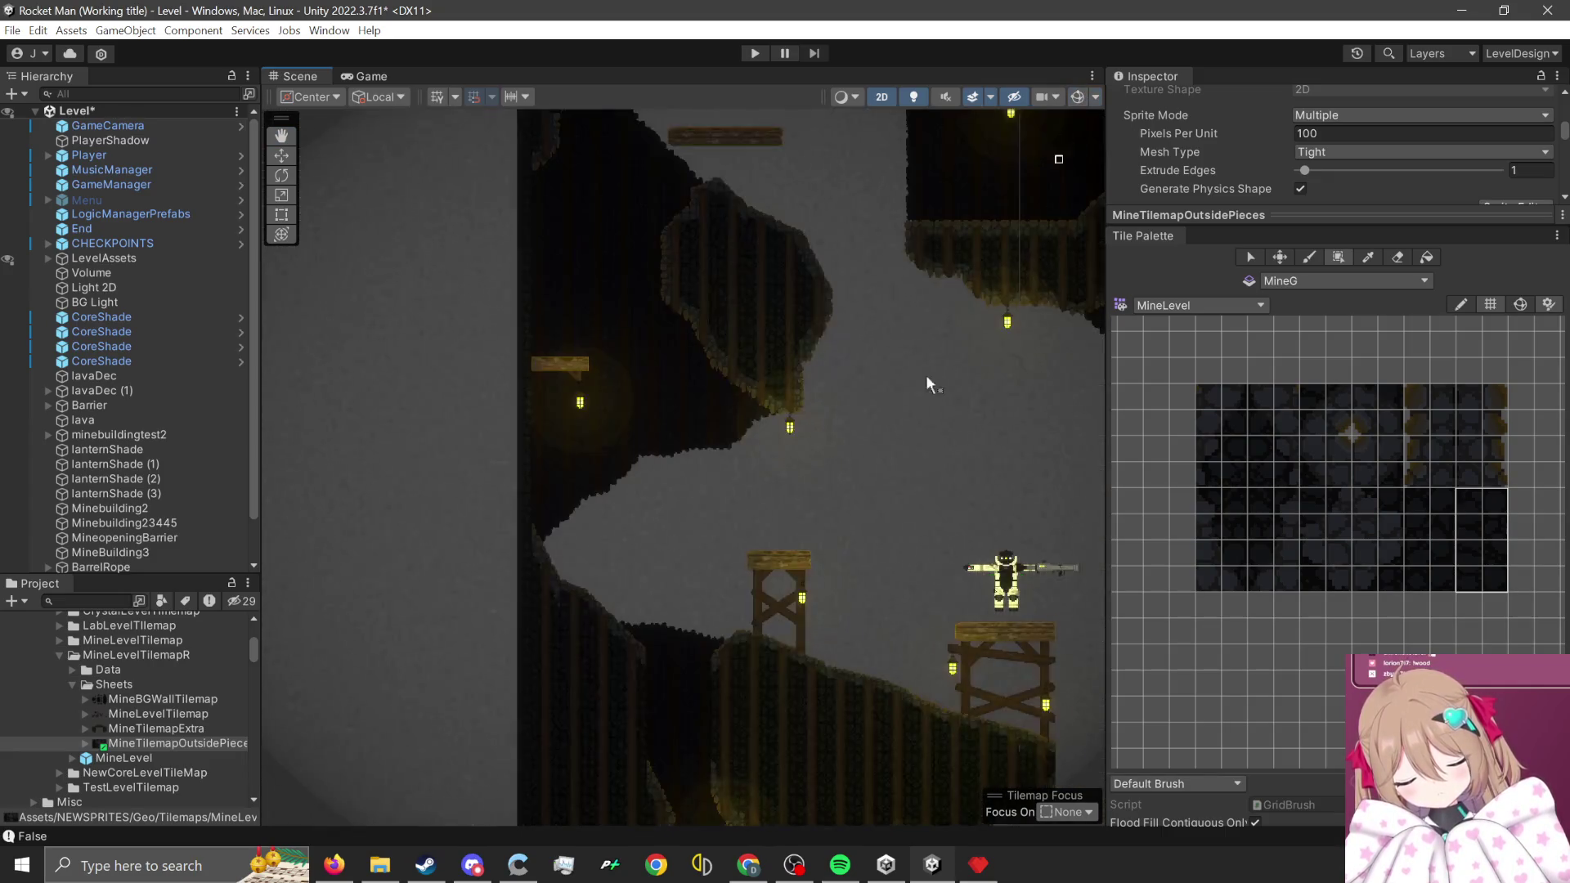
# - Box-fill a tall column of MineG wall tiles along the lit mine building's left edge
pyautogui.press('Down')
pyautogui.press('Down')
pyautogui.press('Down')
pyautogui.press('Down')
pyautogui.press('Down')
pyautogui.press('Down')
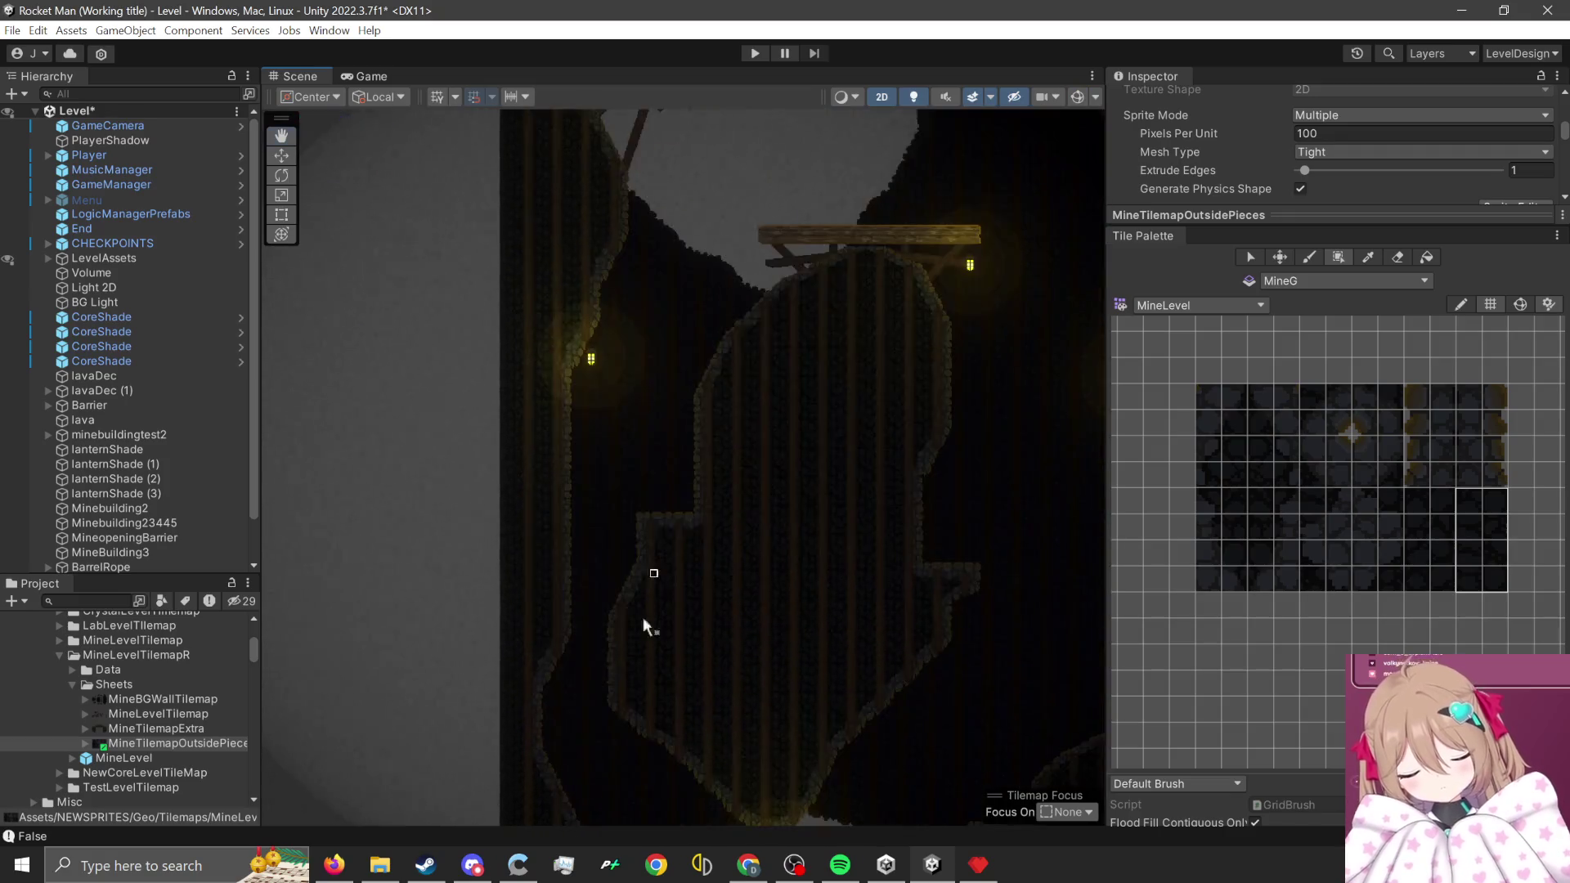
pyautogui.press('Down')
pyautogui.press('Down')
pyautogui.press('Down')
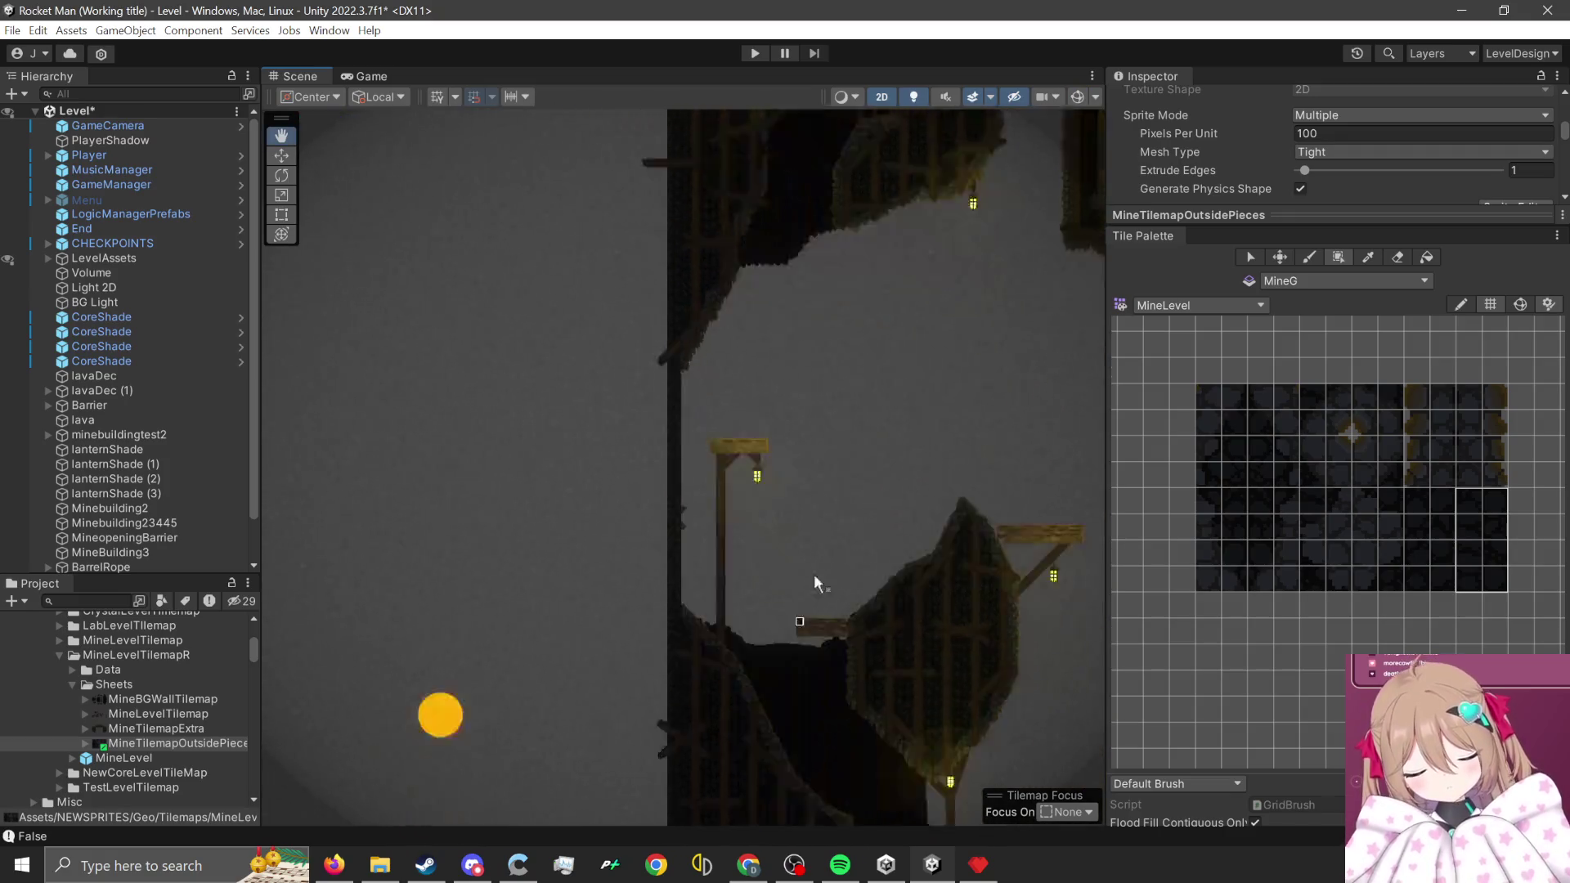
pyautogui.press('Down')
pyautogui.press('Down')
pyautogui.press('Down')
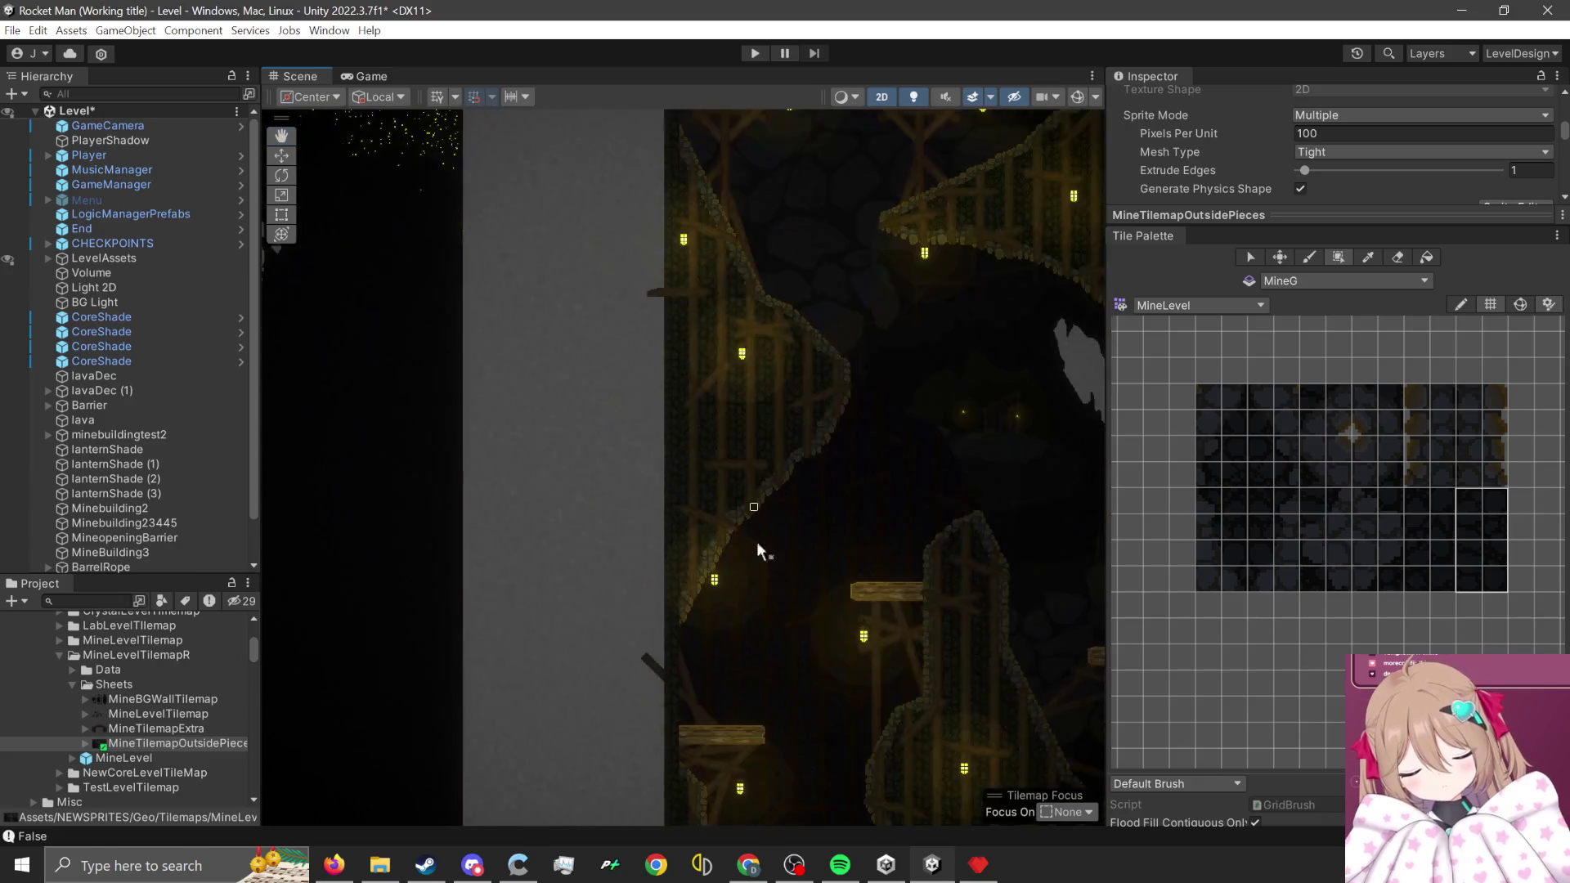
pyautogui.press('Down')
pyautogui.press('Down')
pyautogui.press('Down')
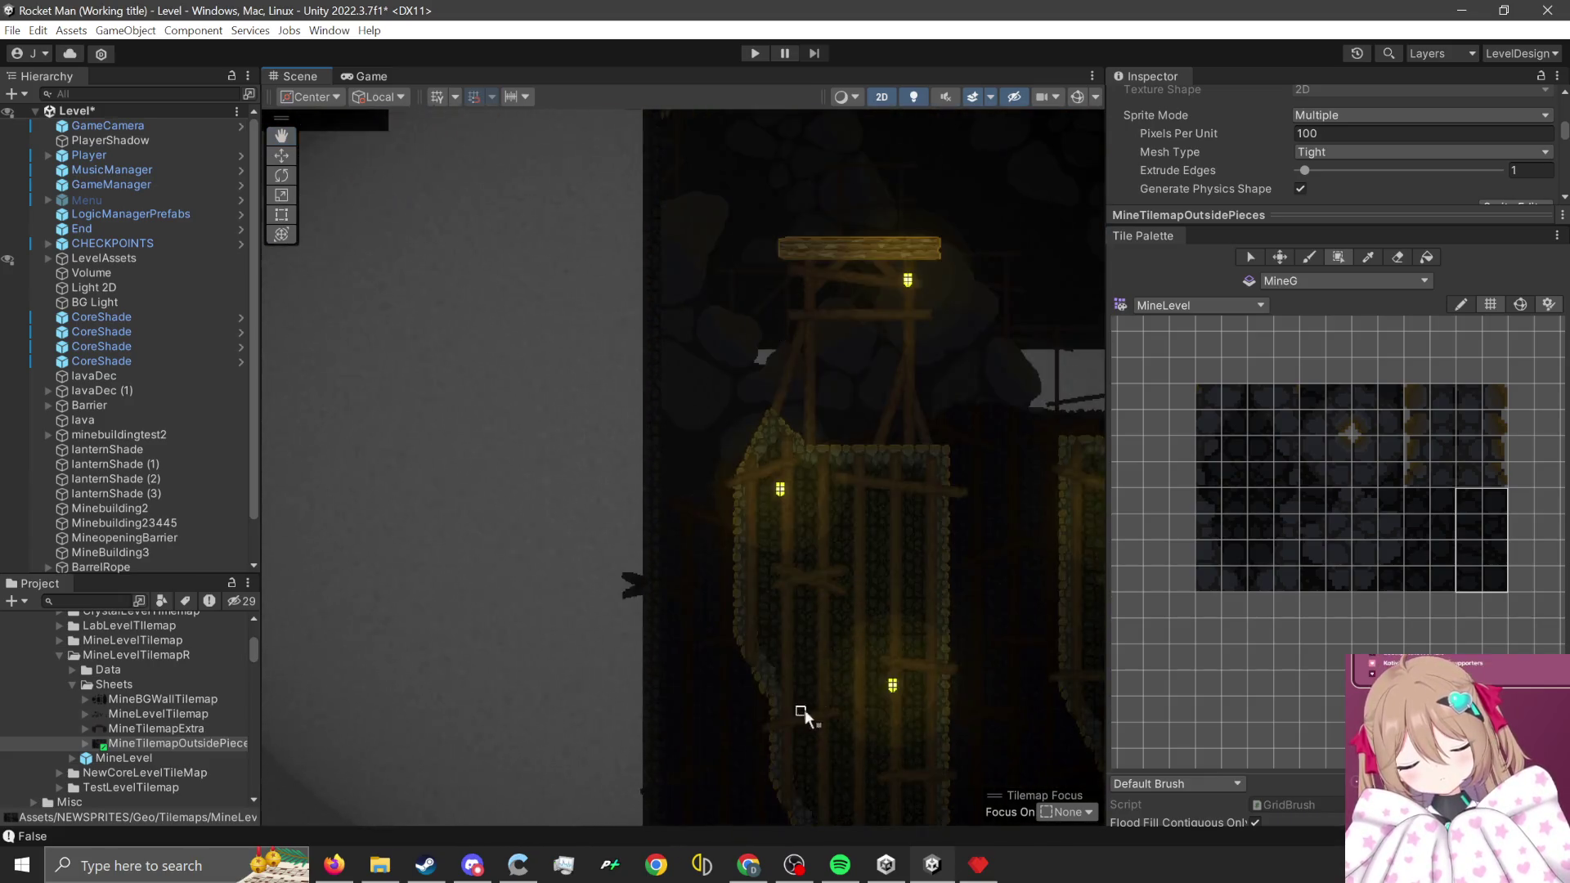
pyautogui.press('Down')
pyautogui.press('Down')
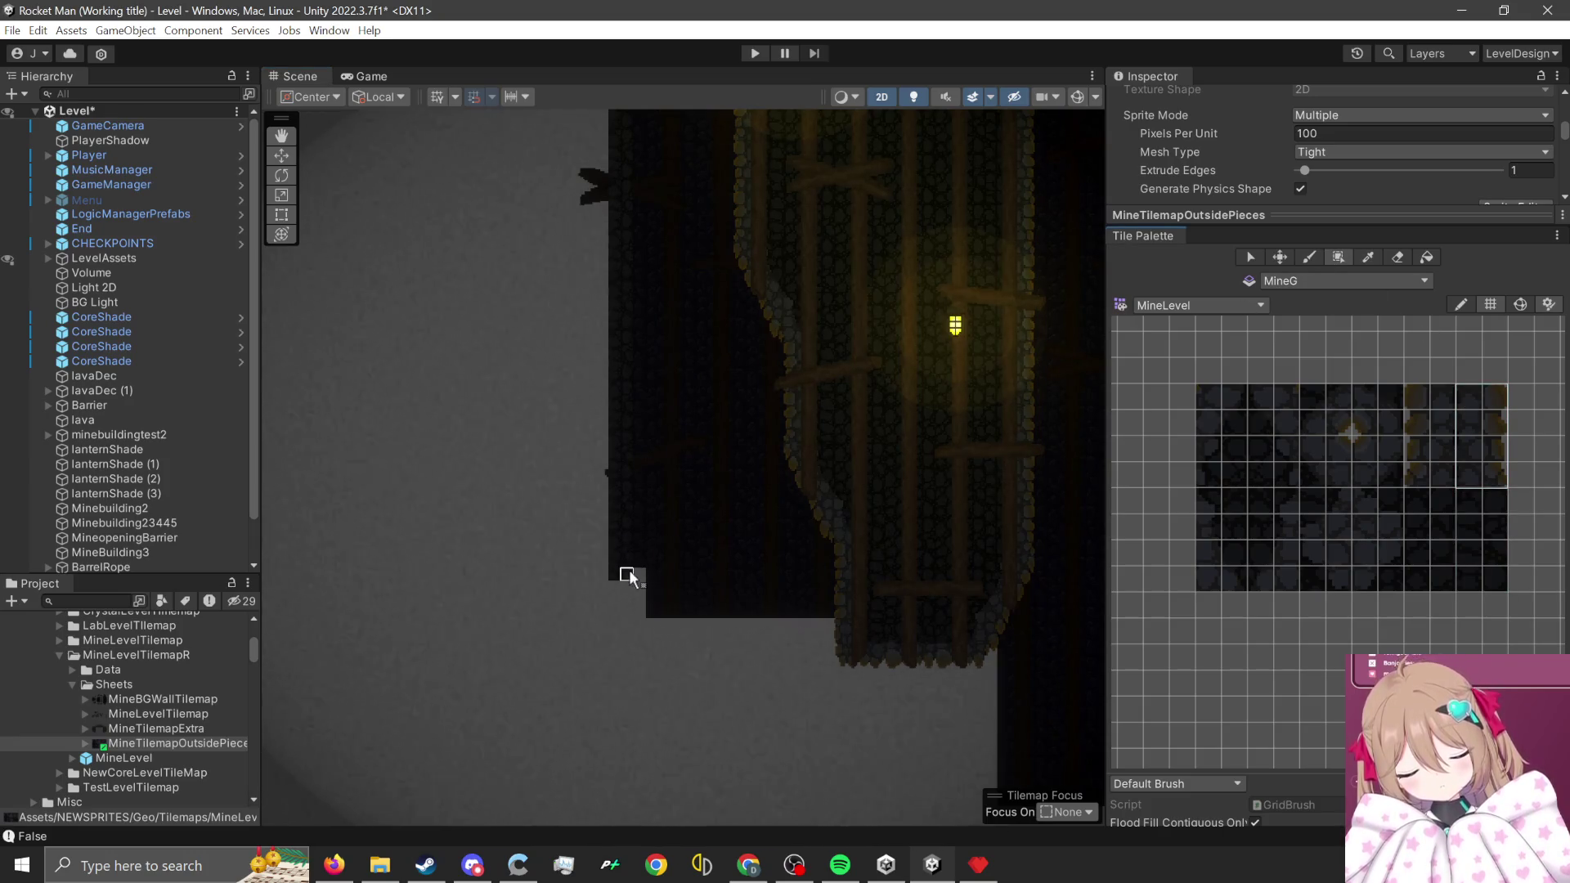
pyautogui.press('Down')
pyautogui.press('Down')
pyautogui.press('Down')
pyautogui.moveTo(639, 404)
pyautogui.mouseDown()
pyautogui.moveTo(596, 639)
pyautogui.moveTo(622, 631)
pyautogui.moveTo(636, 184)
pyautogui.mouseUp()
pyautogui.scroll(5, 628, 188)
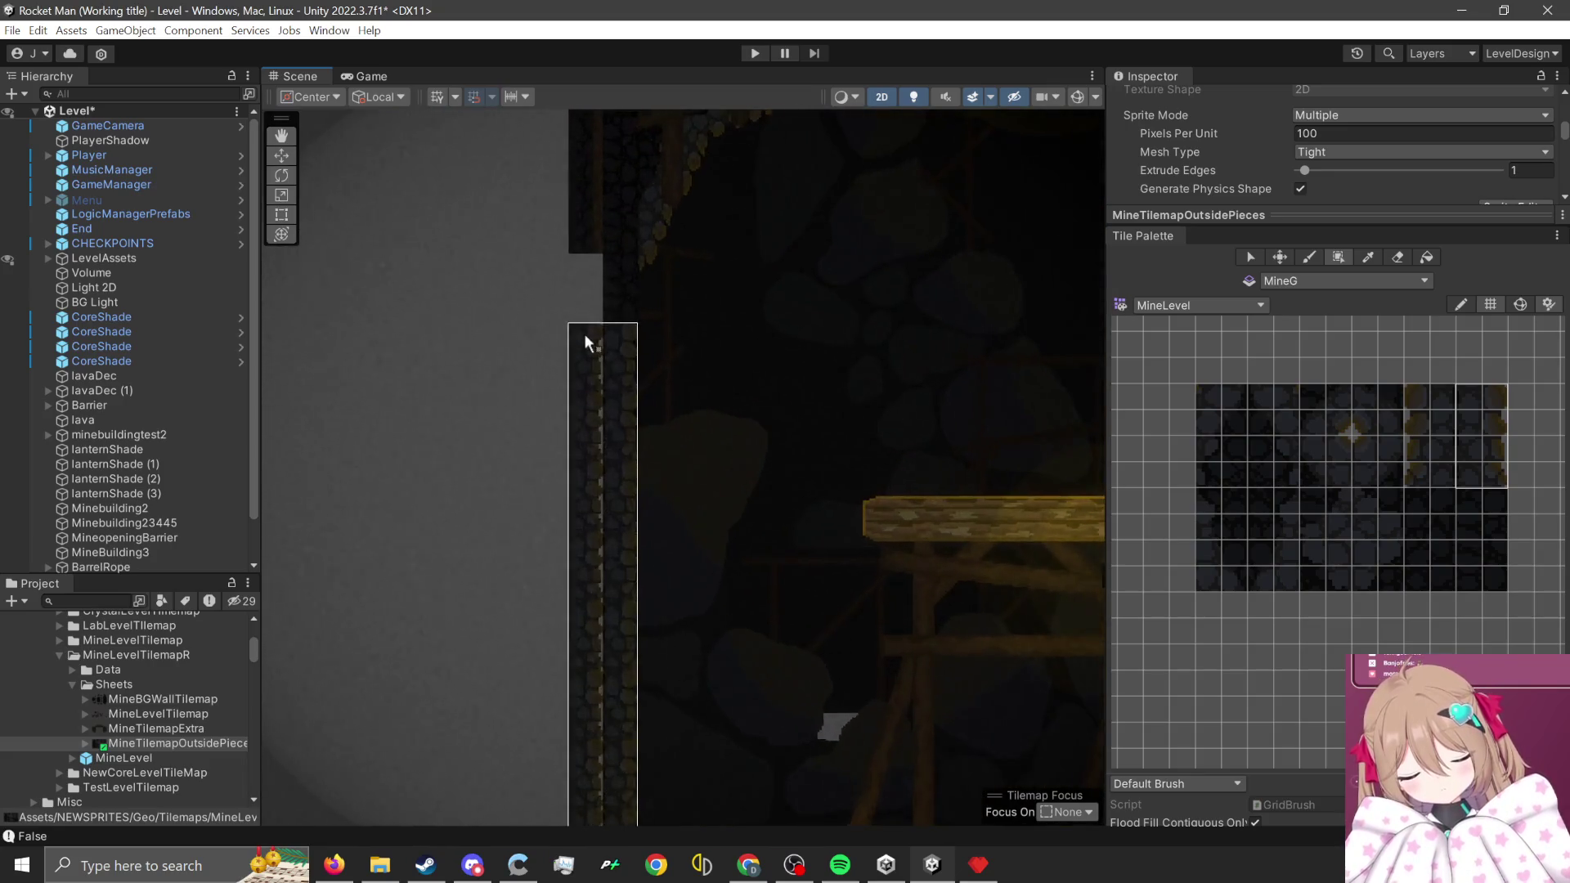
pyautogui.moveTo(601, 299); pyautogui.dragTo(611, 280)
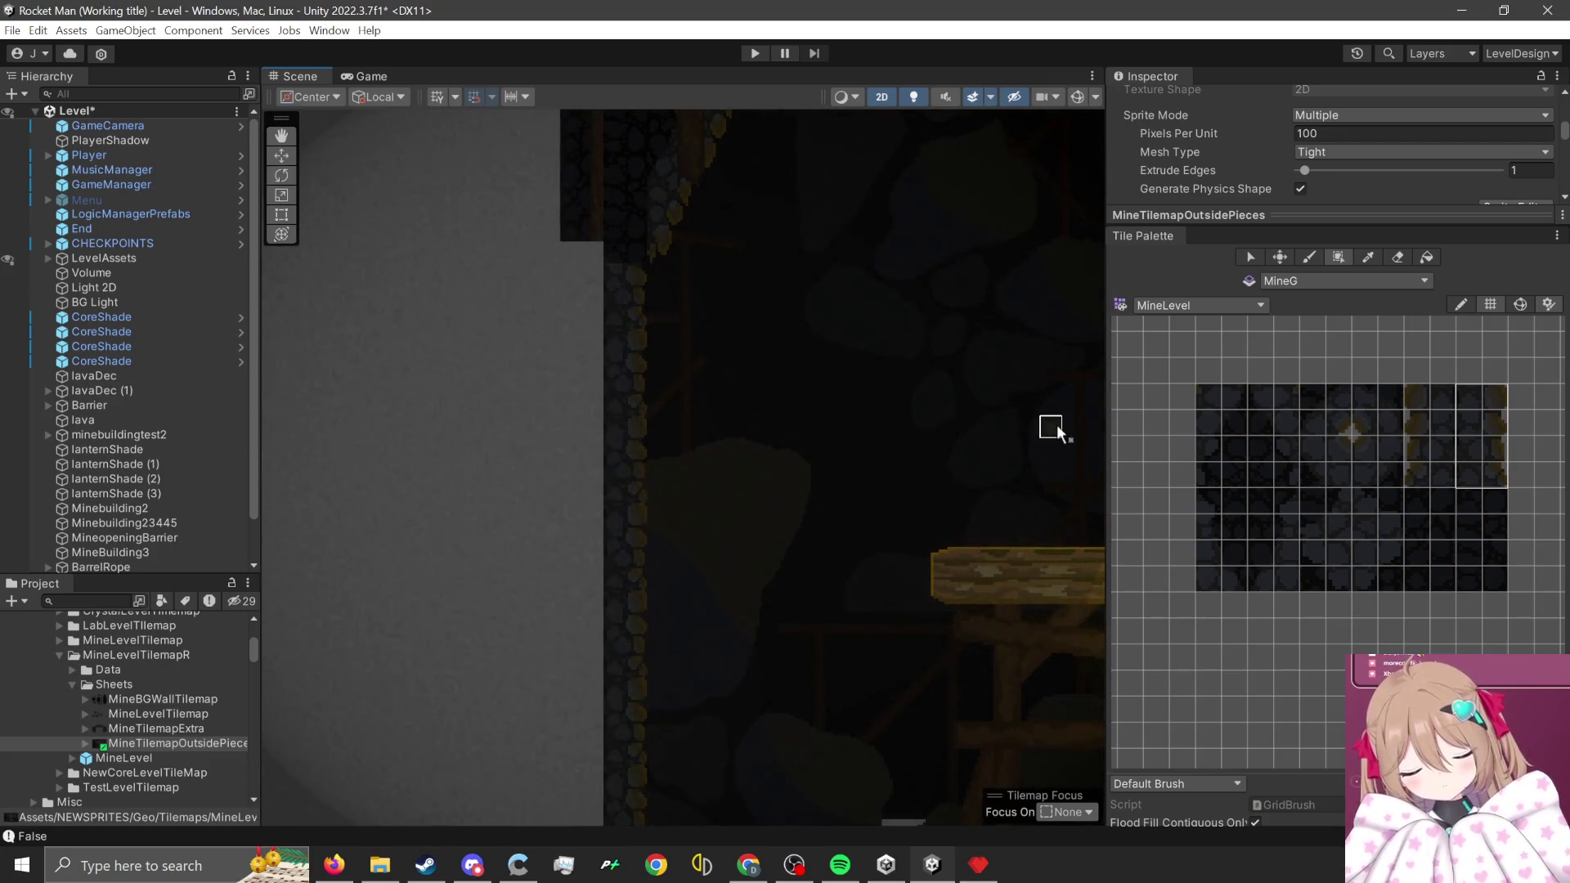
# - Select the Eraser tool in the Tile Palette
pyautogui.scroll(-1, 1409, 518)
pyautogui.scroll(-3, 1414, 631)
pyautogui.scroll(4, 1313, 592)
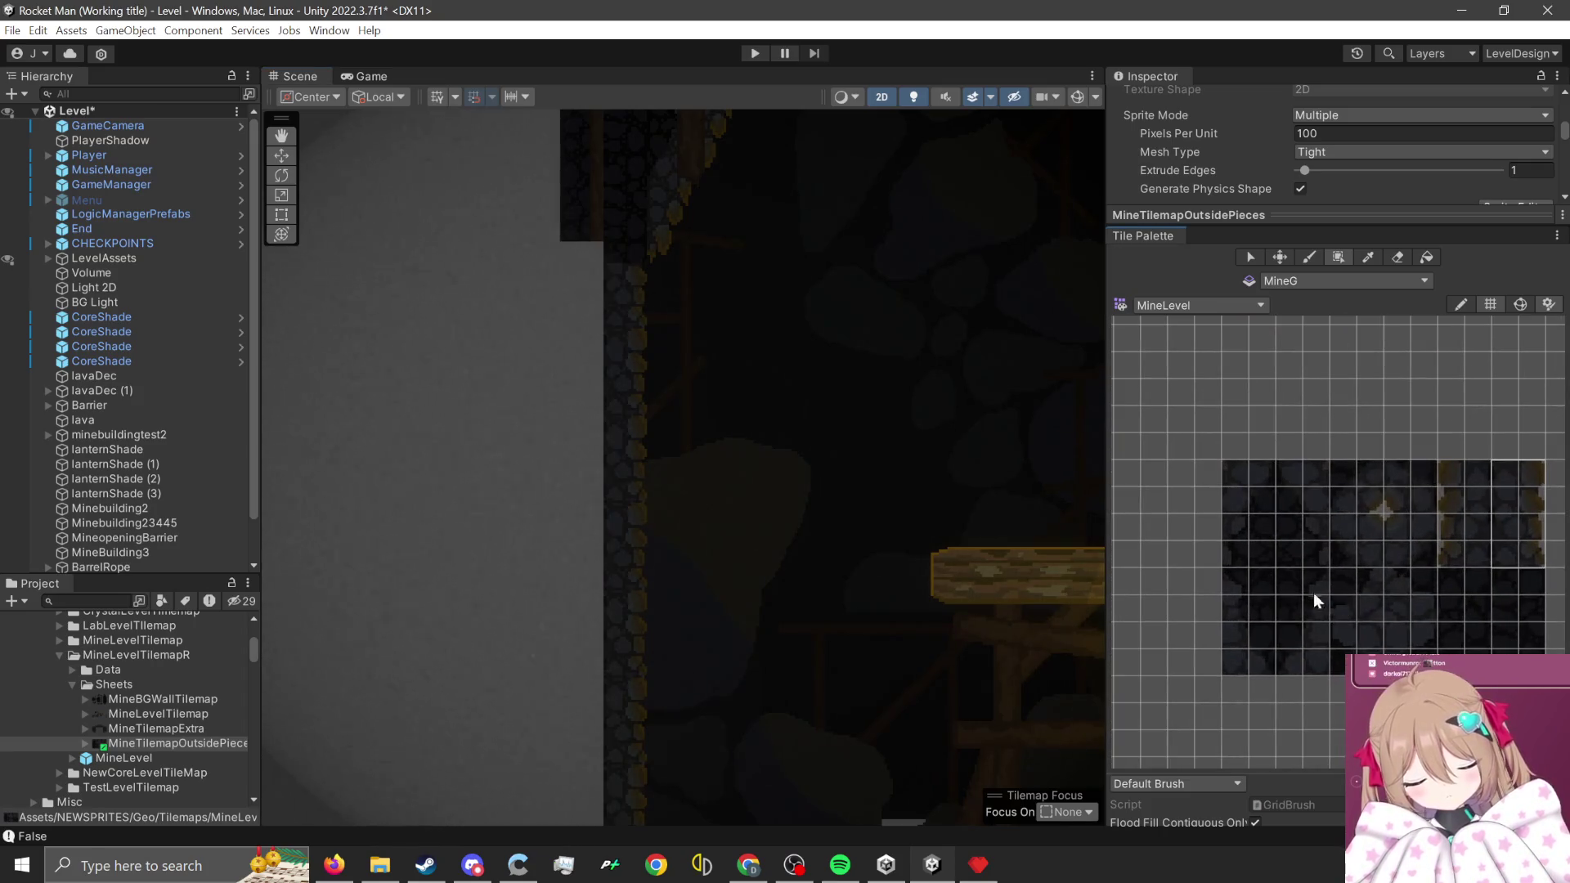
pyautogui.scroll(1, 1306, 585)
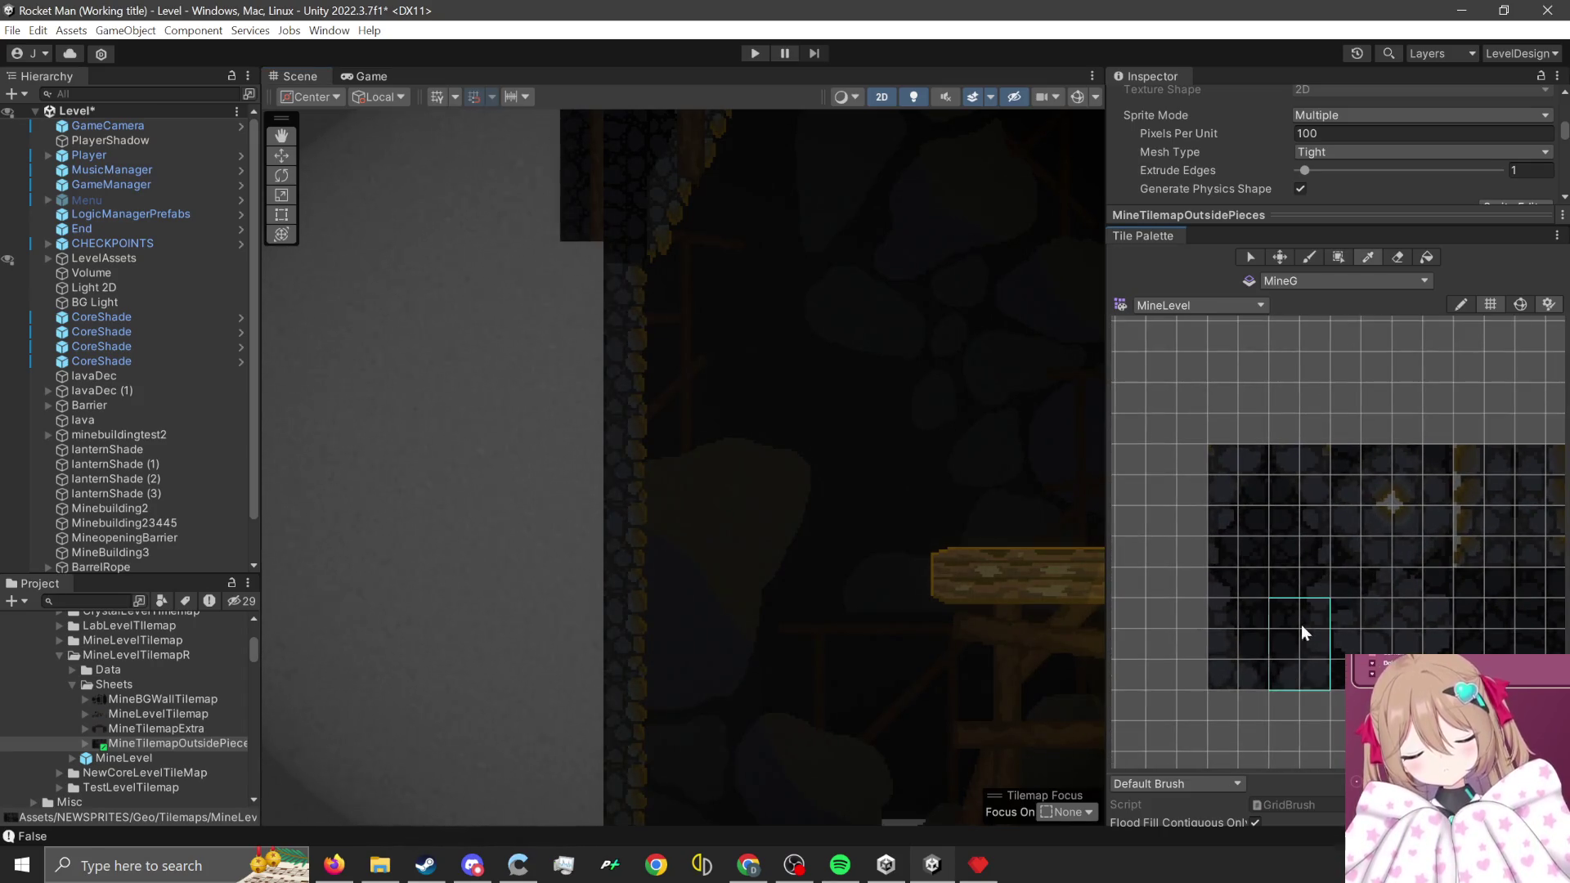
pyautogui.scroll(1, 617, 233)
pyautogui.scroll(2, 664, 335)
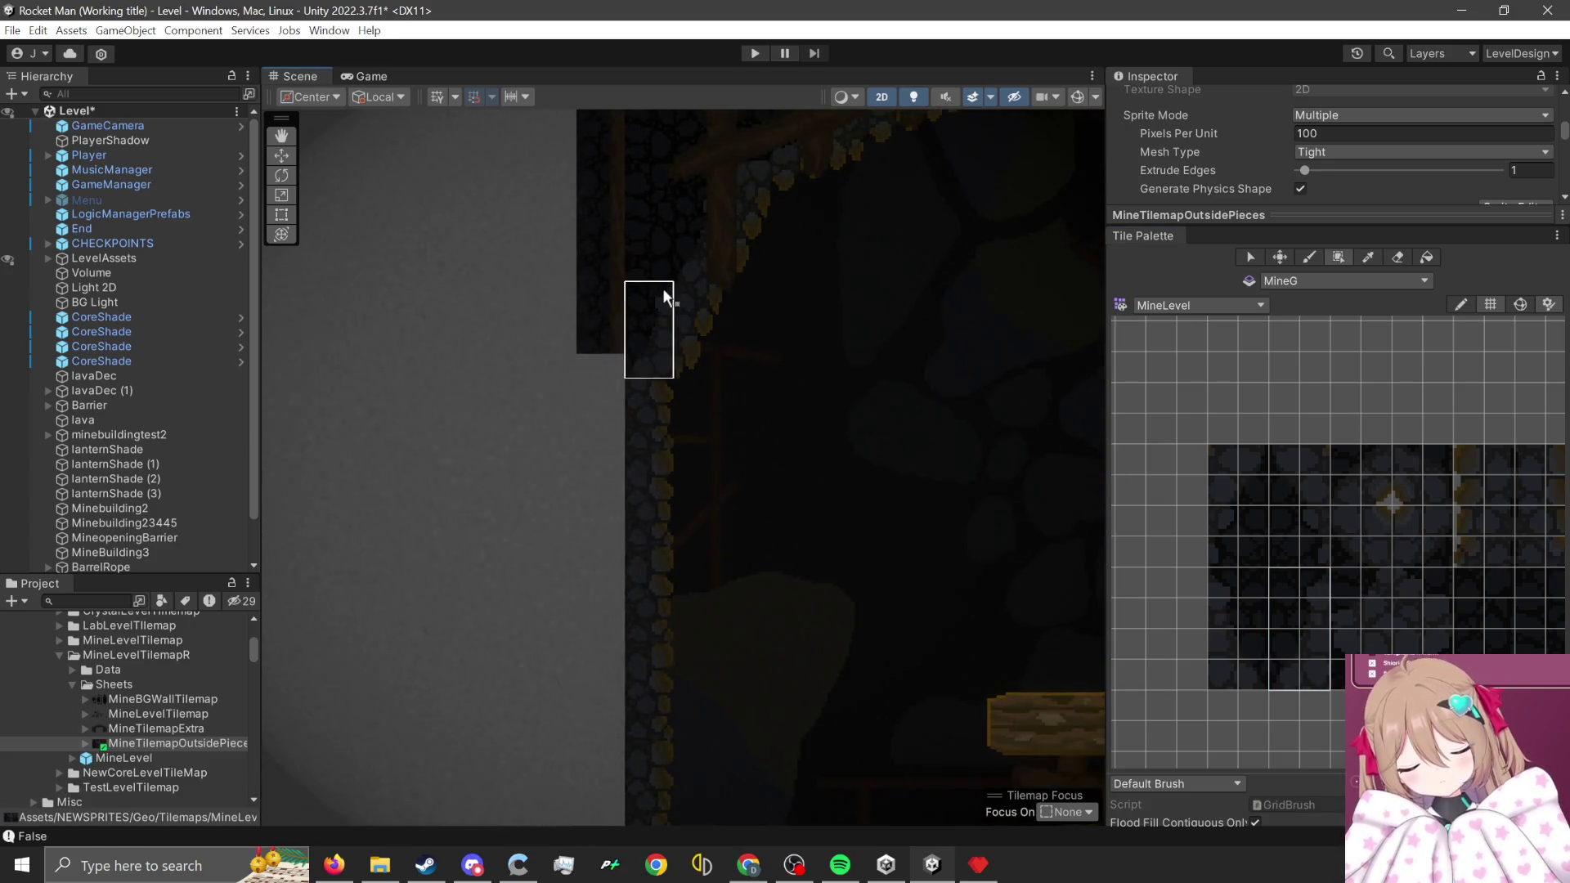
pyautogui.scroll(5, 744, 695)
pyautogui.scroll(3, 764, 501)
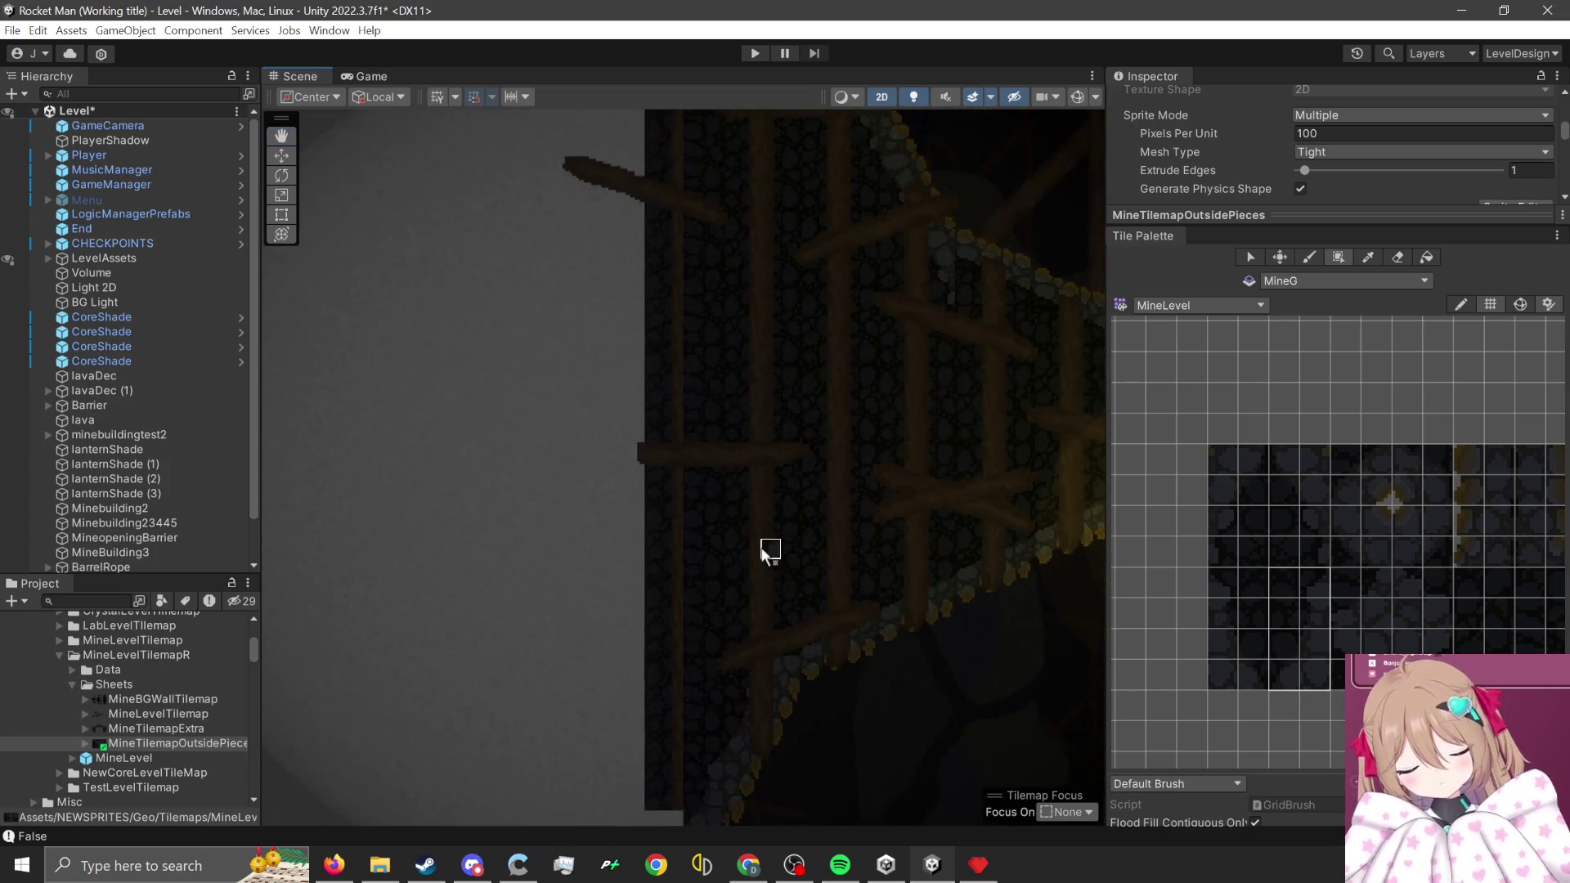
pyautogui.click(1399, 254)
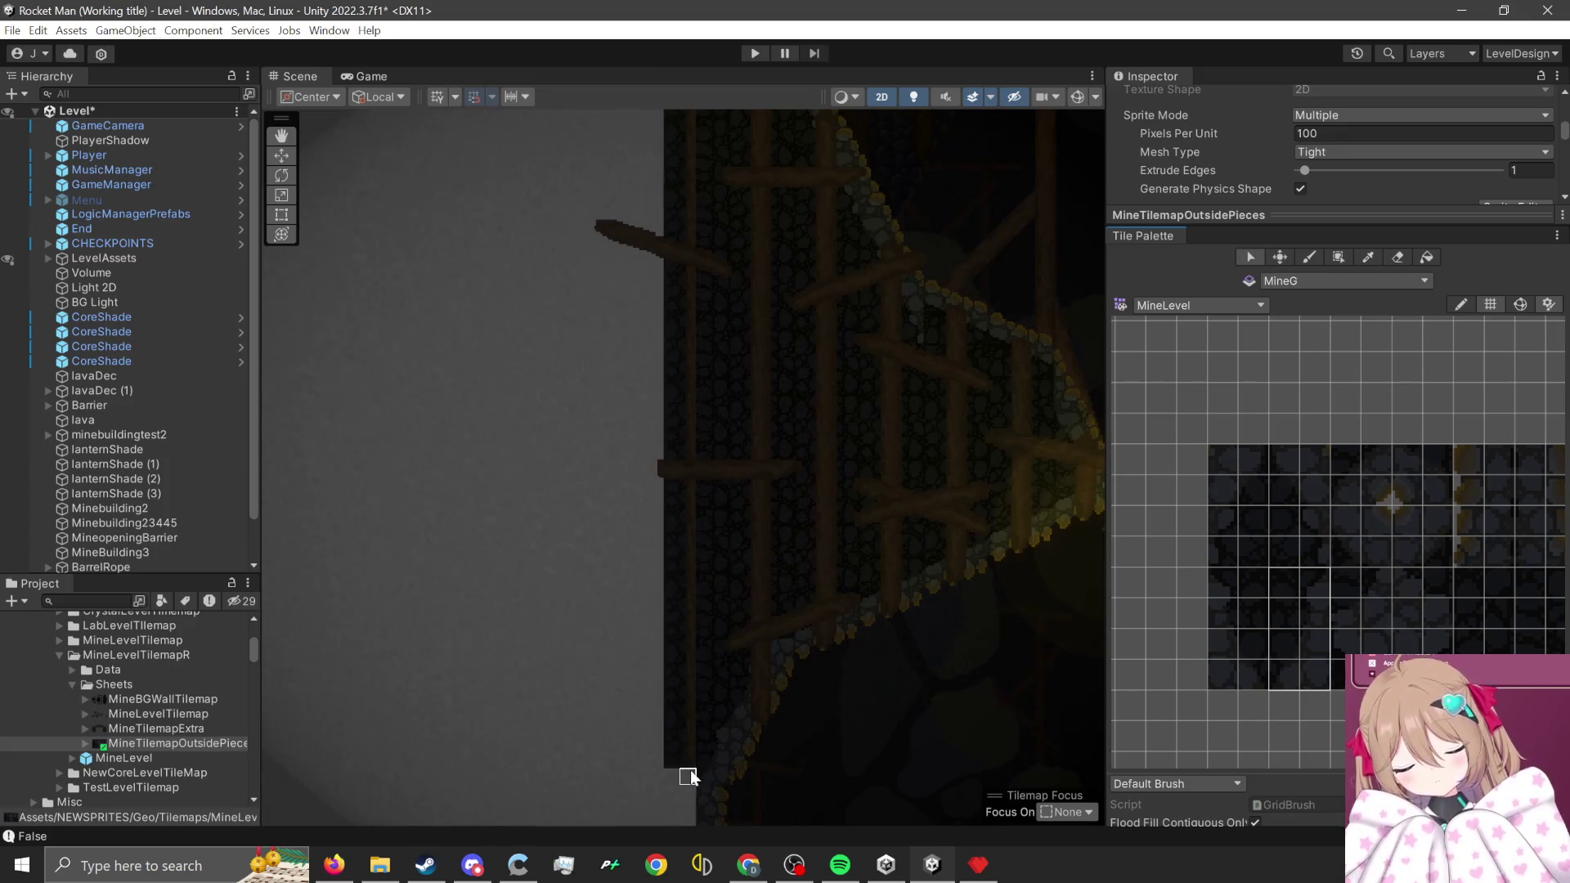
pyautogui.scroll(-2, 689, 777)
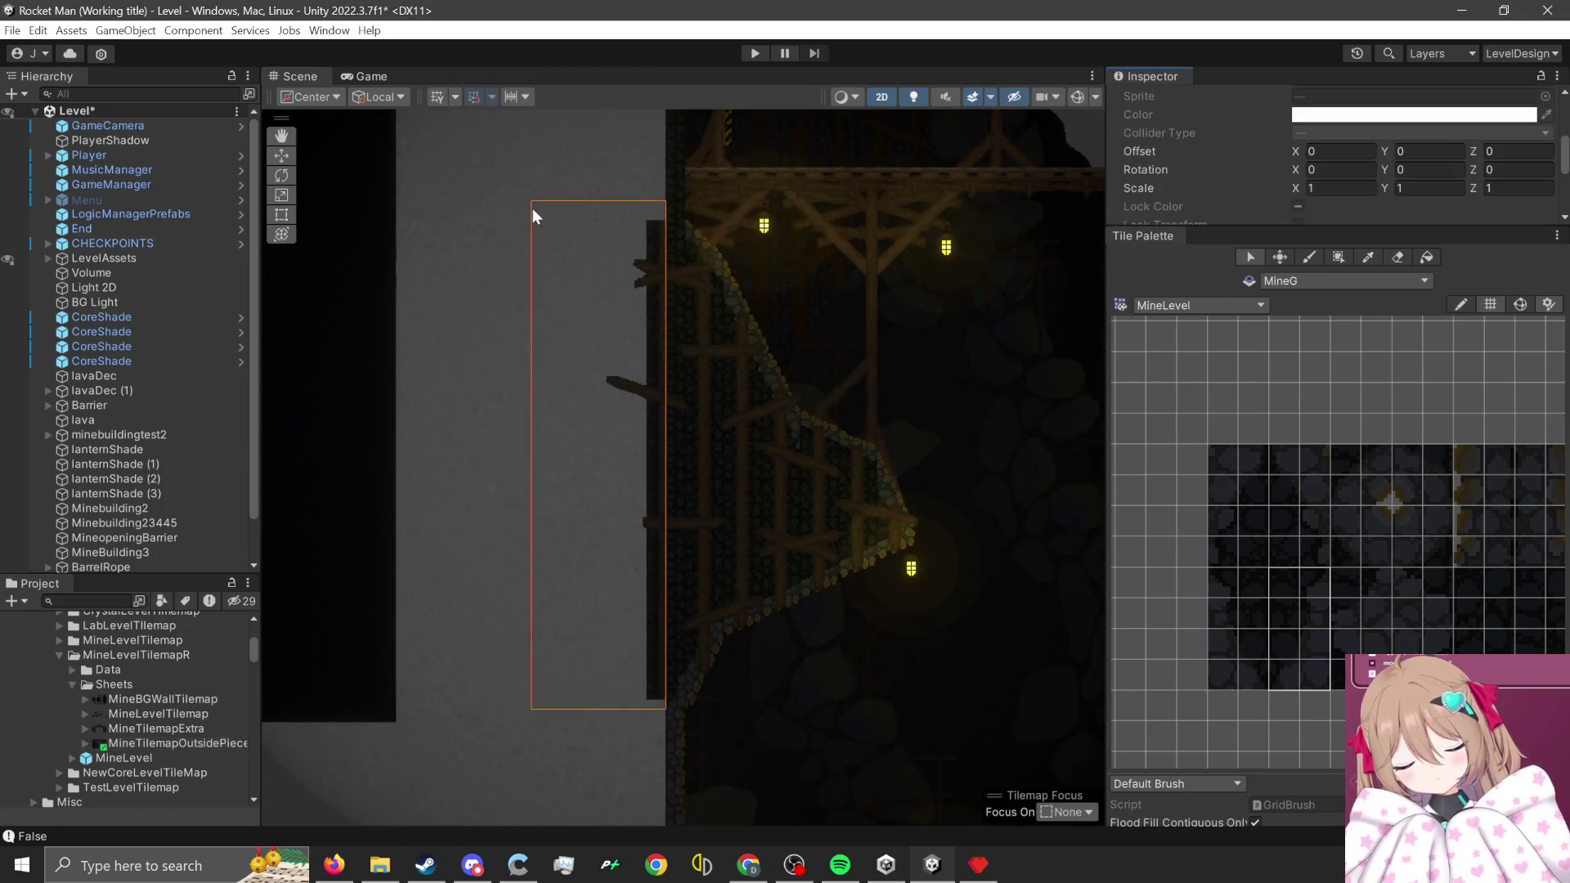
# - Erase the dark wall tiles left of the sloped stone edge
pyautogui.click(532, 208)
pyautogui.scroll(2, 732, 183)
pyautogui.scroll(2, 831, 454)
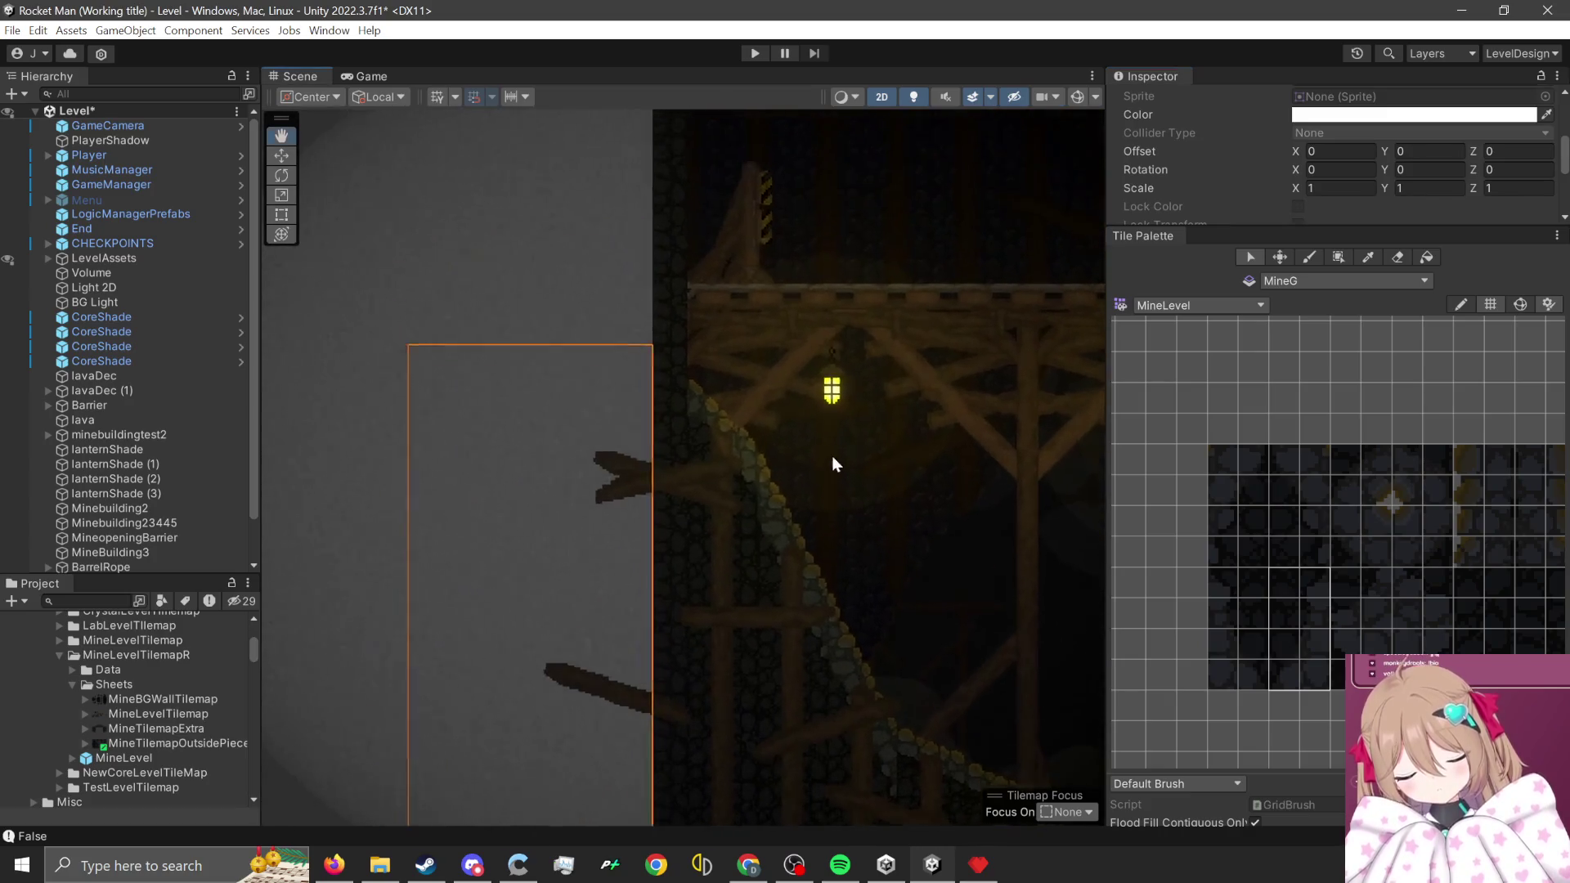
pyautogui.scroll(-2, 1406, 578)
pyautogui.scroll(2, 1407, 578)
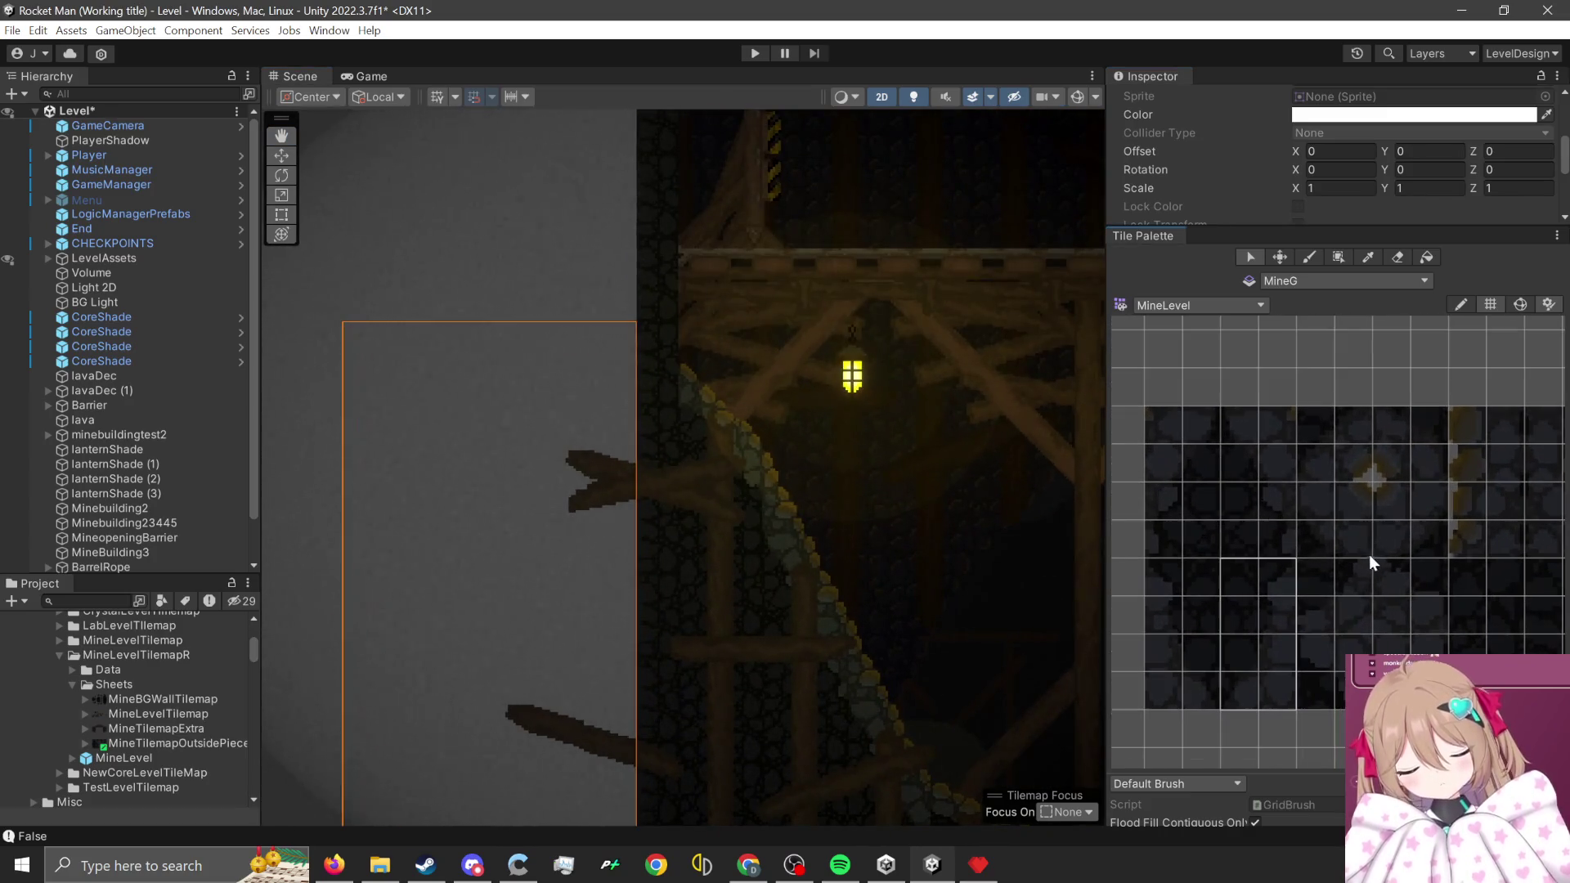
# - Pick a different stone wall tile from the MineG palette
pyautogui.click(1328, 662)
pyautogui.hotkey('alt', 'Tab')
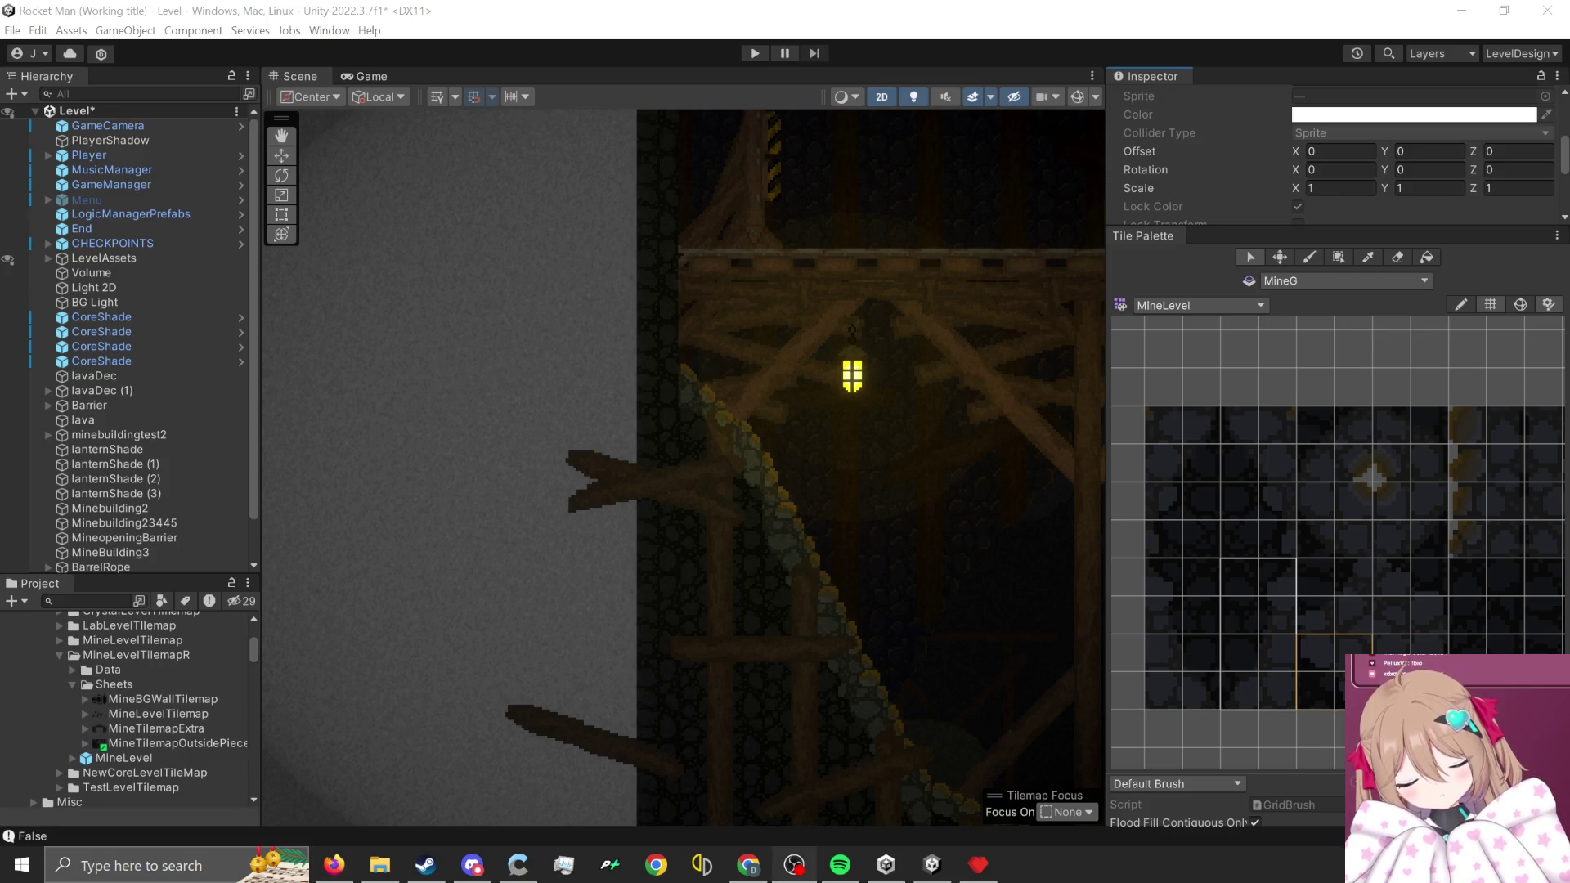
pyautogui.scroll(1, 696, 508)
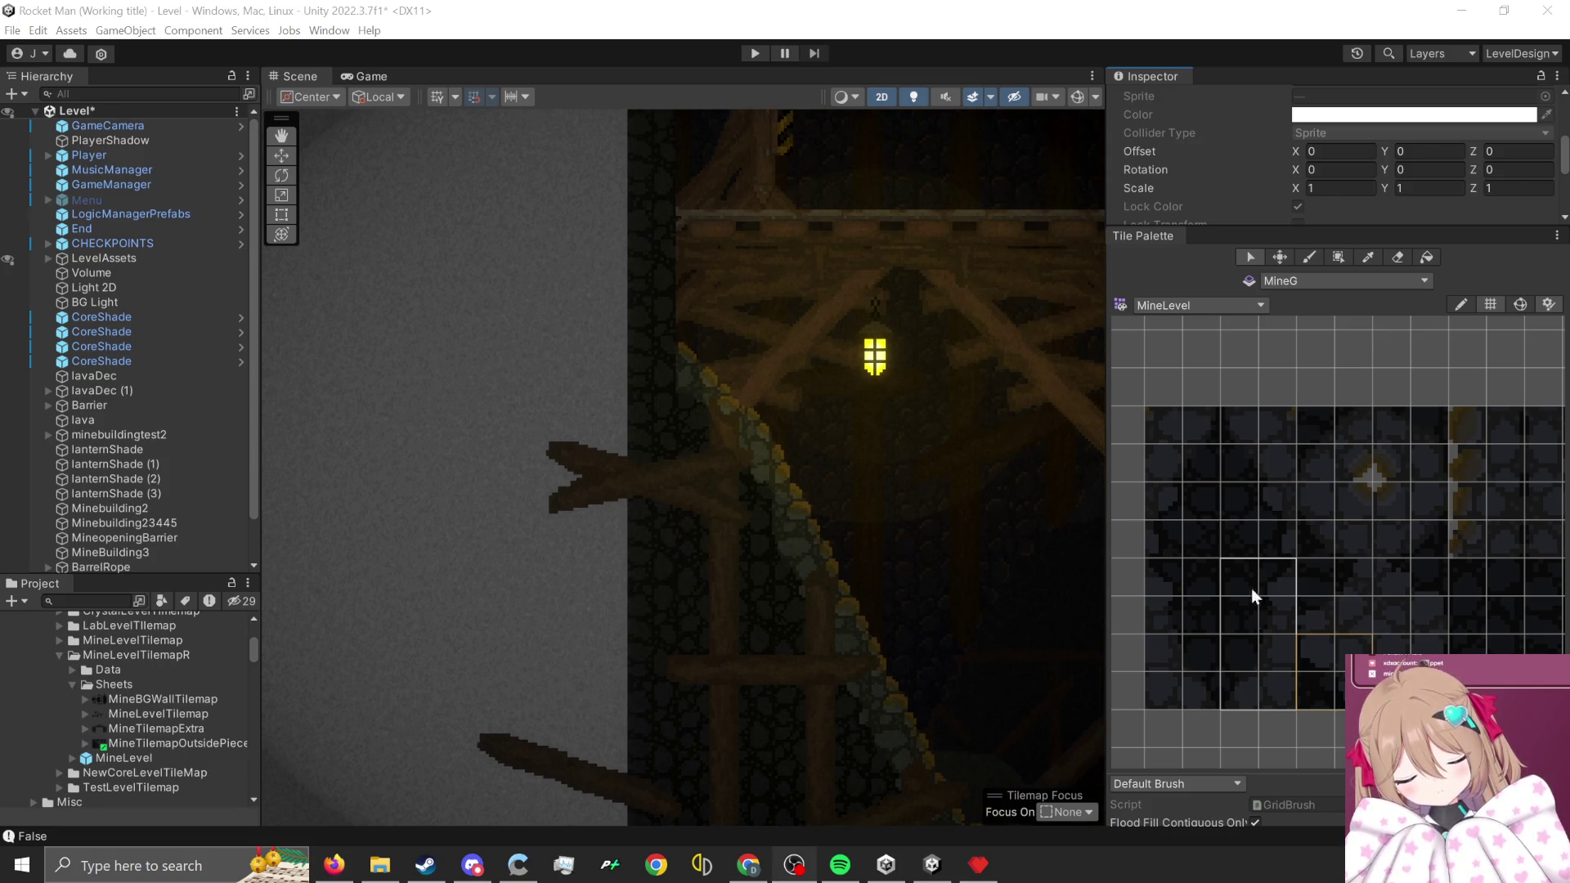
pyautogui.click(1305, 262)
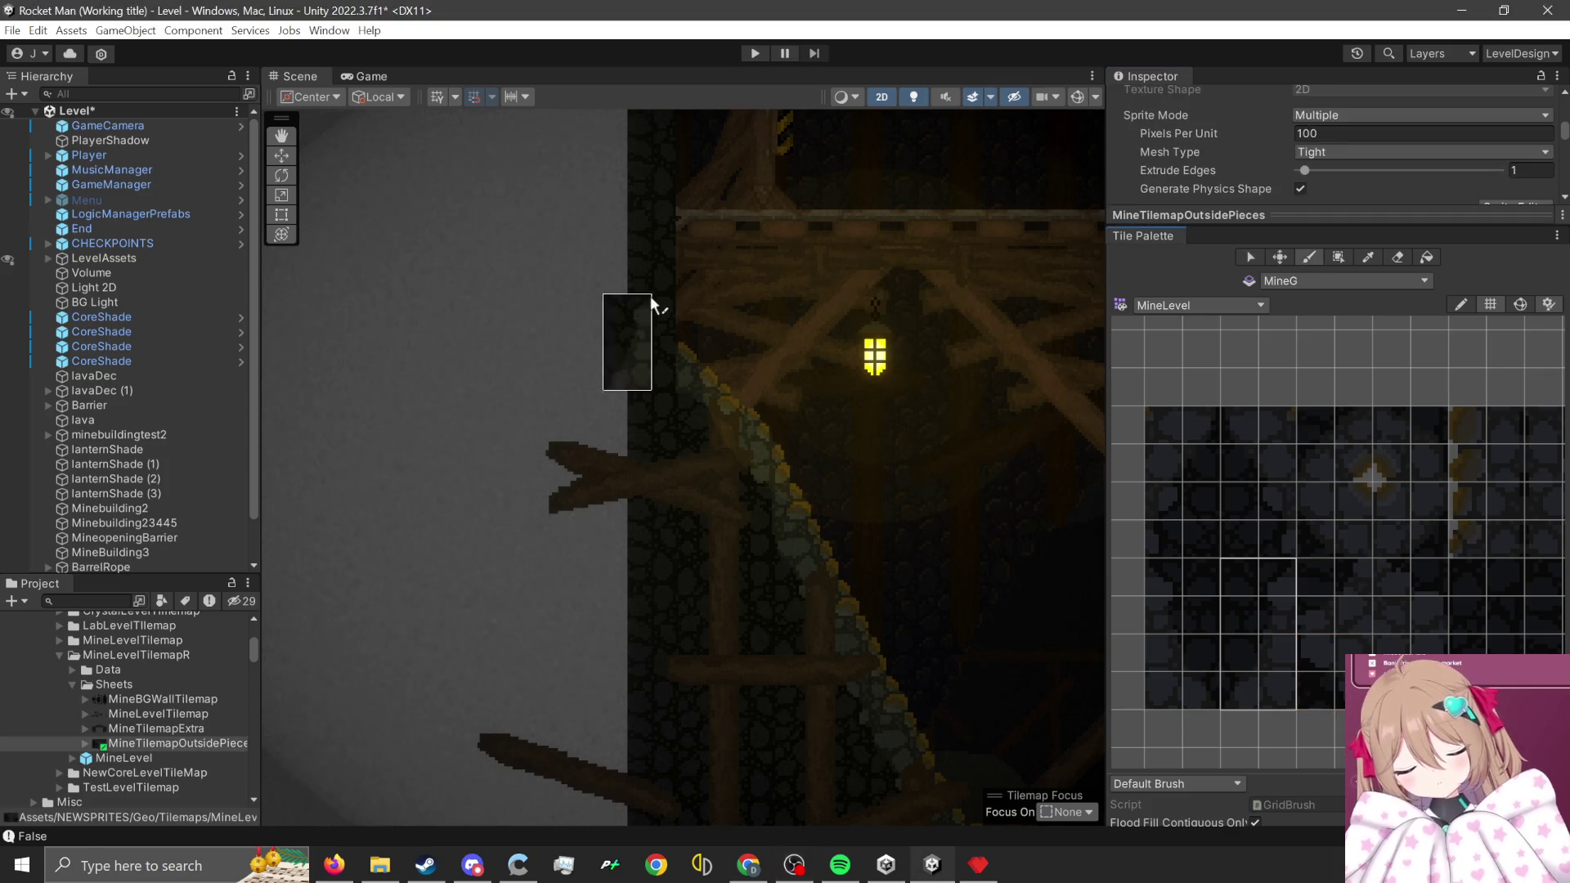
# - Switch to the Paint Brush and pick a single dark stone wall tile from the palette
pyautogui.scroll(2, 661, 336)
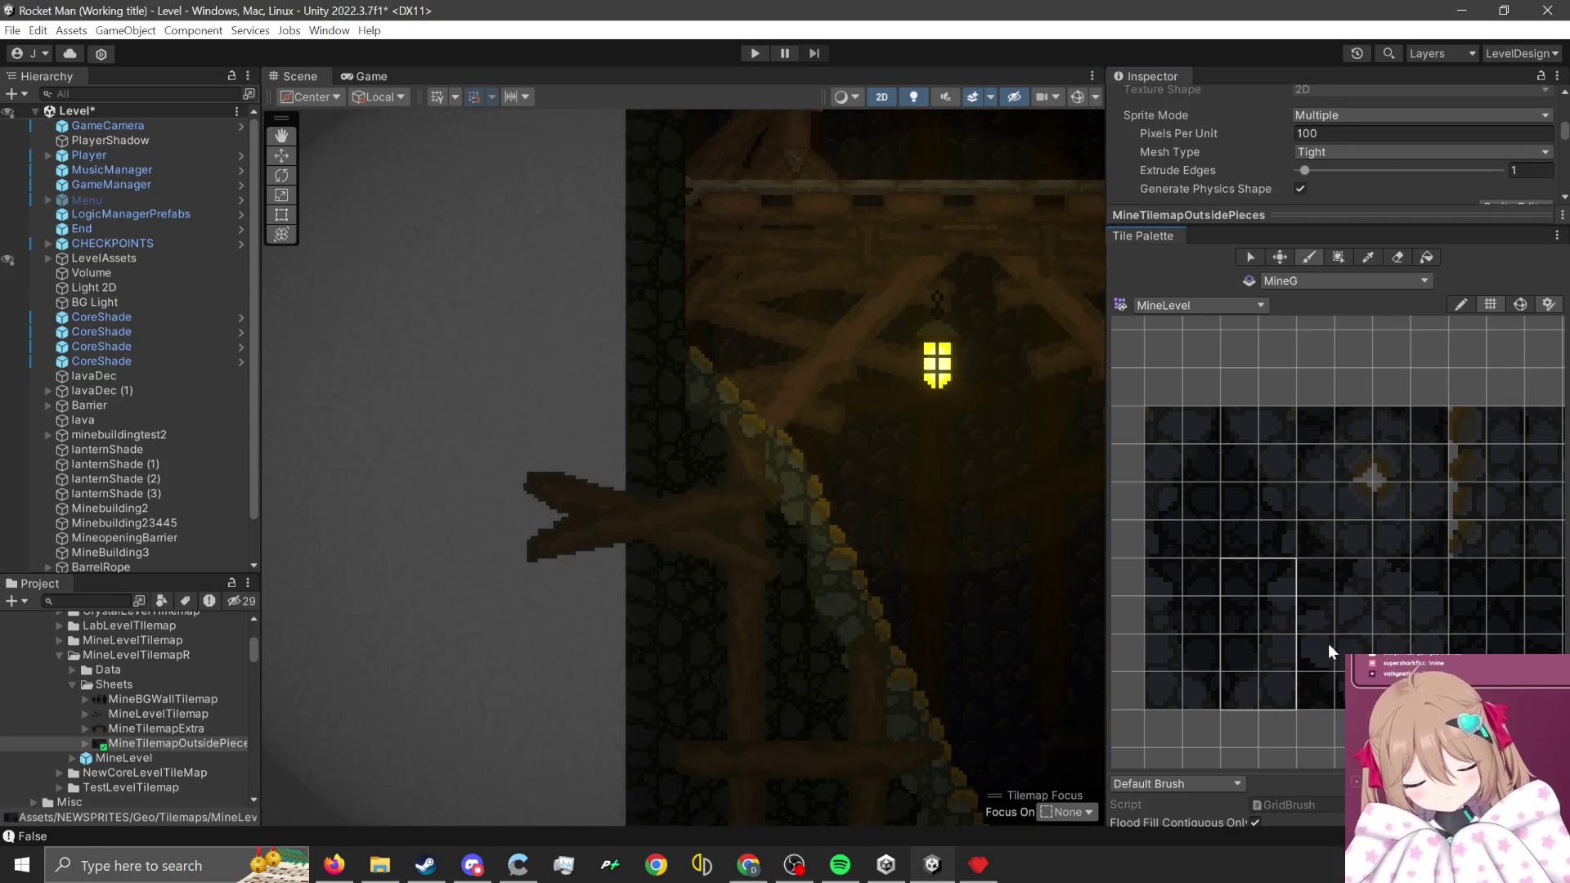
pyautogui.scroll(1, 601, 395)
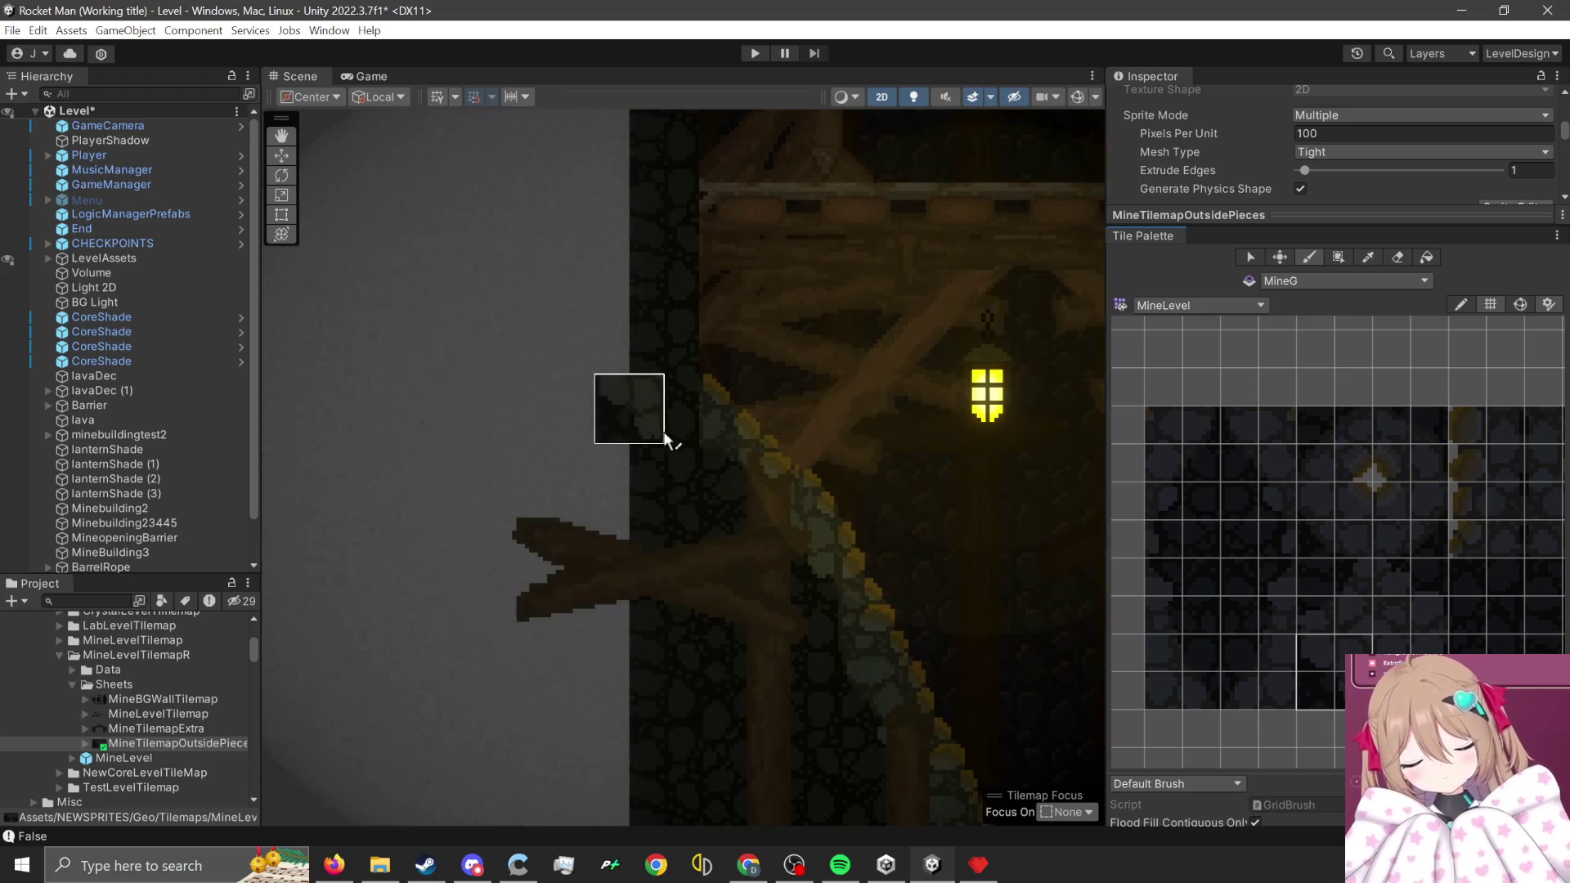
pyautogui.scroll(-2, 851, 556)
pyautogui.scroll(-1, 1420, 612)
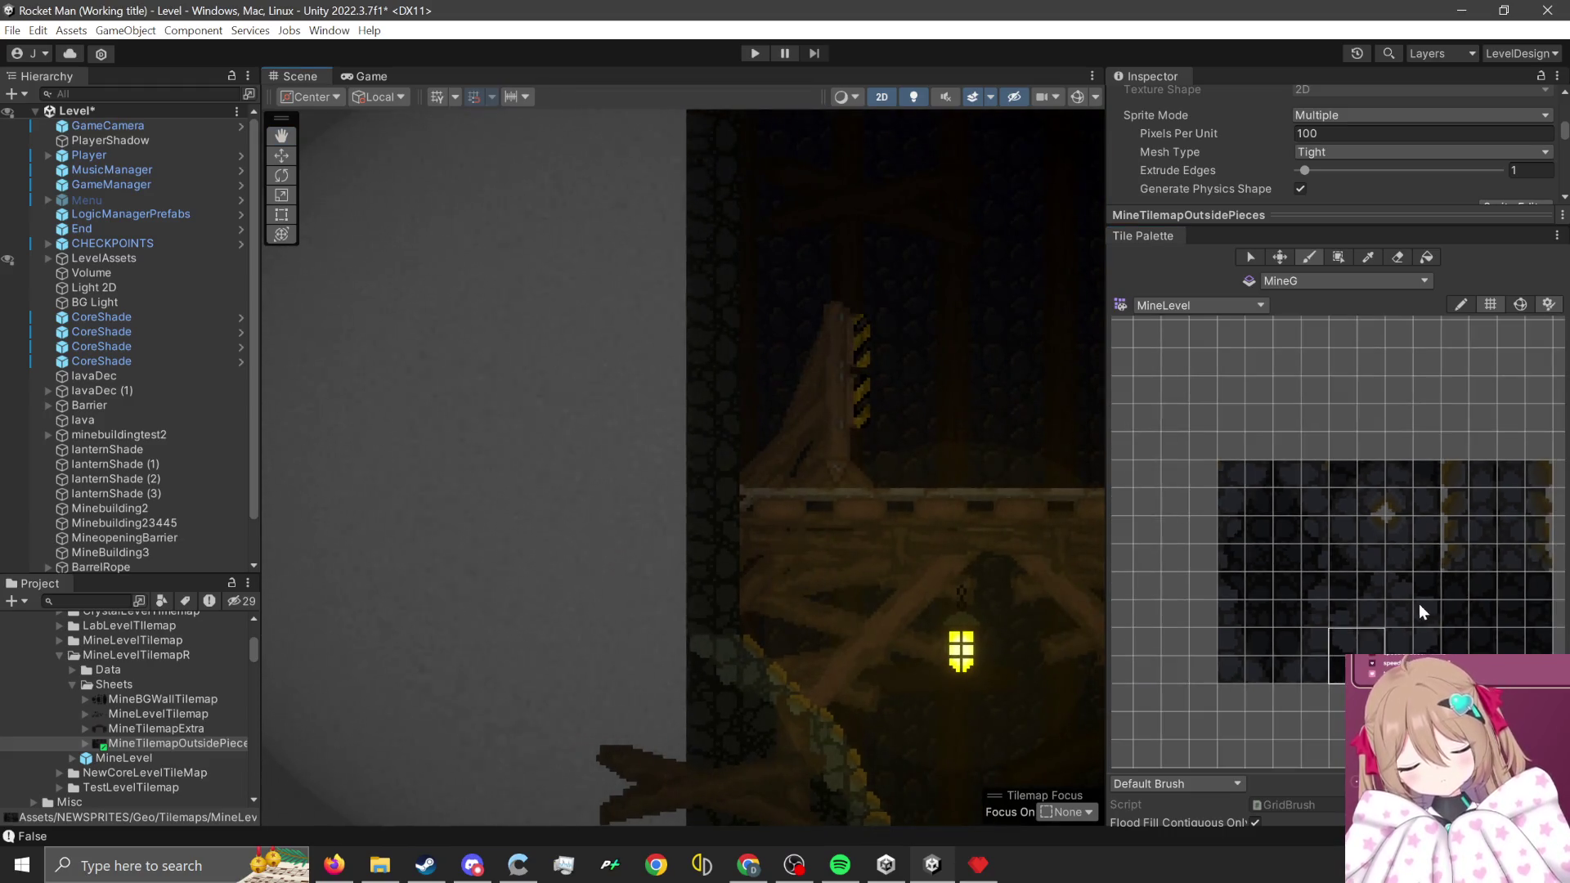
pyautogui.hscroll(2, 1406, 553)
pyautogui.scroll(1, 1456, 482)
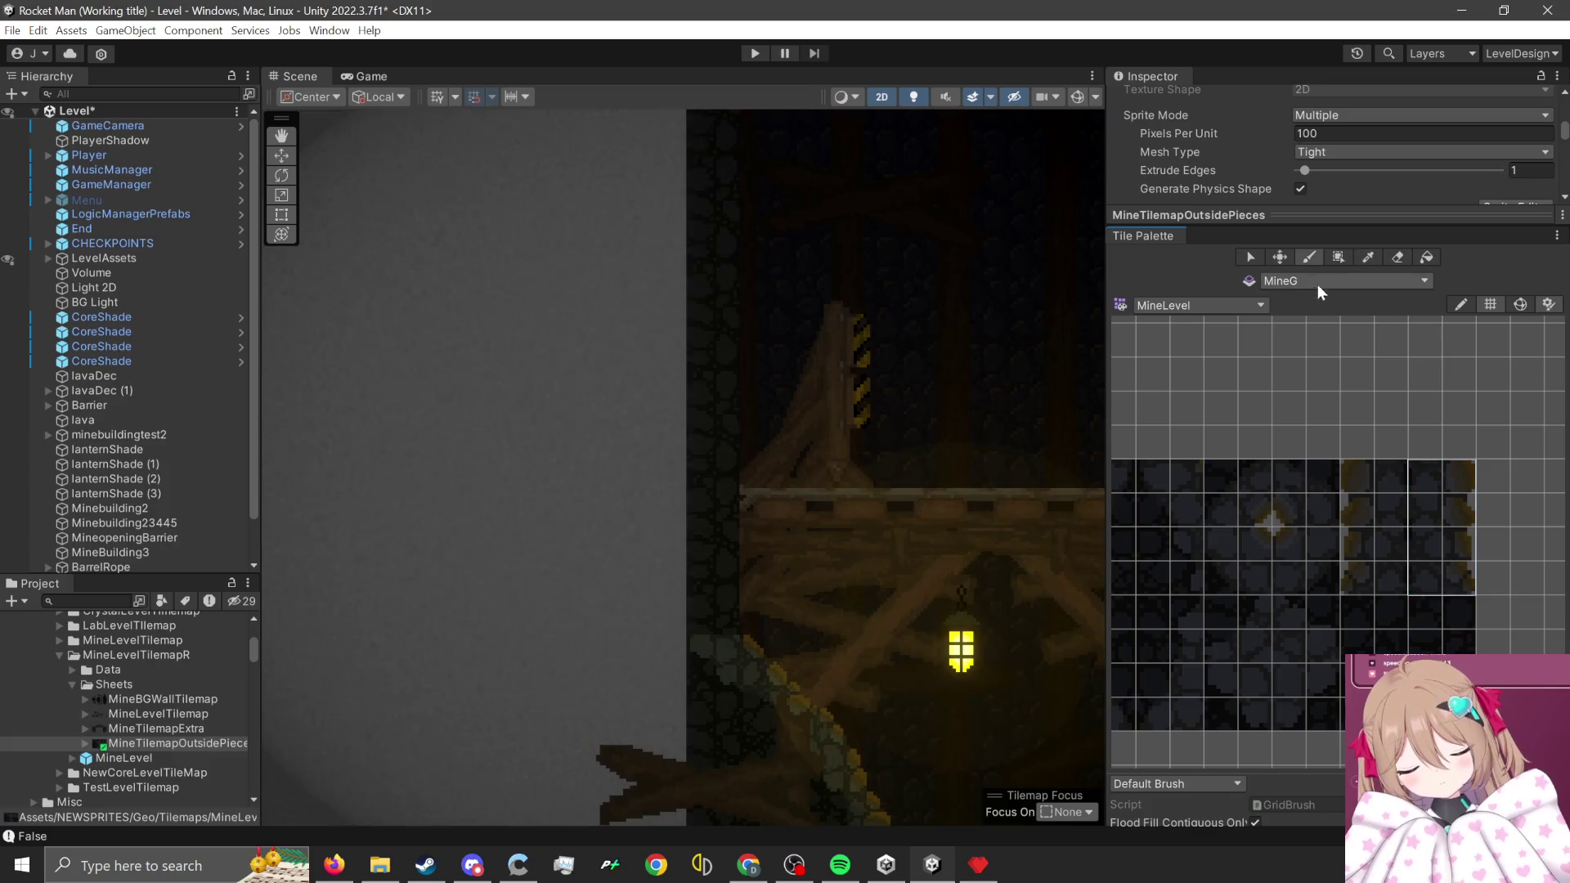
pyautogui.scroll(-5, 715, 409)
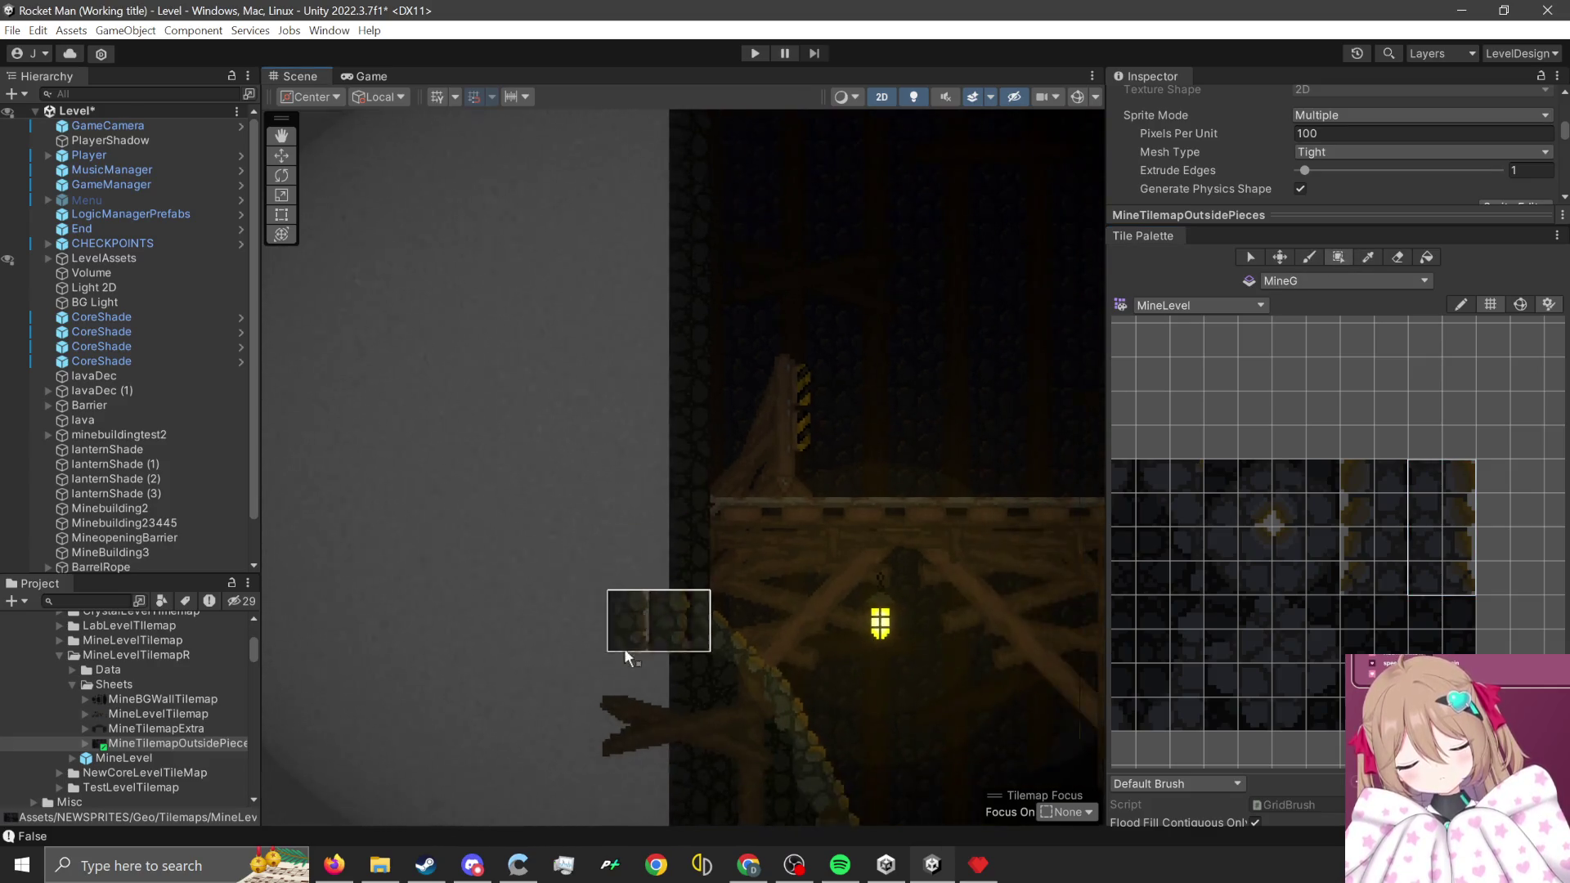
pyautogui.scroll(3, 662, 380)
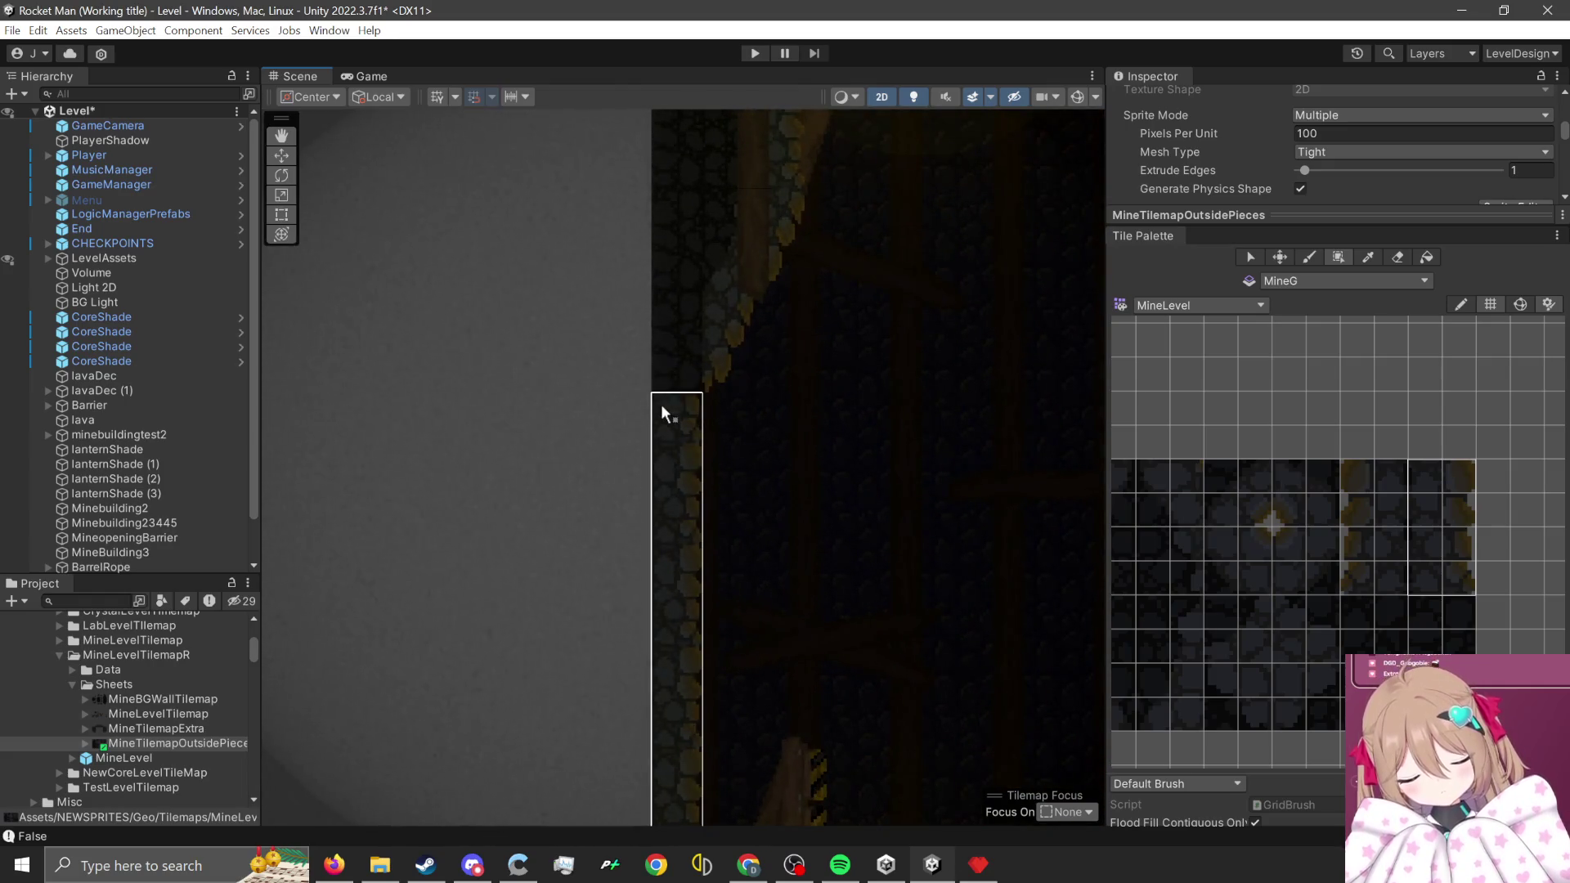
pyautogui.scroll(2, 646, 376)
pyautogui.scroll(1, 1320, 564)
pyautogui.scroll(2, 1349, 505)
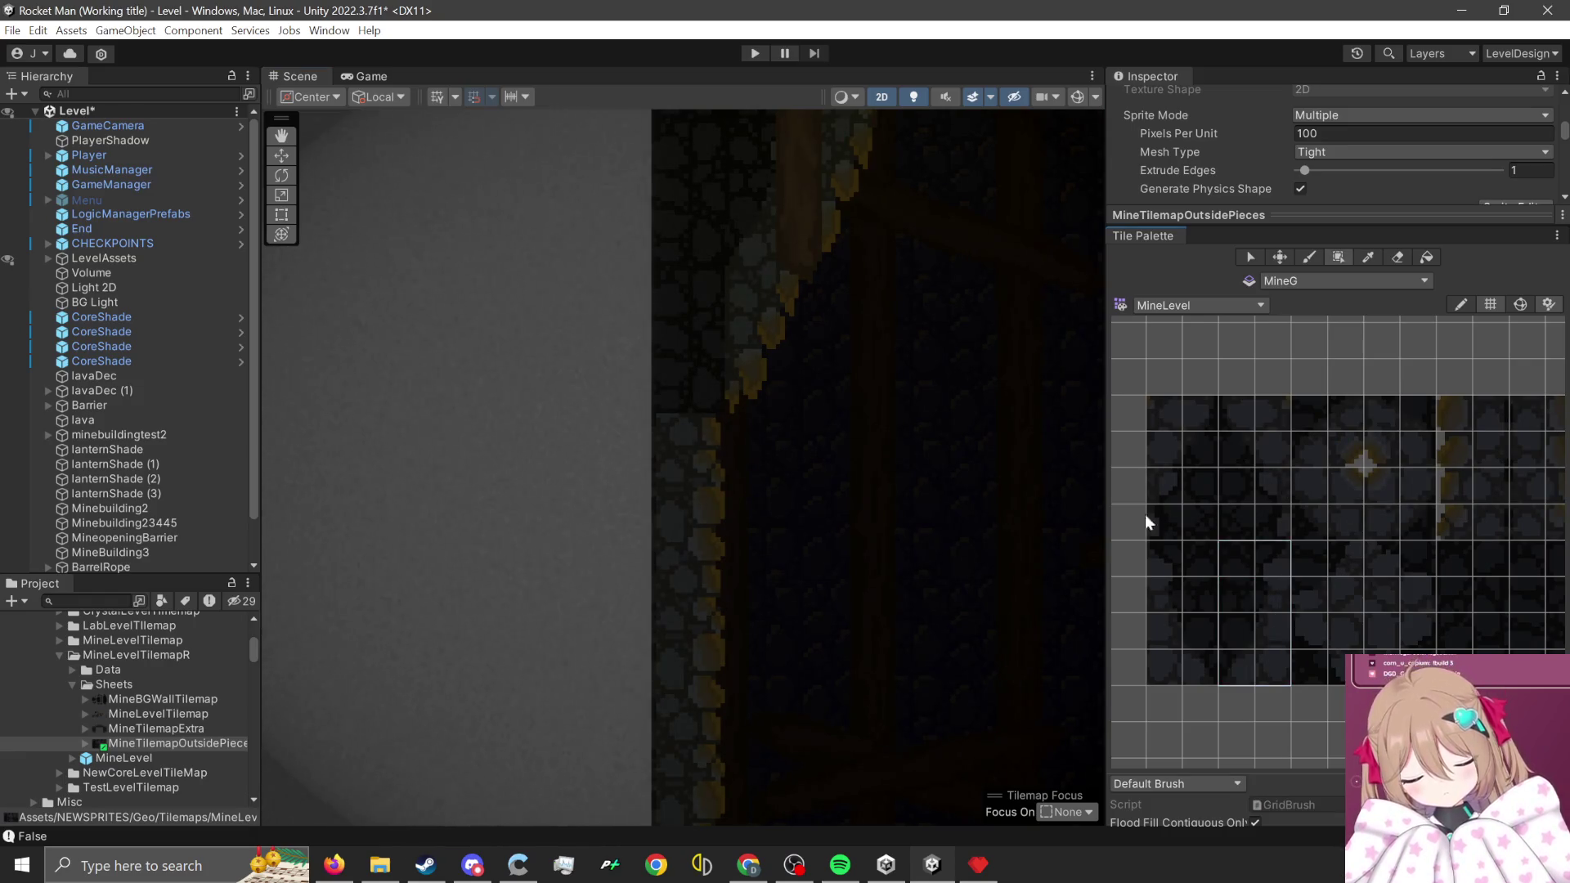
pyautogui.click(1310, 259)
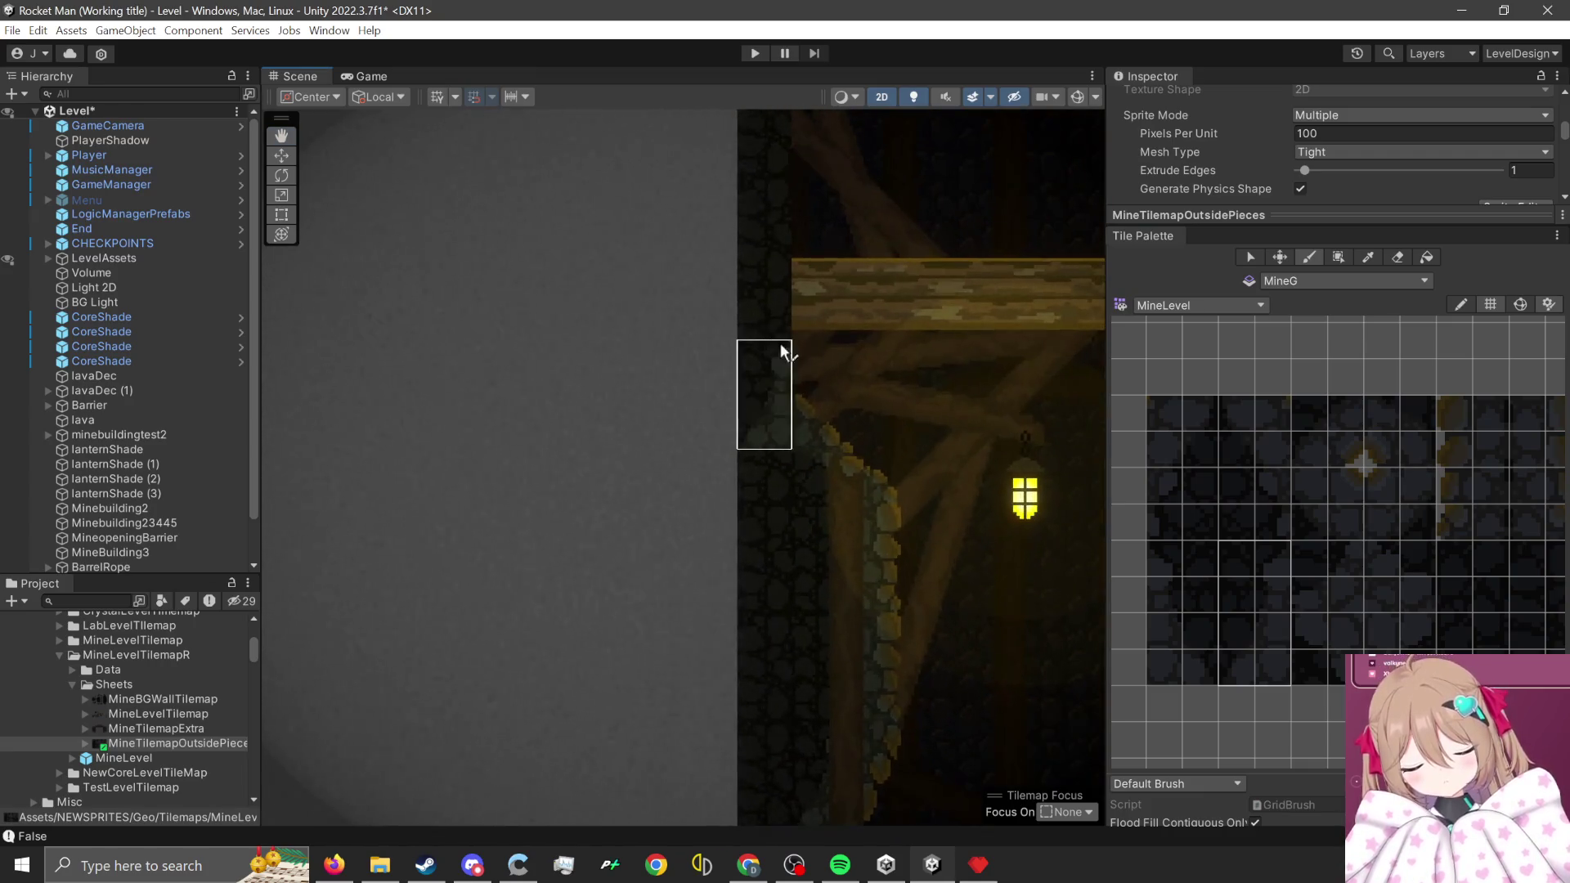
pyautogui.click(1346, 635)
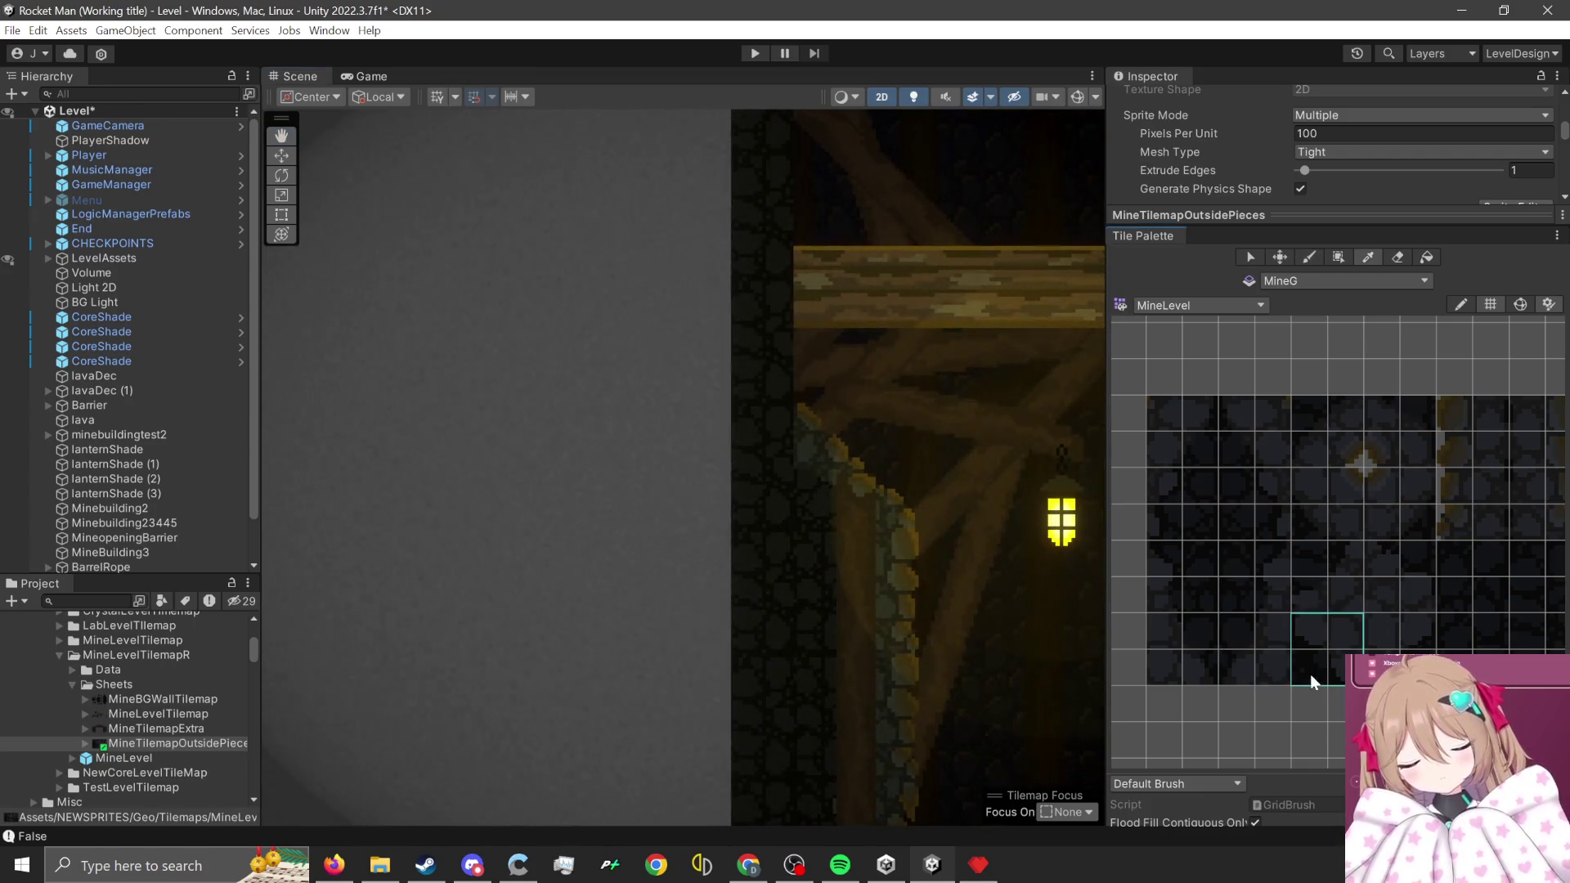
# - Pick a two-by-four block of wall tiles and paint a tall column along the cave edge
pyautogui.scroll(-3, 1421, 567)
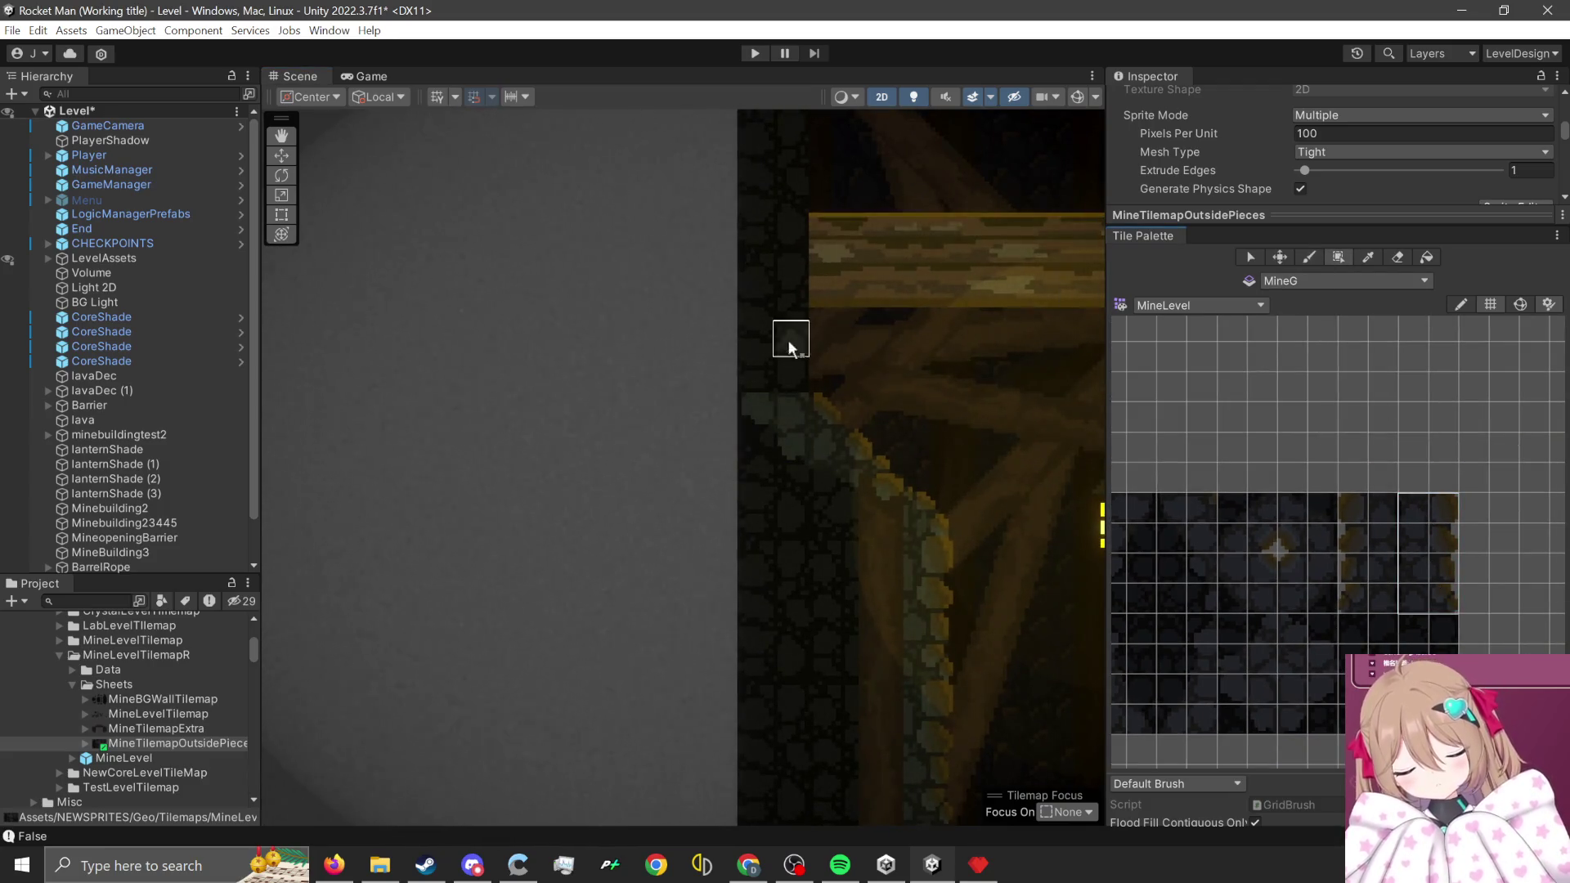
pyautogui.scroll(-8, 765, 505)
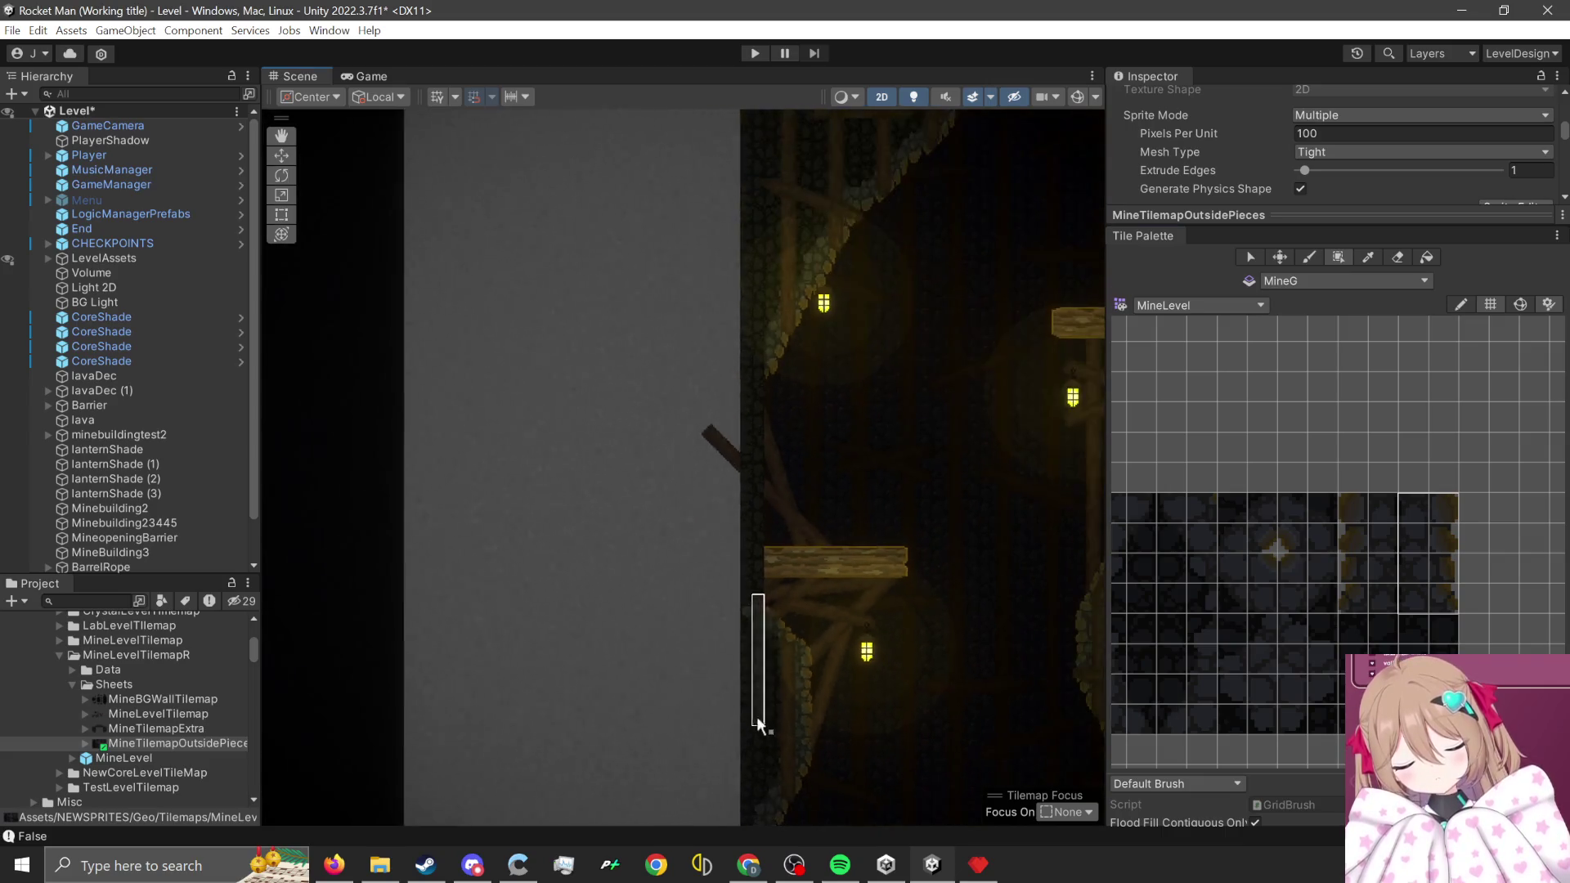
pyautogui.scroll(5, 758, 421)
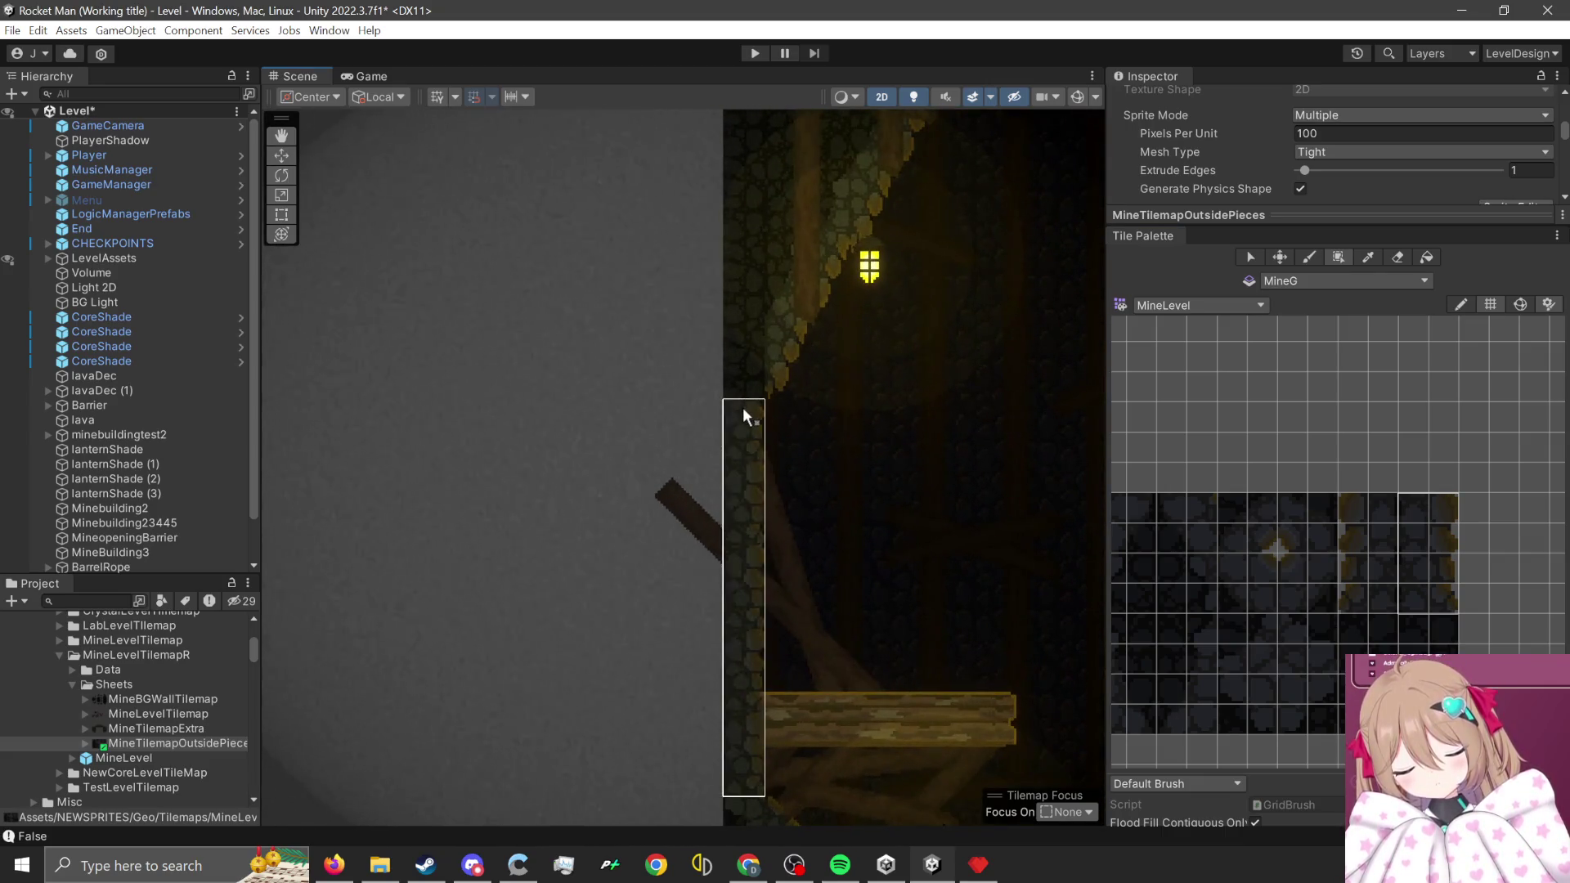
pyautogui.scroll(2, 1325, 650)
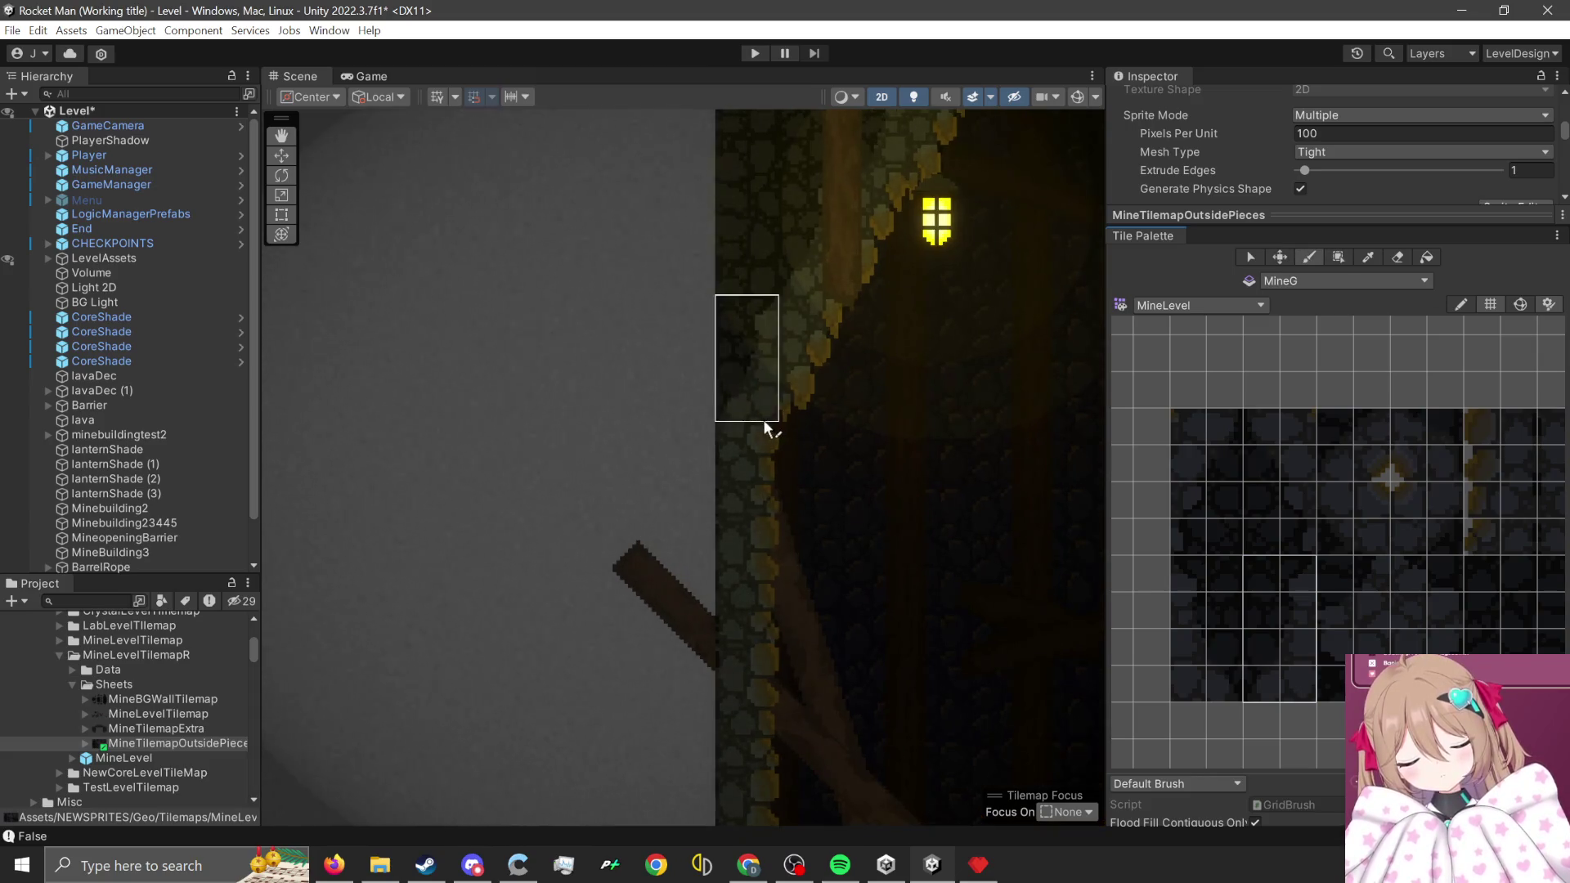
pyautogui.scroll(-2, 709, 626)
pyautogui.scroll(-5, 708, 626)
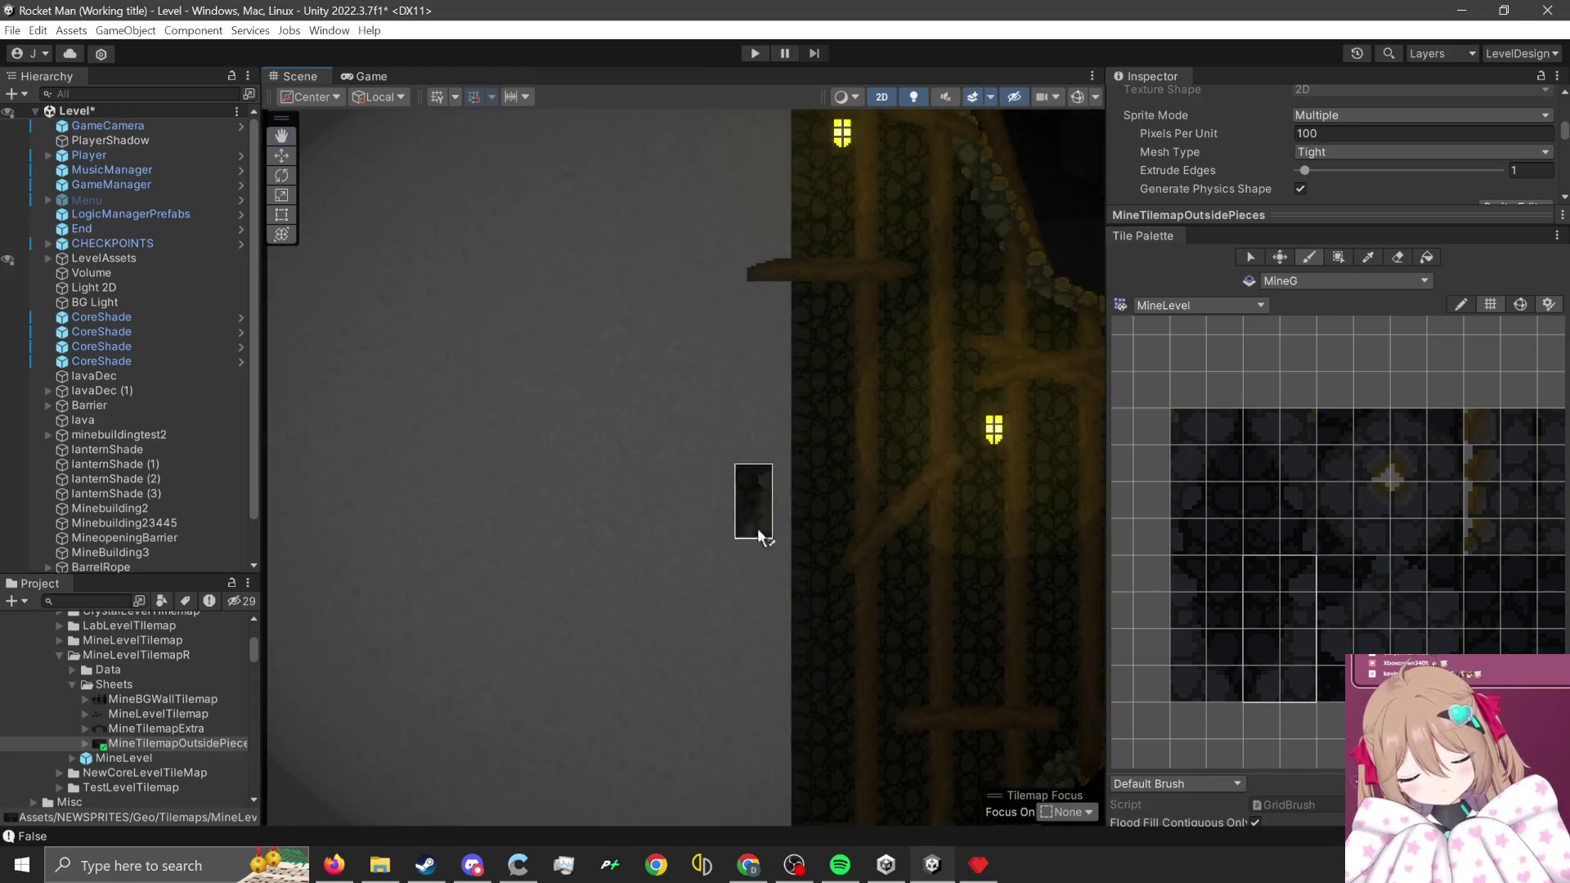
pyautogui.scroll(3, 748, 452)
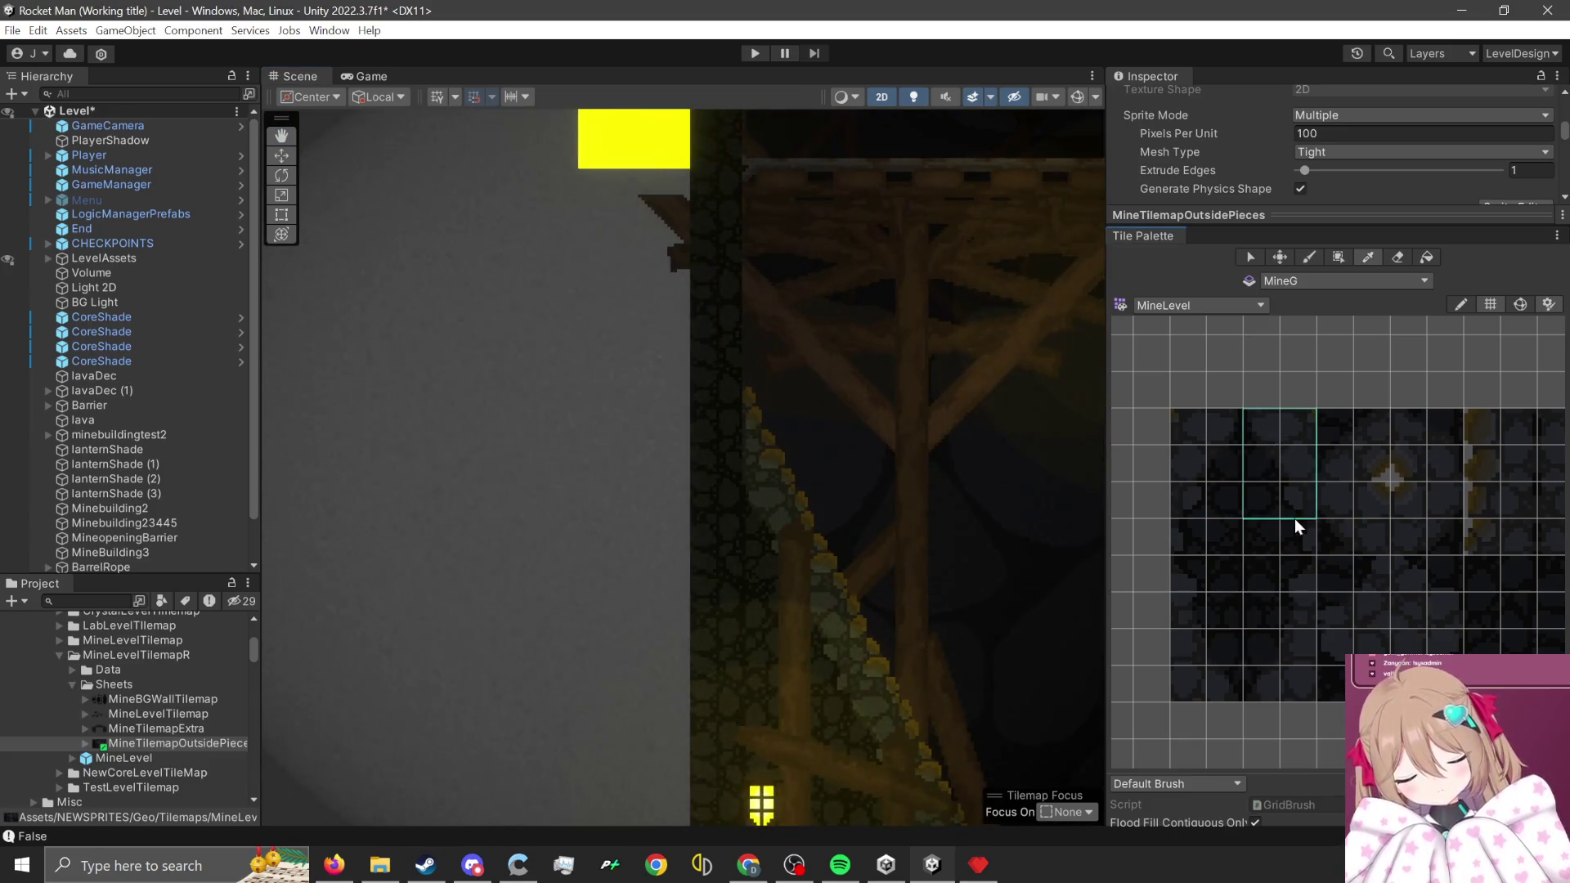
pyautogui.moveTo(1297, 524); pyautogui.dragTo(1296, 528)
pyautogui.scroll(2, 793, 397)
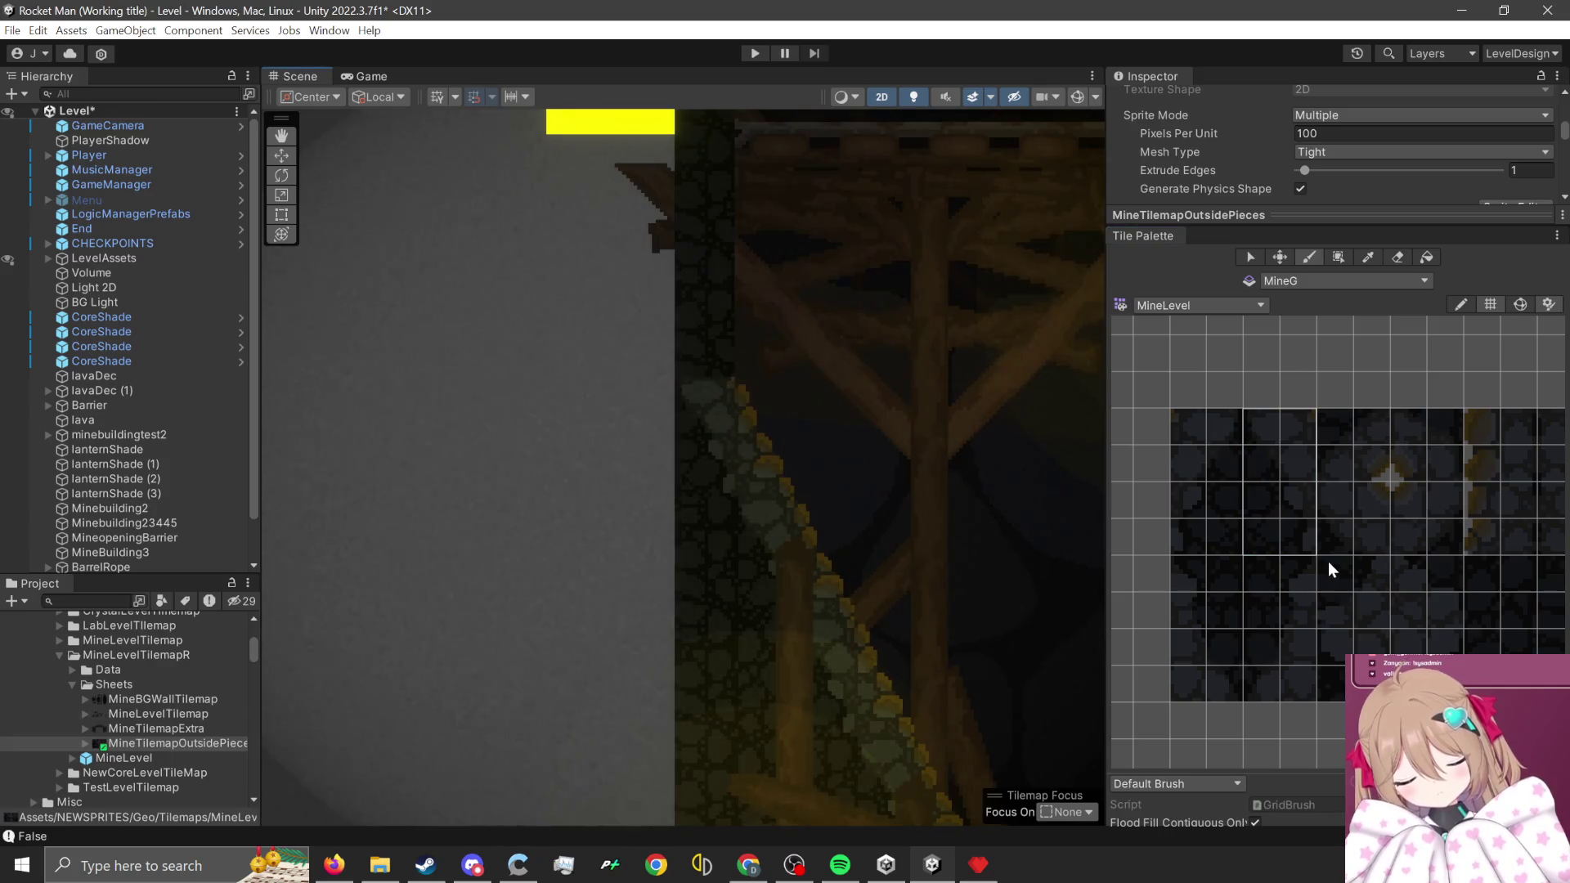
pyautogui.scroll(-1, 1328, 570)
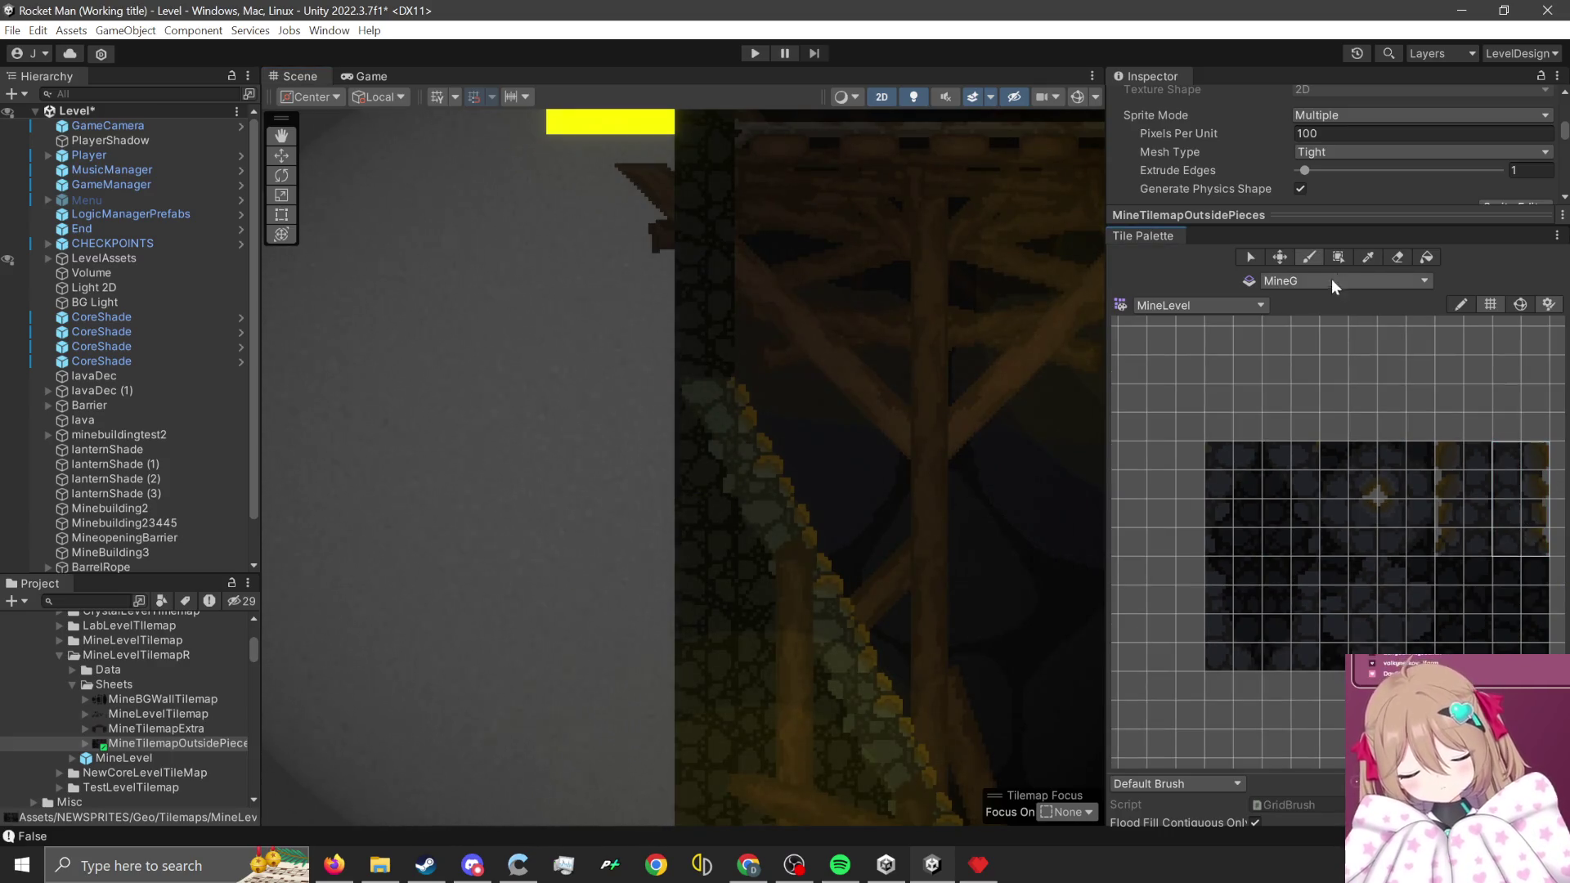
pyautogui.scroll(3, 733, 740)
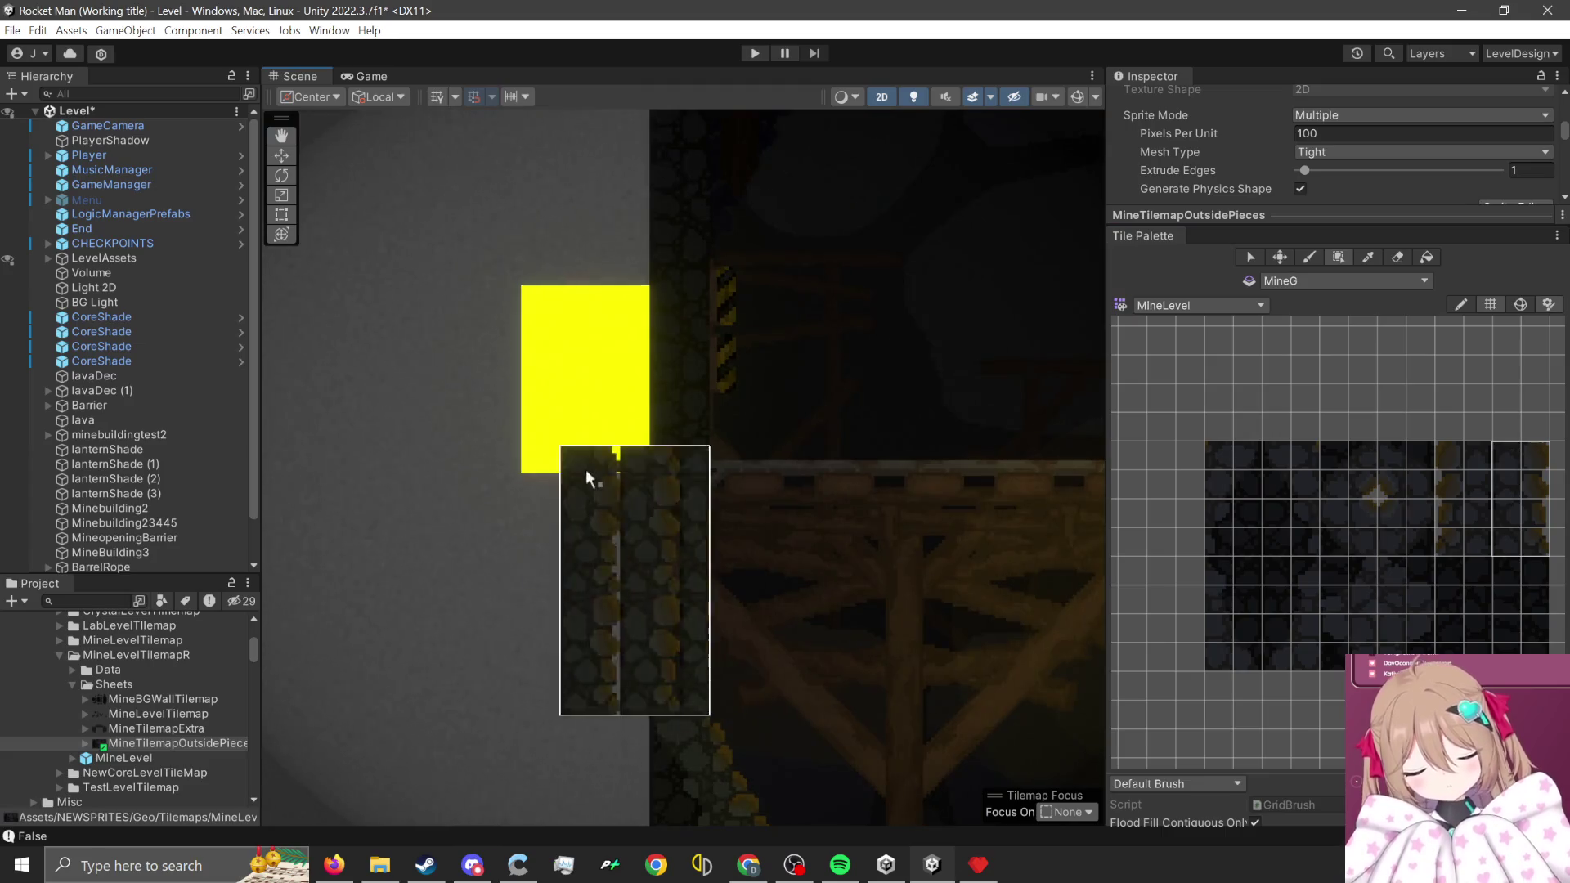
pyautogui.scroll(-1, 674, 556)
pyautogui.scroll(-5, 740, 654)
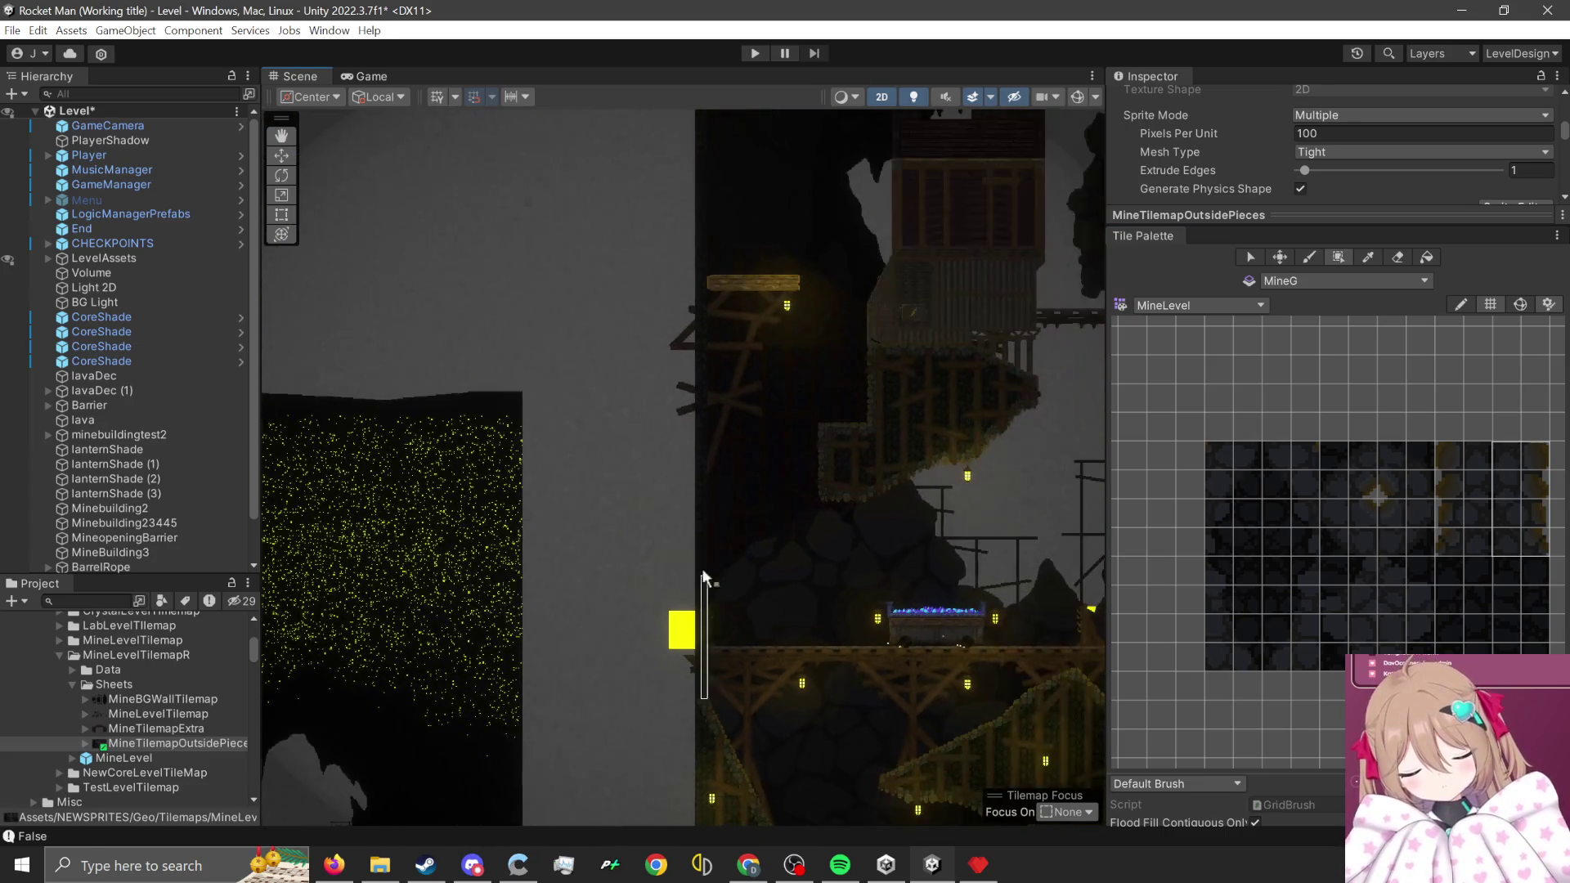
pyautogui.scroll(-3, 725, 571)
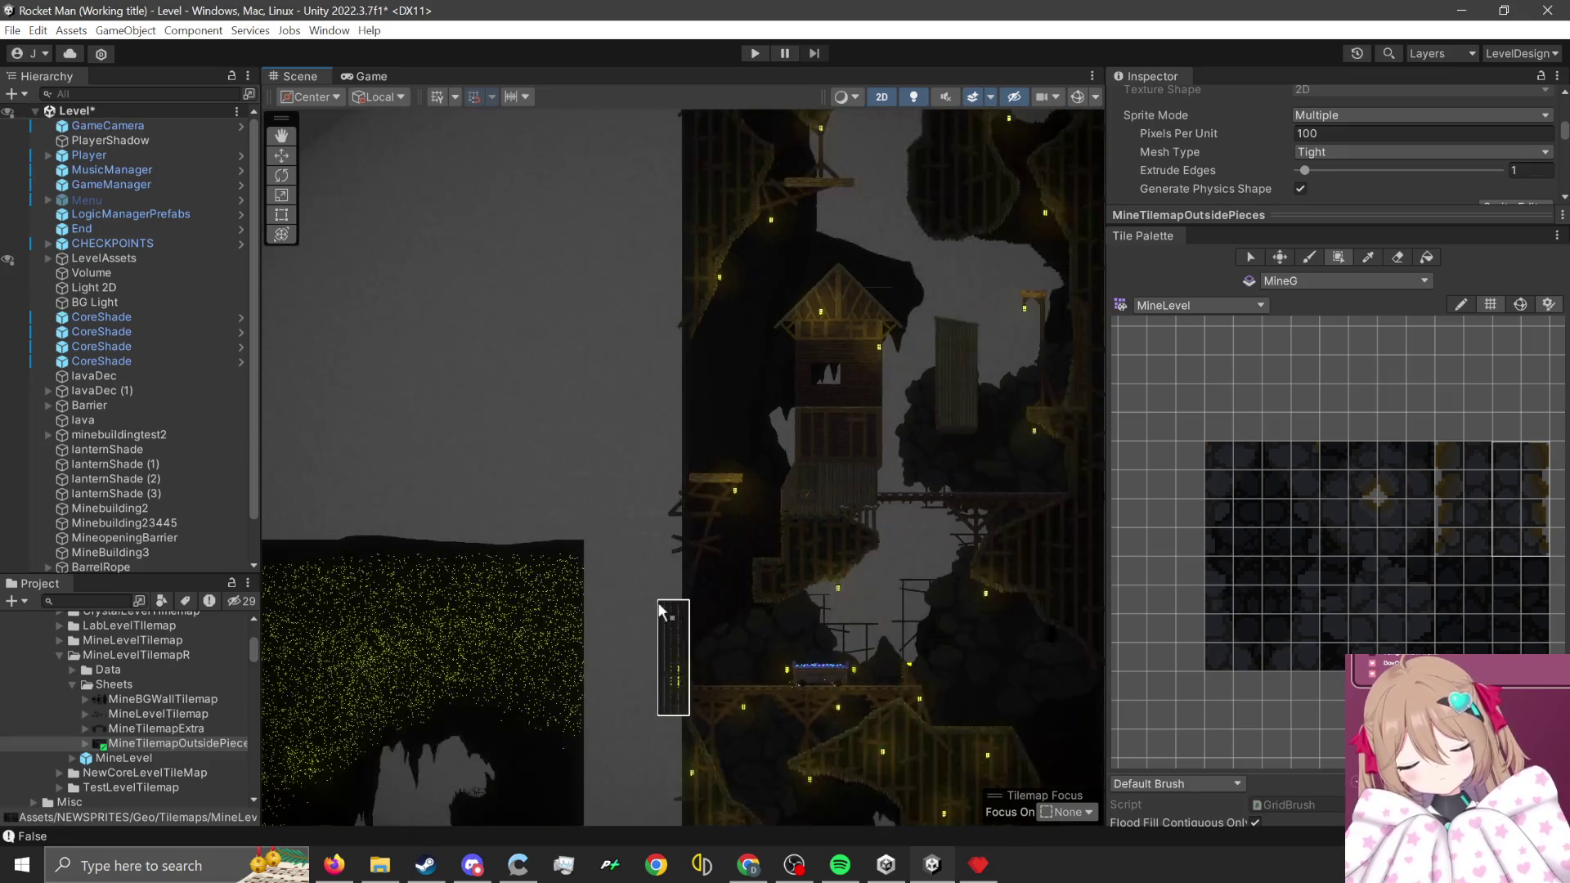
pyautogui.scroll(5, 693, 369)
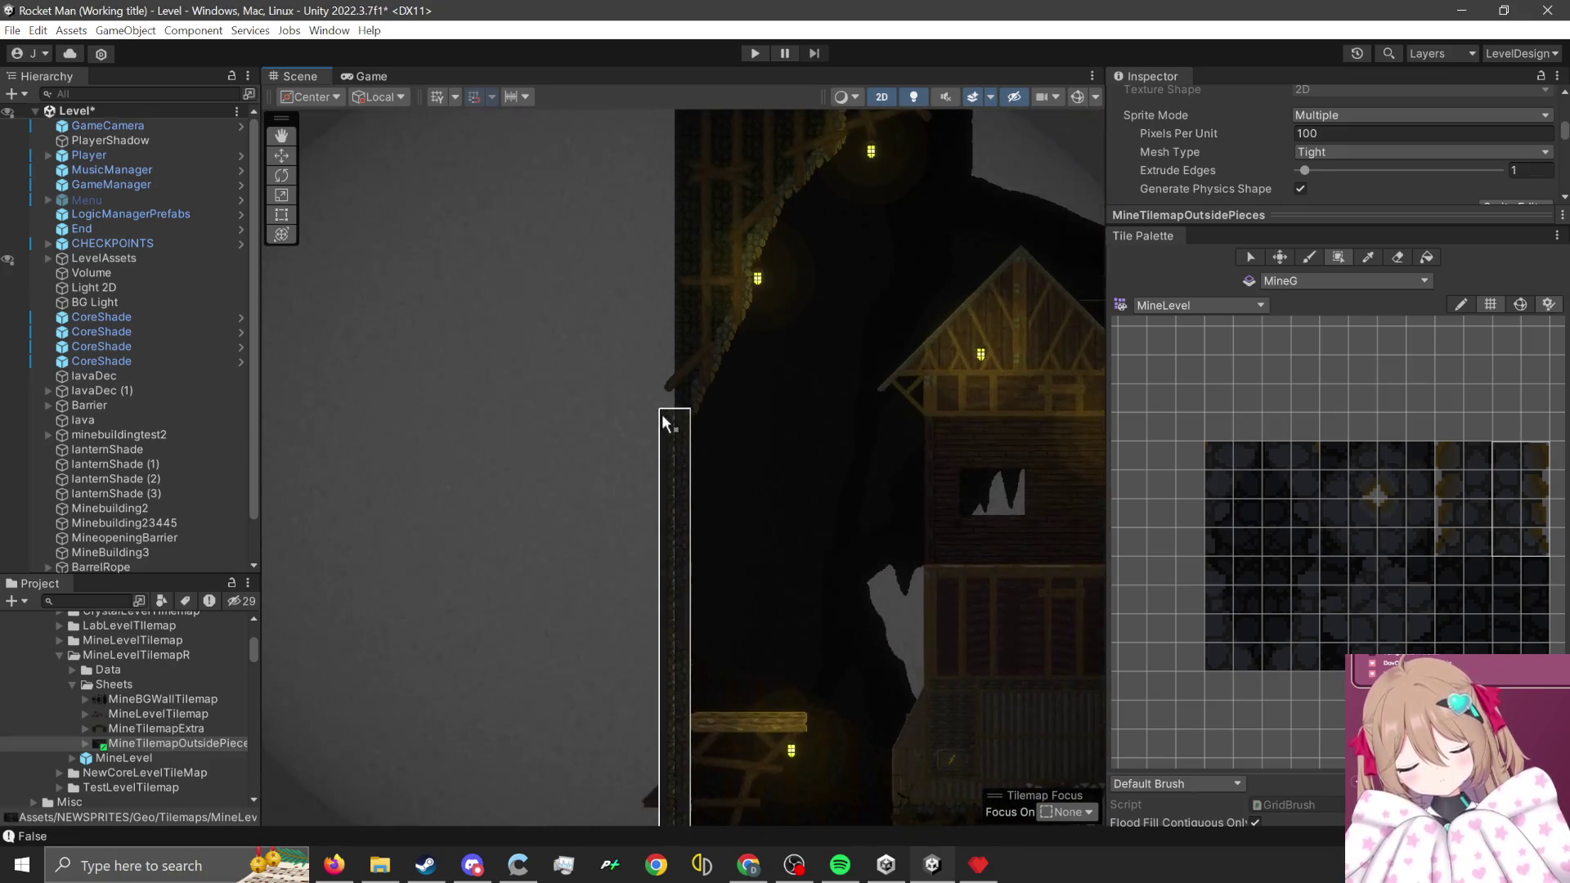
pyautogui.moveTo(679, 420); pyautogui.dragTo(689, 425)
pyautogui.scroll(3, 689, 425)
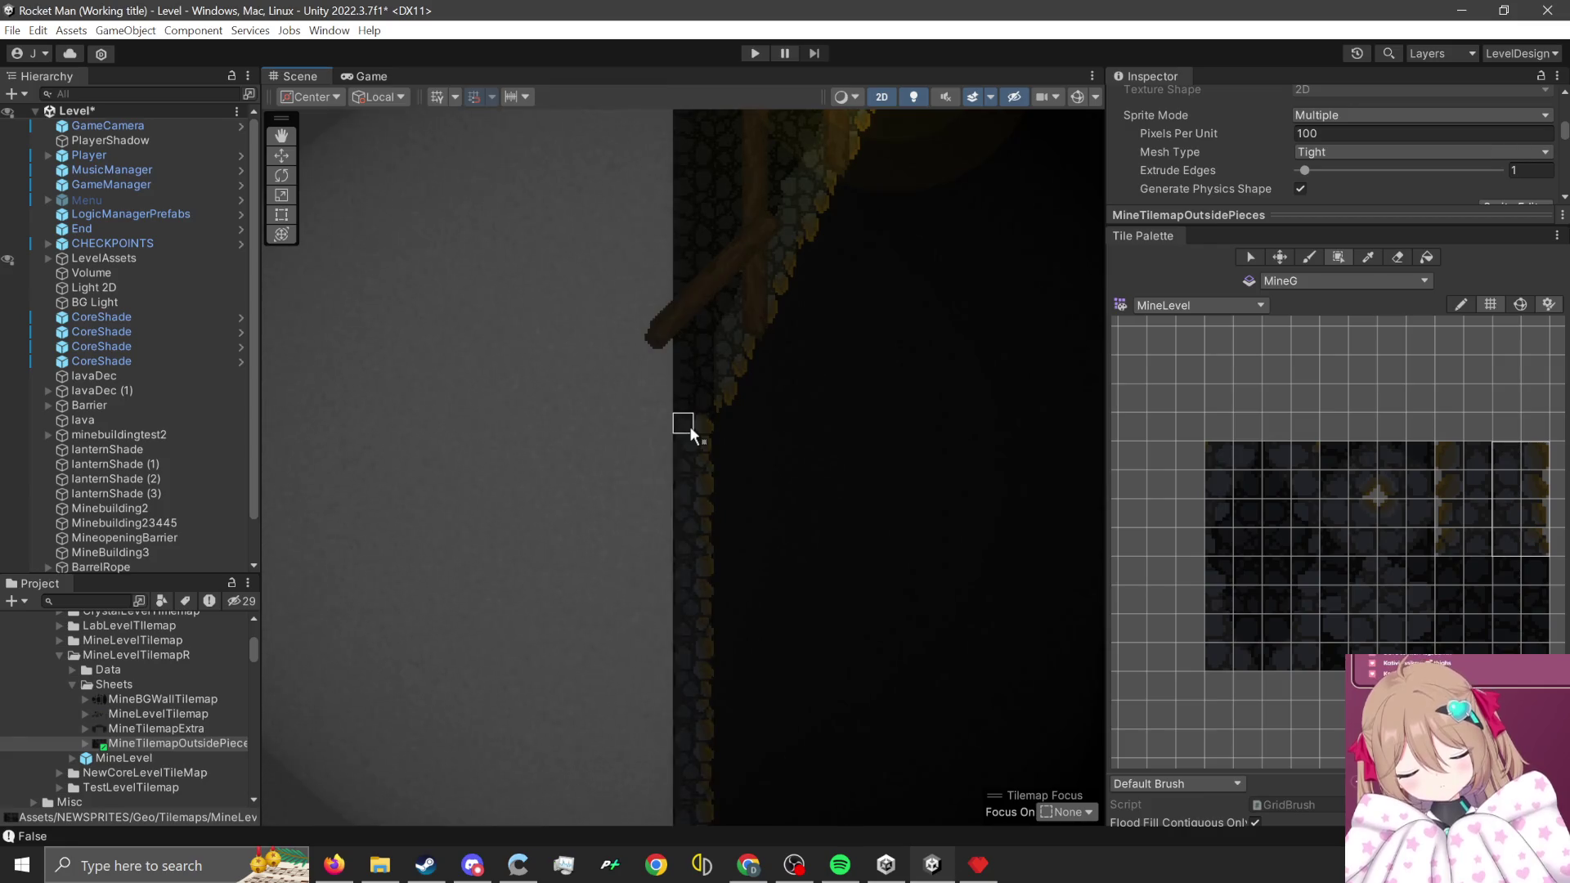
pyautogui.scroll(1, 691, 431)
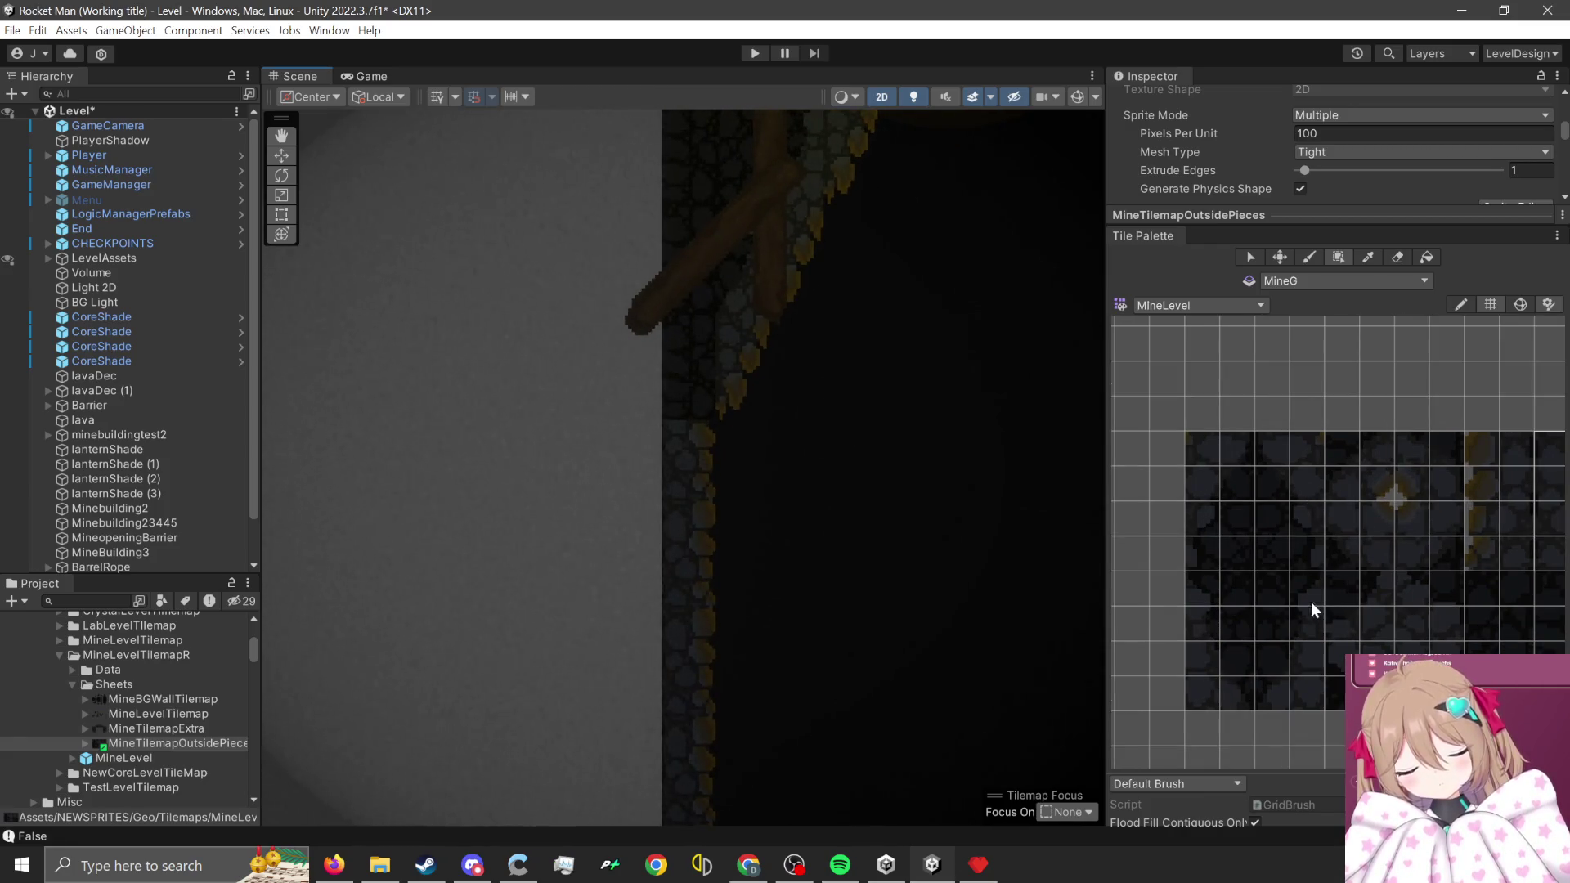
# - Pan along the mine wall toward its curved top and pick a two-by-two wall block
pyautogui.moveTo(1312, 602); pyautogui.dragTo(1283, 710)
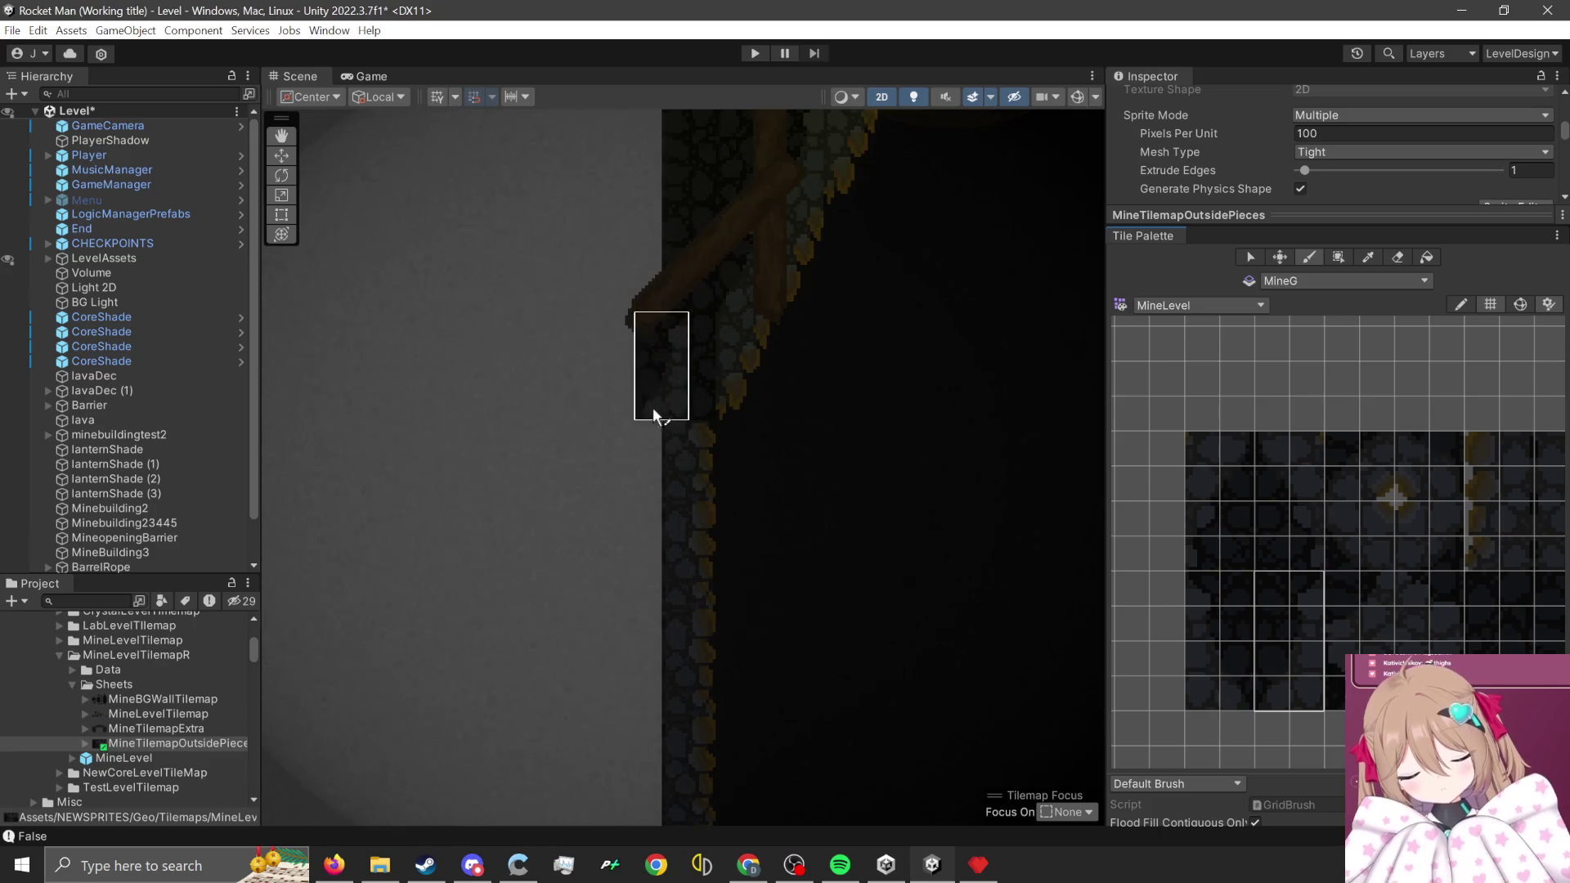
pyautogui.press('Left')
pyautogui.press('Up')
pyautogui.press('Right')
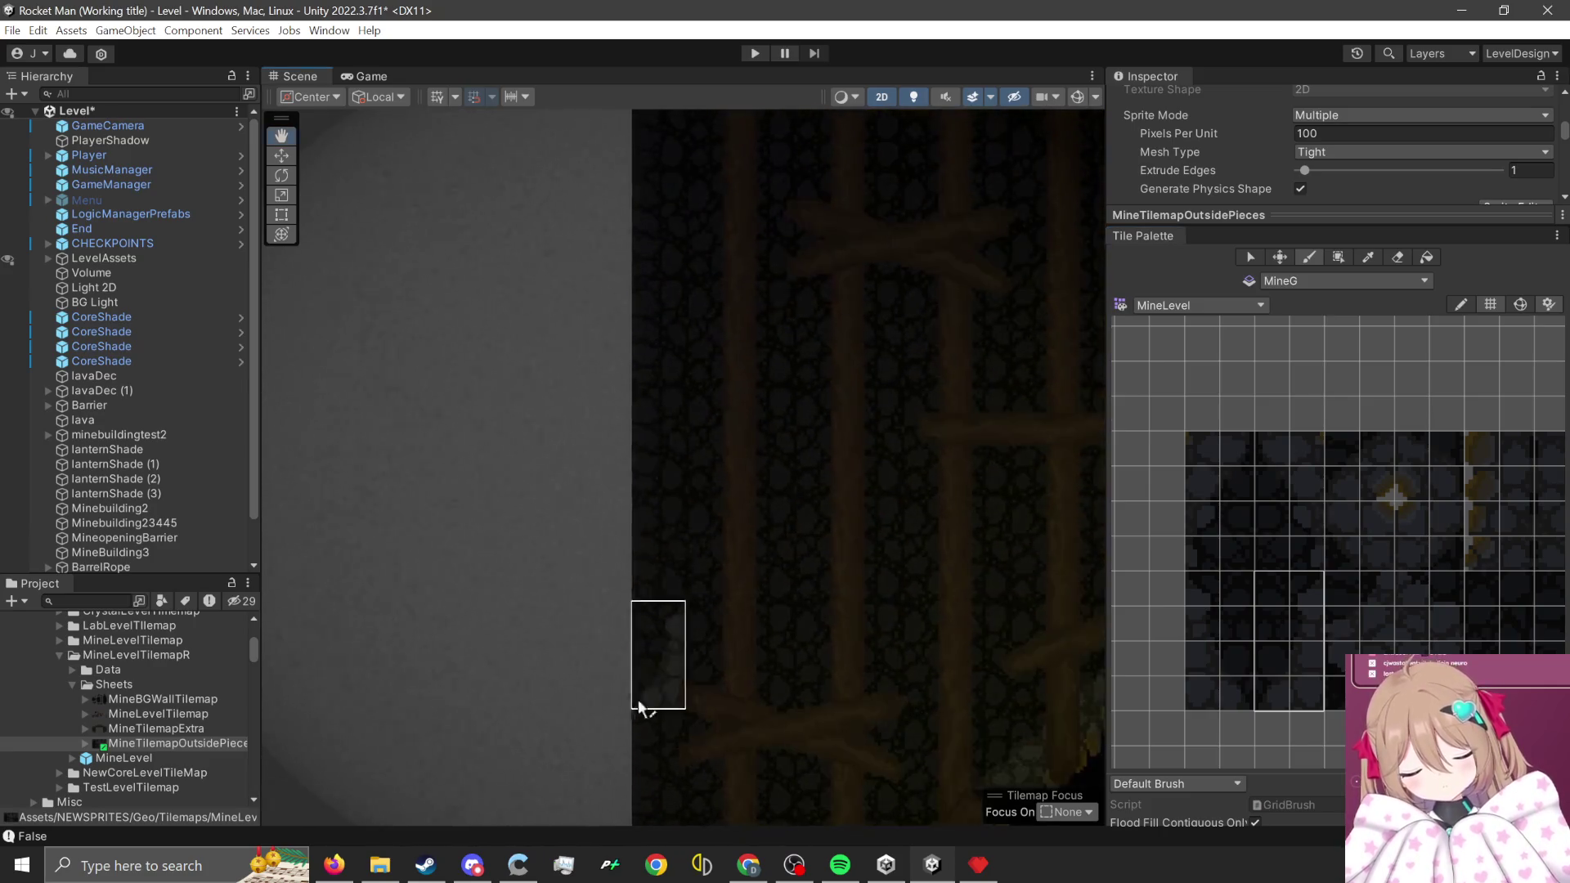
pyautogui.press('Left')
pyautogui.press('Up')
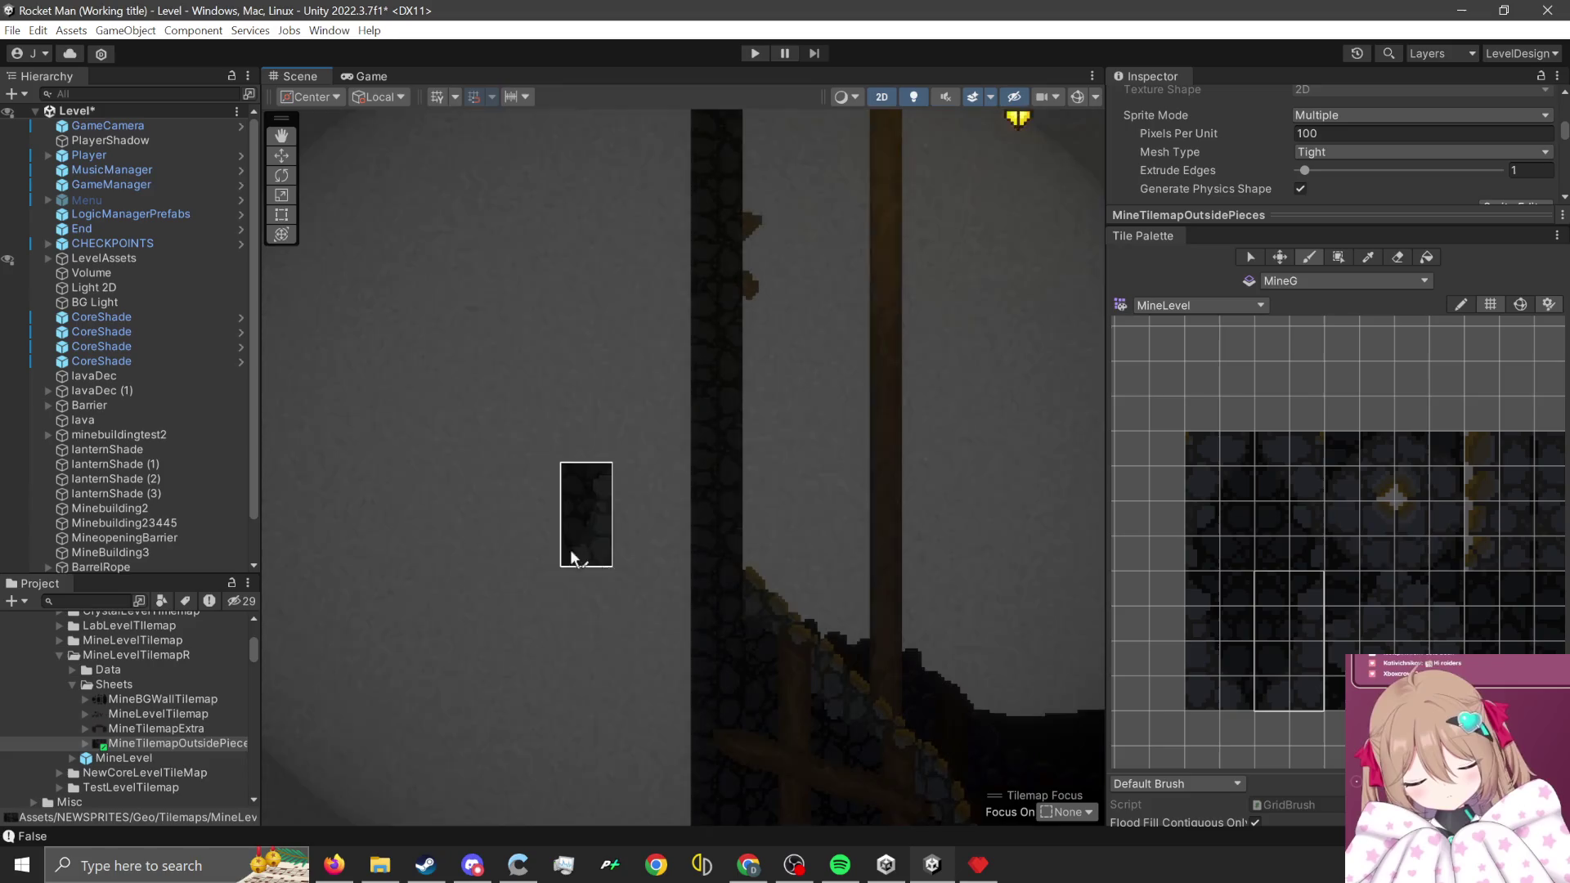
pyautogui.moveTo(1500, 542); pyautogui.dragTo(1429, 576)
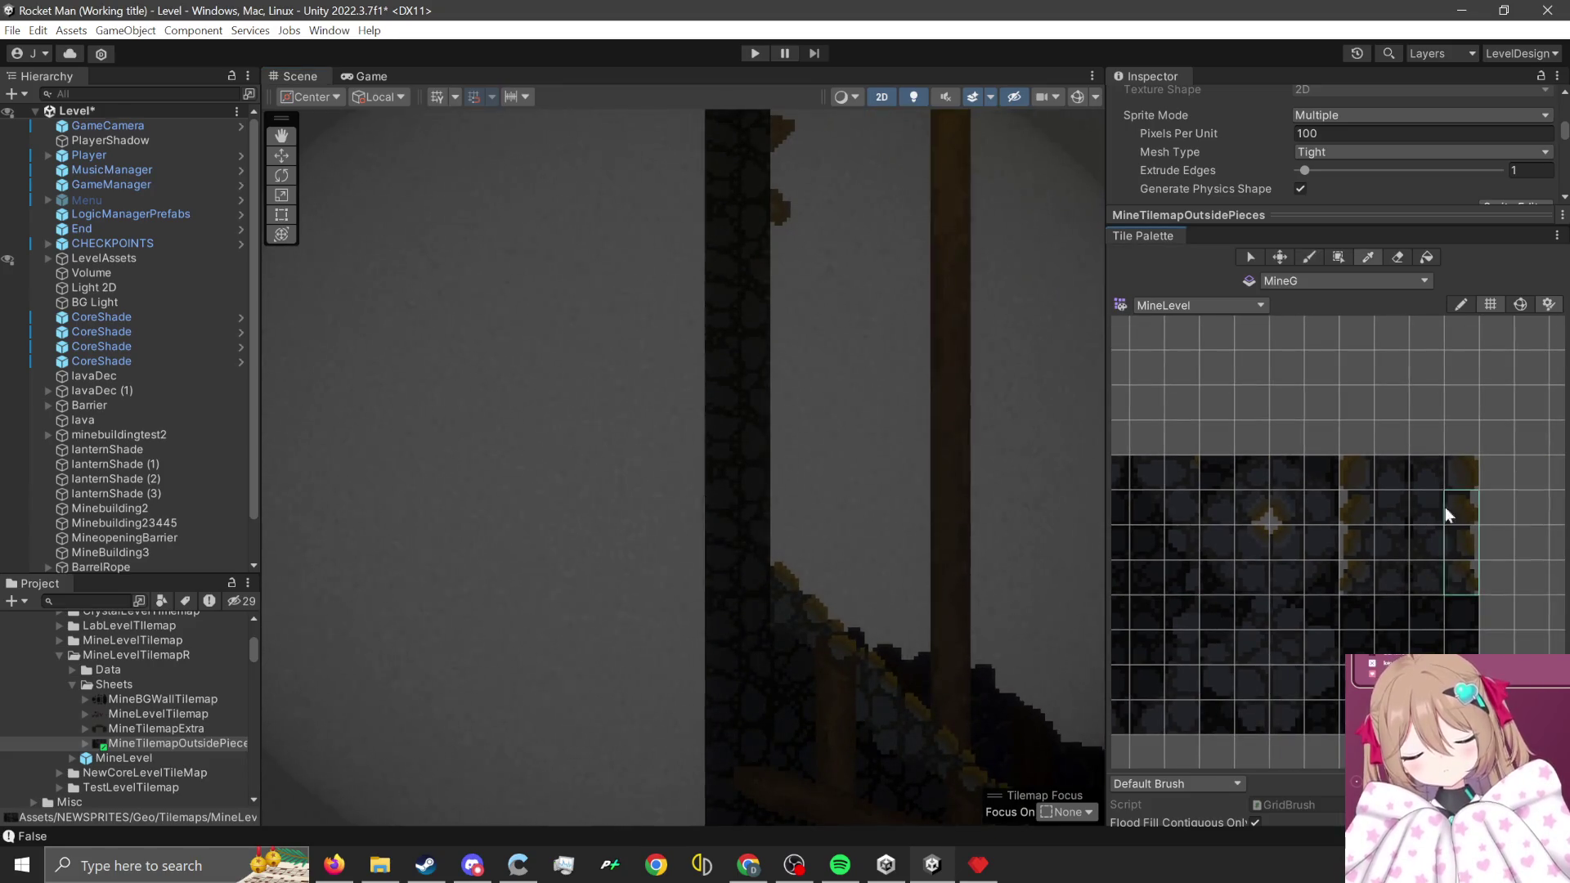
pyautogui.moveTo(1323, 645); pyautogui.dragTo(1343, 566)
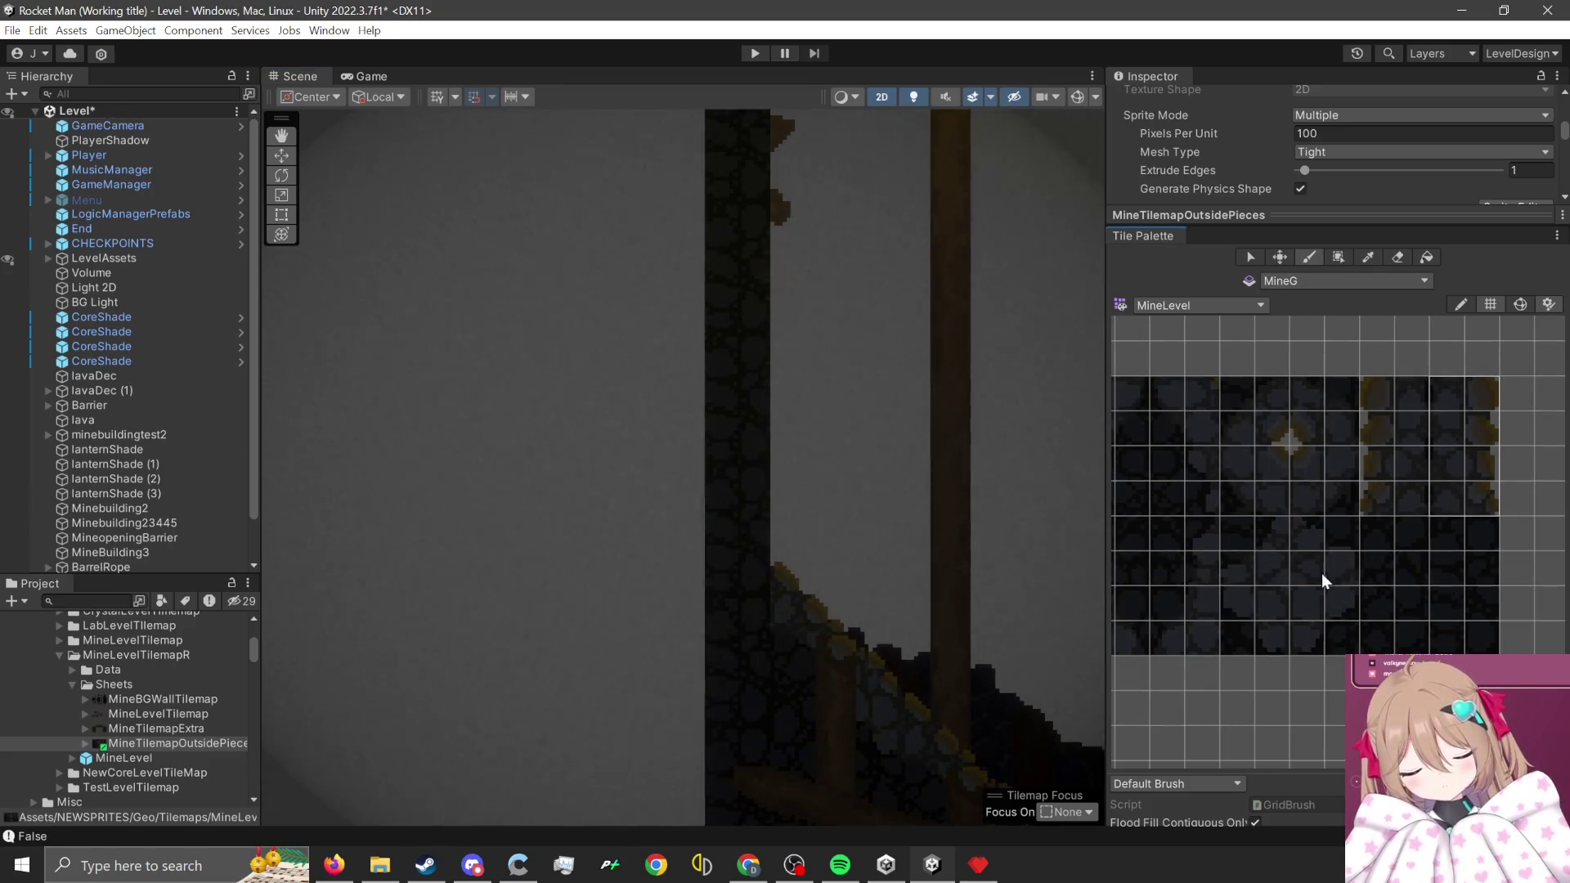
pyautogui.moveTo(1273, 601); pyautogui.dragTo(1254, 621)
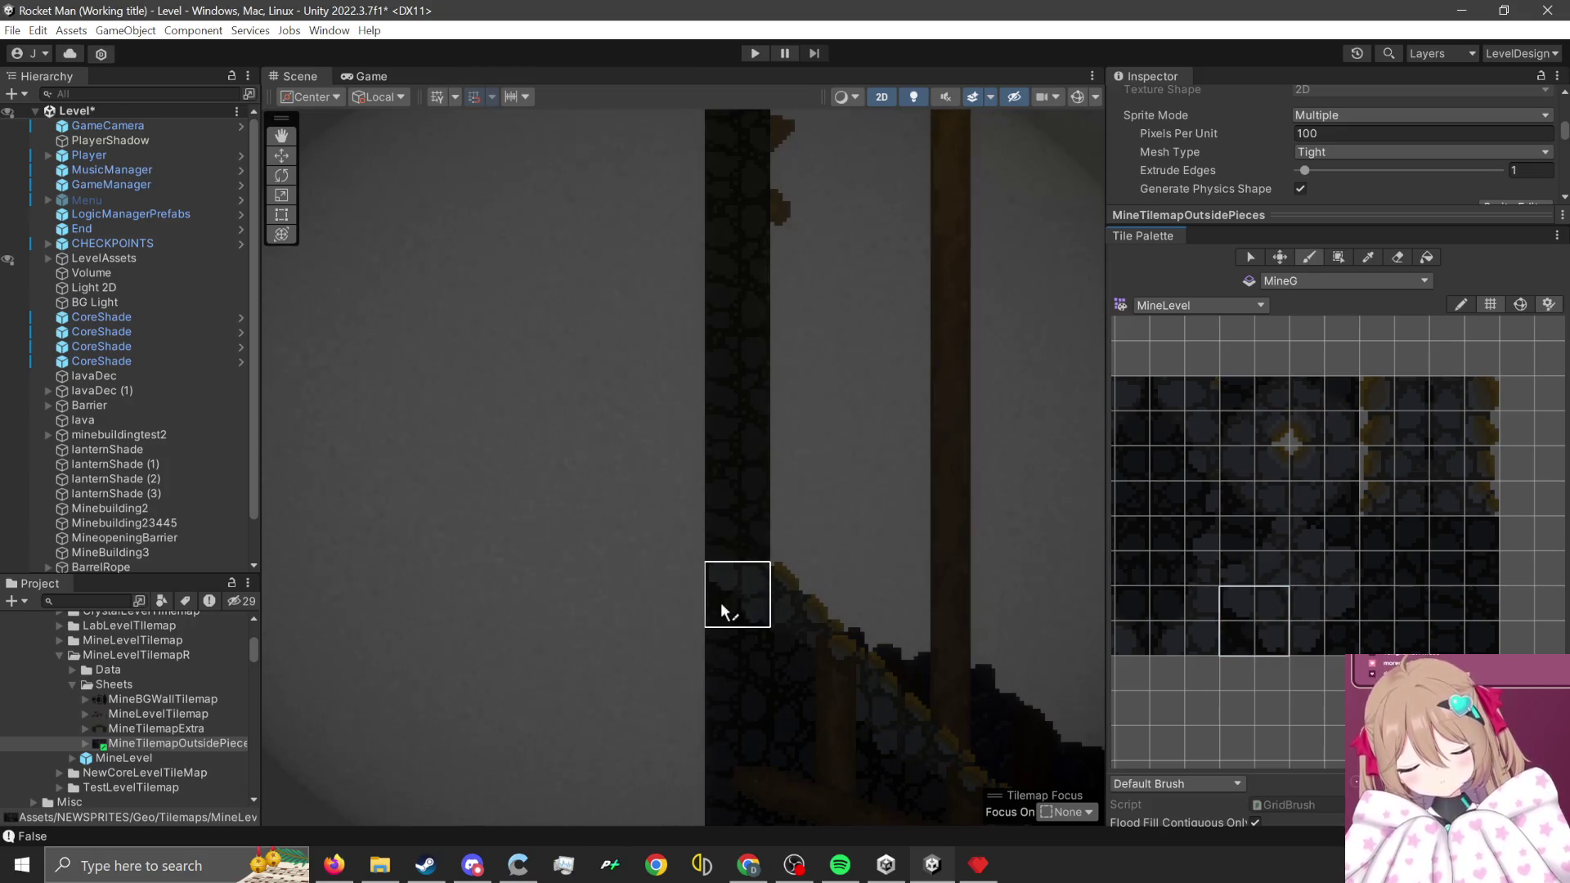
# - Box Fill the stone edge column with wall tiles, then pick another wall block for painting
pyautogui.press('i')
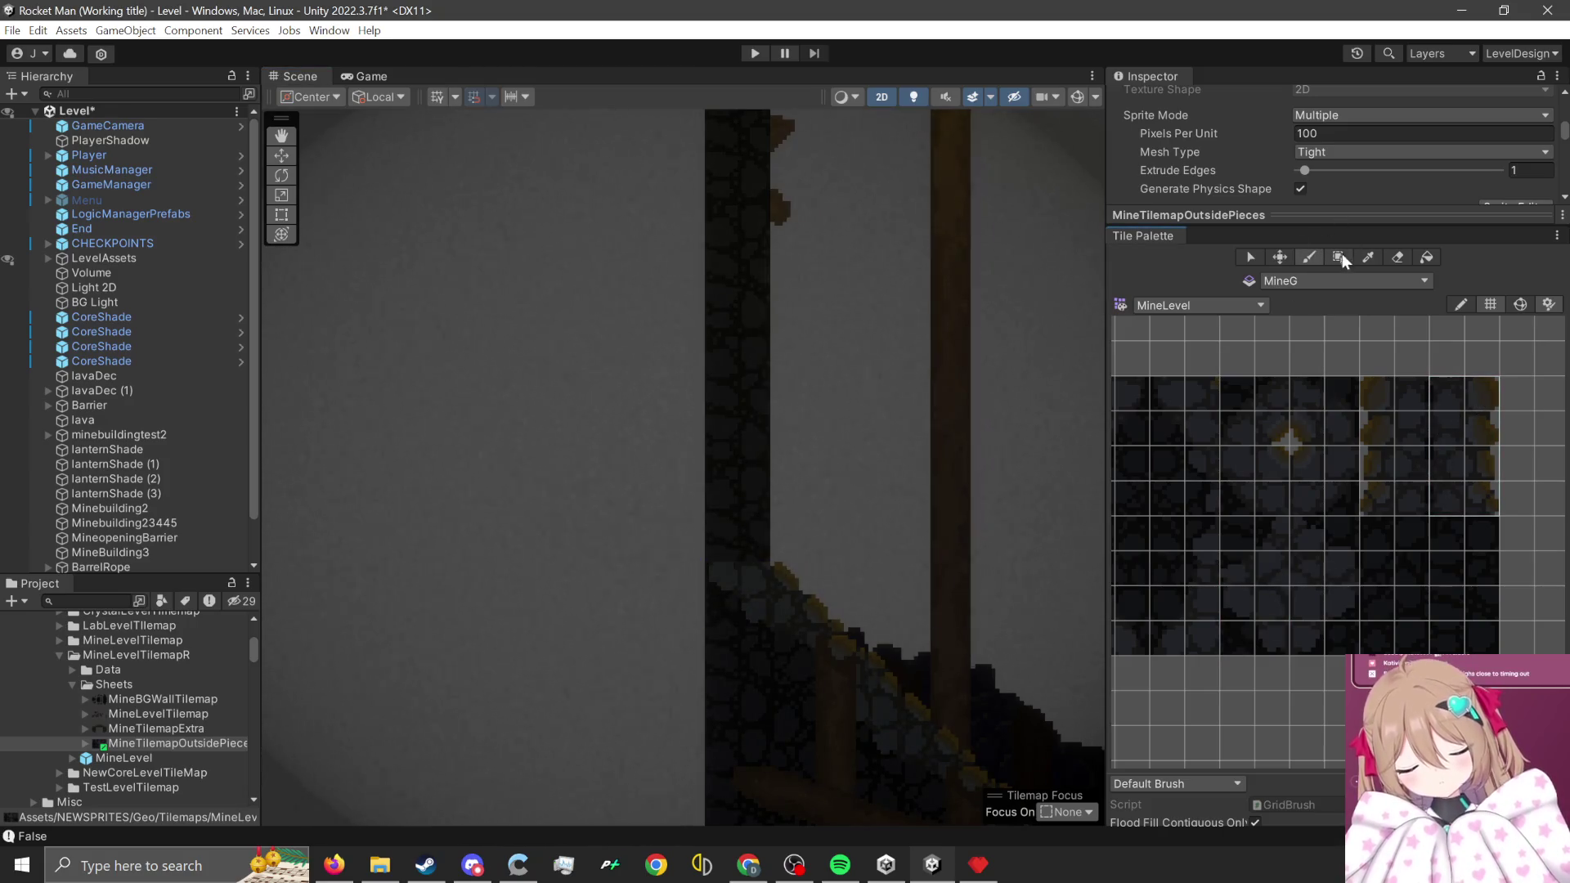
pyautogui.click(1338, 257)
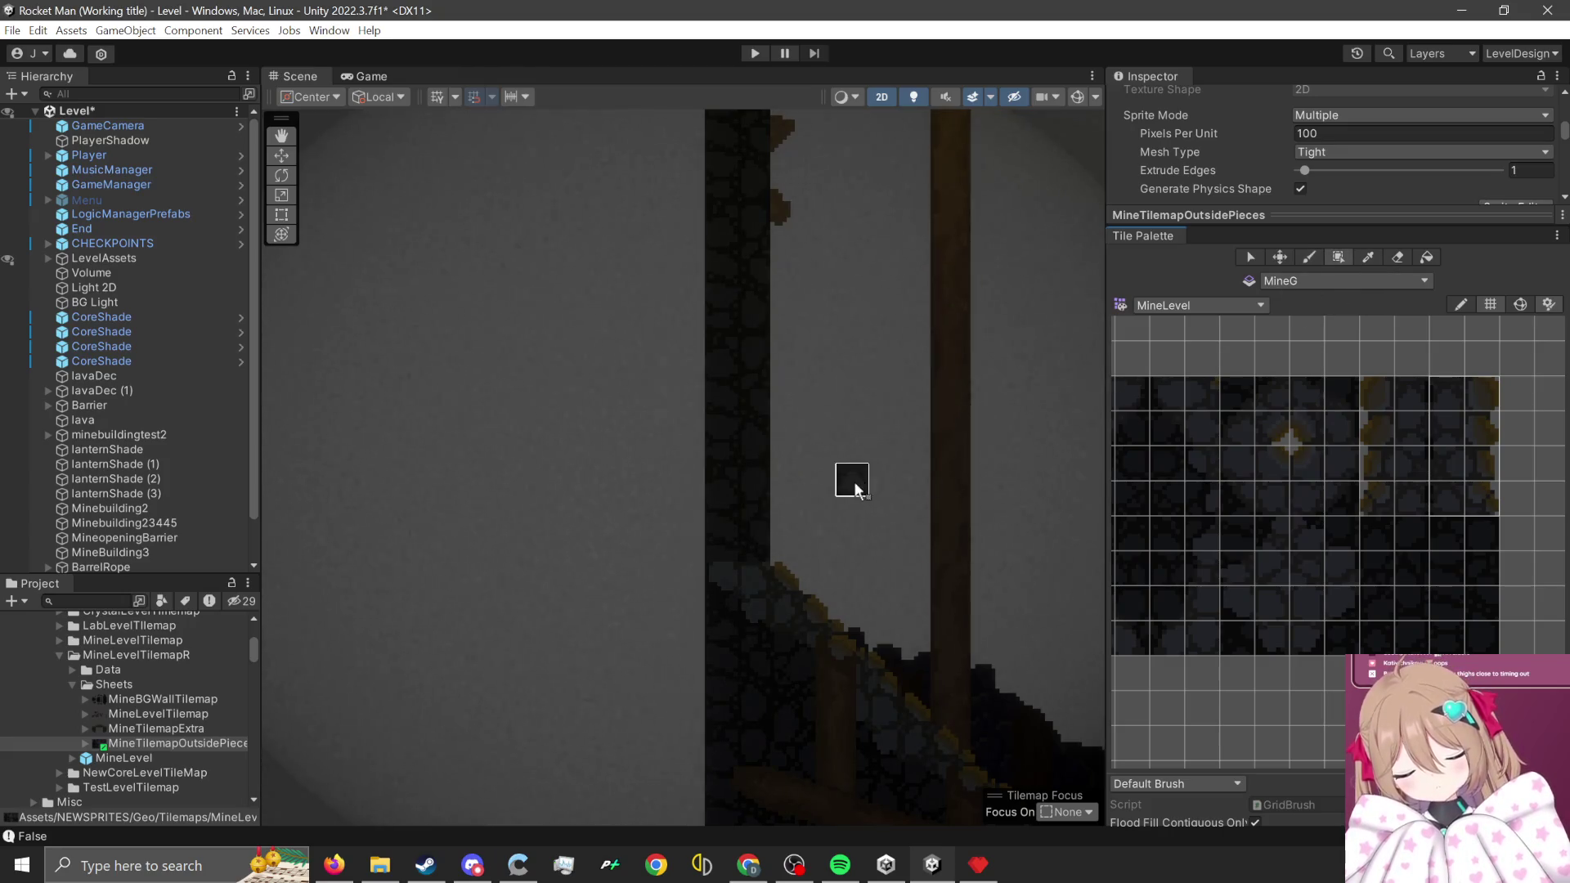
pyautogui.moveTo(765, 434)
pyautogui.mouseDown()
pyautogui.moveTo(736, 449)
pyautogui.moveTo(603, 726)
pyautogui.moveTo(732, 726)
pyautogui.moveTo(704, 746)
pyautogui.moveTo(679, 484)
pyautogui.moveTo(743, 489)
pyautogui.mouseUp()
pyautogui.scroll(-1, 604, 726)
pyautogui.scroll(-5, 733, 726)
pyautogui.scroll(5, 695, 532)
pyautogui.scroll(2, 748, 484)
pyautogui.scroll(1, 743, 488)
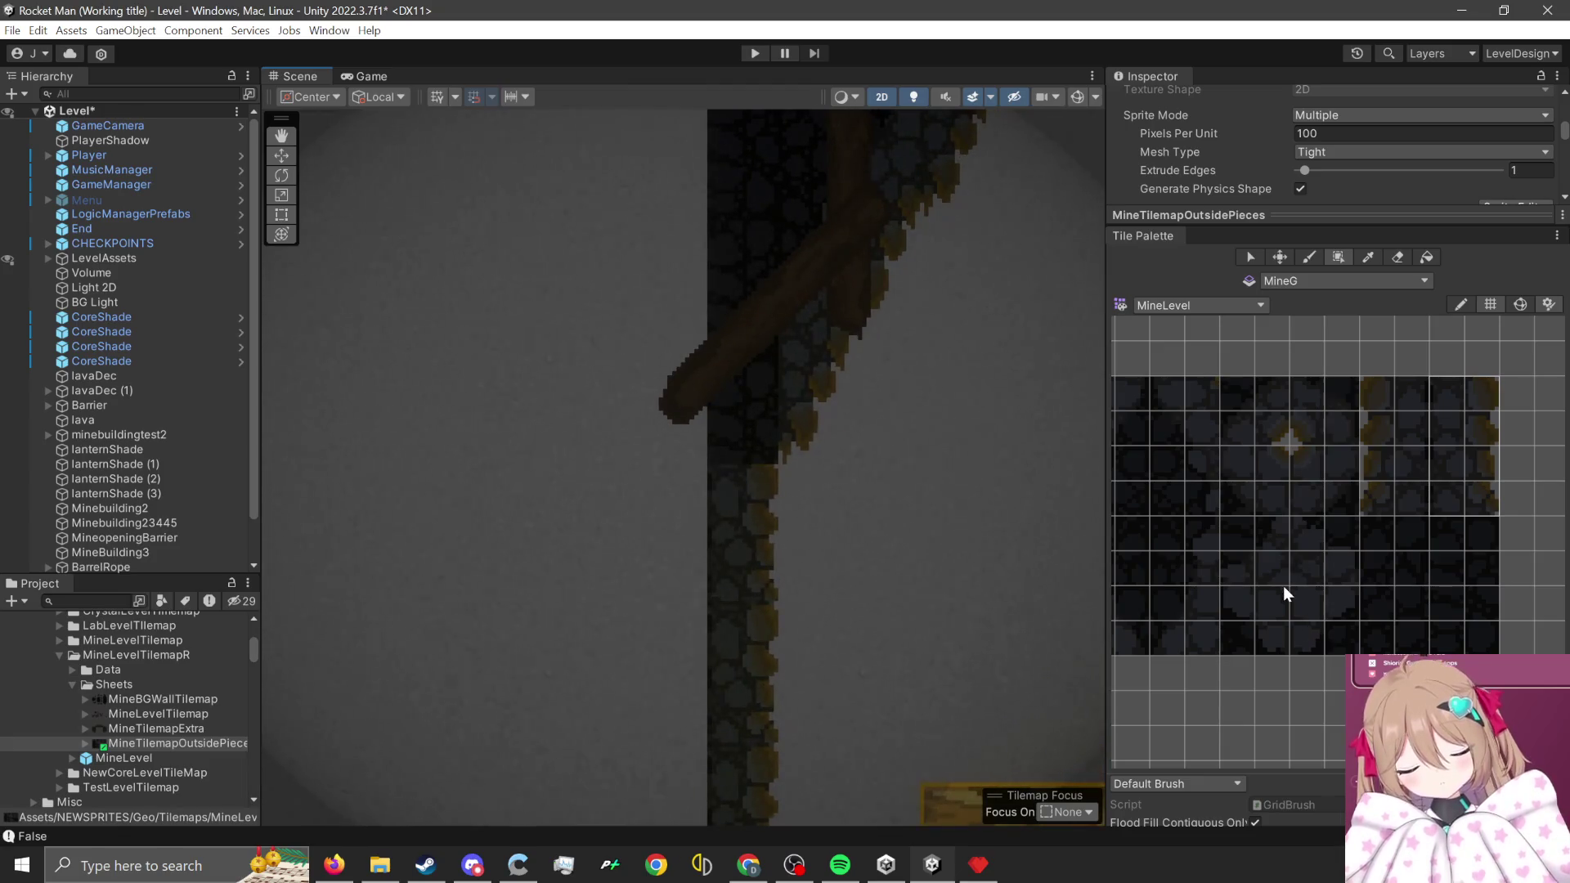
pyautogui.moveTo(1274, 547)
pyautogui.mouseDown()
pyautogui.moveTo(1243, 646)
pyautogui.moveTo(1226, 646)
pyautogui.mouseUp()
pyautogui.click(1309, 257)
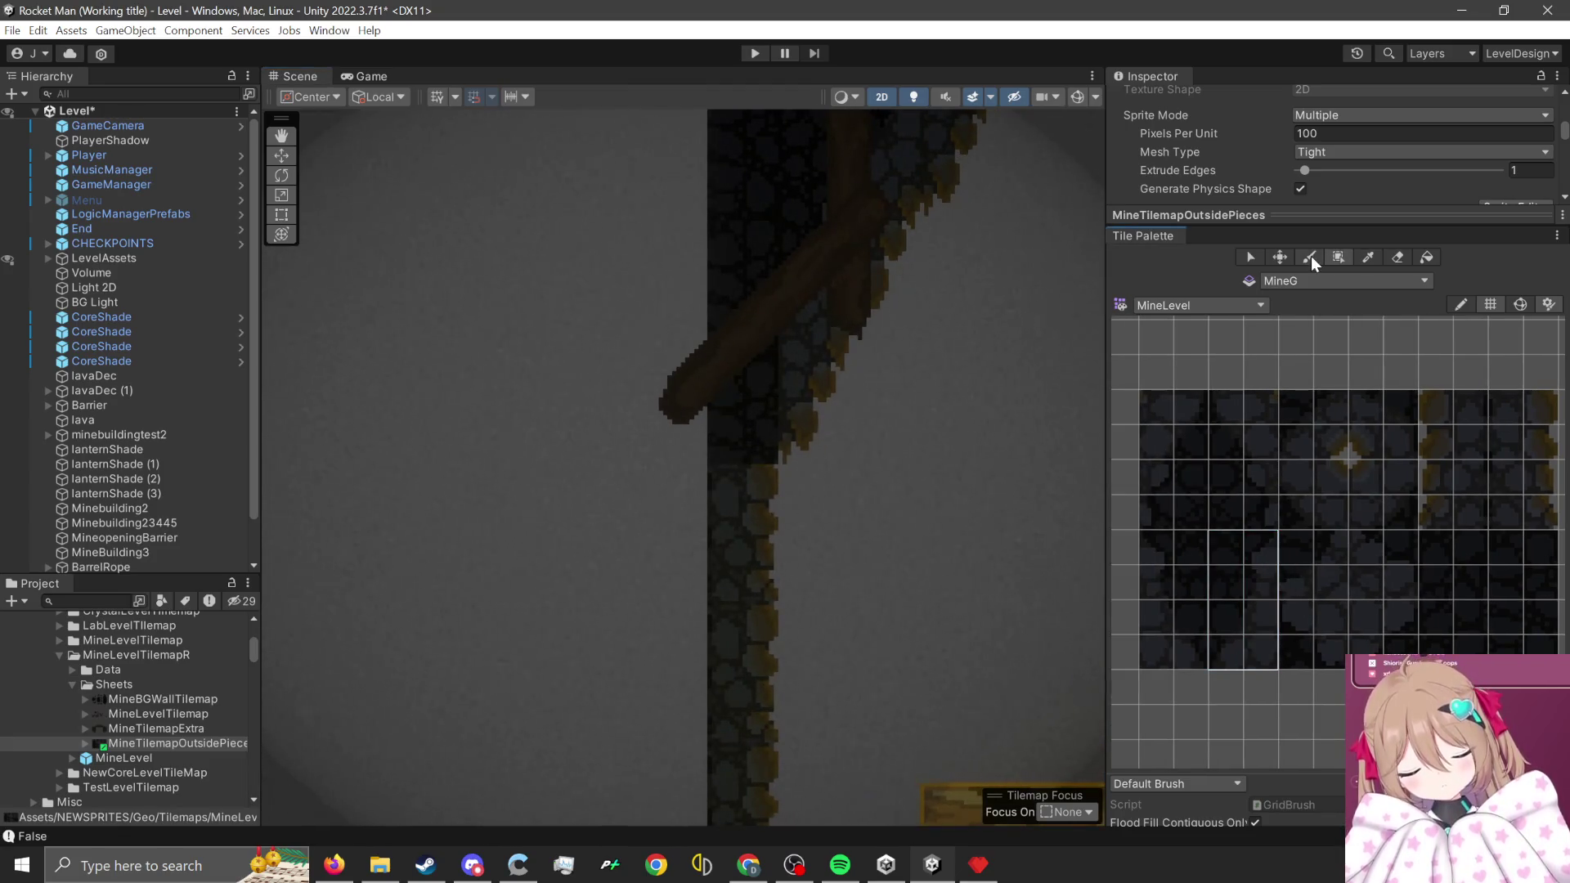
# - Box Fill a column of two-wide stone wall tiles beside the wooden pole
pyautogui.scroll(-3, 510, 463)
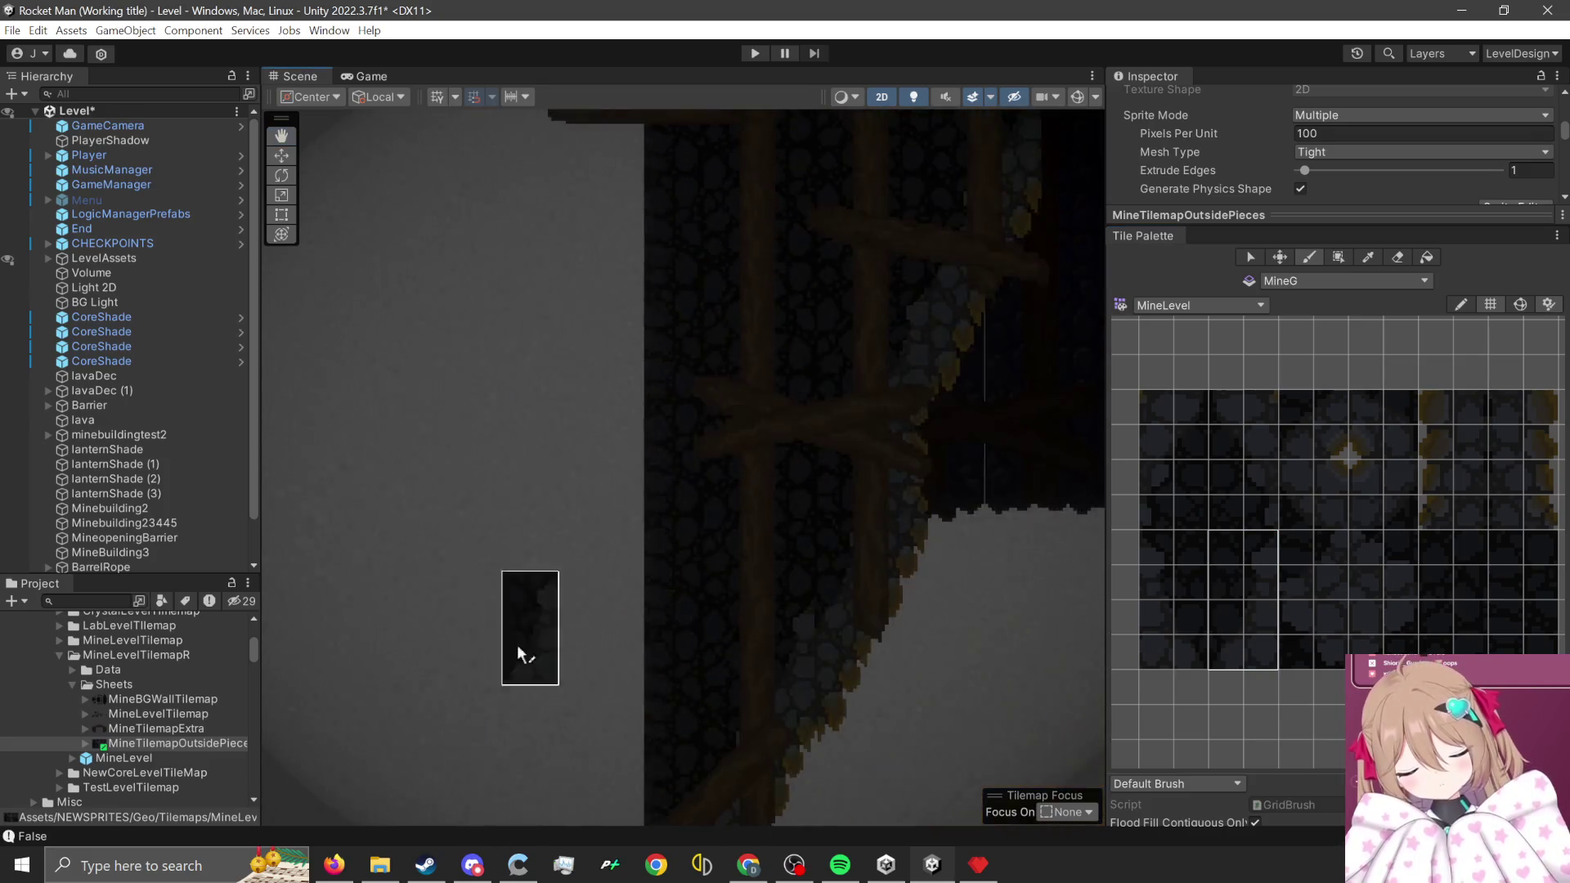
pyautogui.press('Up')
pyautogui.press('Up')
pyautogui.press('Up')
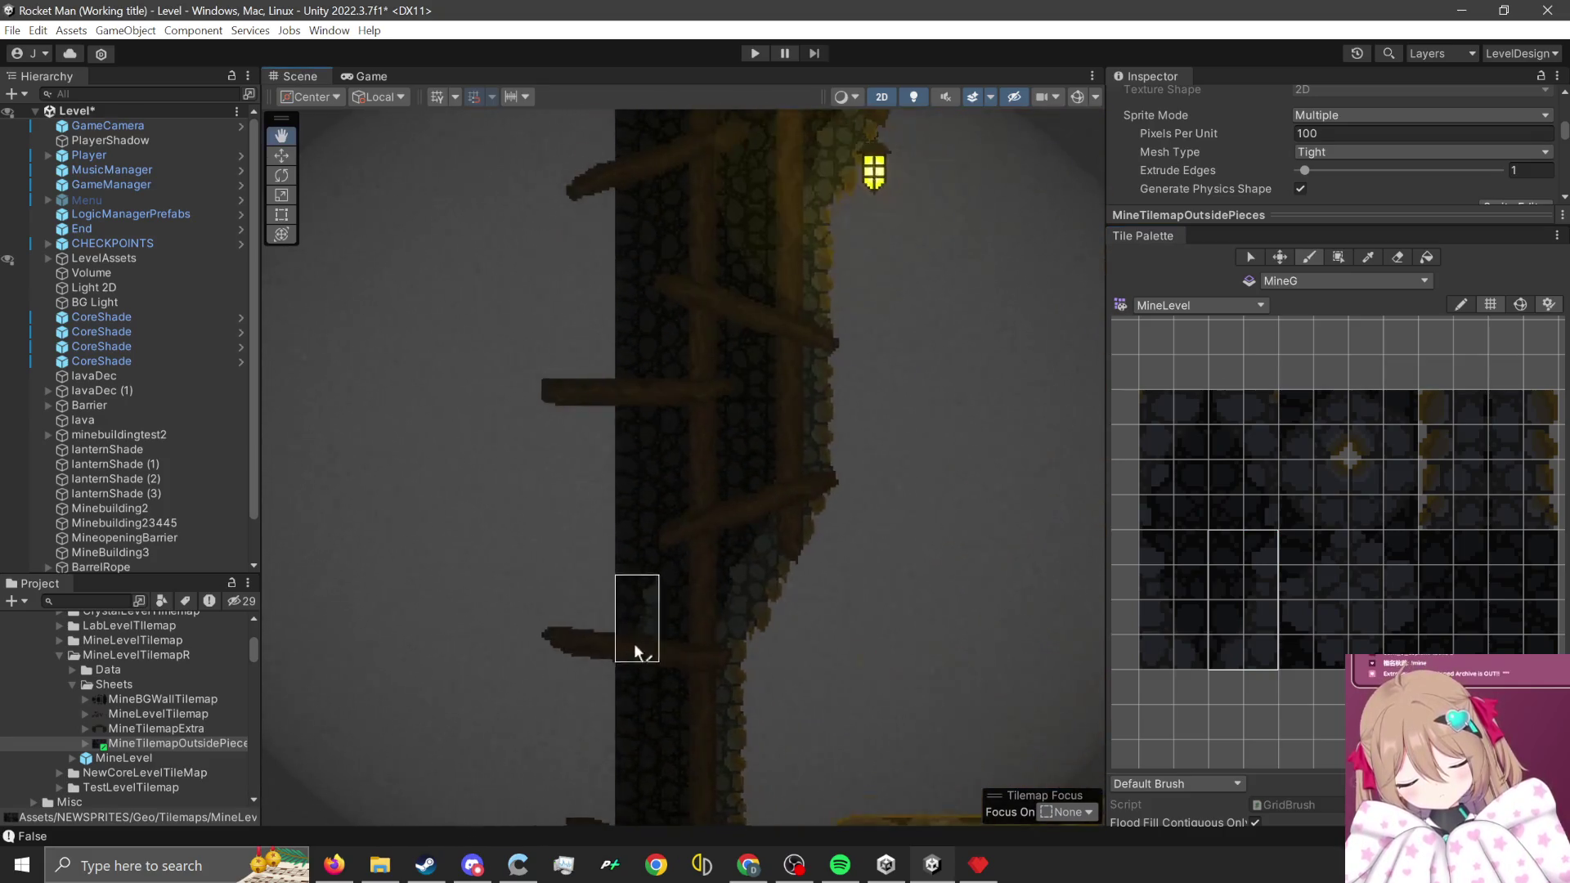
pyautogui.scroll(3, 500, 500)
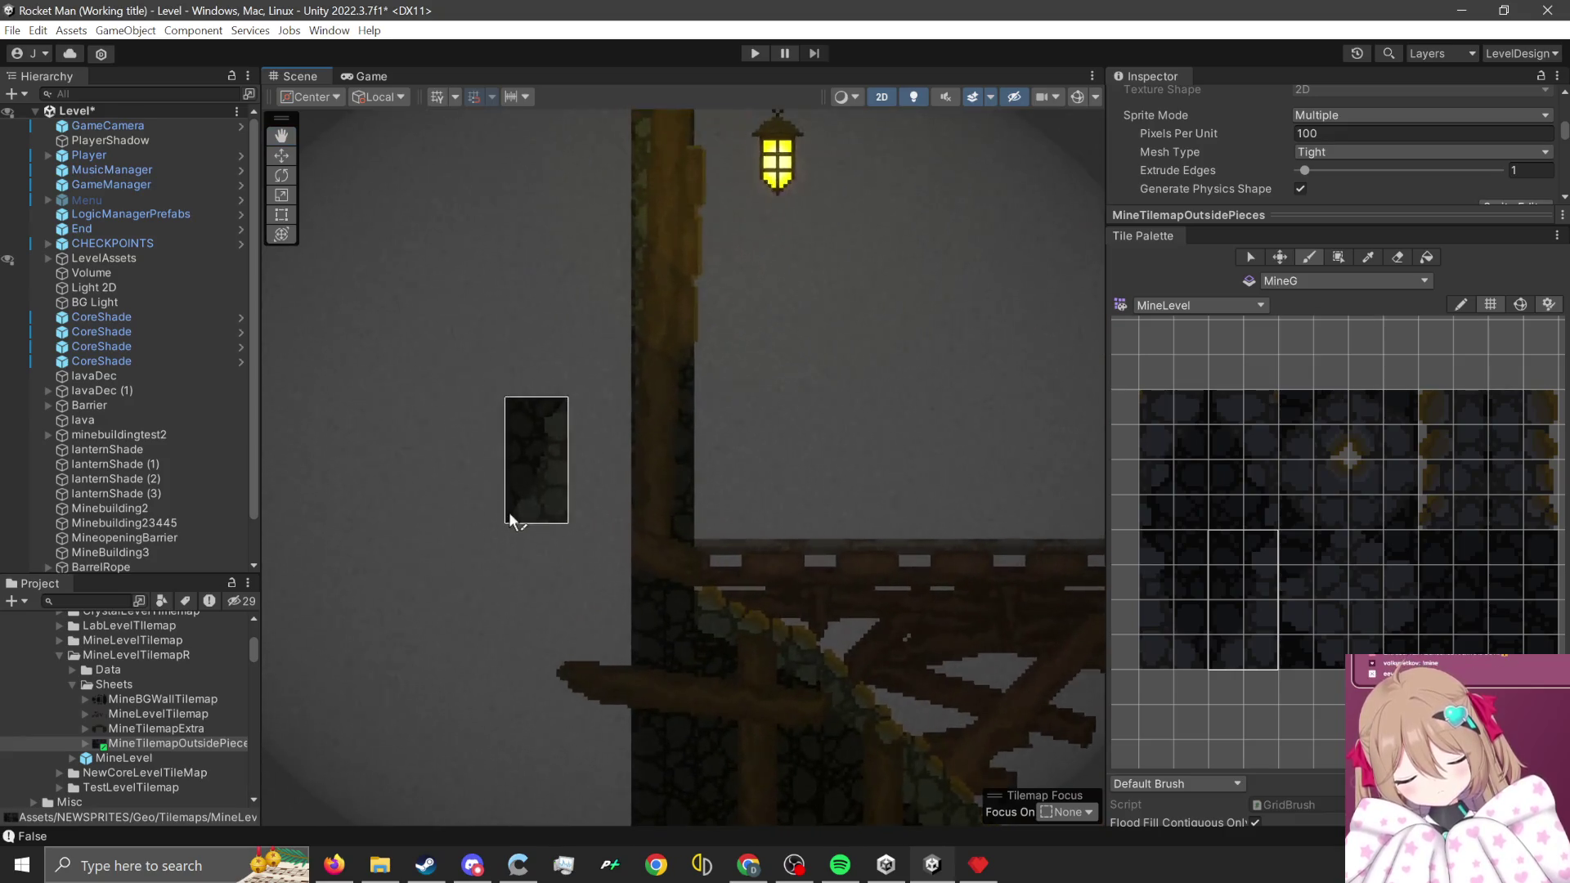
pyautogui.scroll(3, 1291, 430)
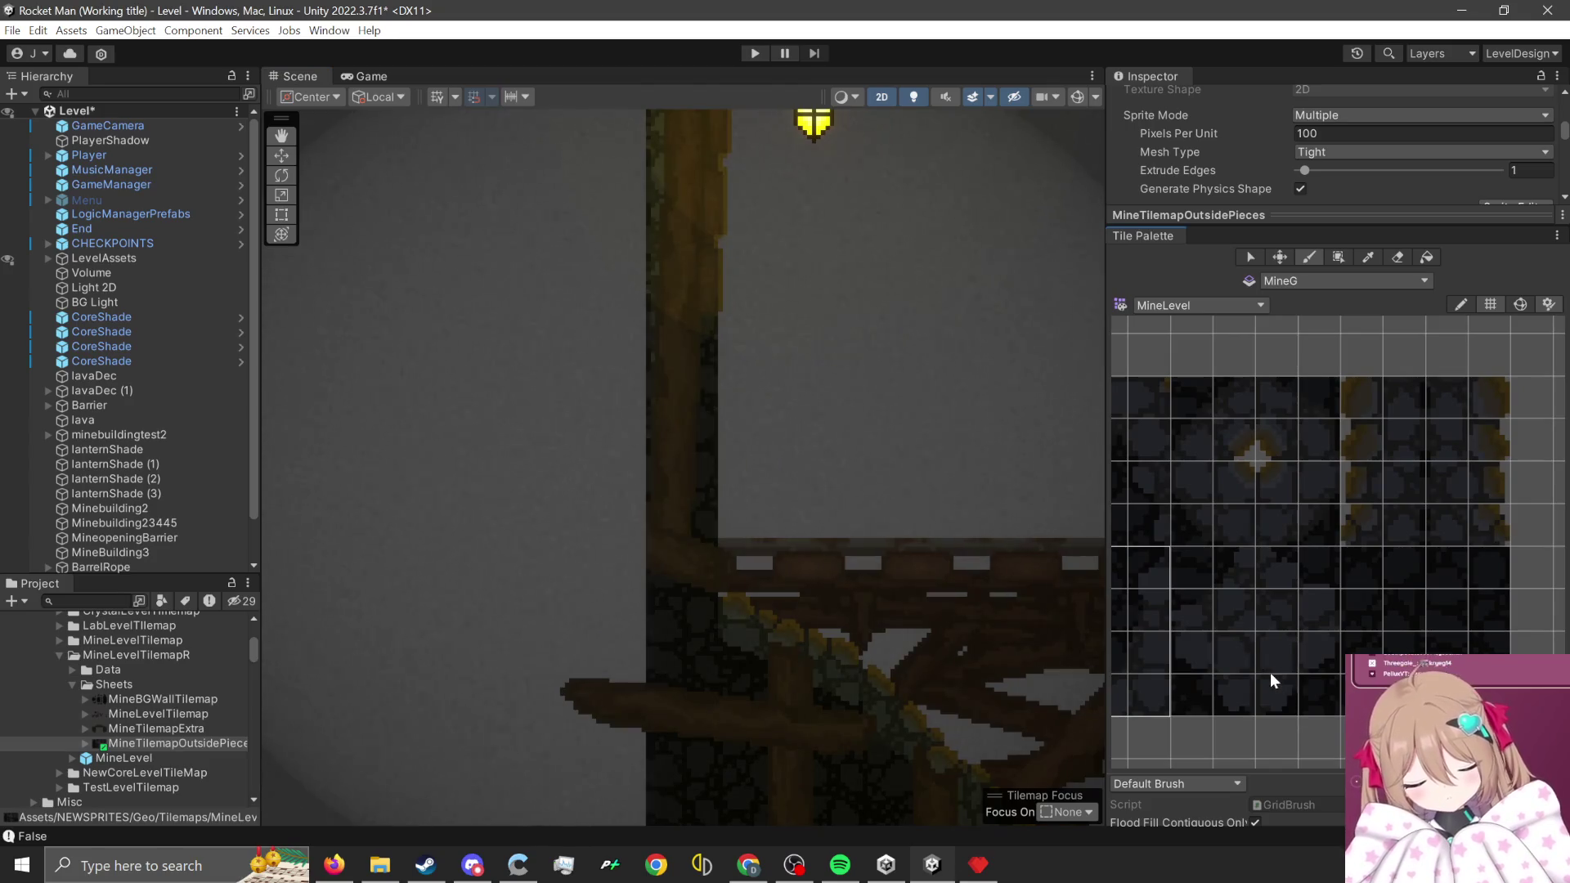
pyautogui.moveTo(1189, 695); pyautogui.dragTo(1227, 659)
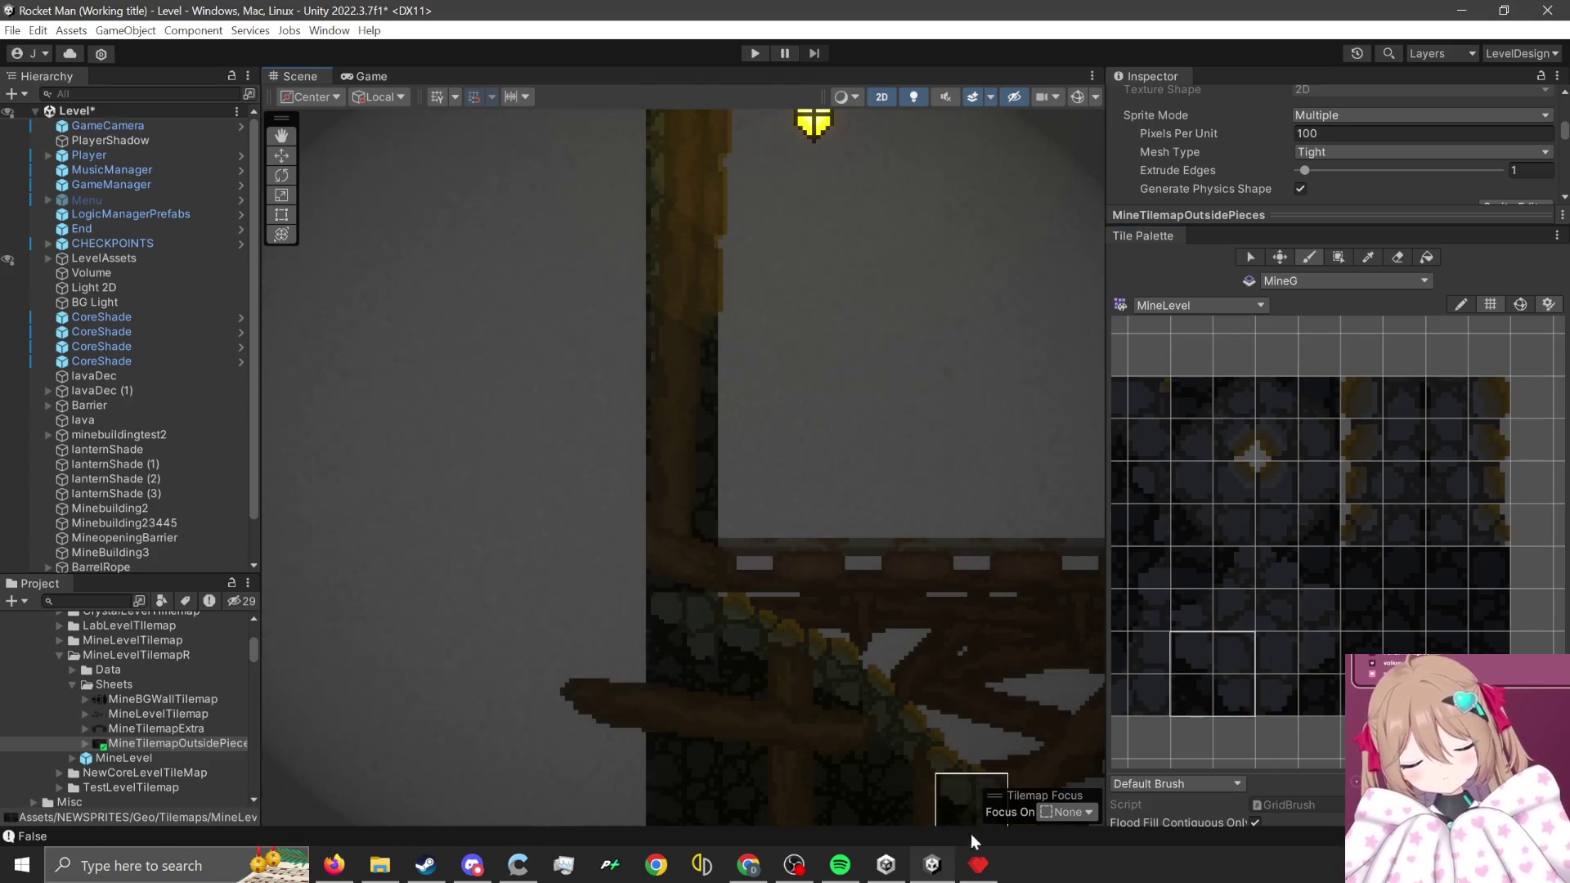
pyautogui.click(1304, 699)
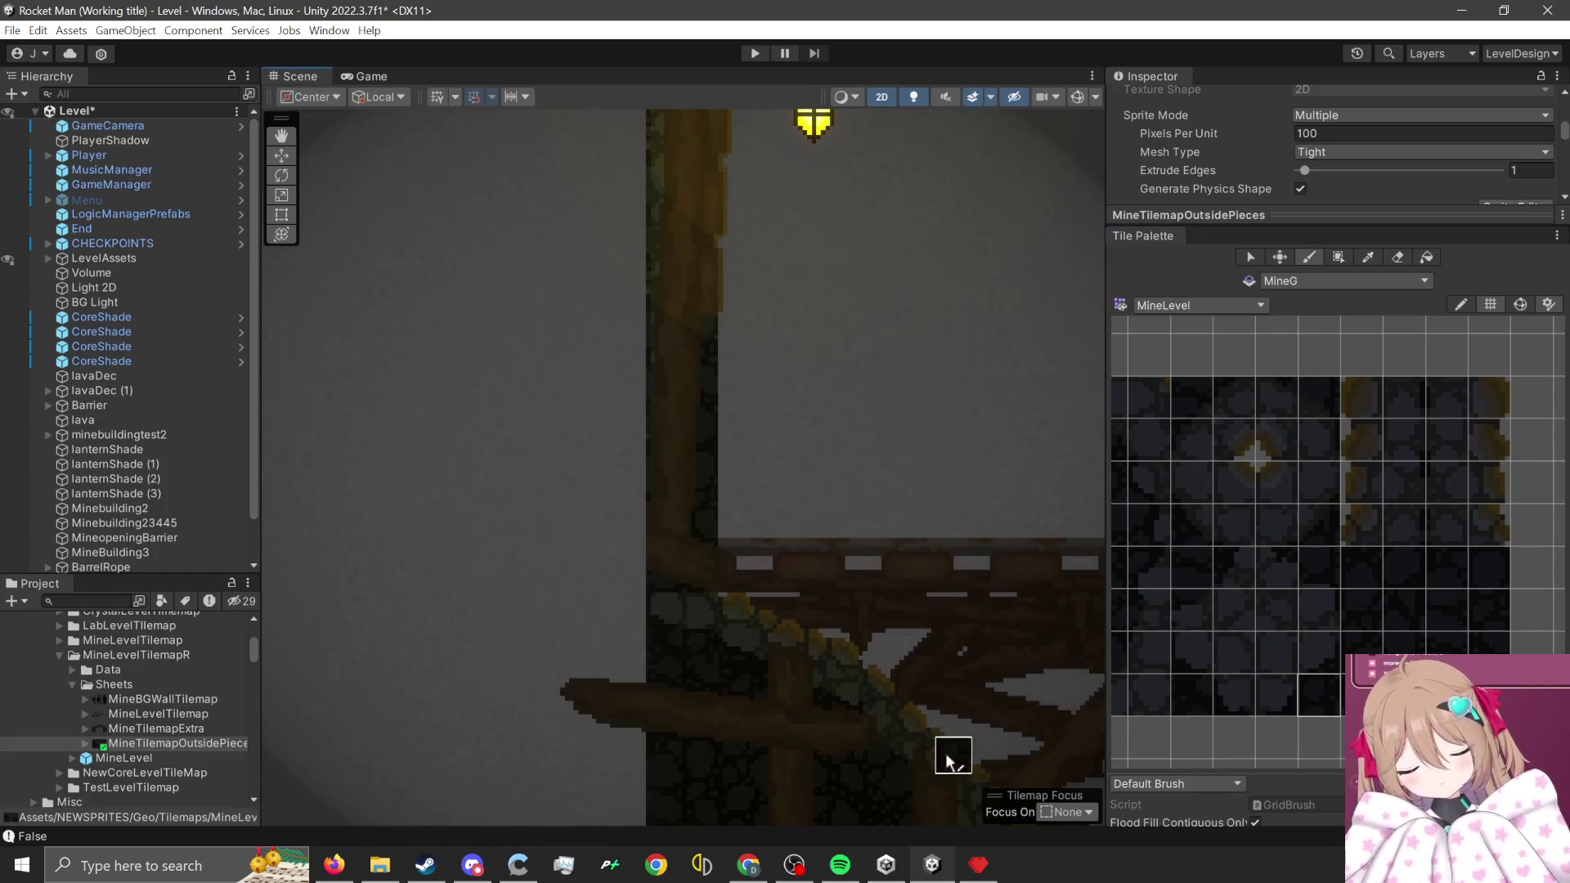
pyautogui.scroll(-1, 1284, 626)
pyautogui.moveTo(1410, 576); pyautogui.dragTo(1443, 683)
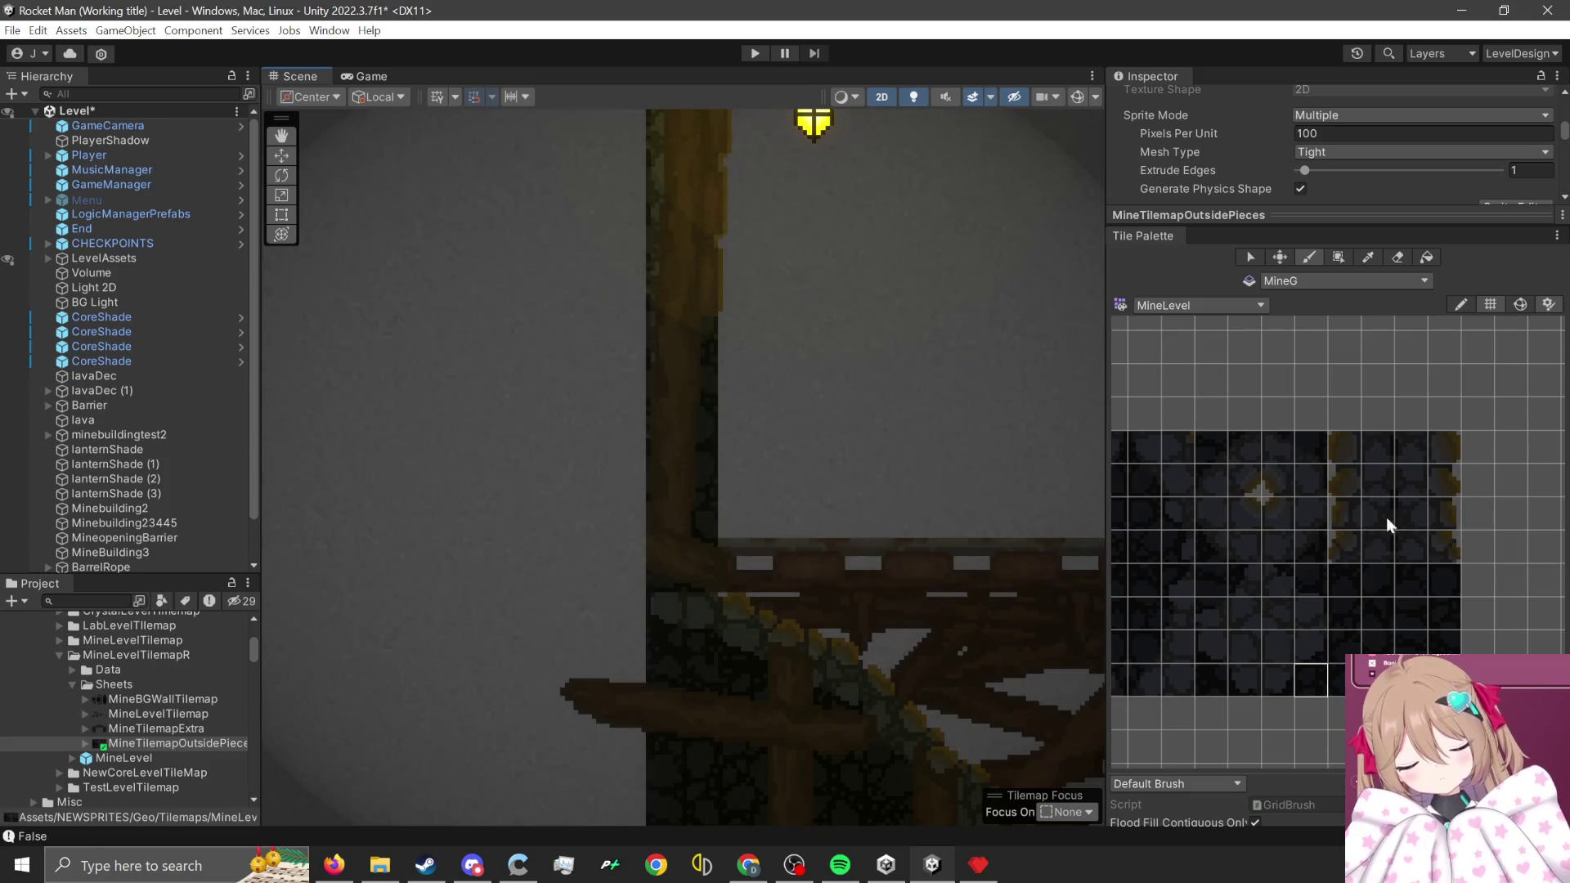
pyautogui.click(1339, 259)
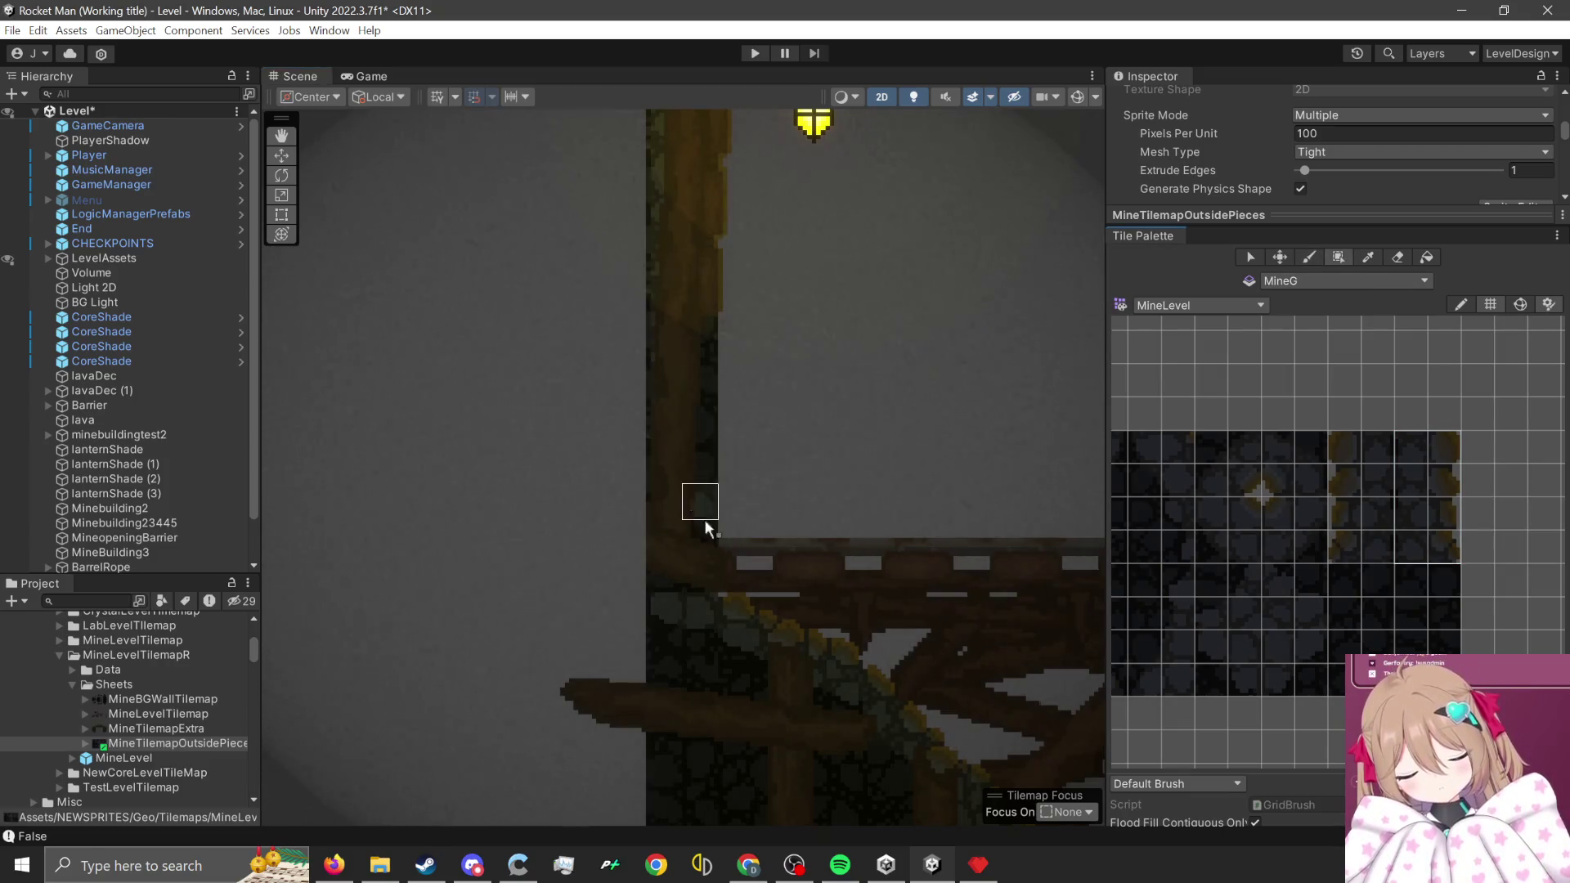
pyautogui.moveTo(708, 562)
pyautogui.mouseDown()
pyautogui.moveTo(664, 348)
pyautogui.moveTo(730, 708)
pyautogui.moveTo(702, 335)
pyautogui.moveTo(687, 332)
pyautogui.mouseUp()
# - Return to the Paint Brush with a plain dark stone tile selected
pyautogui.scroll(-5, 714, 630)
pyautogui.scroll(3, 686, 327)
pyautogui.scroll(3, 818, 264)
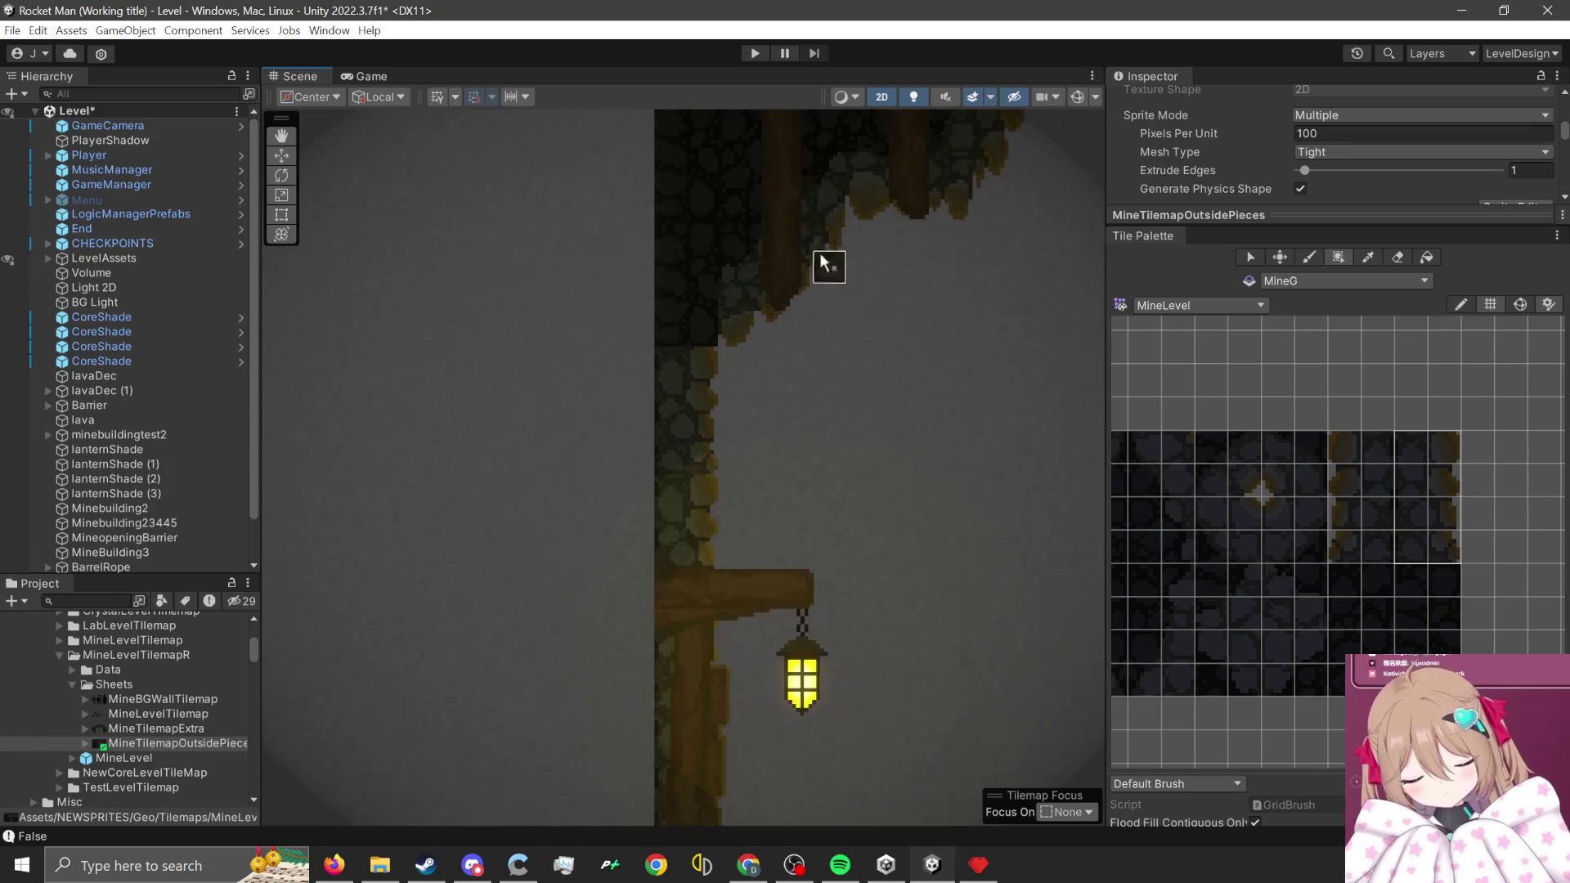
pyautogui.scroll(2, 1308, 499)
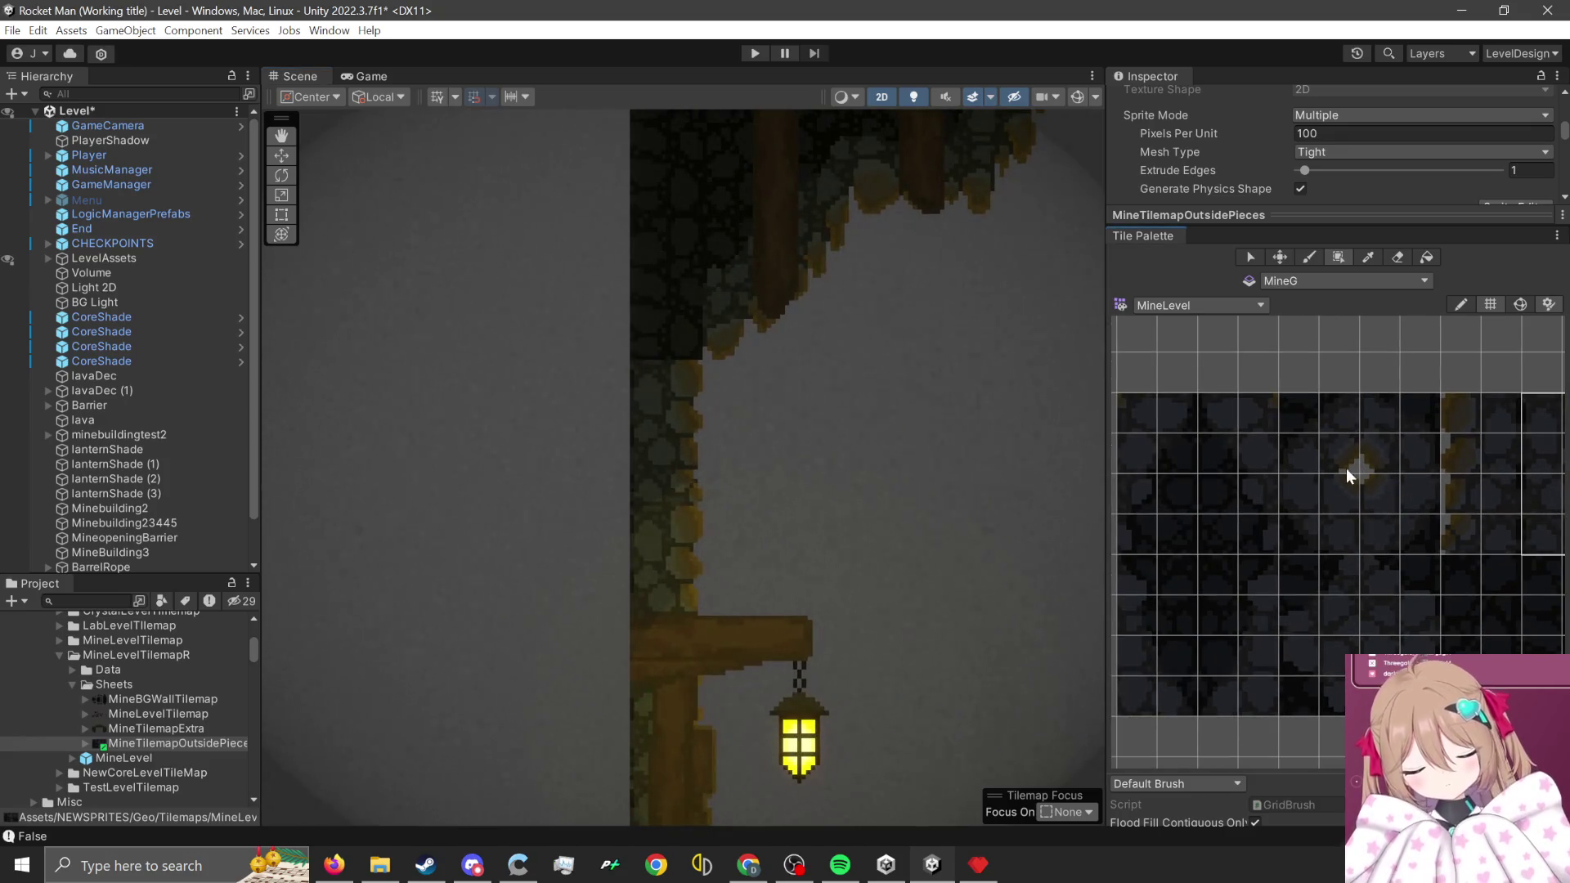
pyautogui.moveTo(1343, 464); pyautogui.dragTo(1300, 414)
pyautogui.scroll(1, 749, 278)
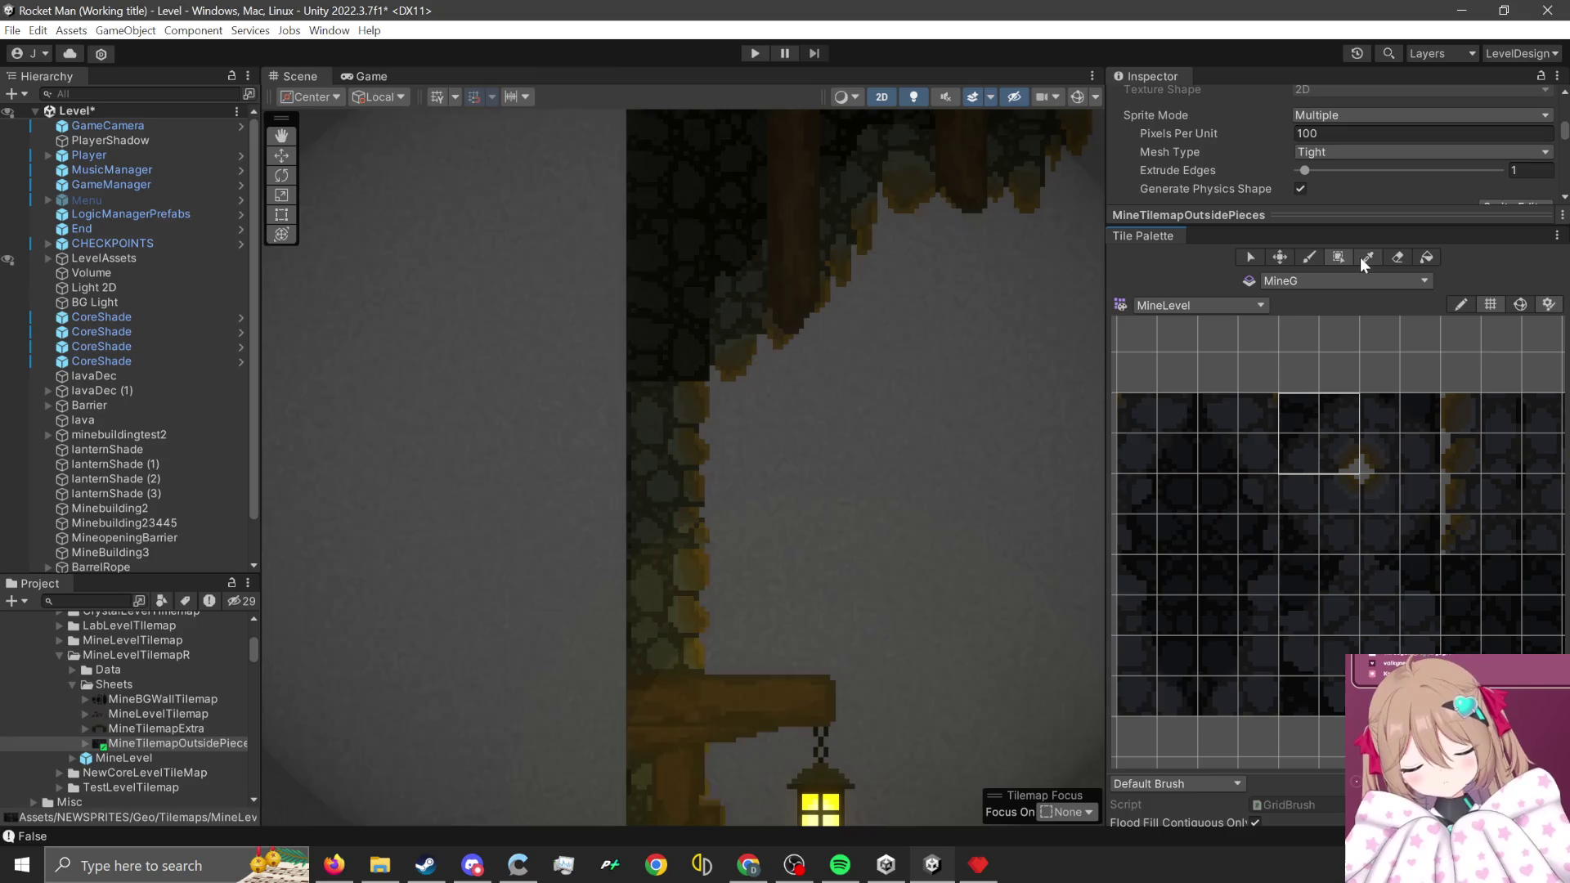
pyautogui.press('d')
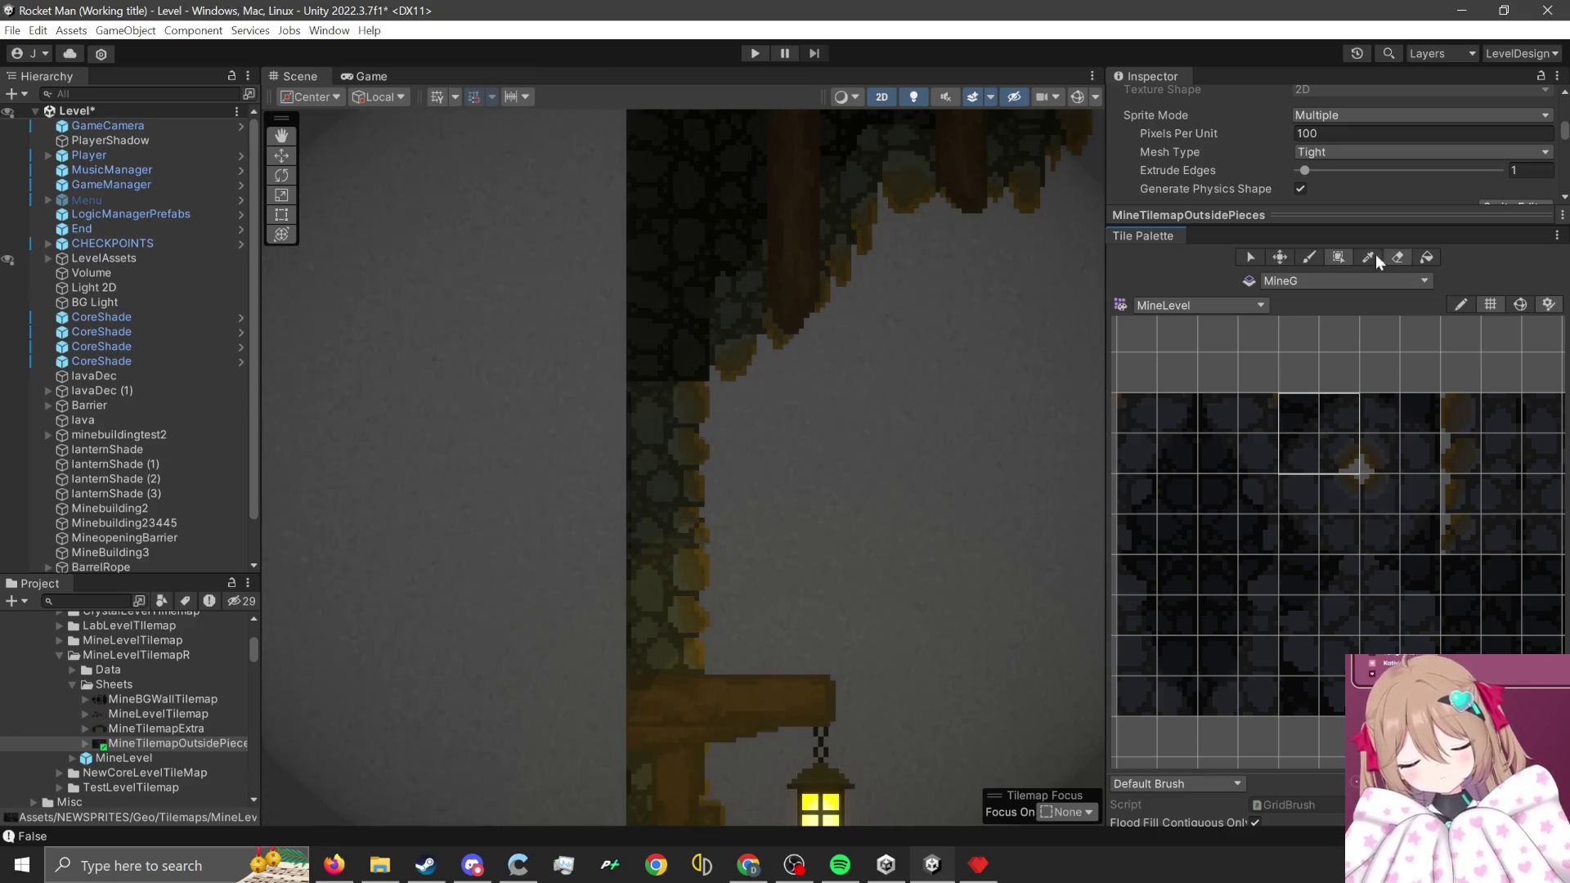
pyautogui.click(1307, 257)
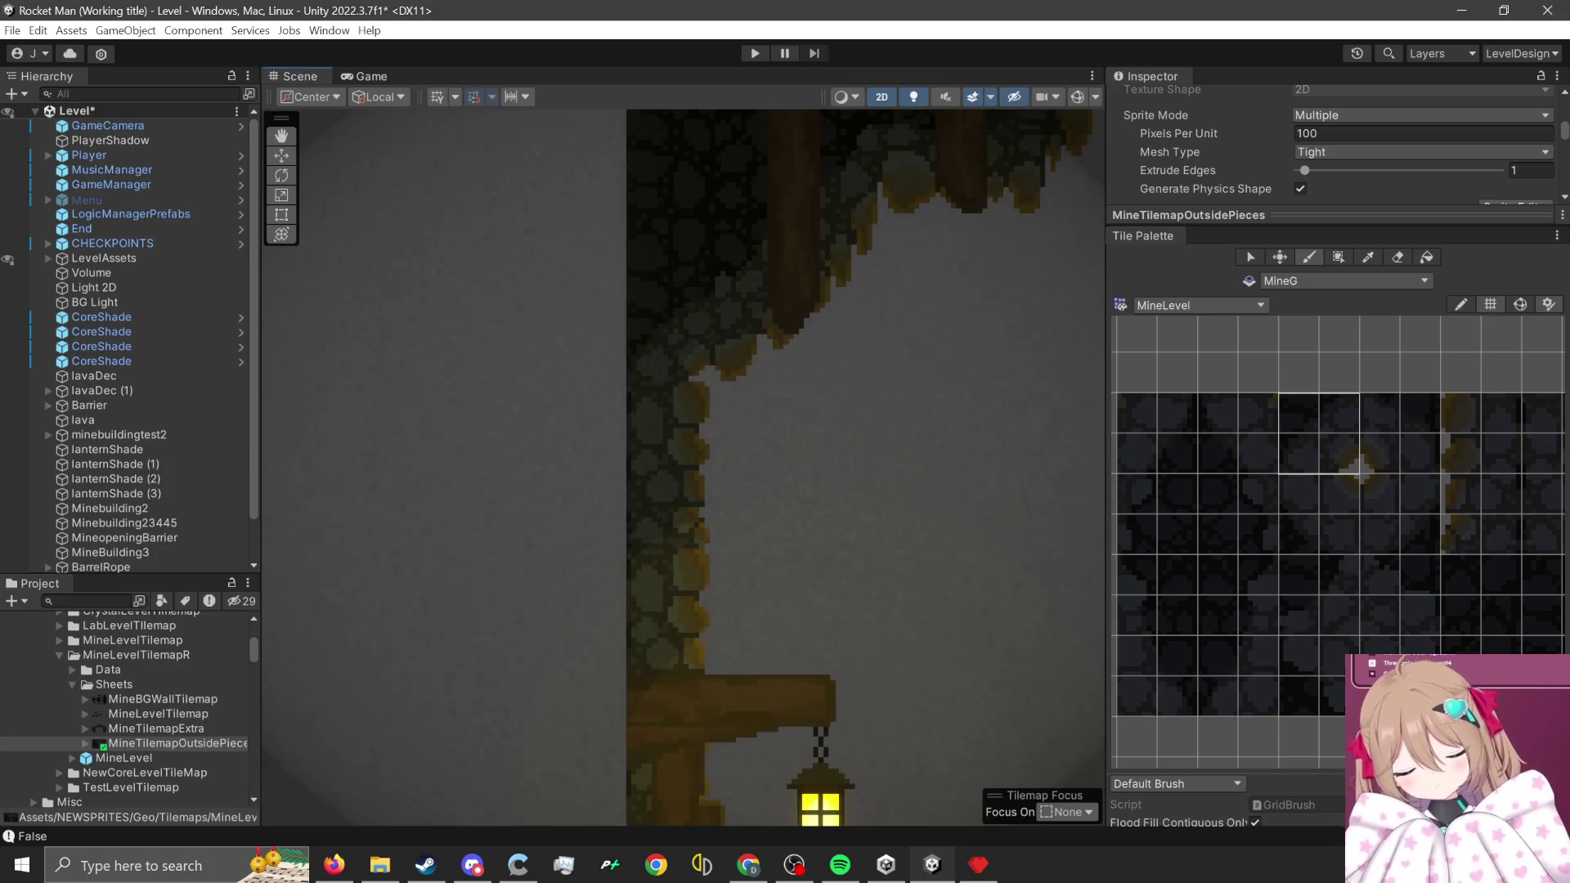
pyautogui.click(1338, 622)
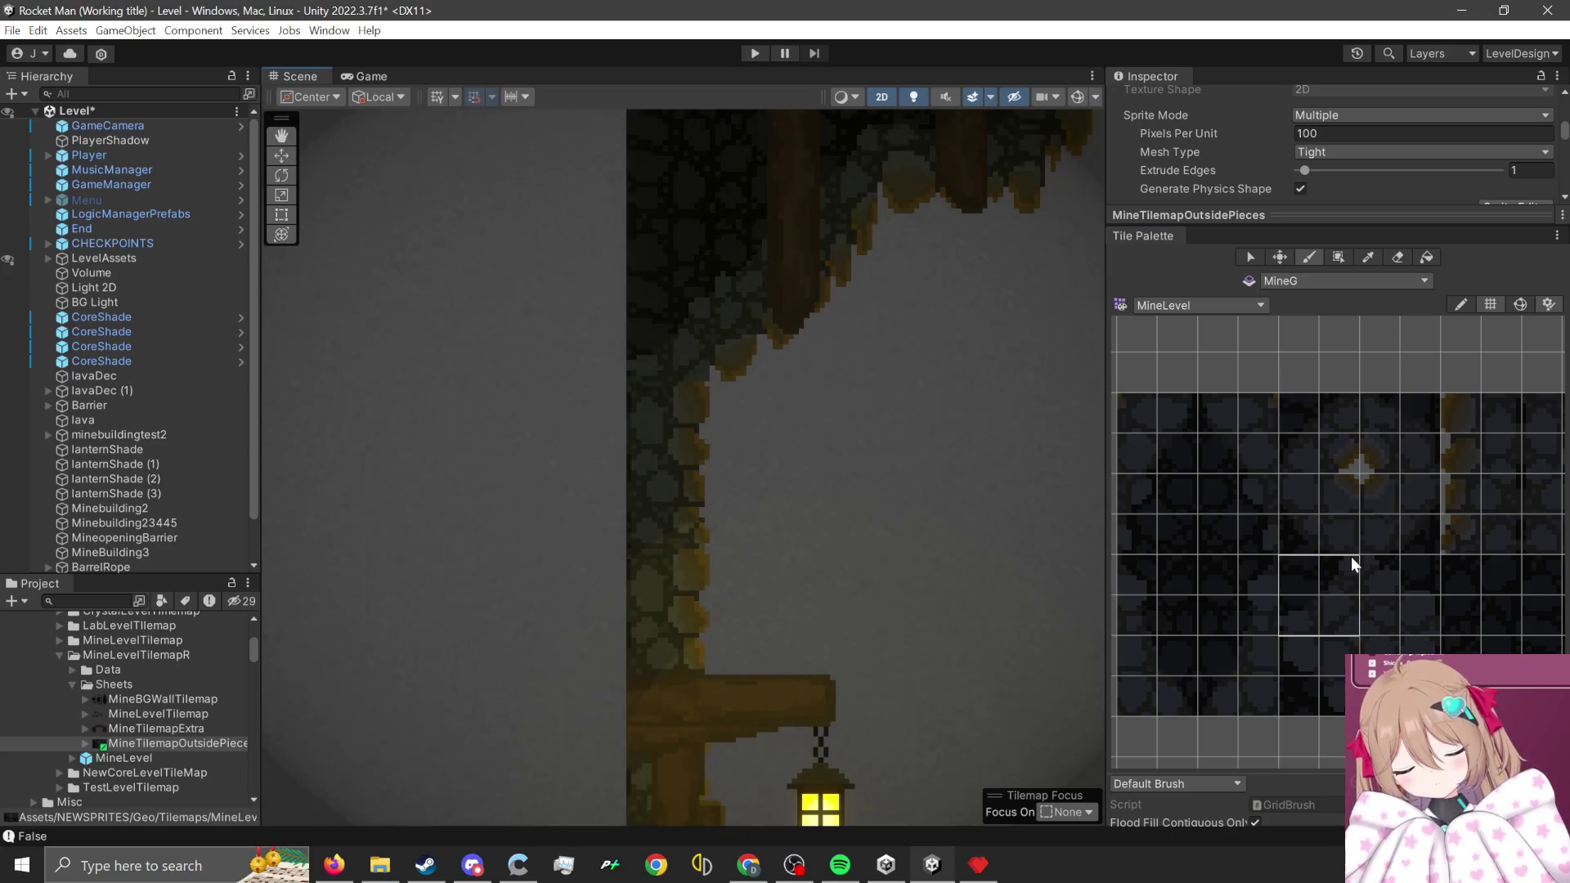
# - Paint a 2x4 block of dark rock tiles onto the cave wall edge
pyautogui.scroll(-3, 661, 610)
pyautogui.scroll(-2, 736, 491)
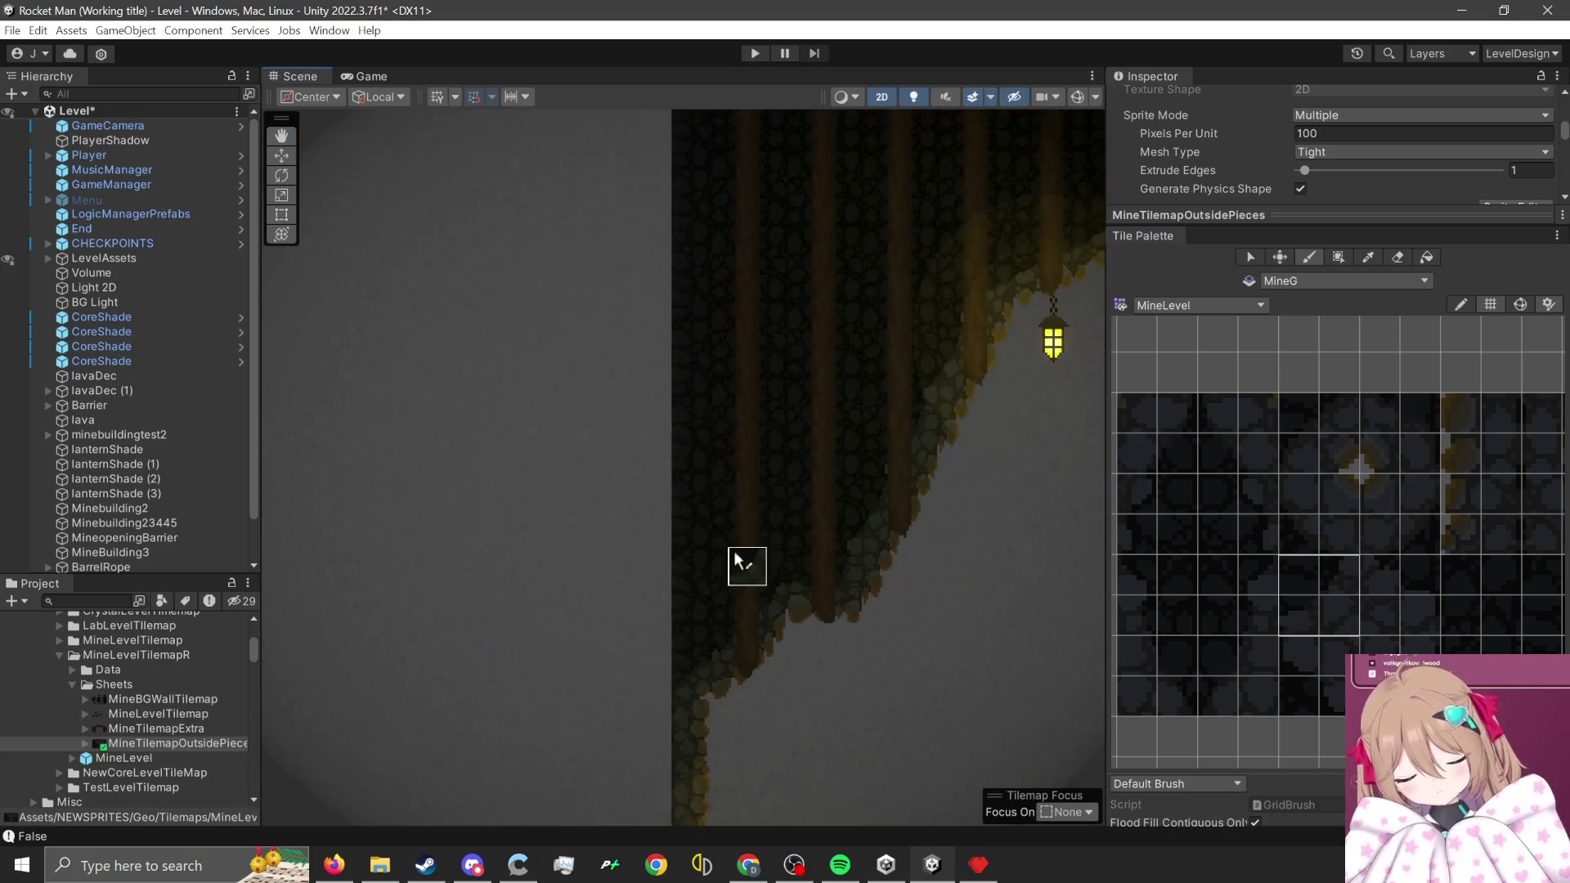
pyautogui.scroll(-2, 729, 511)
pyautogui.scroll(2, 652, 578)
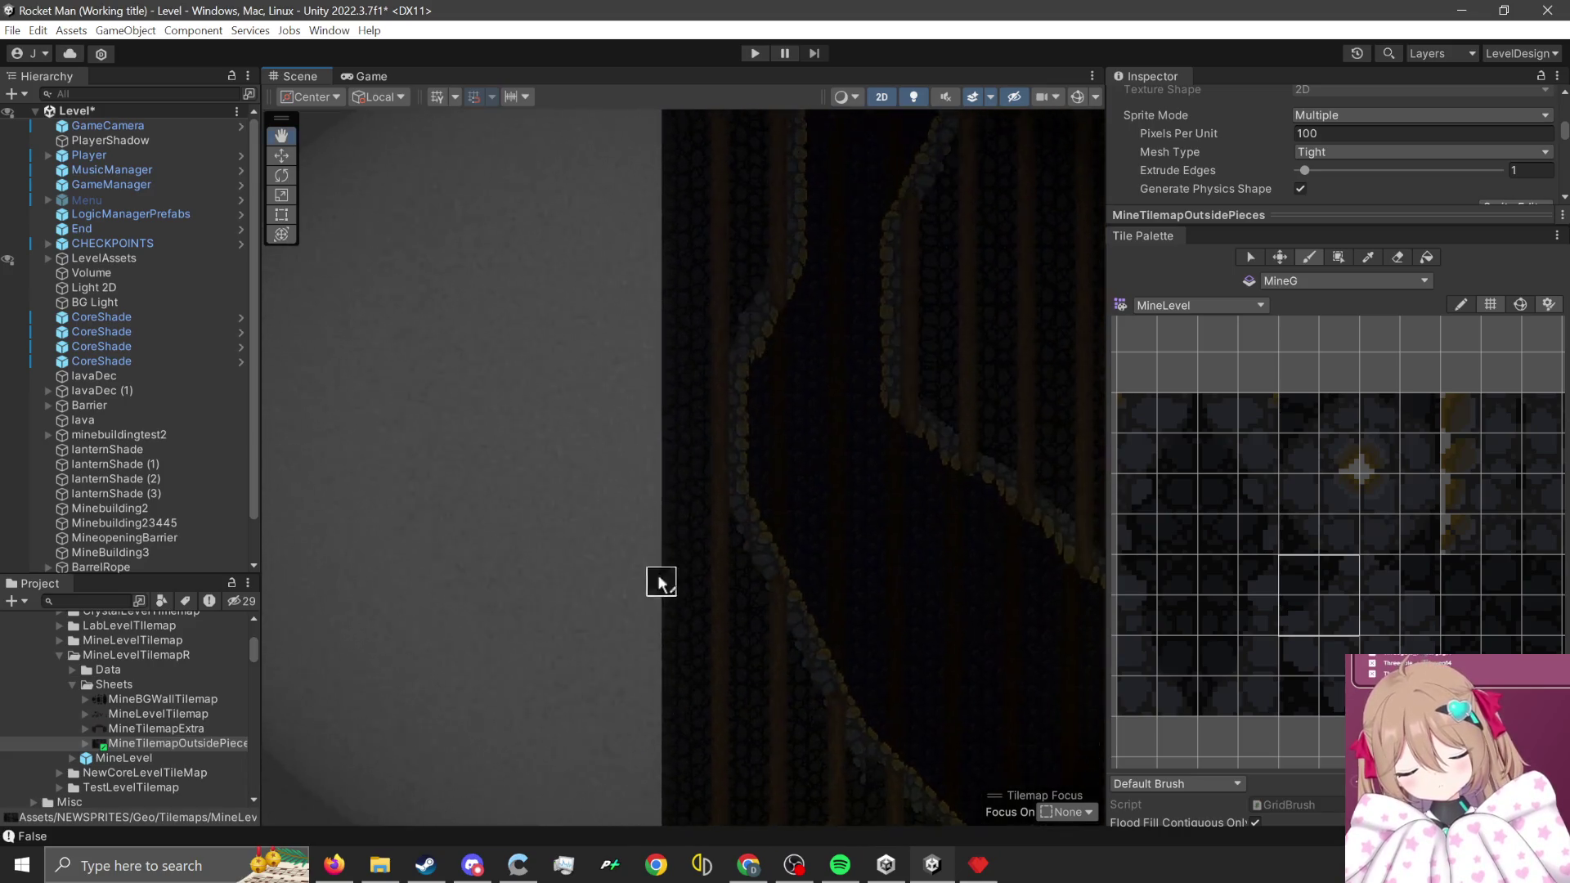
pyautogui.scroll(-3, 654, 605)
pyautogui.scroll(-3, 646, 609)
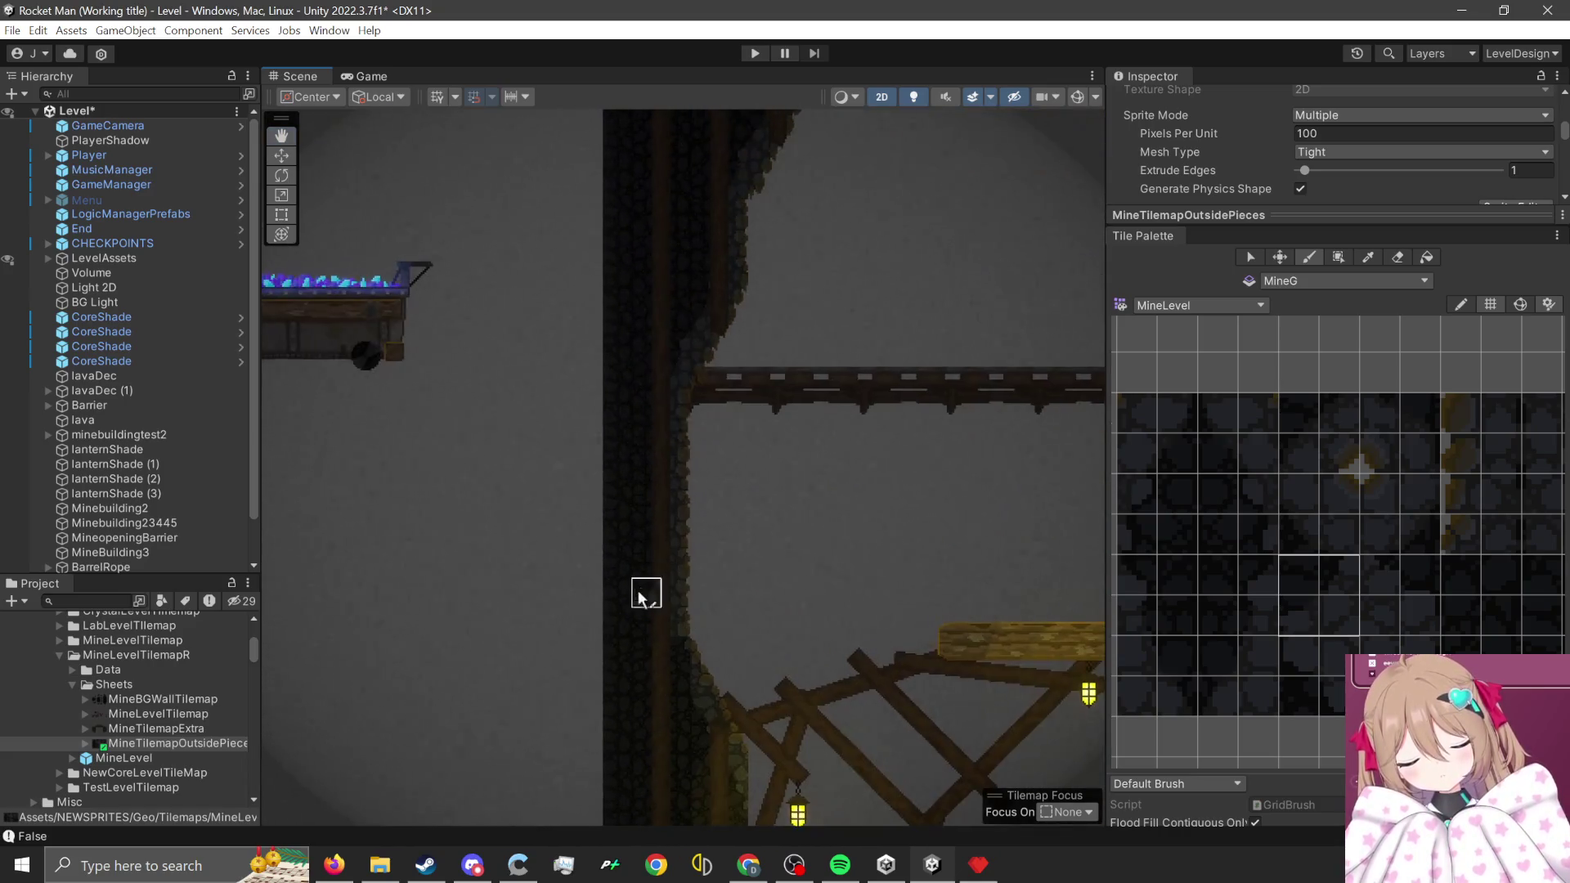
pyautogui.scroll(2, 630, 659)
pyautogui.scroll(-2, 585, 561)
pyautogui.scroll(2, 615, 354)
pyautogui.scroll(2, 676, 596)
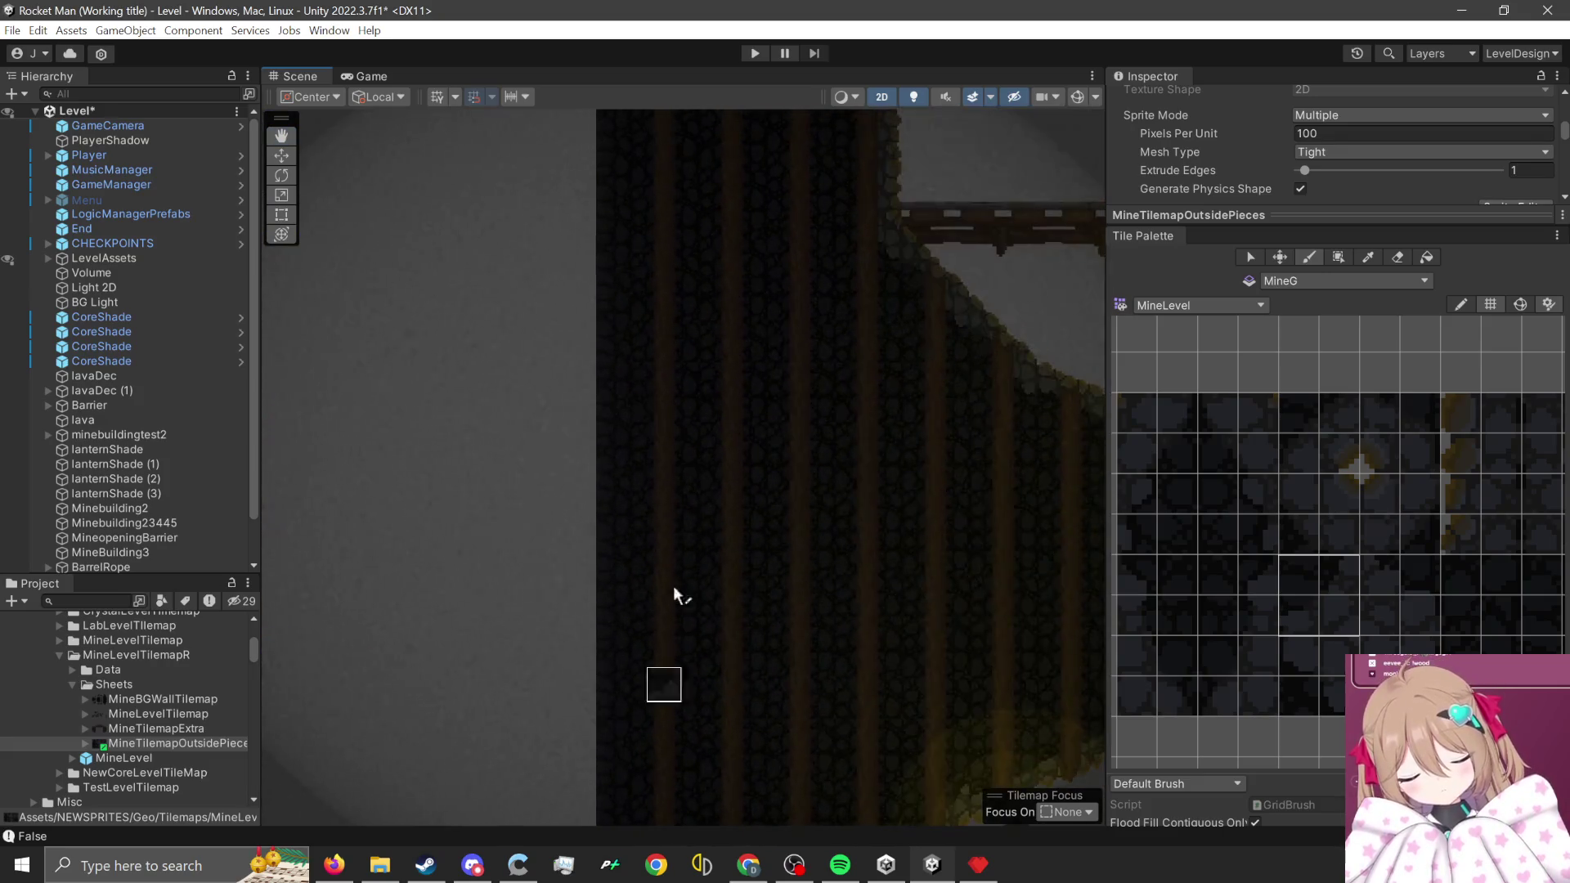
pyautogui.scroll(-3, 641, 728)
pyautogui.scroll(1, 659, 463)
pyautogui.scroll(2, 659, 607)
pyautogui.scroll(2, 659, 607)
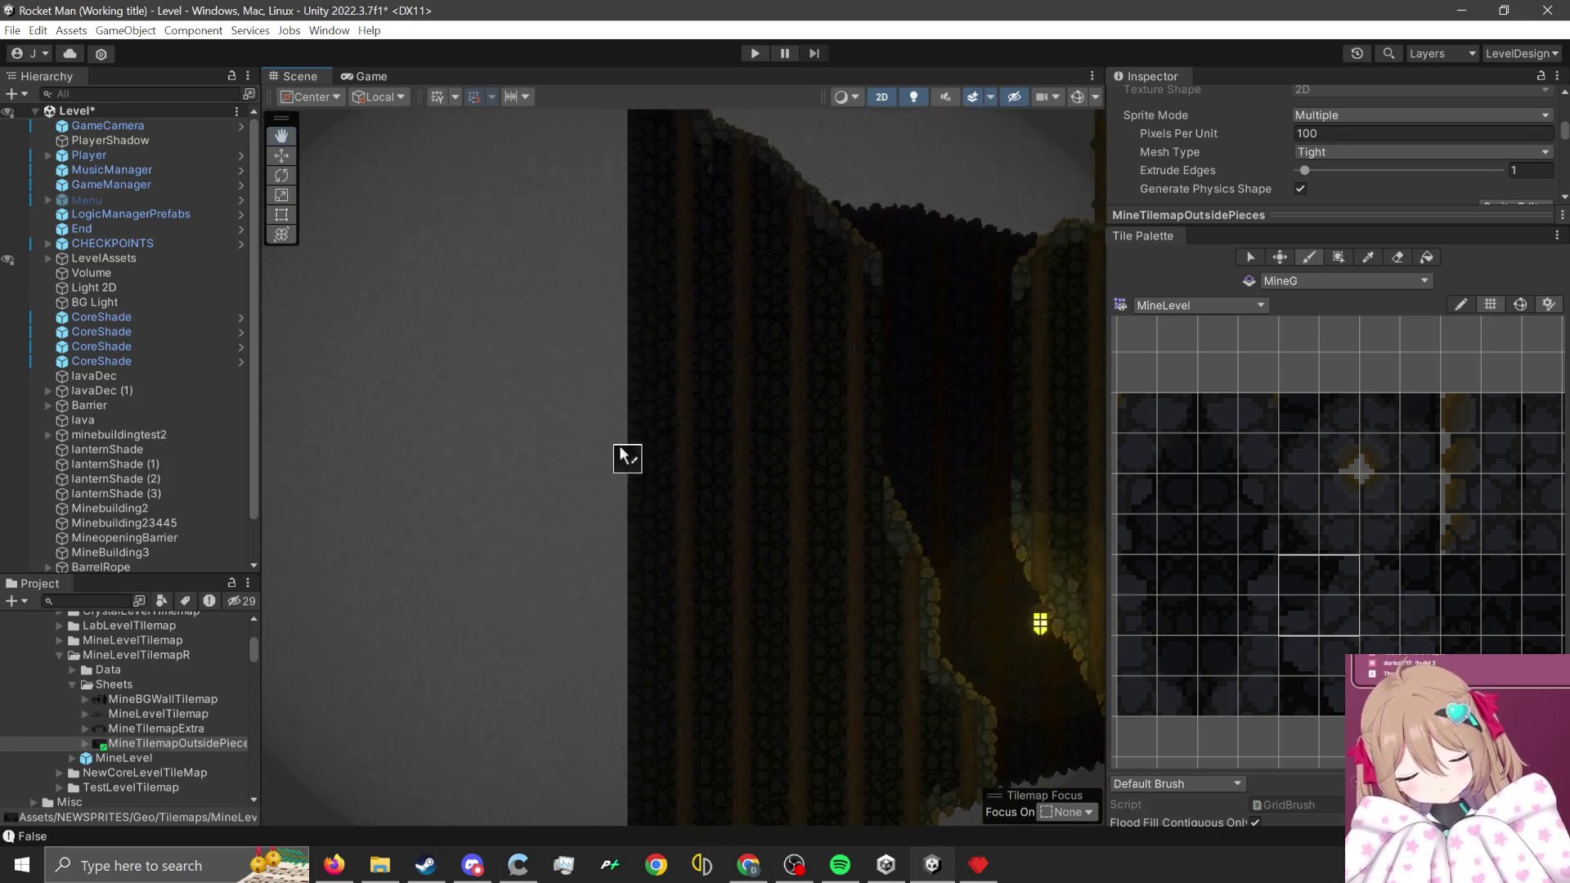
pyautogui.scroll(-3, 613, 621)
pyautogui.scroll(3, 596, 445)
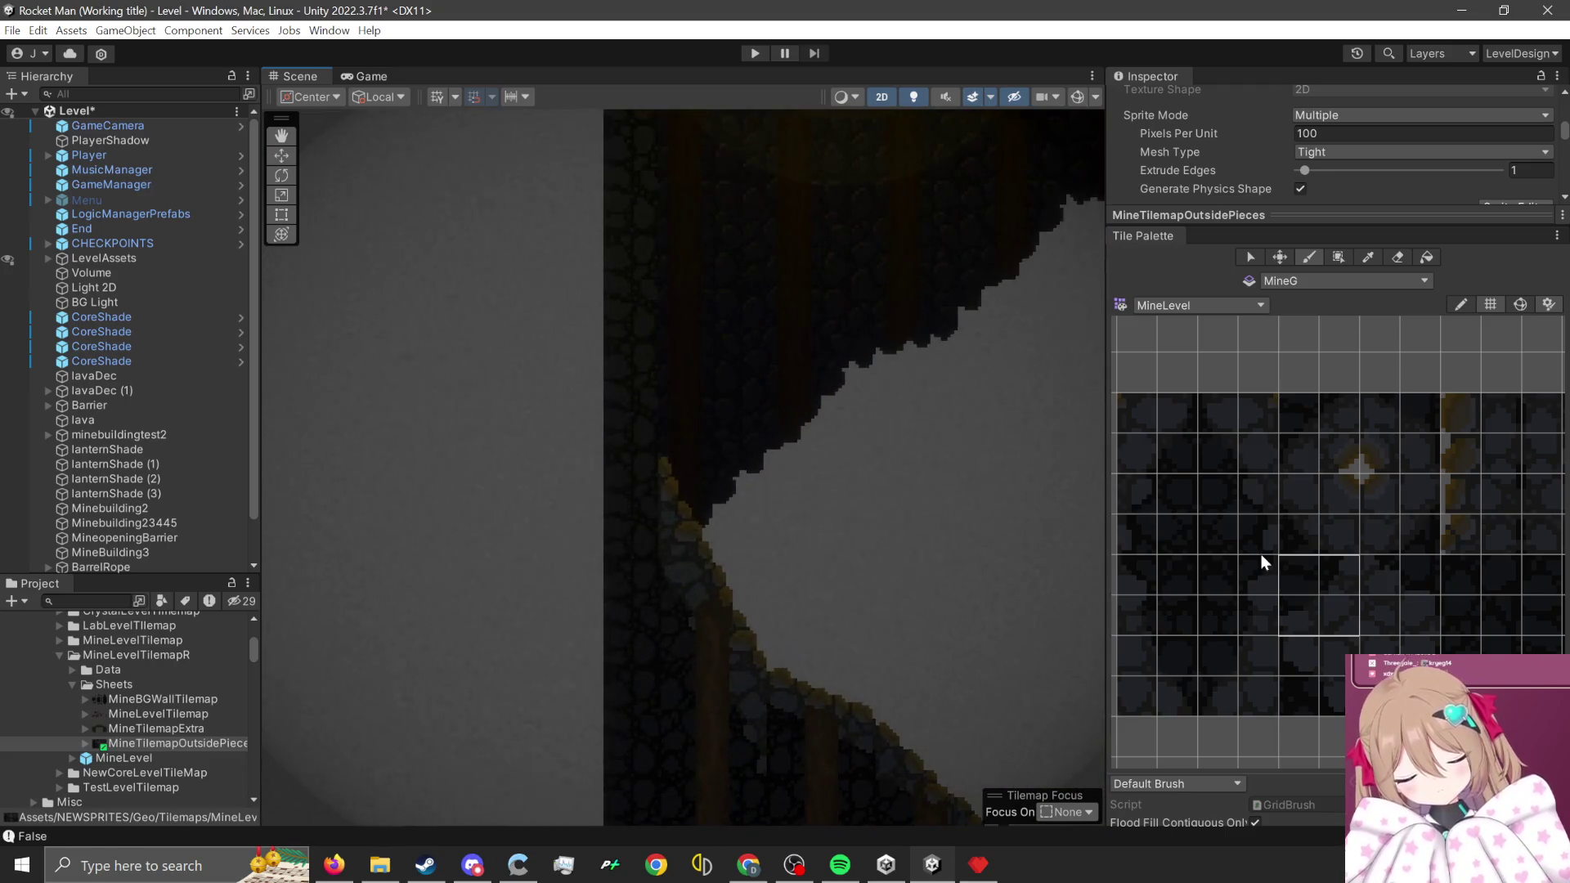
pyautogui.scroll(1, 1185, 540)
pyautogui.scroll(-1, 1276, 490)
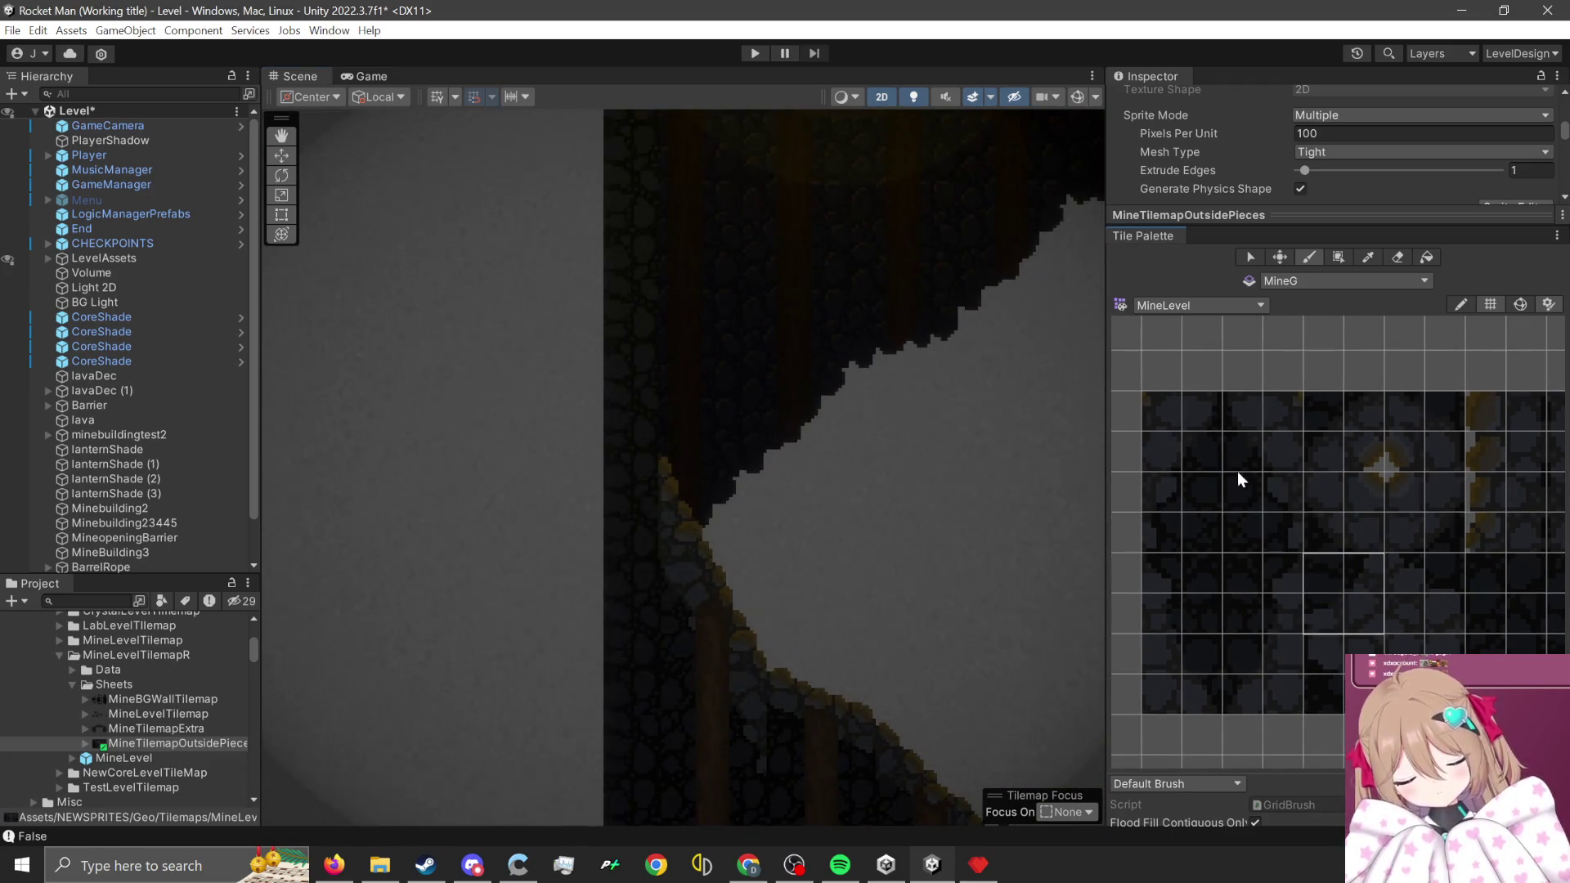
pyautogui.moveTo(1254, 423); pyautogui.dragTo(1292, 538)
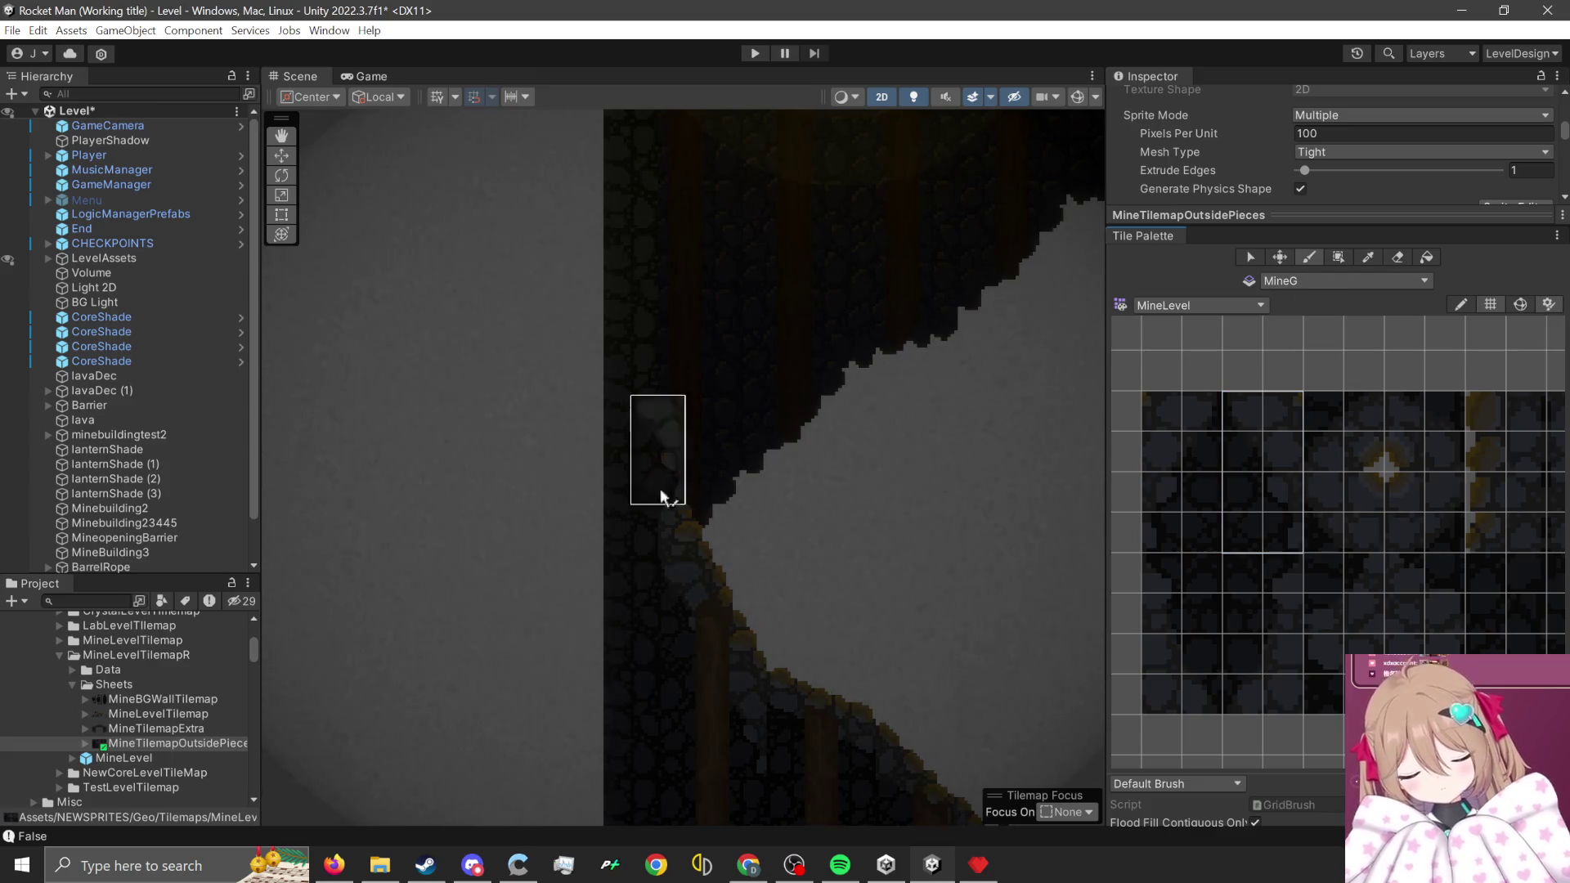
pyautogui.click(645, 541)
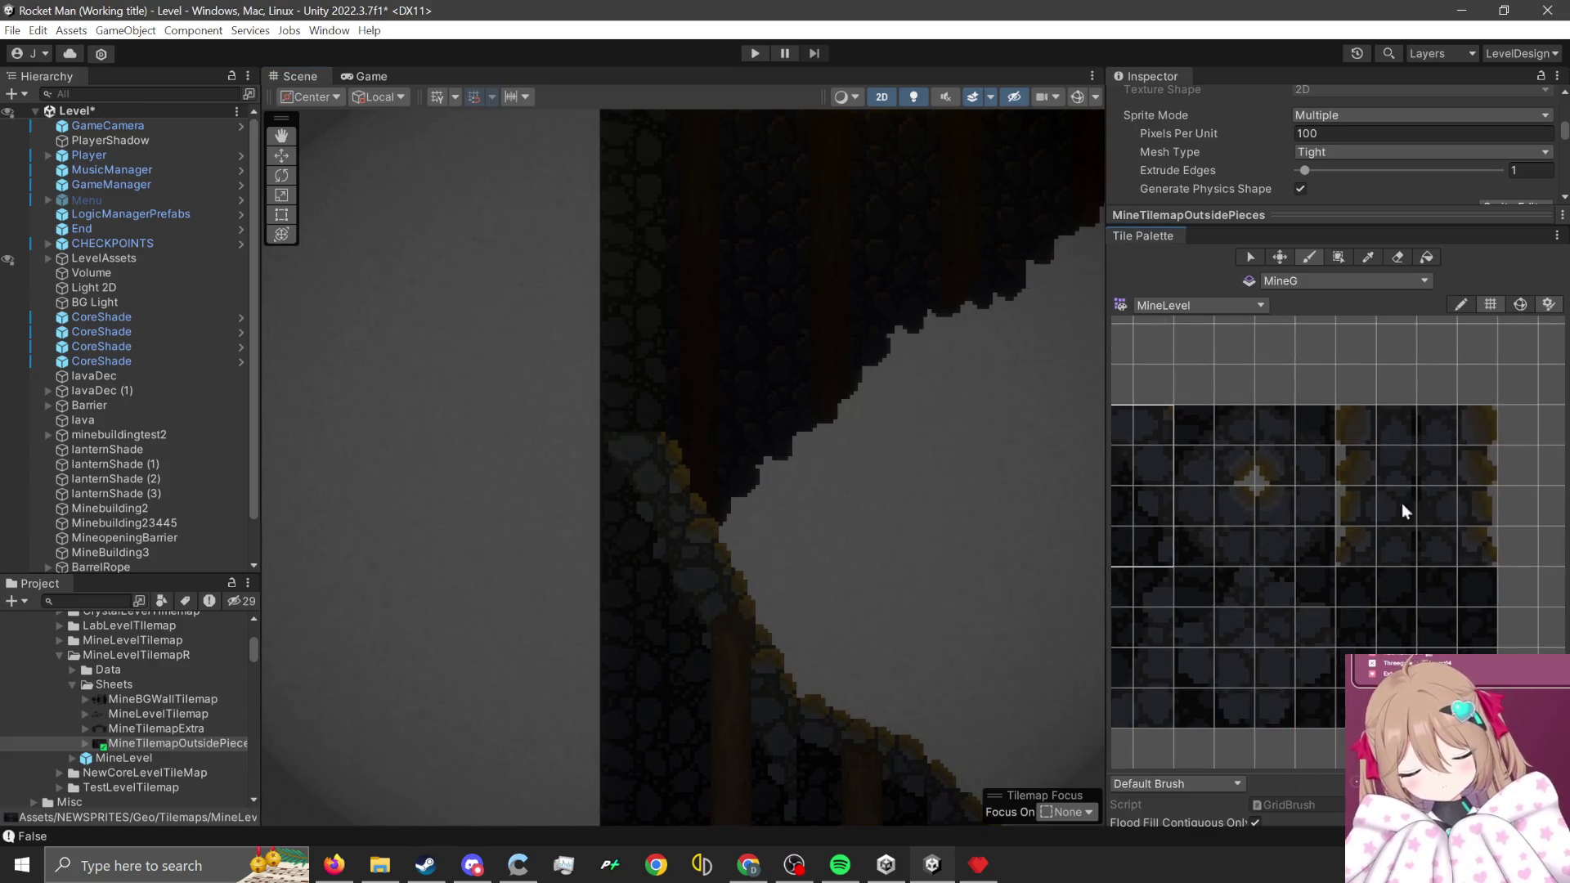
# - Box Fill a tall column of orange-edged wall tiles down the lower wall
pyautogui.moveTo(1472, 408); pyautogui.dragTo(1444, 547)
pyautogui.click(1341, 260)
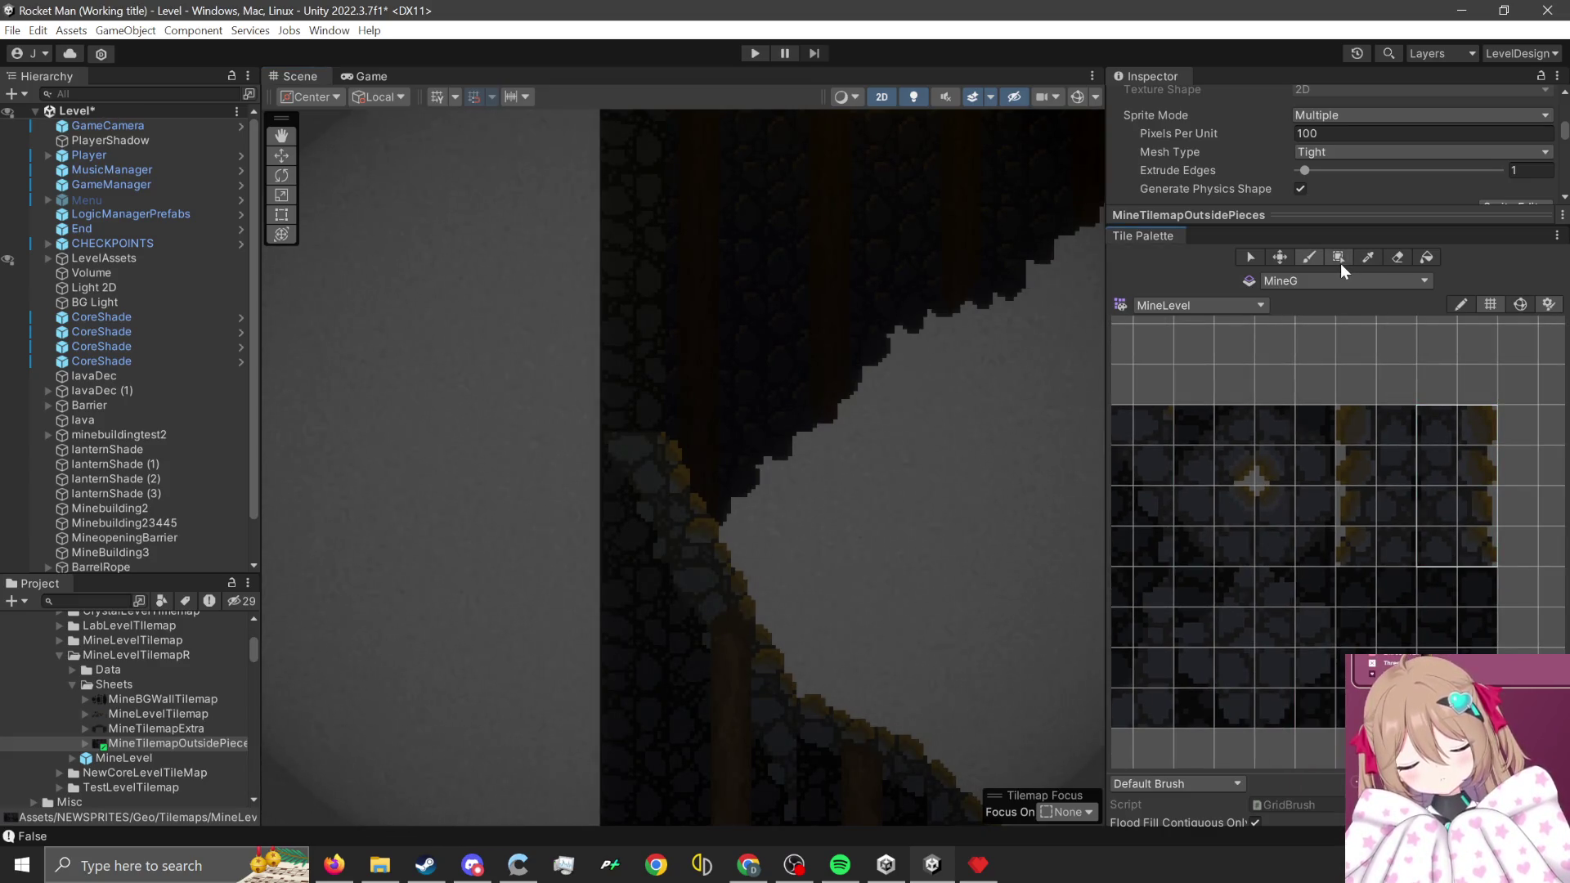
pyautogui.moveTo(654, 693)
pyautogui.mouseDown()
pyautogui.moveTo(665, 472)
pyautogui.moveTo(715, 715)
pyautogui.moveTo(748, 488)
pyautogui.moveTo(669, 245)
pyautogui.moveTo(698, 234)
pyautogui.moveTo(704, 275)
pyautogui.moveTo(700, 260)
pyautogui.mouseUp()
pyautogui.scroll(-5, 695, 667)
pyautogui.scroll(5, 683, 287)
pyautogui.scroll(5, 722, 467)
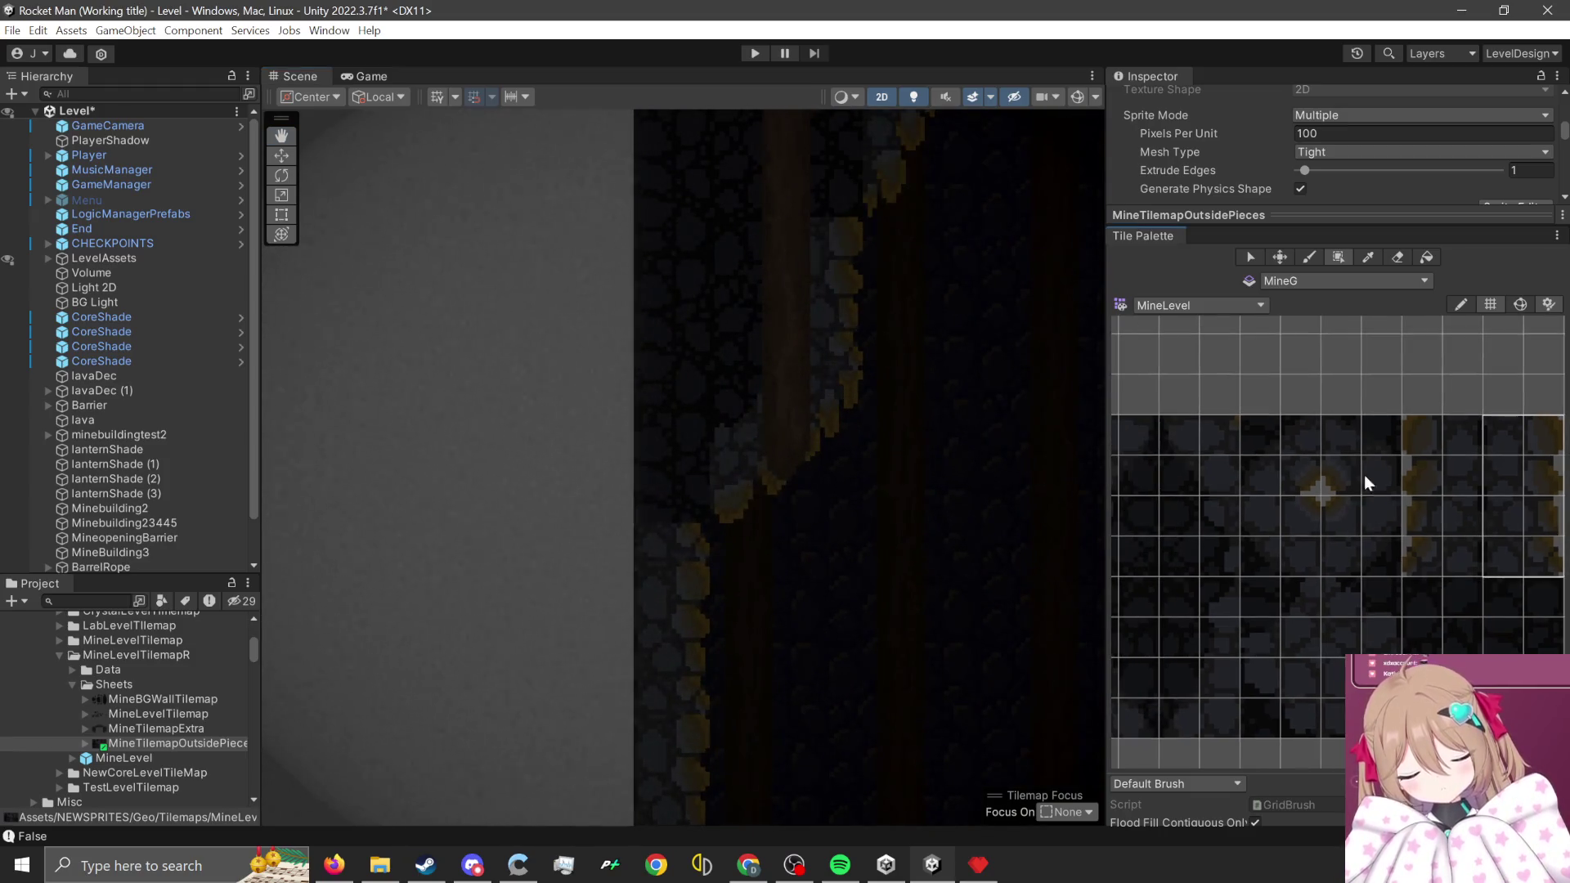
# - Pick a 2x2 block around the star tile and bring the wooden platform and stone column into view
pyautogui.moveTo(1304, 478); pyautogui.dragTo(1275, 449)
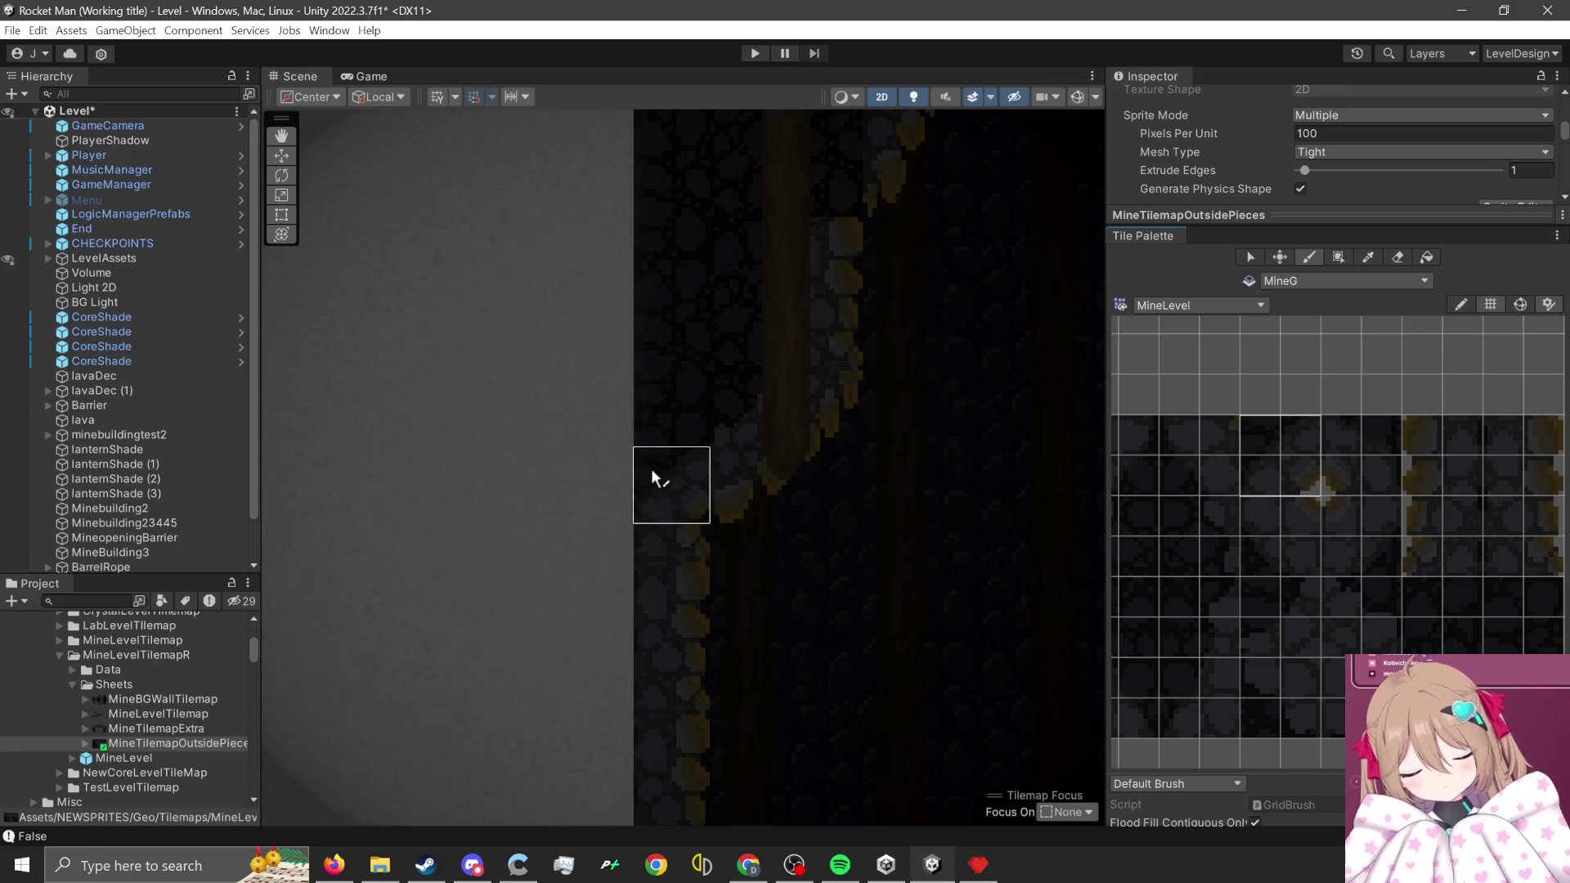
pyautogui.scroll(-2, 854, 627)
pyautogui.moveTo(744, 404)
pyautogui.mouseDown()
pyautogui.moveTo(809, 662)
pyautogui.moveTo(701, 619)
pyautogui.mouseUp()
pyautogui.moveTo(728, 354); pyautogui.dragTo(738, 430)
pyautogui.scroll(1, 714, 448)
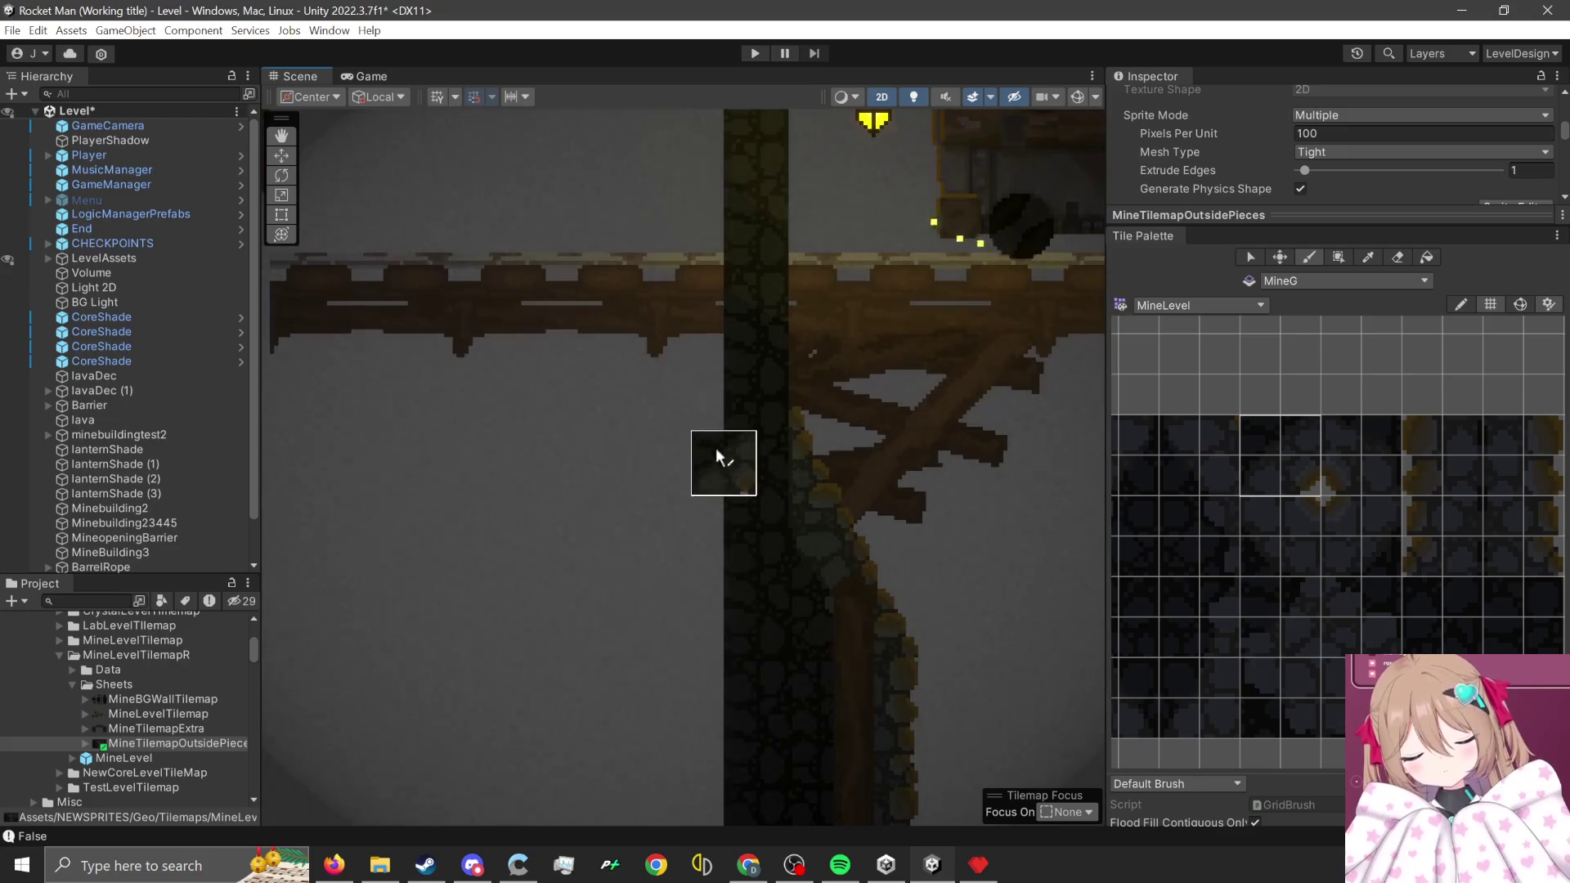
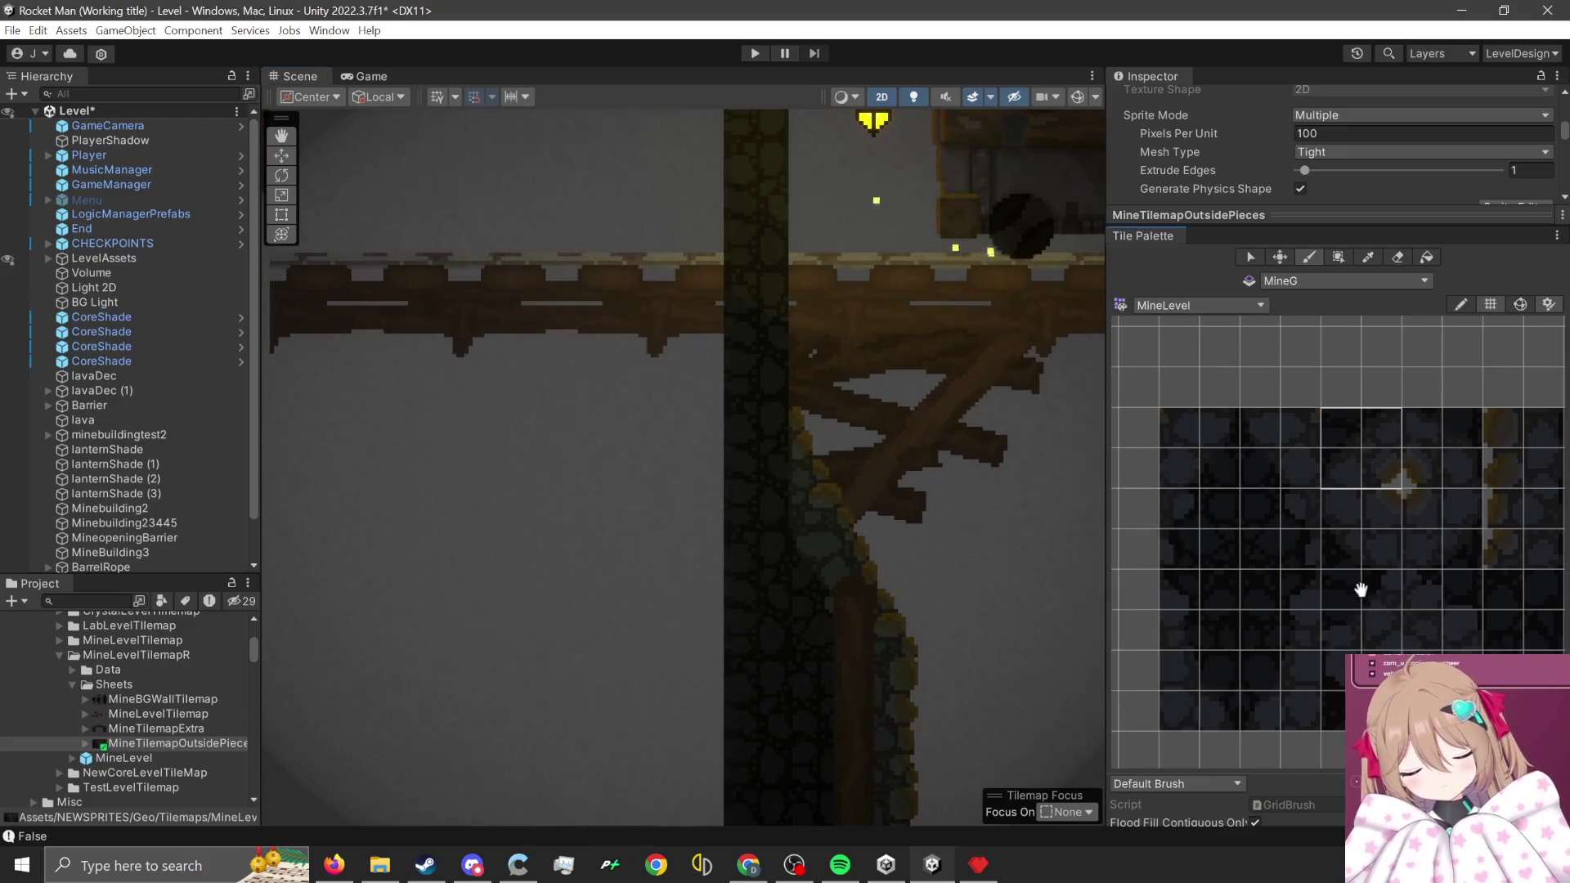
# - Pick a 2x4 block of rock wall tiles and fill a tall column along the shaft wall
pyautogui.moveTo(1267, 431); pyautogui.dragTo(1300, 533)
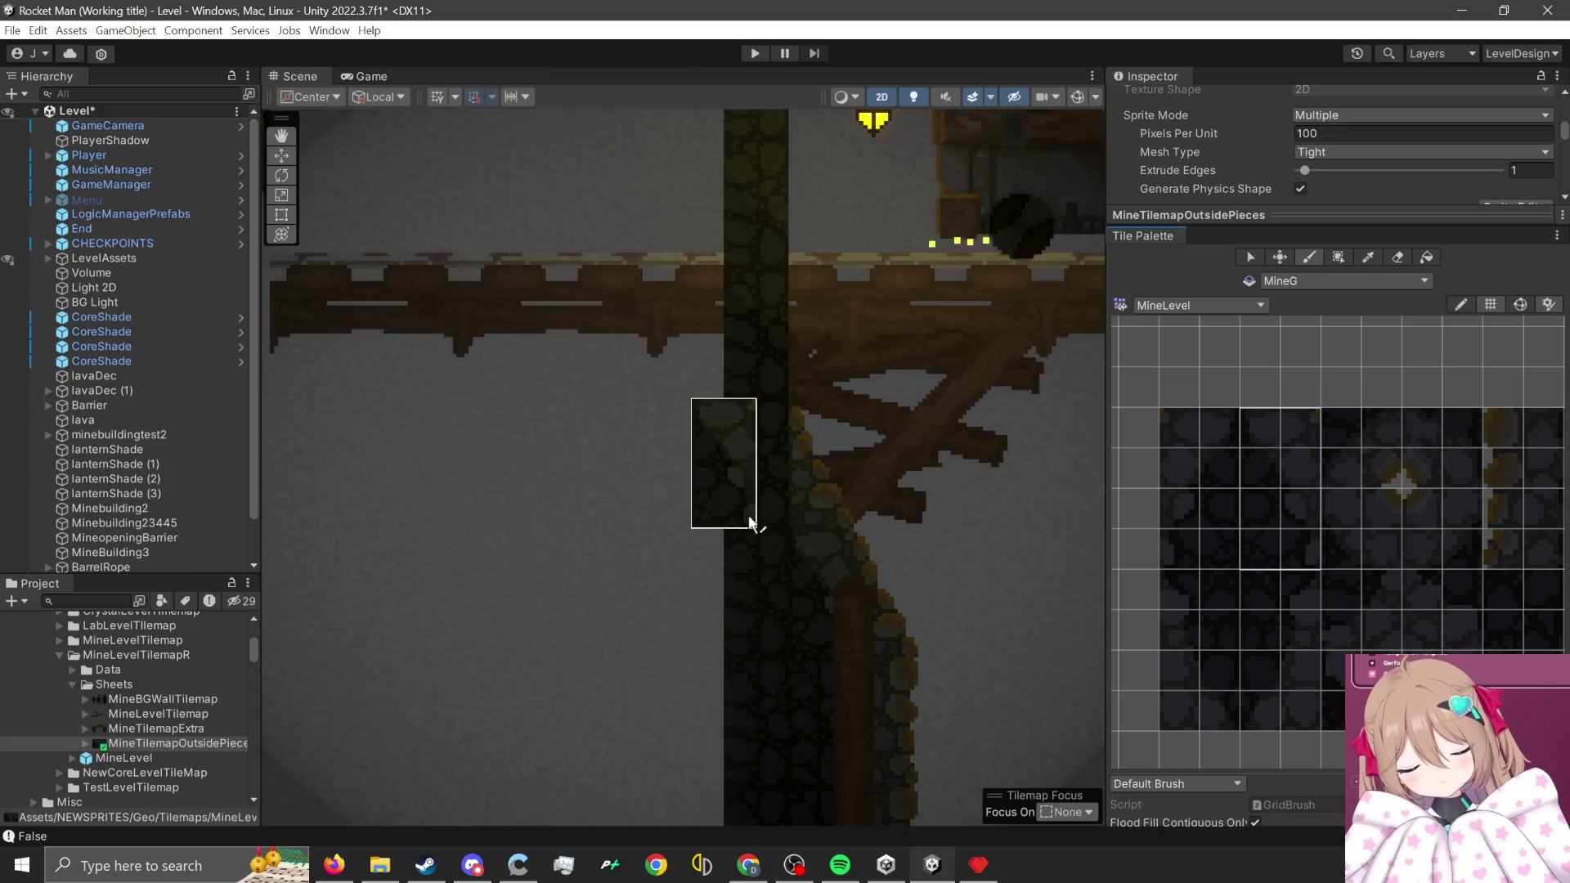
pyautogui.scroll(-1, 919, 438)
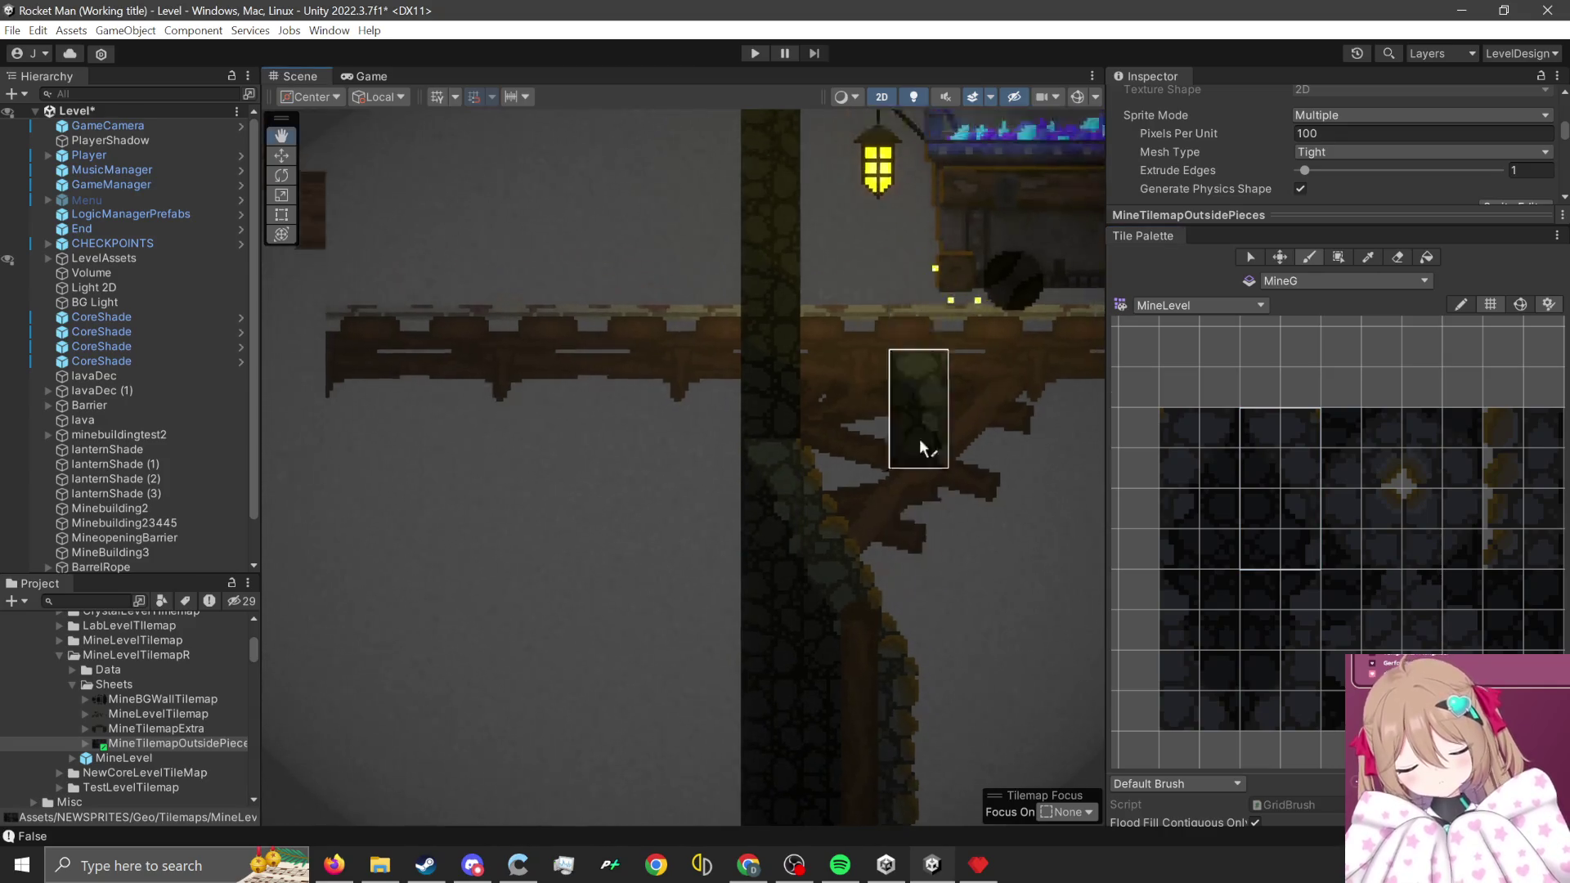
pyautogui.moveTo(1436, 499)
pyautogui.mouseDown()
pyautogui.moveTo(1333, 550)
pyautogui.moveTo(1379, 517)
pyautogui.moveTo(1341, 625)
pyautogui.mouseUp()
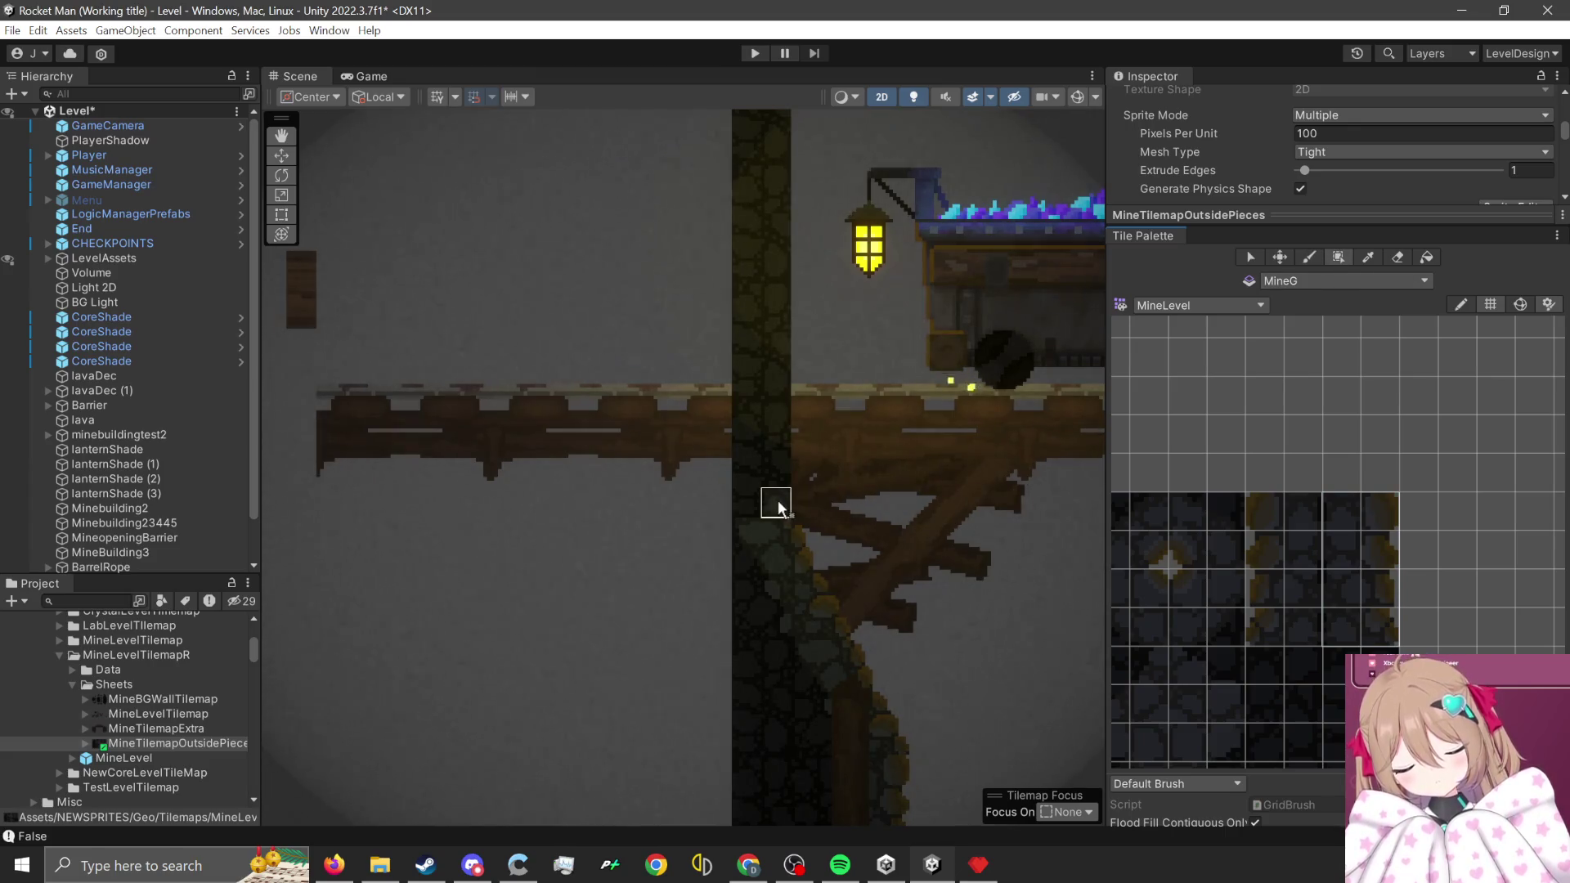
pyautogui.moveTo(776, 501)
pyautogui.mouseDown()
pyautogui.moveTo(659, 180)
pyautogui.moveTo(729, 679)
pyautogui.moveTo(746, 396)
pyautogui.moveTo(714, 277)
pyautogui.moveTo(747, 353)
pyautogui.moveTo(738, 336)
pyautogui.mouseUp()
pyautogui.scroll(-10, 729, 666)
pyautogui.scroll(5, 736, 641)
pyautogui.scroll(4, 743, 322)
pyautogui.scroll(2, 1309, 564)
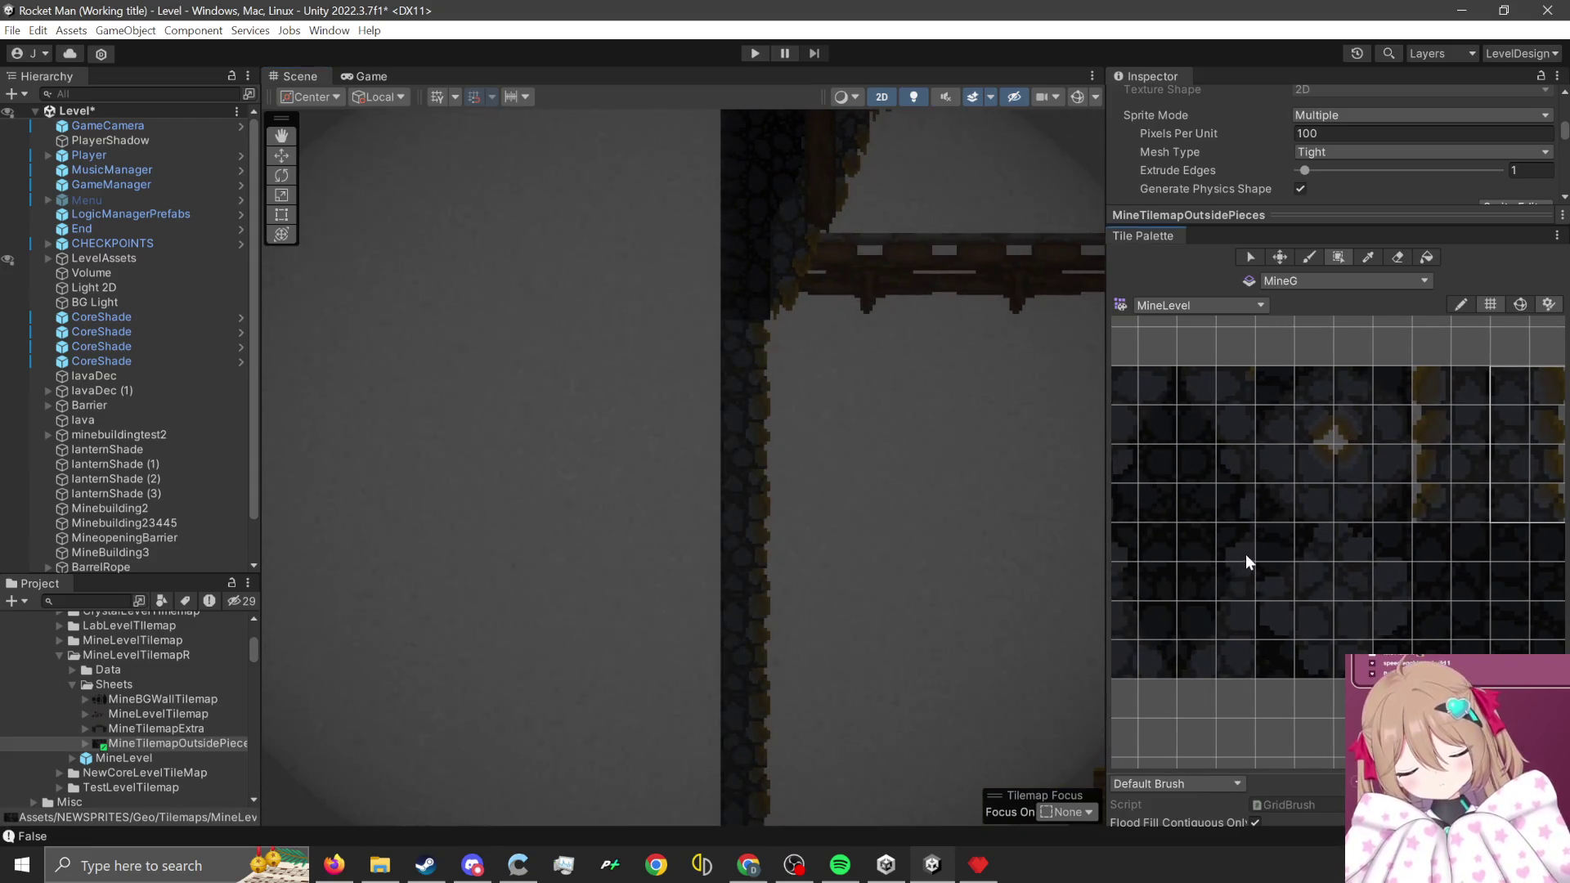
# - Choose another 2x4 rock wall block and bring the shaft beside the bridge into view
pyautogui.moveTo(1185, 531); pyautogui.dragTo(1243, 667)
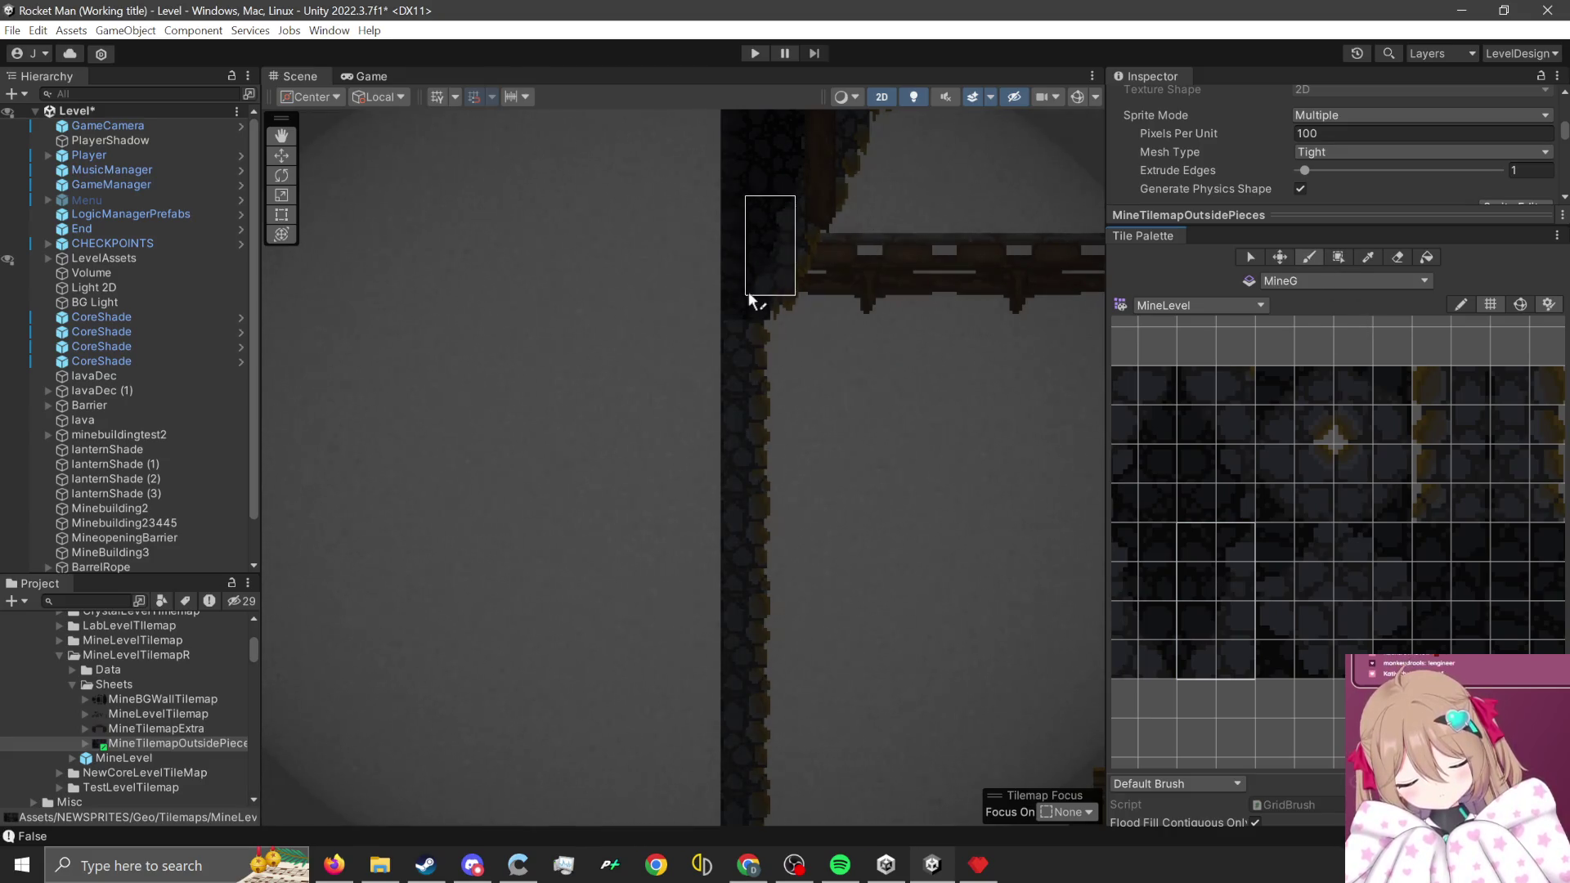
pyautogui.scroll(-4, 671, 458)
pyautogui.moveTo(658, 713)
pyautogui.mouseDown()
pyautogui.moveTo(605, 571)
pyautogui.moveTo(716, 609)
pyautogui.moveTo(695, 635)
pyautogui.moveTo(795, 674)
pyautogui.moveTo(785, 531)
pyautogui.mouseUp()
pyautogui.scroll(1, 794, 675)
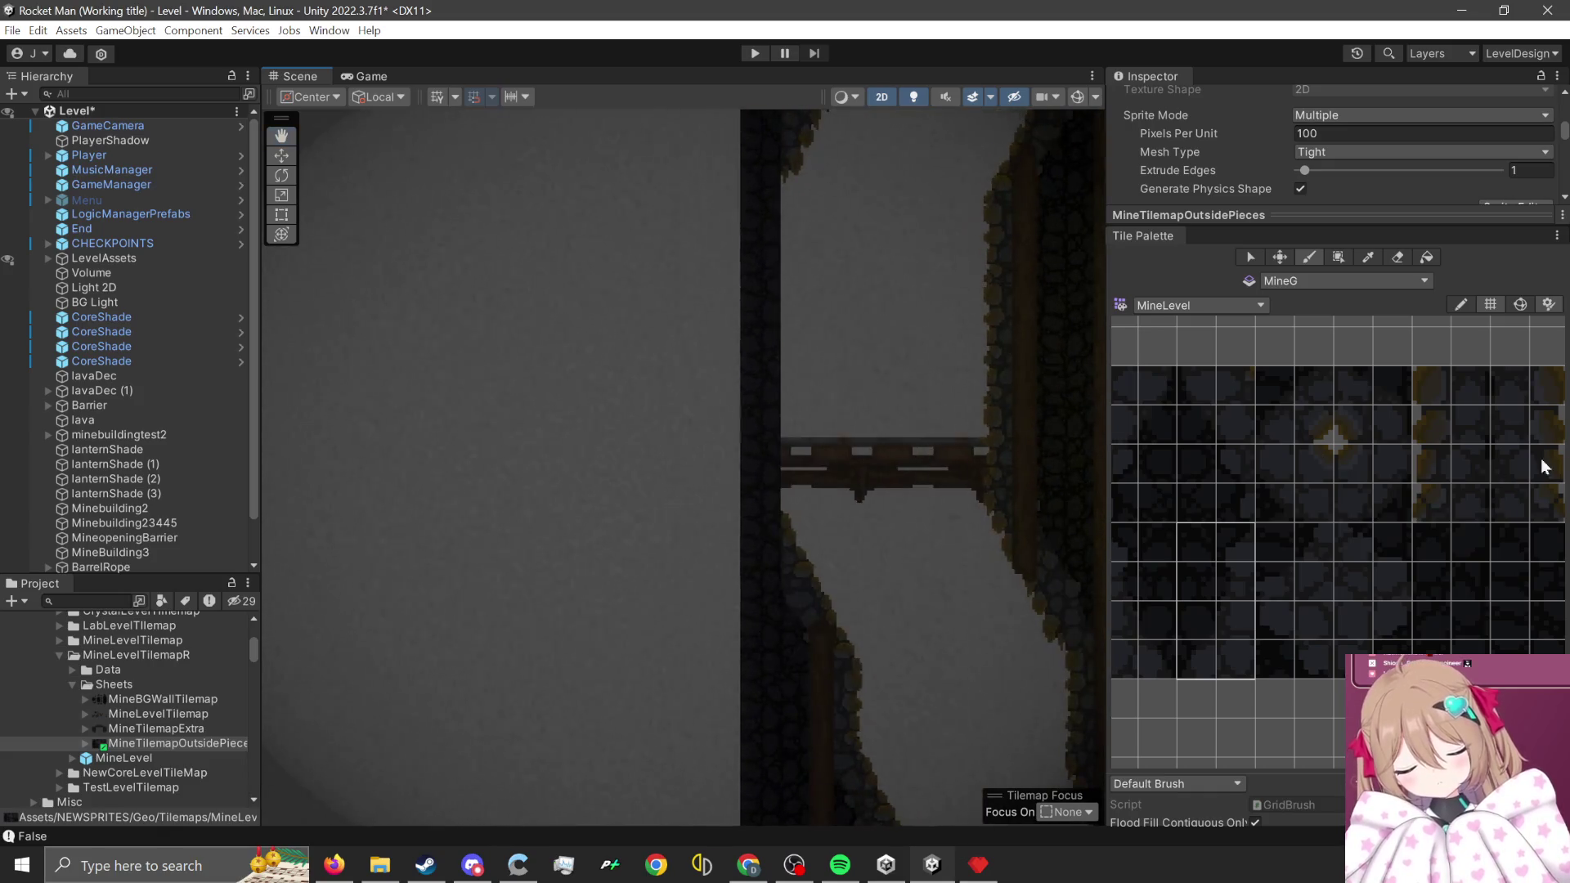
pyautogui.scroll(-1, 750, 280)
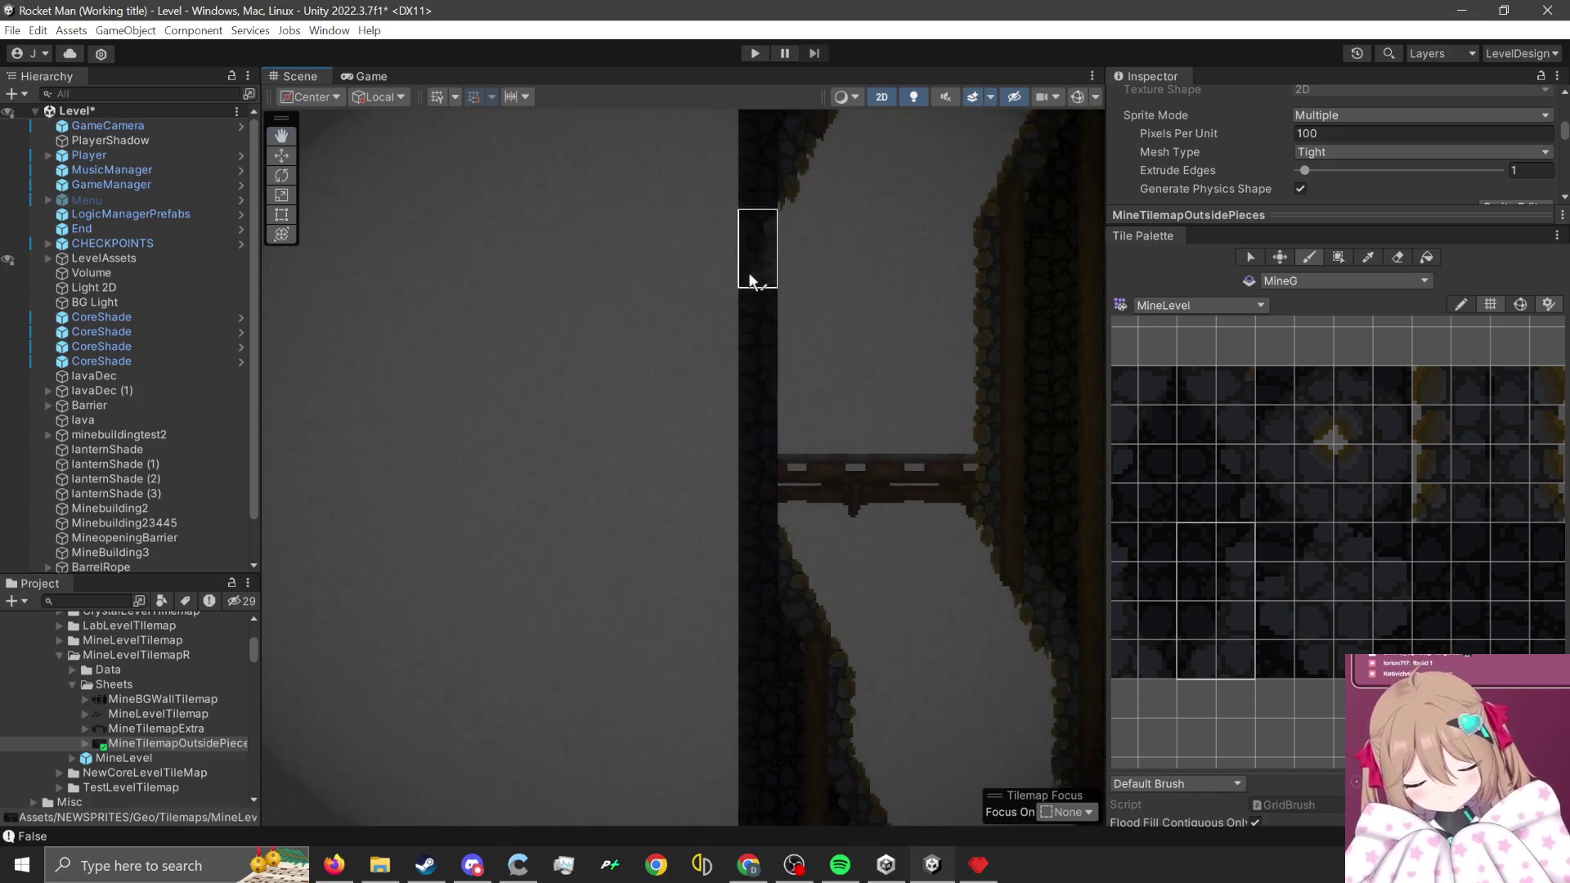
pyautogui.scroll(1, 718, 409)
pyautogui.scroll(-1, 1179, 537)
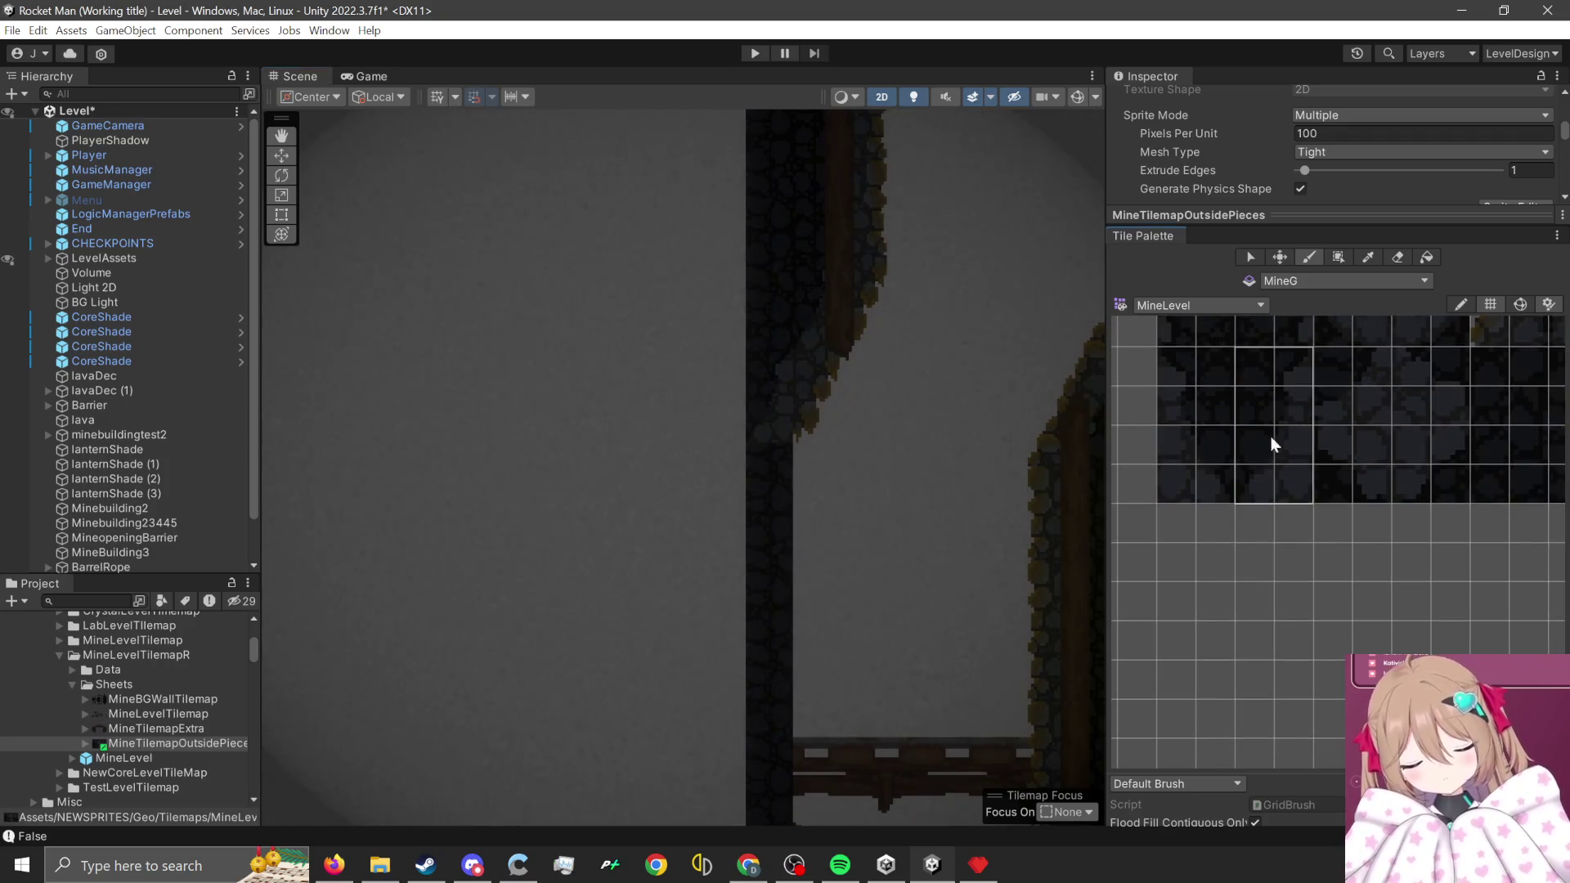
pyautogui.scroll(1, 1226, 400)
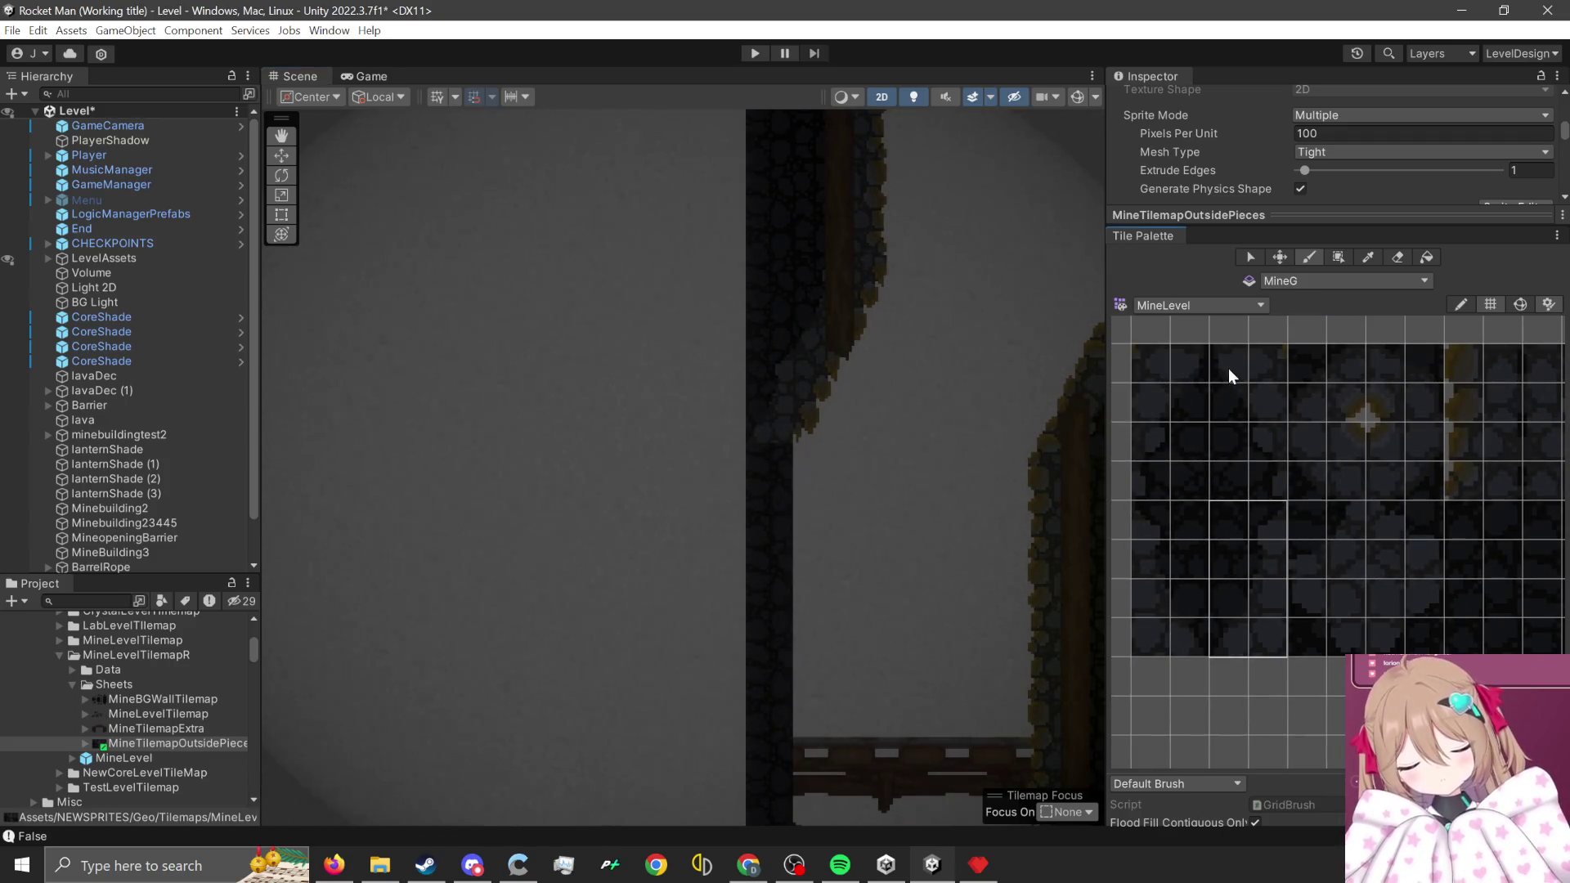
# - Select a 2x4 wall block and fill a tall stone strip down the shaft wall
pyautogui.moveTo(1228, 368); pyautogui.dragTo(1260, 474)
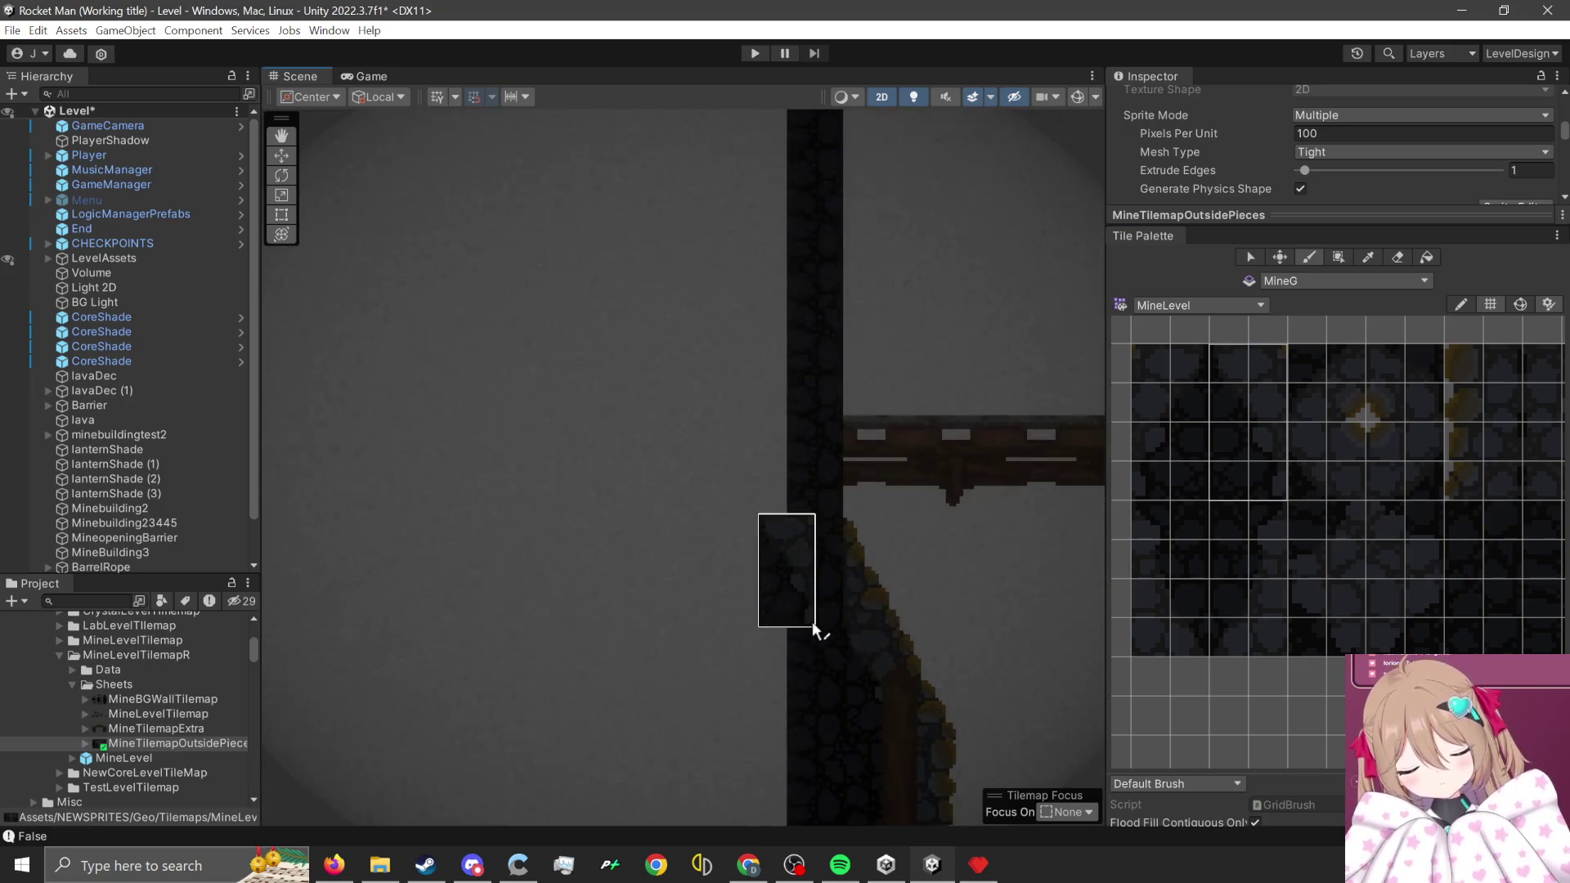
pyautogui.scroll(-2, 1339, 520)
pyautogui.scroll(1, 1320, 554)
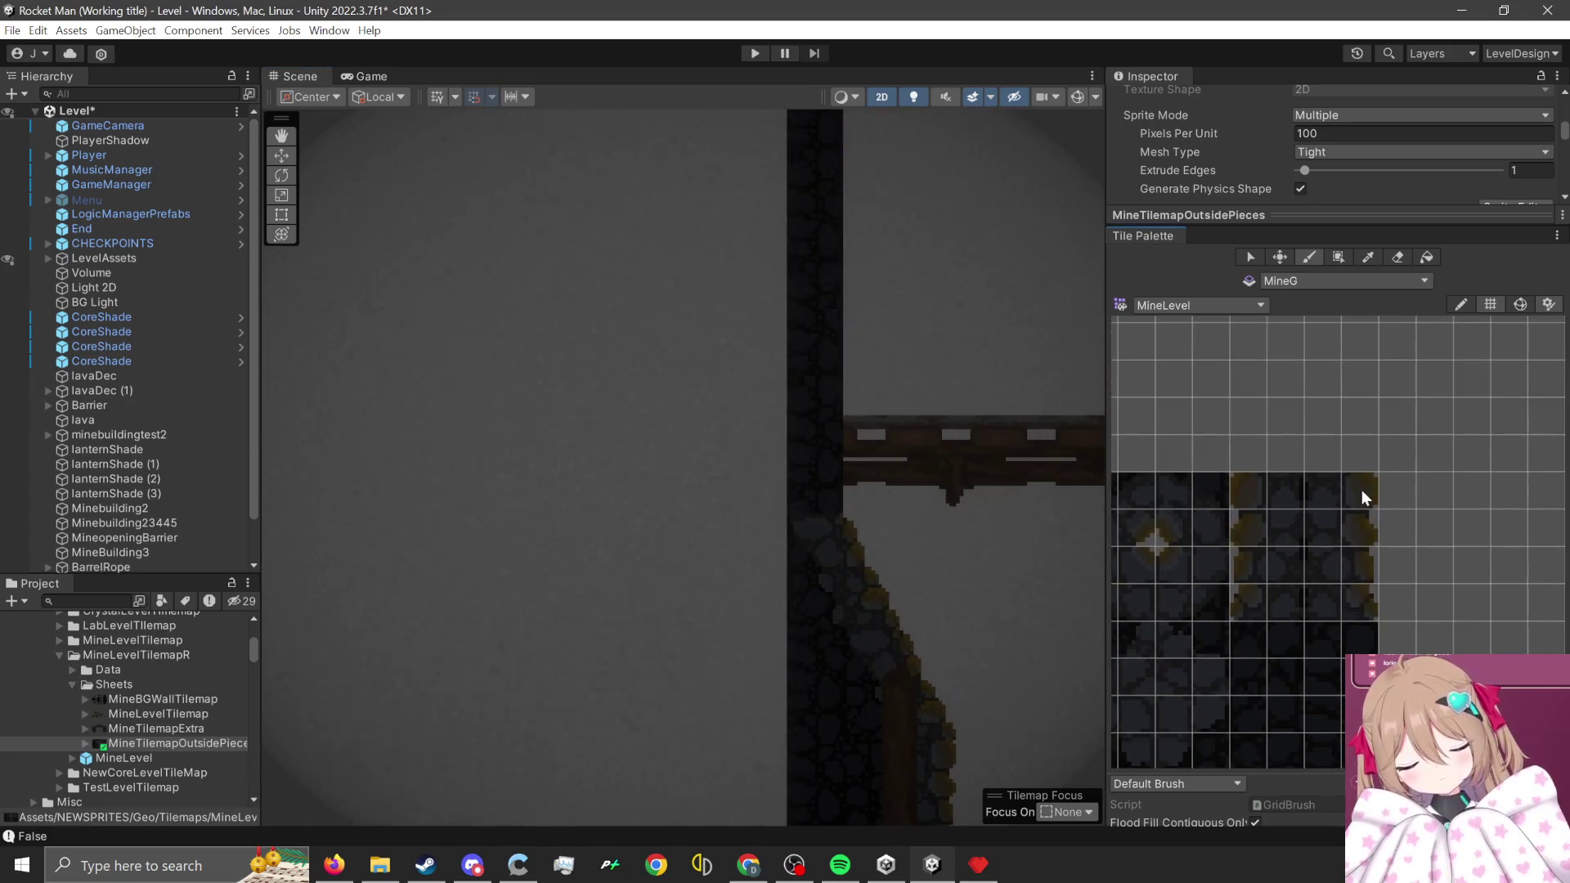
pyautogui.moveTo(1361, 489); pyautogui.dragTo(1340, 607)
pyautogui.moveTo(849, 509)
pyautogui.mouseDown()
pyautogui.moveTo(729, 434)
pyautogui.moveTo(781, 691)
pyautogui.moveTo(735, 299)
pyautogui.moveTo(790, 342)
pyautogui.moveTo(795, 318)
pyautogui.mouseUp()
pyautogui.scroll(-2, 859, 681)
pyautogui.scroll(-5, 906, 663)
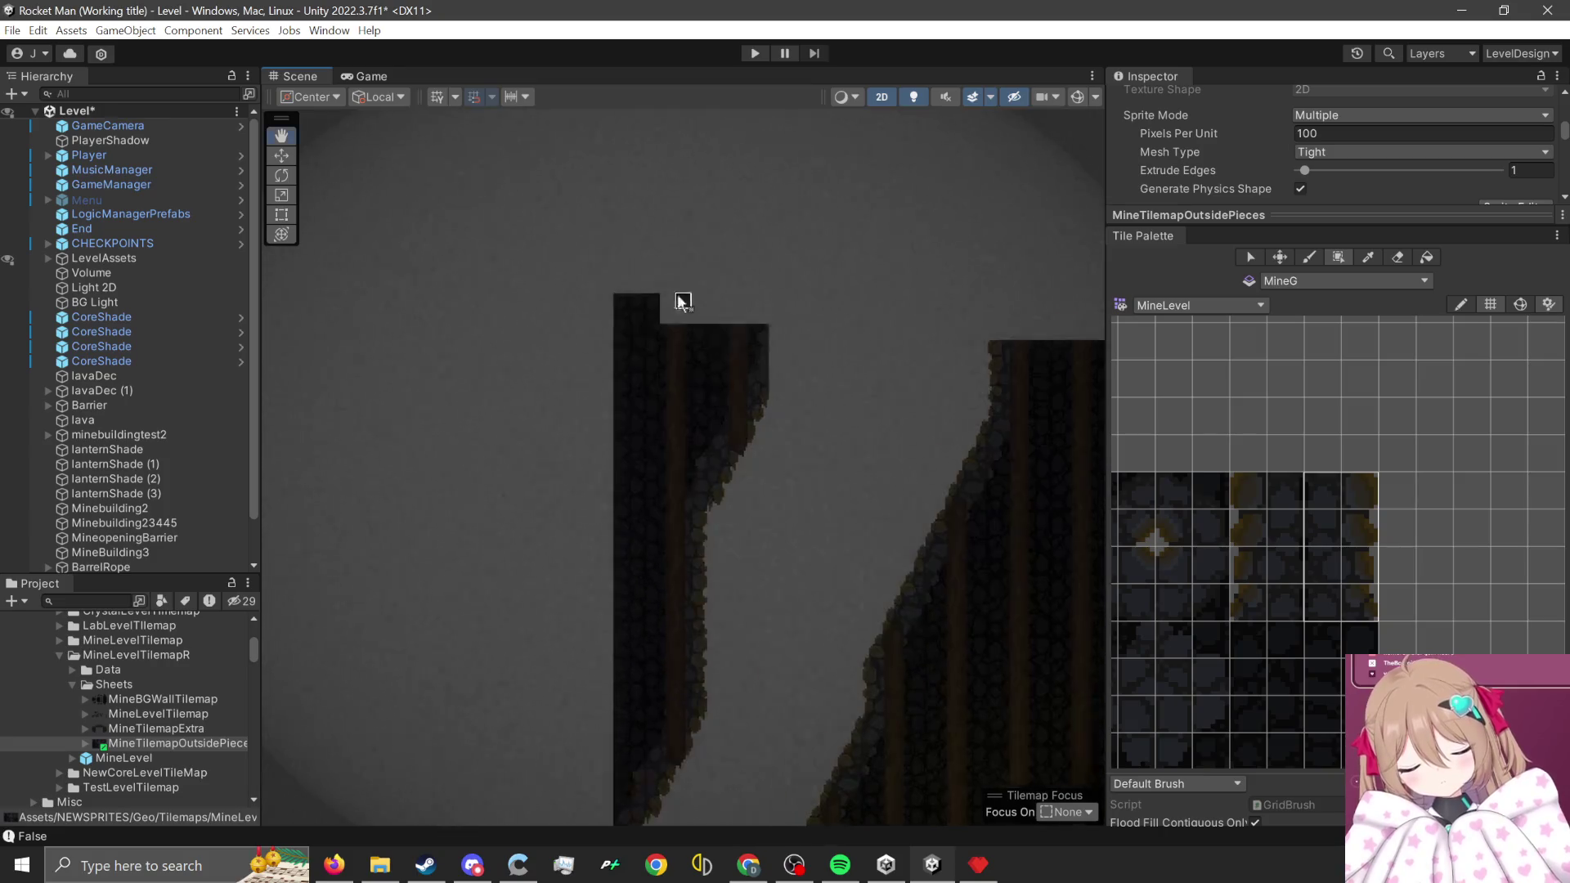
# - Box-fill 2x4 rock wall tiles in a tall strip up the lower cavern's right edge
pyautogui.scroll(-10, 867, 589)
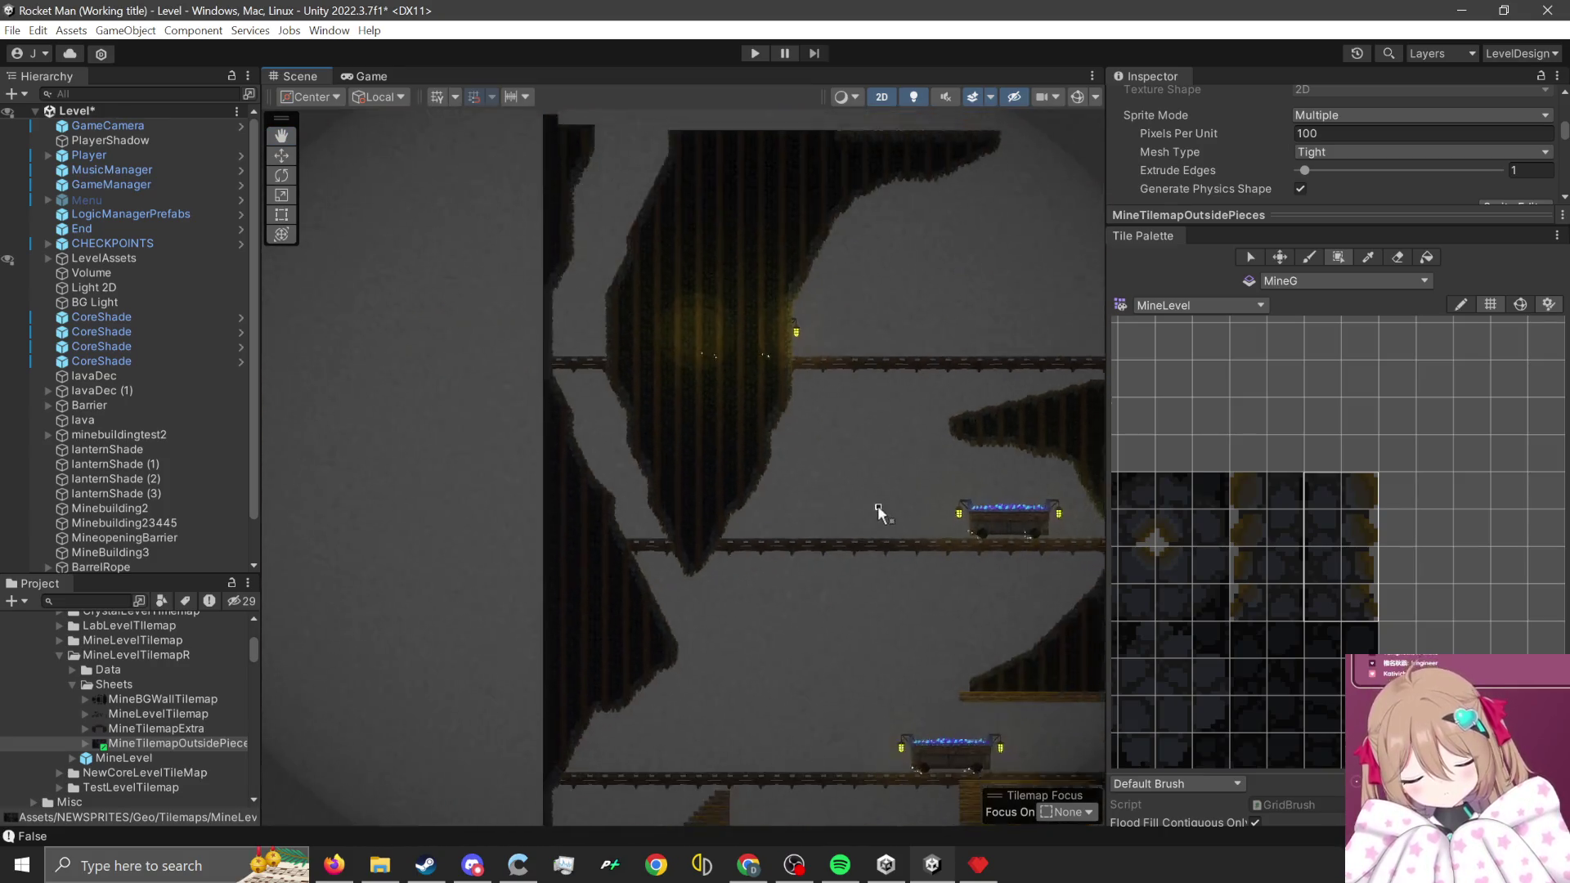
pyautogui.moveTo(938, 589)
pyautogui.mouseDown()
pyautogui.moveTo(920, 273)
pyautogui.moveTo(813, 595)
pyautogui.moveTo(808, 458)
pyautogui.moveTo(777, 777)
pyautogui.mouseUp()
pyautogui.scroll(8, 771, 641)
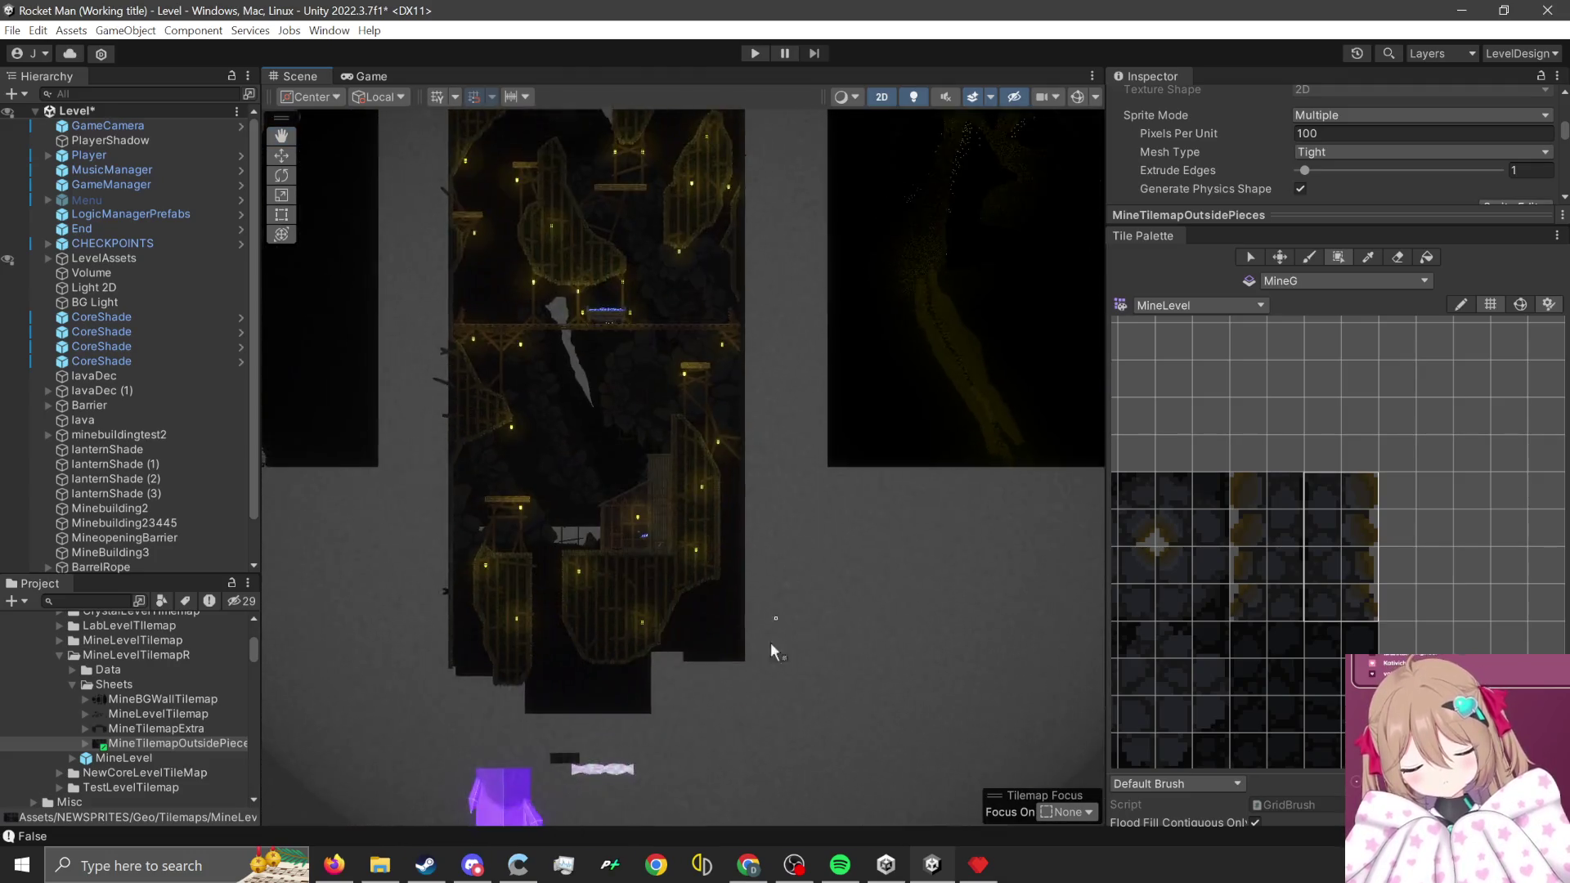
pyautogui.scroll(3, 747, 693)
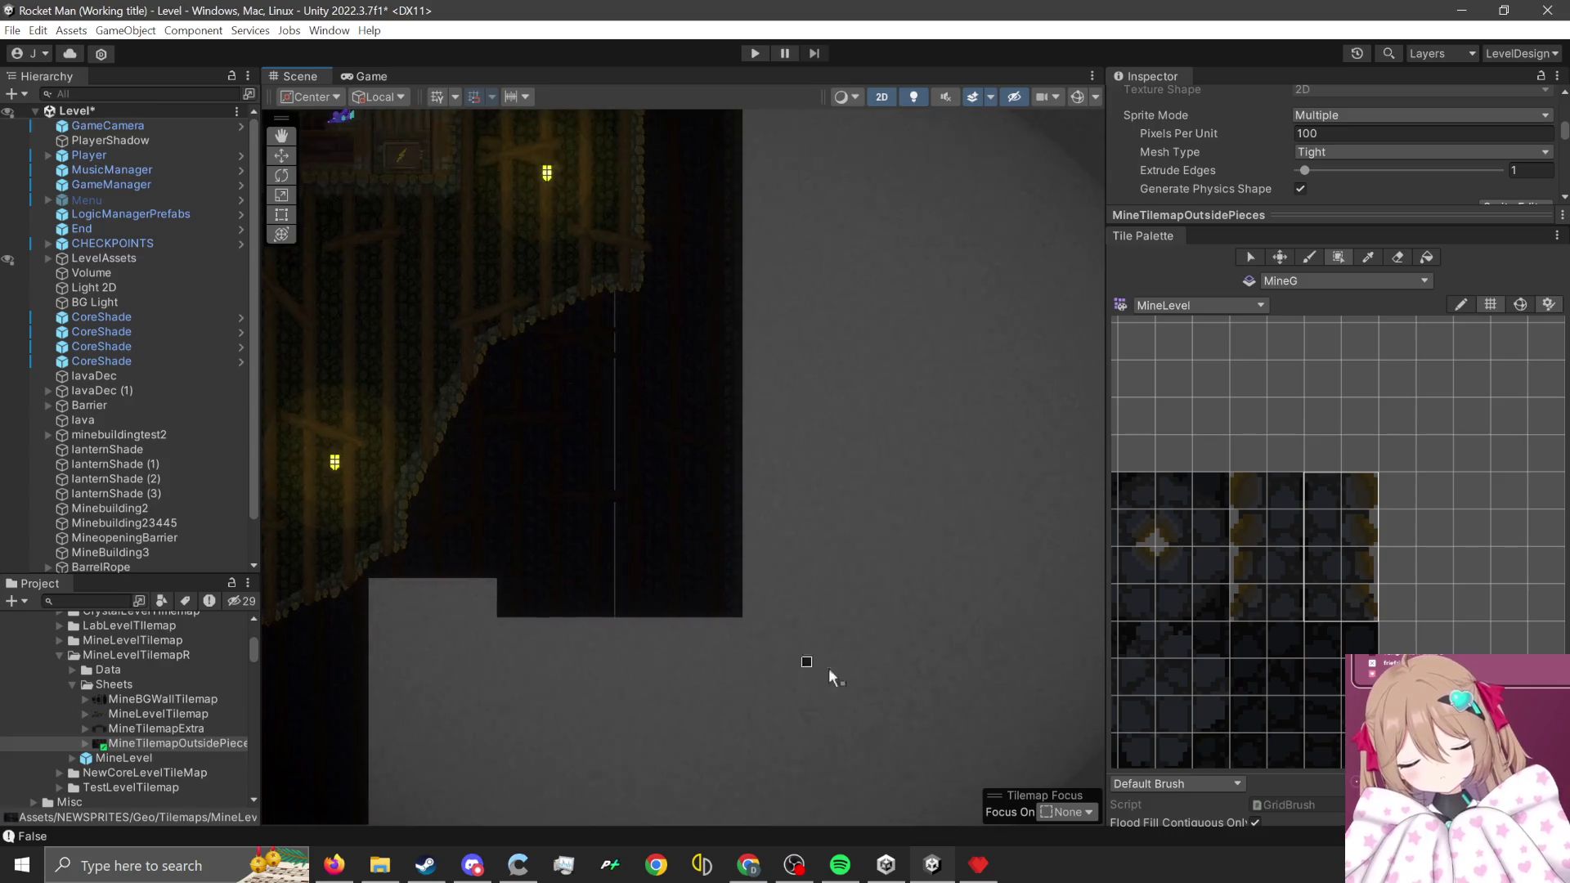
pyautogui.moveTo(1274, 478); pyautogui.dragTo(1311, 557)
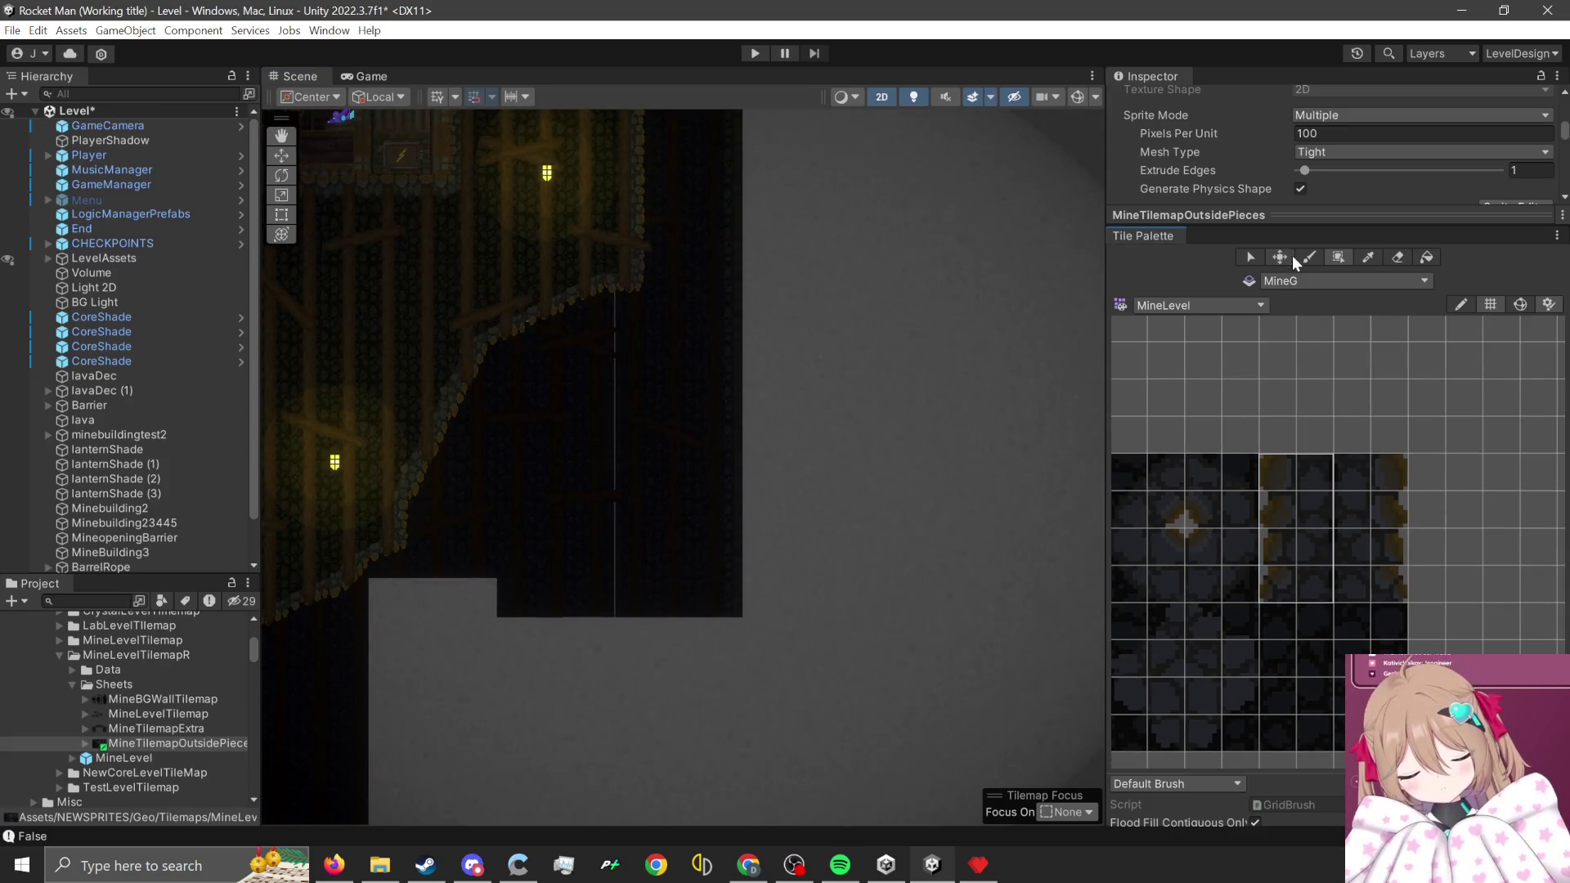
pyautogui.scroll(2, 703, 572)
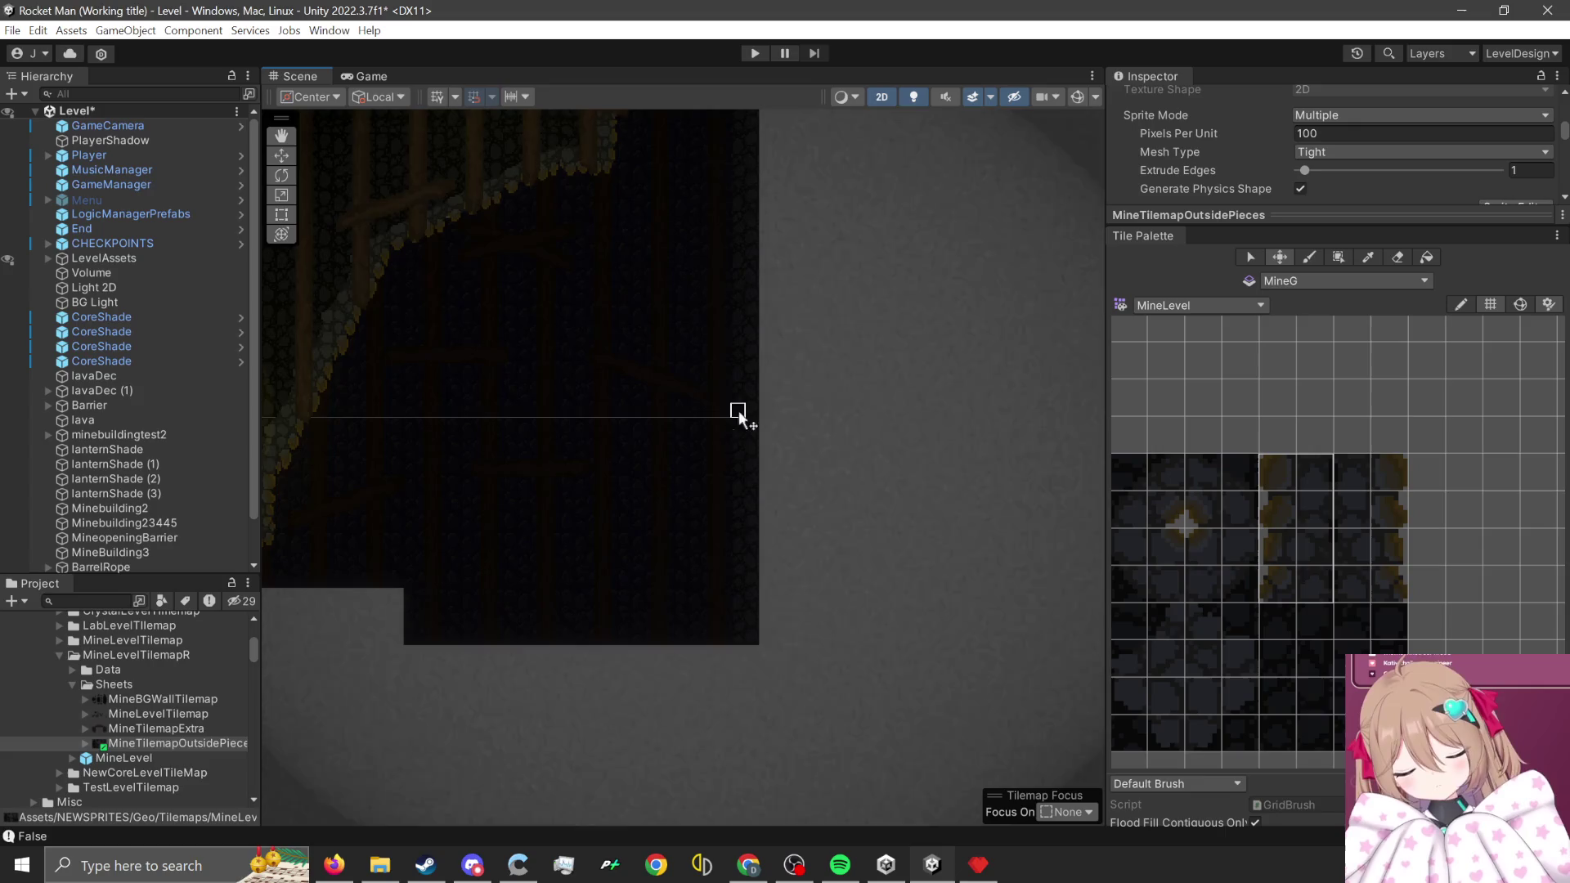
pyautogui.click(1344, 262)
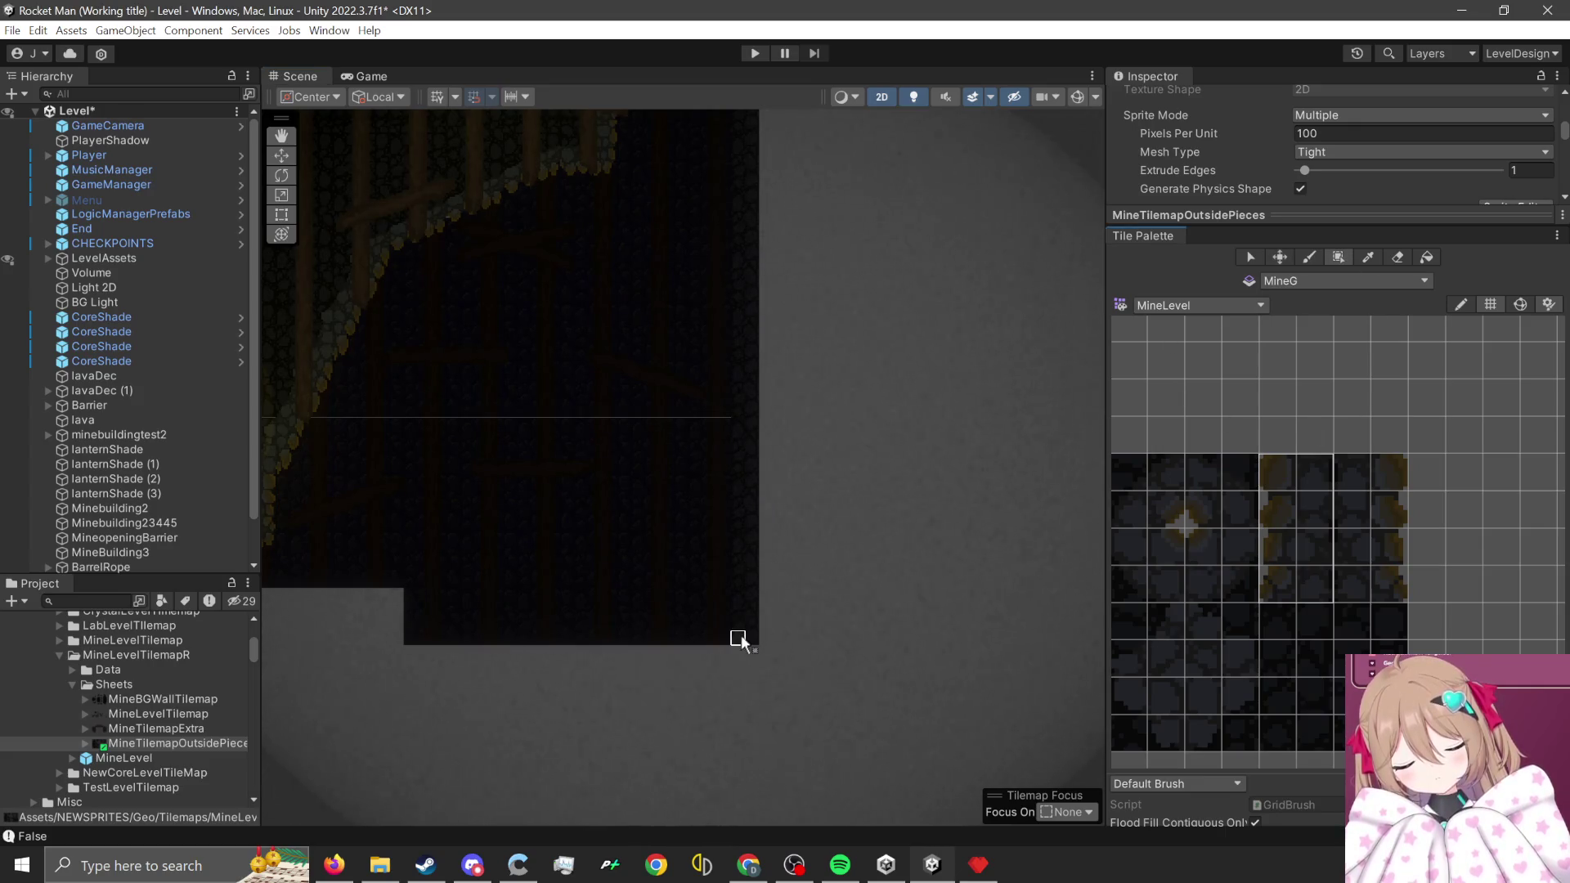
pyautogui.moveTo(741, 635); pyautogui.dragTo(774, 410)
pyautogui.scroll(-3, 810, 573)
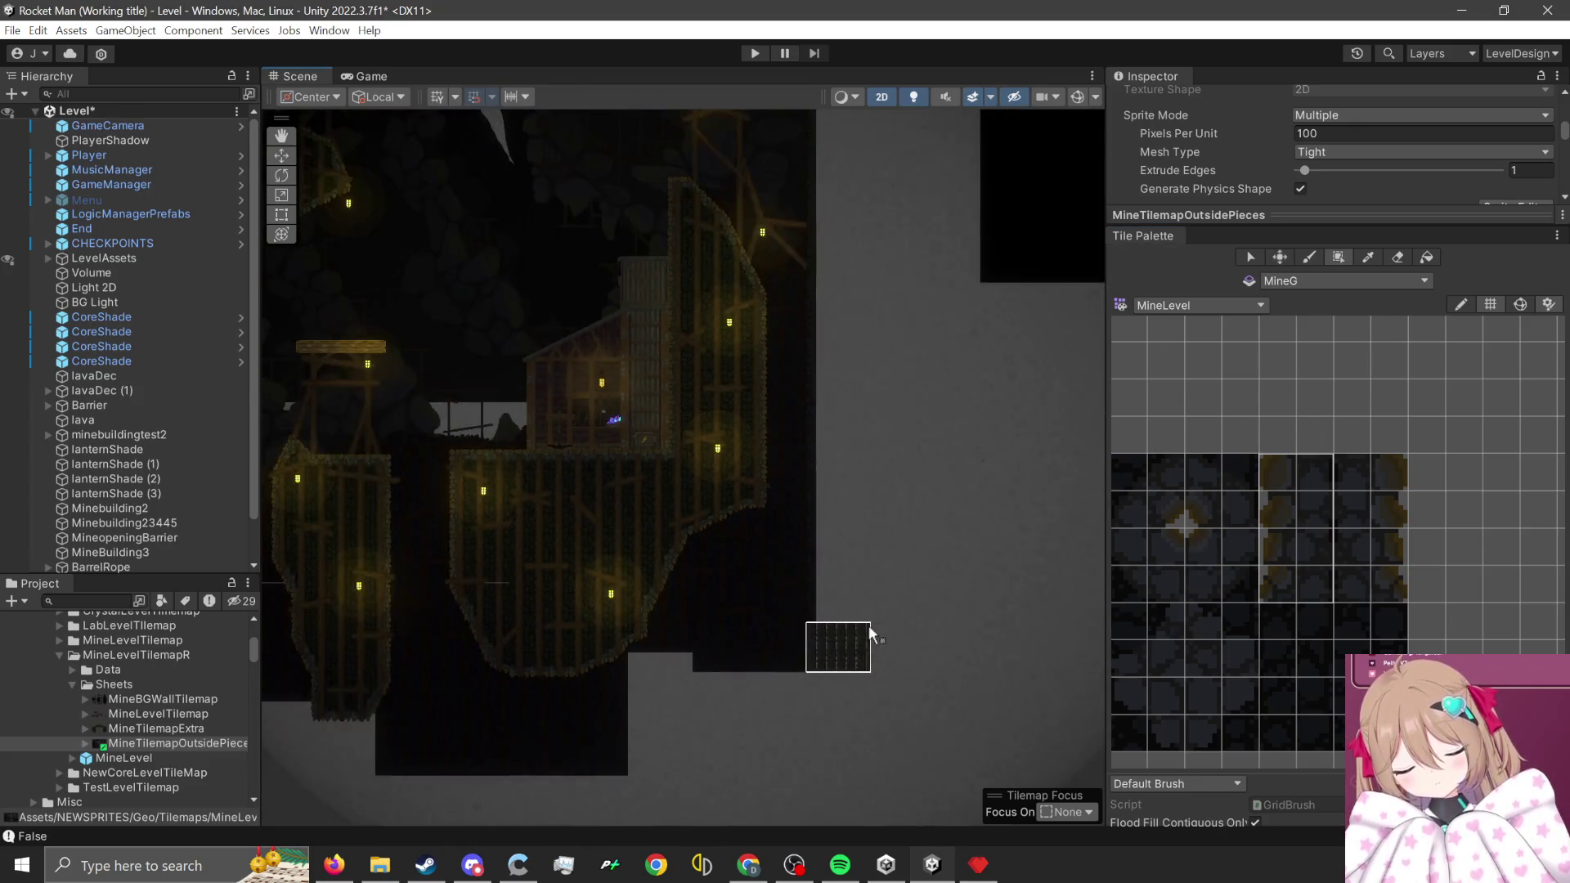
pyautogui.scroll(-2, 868, 624)
pyautogui.moveTo(846, 642)
pyautogui.mouseDown()
pyautogui.moveTo(862, 227)
pyautogui.moveTo(890, 214)
pyautogui.moveTo(850, 200)
pyautogui.moveTo(809, 224)
pyautogui.moveTo(870, 320)
pyautogui.moveTo(870, 301)
pyautogui.moveTo(826, 279)
pyautogui.mouseUp()
pyautogui.scroll(5, 851, 199)
# - Bring the upper wall section into view and try 2x4 rock and amber-edged wall tiles
pyautogui.scroll(2, 870, 321)
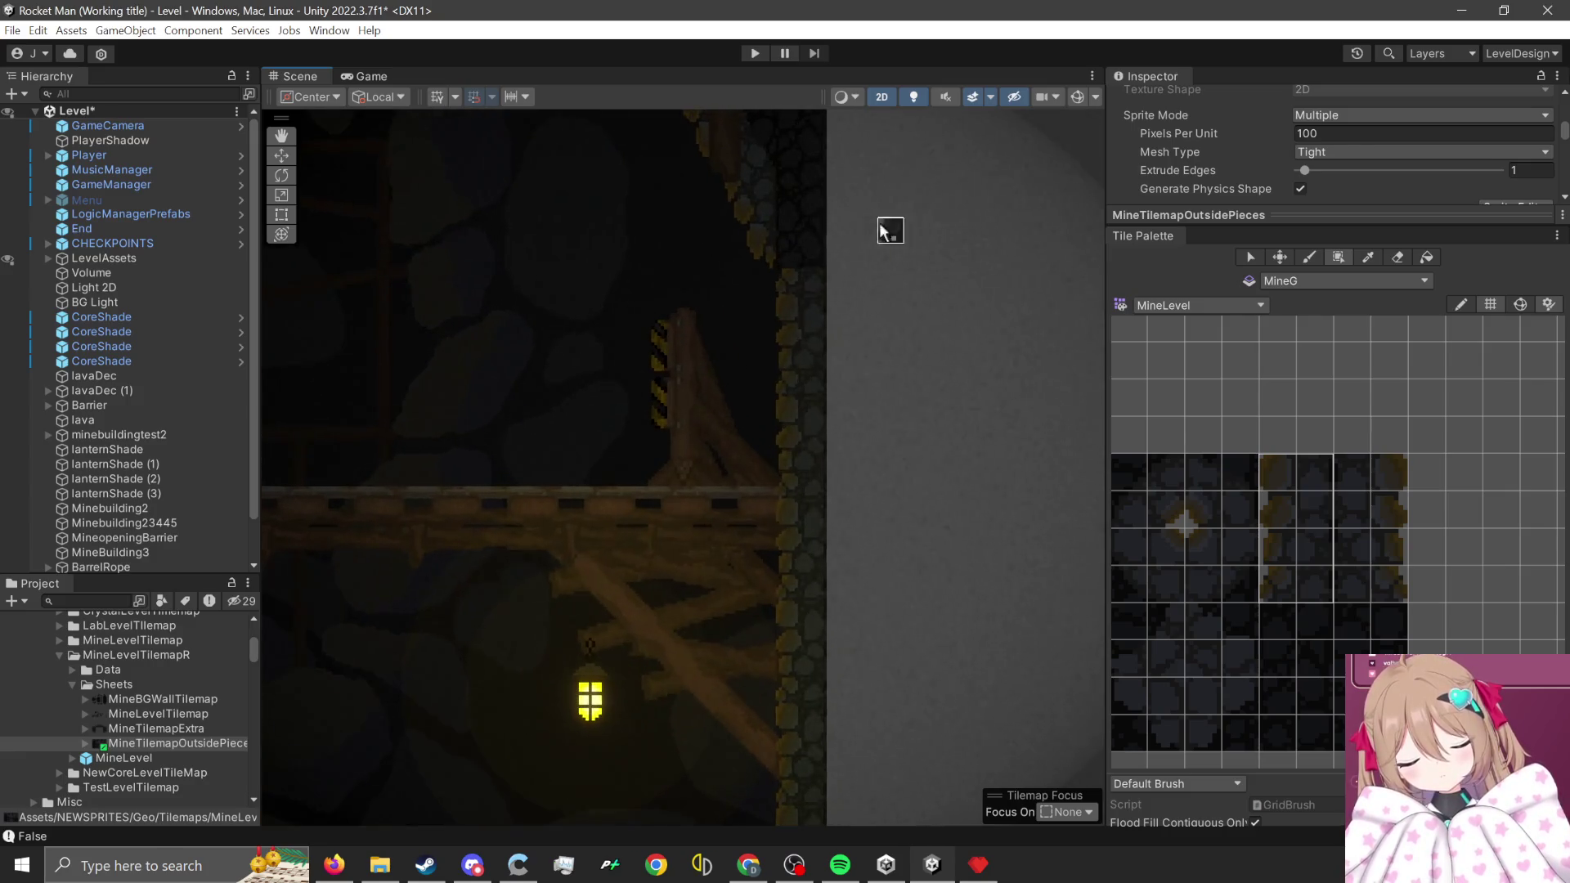
pyautogui.moveTo(887, 228); pyautogui.dragTo(908, 533)
pyautogui.scroll(-1, 1305, 621)
pyautogui.scroll(1, 1297, 633)
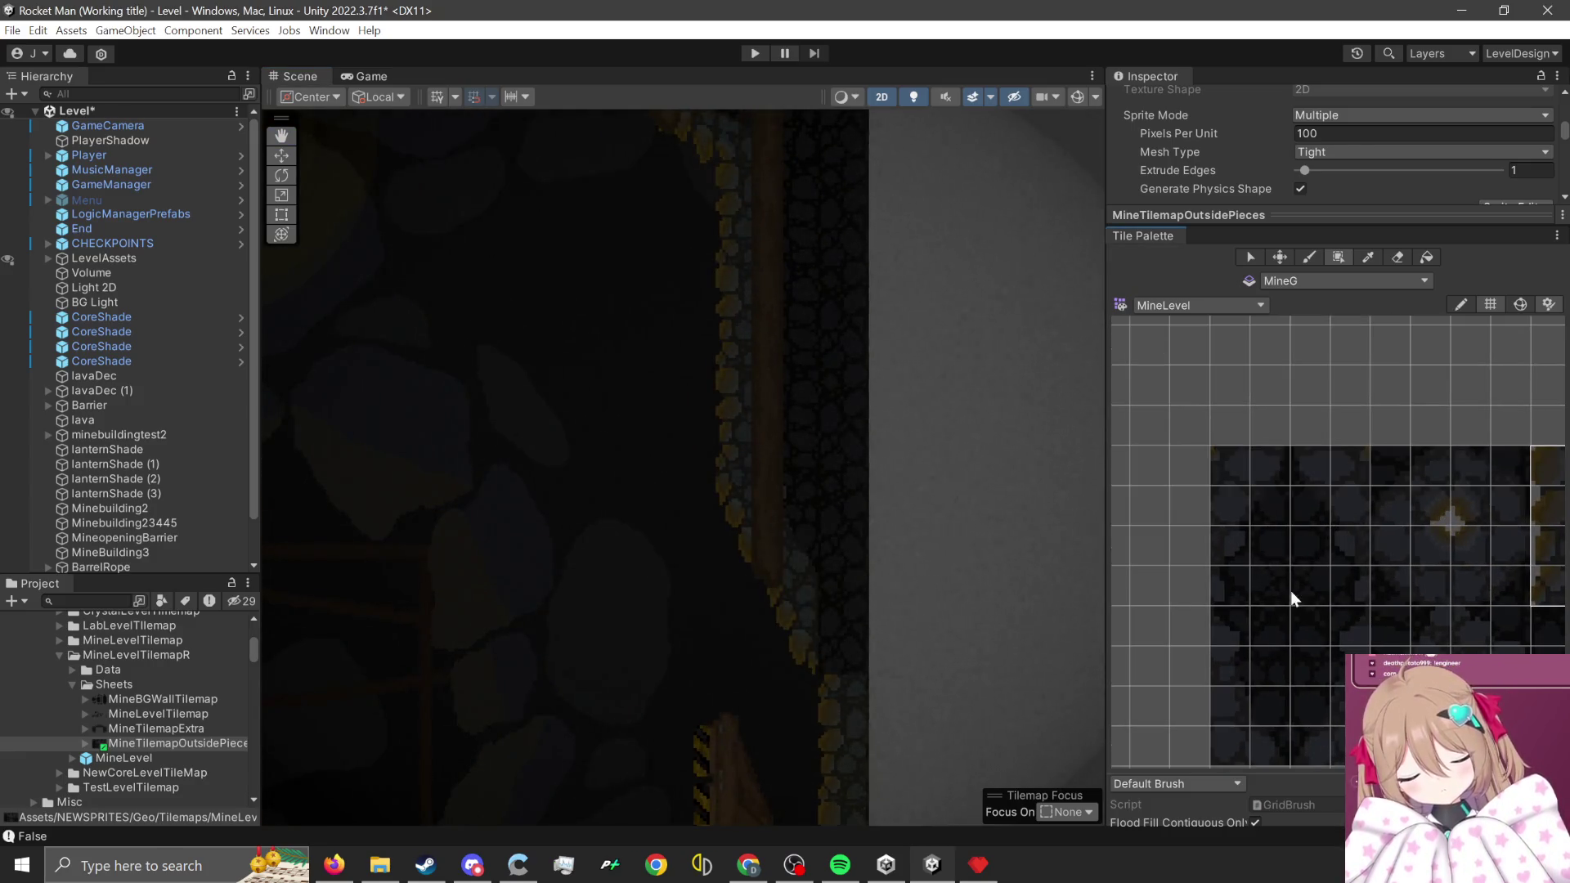
pyautogui.scroll(1, 1283, 591)
pyautogui.moveTo(1238, 568); pyautogui.dragTo(1275, 683)
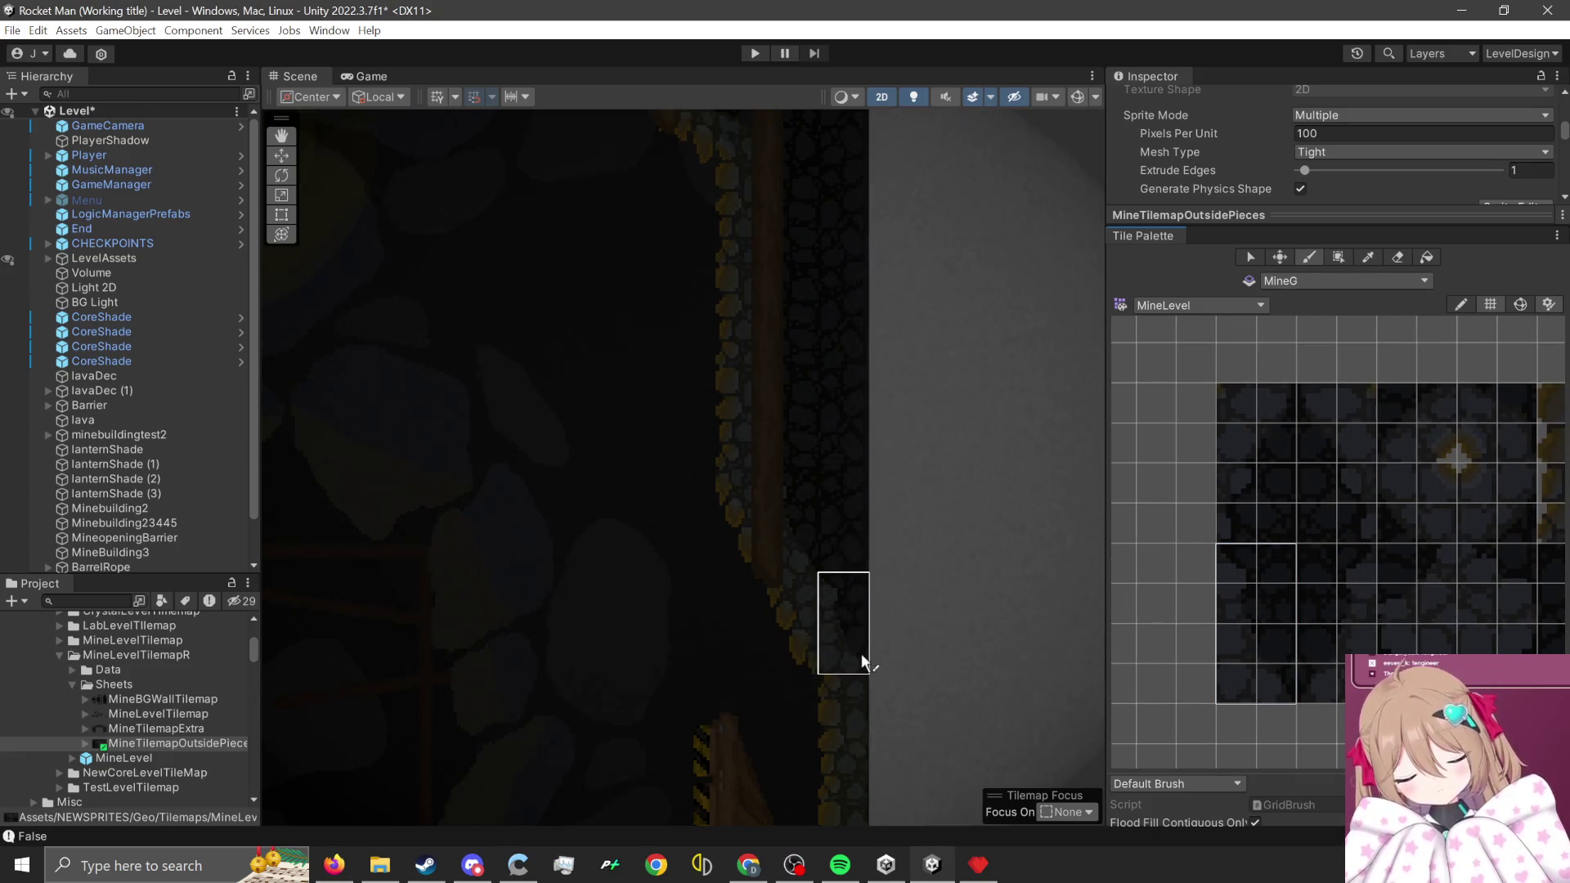
pyautogui.scroll(-1, 900, 446)
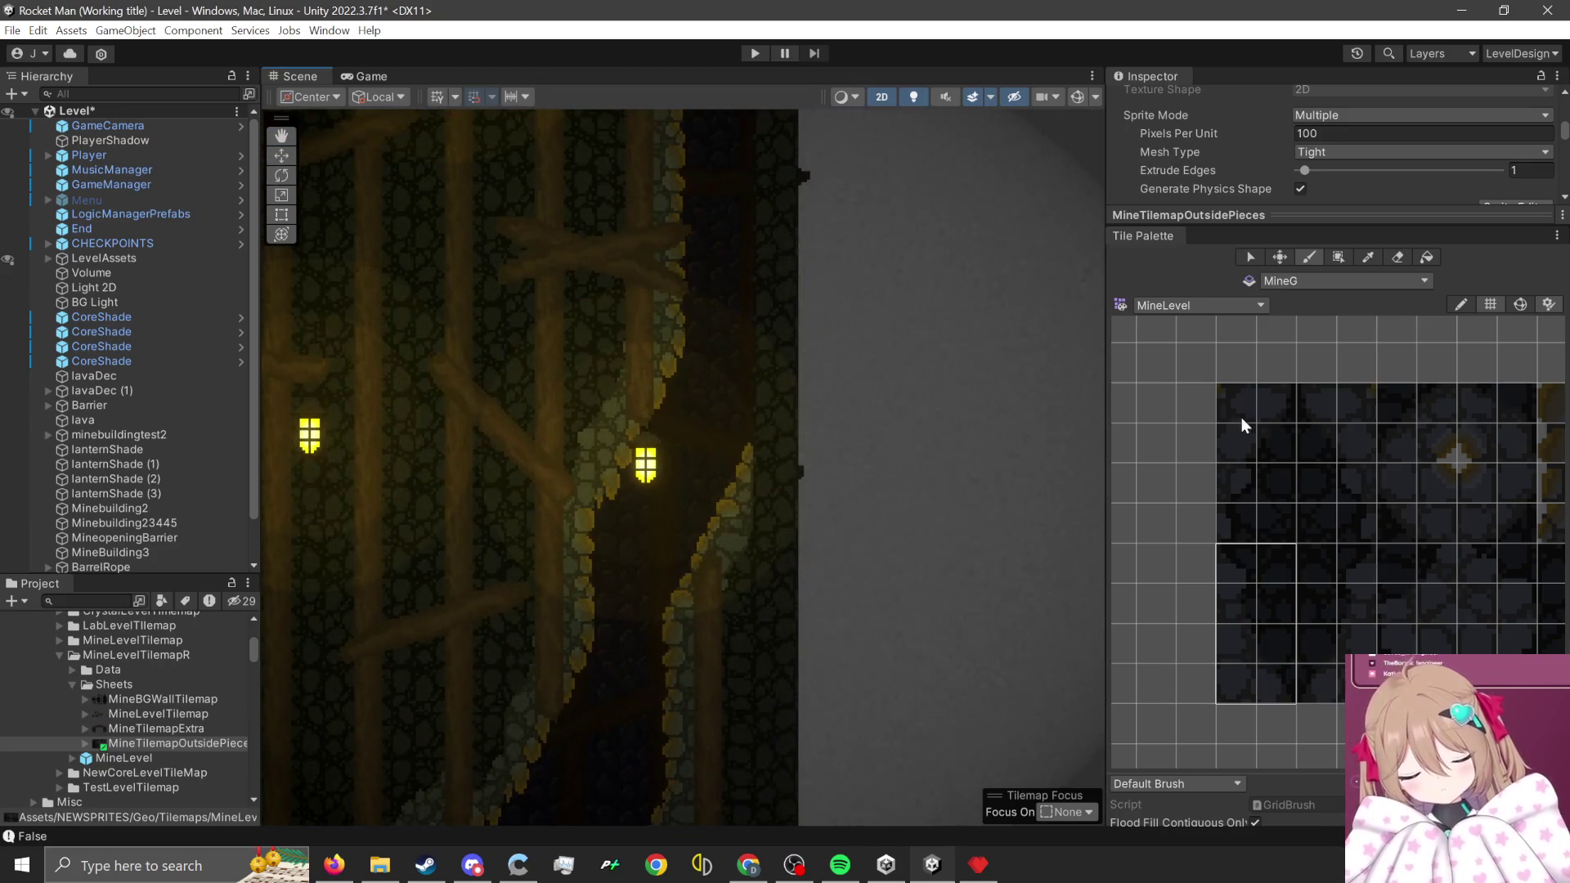
pyautogui.moveTo(1241, 389); pyautogui.dragTo(1268, 507)
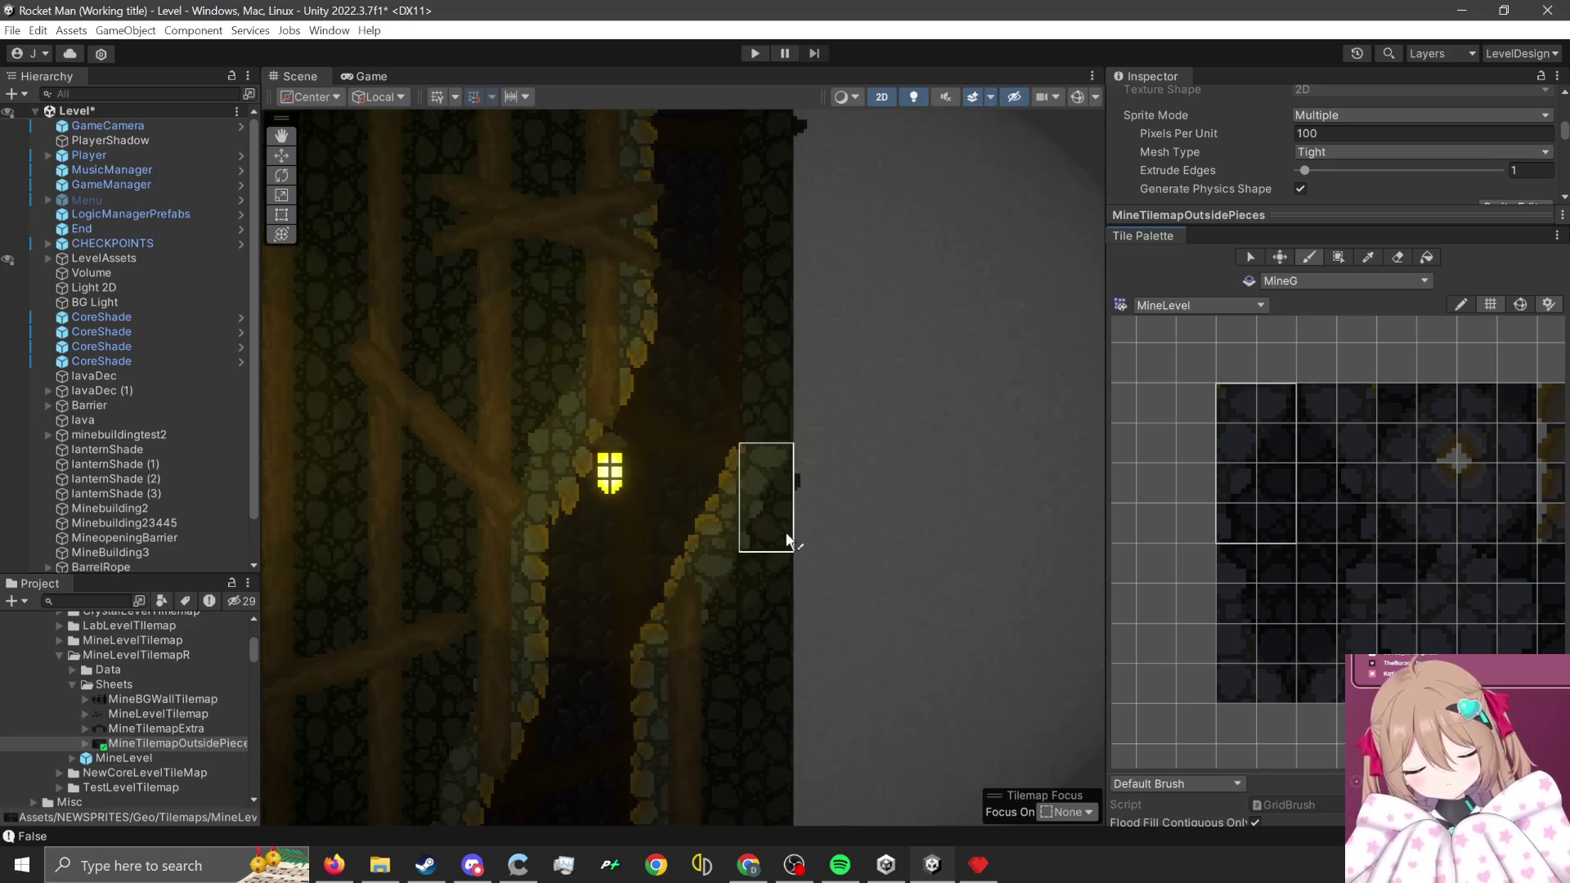
pyautogui.moveTo(1398, 507)
pyautogui.mouseDown()
pyautogui.moveTo(1392, 587)
pyautogui.moveTo(1426, 475)
pyautogui.mouseUp()
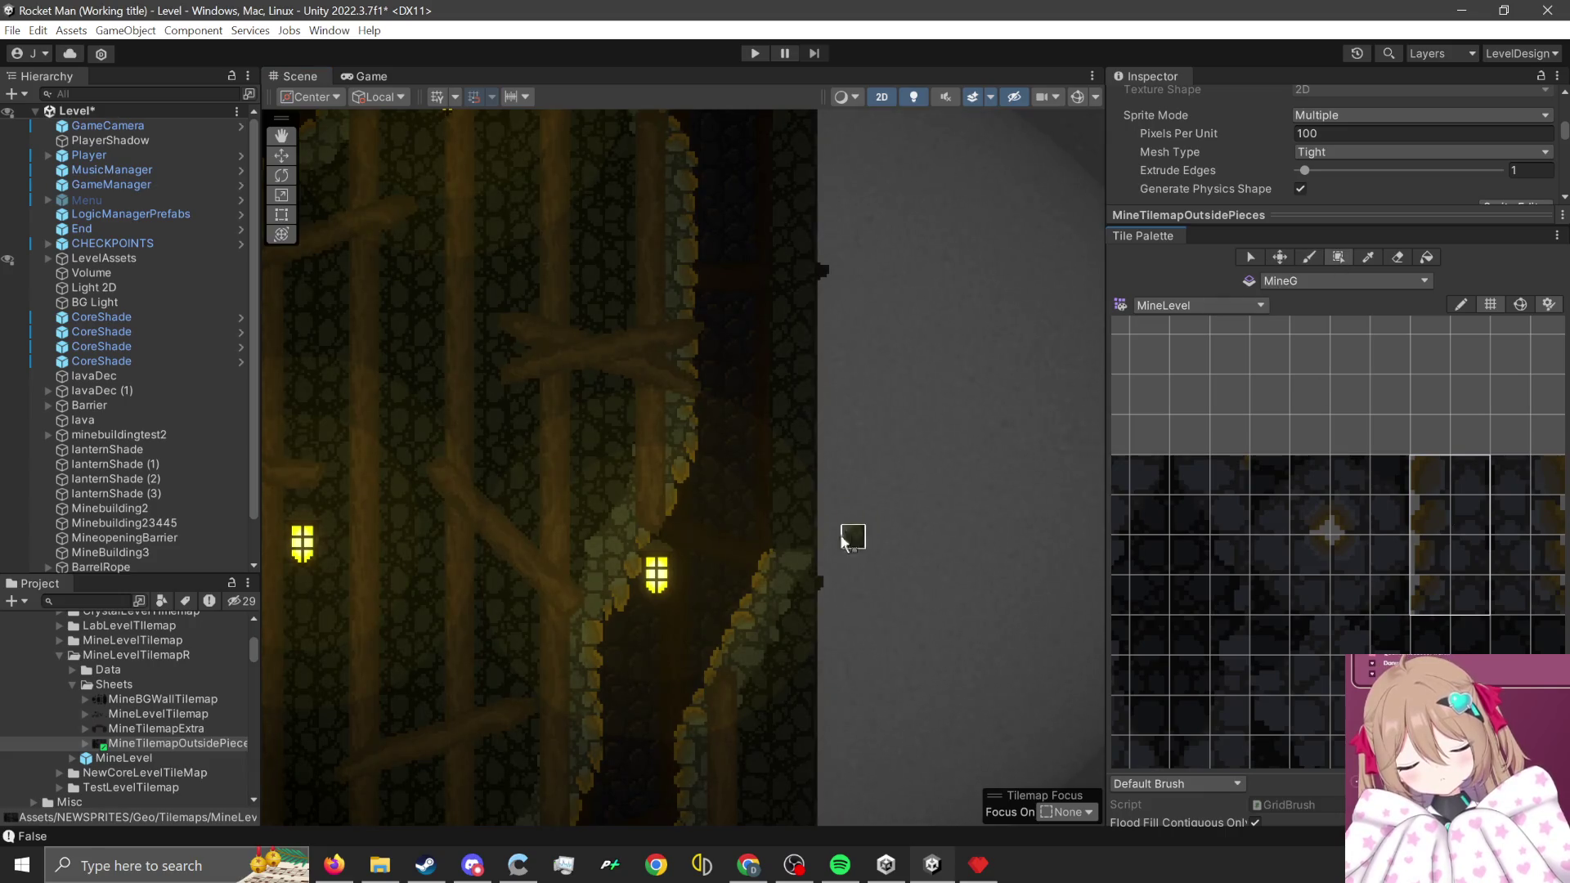
# - Browse the Tile Palette and pick a small block of dark rock tiles
pyautogui.scroll(-3, 784, 625)
pyautogui.scroll(-10, 783, 625)
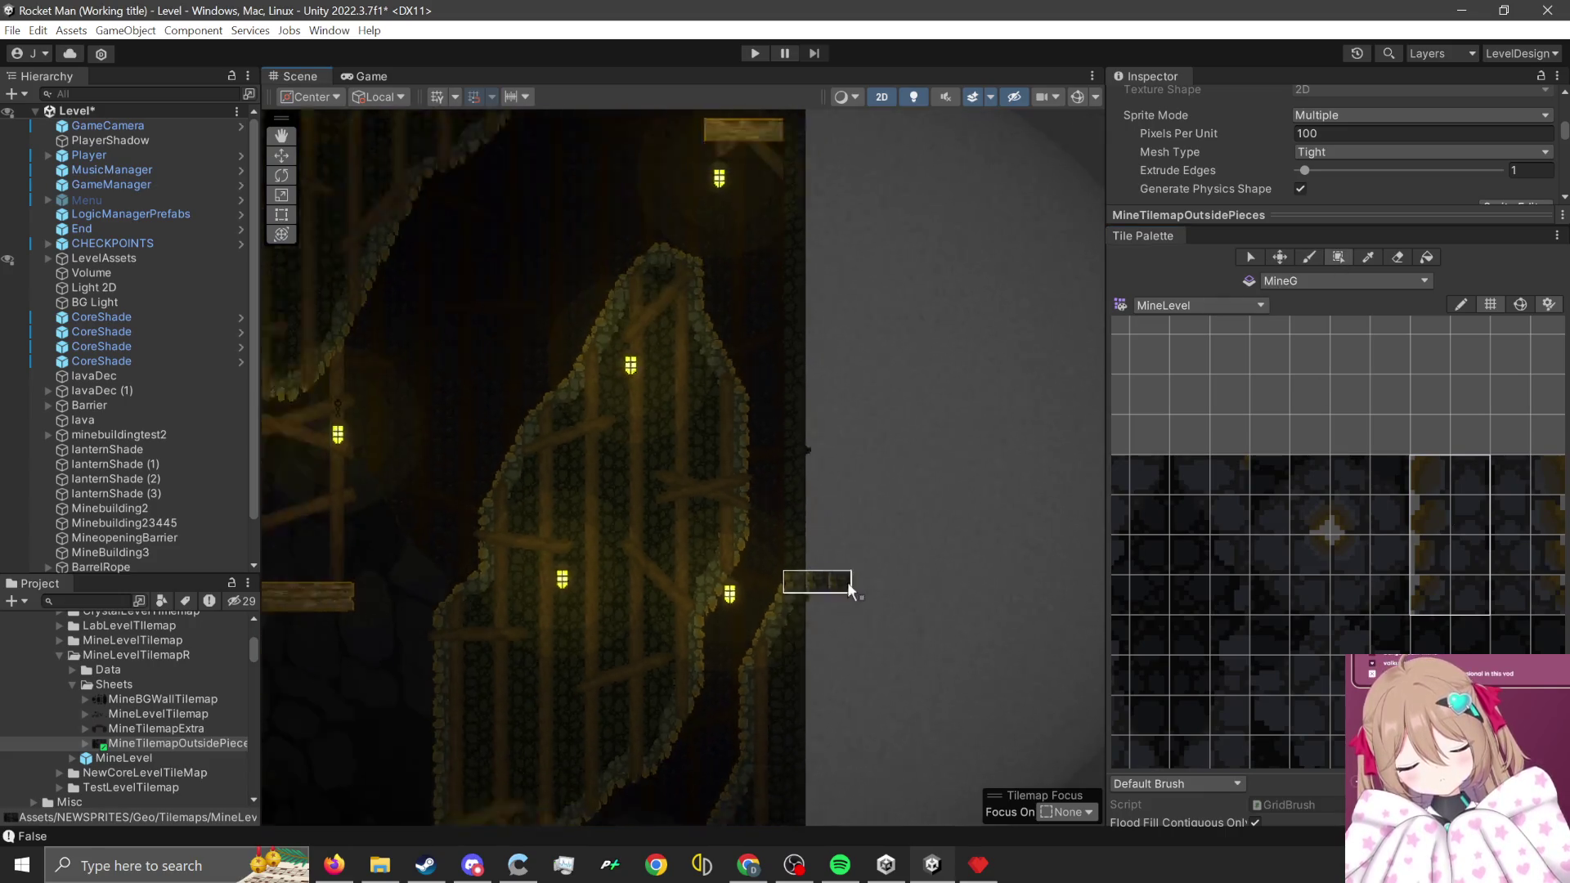
pyautogui.scroll(10, 856, 250)
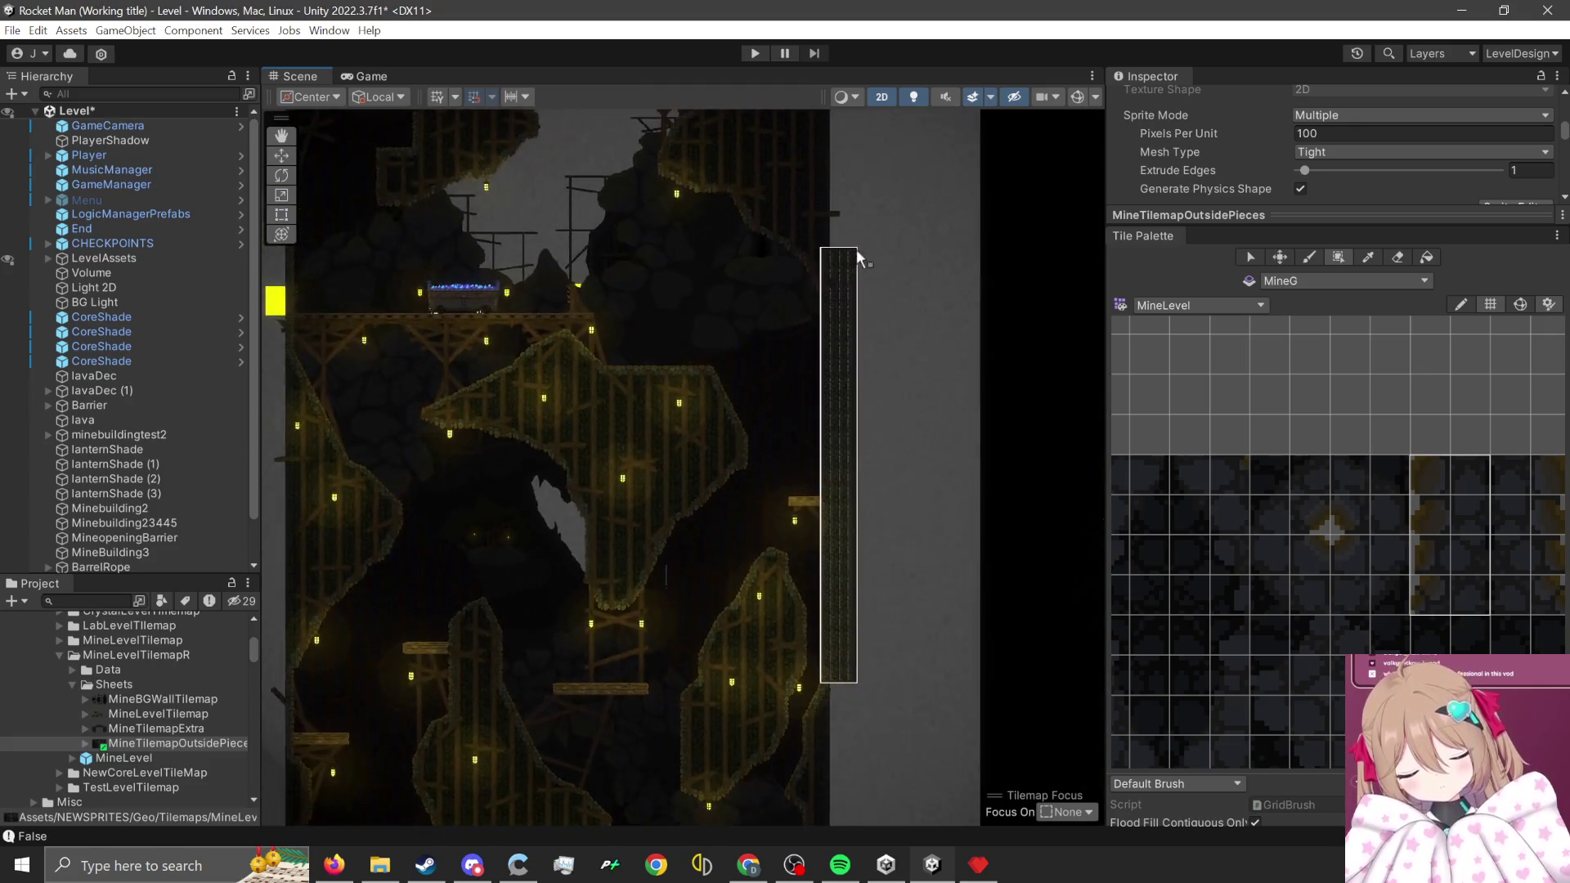
pyautogui.scroll(5, 808, 319)
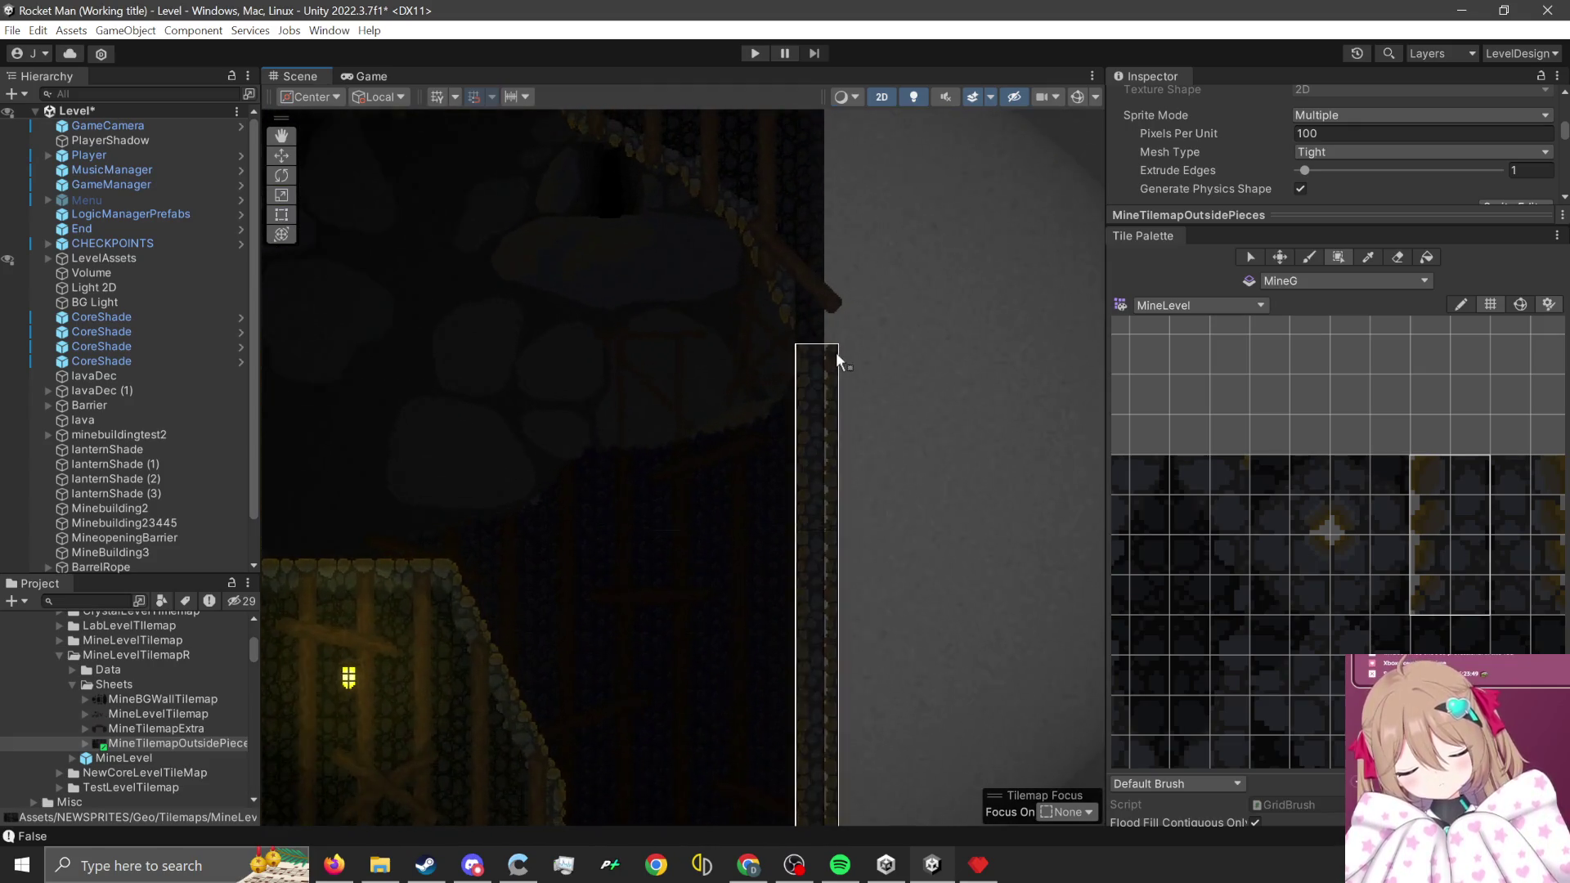
pyautogui.scroll(4, 833, 316)
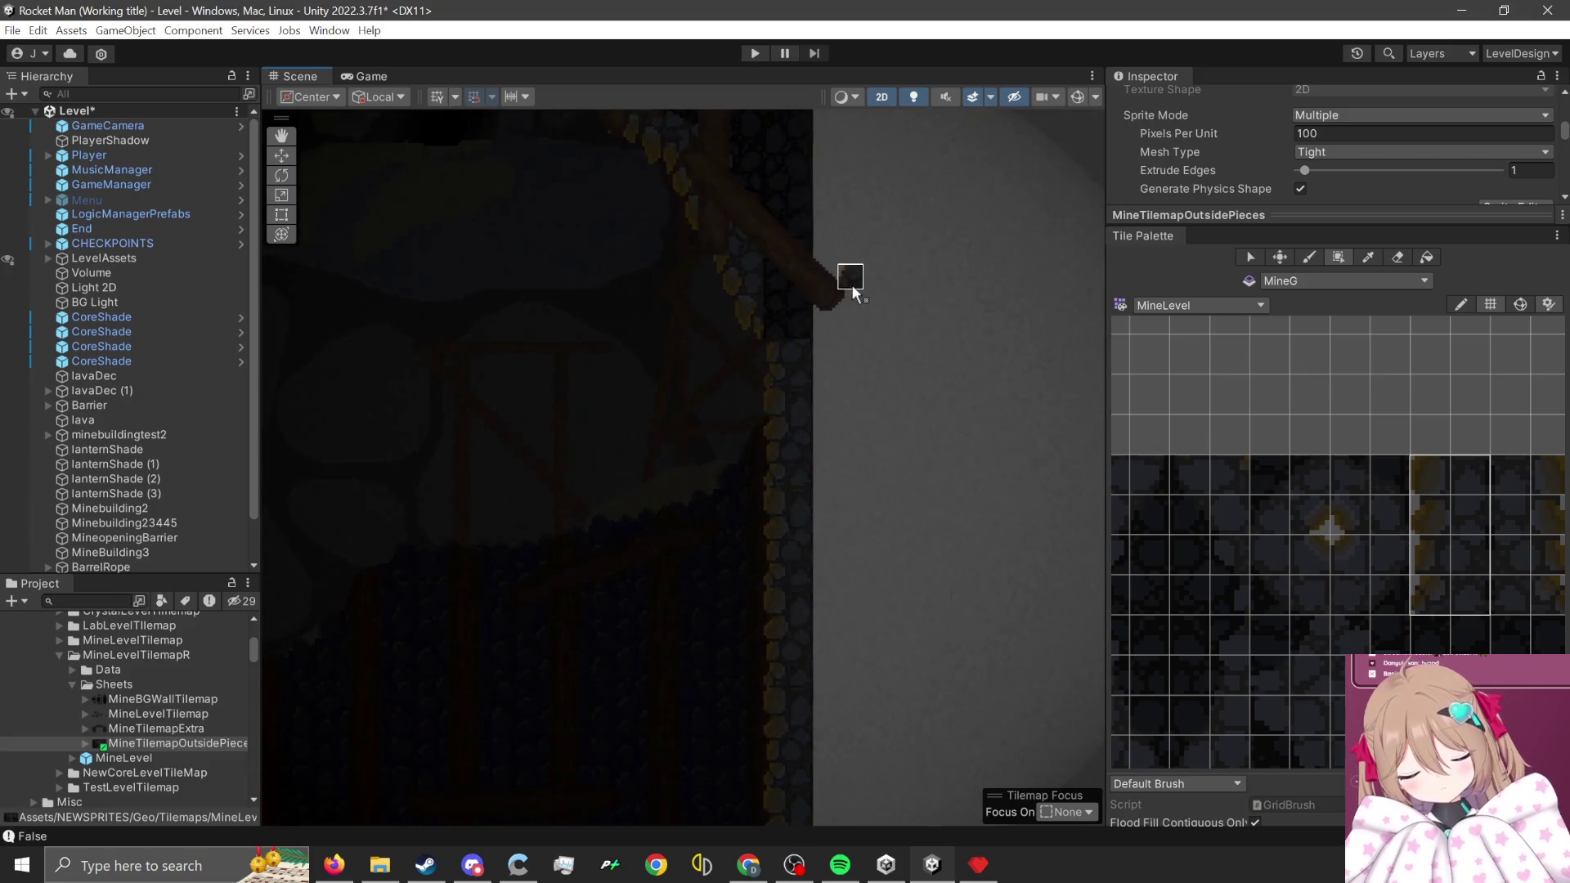
pyautogui.moveTo(1461, 636)
pyautogui.mouseDown()
pyautogui.moveTo(1375, 587)
pyautogui.moveTo(1406, 559)
pyautogui.mouseUp()
pyautogui.scroll(2, 1332, 664)
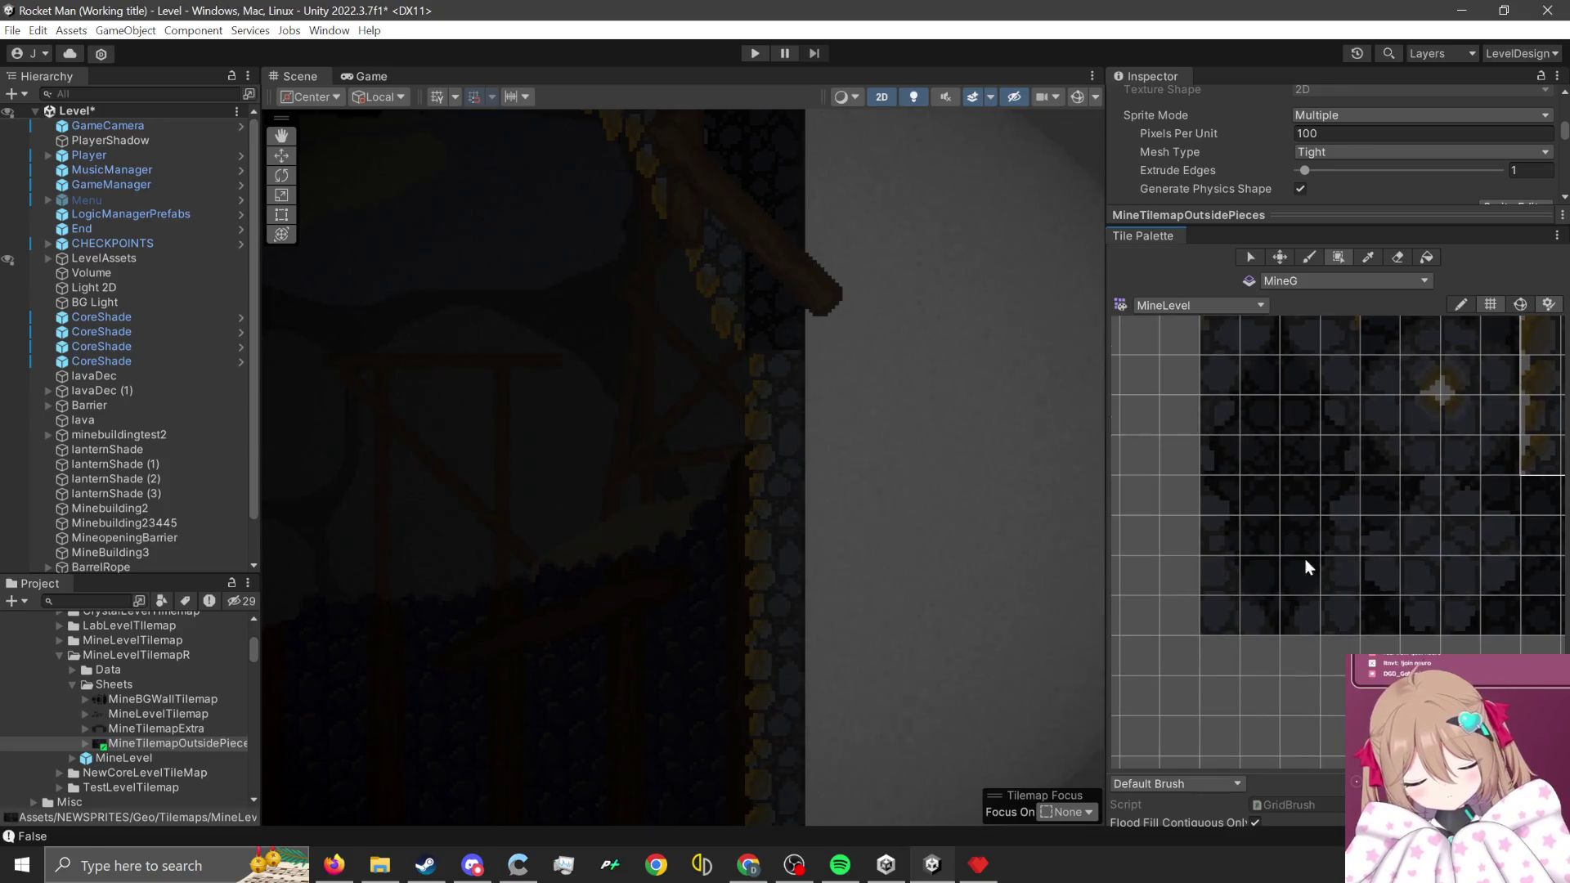
pyautogui.moveTo(1210, 518)
pyautogui.mouseDown()
pyautogui.moveTo(1241, 552)
pyautogui.moveTo(1264, 626)
pyautogui.mouseUp()
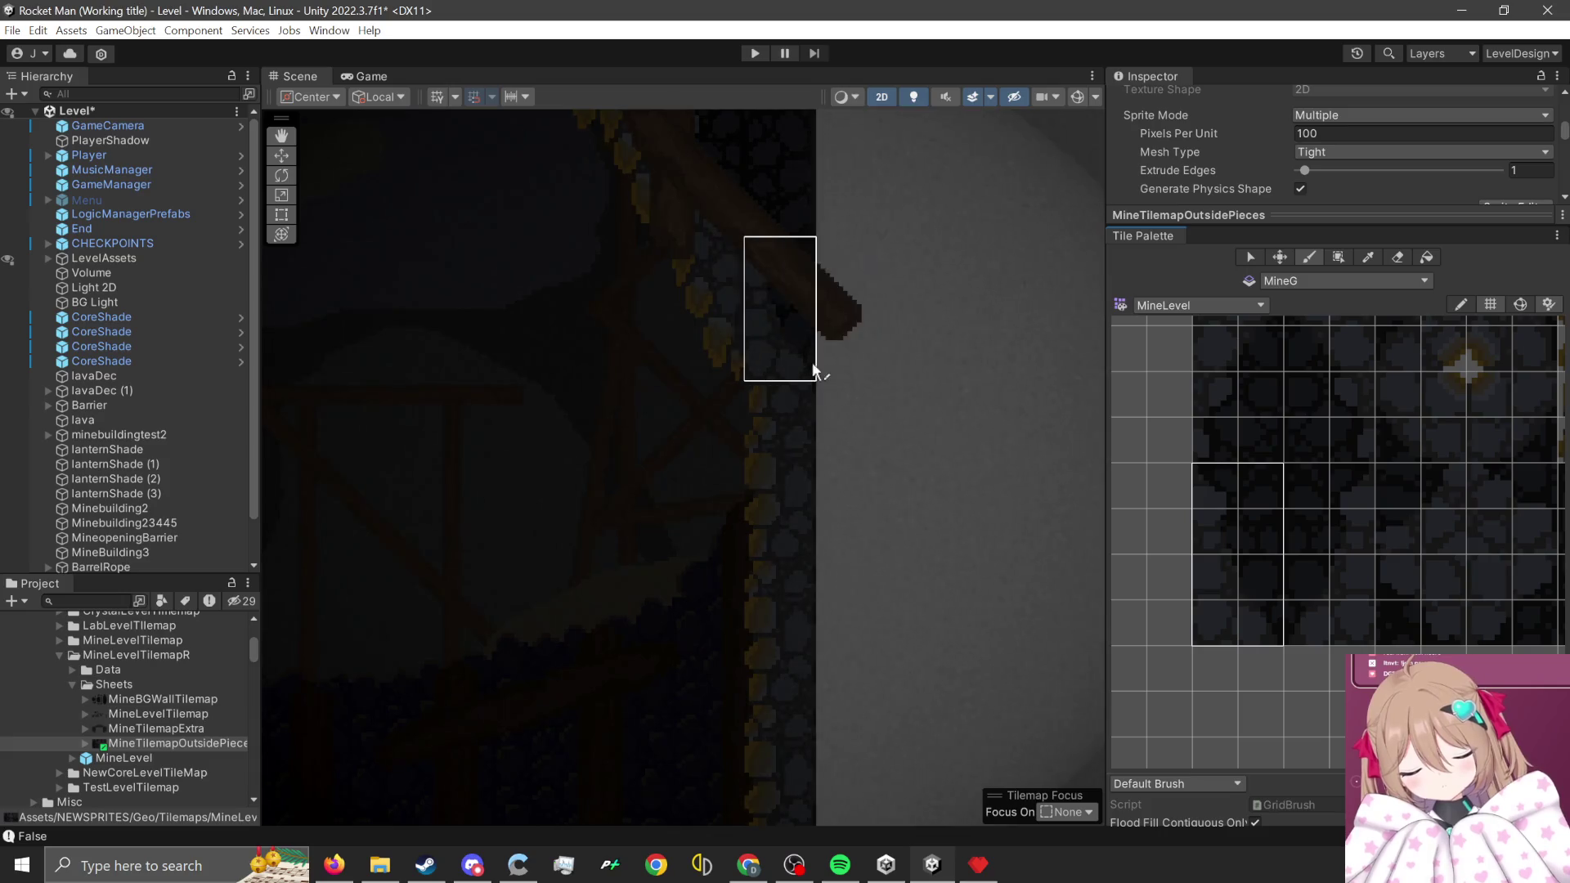
pyautogui.scroll(-1, 945, 670)
pyautogui.scroll(-5, 606, 458)
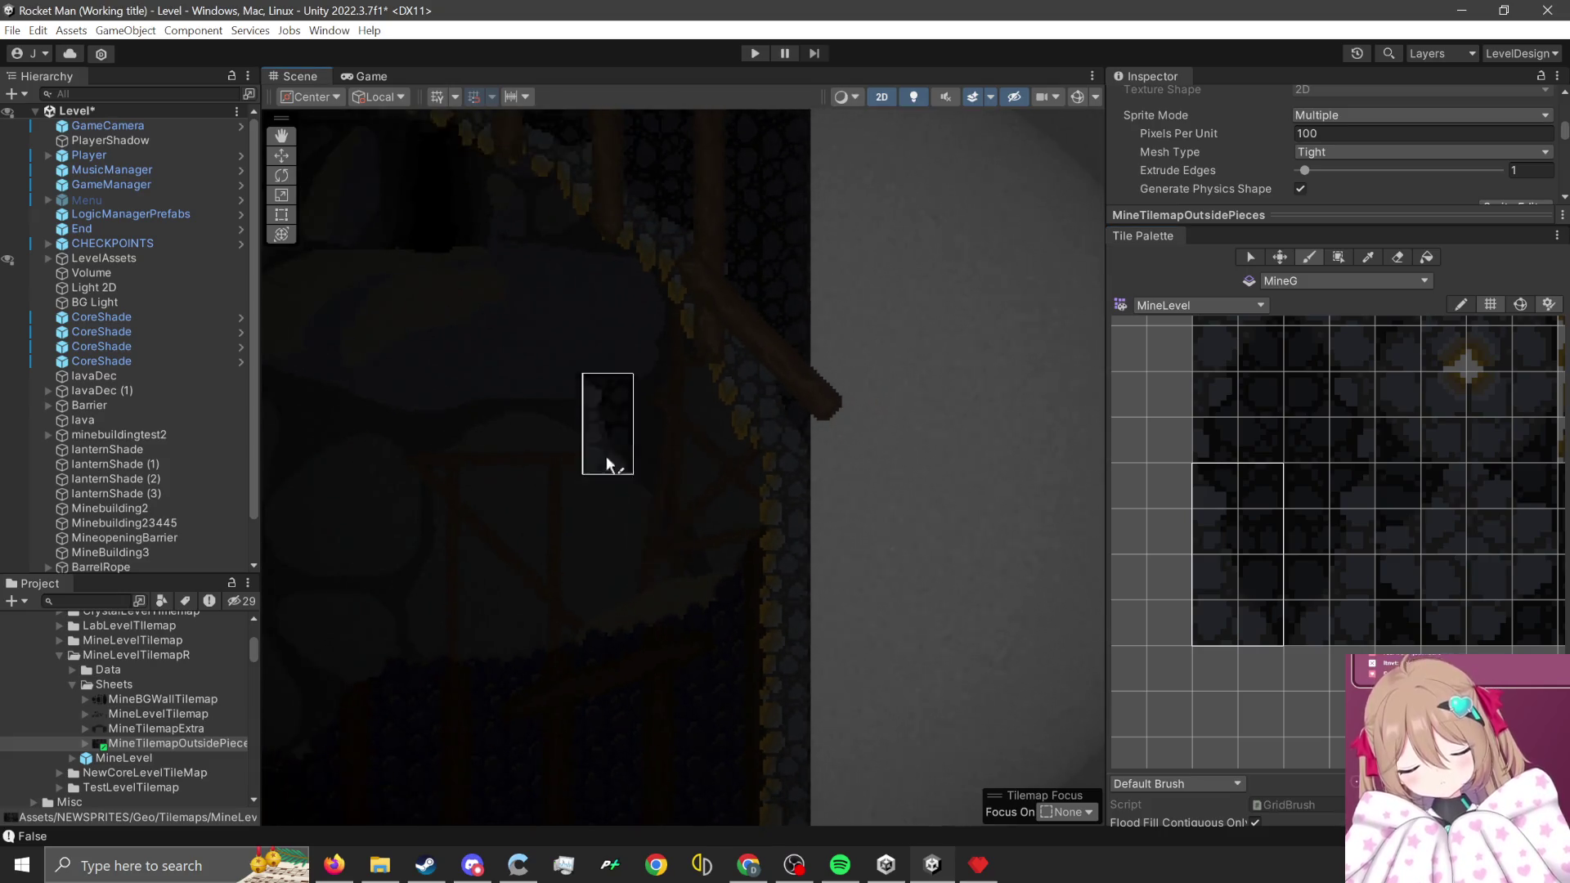
# - Move the Scene view up the mine shaft to the minecart bridge
pyautogui.press('Up')
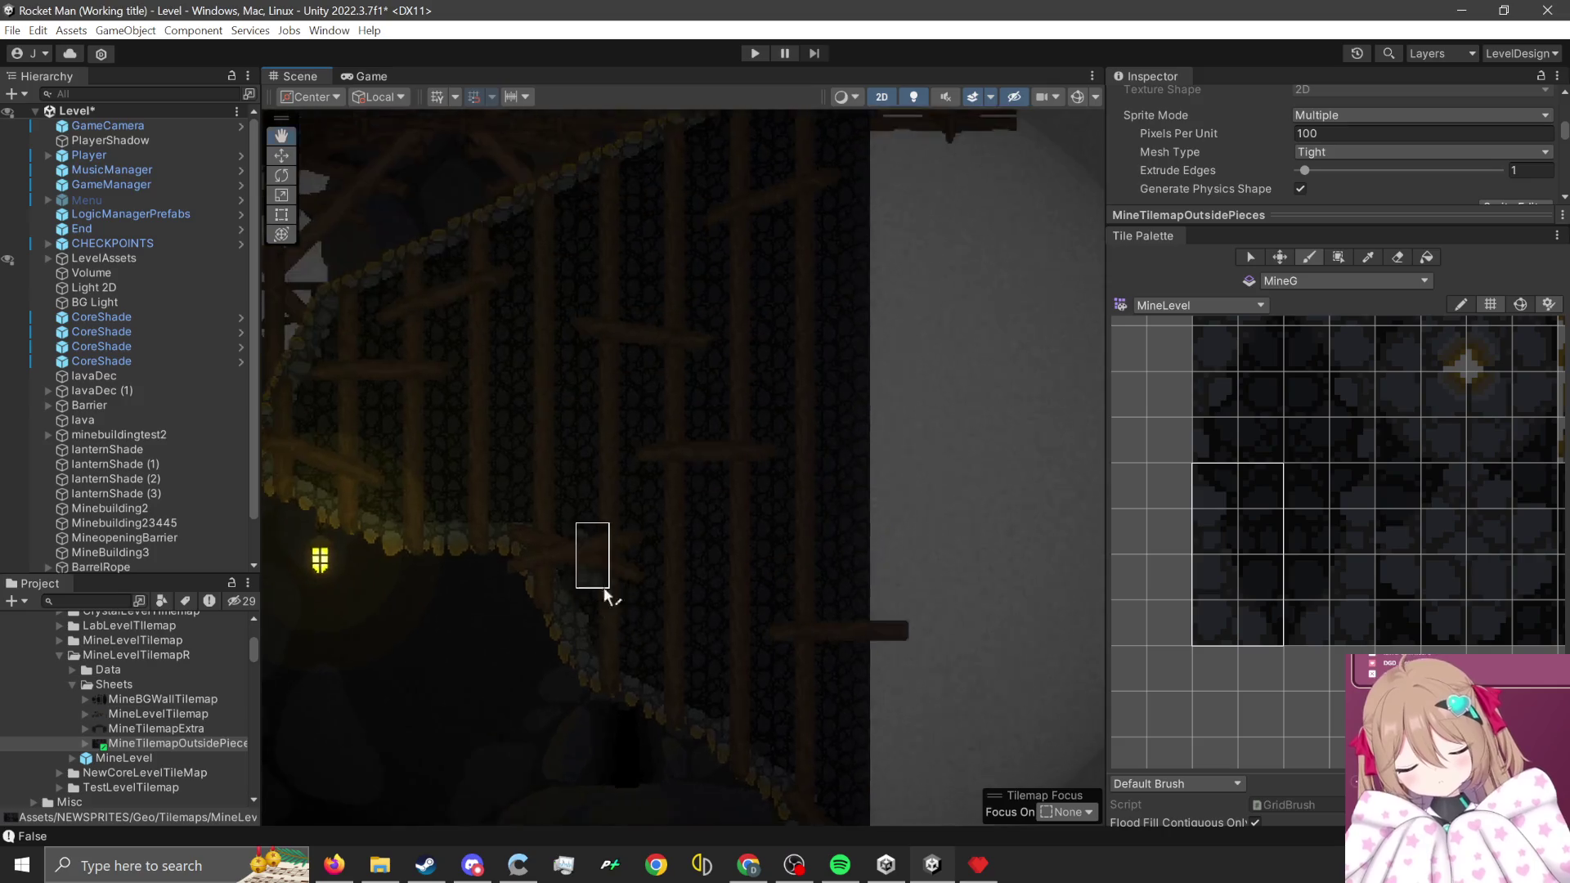
pyautogui.press('Up')
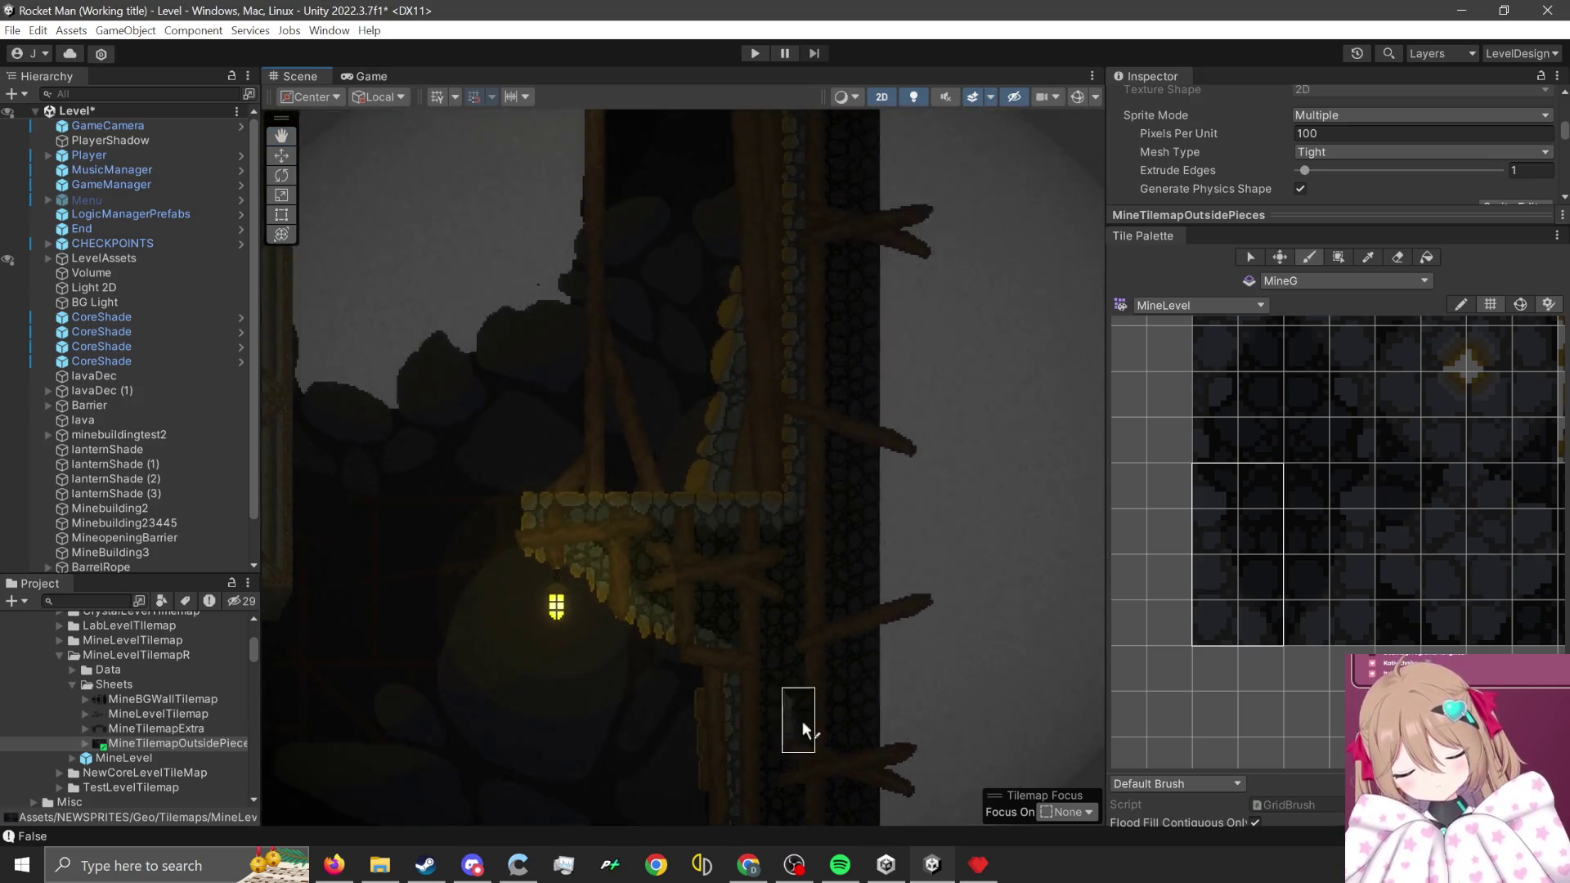
pyautogui.press('Up')
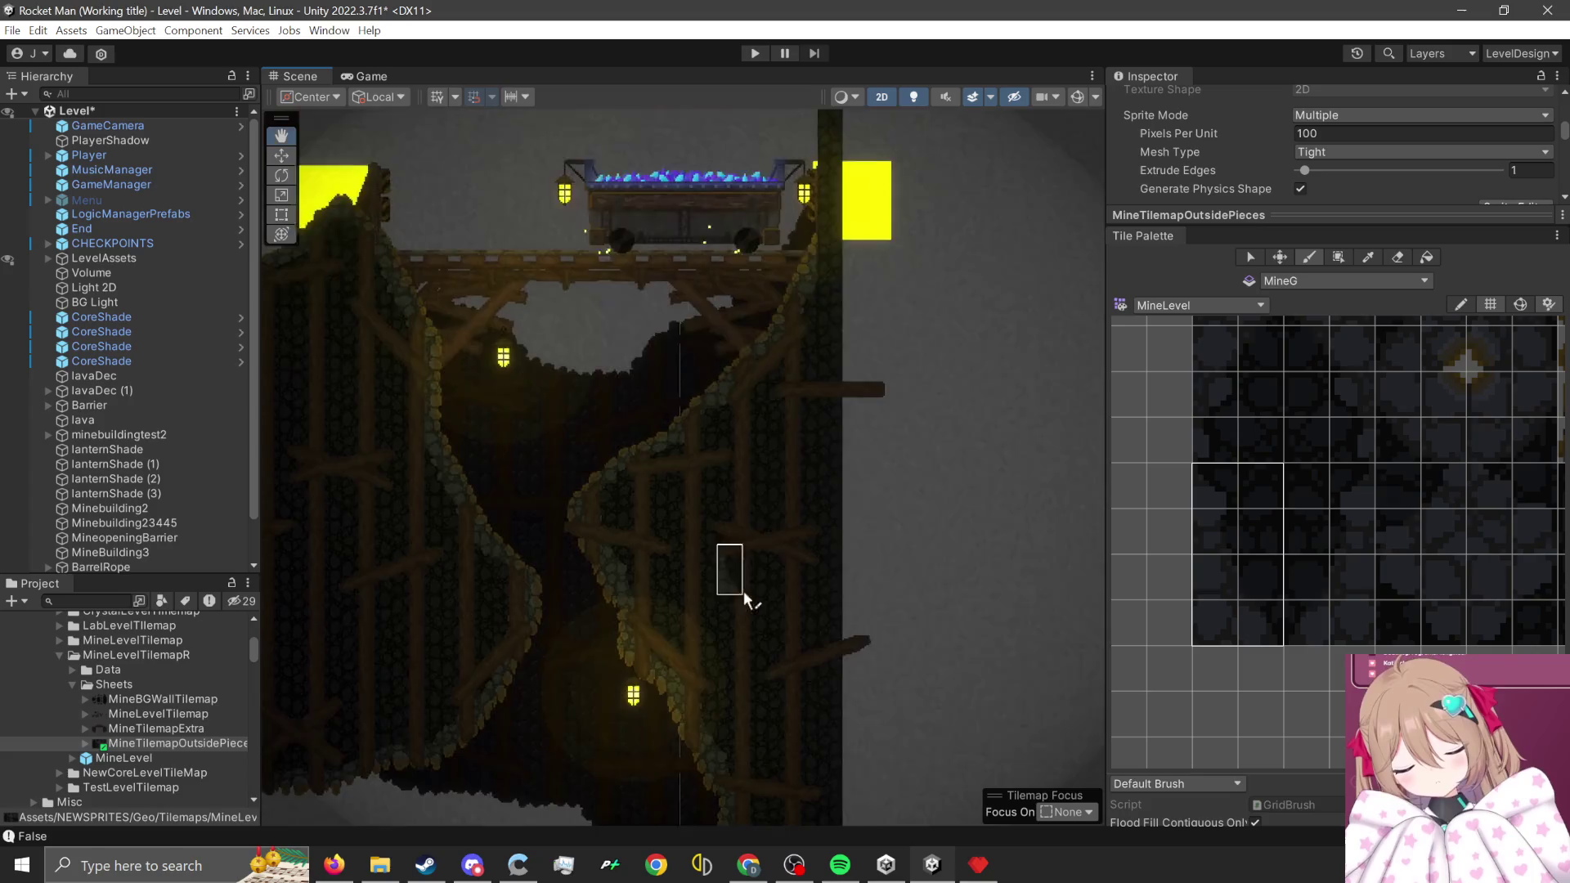
# - Try several 2x4 blocks of dark rock tiles in the Tile Palette
pyautogui.scroll(3, 818, 523)
pyautogui.scroll(1, 1235, 585)
pyautogui.scroll(1, 1234, 585)
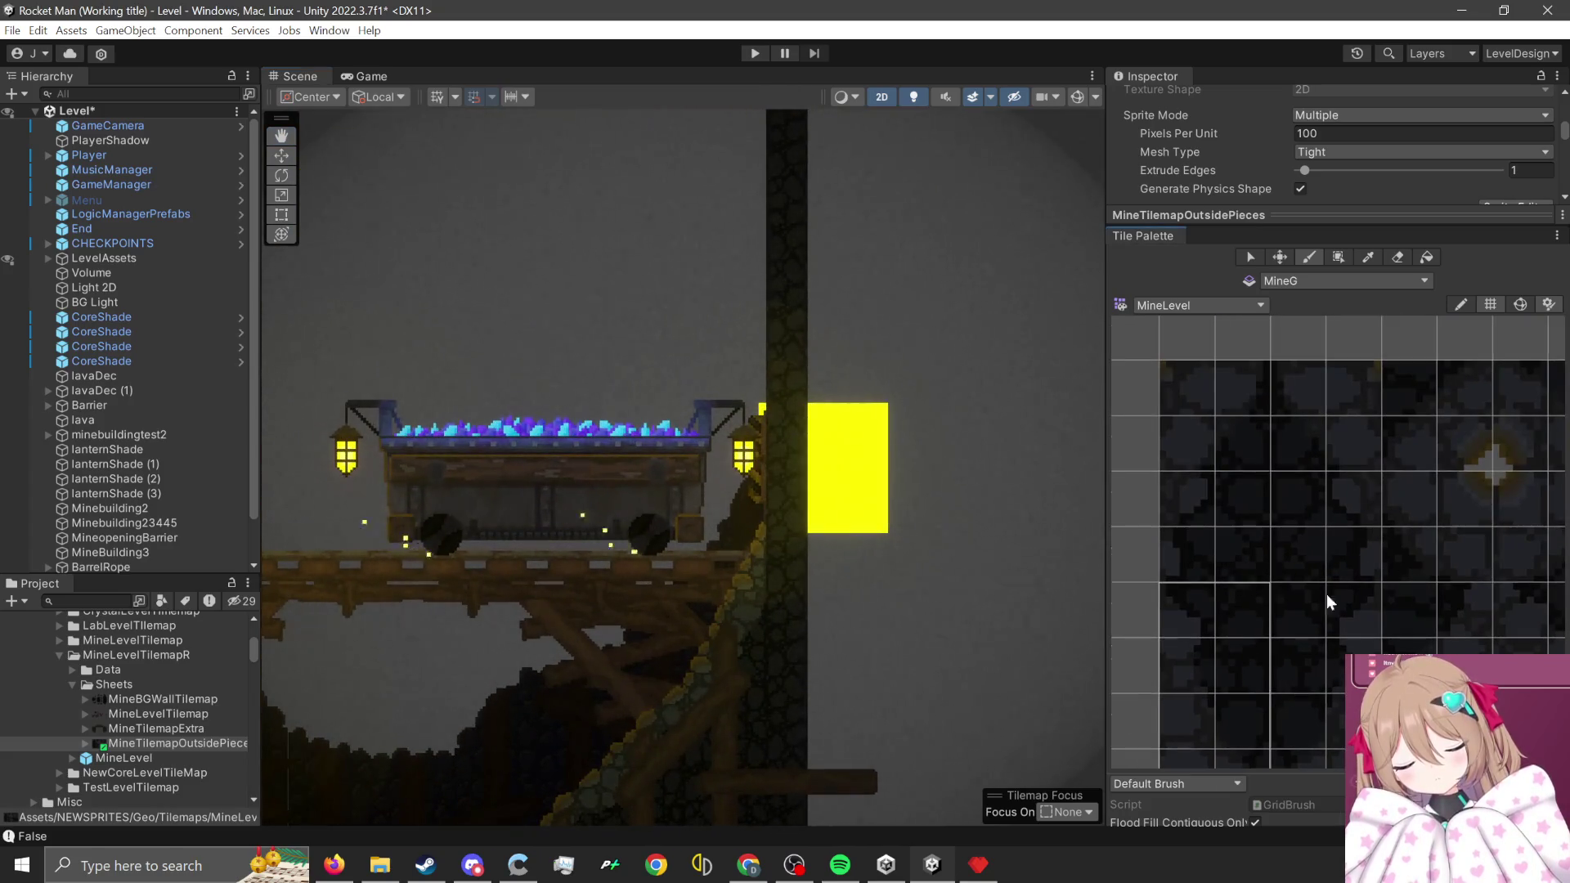
pyautogui.scroll(1, 891, 658)
pyautogui.scroll(1, 891, 658)
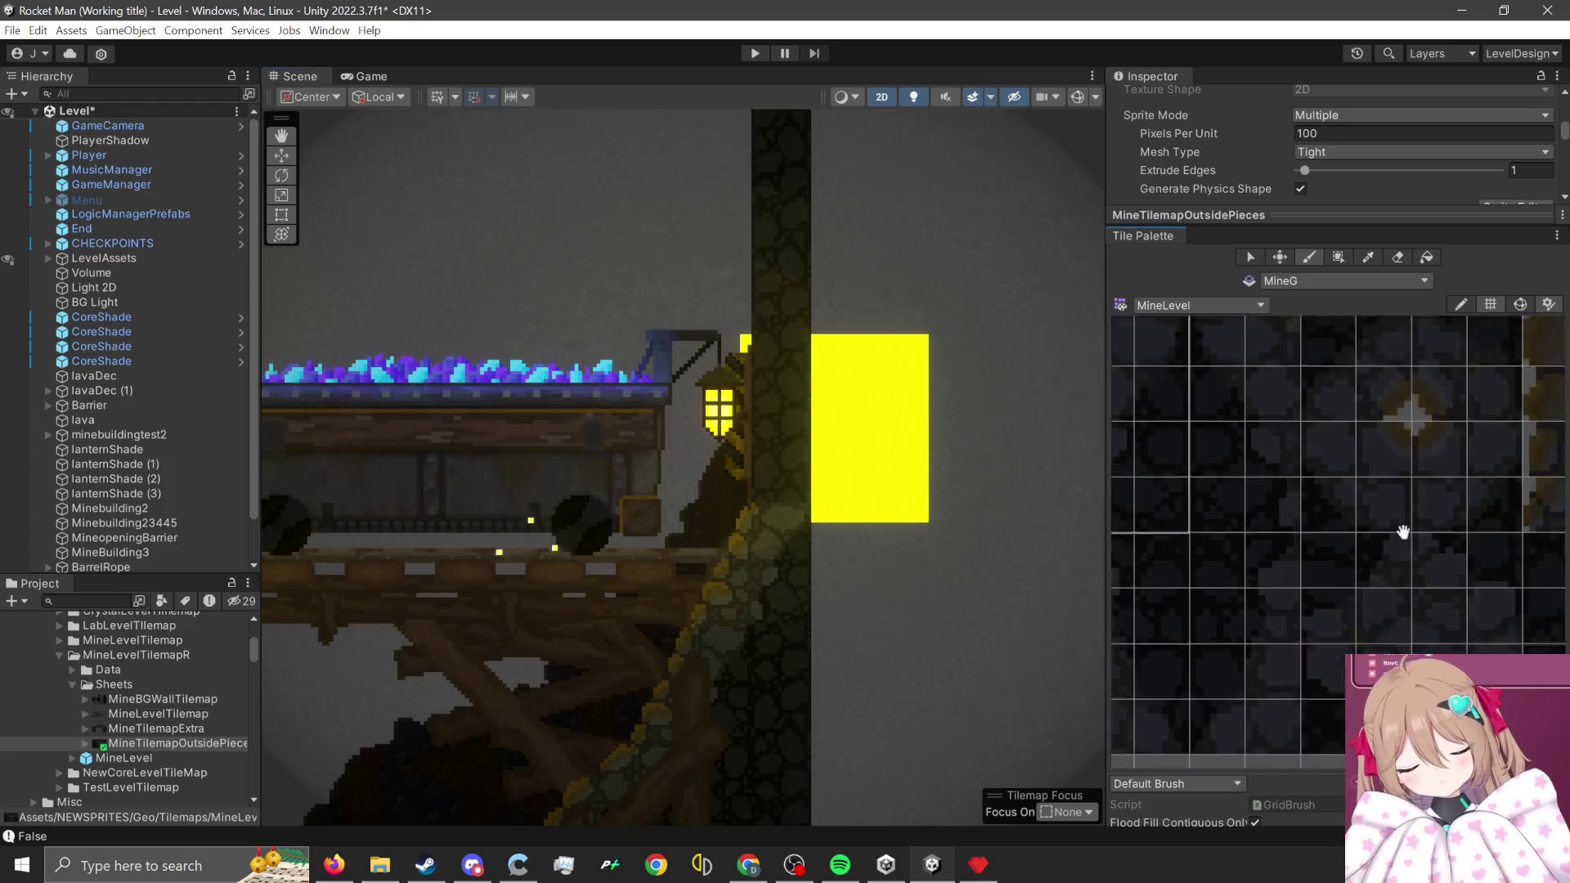
pyautogui.moveTo(1367, 497); pyautogui.dragTo(1396, 634)
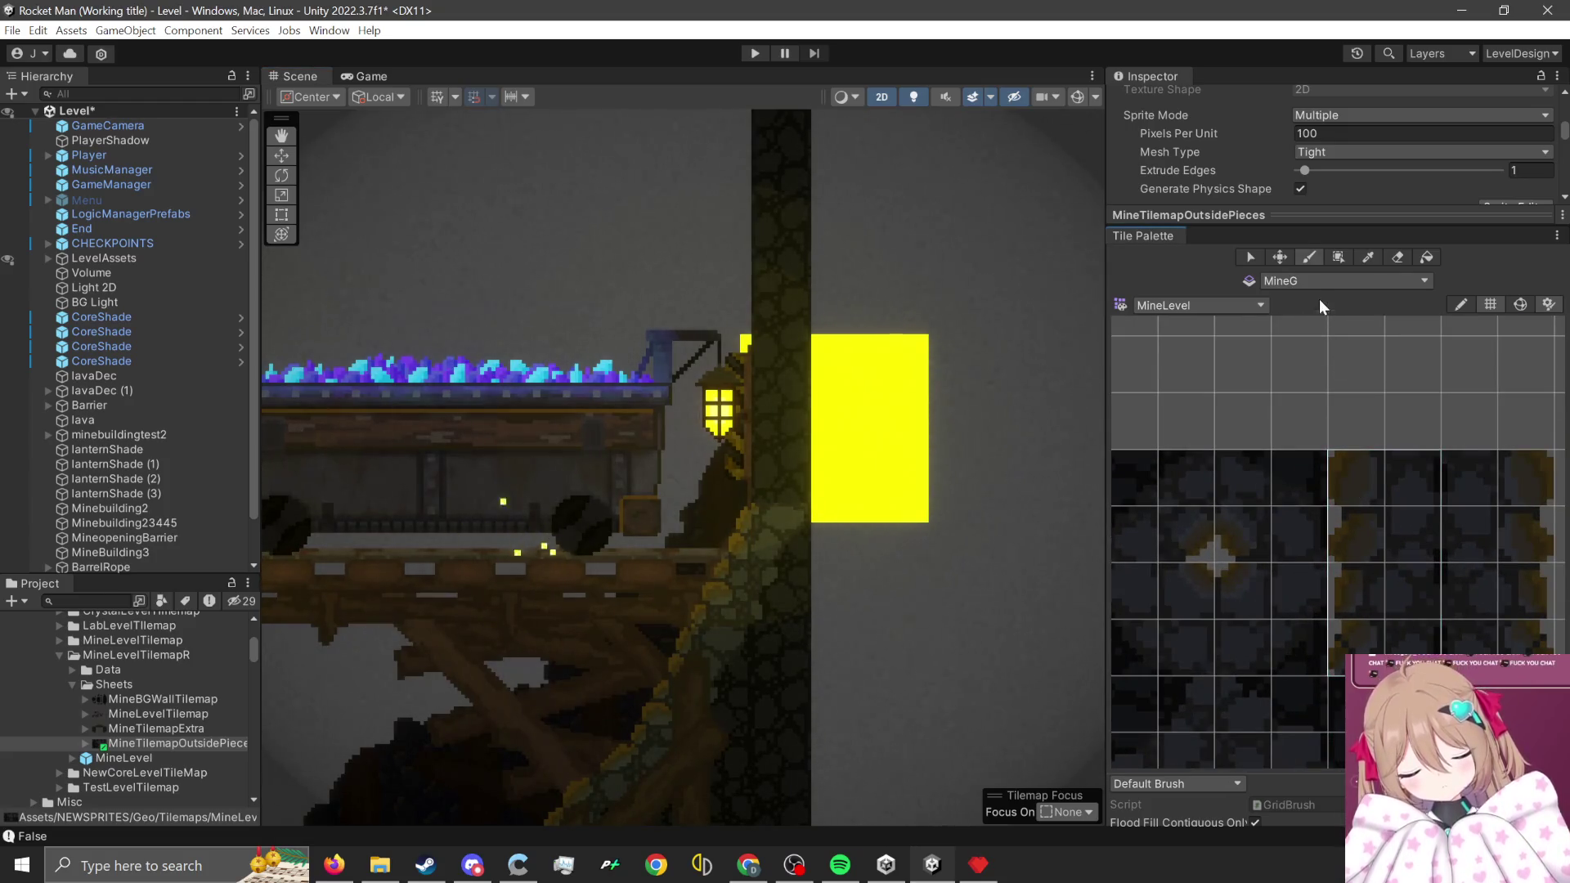
pyautogui.scroll(-5, 865, 684)
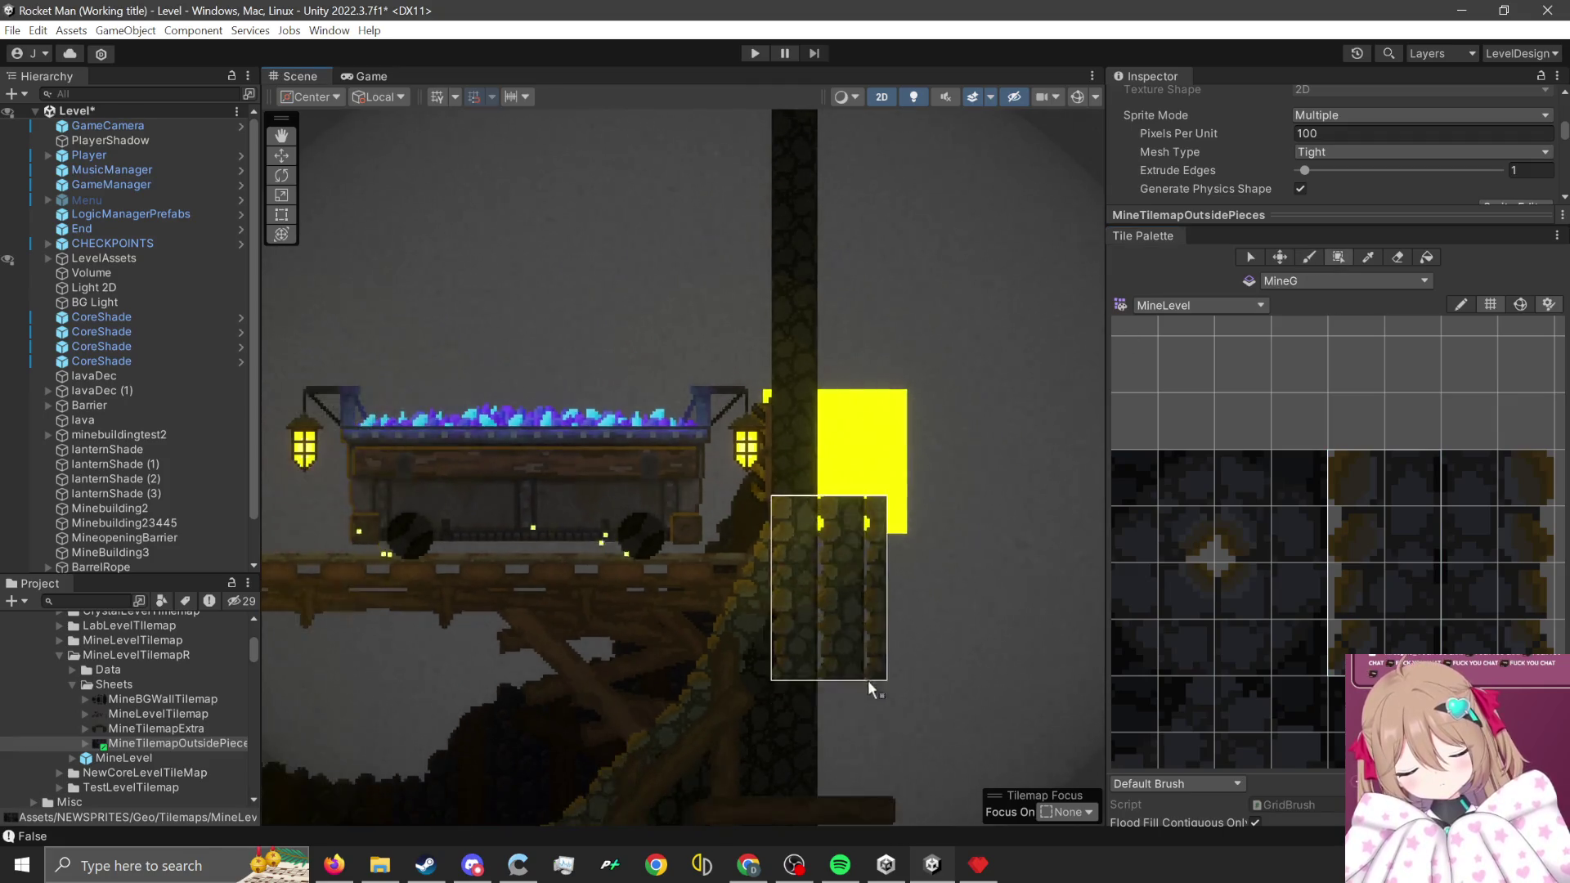
pyautogui.scroll(5, 837, 359)
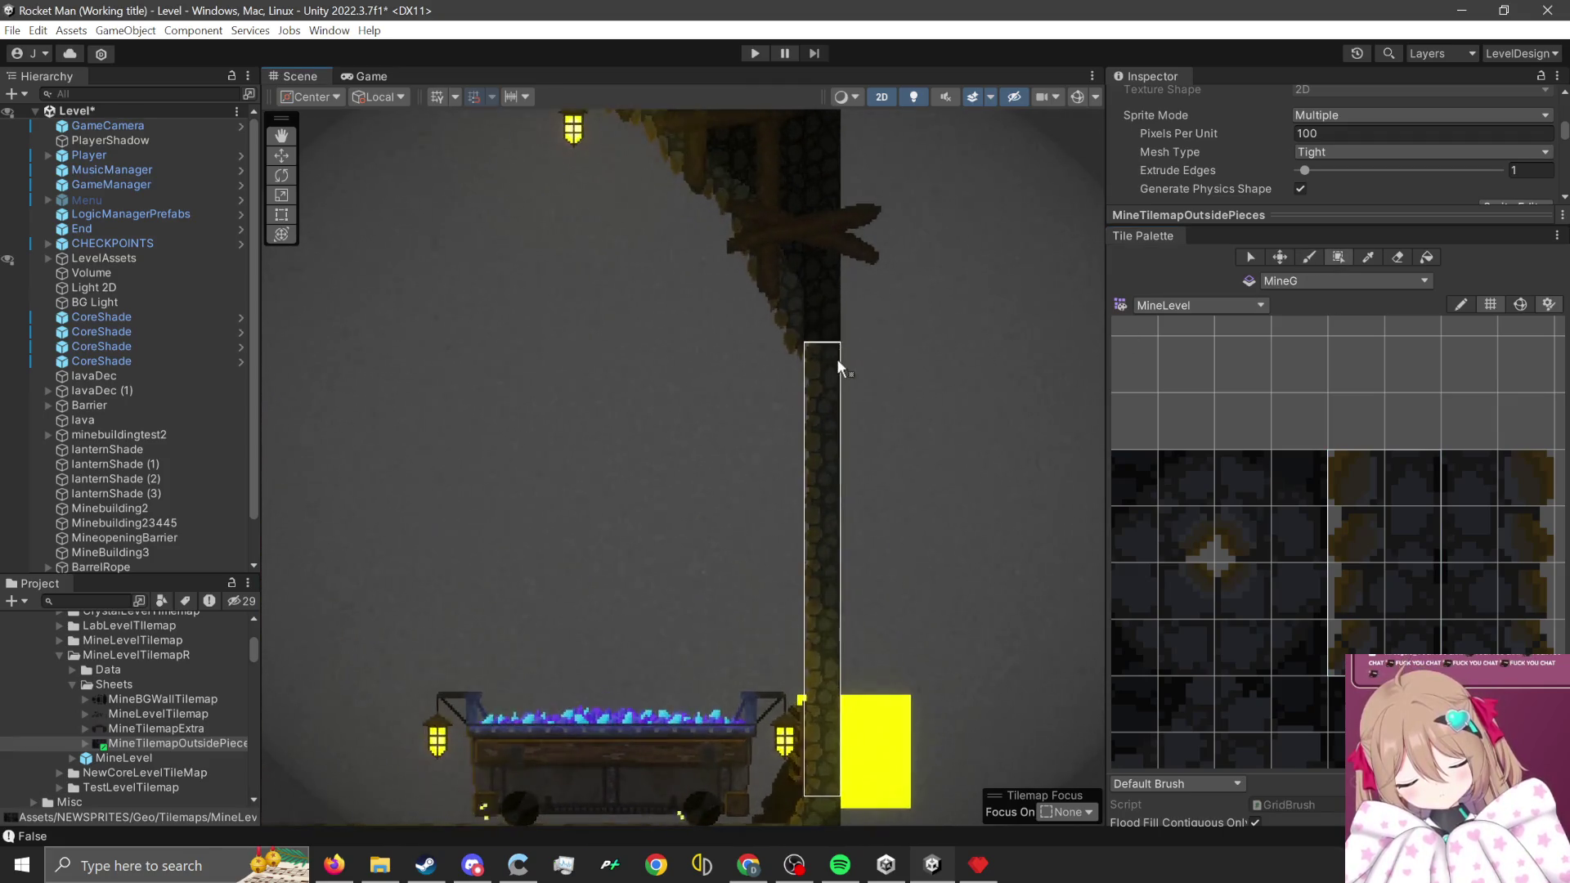
pyautogui.scroll(-3, 1178, 515)
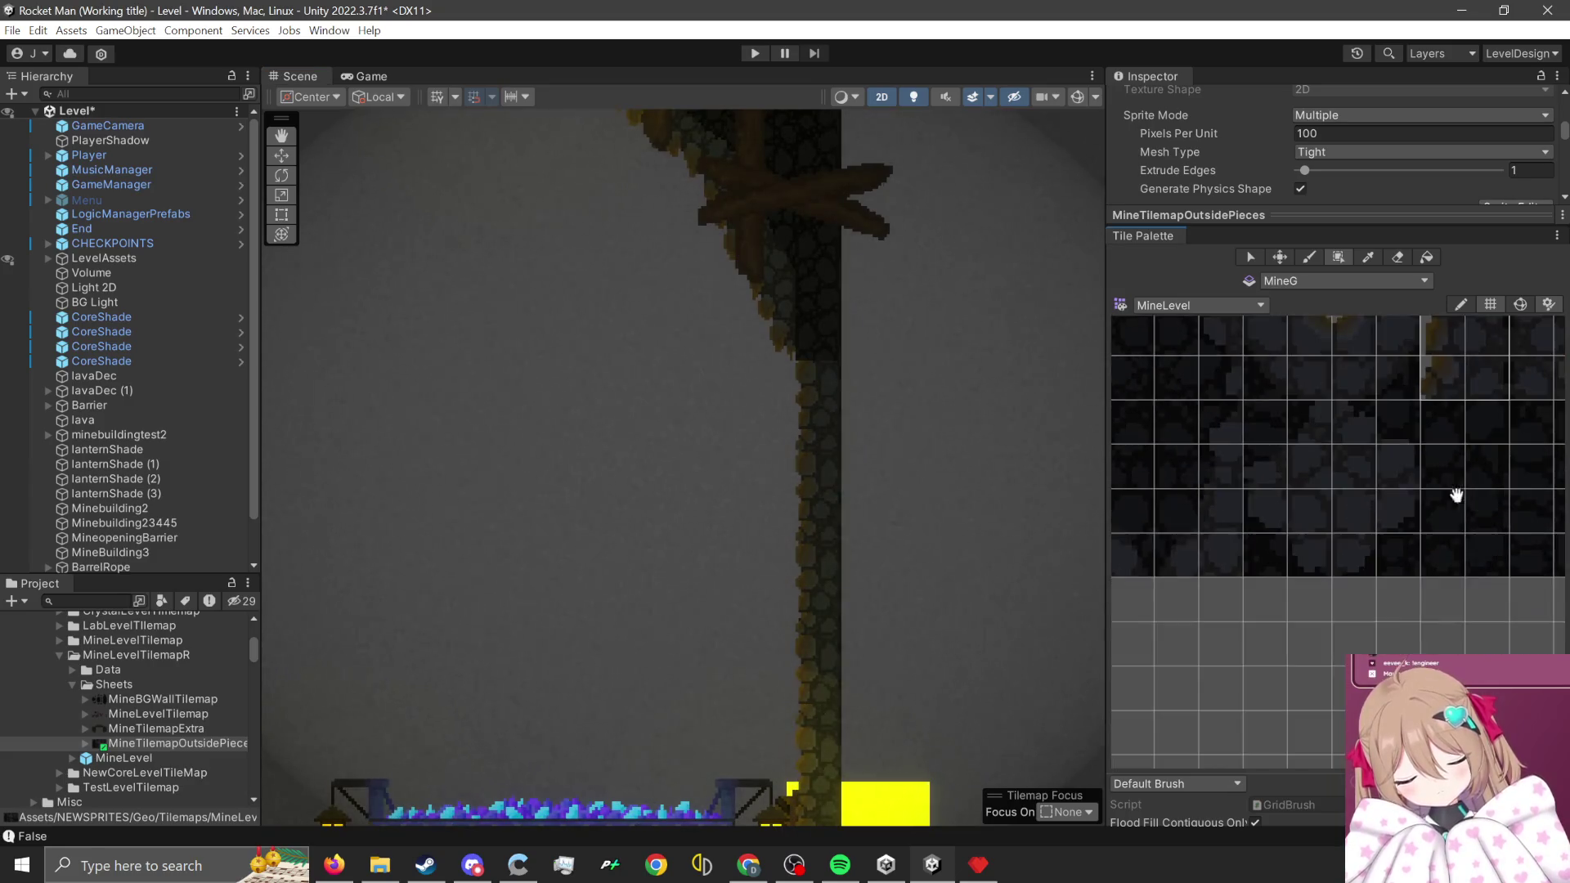
pyautogui.scroll(2, 1314, 613)
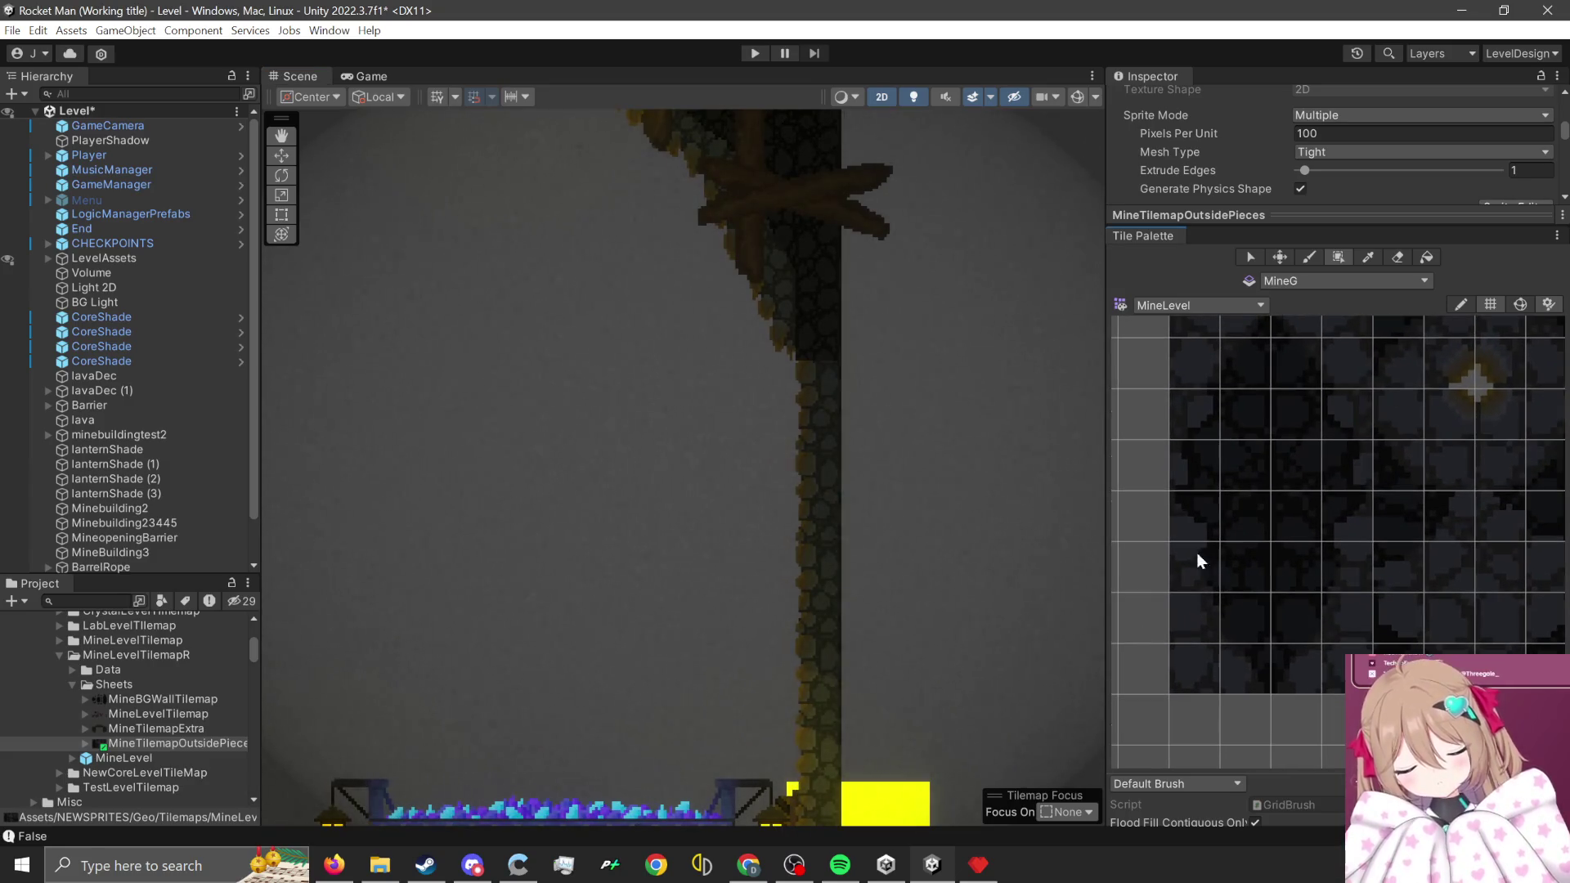
pyautogui.moveTo(1195, 523); pyautogui.dragTo(1251, 666)
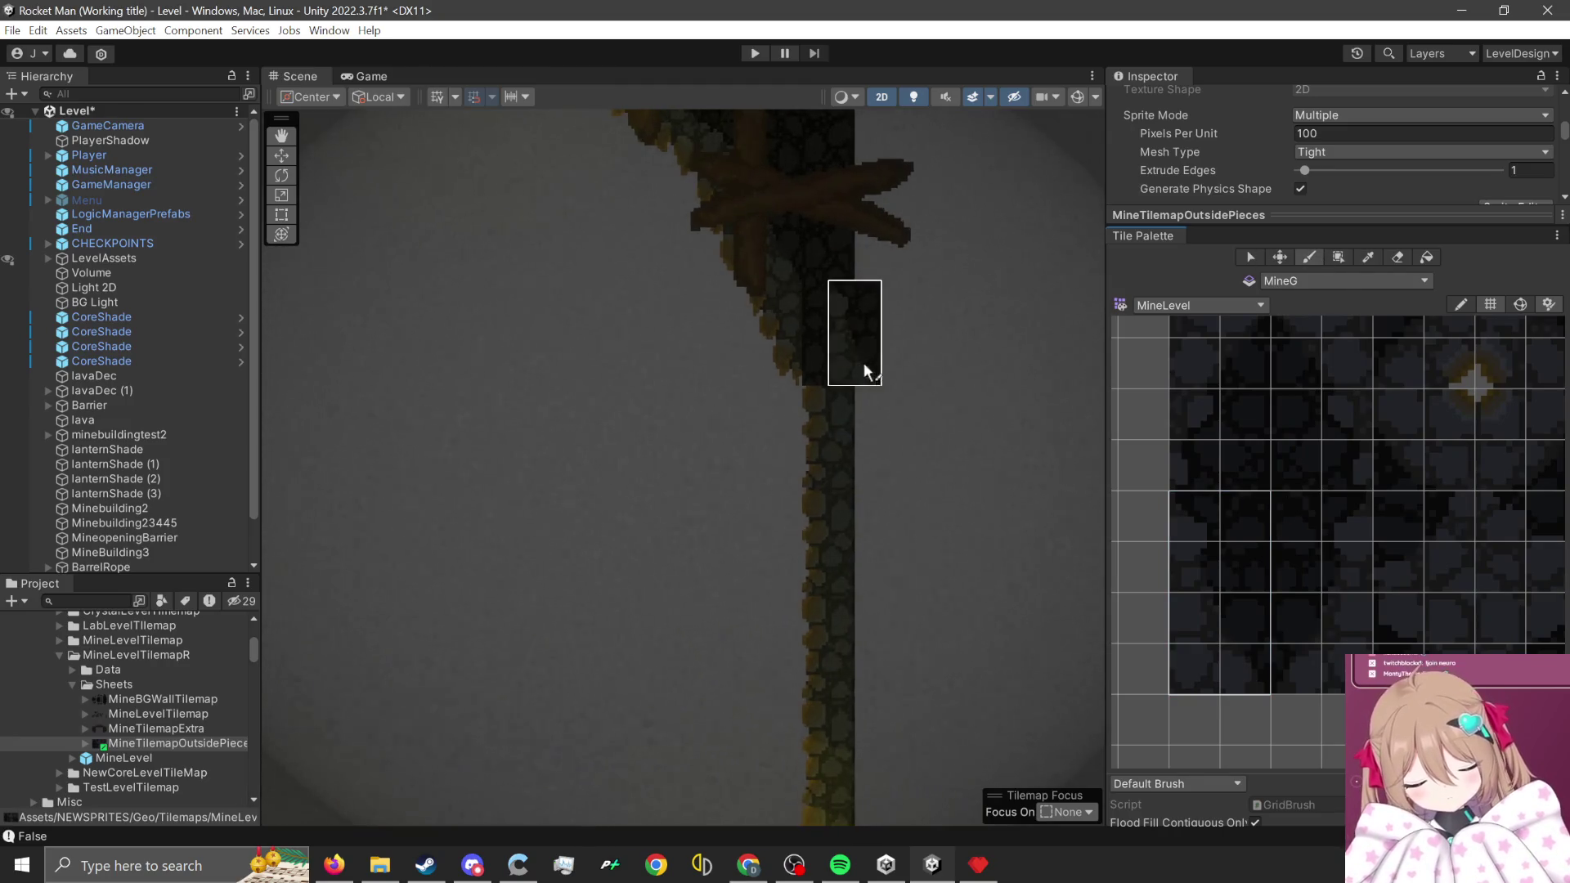
pyautogui.scroll(5, 725, 664)
pyautogui.scroll(-3, 820, 480)
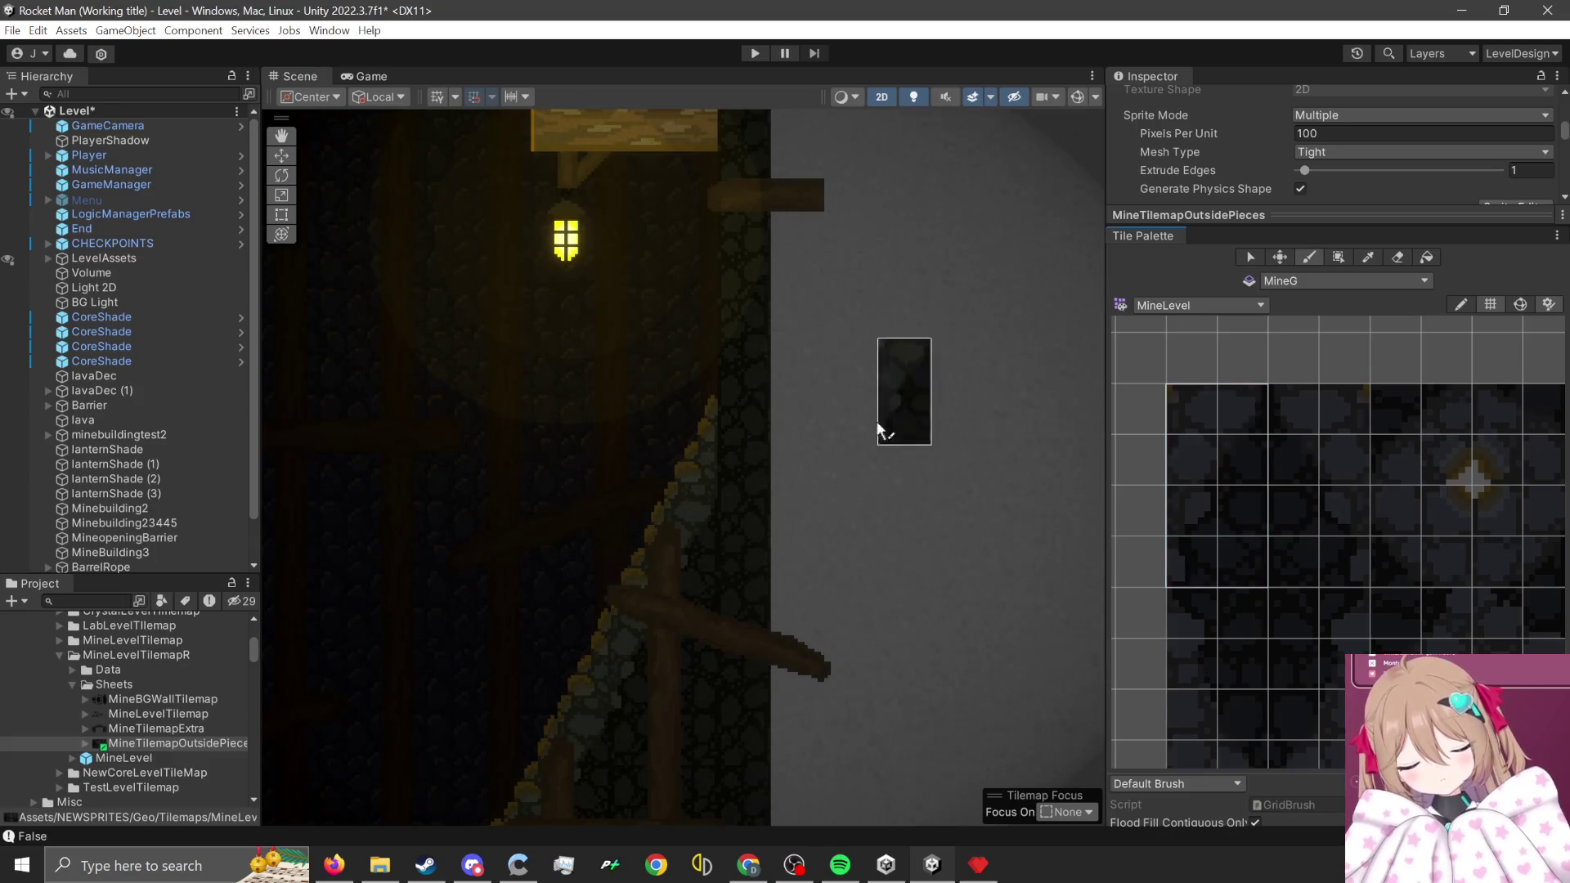
pyautogui.scroll(2, 745, 499)
pyautogui.scroll(-2, 724, 505)
pyautogui.moveTo(1186, 400); pyautogui.dragTo(1243, 573)
pyautogui.scroll(-2, 1385, 526)
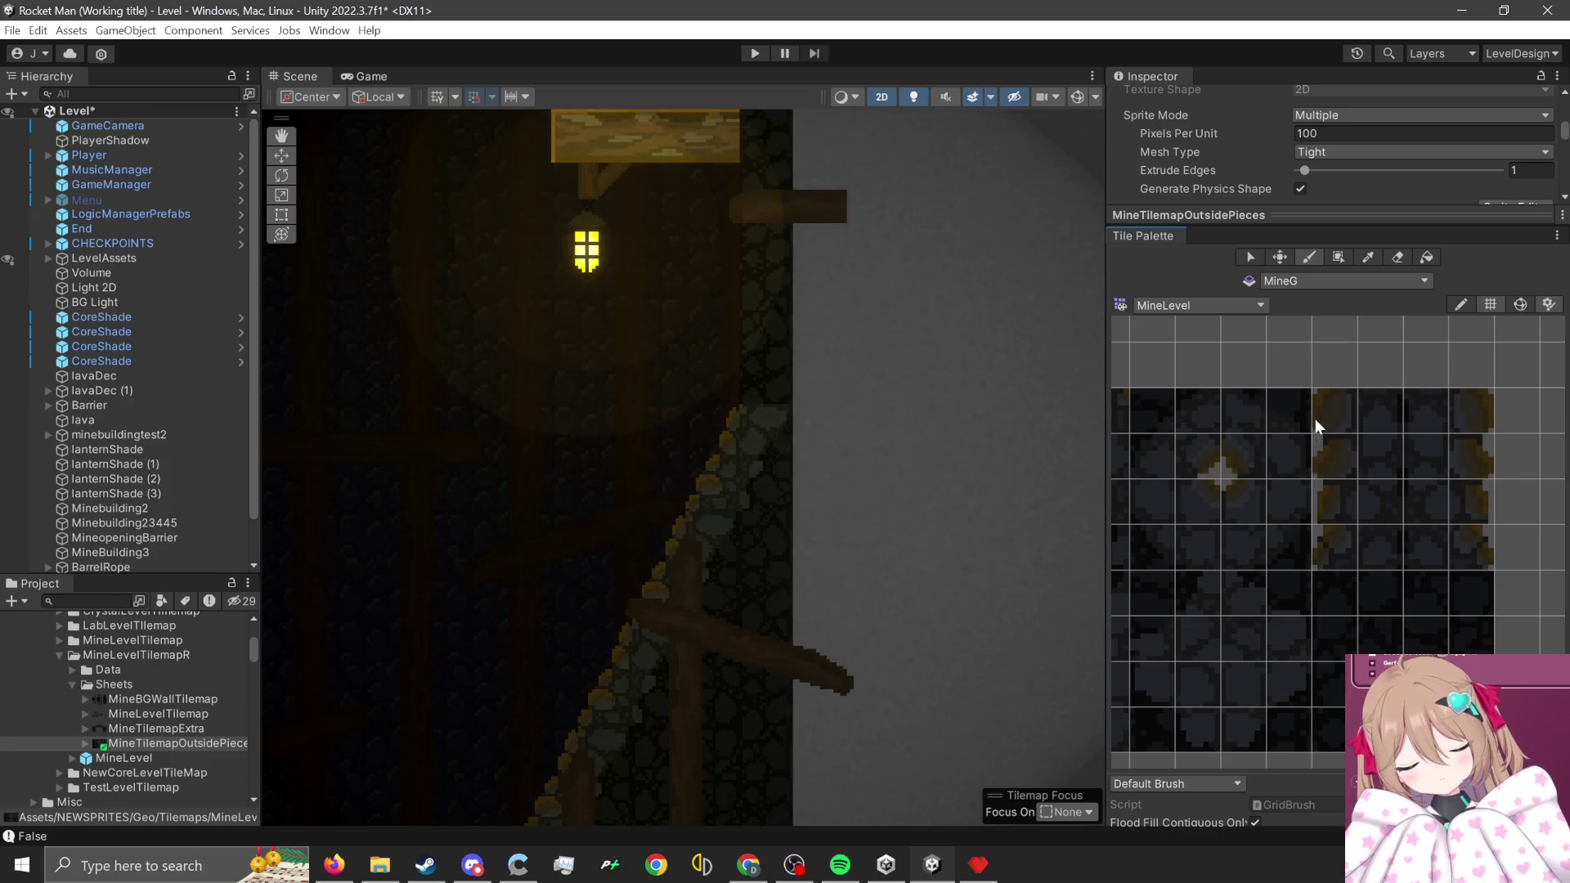
# - Box-fill a tall strip of rock tiles down the wall edge
pyautogui.click(1338, 257)
pyautogui.scroll(-1, 793, 340)
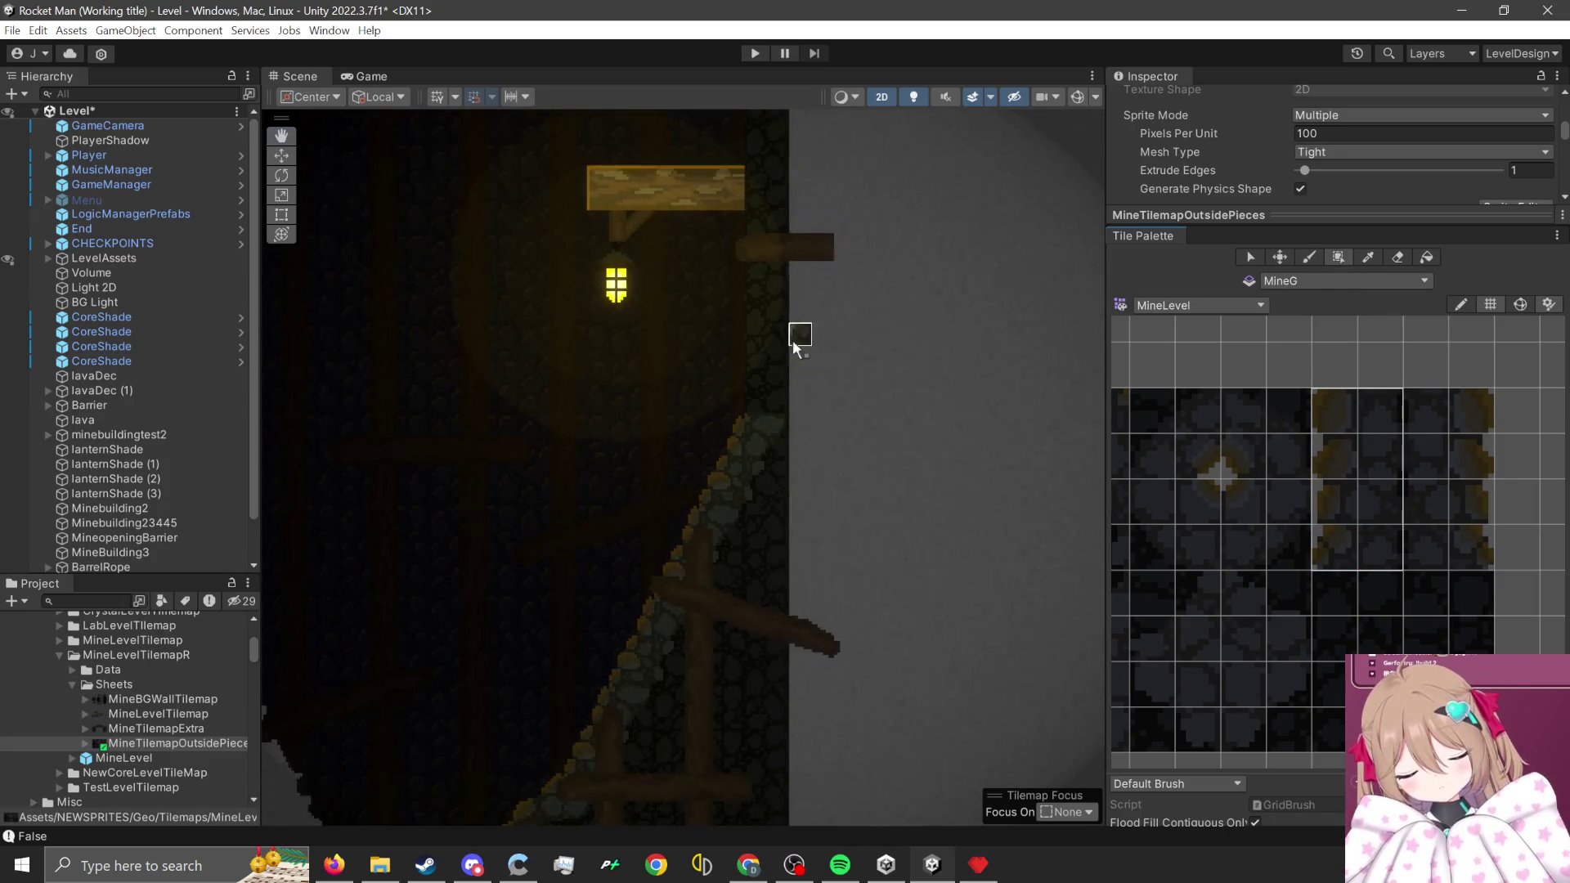
pyautogui.moveTo(792, 340); pyautogui.dragTo(793, 613)
pyautogui.scroll(-5, 869, 637)
pyautogui.moveTo(718, 646)
pyautogui.mouseDown()
pyautogui.moveTo(869, 637)
pyautogui.moveTo(838, 631)
pyautogui.moveTo(793, 283)
pyautogui.moveTo(810, 267)
pyautogui.moveTo(805, 307)
pyautogui.mouseUp()
pyautogui.scroll(6, 797, 279)
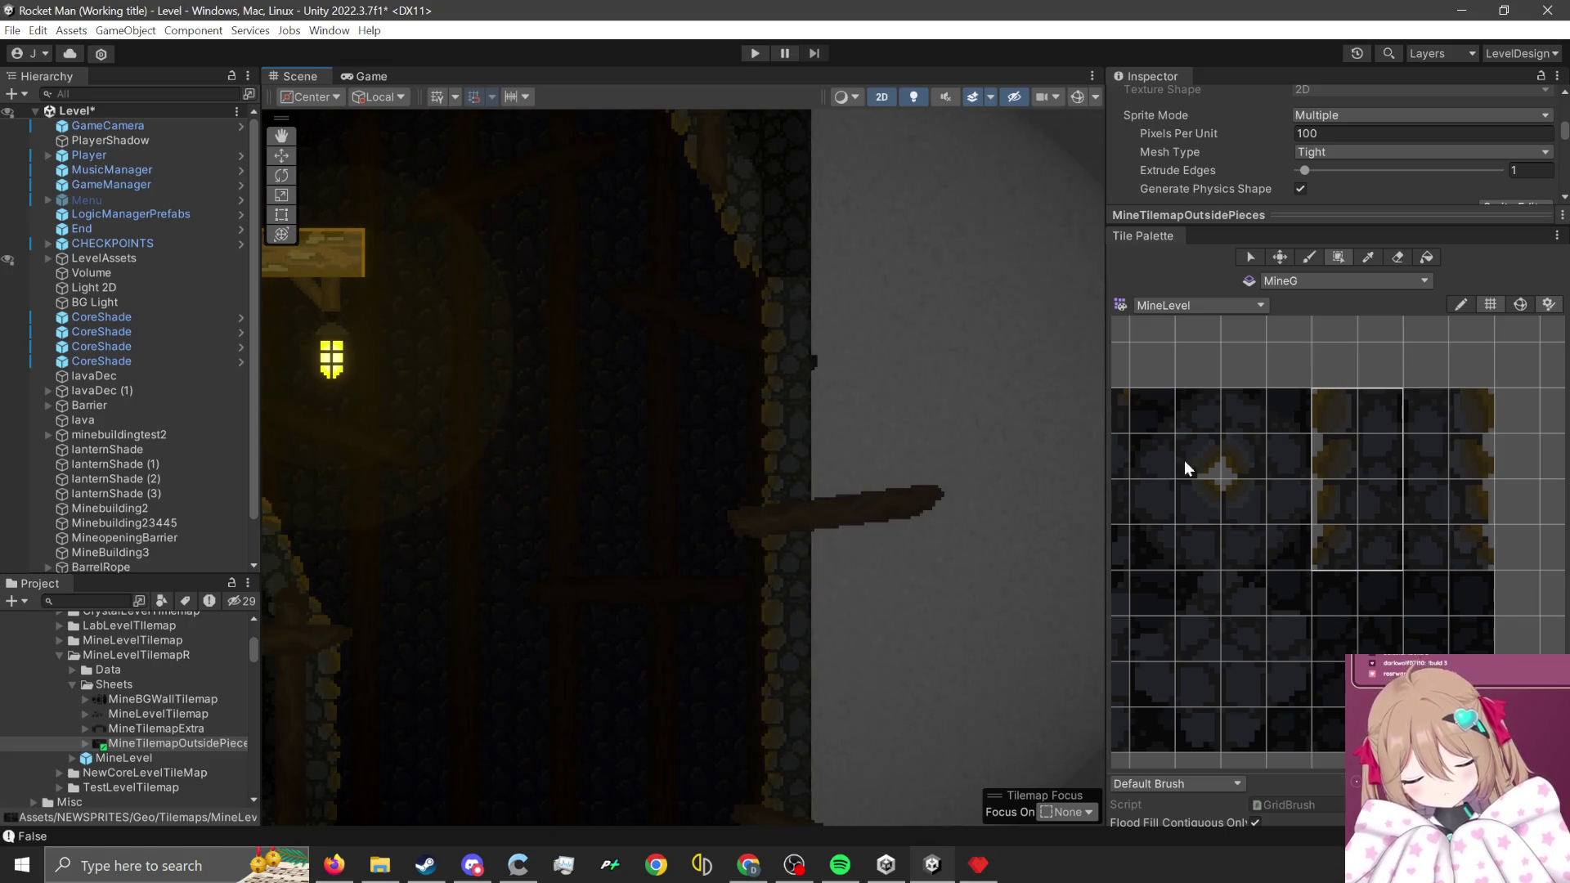
pyautogui.scroll(-3, 1316, 527)
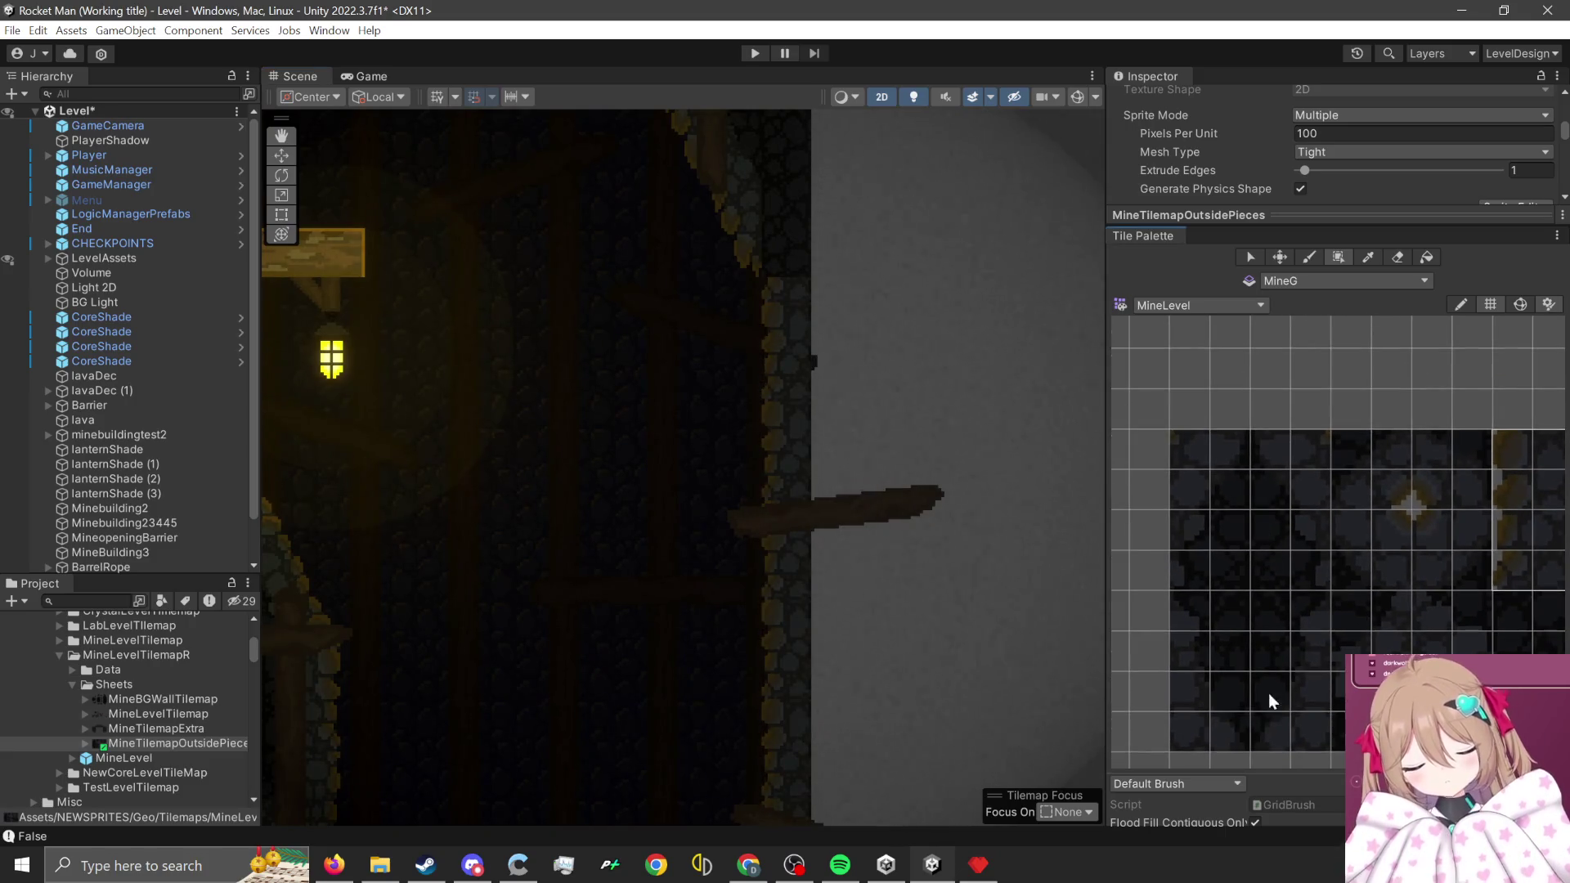
# - Pick another 2x4 rock wall block and fill a second tall strip beside the wall
pyautogui.moveTo(1172, 613); pyautogui.dragTo(1220, 715)
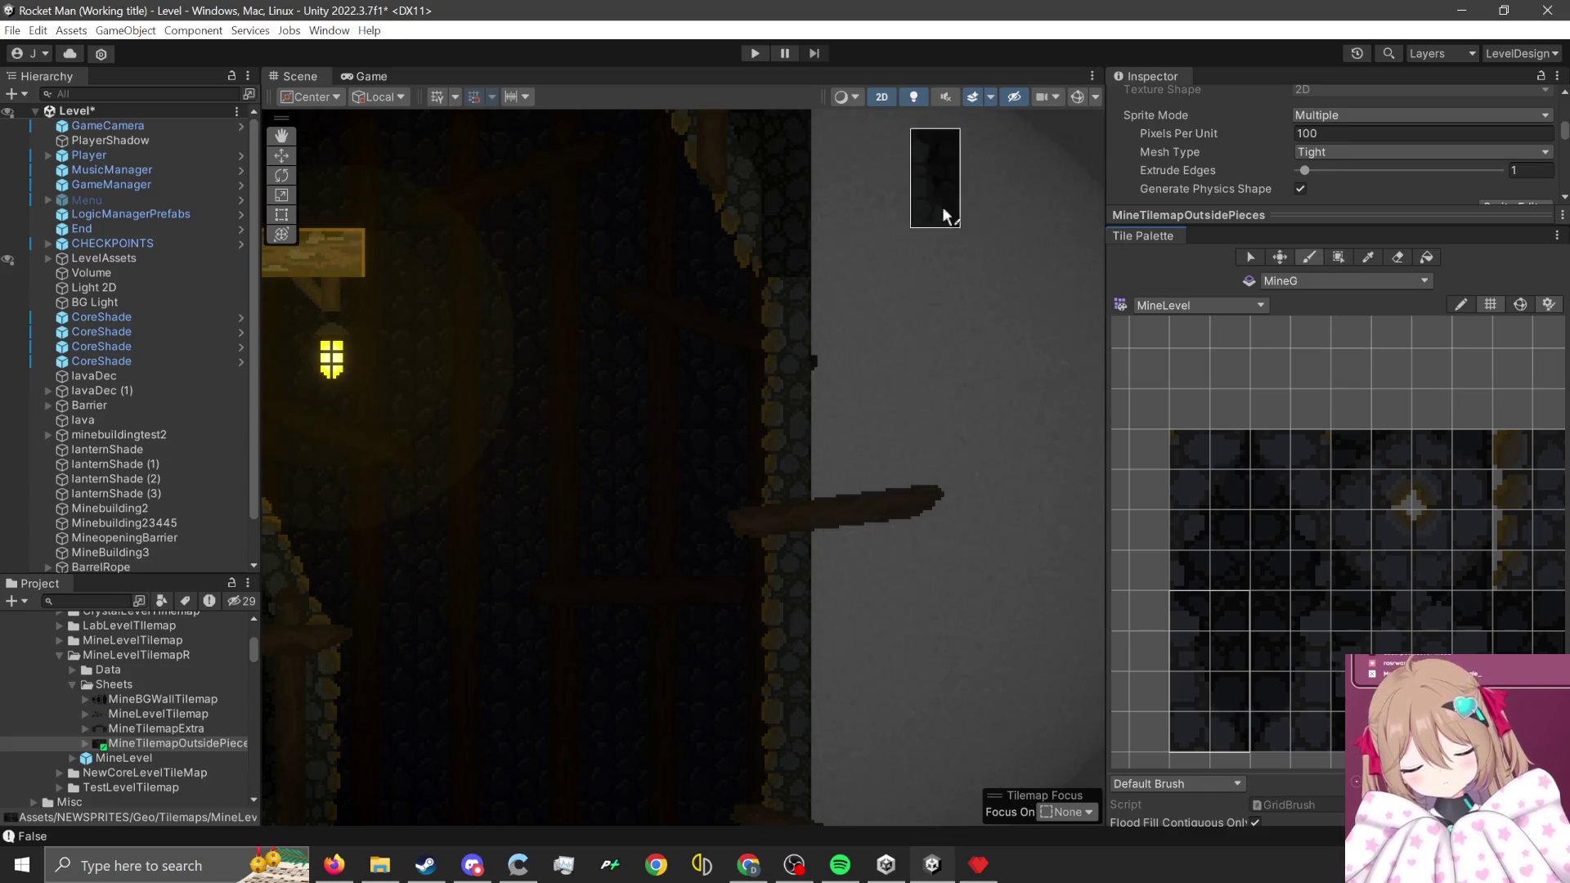
pyautogui.scroll(1, 858, 238)
pyautogui.press('Up')
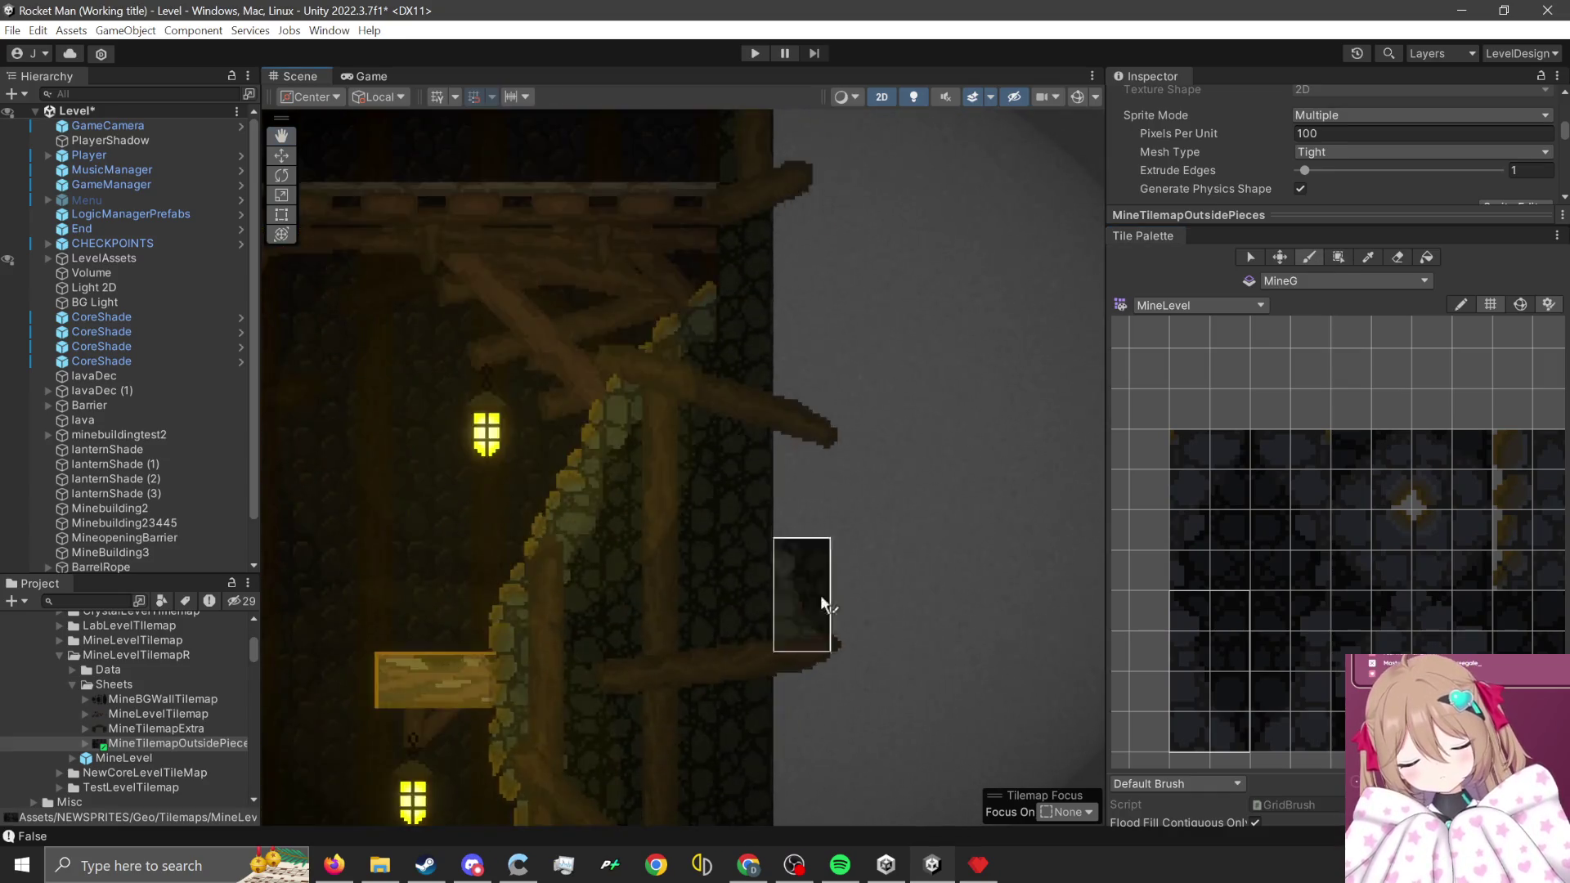
pyautogui.scroll(2, 1293, 546)
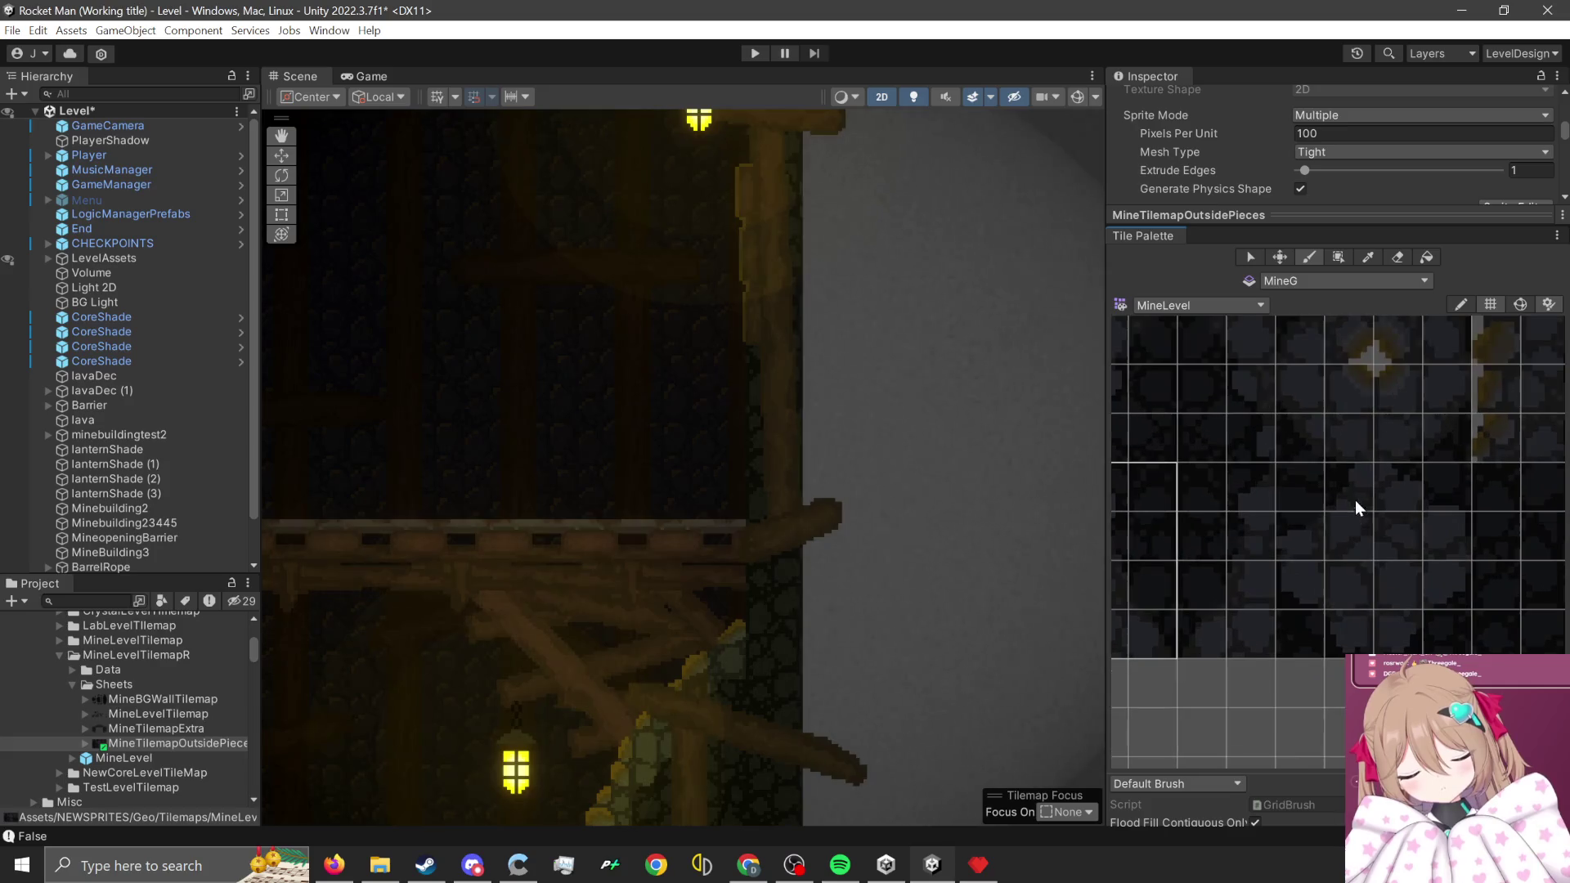
pyautogui.click(1396, 564)
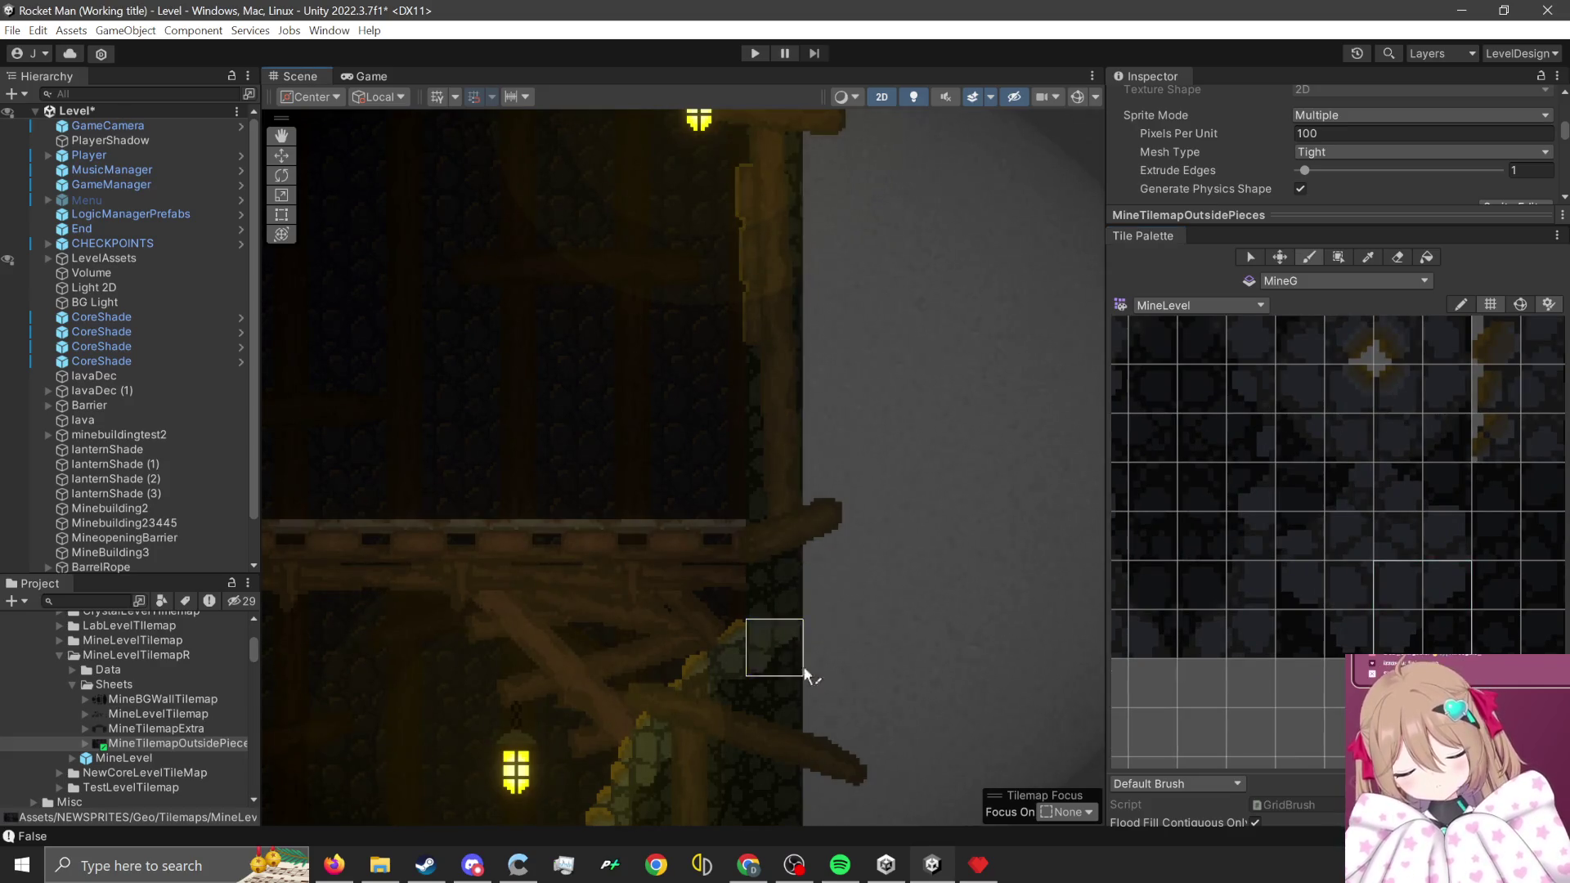
pyautogui.scroll(-2, 1263, 513)
pyautogui.moveTo(1257, 499)
pyautogui.mouseDown()
pyautogui.moveTo(1301, 644)
pyautogui.moveTo(1303, 576)
pyautogui.mouseUp()
pyautogui.scroll(1, 1303, 576)
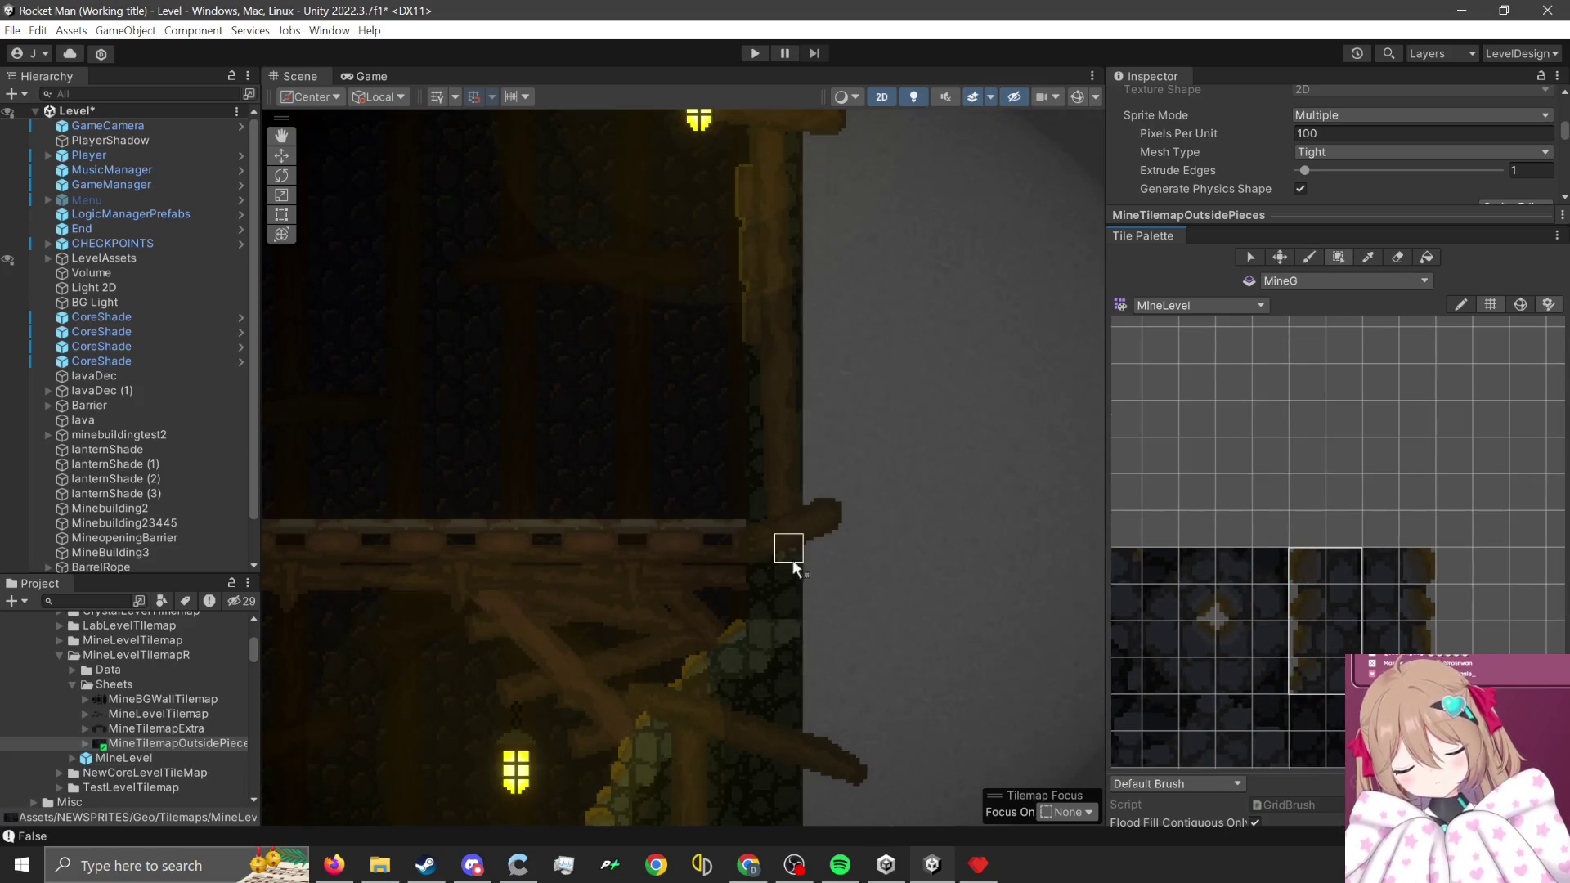
pyautogui.moveTo(757, 605); pyautogui.dragTo(830, 380)
pyautogui.scroll(-3, 881, 608)
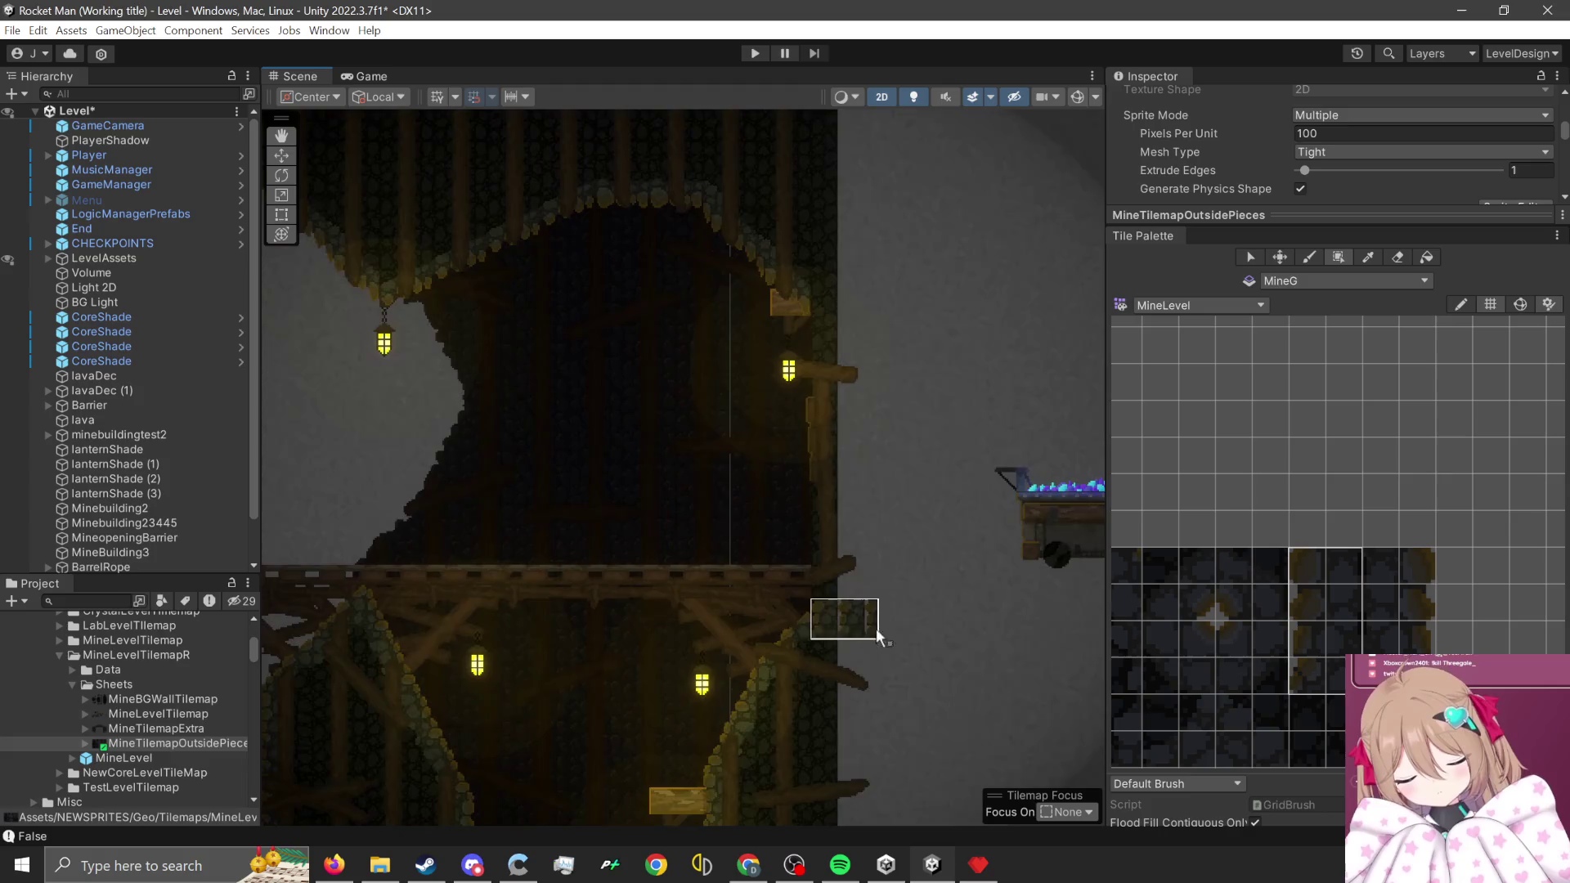
# - Fill a tall single column along the wall edge and erase its excess bottom tiles
pyautogui.moveTo(817, 678)
pyautogui.mouseDown()
pyautogui.moveTo(862, 366)
pyautogui.moveTo(816, 391)
pyautogui.moveTo(831, 405)
pyautogui.mouseUp()
pyautogui.scroll(3, 862, 365)
pyautogui.scroll(1, 845, 573)
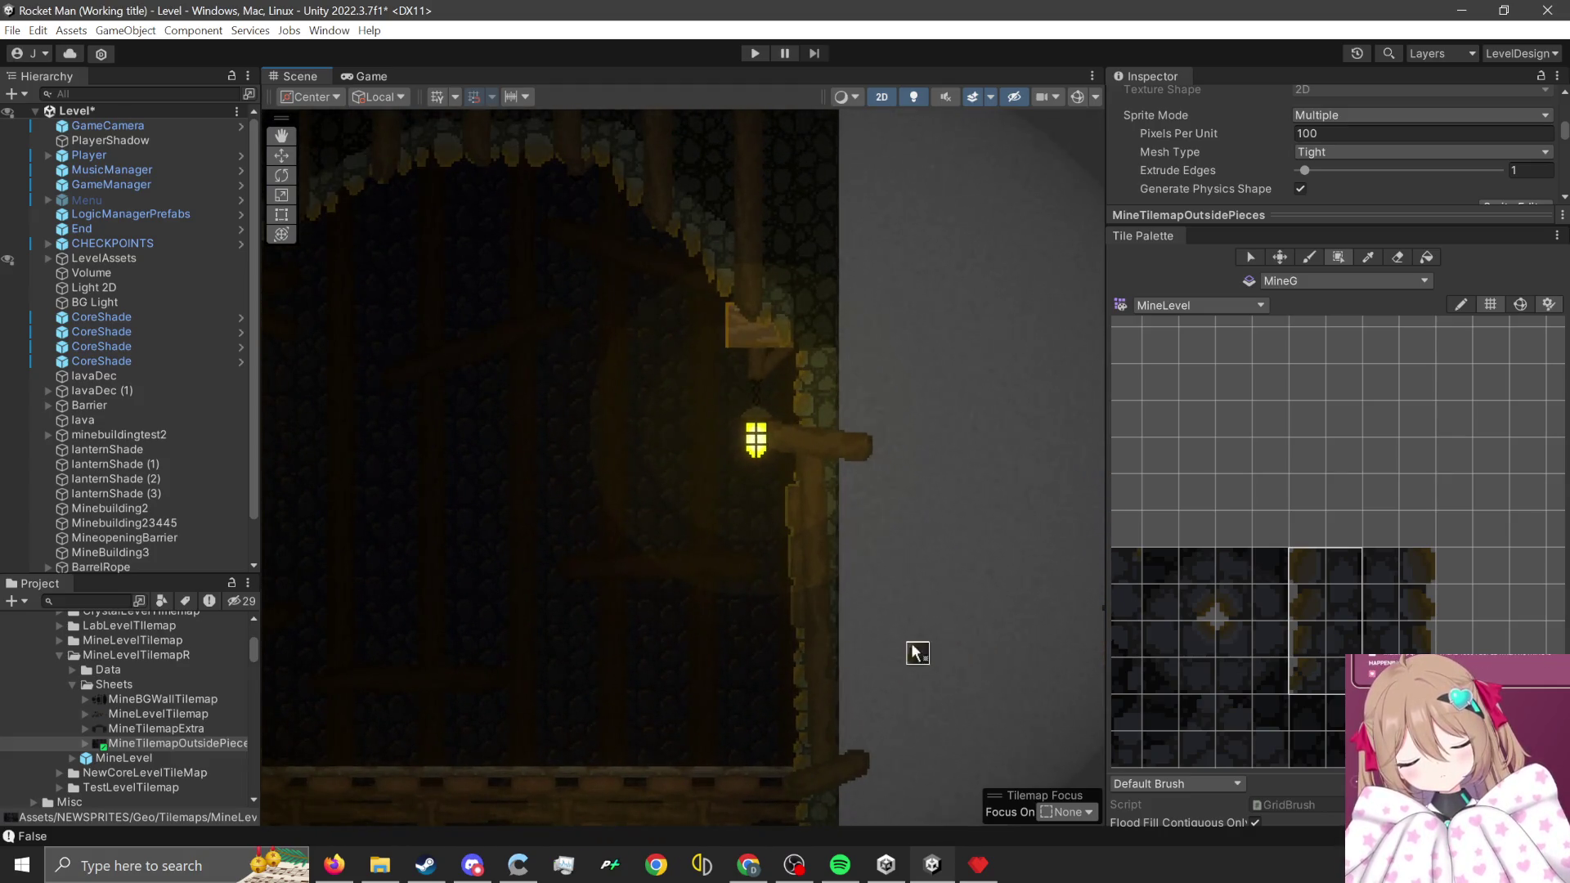
pyautogui.scroll(1, 900, 603)
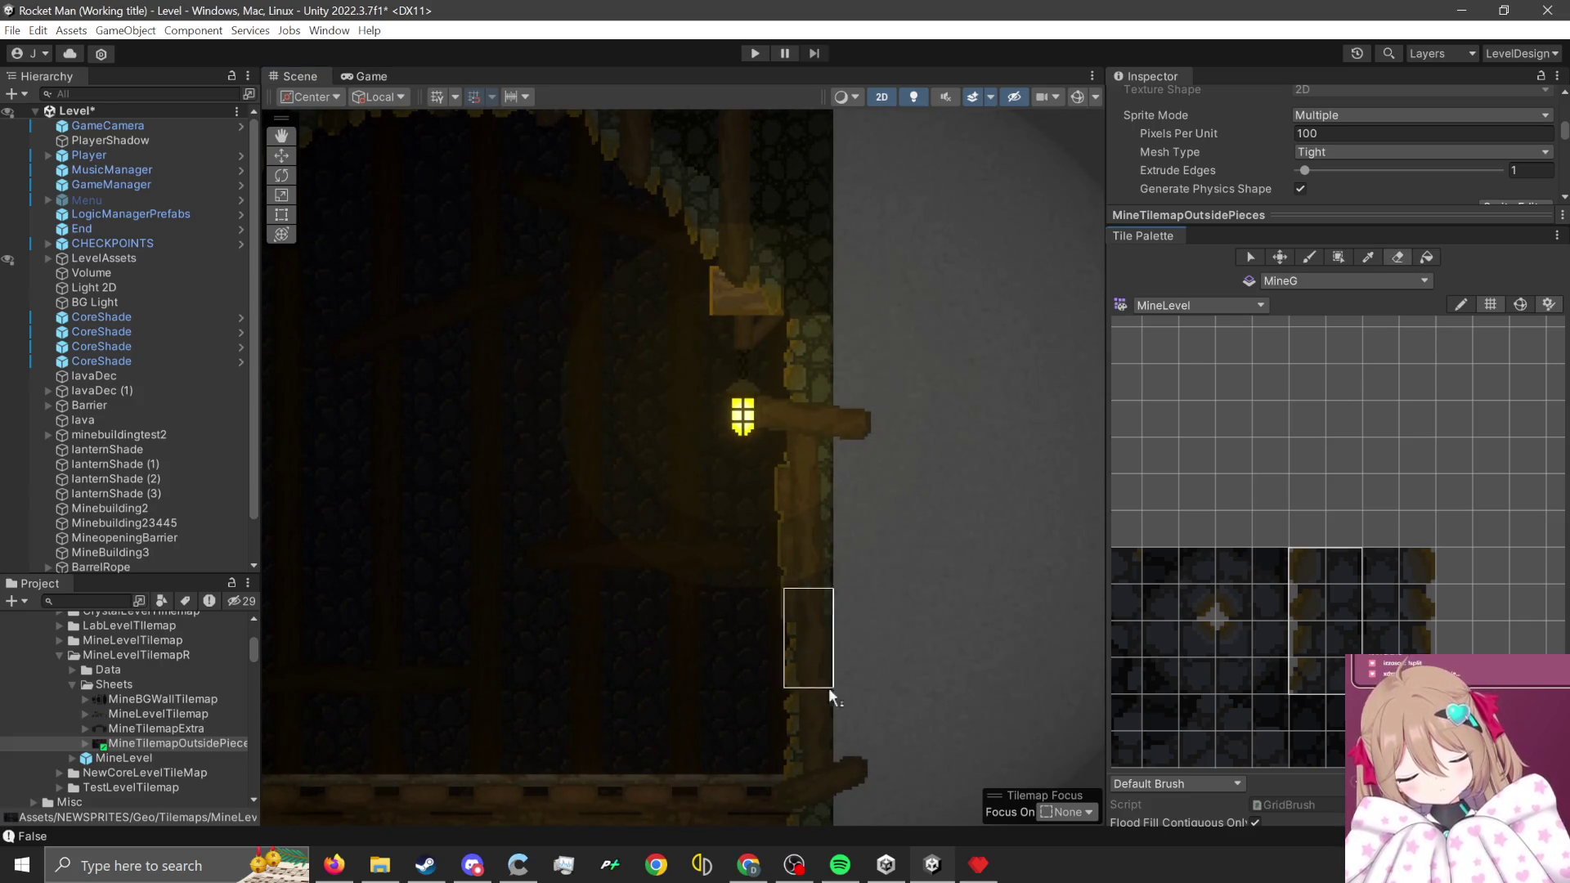
pyautogui.moveTo(793, 769); pyautogui.dragTo(798, 730)
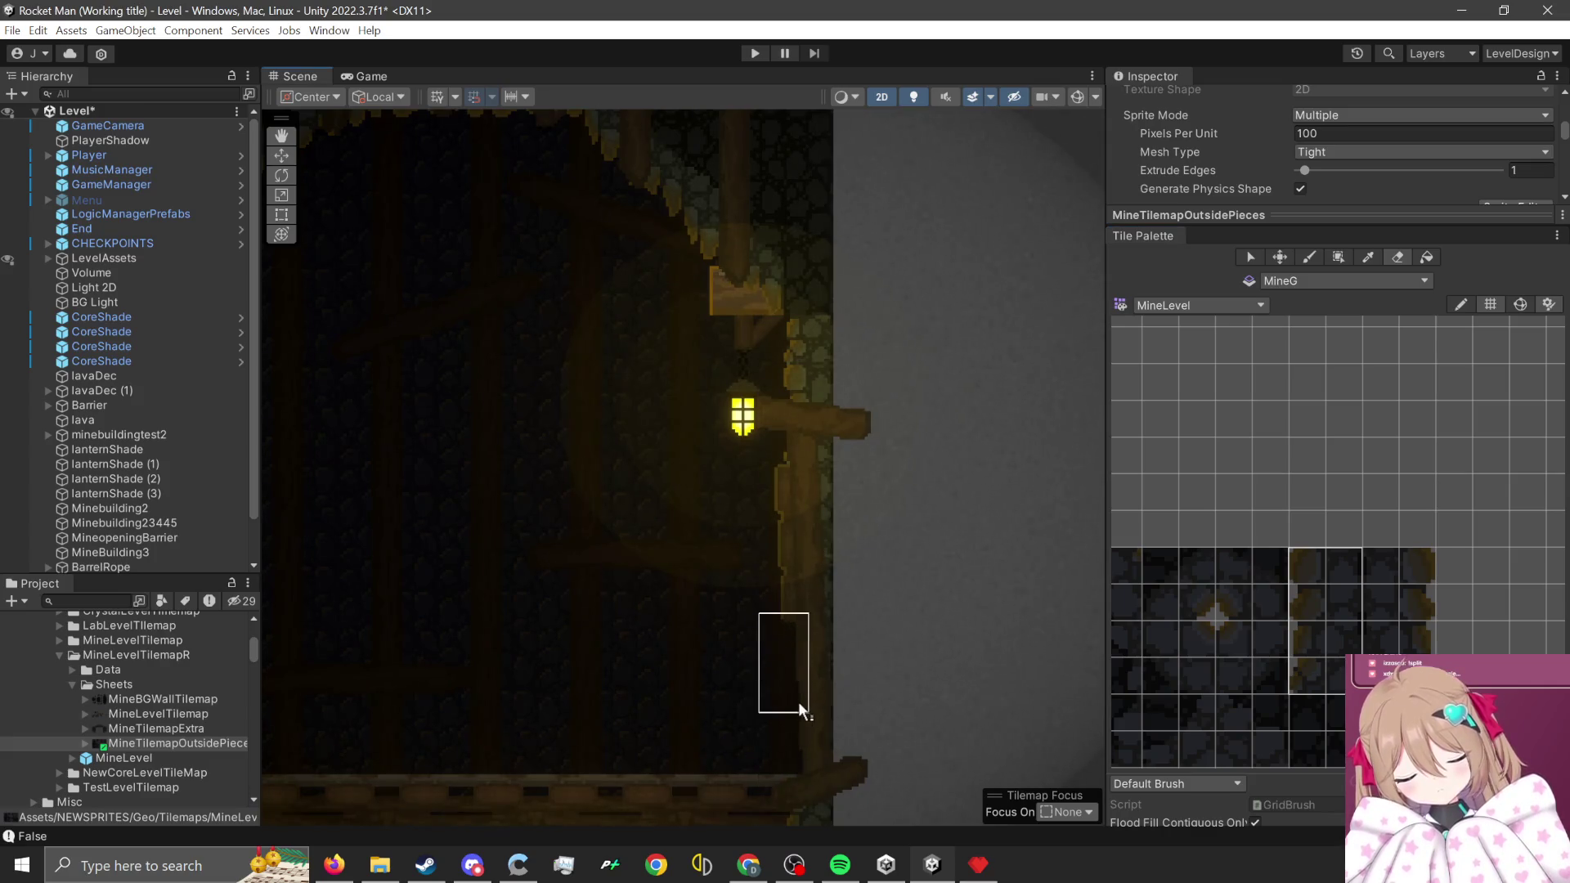
# - Select a 2x2 block of rock tiles from the MineG palette as the brush
pyautogui.scroll(-1, 755, 510)
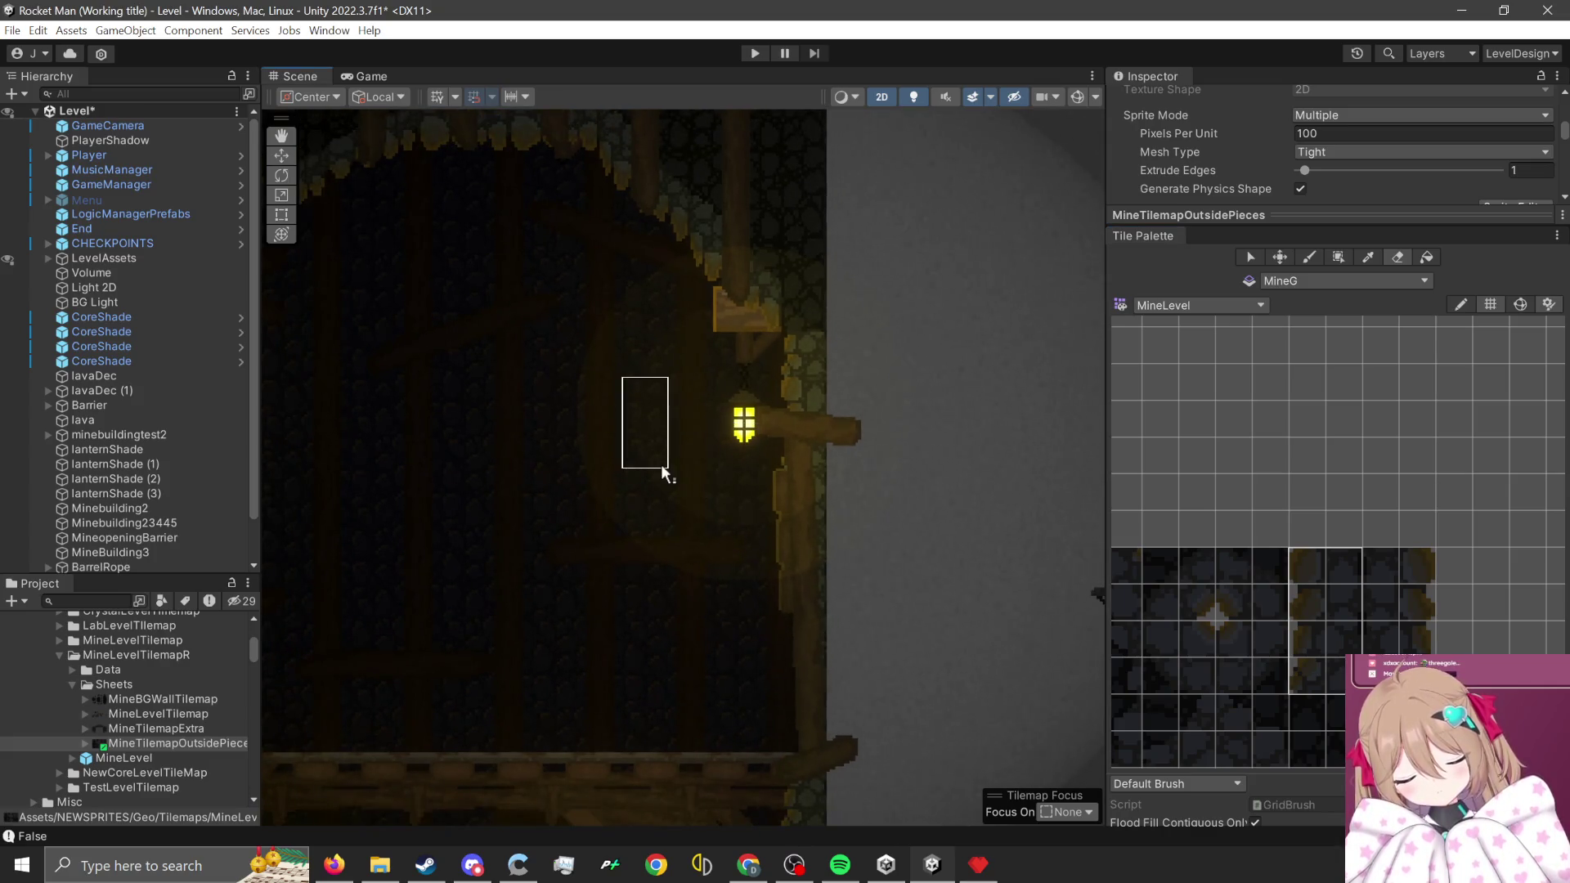
pyautogui.scroll(1, 736, 532)
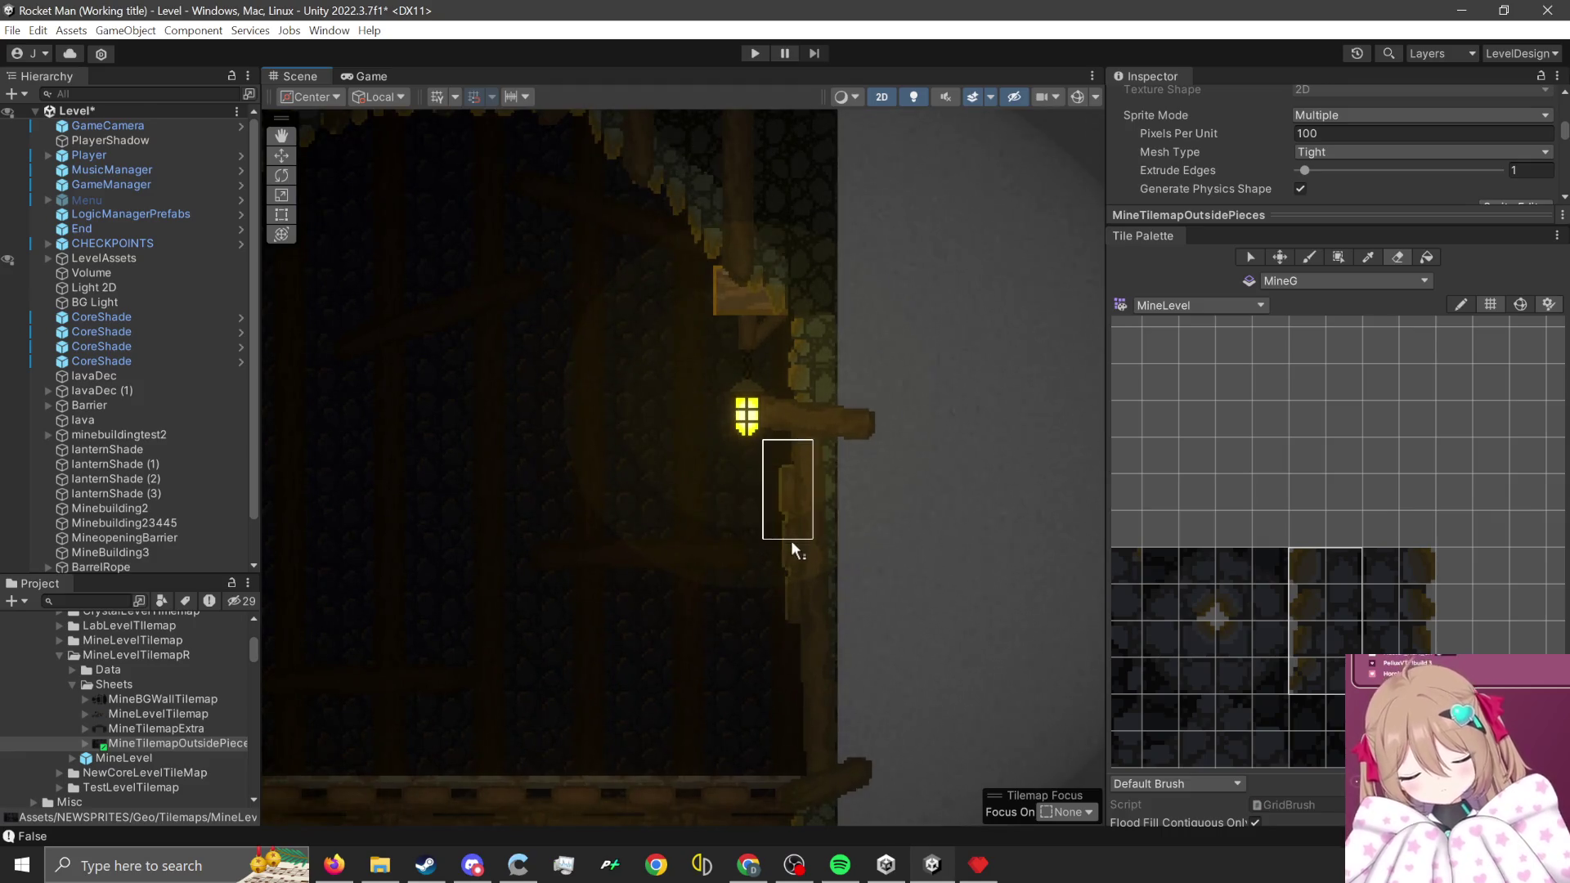
pyautogui.scroll(-3, 785, 654)
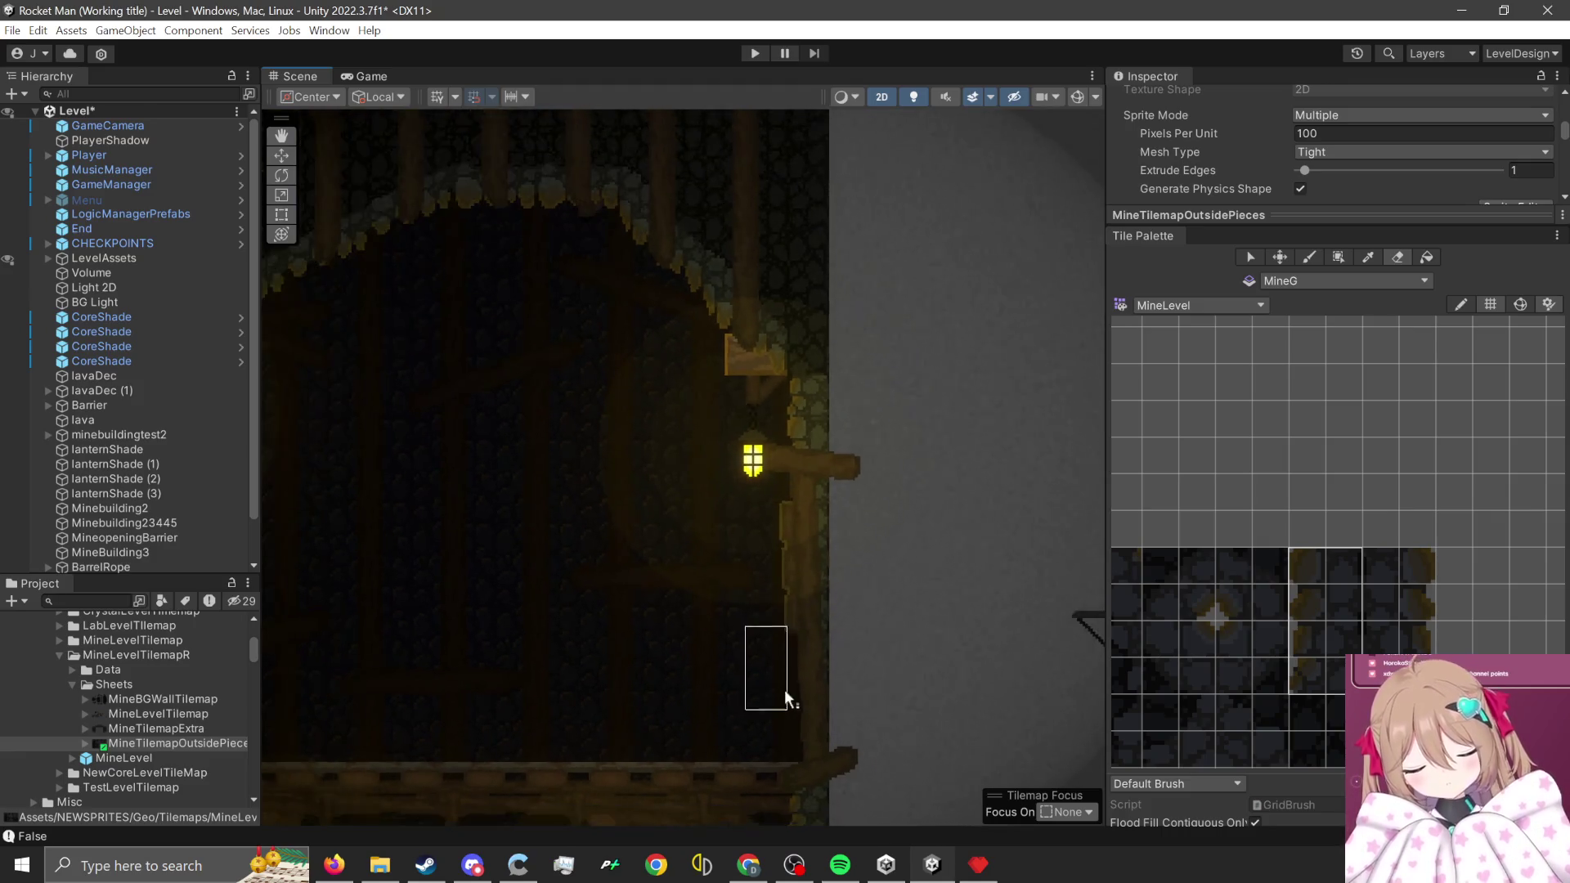
pyautogui.scroll(-2, 1263, 556)
pyautogui.scroll(1, 1236, 538)
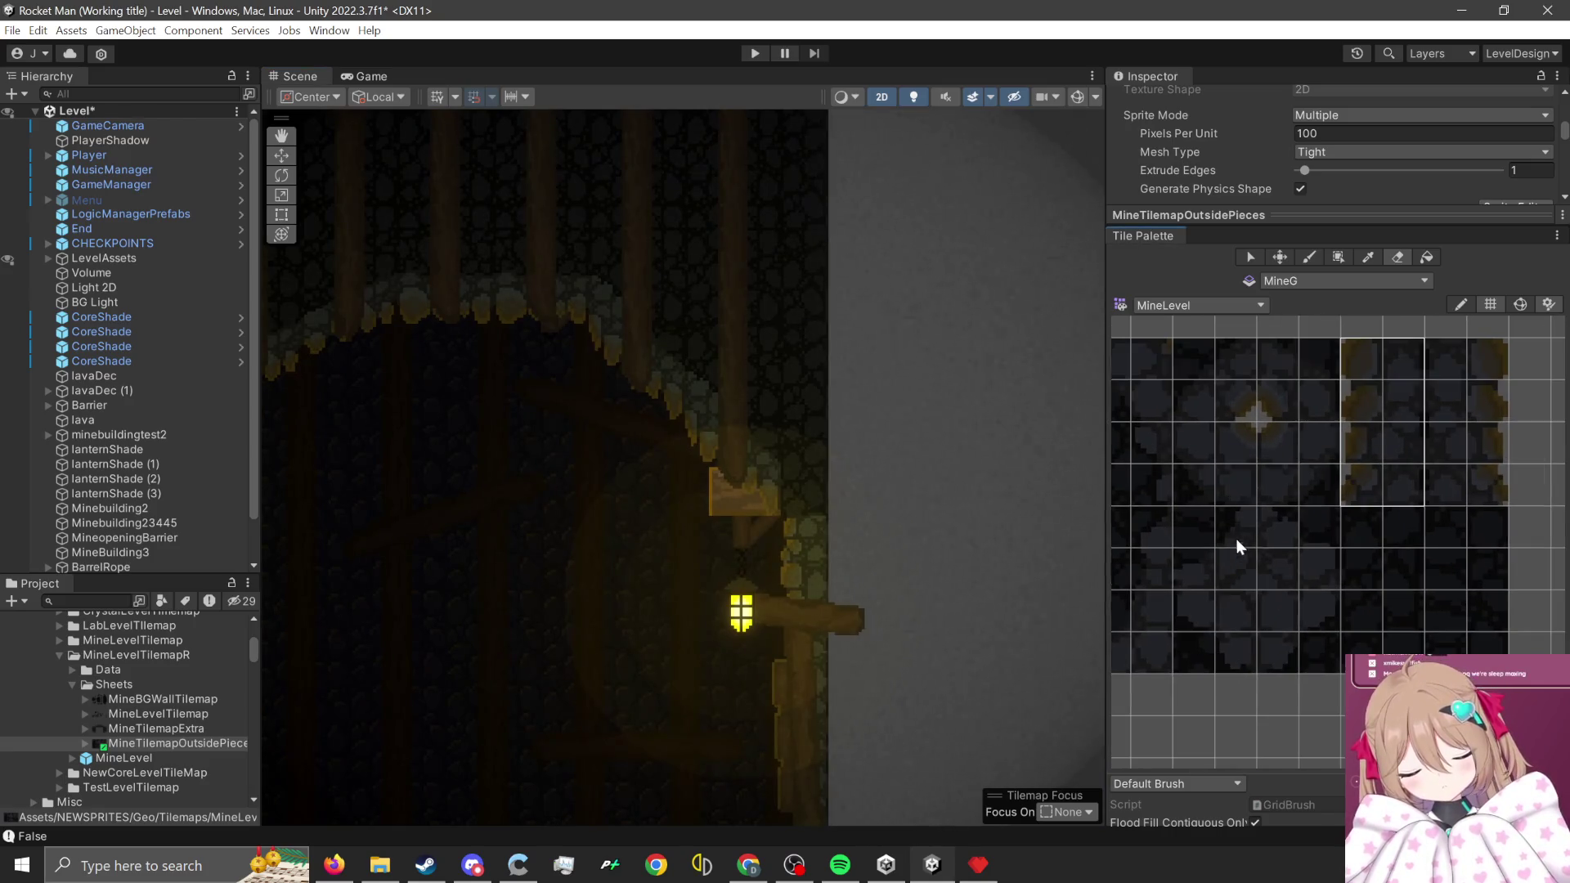
pyautogui.scroll(1, 714, 360)
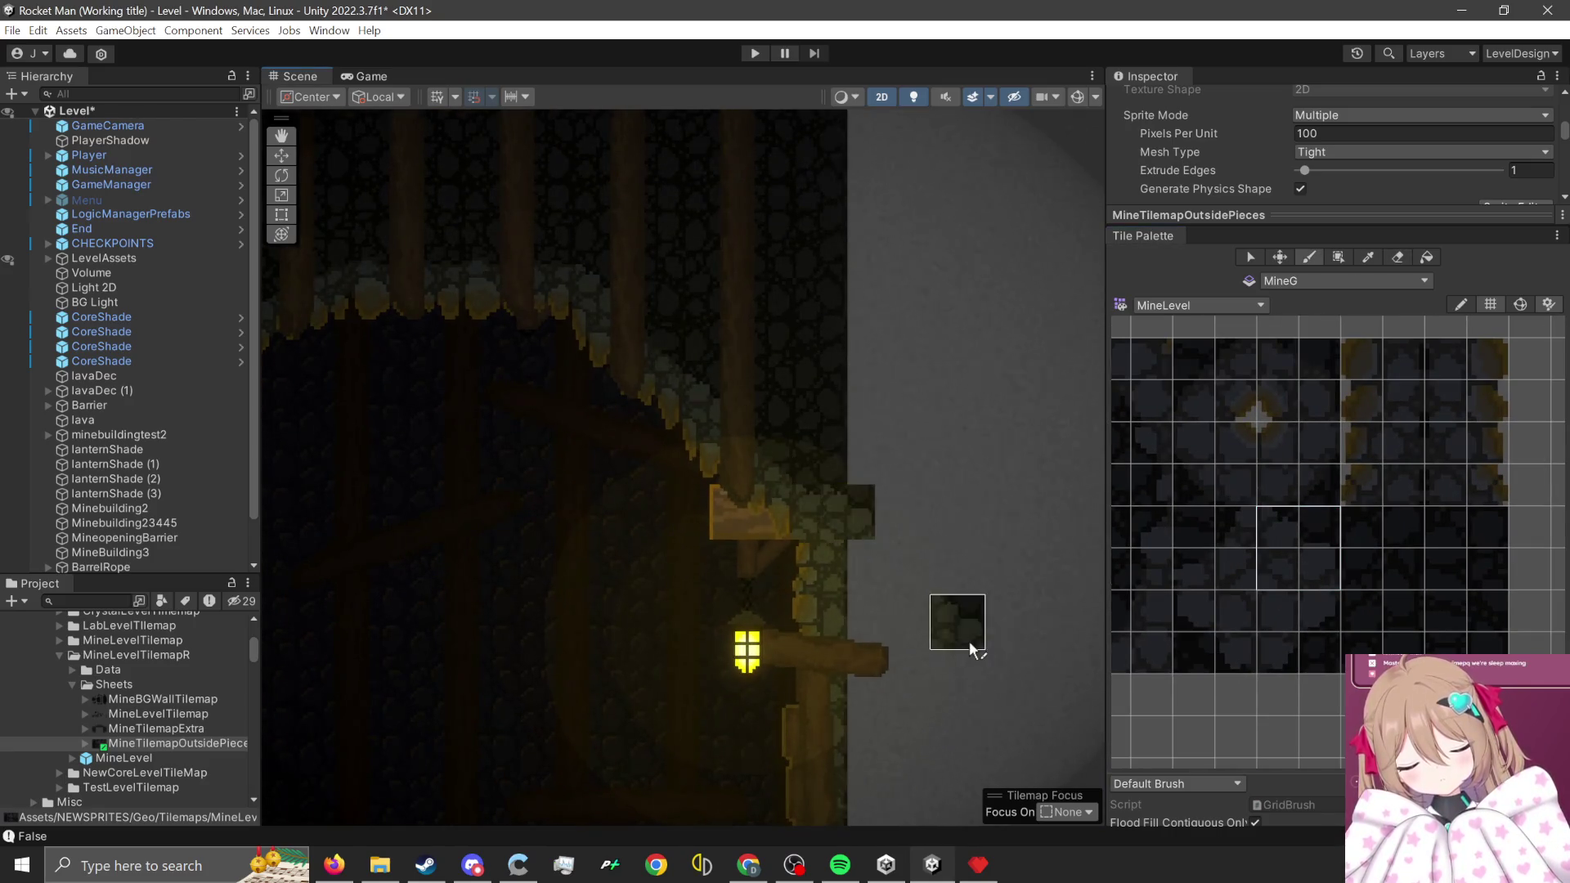
pyautogui.hscroll(-1, 957, 614)
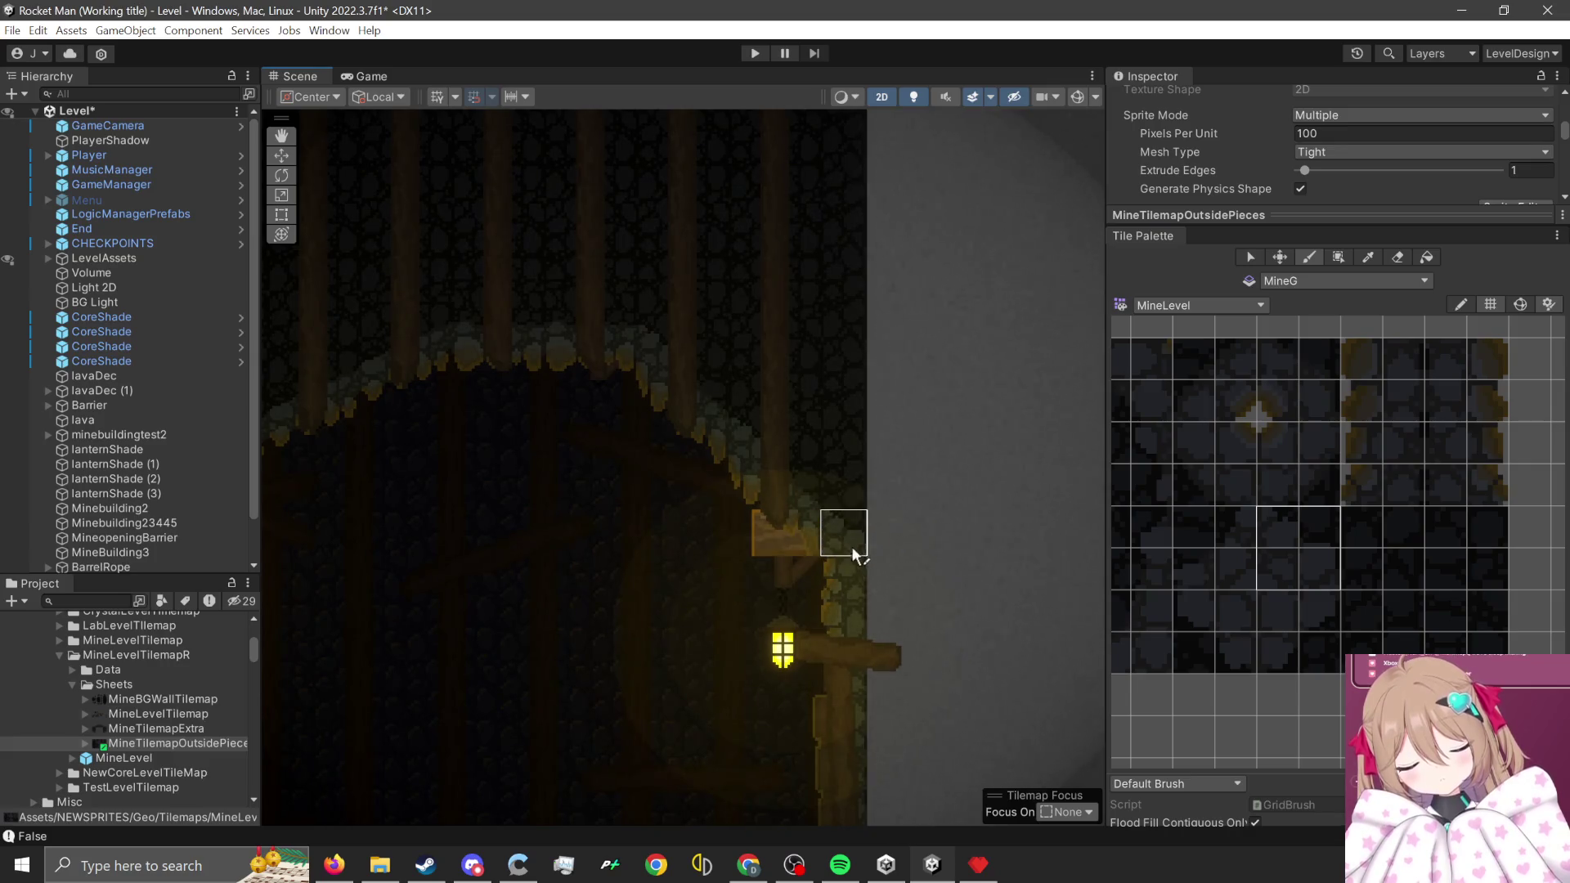
pyautogui.scroll(-2, 947, 641)
pyautogui.scroll(2, 914, 596)
pyautogui.scroll(2, 1224, 419)
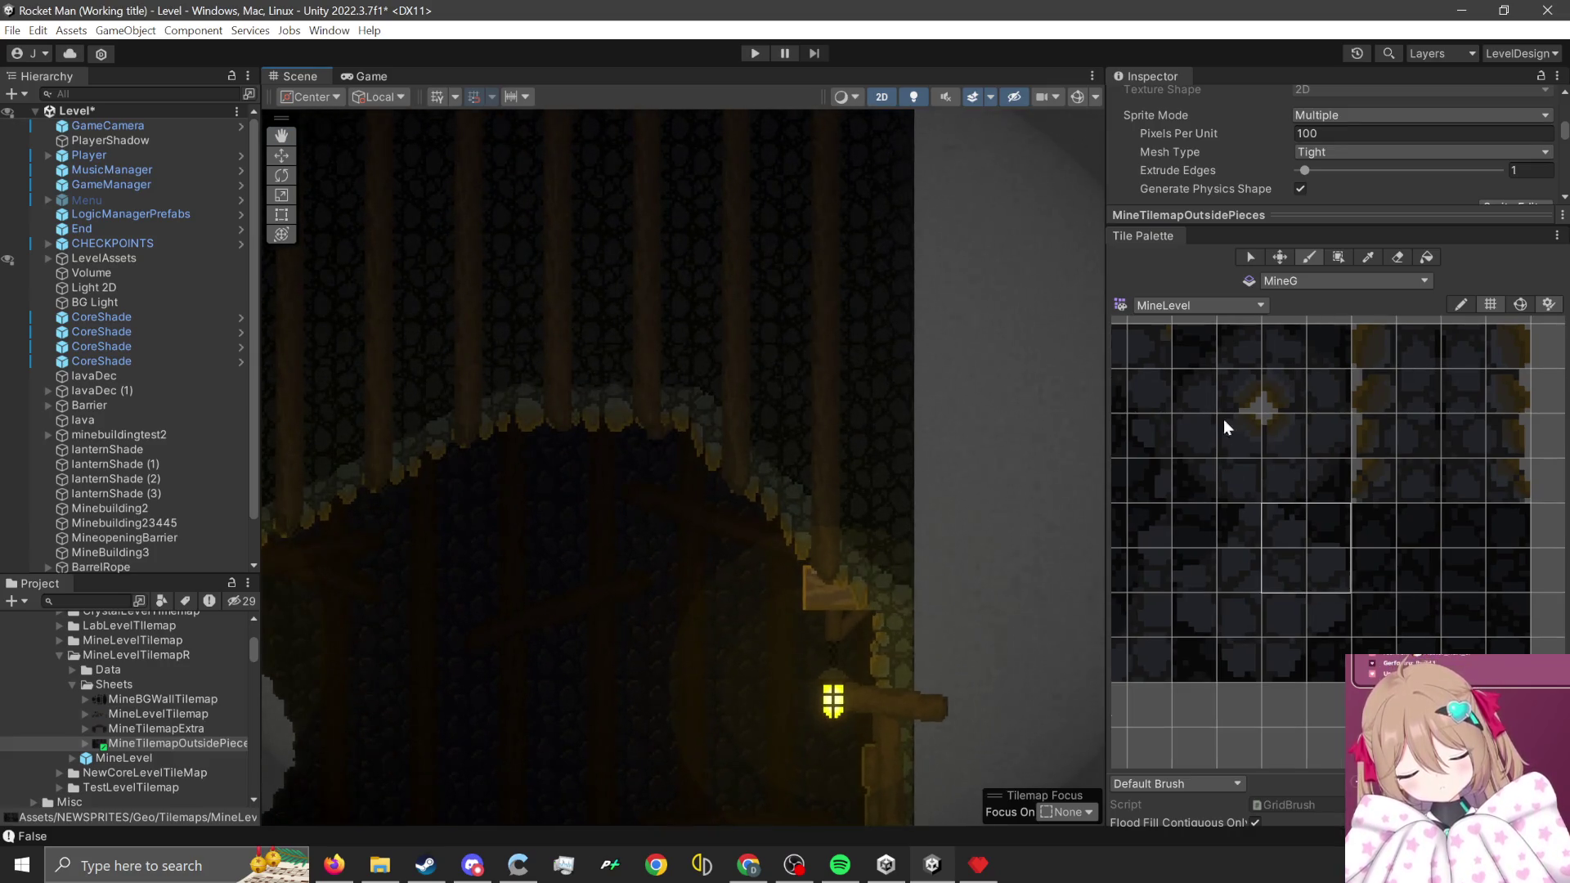
pyautogui.moveTo(1322, 384); pyautogui.dragTo(1325, 377)
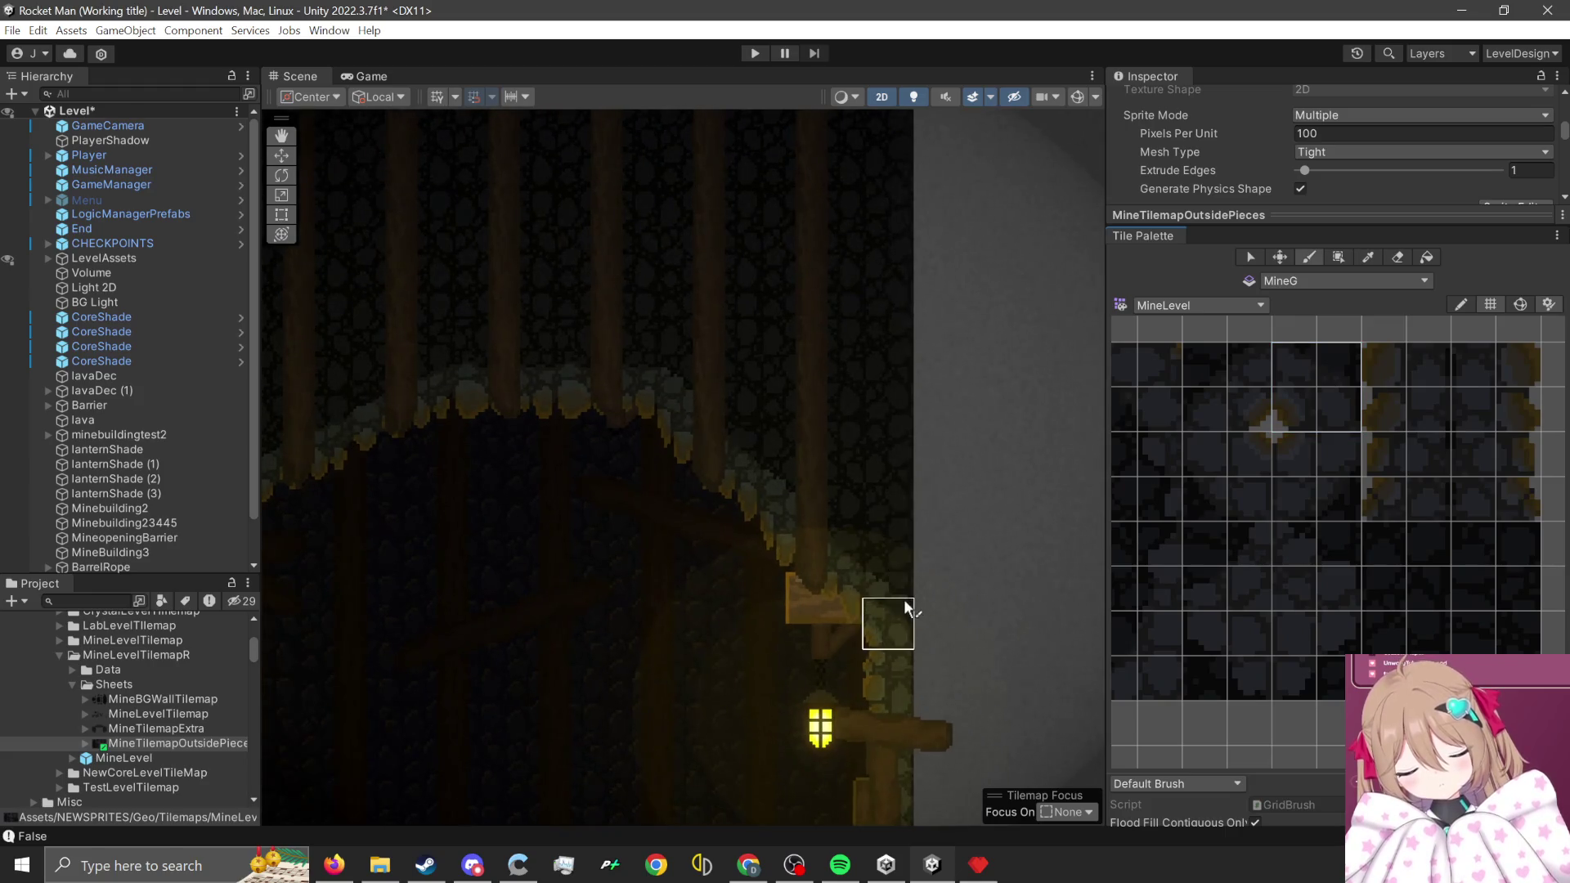
pyautogui.scroll(-3, 941, 577)
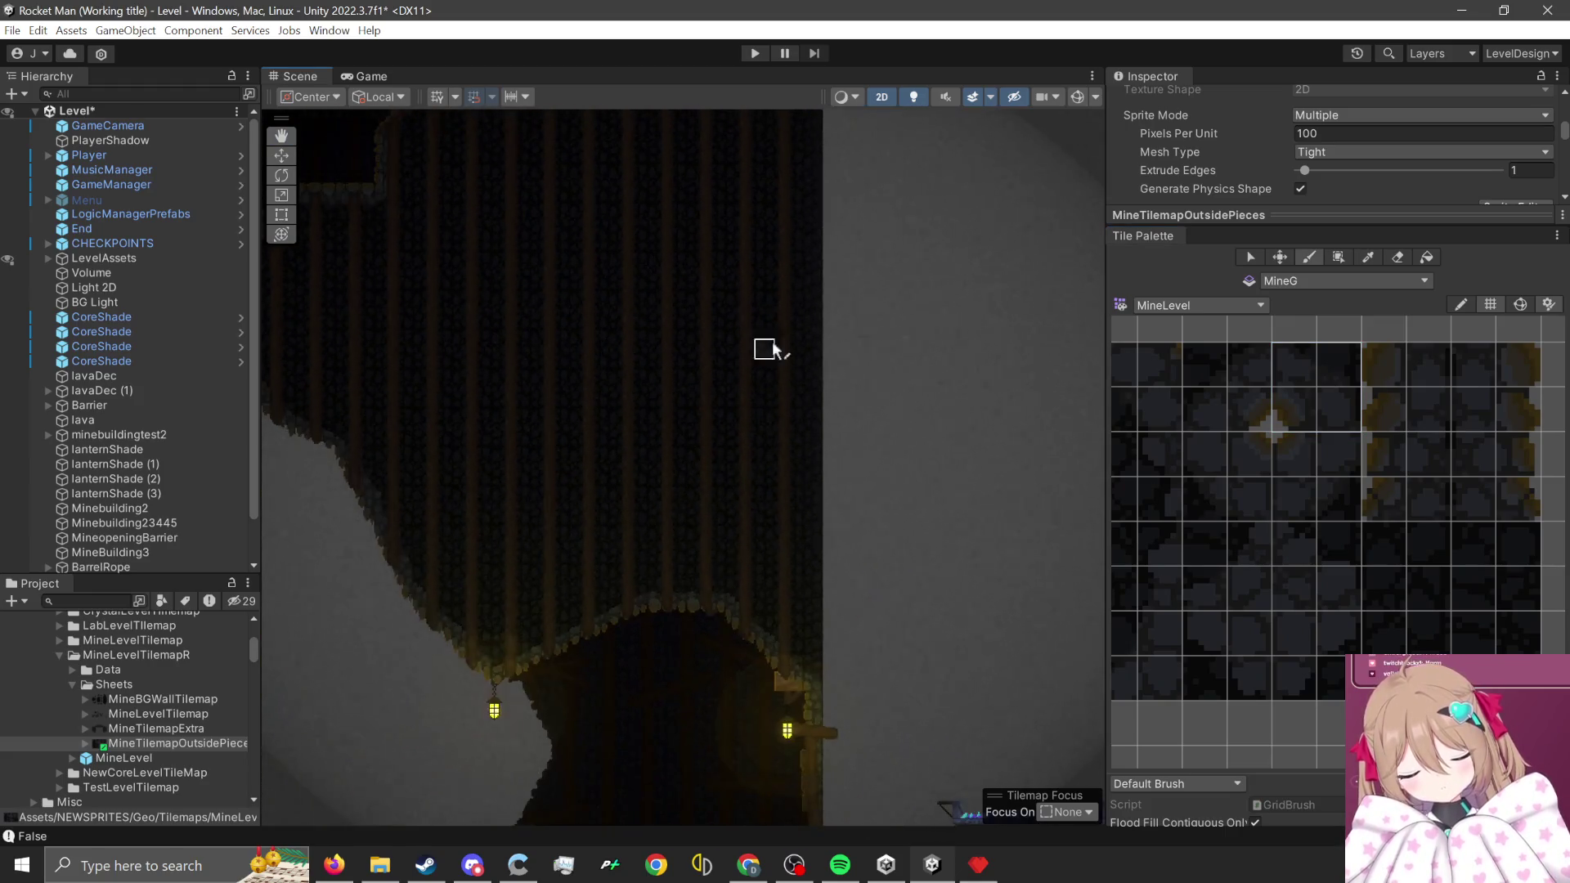
# - Pan to the lantern rock column and select a single rock tile
pyautogui.moveTo(751, 369)
pyautogui.mouseDown()
pyautogui.moveTo(739, 586)
pyautogui.moveTo(764, 571)
pyautogui.mouseUp()
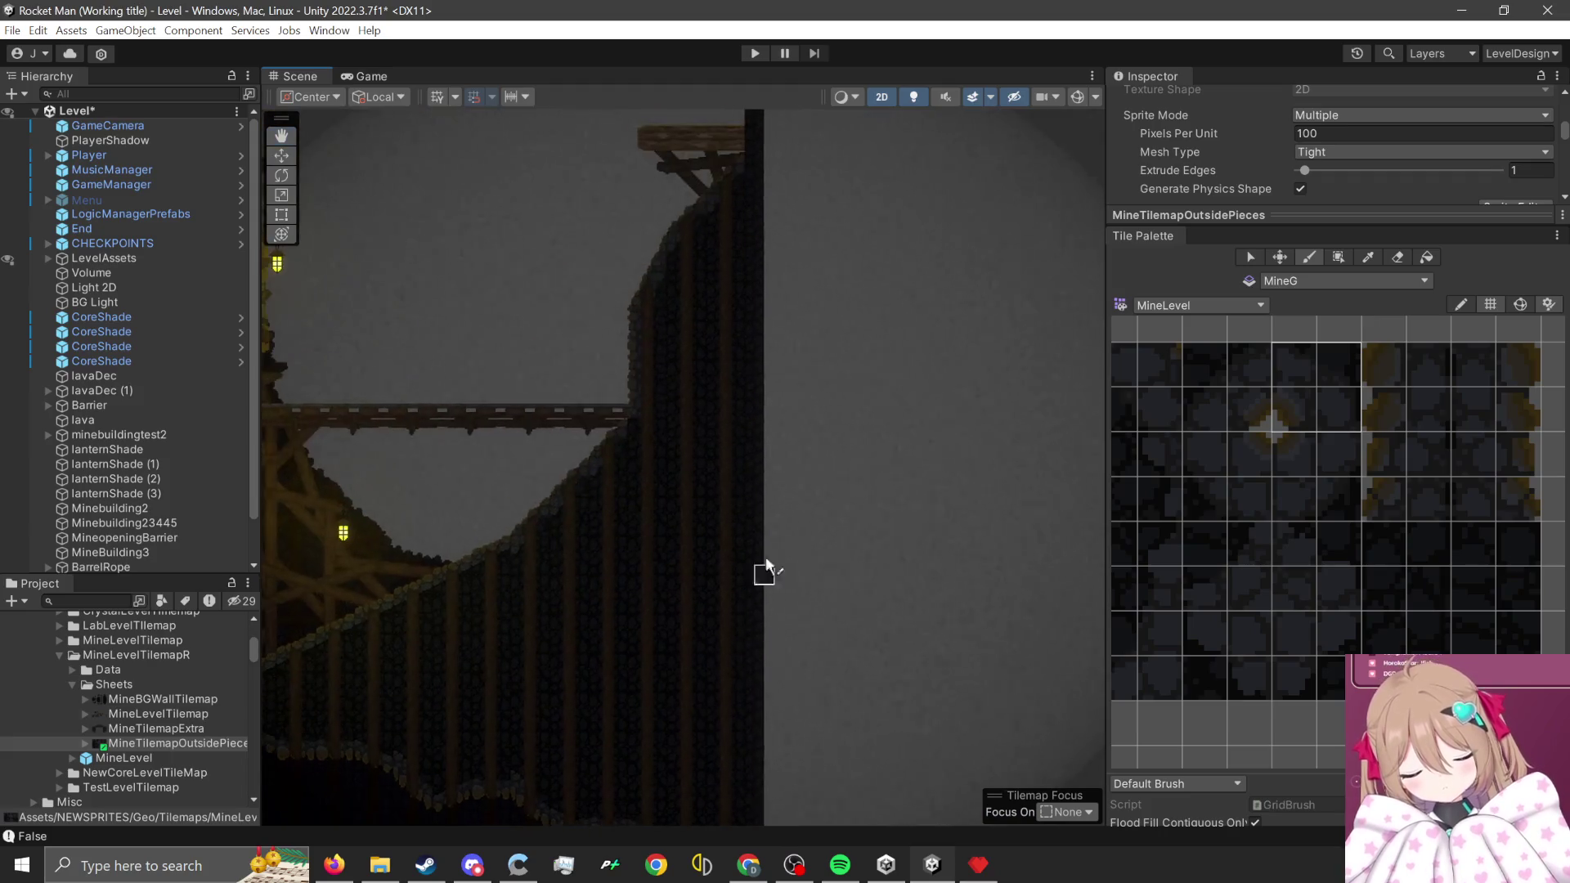
pyautogui.scroll(5, 764, 308)
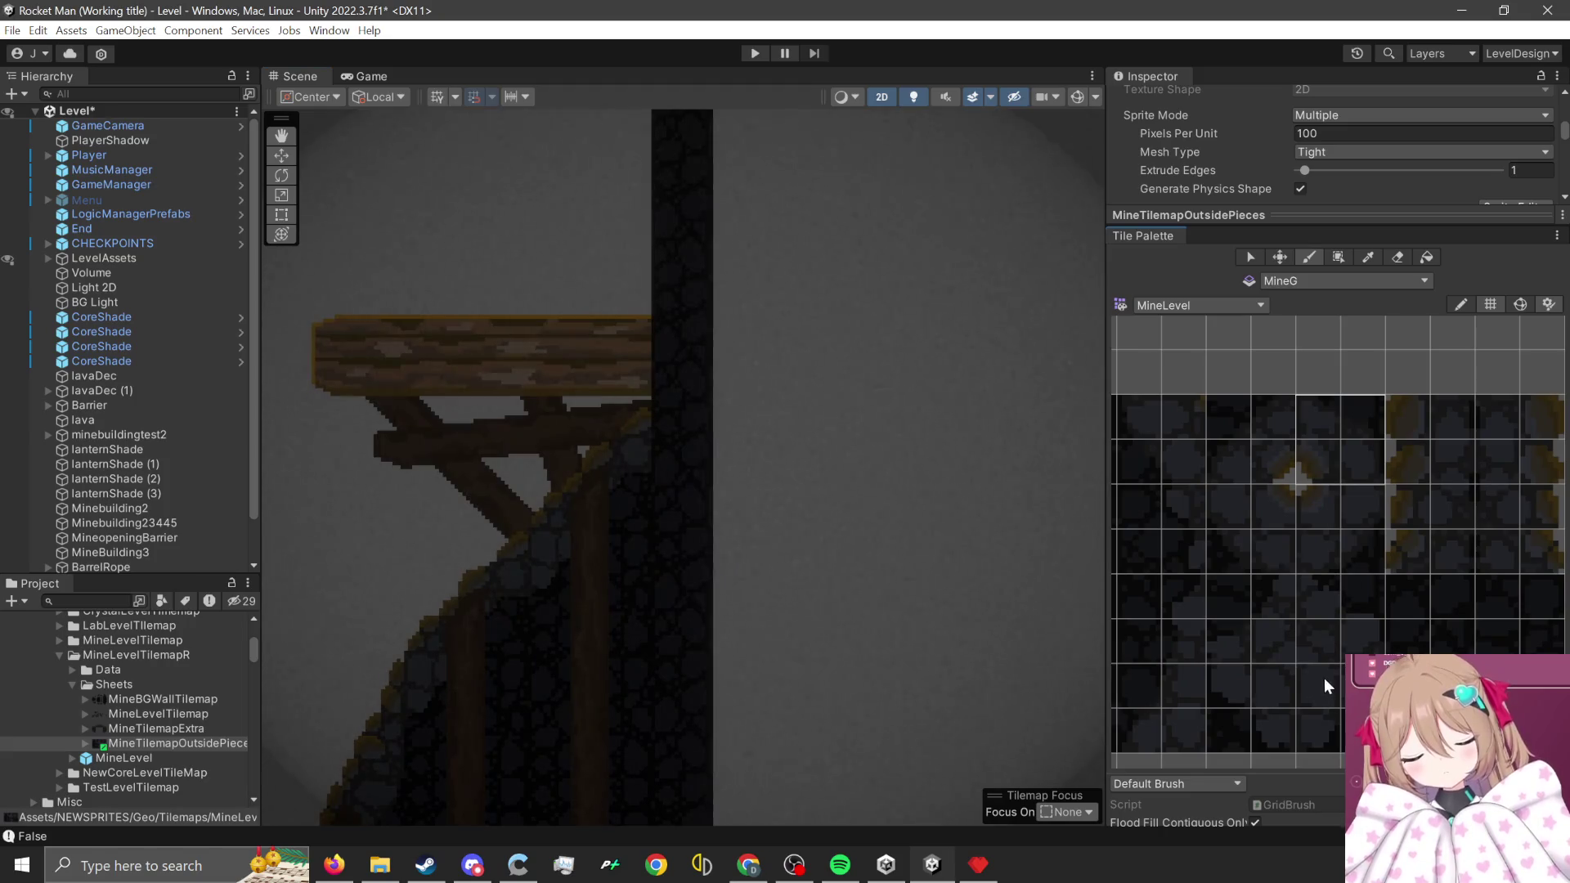
pyautogui.click(1323, 686)
pyautogui.scroll(-3, 1284, 614)
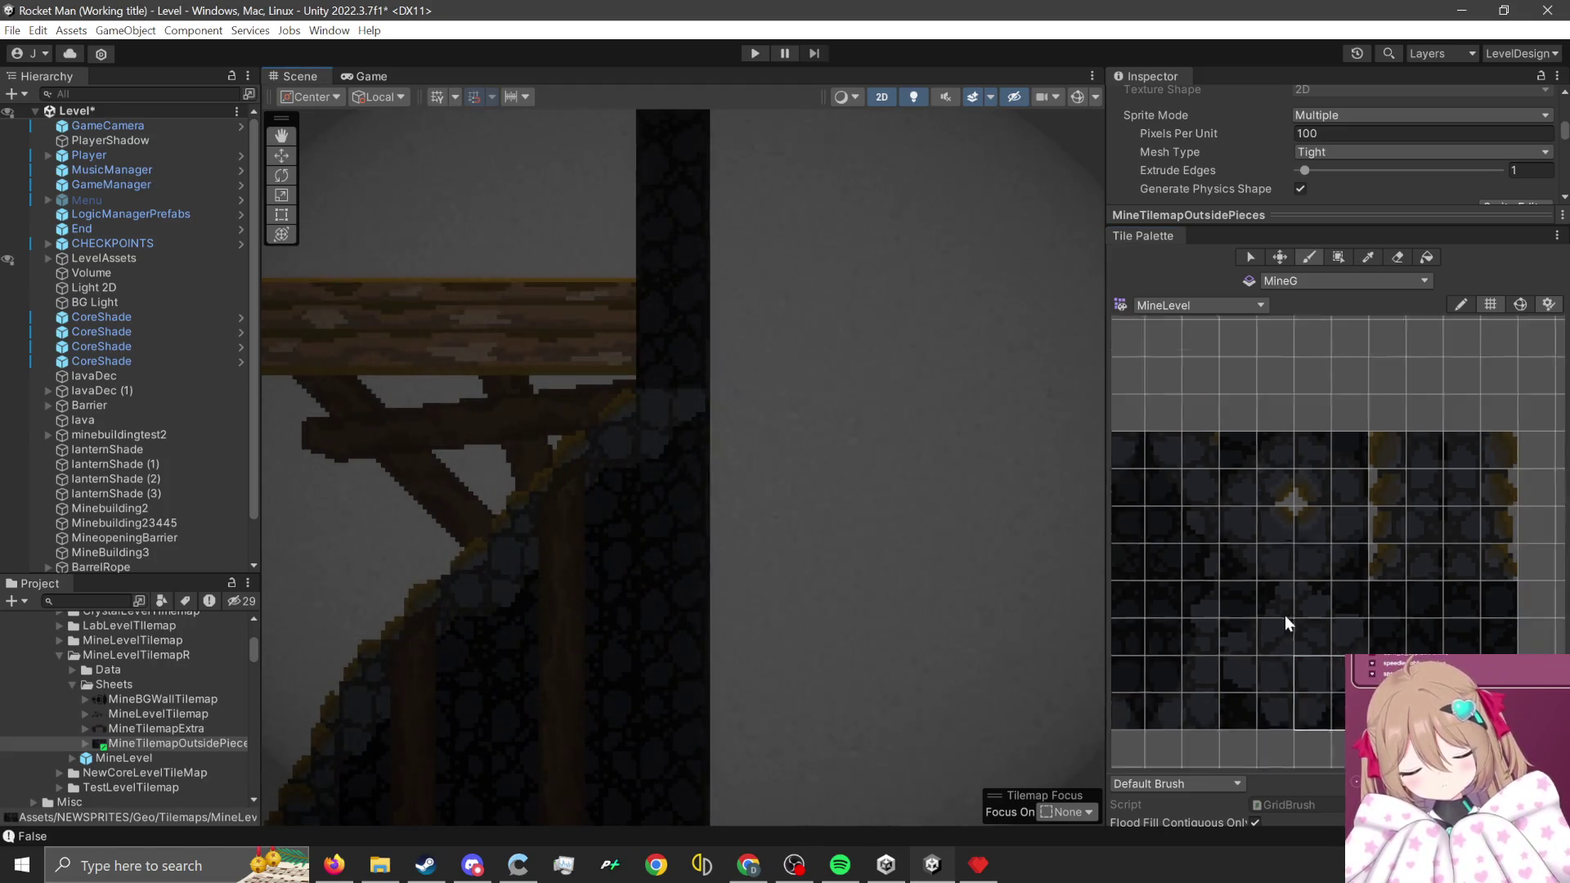
pyautogui.scroll(-2, 691, 340)
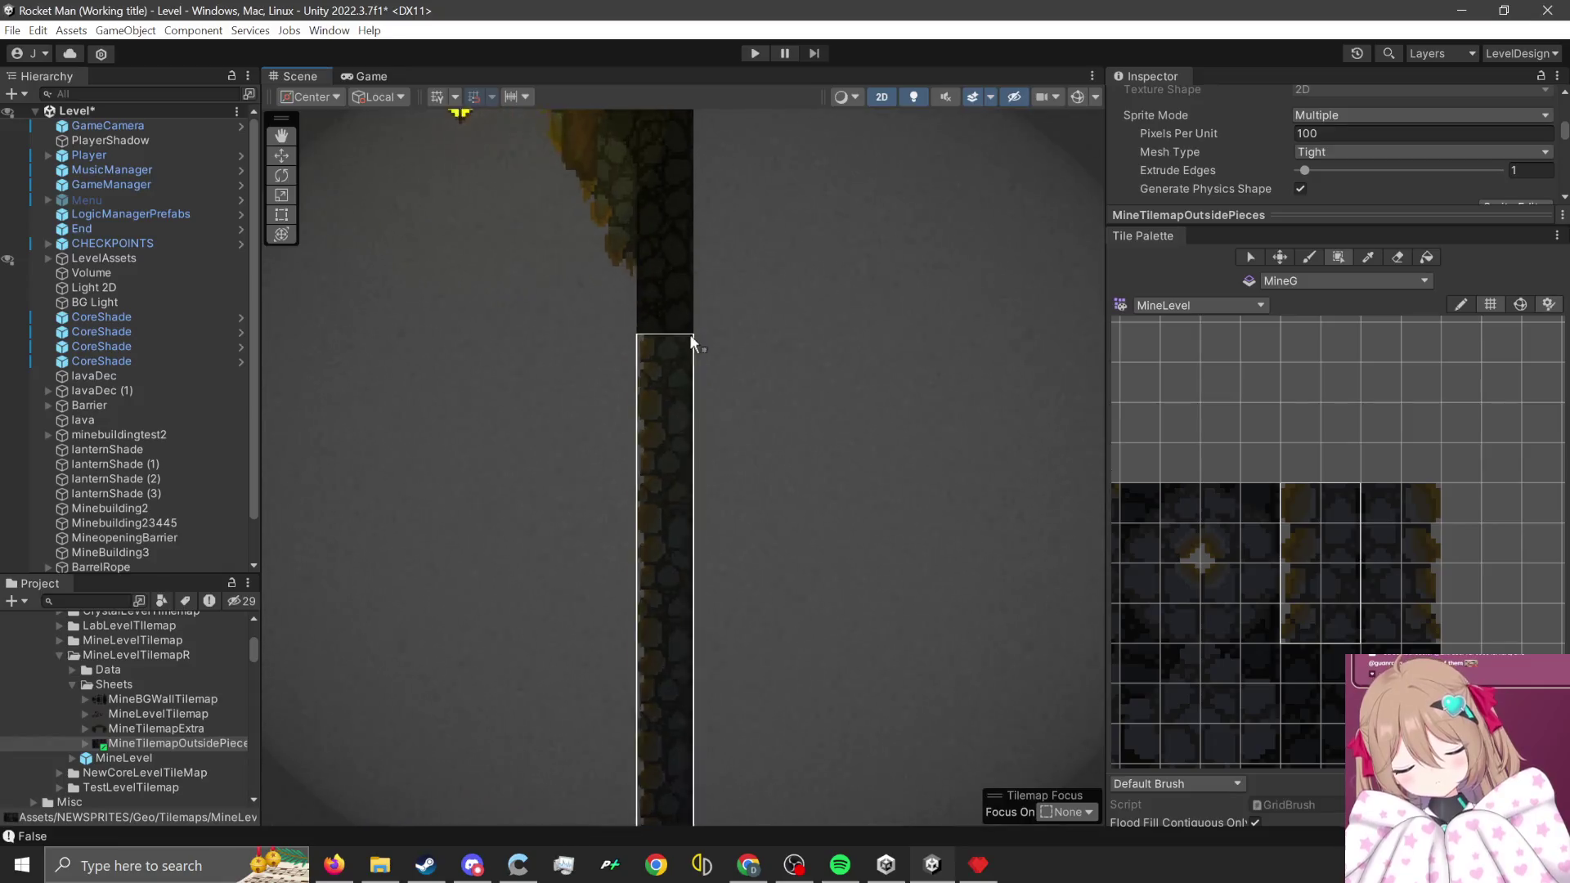
pyautogui.scroll(4, 1227, 531)
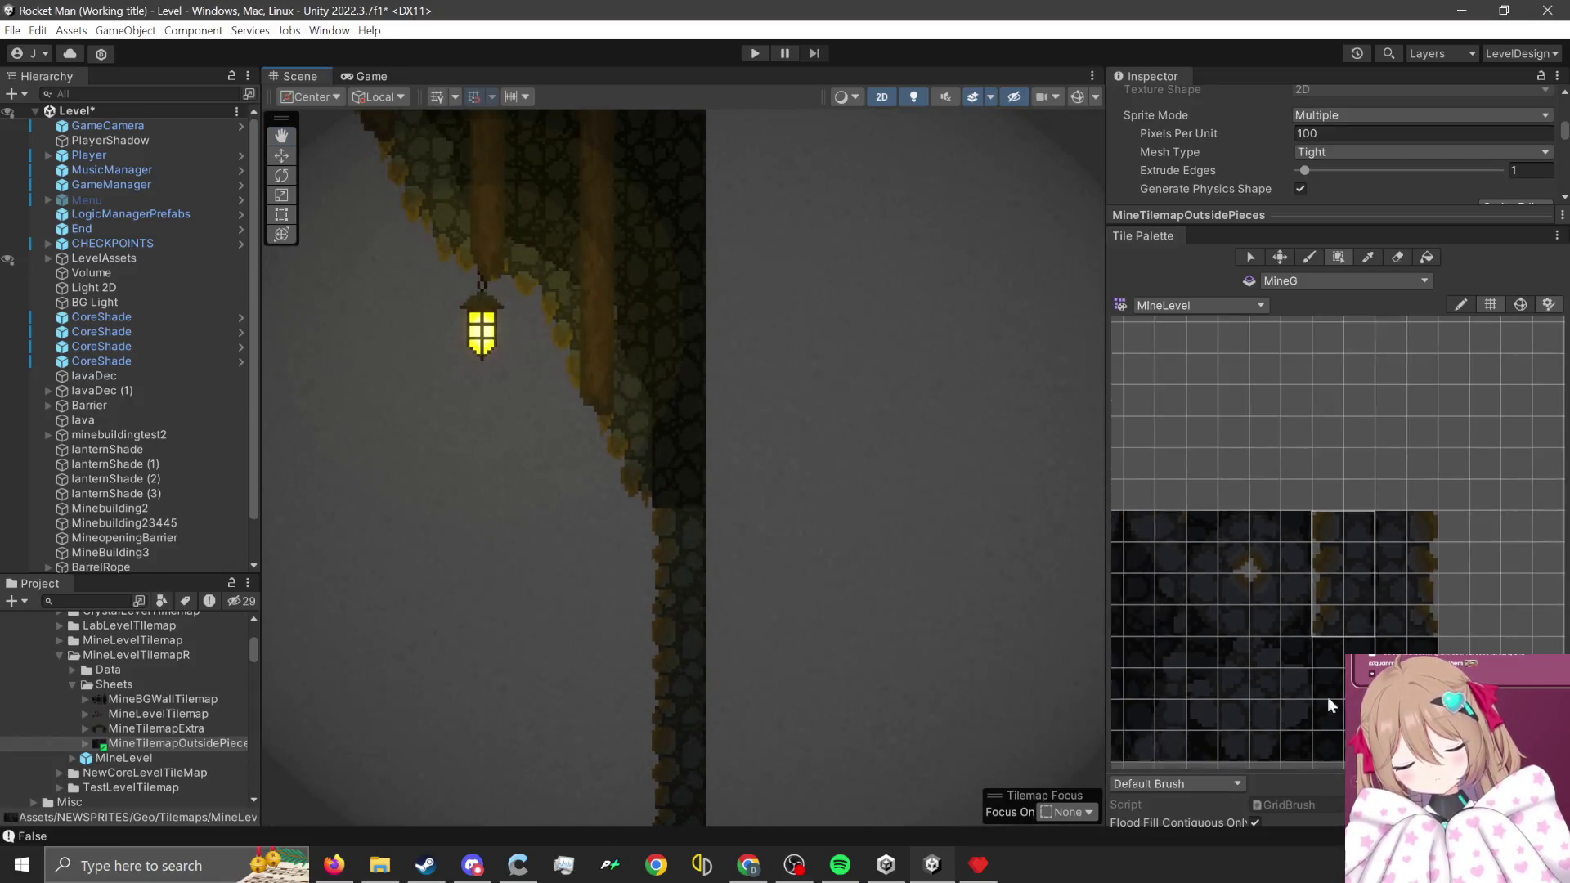
pyautogui.scroll(2, 1265, 532)
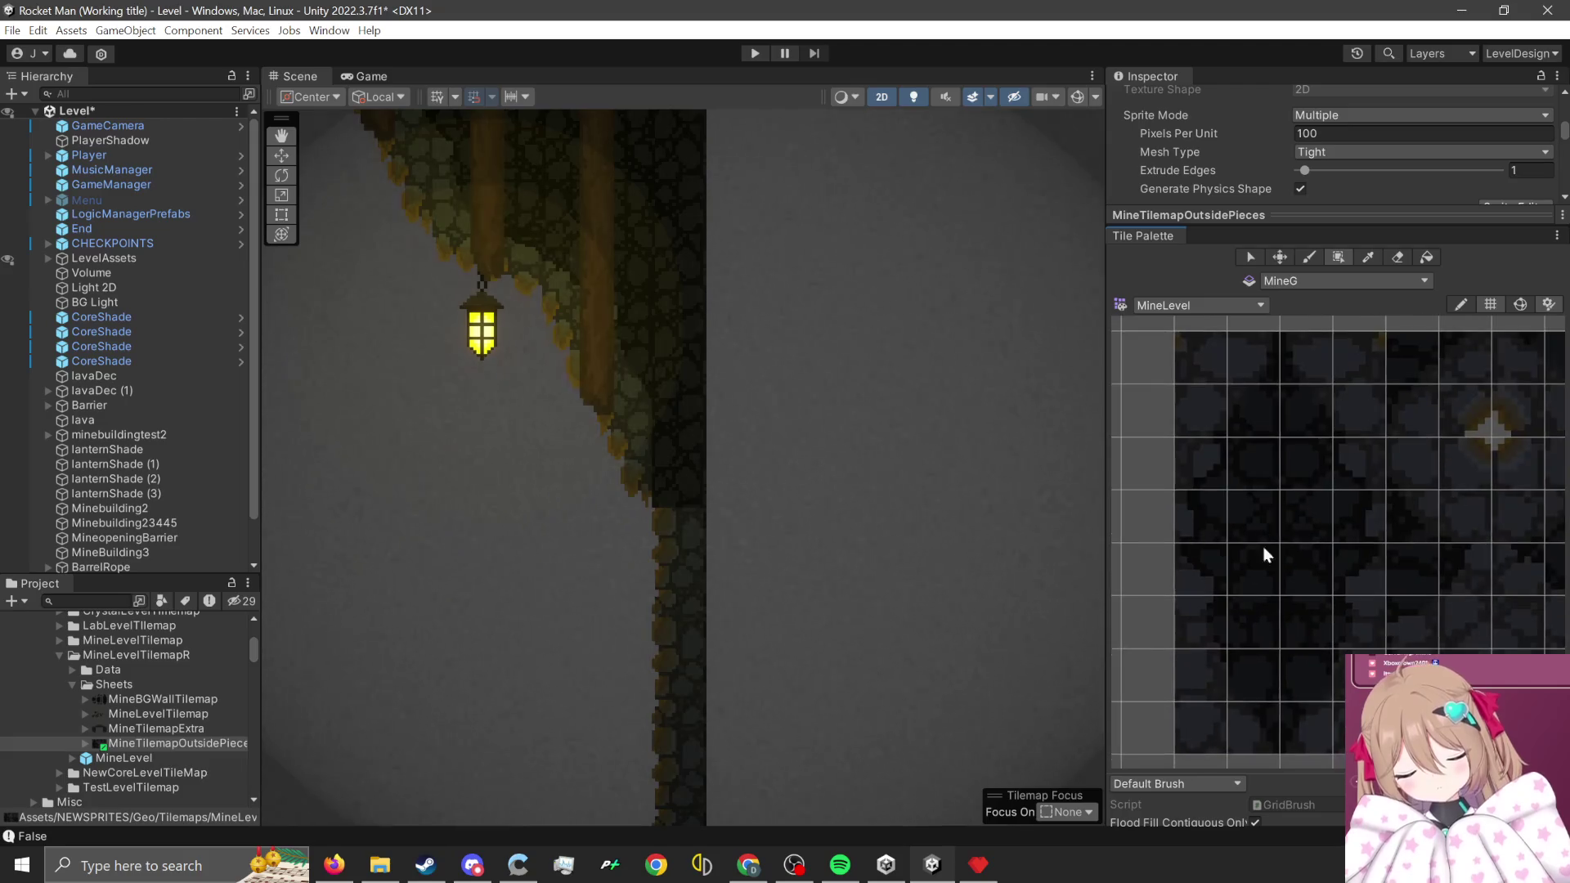
# - Select a 2x4 rock block, return to the Paint Brush, then load a single dark rock tile
pyautogui.moveTo(1231, 474); pyautogui.dragTo(1303, 660)
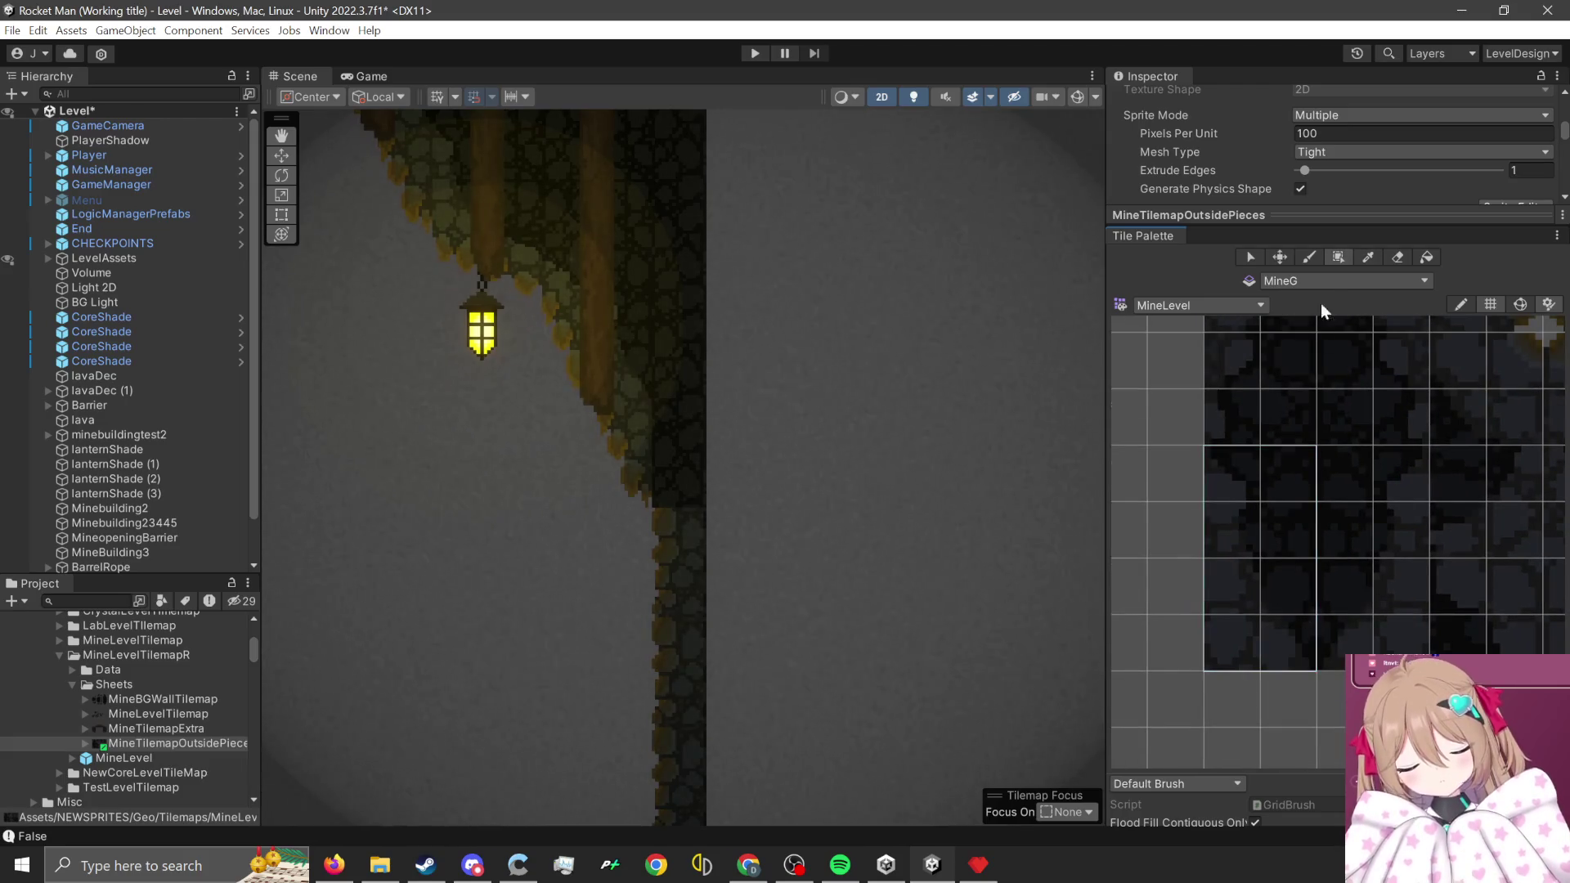
pyautogui.click(1311, 257)
pyautogui.scroll(2, 701, 466)
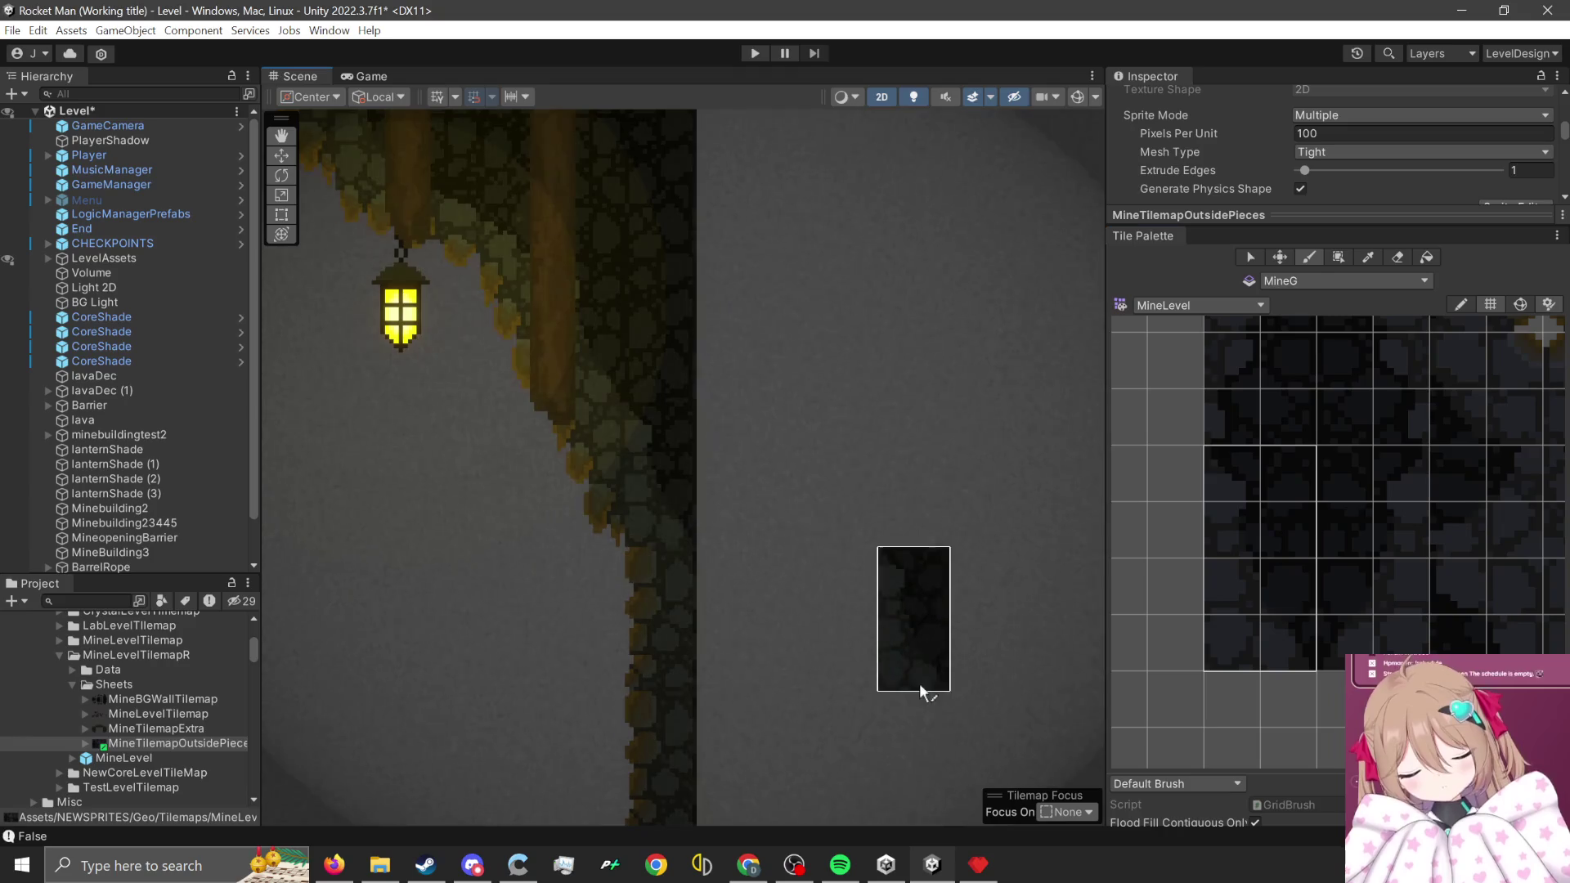
pyautogui.scroll(-2, 1443, 449)
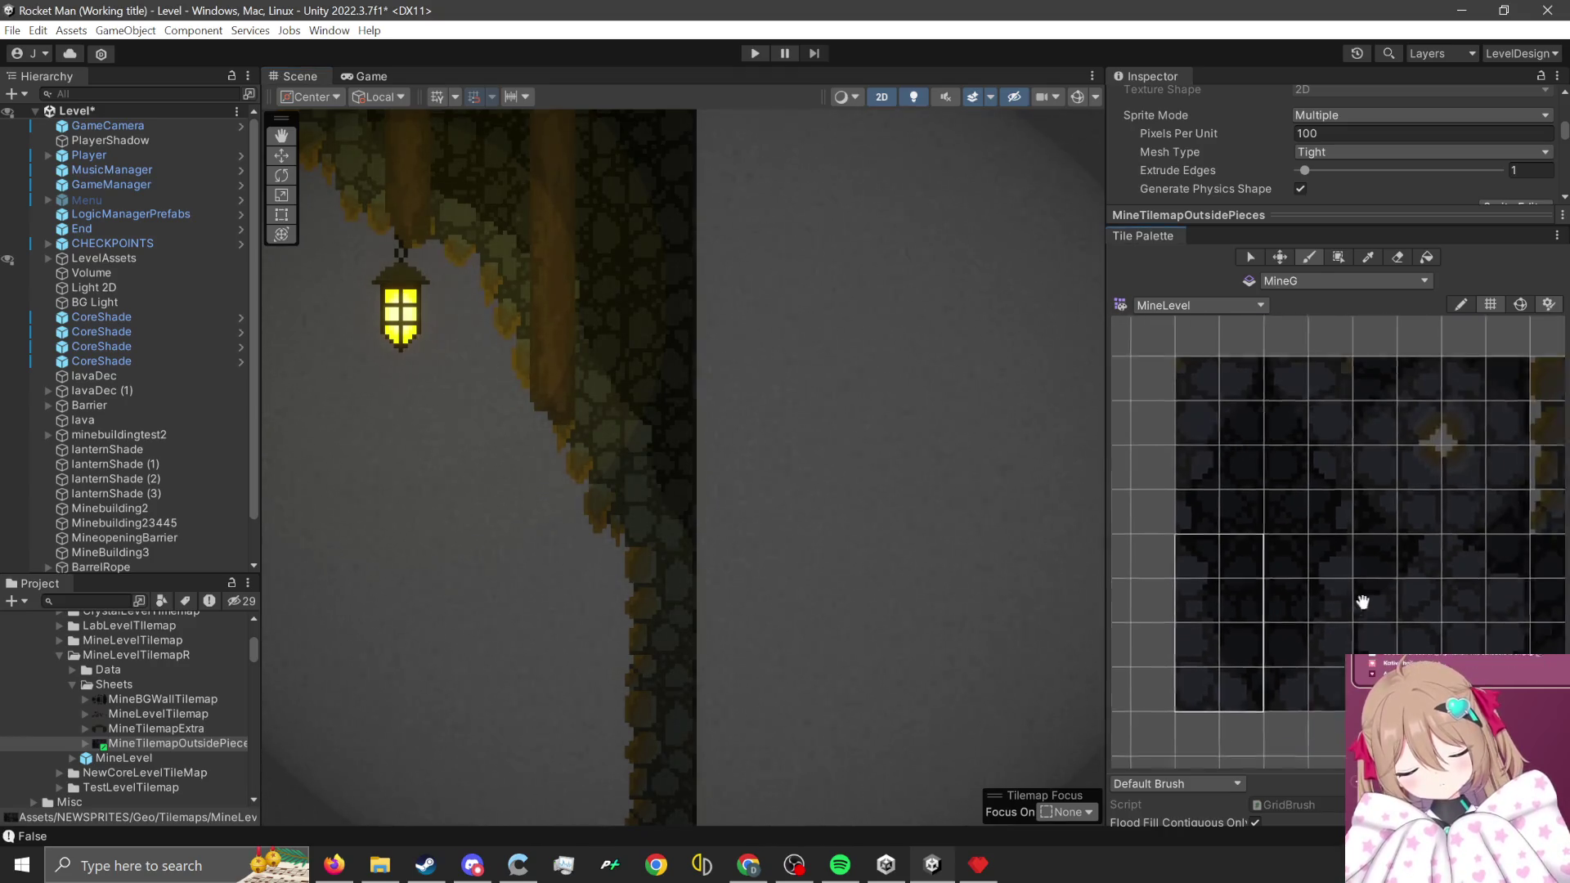
pyautogui.click(1450, 452)
pyautogui.scroll(1, 650, 557)
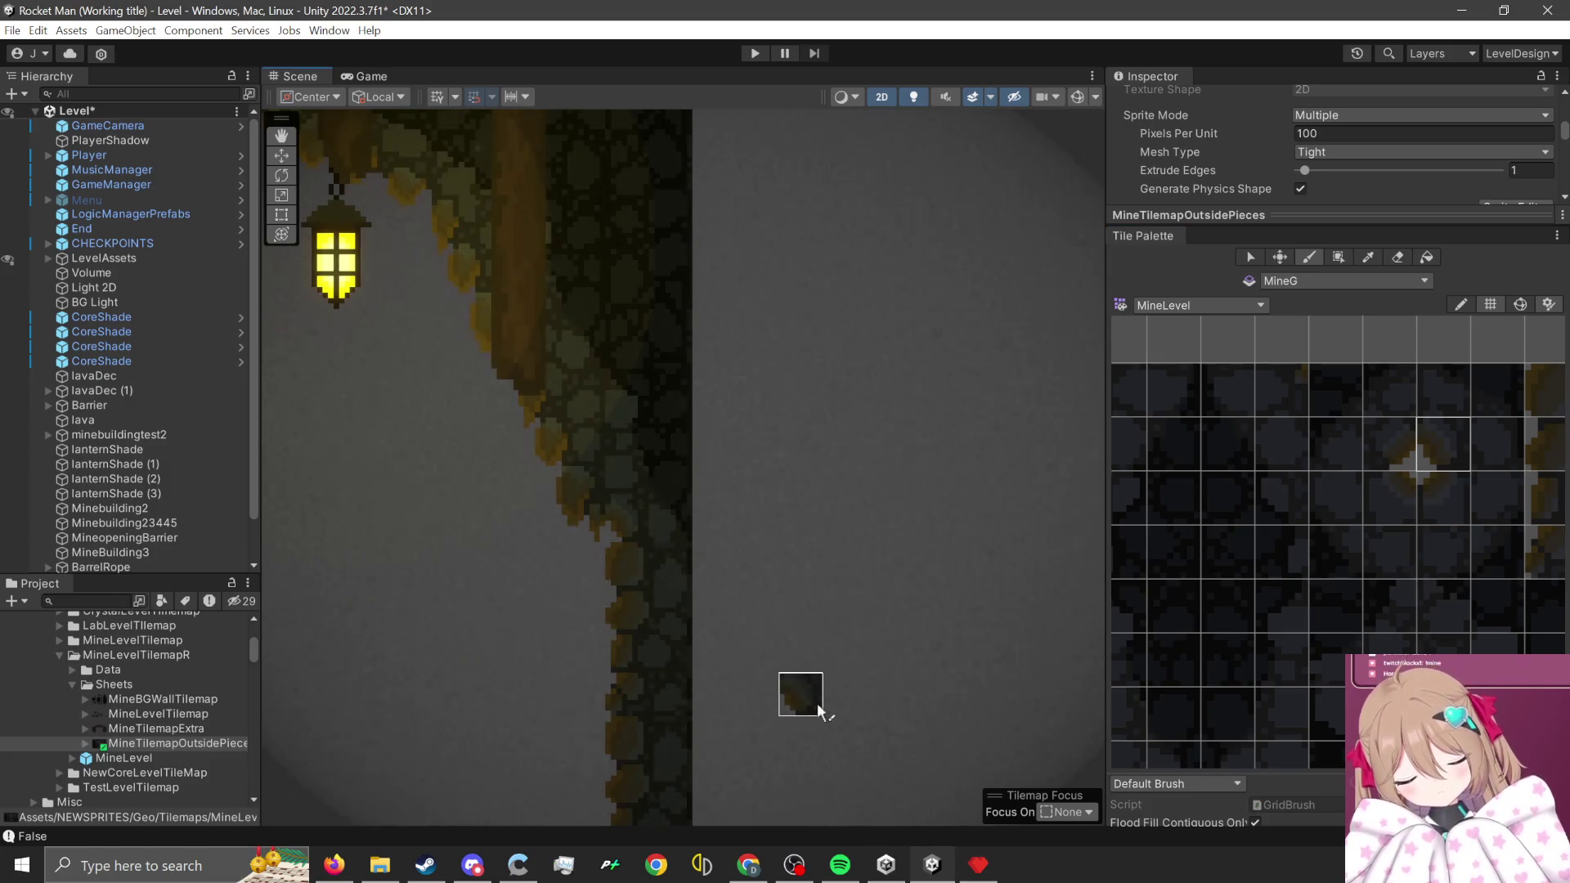
pyautogui.scroll(-6, 810, 699)
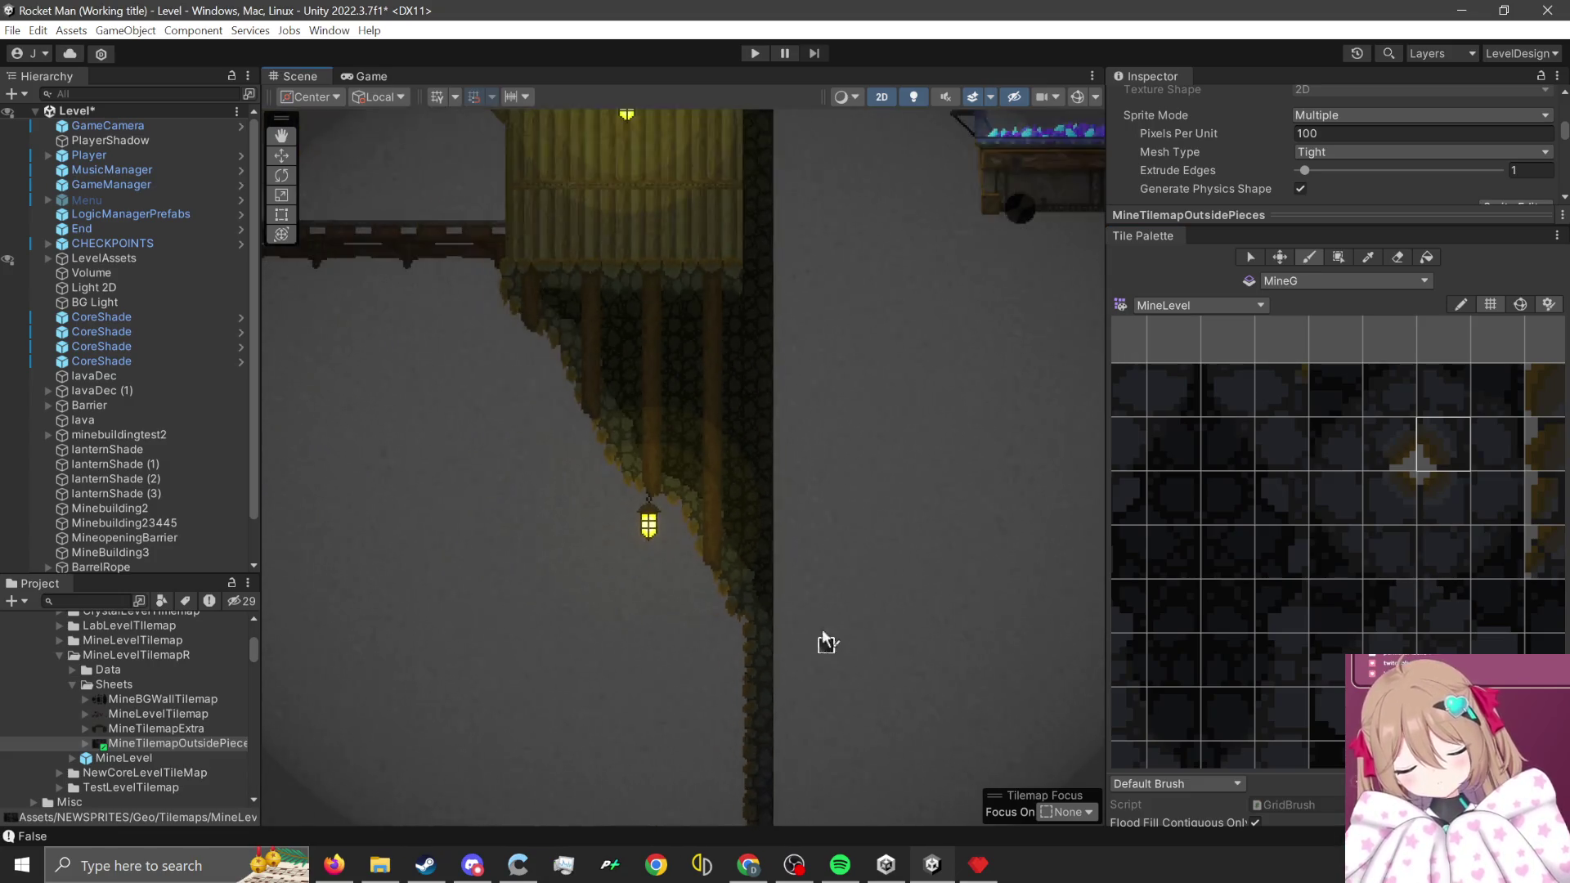
pyautogui.scroll(5, 761, 564)
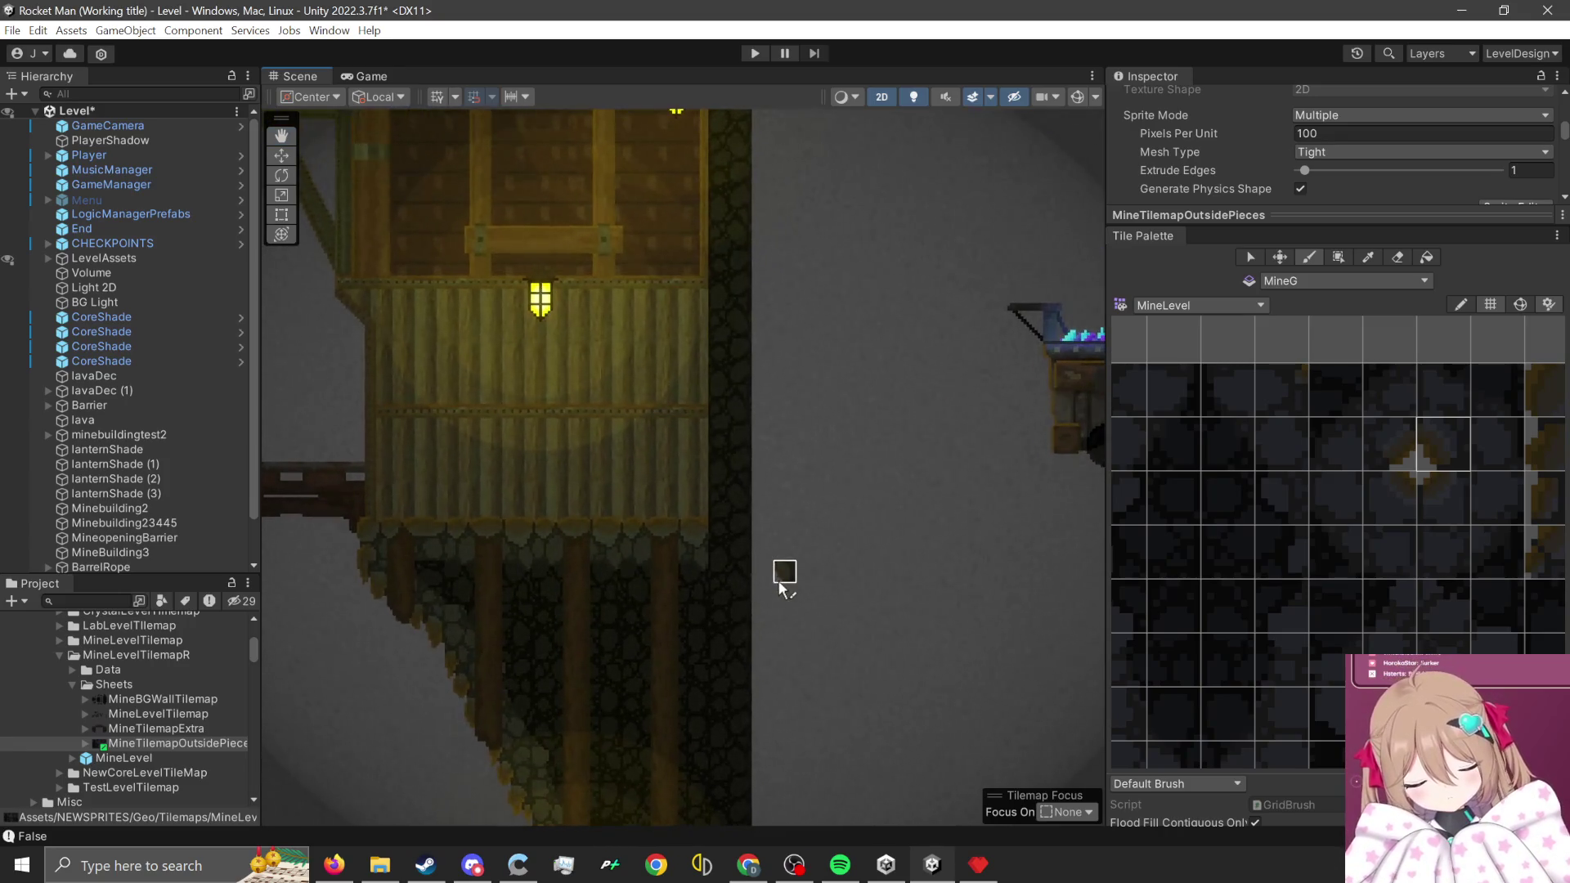
pyautogui.moveTo(784, 589)
pyautogui.mouseDown()
pyautogui.moveTo(725, 624)
pyautogui.moveTo(799, 696)
pyautogui.mouseUp()
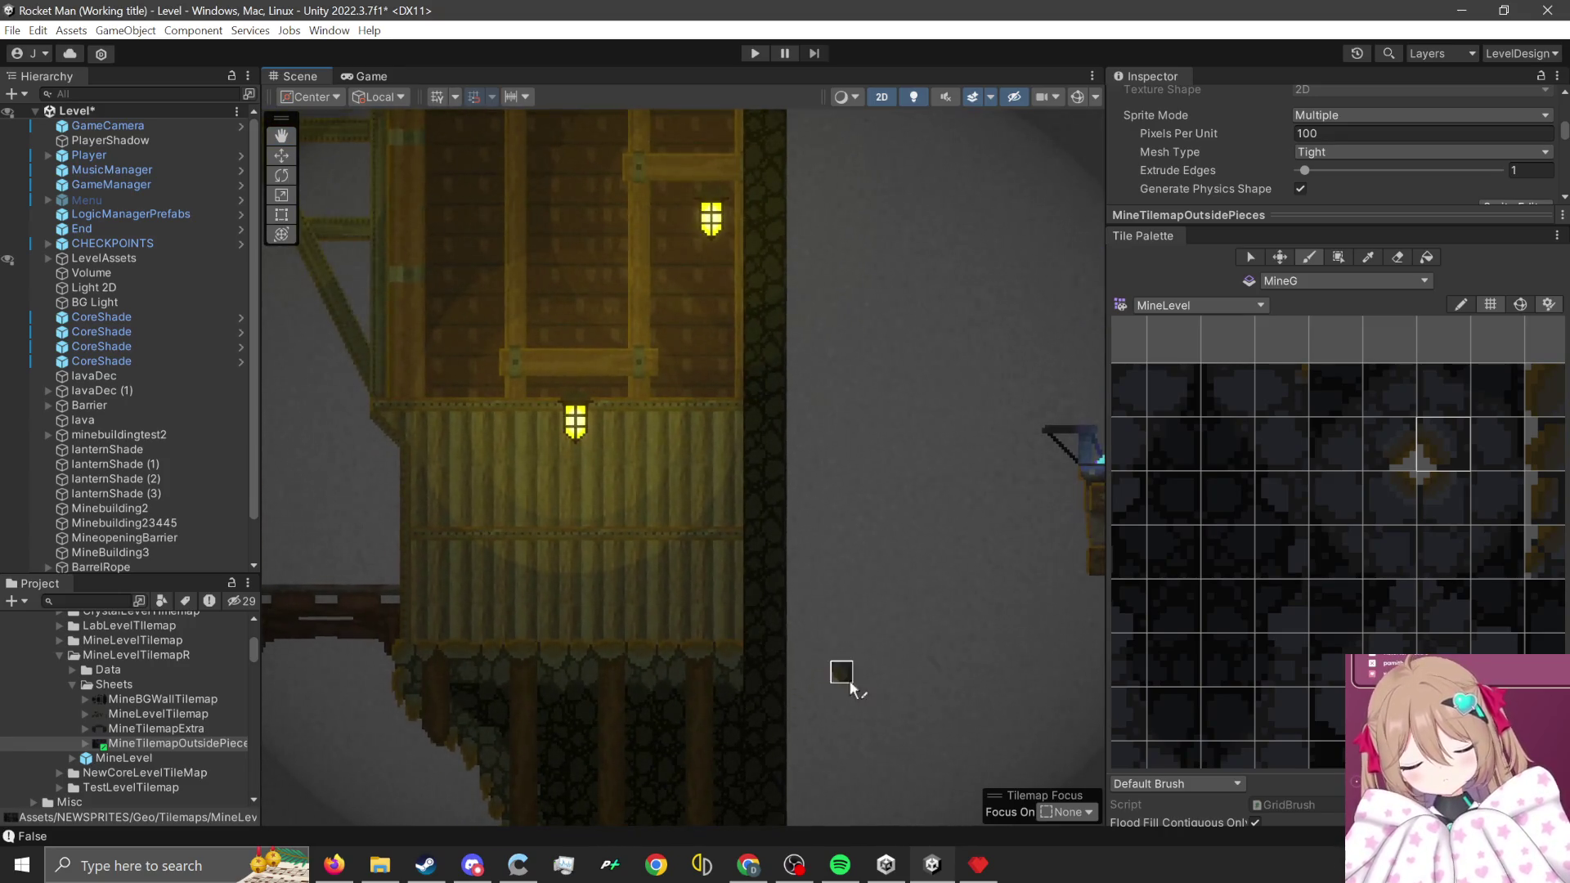
pyautogui.scroll(-2, 851, 686)
pyautogui.scroll(-2, 851, 669)
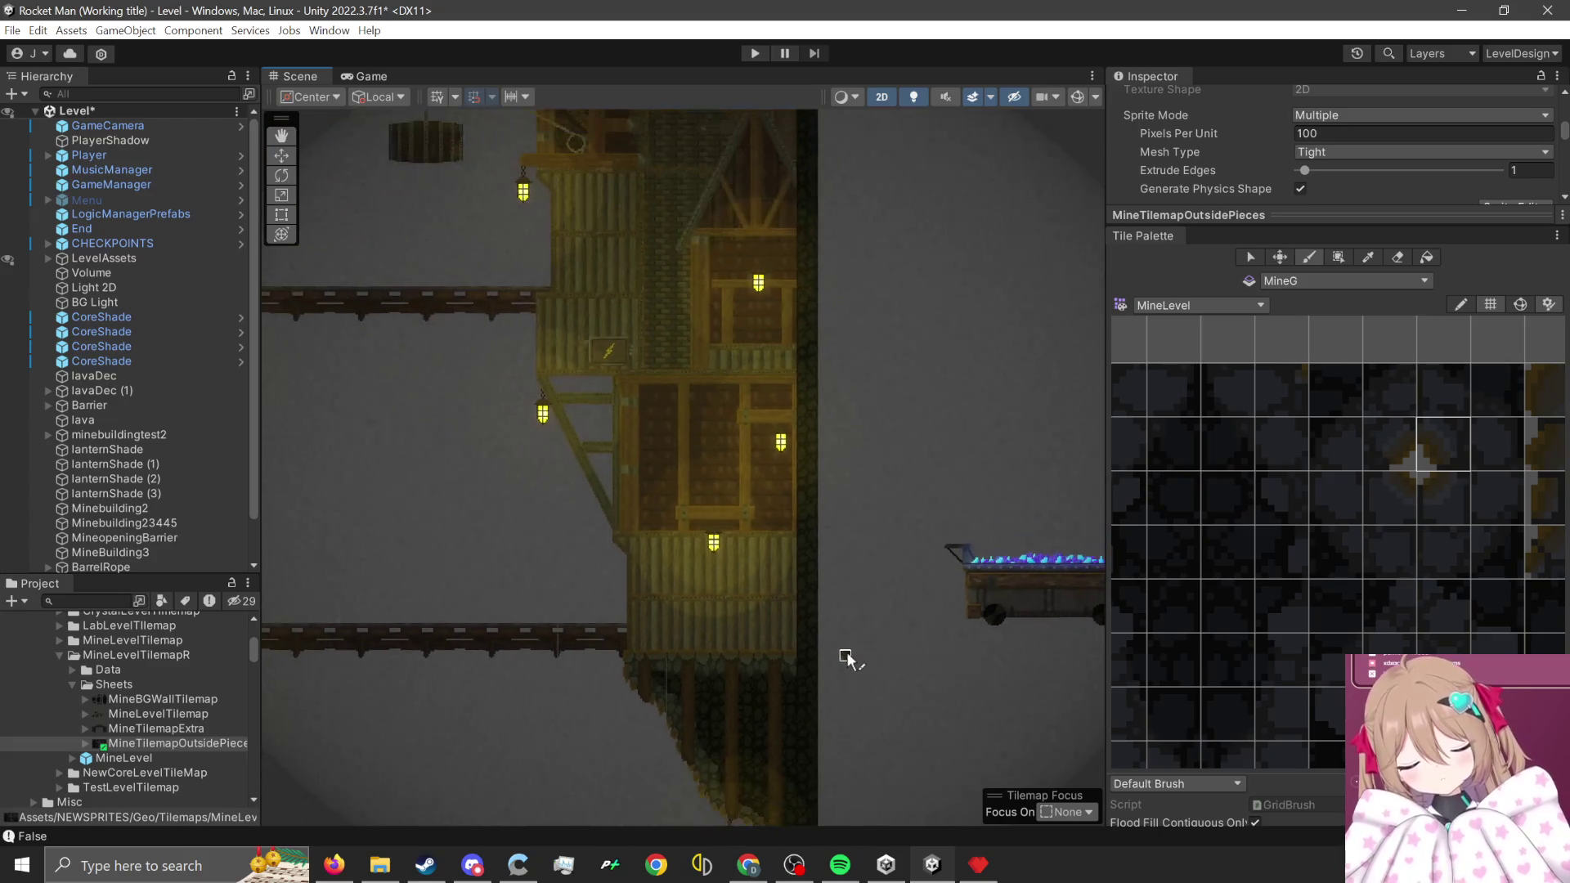
pyautogui.scroll(4, 845, 655)
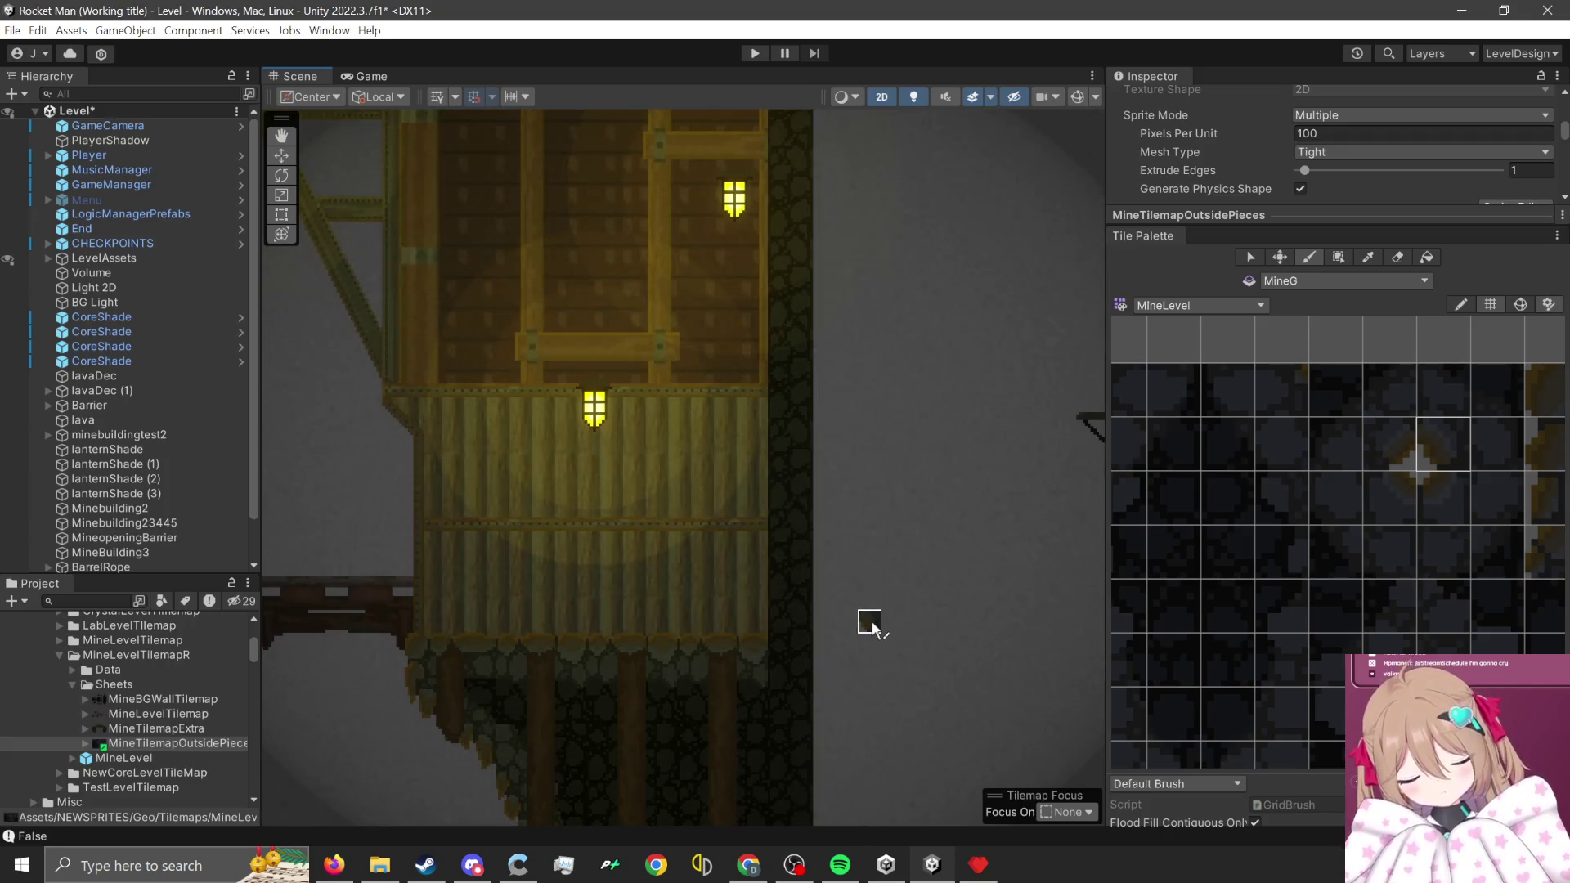
pyautogui.scroll(-2, 867, 630)
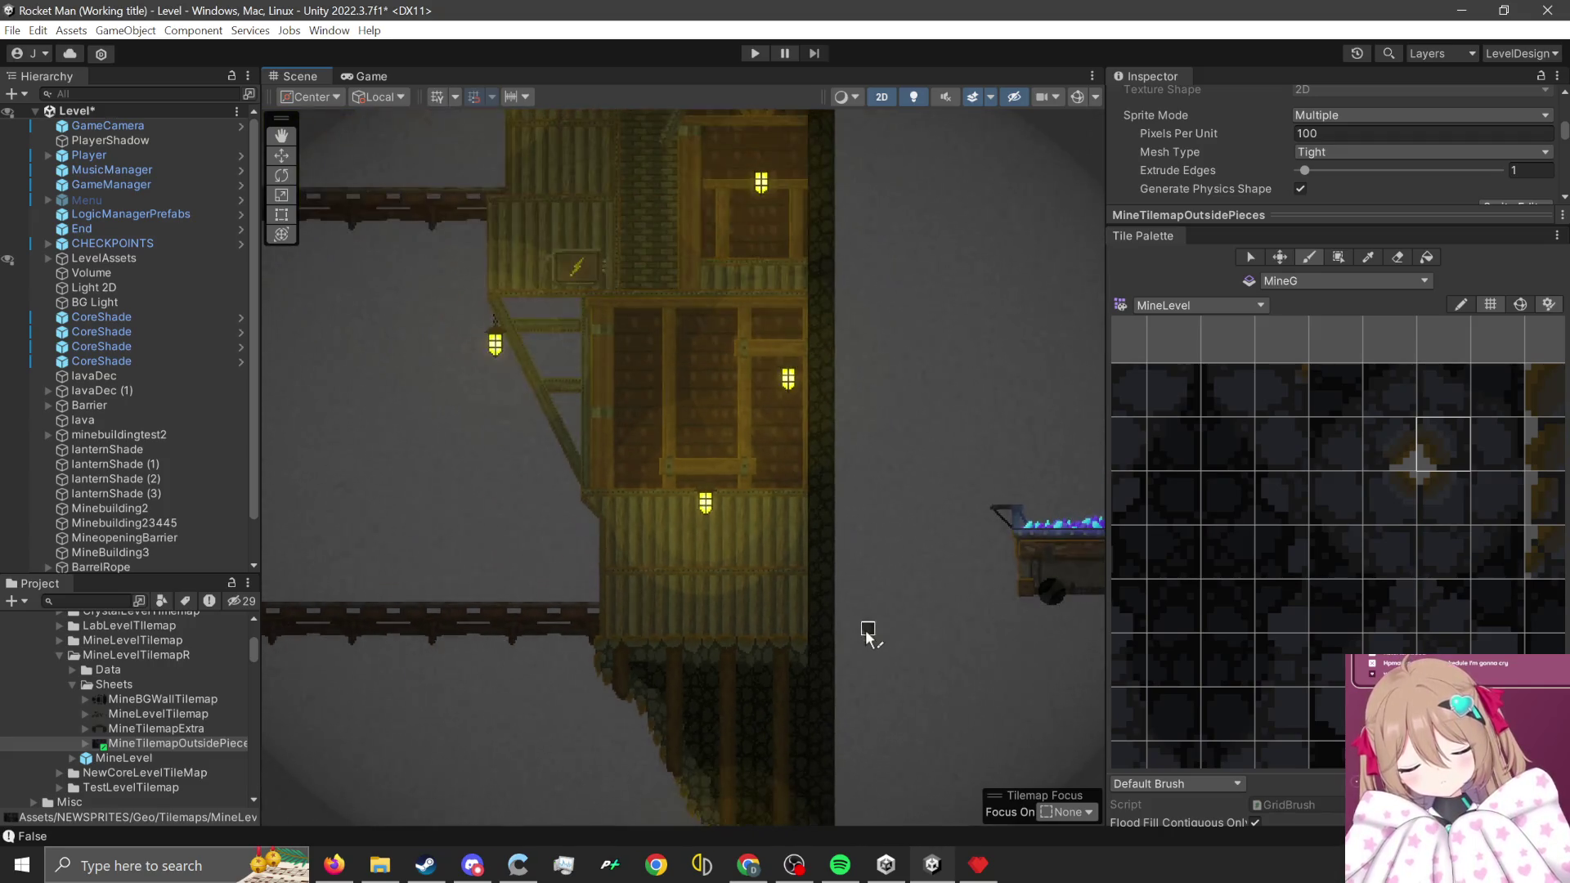
pyautogui.scroll(-2, 756, 629)
pyautogui.scroll(-3, 762, 679)
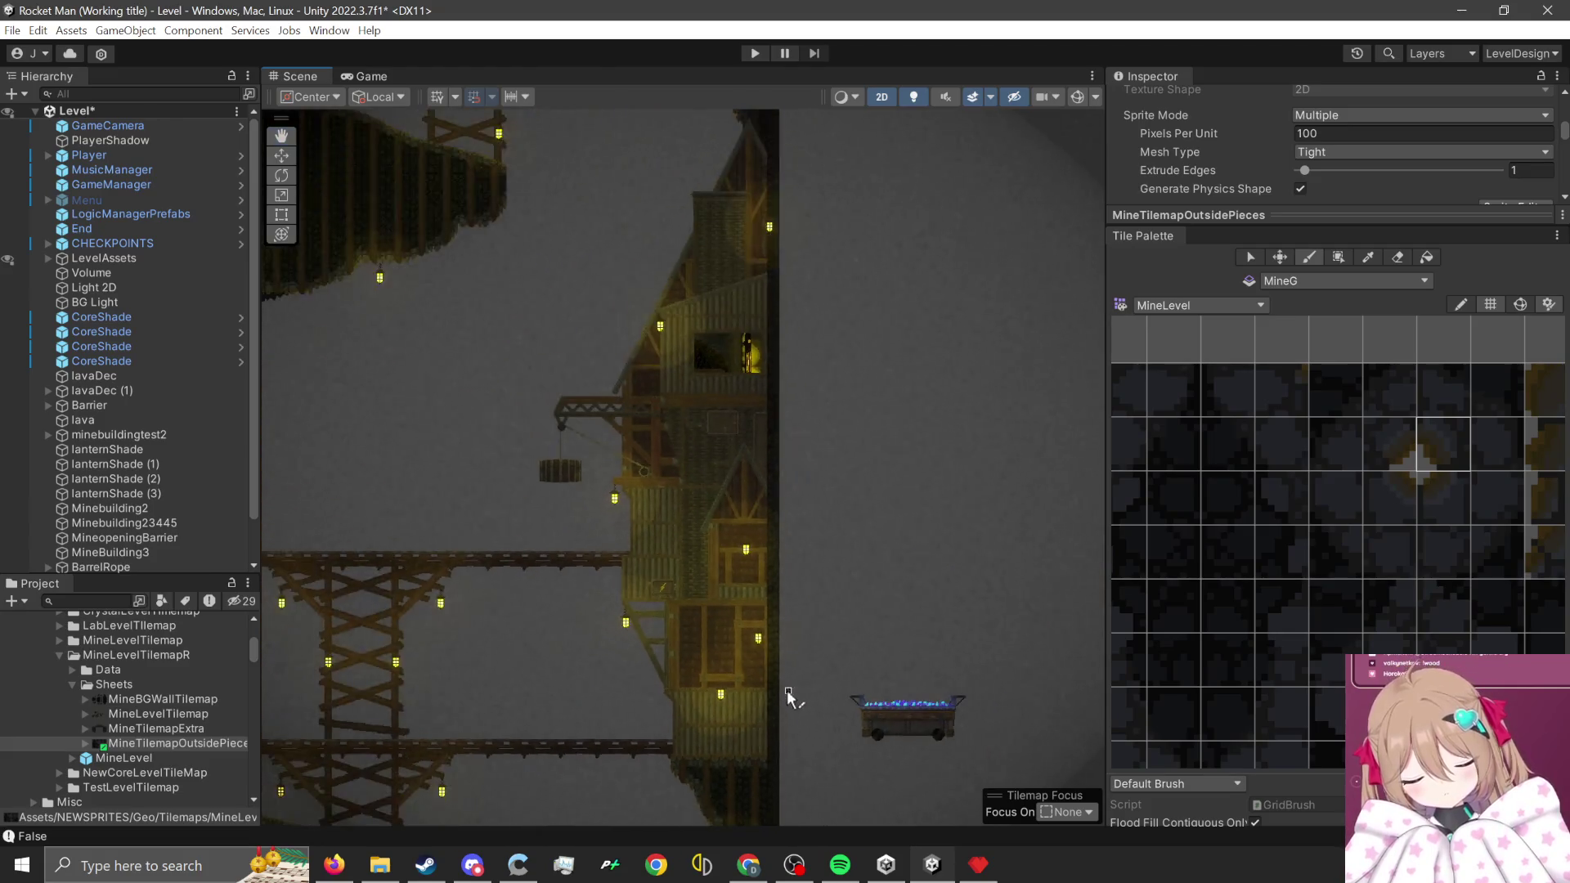
pyautogui.scroll(2, 797, 660)
pyautogui.scroll(3, 794, 654)
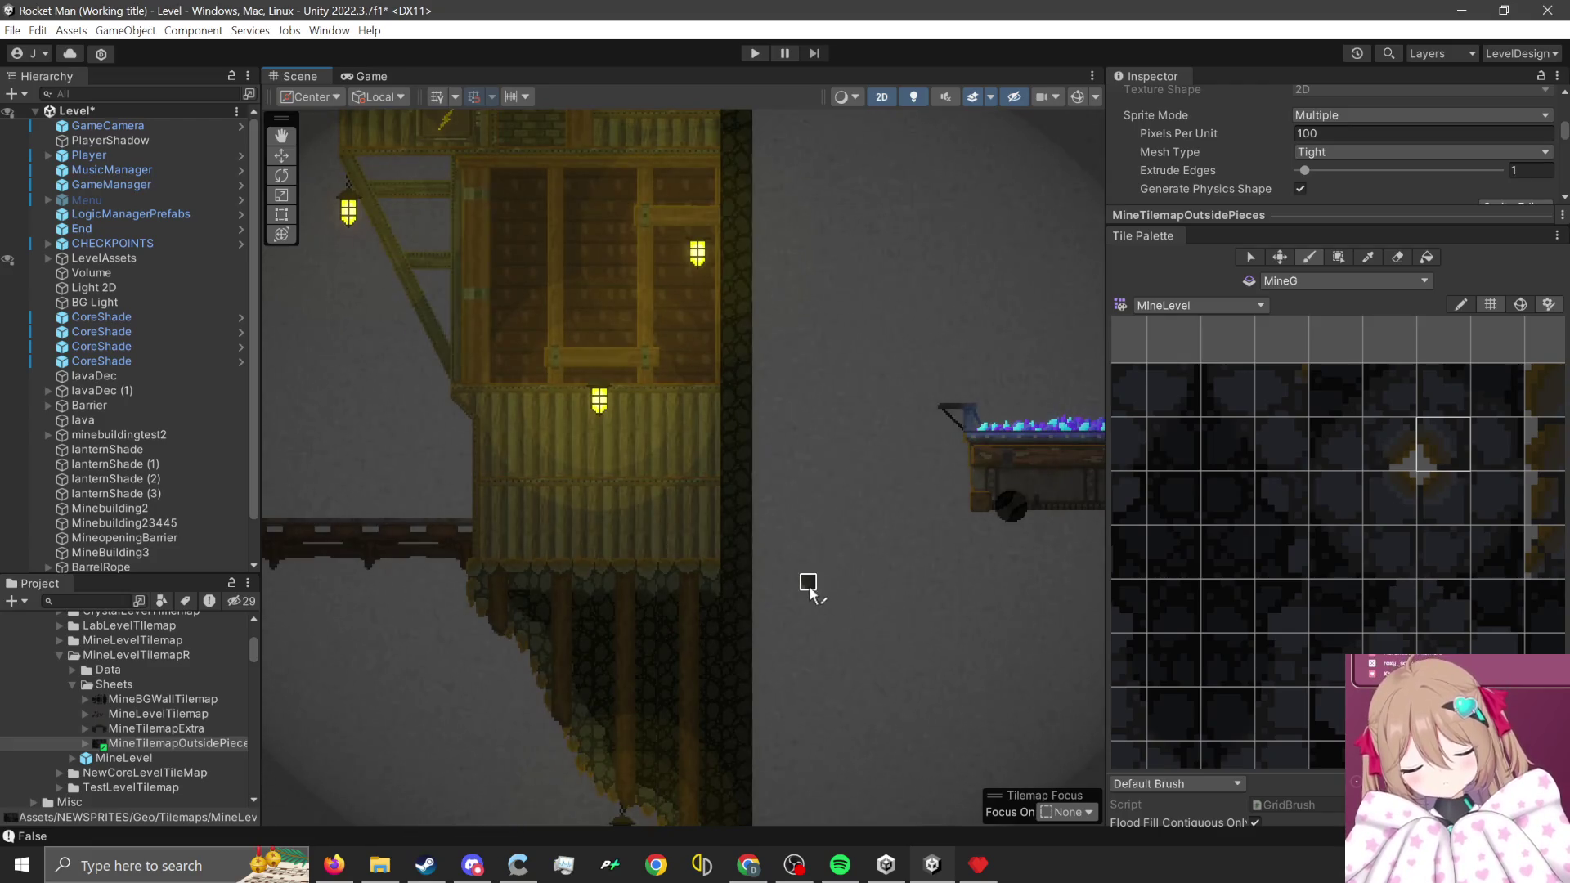
pyautogui.scroll(-2, 999, 648)
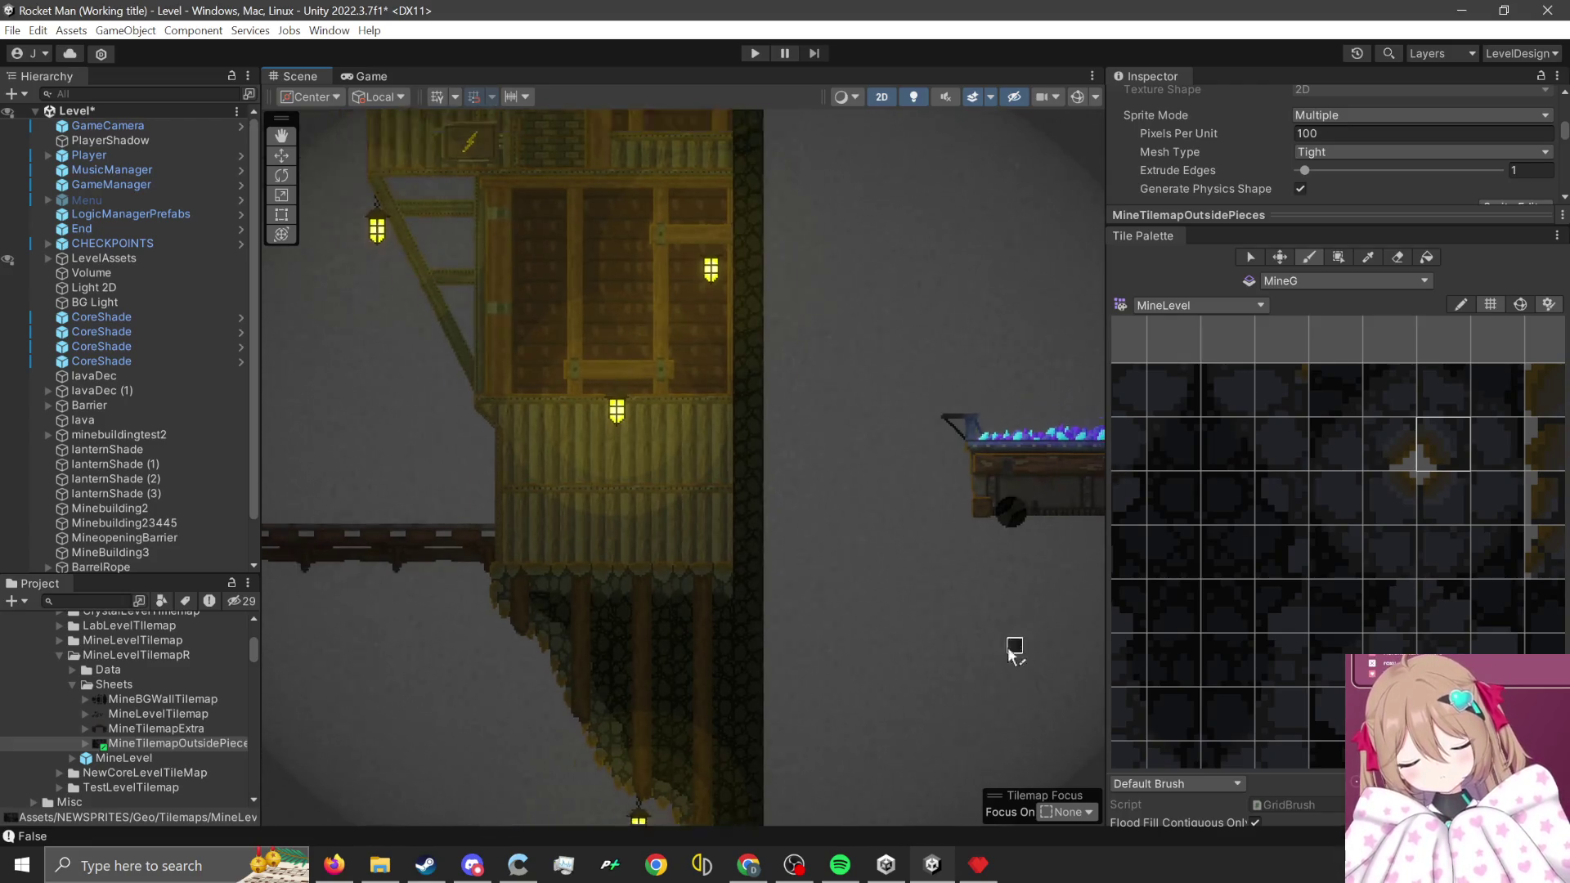
pyautogui.scroll(-3, 1325, 596)
pyautogui.scroll(-2, 1301, 625)
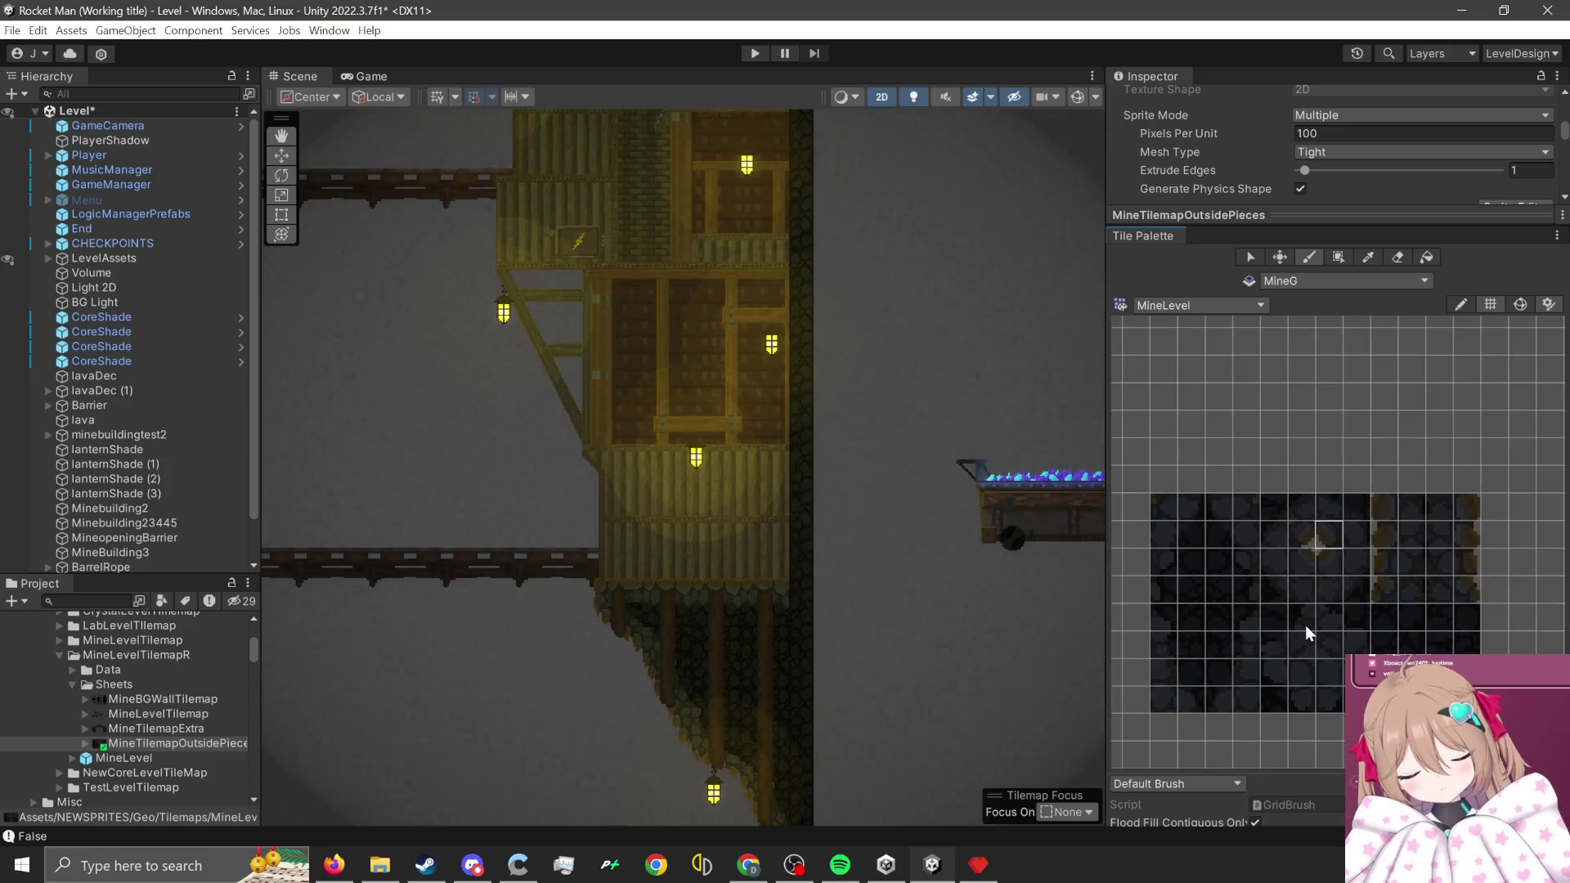
pyautogui.scroll(2, 776, 570)
pyautogui.scroll(2, 777, 570)
pyautogui.scroll(4, 1322, 527)
pyautogui.scroll(2, 775, 594)
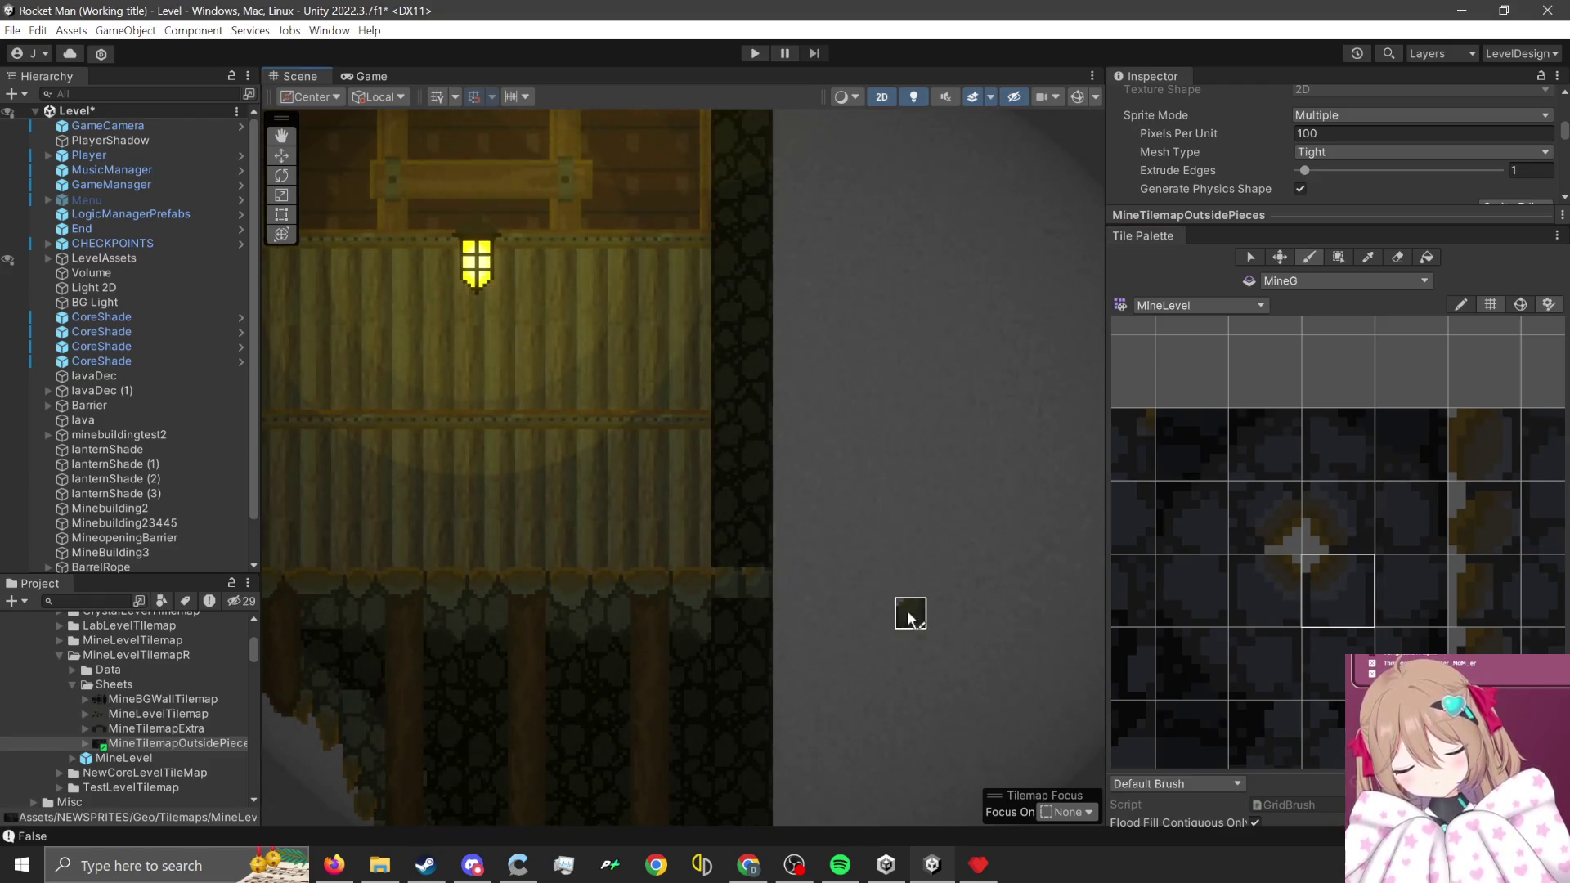
pyautogui.scroll(-5, 1304, 499)
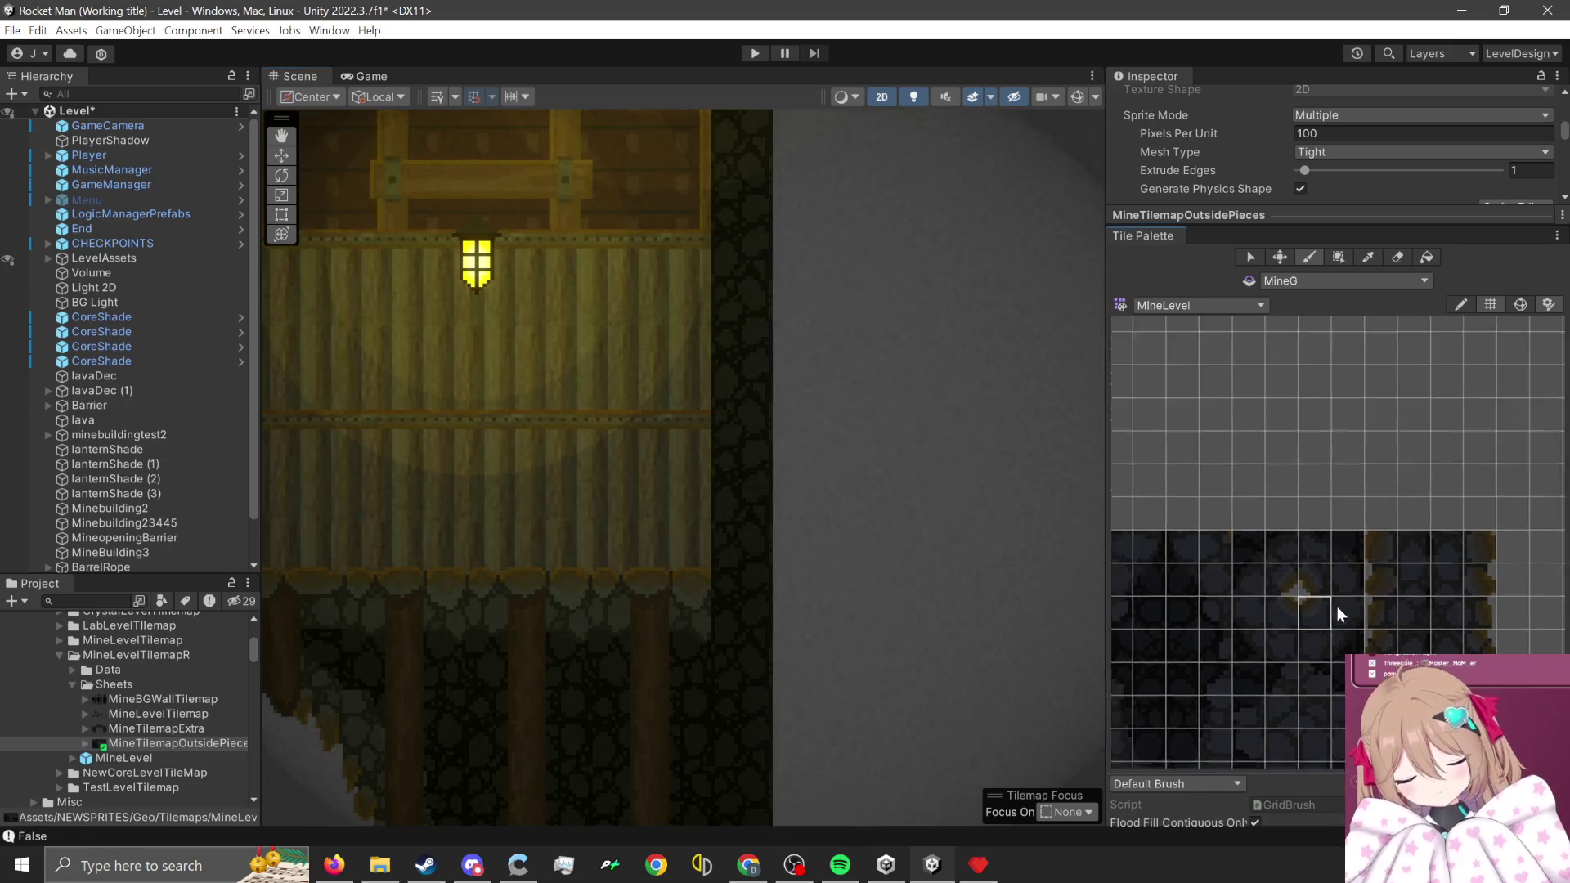
pyautogui.scroll(-2, 1381, 575)
pyautogui.scroll(-2, 1341, 568)
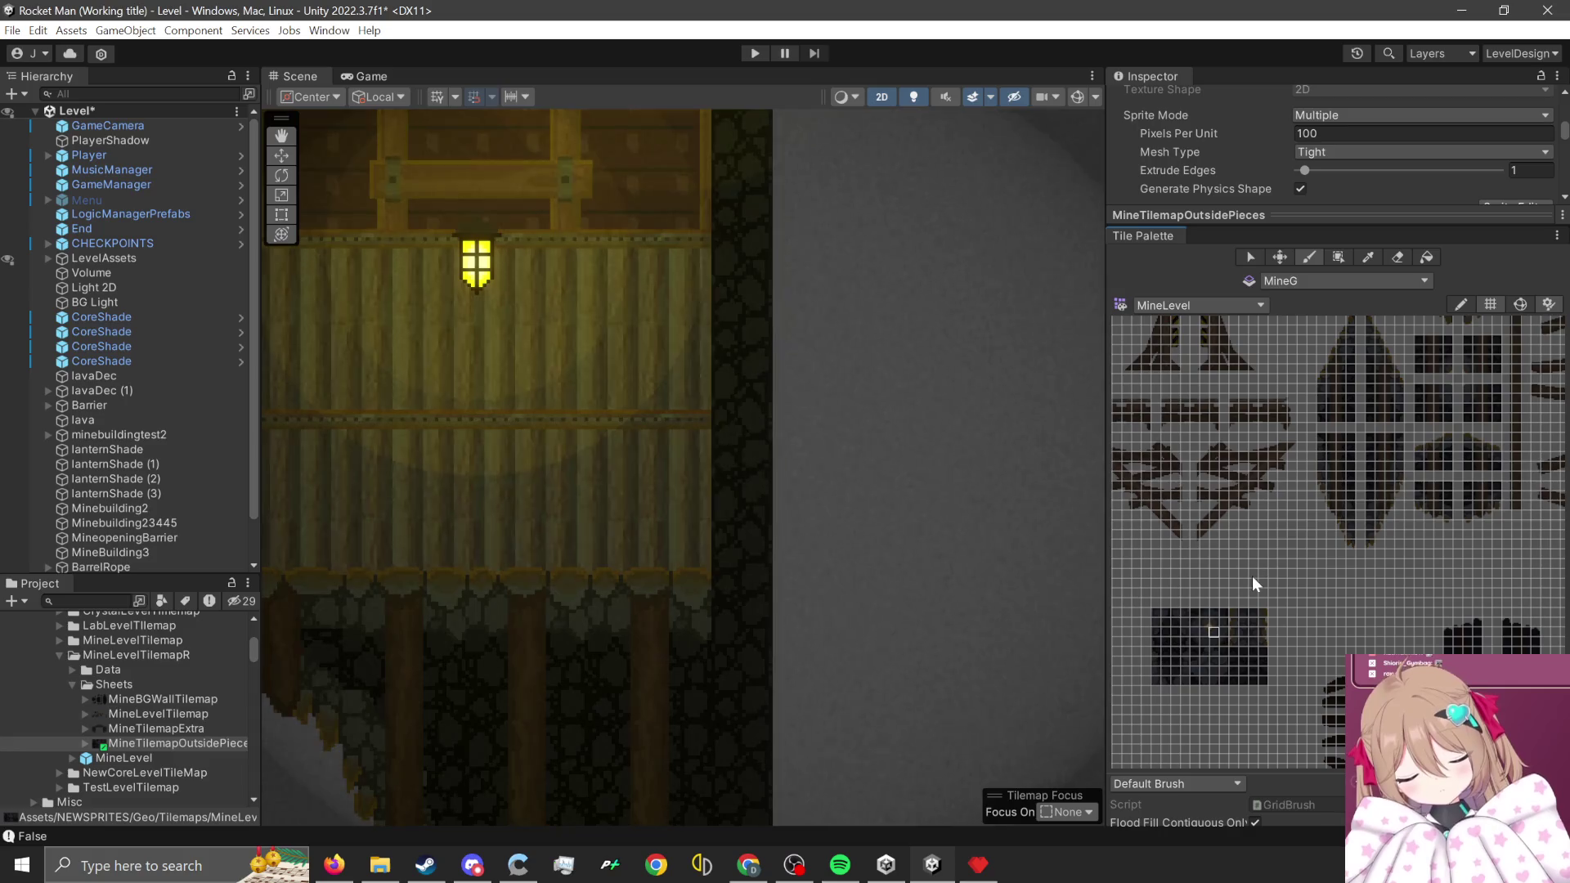
pyautogui.scroll(-1, 886, 735)
pyautogui.scroll(-1, 879, 687)
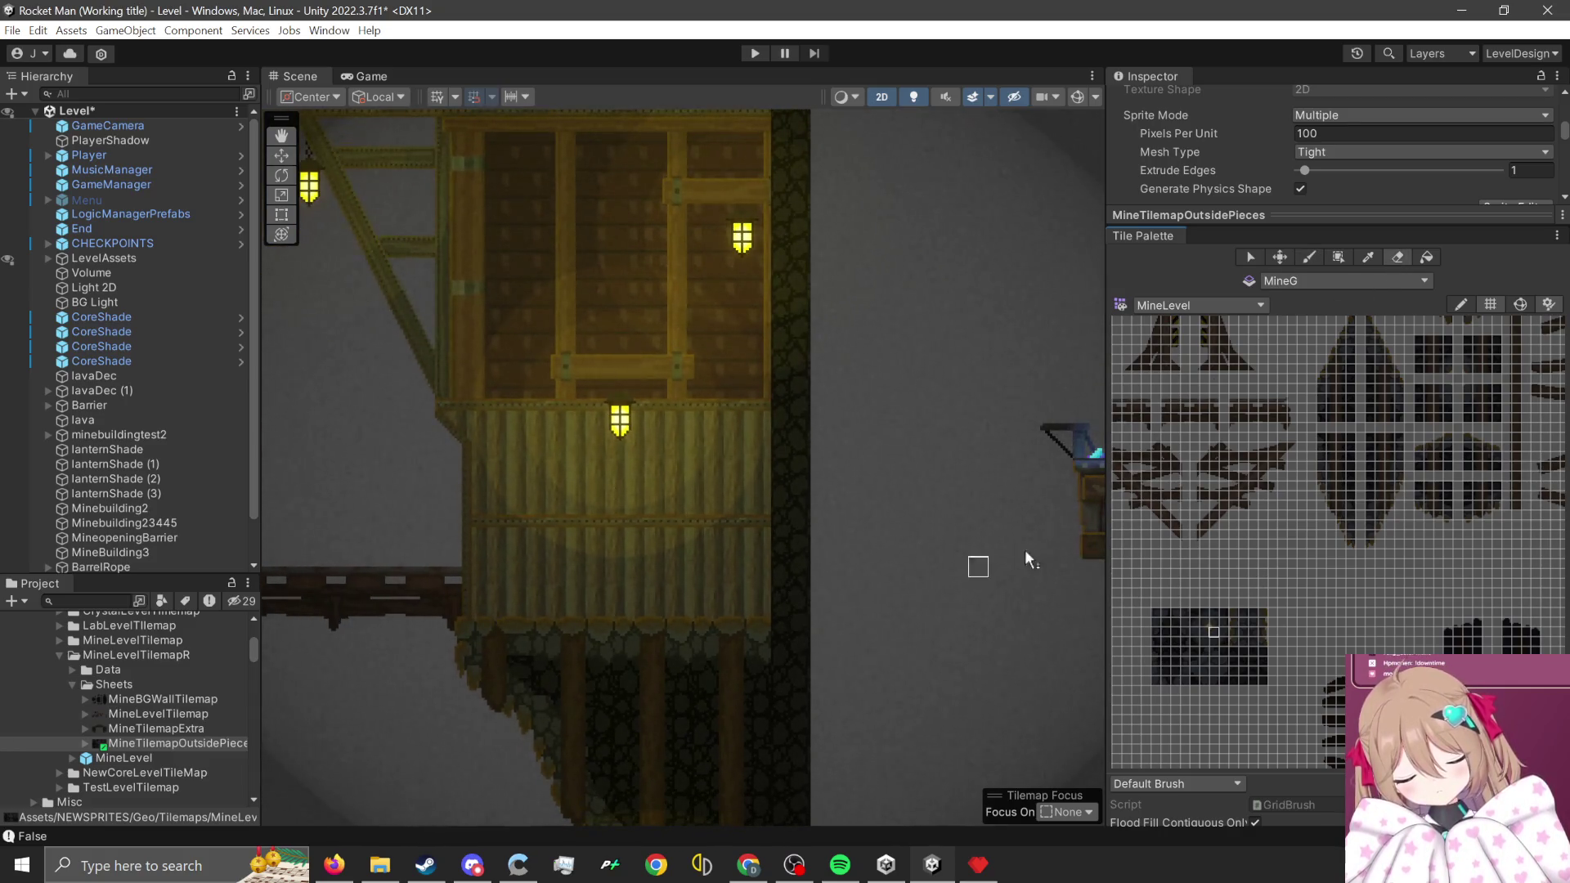
pyautogui.scroll(-1, 868, 631)
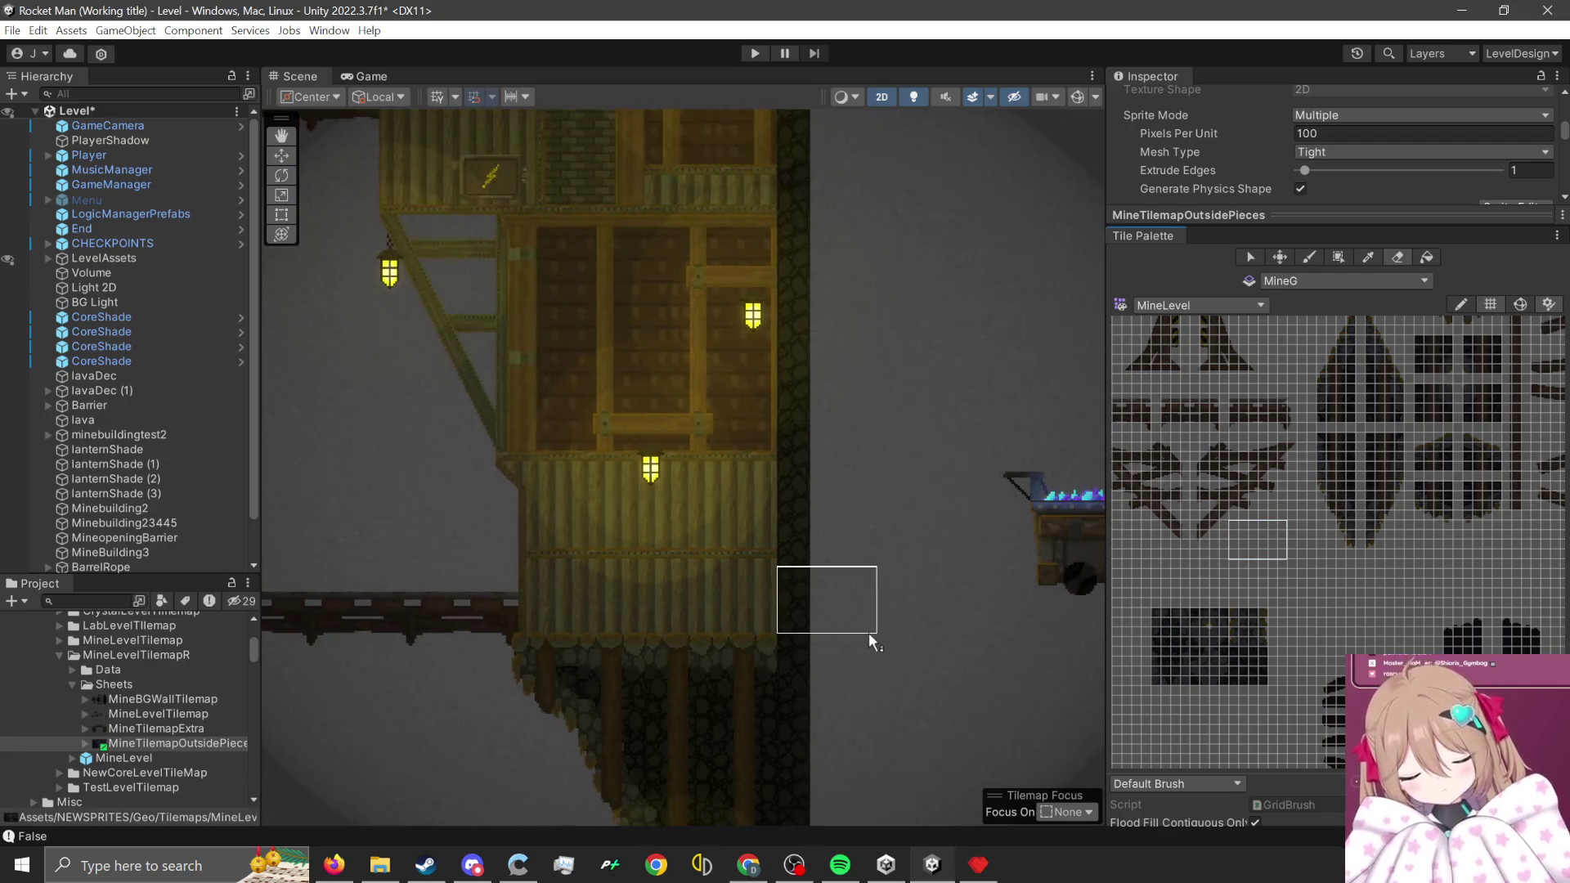
pyautogui.scroll(-1, 817, 572)
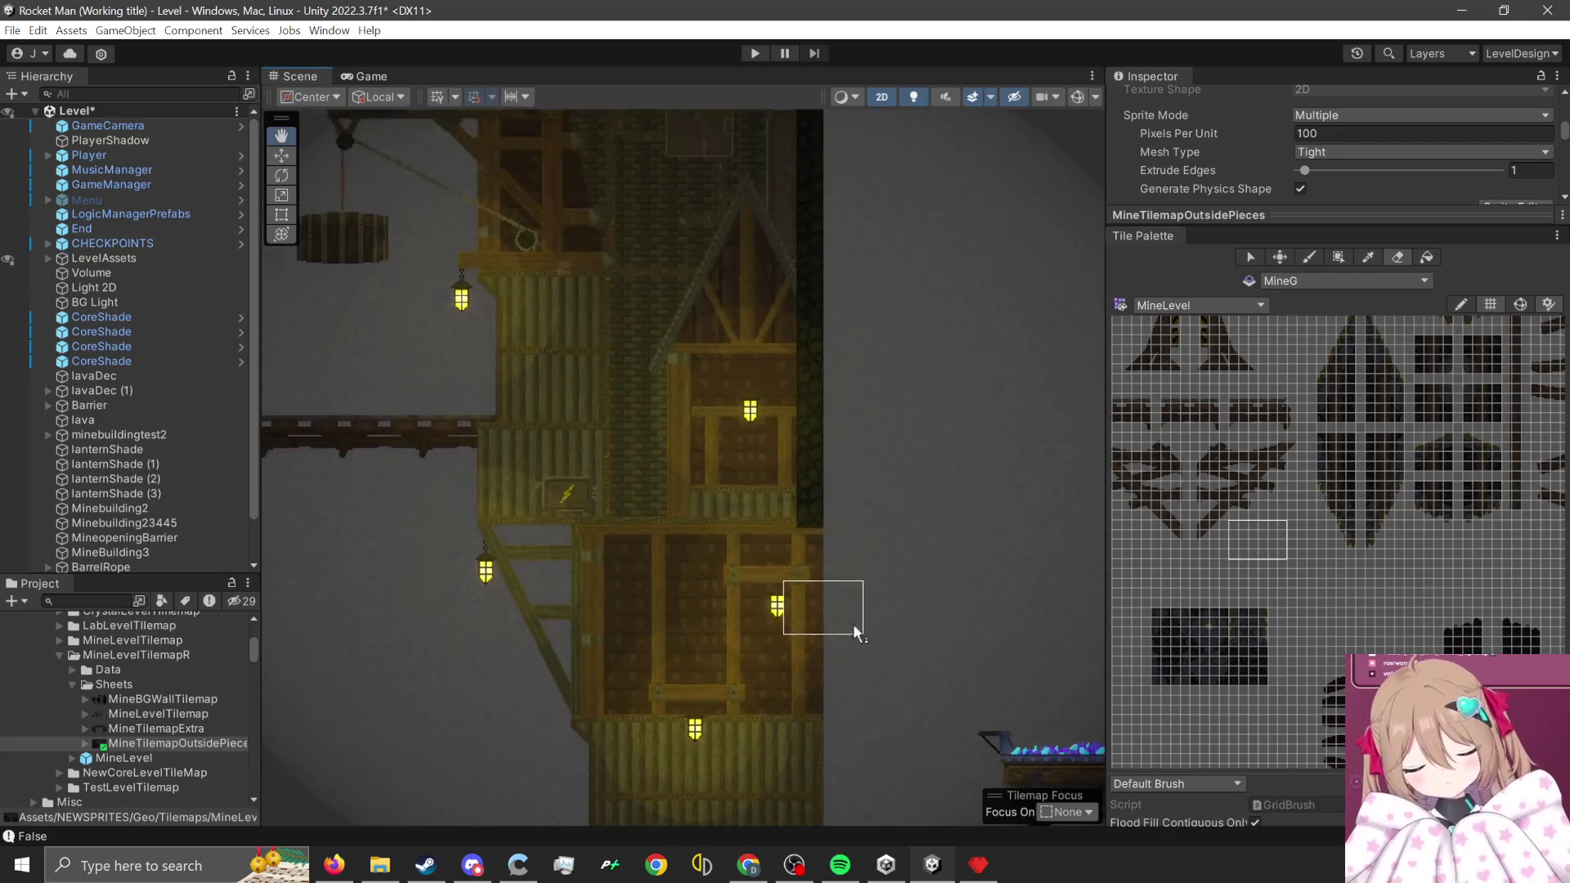
pyautogui.moveTo(862, 499); pyautogui.dragTo(837, 768)
pyautogui.scroll(2, 778, 489)
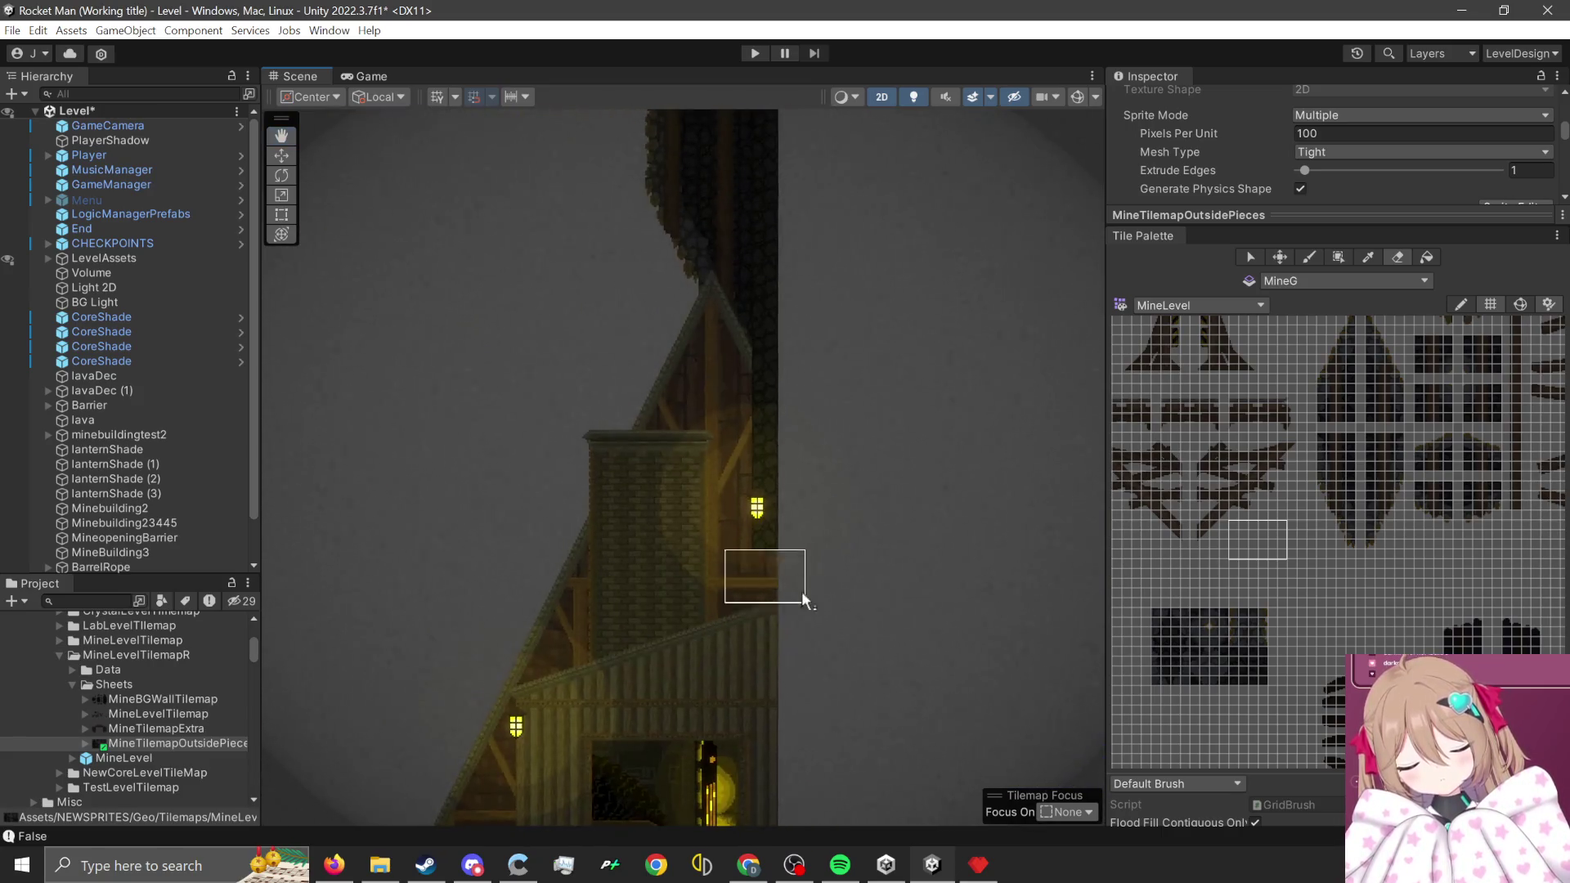
pyautogui.scroll(1, 680, 311)
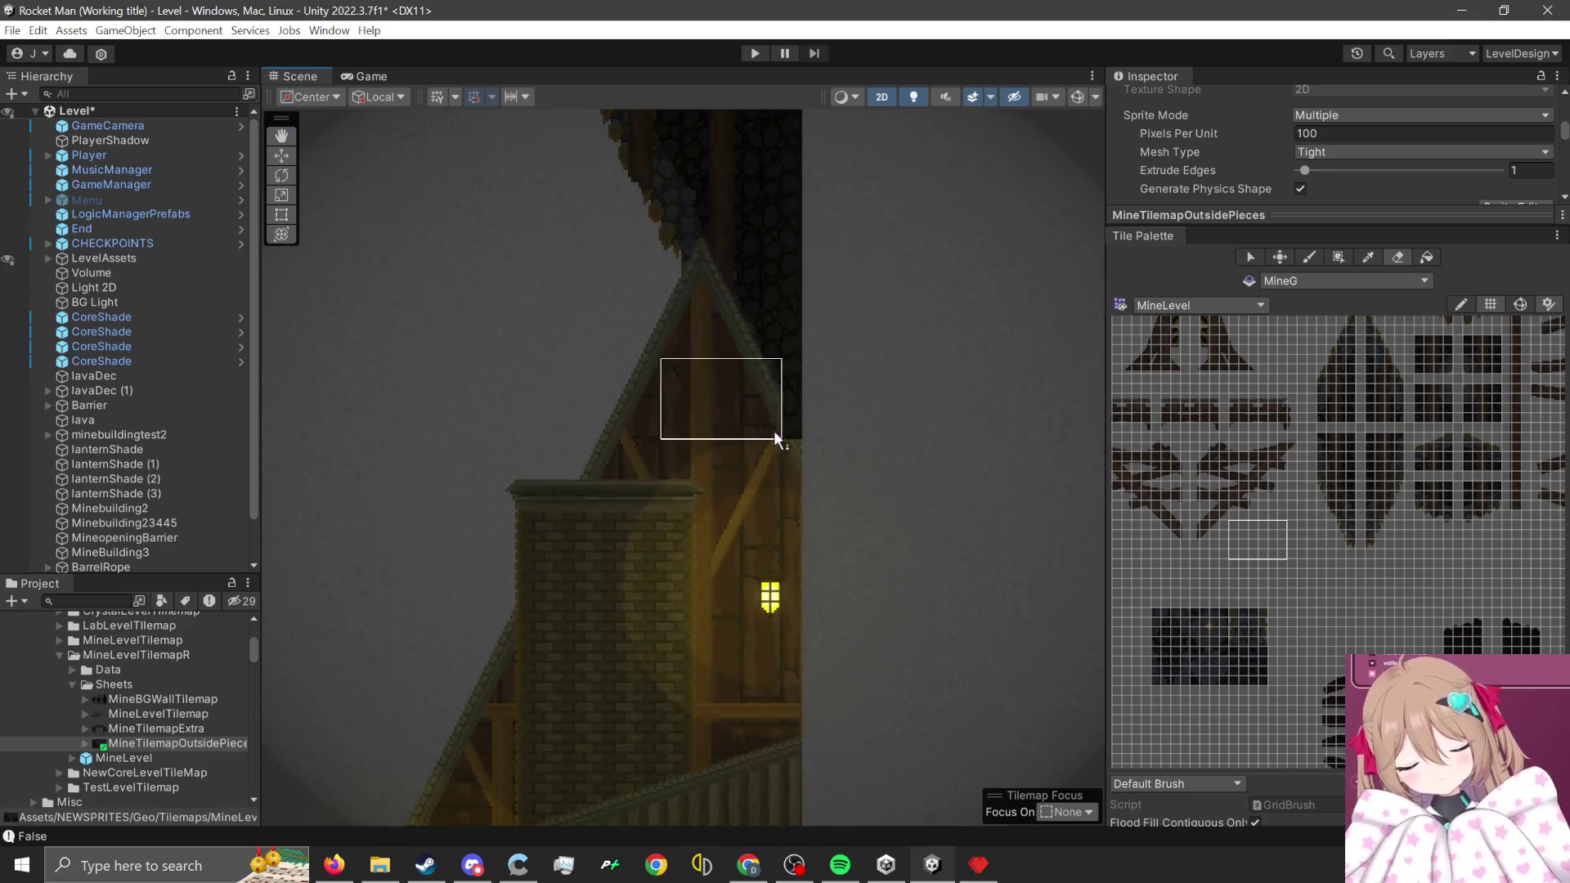
pyautogui.scroll(1, 843, 394)
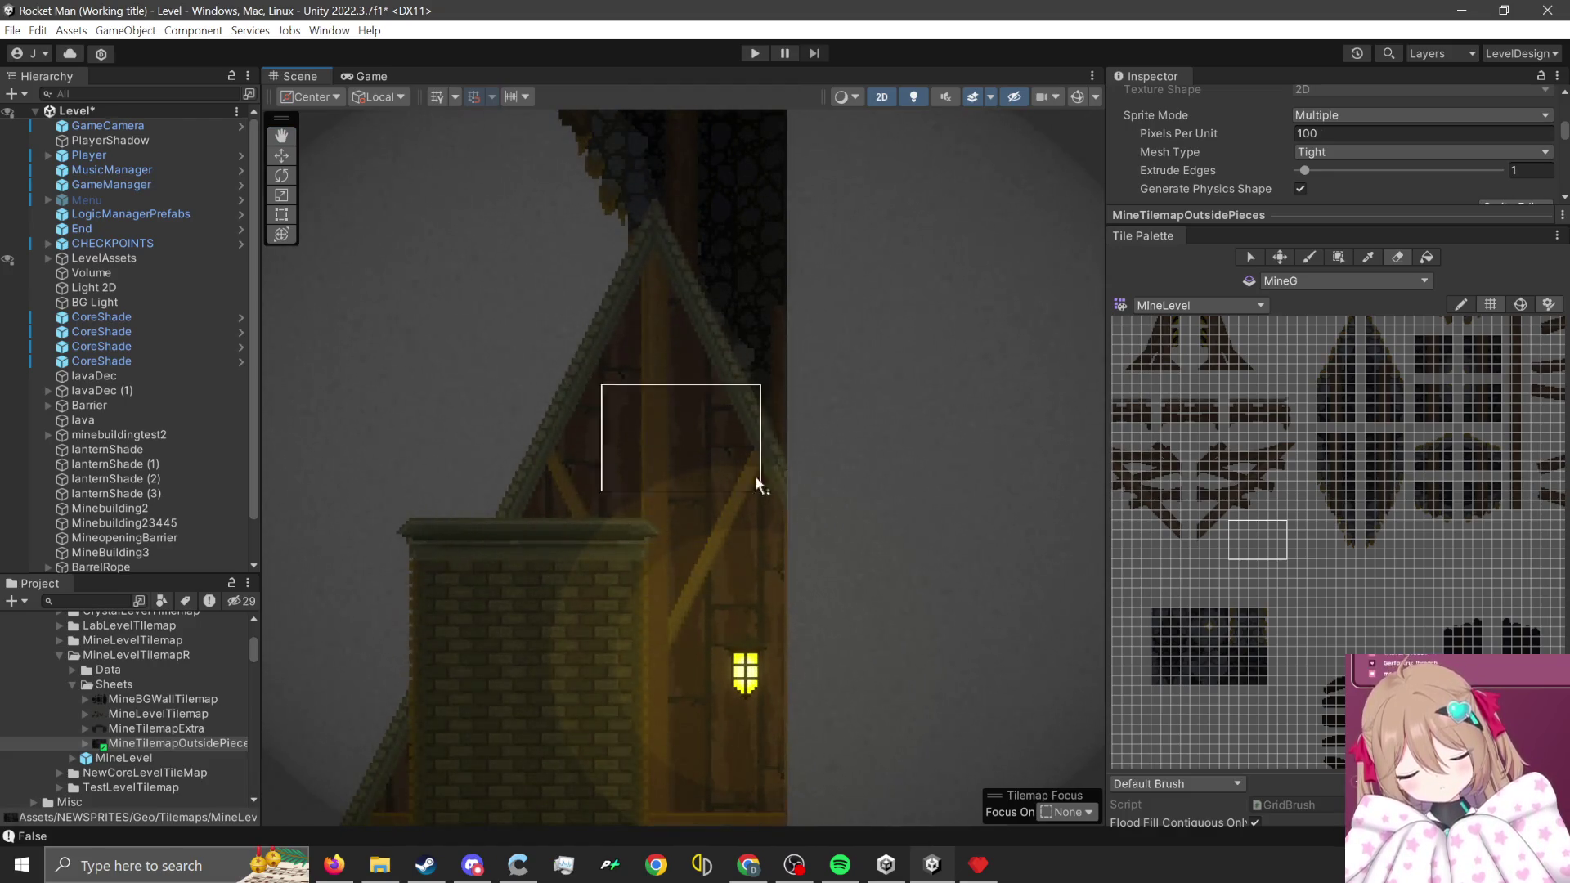
pyautogui.press('Up')
pyautogui.press('Up')
pyautogui.press('Up')
pyautogui.scroll(-2, 803, 637)
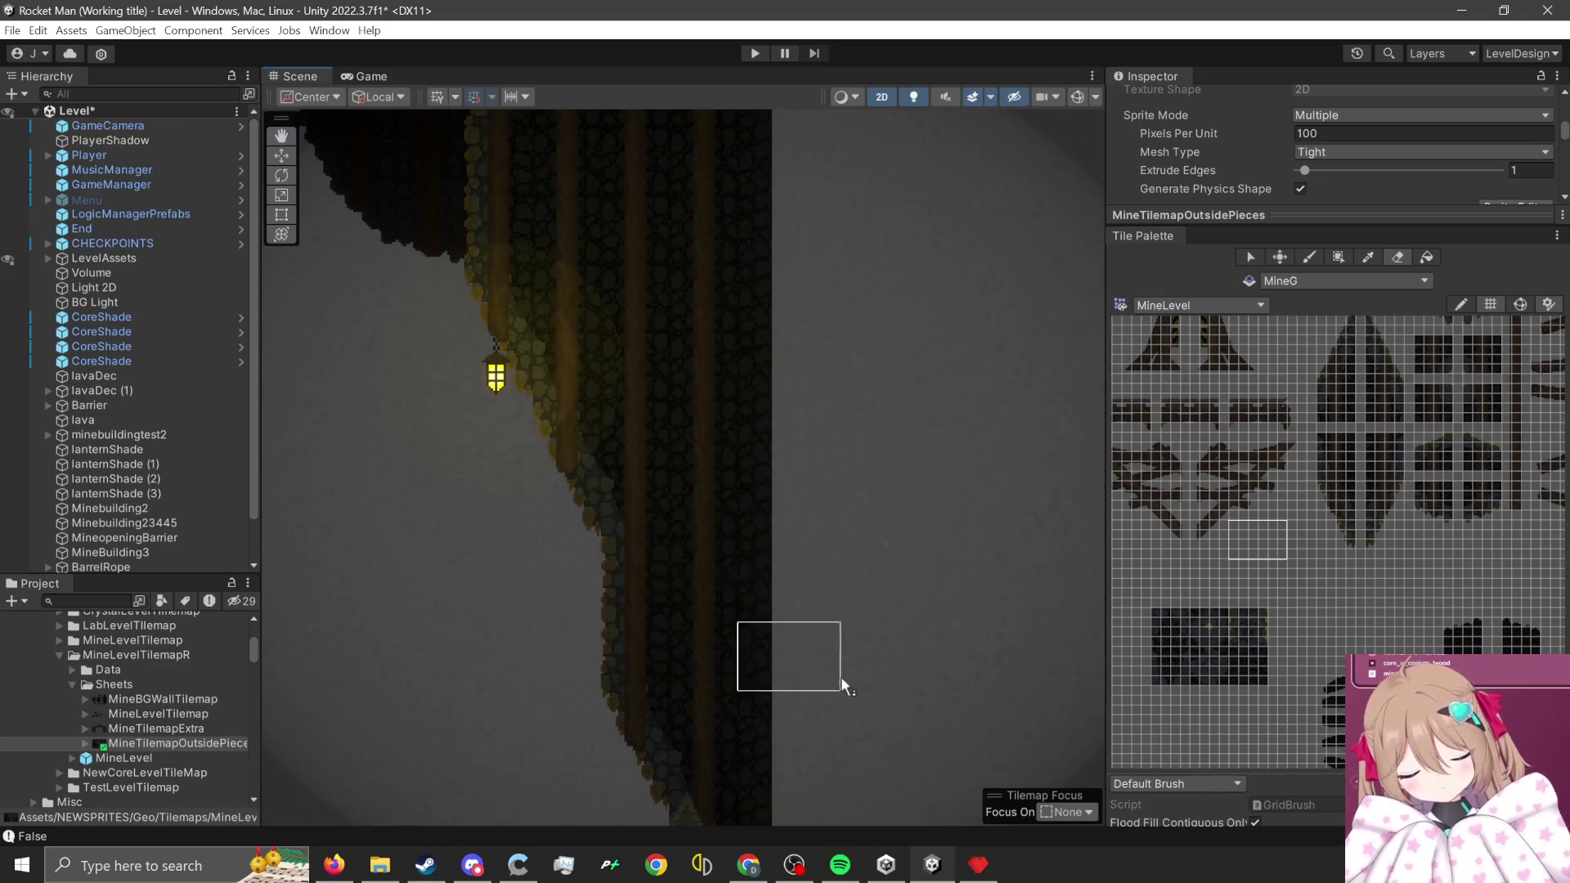
pyautogui.press('Down')
pyautogui.press('Down')
pyautogui.press('Down')
pyautogui.press('Down')
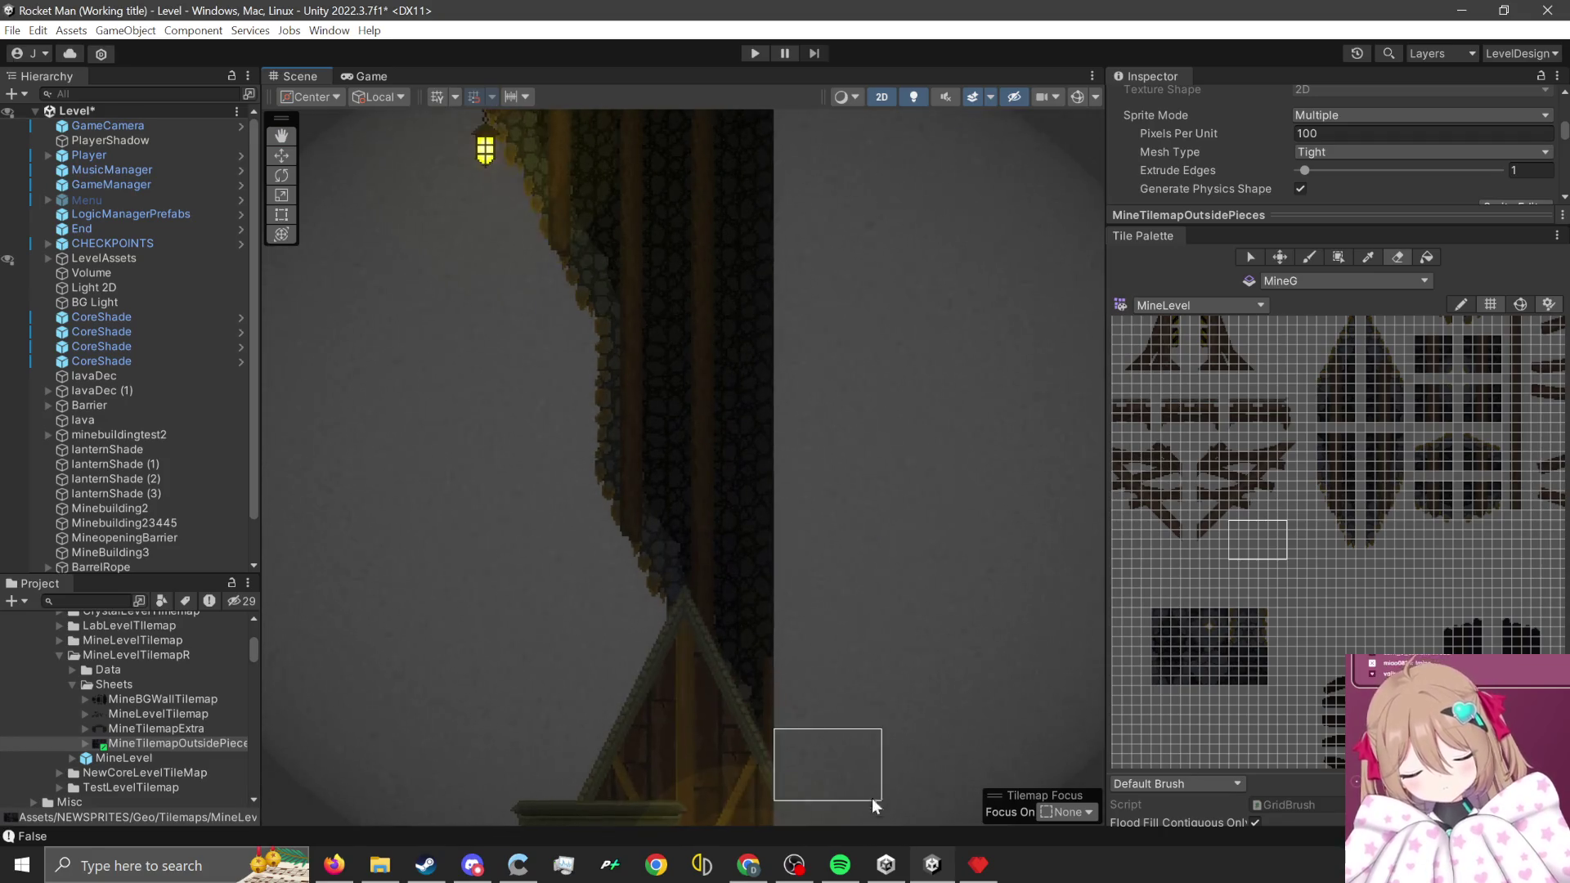
pyautogui.press('Down')
pyautogui.press('Down')
pyautogui.press('Down')
pyautogui.scroll(1, 872, 638)
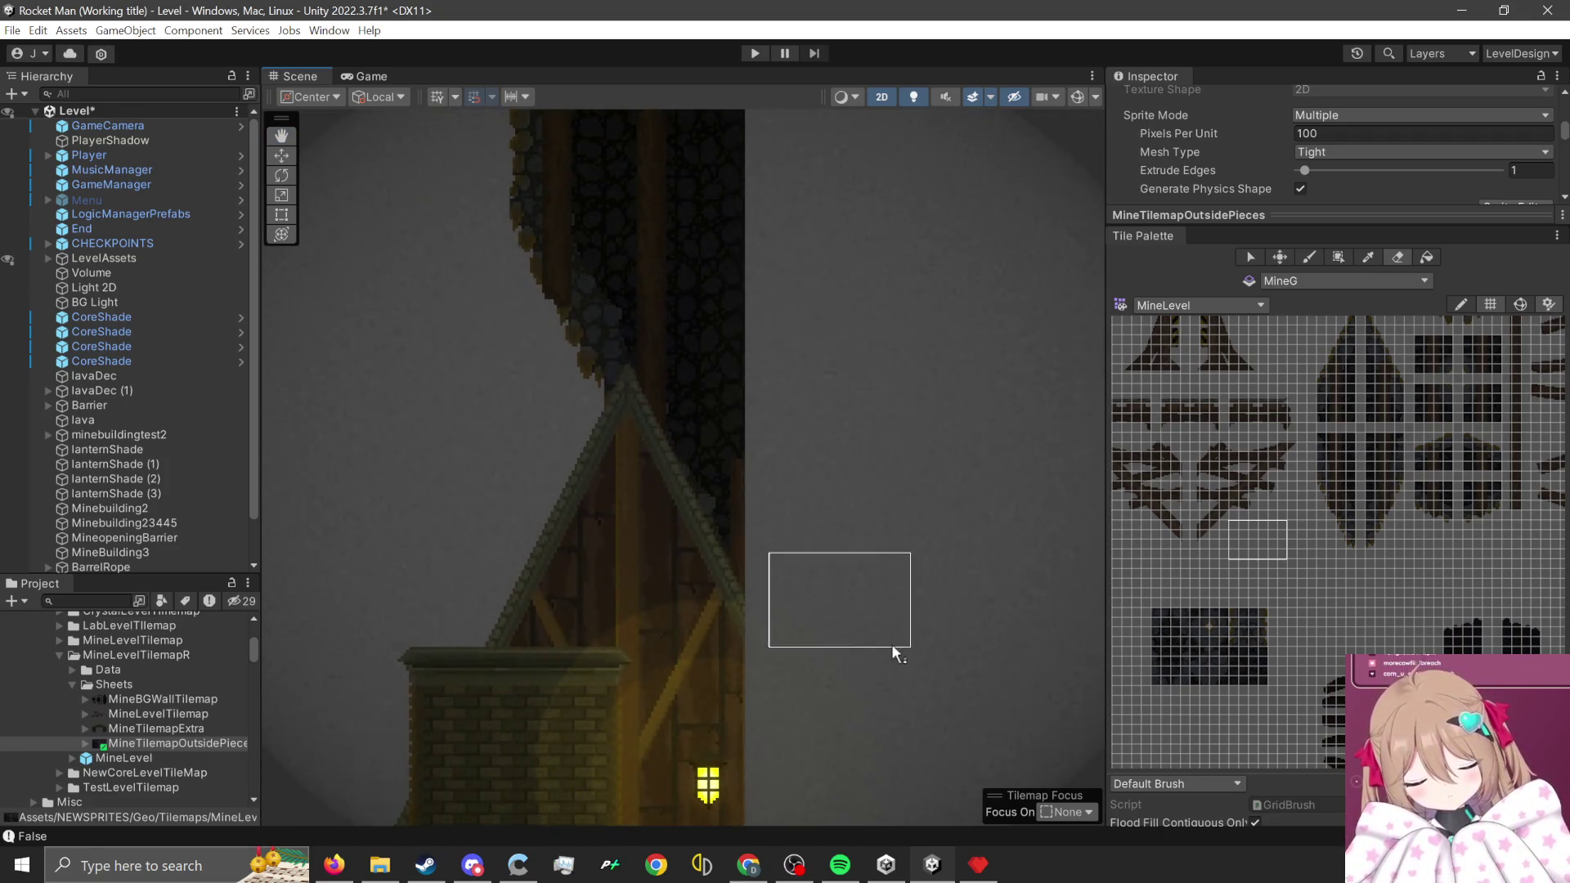
pyautogui.scroll(2, 850, 666)
pyautogui.press('w')
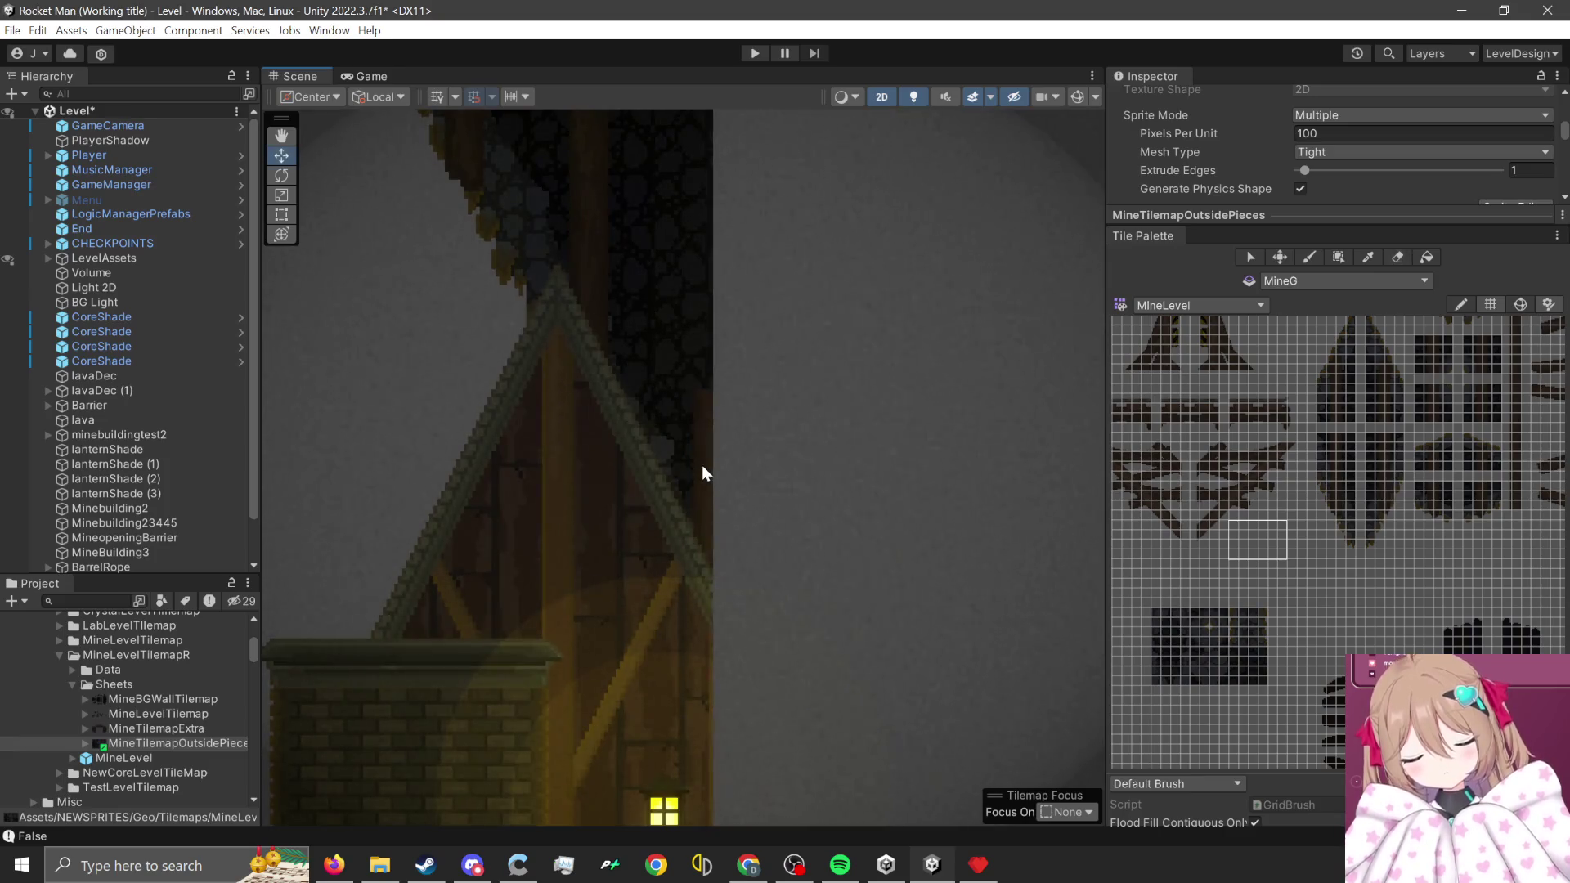
pyautogui.click(703, 474)
# - Pick a 2x4 block of dark rock tiles and set the Active Tilemap to MineG
pyautogui.moveTo(1314, 642)
pyautogui.mouseDown()
pyautogui.moveTo(1304, 588)
pyautogui.moveTo(1354, 581)
pyautogui.moveTo(1394, 509)
pyautogui.moveTo(1387, 476)
pyautogui.moveTo(1348, 571)
pyautogui.moveTo(1243, 630)
pyautogui.moveTo(1249, 517)
pyautogui.mouseUp()
pyautogui.scroll(-2, 1347, 571)
pyautogui.scroll(8, 1256, 512)
pyautogui.scroll(1, 852, 486)
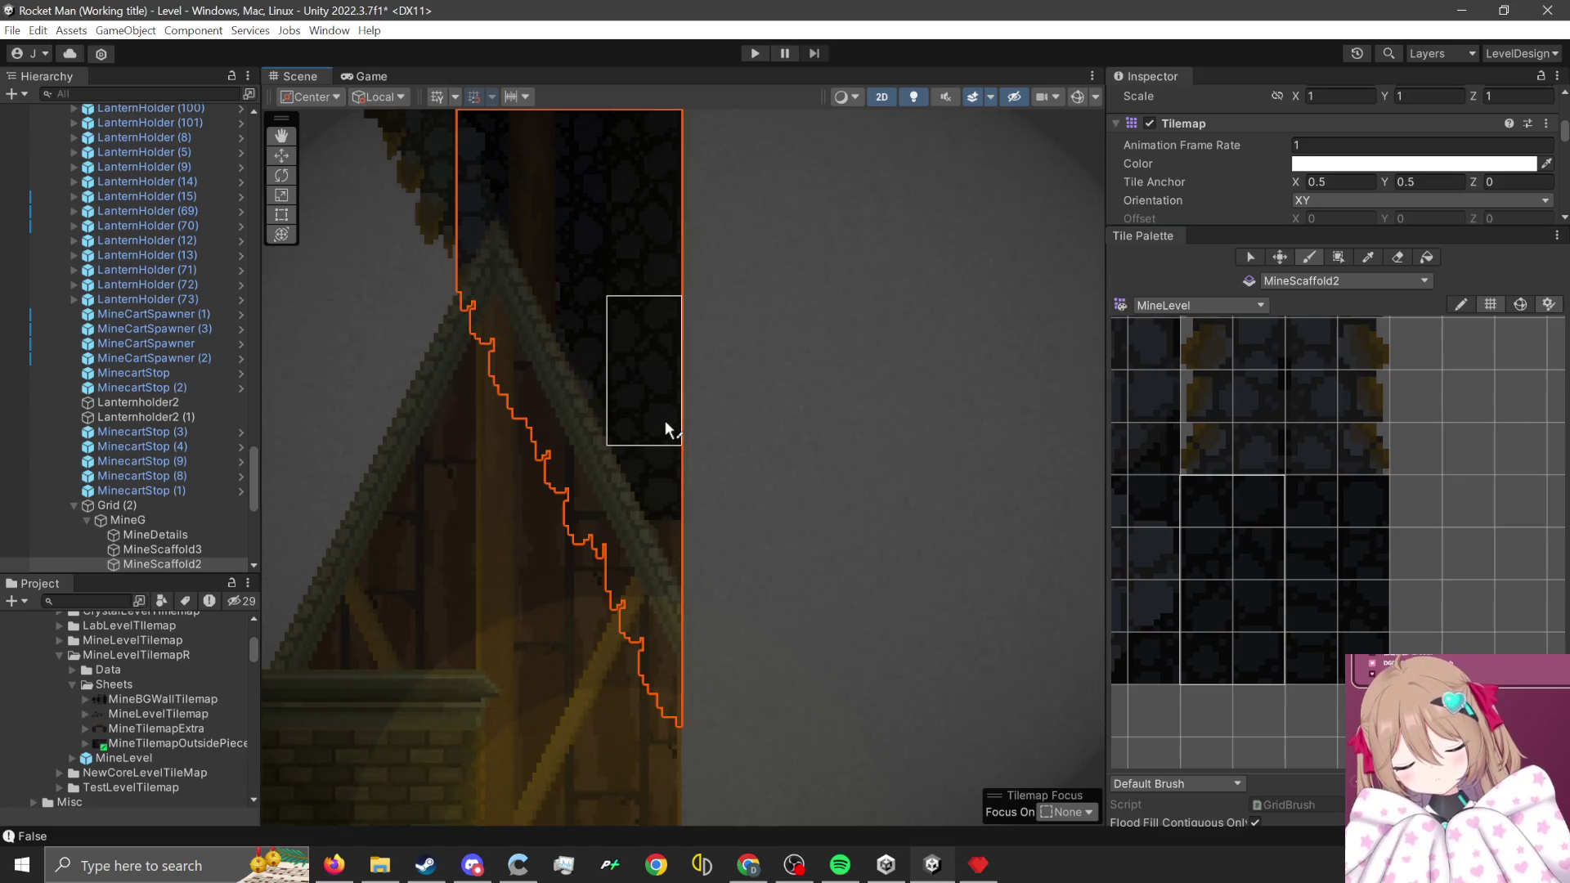
pyautogui.scroll(-4, 688, 593)
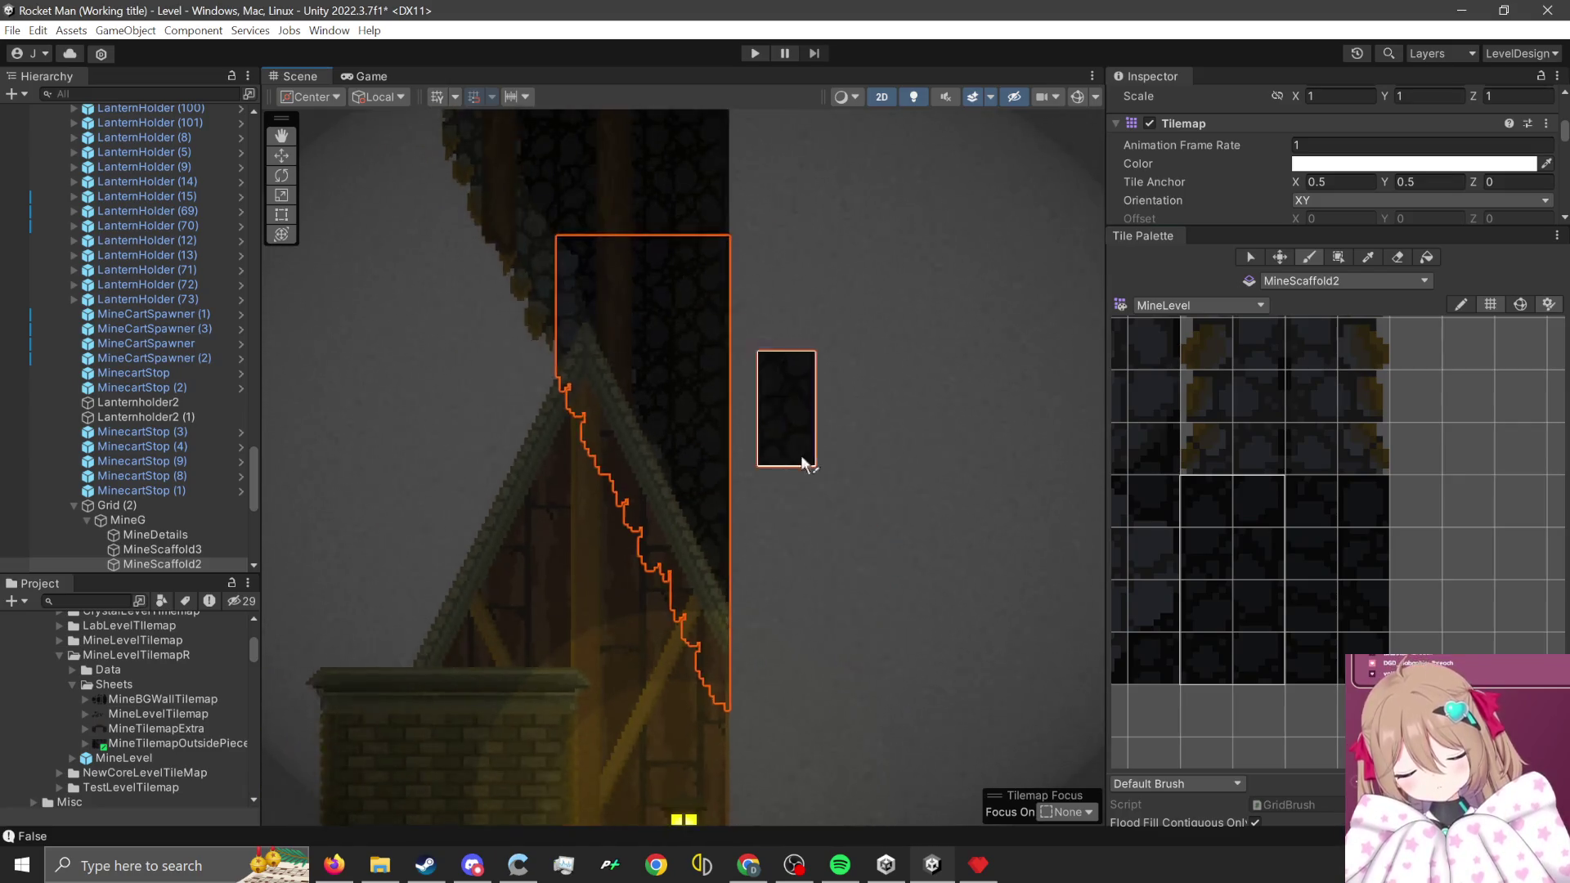
pyautogui.scroll(3, 752, 515)
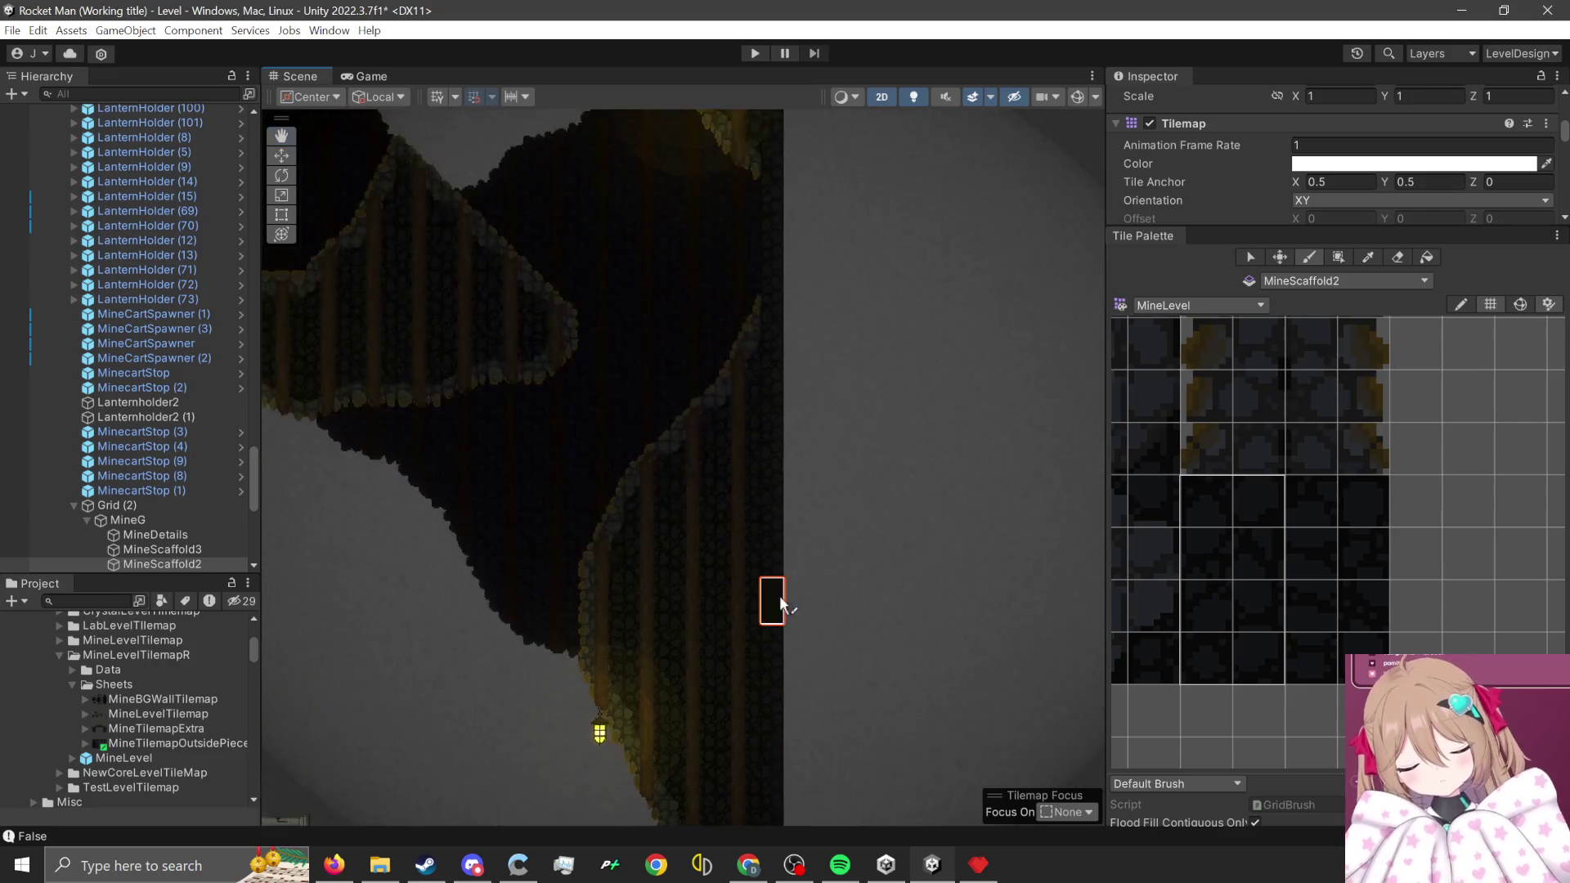
pyautogui.moveTo(1306, 365); pyautogui.dragTo(1359, 528)
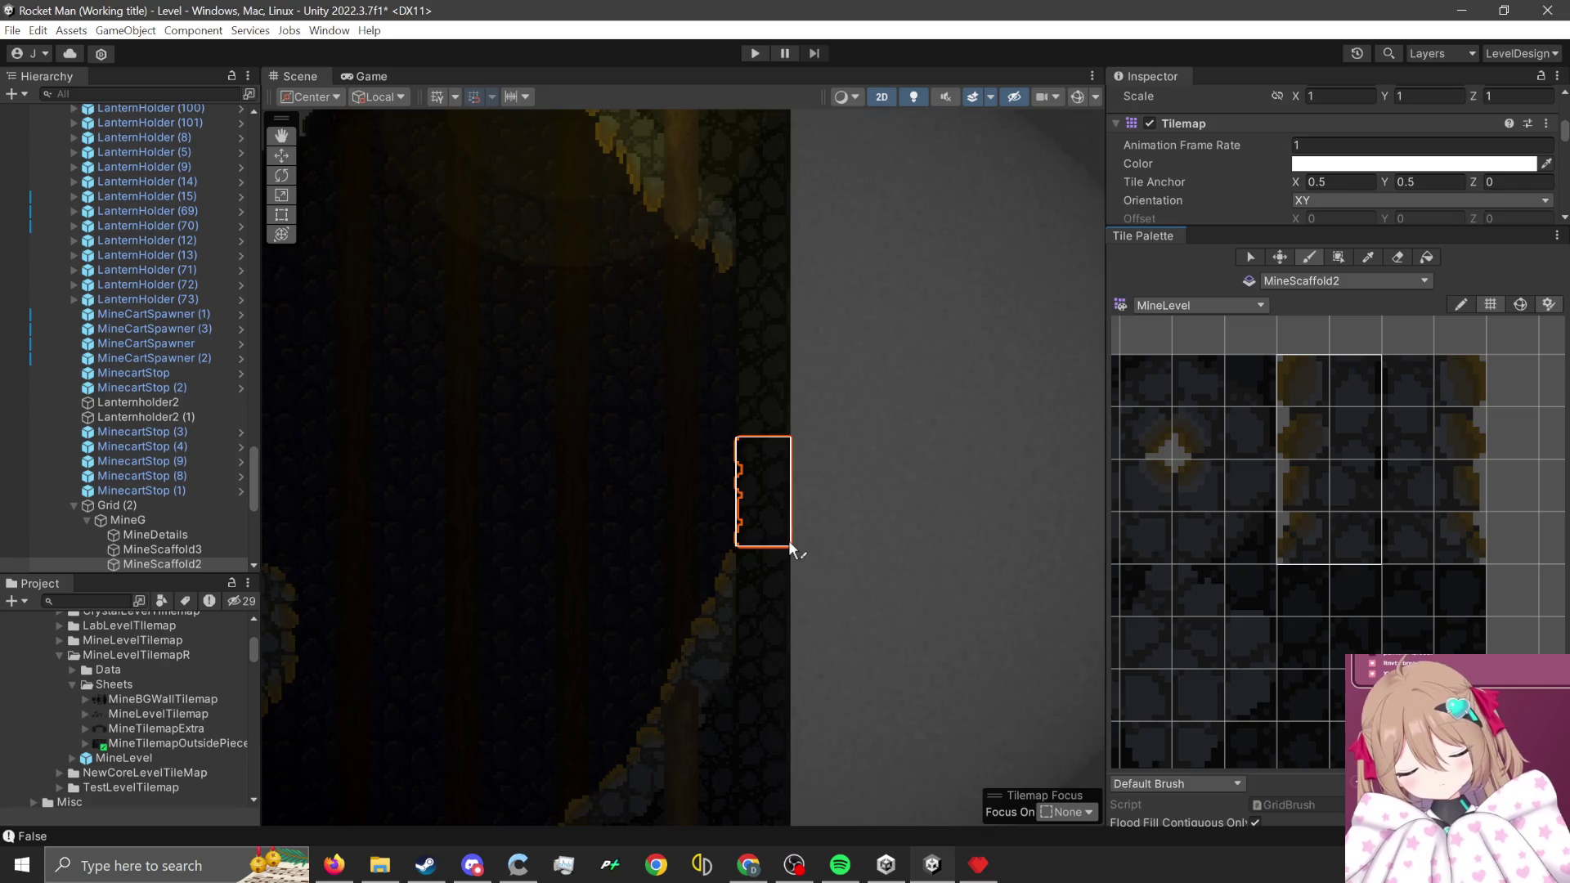
pyautogui.click(1305, 282)
pyautogui.click(1327, 646)
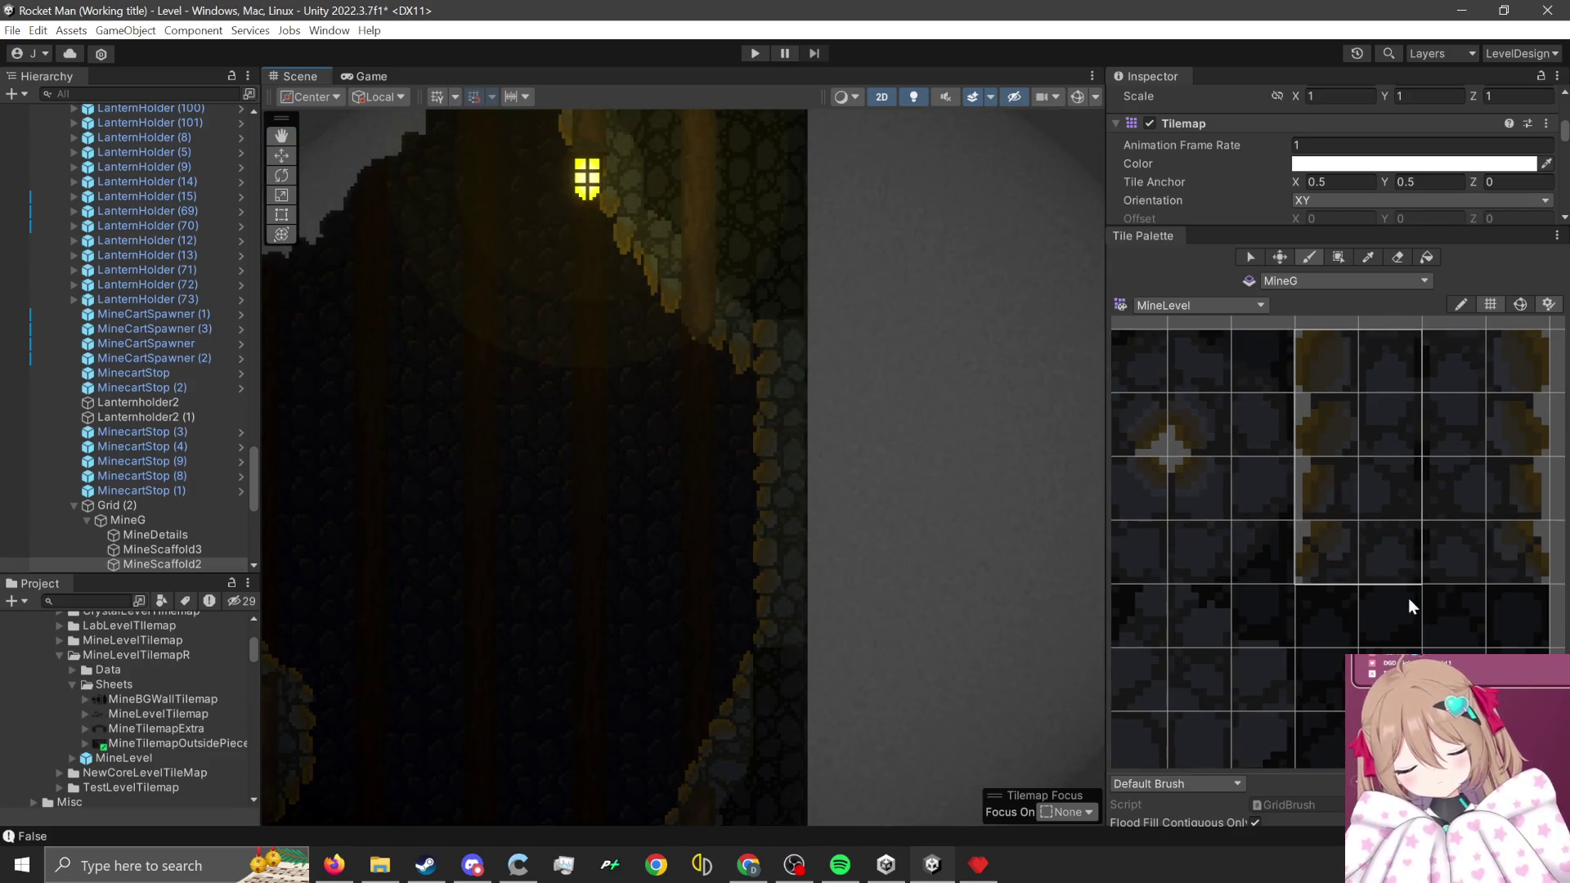
# - Pick a 2x4 block of dark rock wall tiles in the Tile Palette
pyautogui.scroll(-2, 1246, 524)
pyautogui.moveTo(1264, 424); pyautogui.dragTo(1298, 477)
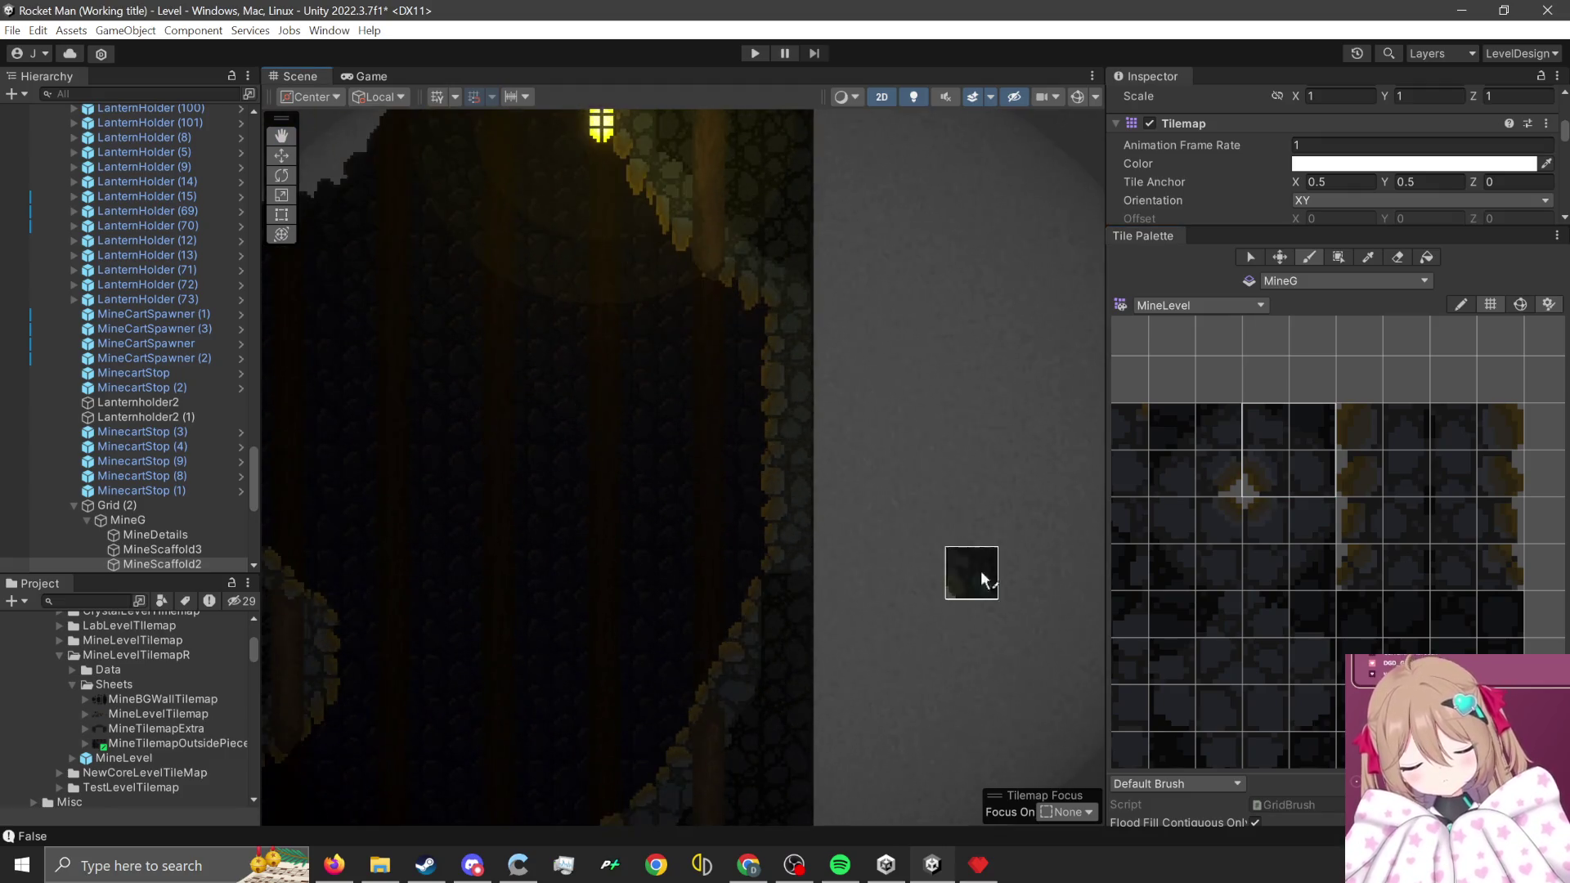
pyautogui.scroll(-2, 1367, 561)
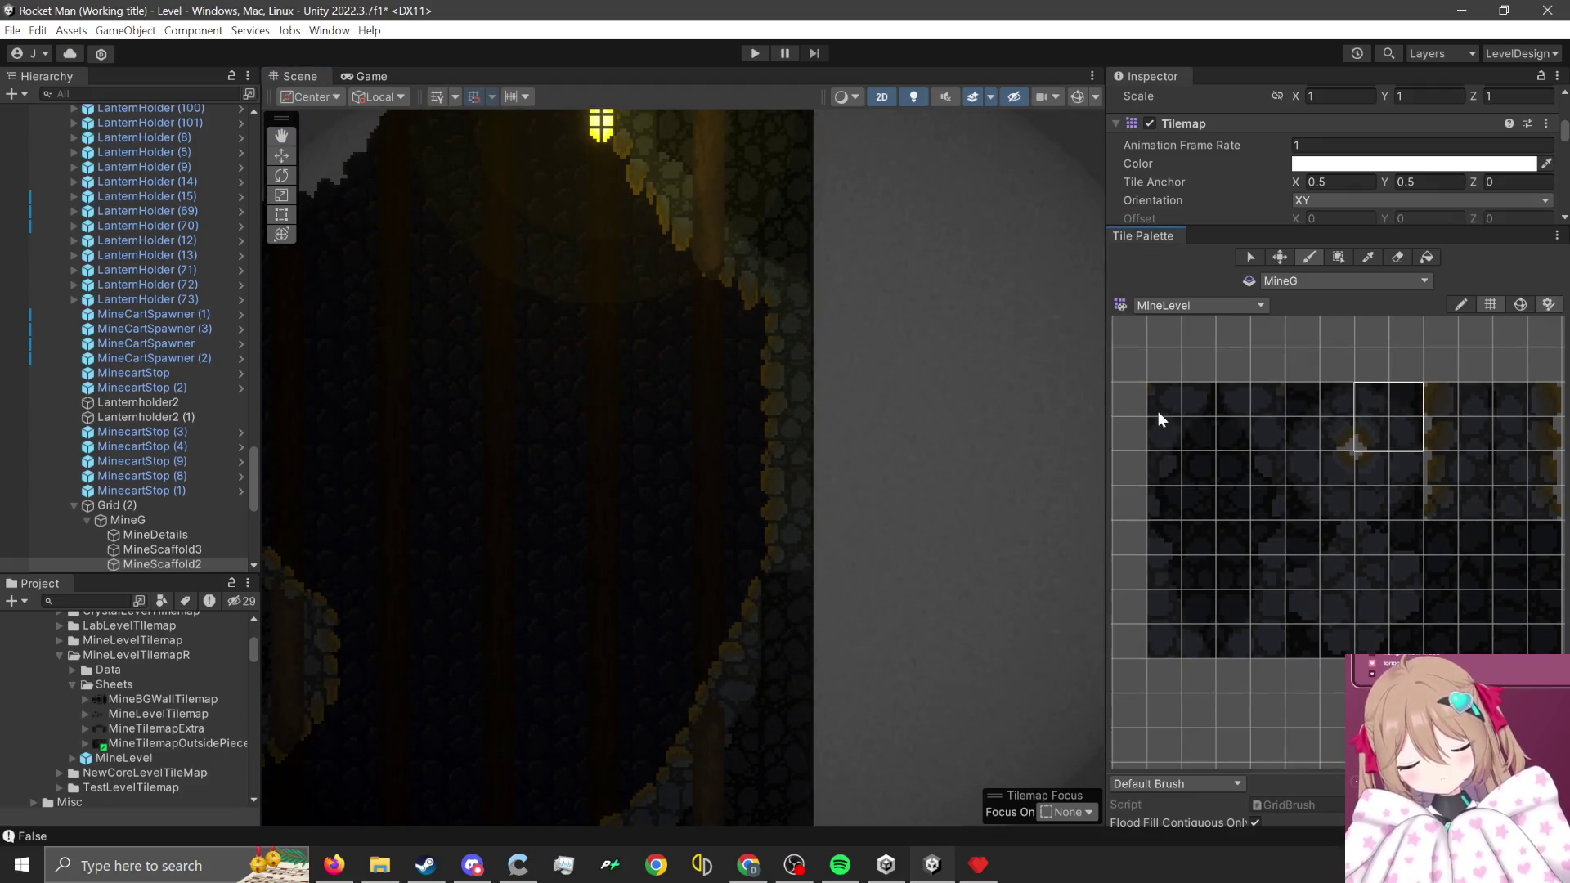
pyautogui.scroll(1, 1161, 425)
pyautogui.moveTo(1168, 395); pyautogui.dragTo(1200, 538)
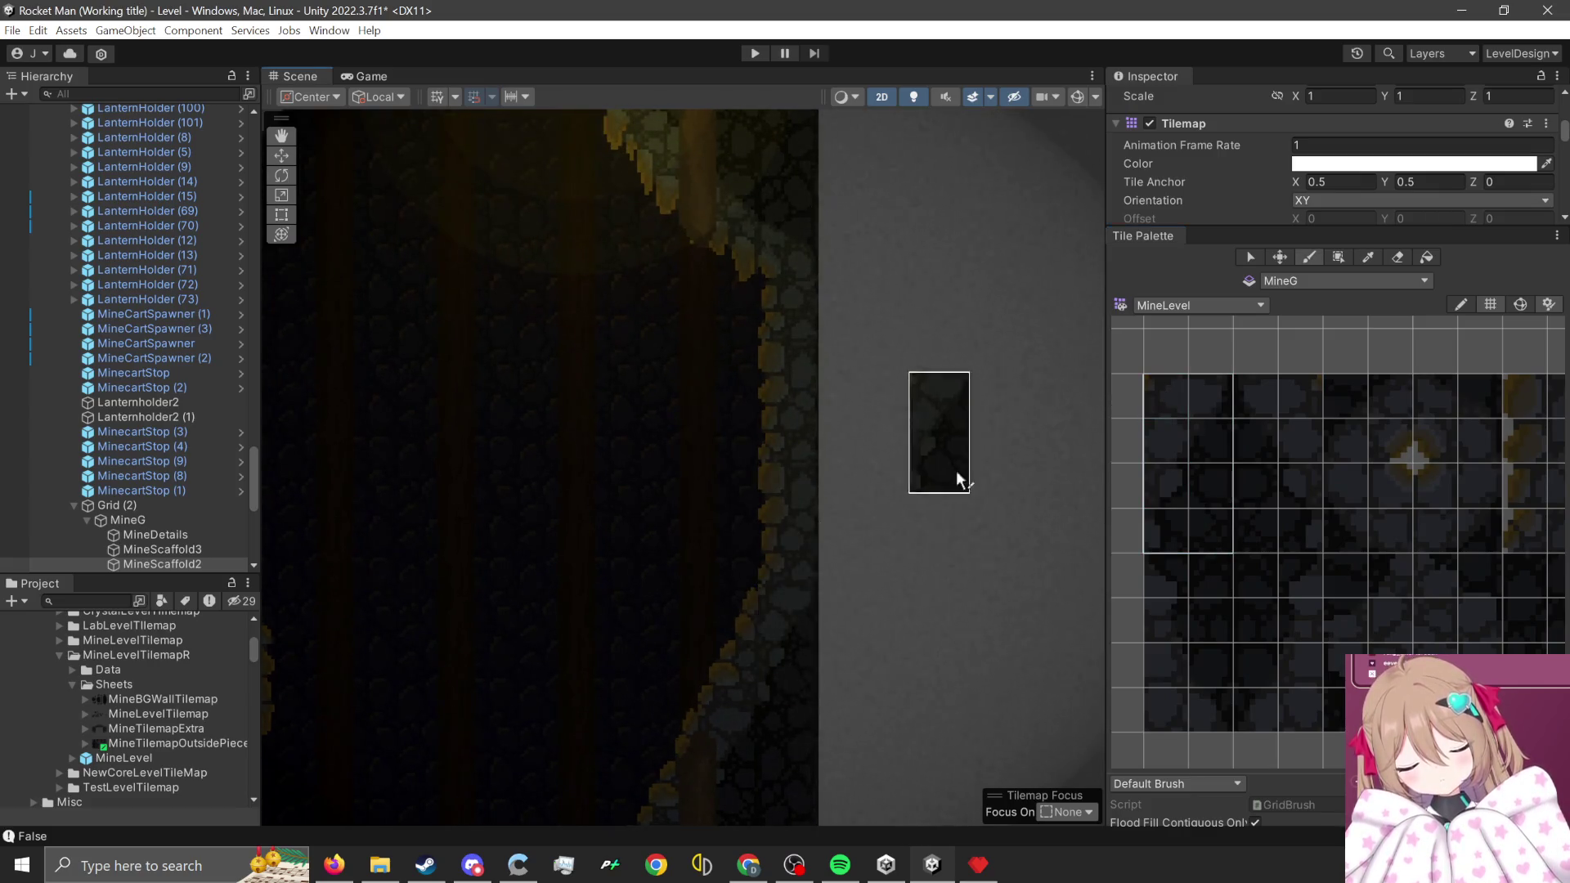
pyautogui.scroll(-3, 855, 406)
pyautogui.scroll(-3, 894, 384)
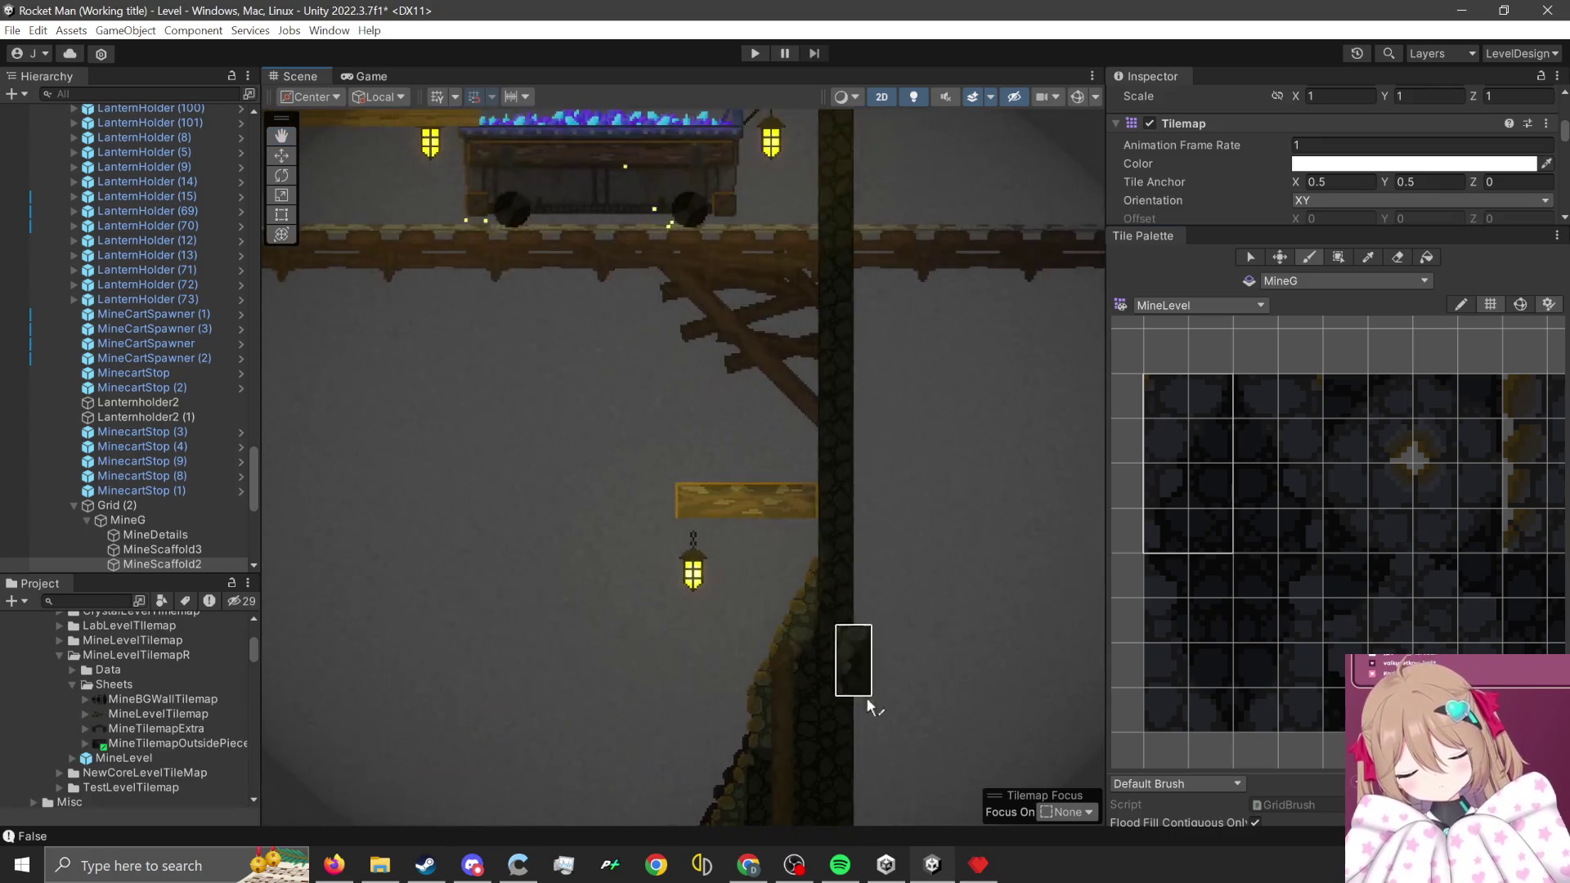
pyautogui.scroll(2, 851, 654)
pyautogui.scroll(3, 850, 573)
pyautogui.scroll(2, 818, 553)
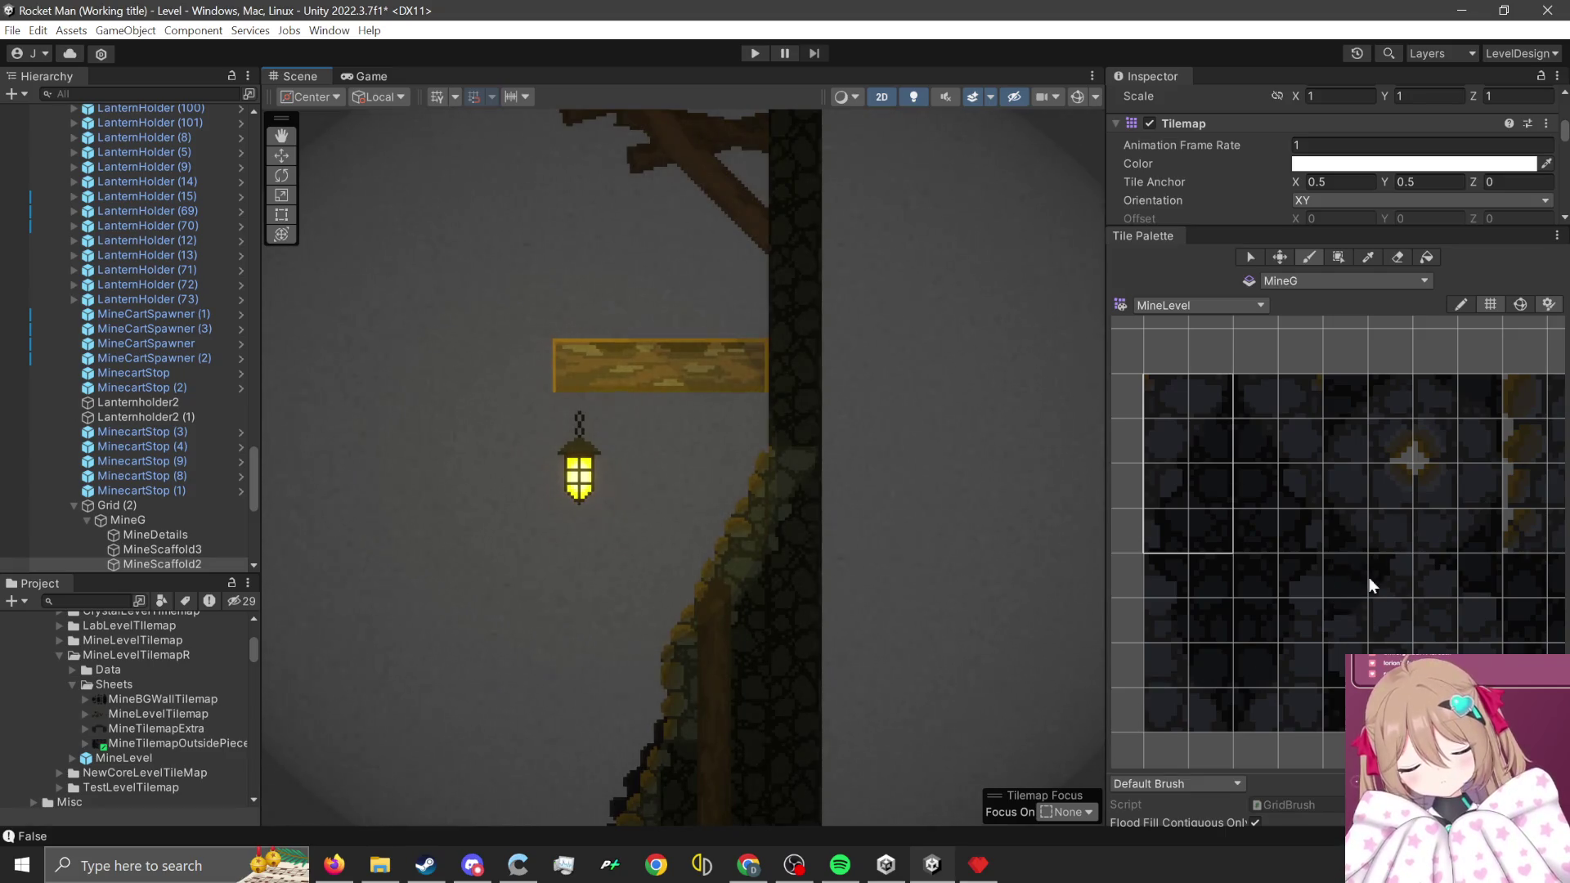
pyautogui.scroll(-1, 1356, 592)
pyautogui.scroll(1, 1386, 567)
pyautogui.moveTo(1411, 544); pyautogui.dragTo(1464, 636)
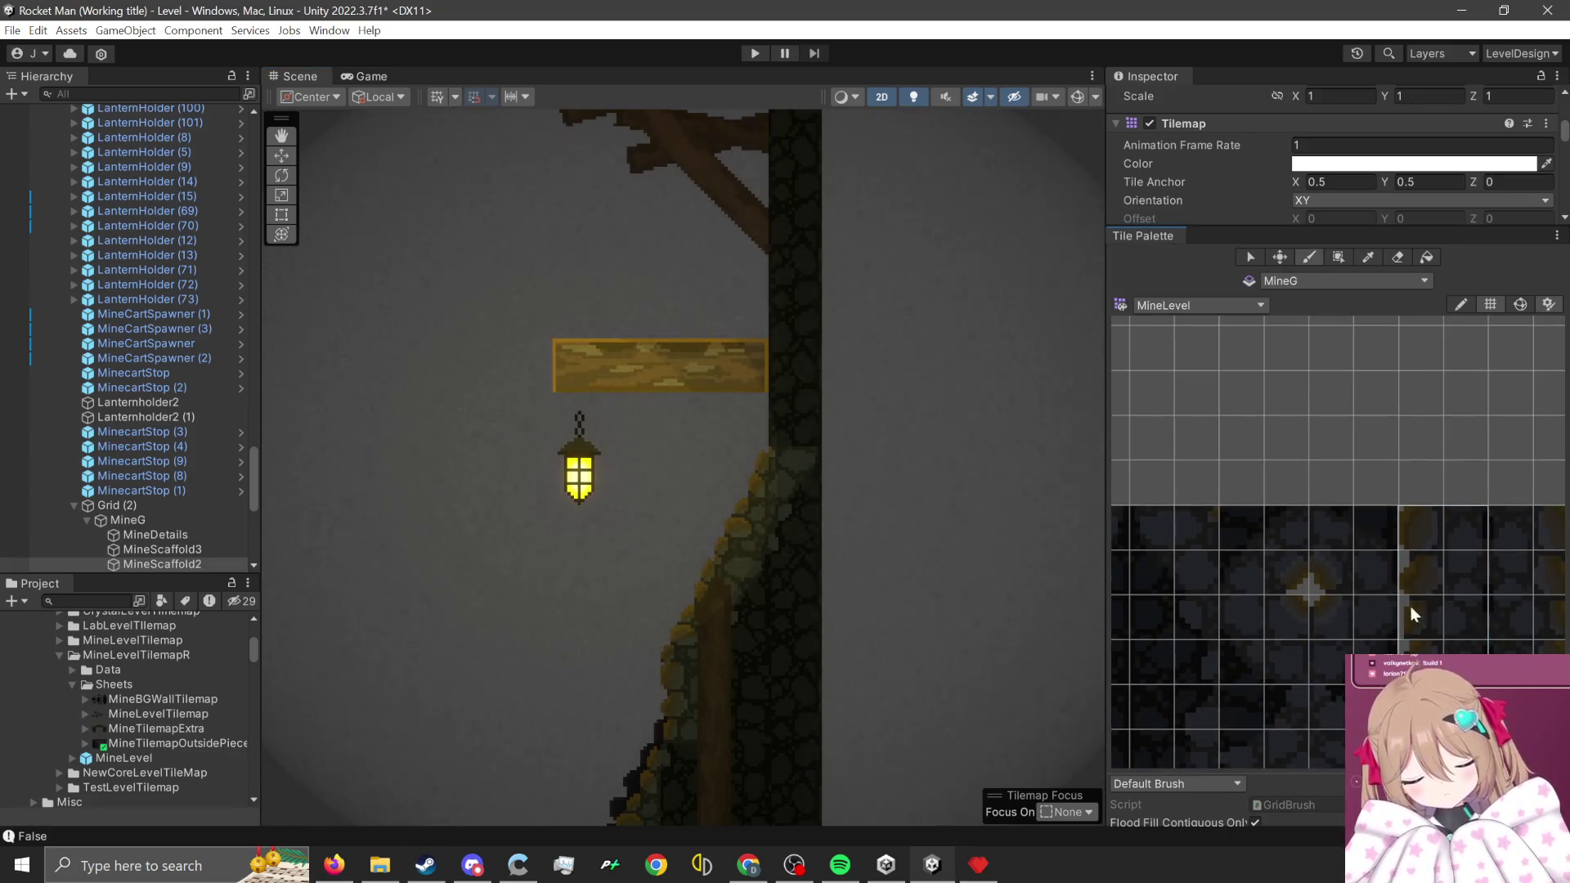
pyautogui.scroll(-2, 675, 721)
# - Box-fill a tall rock column upward from the minecart platform's right end
pyautogui.click(1339, 258)
pyautogui.moveTo(772, 512)
pyautogui.mouseDown()
pyautogui.moveTo(851, 336)
pyautogui.moveTo(916, 650)
pyautogui.moveTo(904, 631)
pyautogui.moveTo(891, 684)
pyautogui.moveTo(858, 648)
pyautogui.moveTo(892, 635)
pyautogui.moveTo(907, 246)
pyautogui.moveTo(777, 674)
pyautogui.moveTo(829, 219)
pyautogui.moveTo(809, 212)
pyautogui.moveTo(851, 332)
pyautogui.moveTo(804, 220)
pyautogui.mouseUp()
pyautogui.scroll(-3, 907, 646)
pyautogui.scroll(-5, 891, 683)
pyautogui.scroll(-2, 777, 674)
pyautogui.scroll(5, 818, 221)
pyautogui.scroll(4, 838, 311)
# - Pan the Scene view down the mine from the minecart bridges to the lower scaffolds
pyautogui.press('Up')
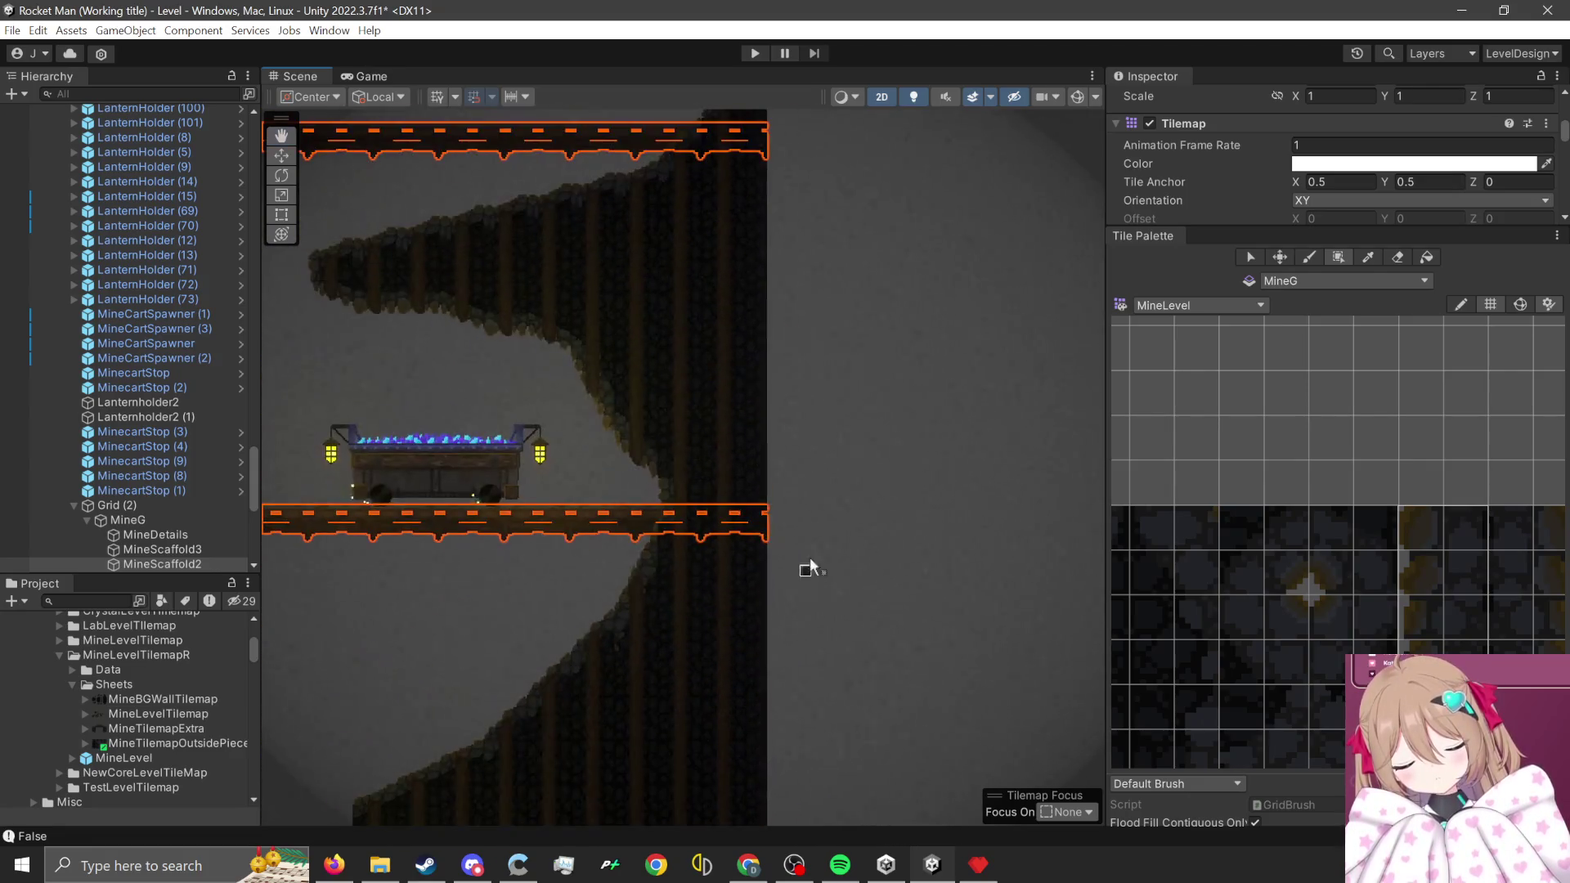
pyautogui.press('Down')
pyautogui.press('Down')
pyautogui.press('Down')
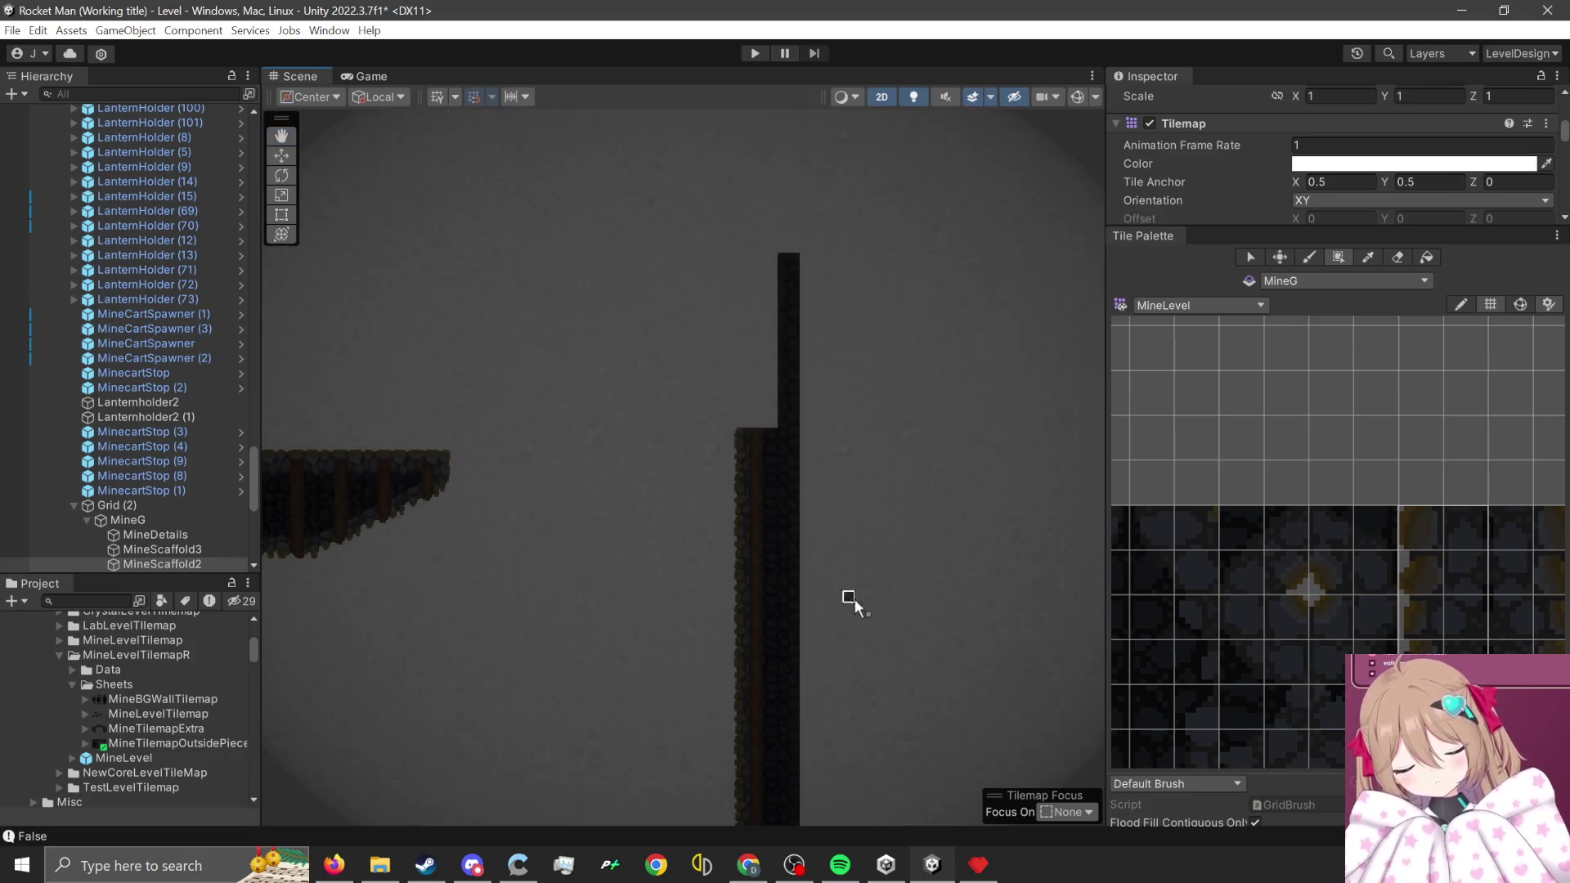
pyautogui.press('Down')
pyautogui.press('Down')
pyautogui.press('Down')
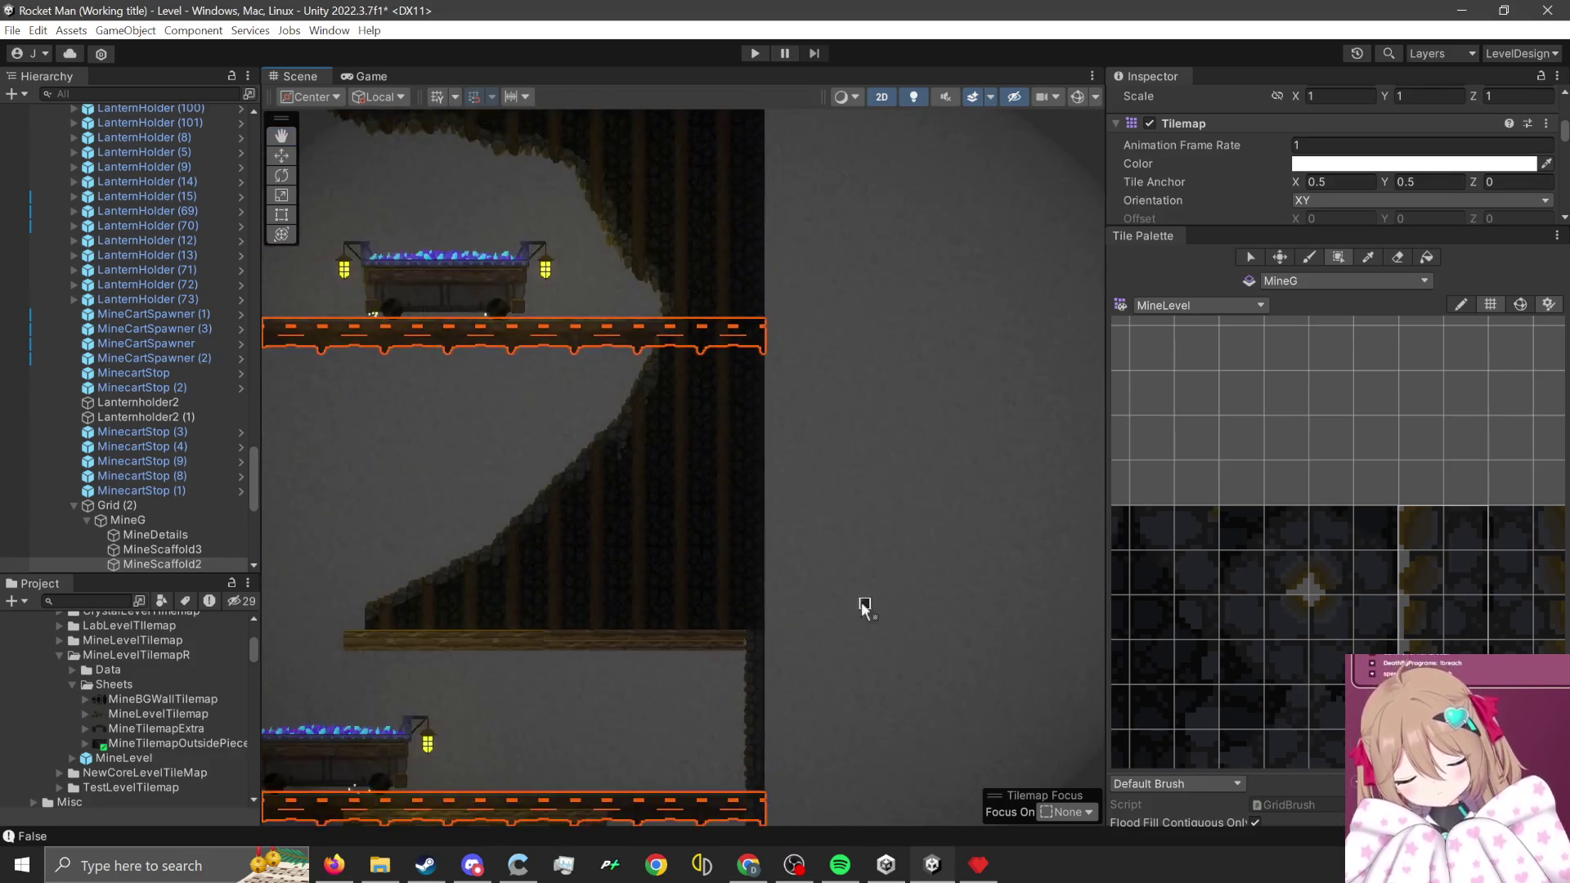
pyautogui.scroll(-5, 778, 738)
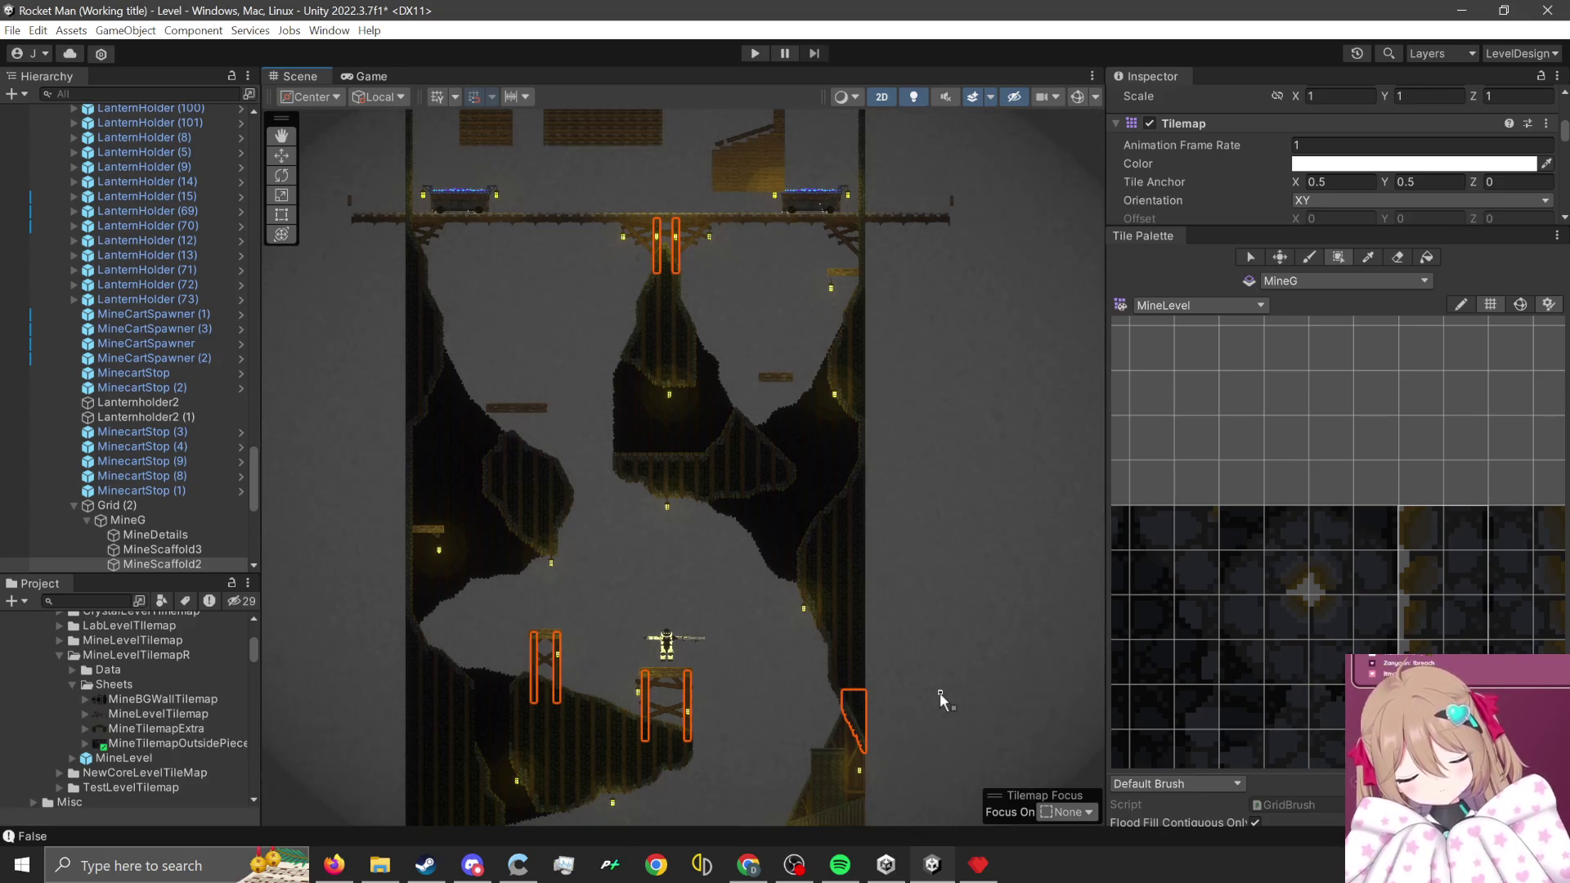
pyautogui.press('Down')
pyautogui.press('Down')
pyautogui.press('Down')
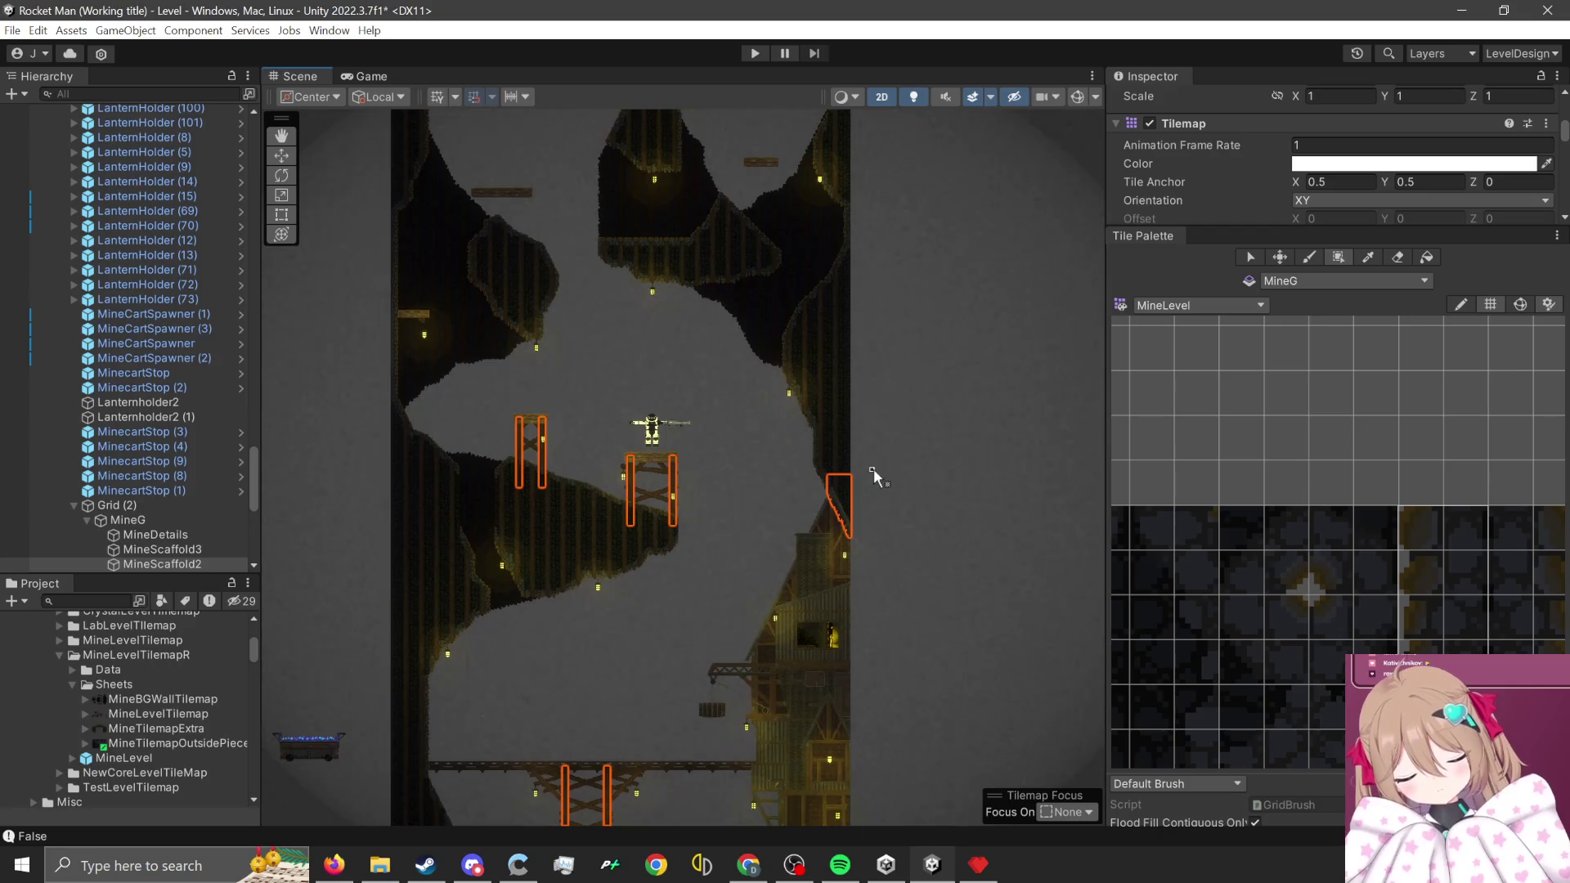
pyautogui.press('Down')
pyautogui.press('Down')
pyautogui.press('Down')
pyautogui.press('Left')
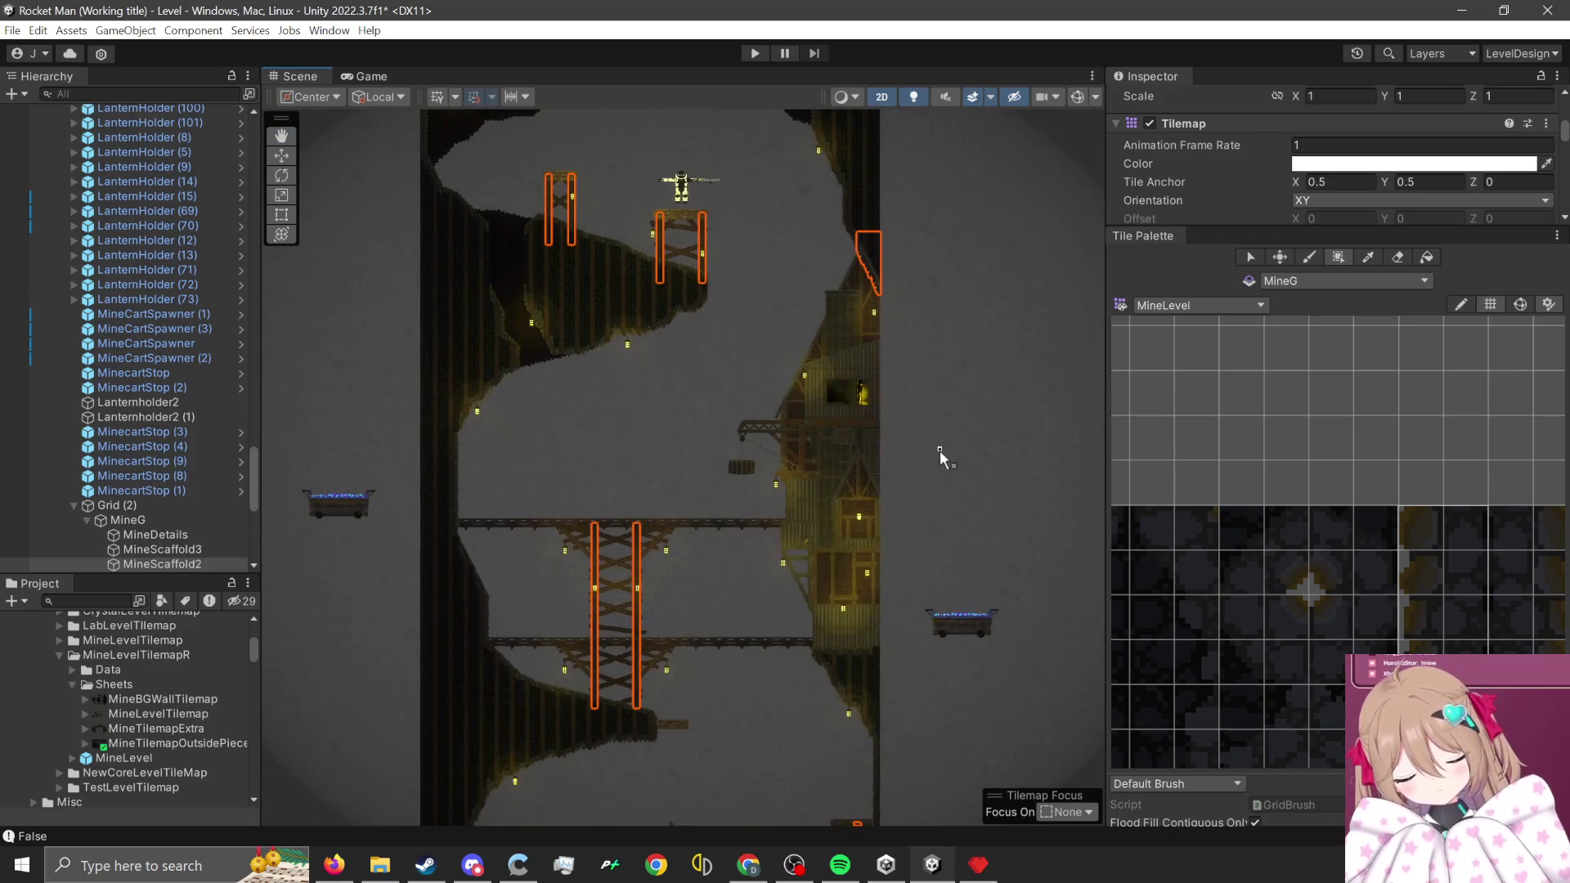
pyautogui.press('Down')
pyautogui.press('Down')
pyautogui.press('Down')
pyautogui.press('Left')
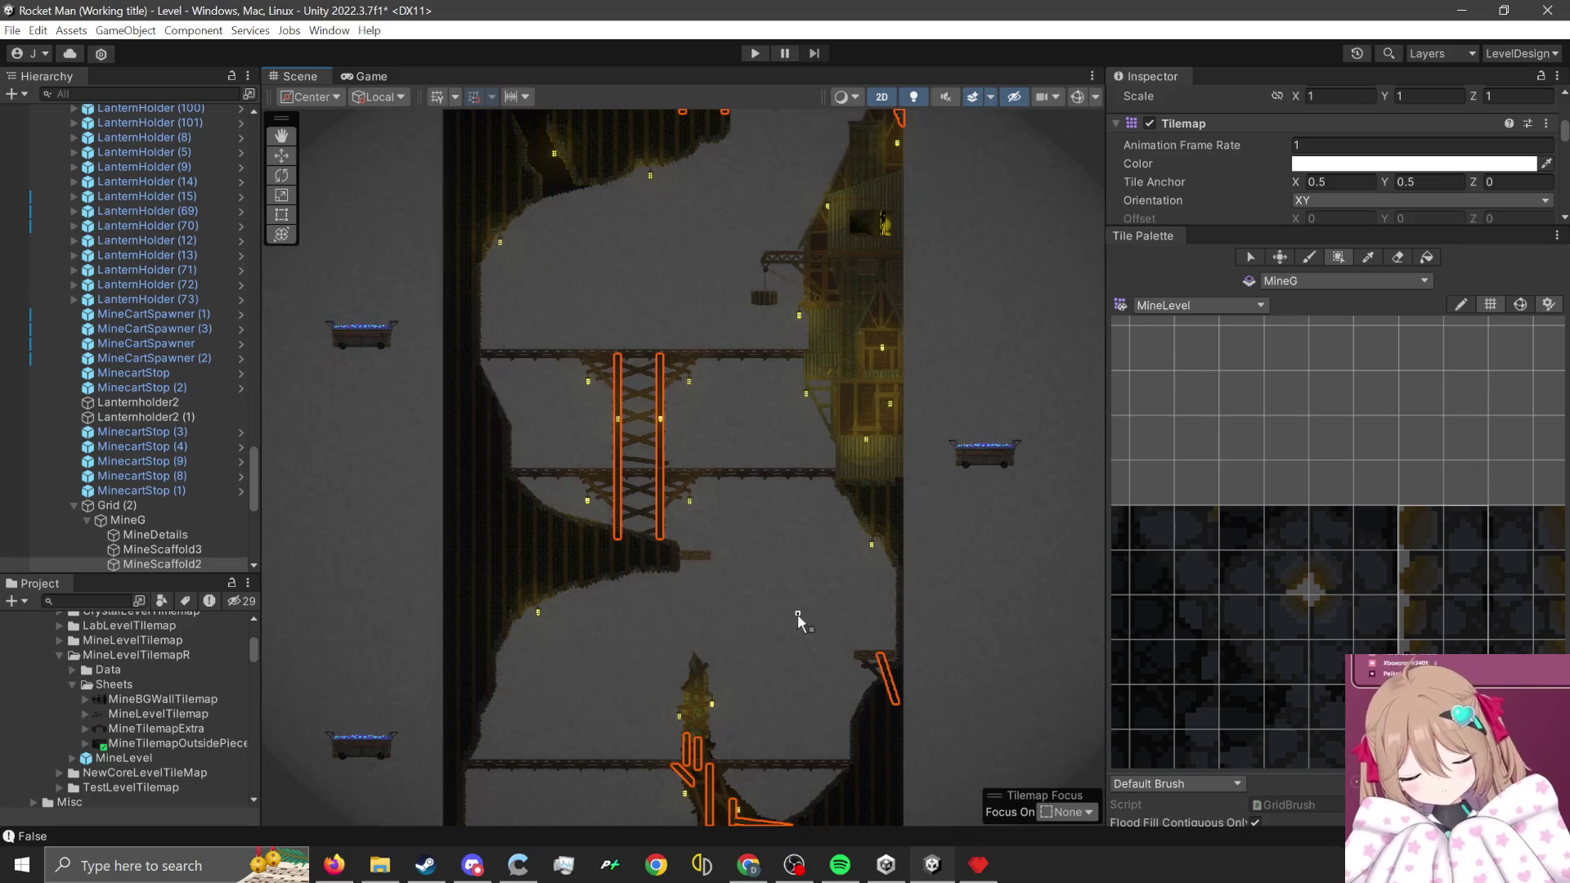
pyautogui.press('Down')
pyautogui.press('Down')
pyautogui.press('Down')
pyautogui.press('Right')
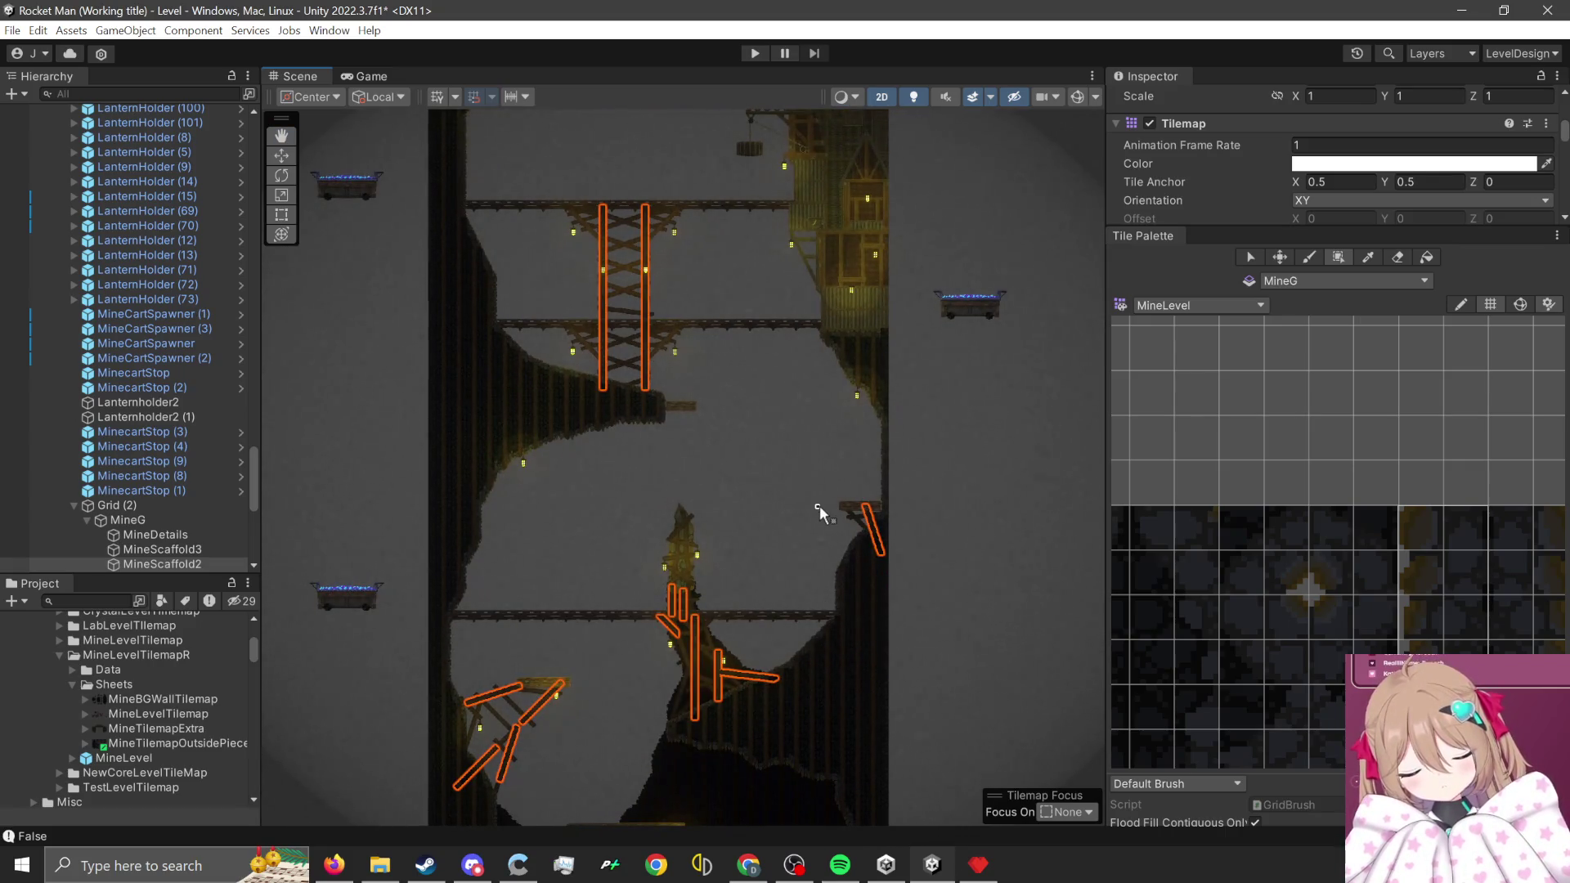
pyautogui.scroll(-5, 786, 505)
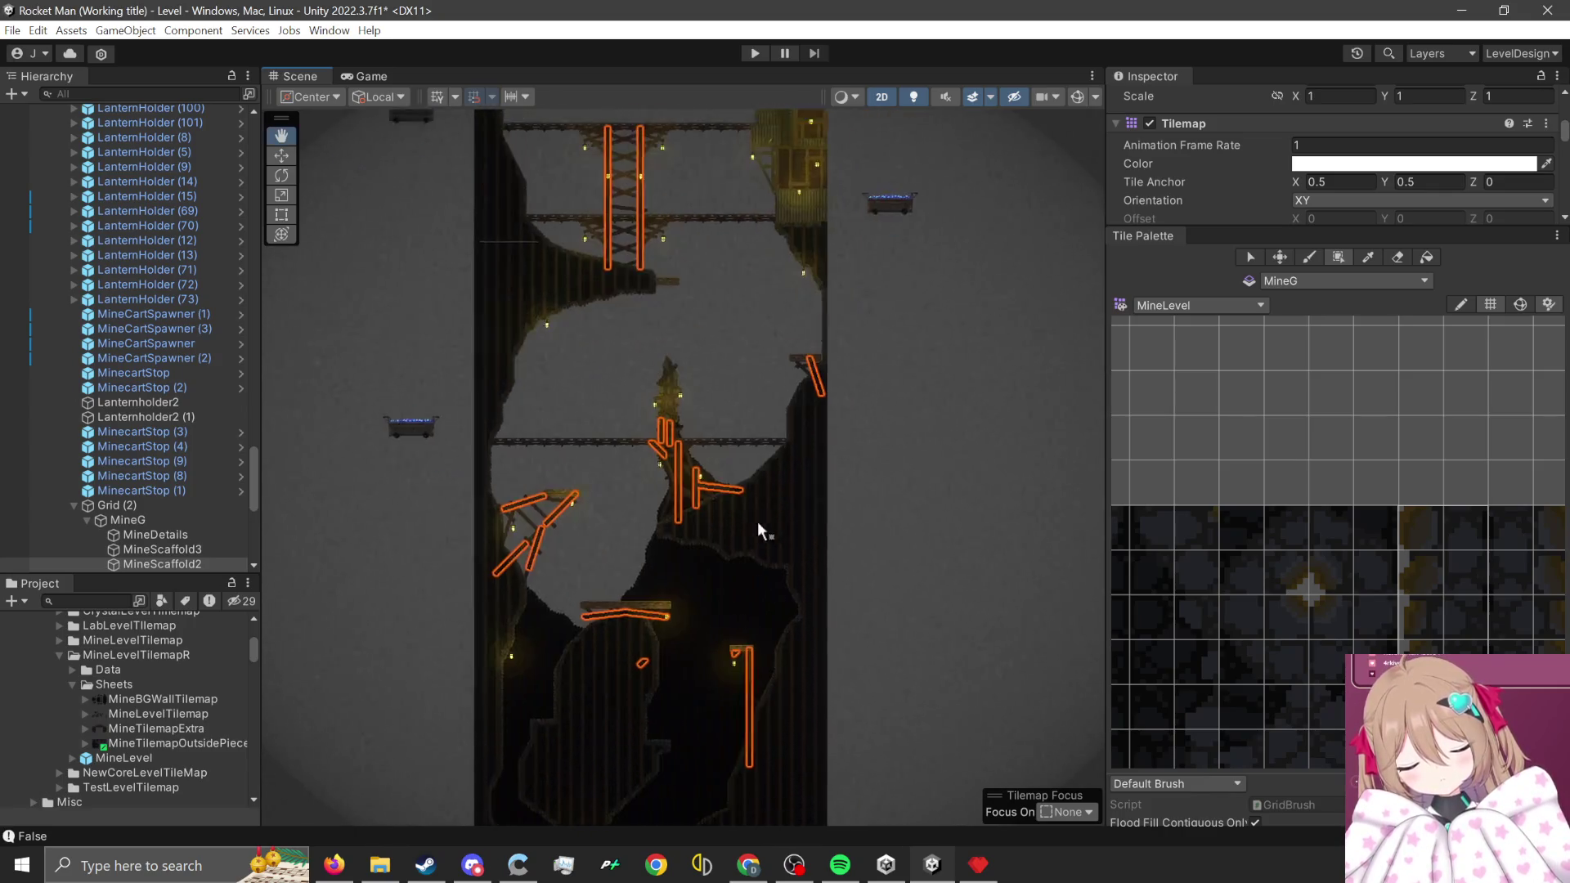
# - Pan and zoom to frame the lone wooden platform between the rock cave walls
pyautogui.press('Up')
pyautogui.press('Up')
pyautogui.press('Up')
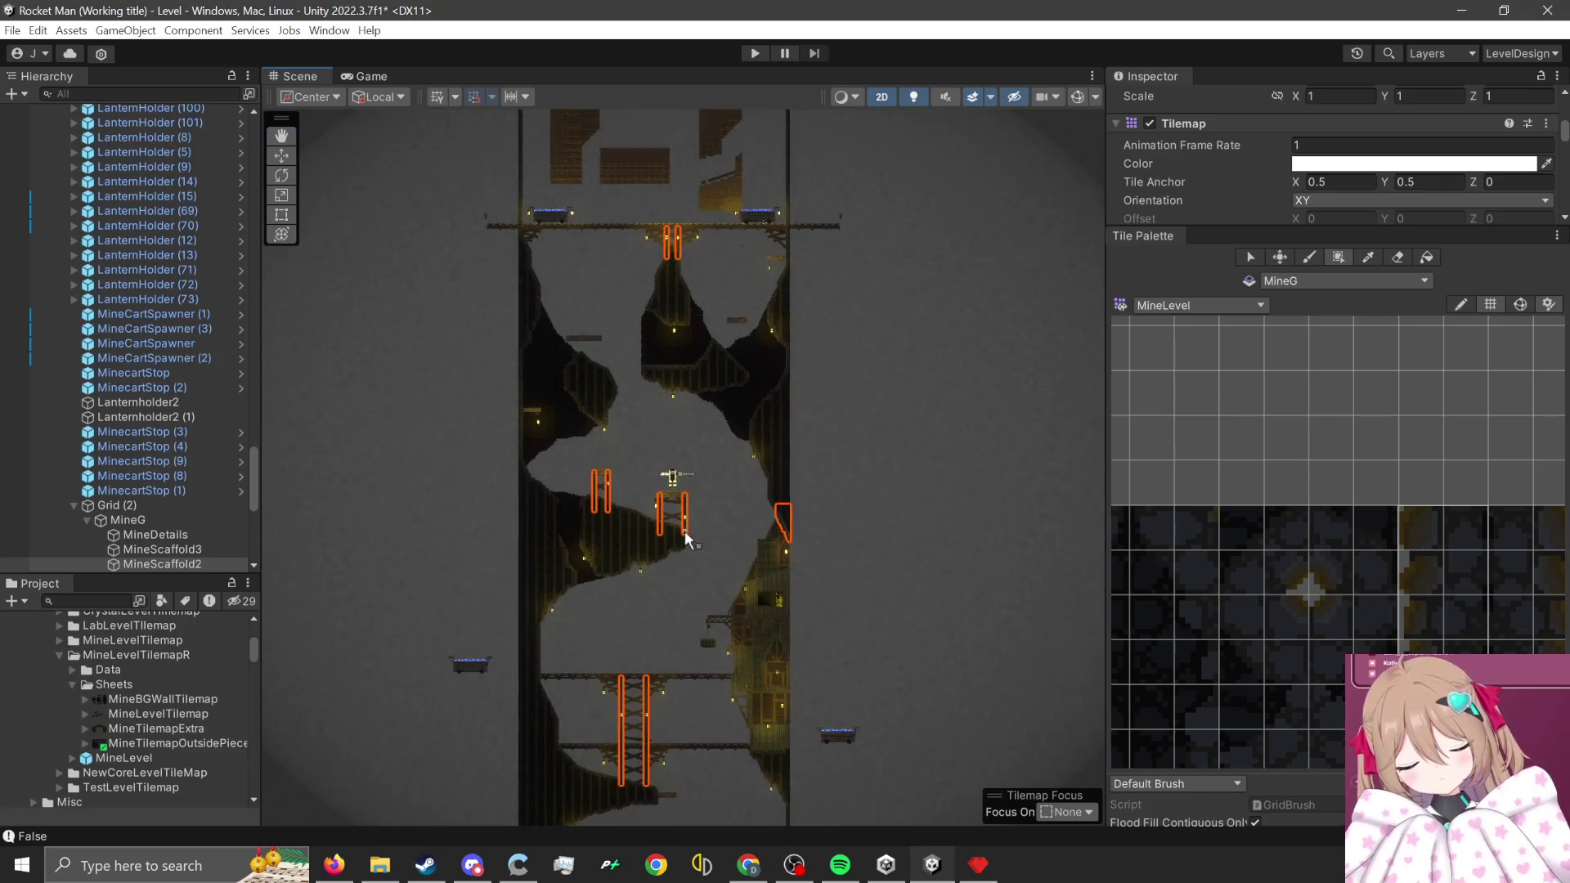
pyautogui.scroll(1, 685, 532)
pyautogui.scroll(1, 723, 509)
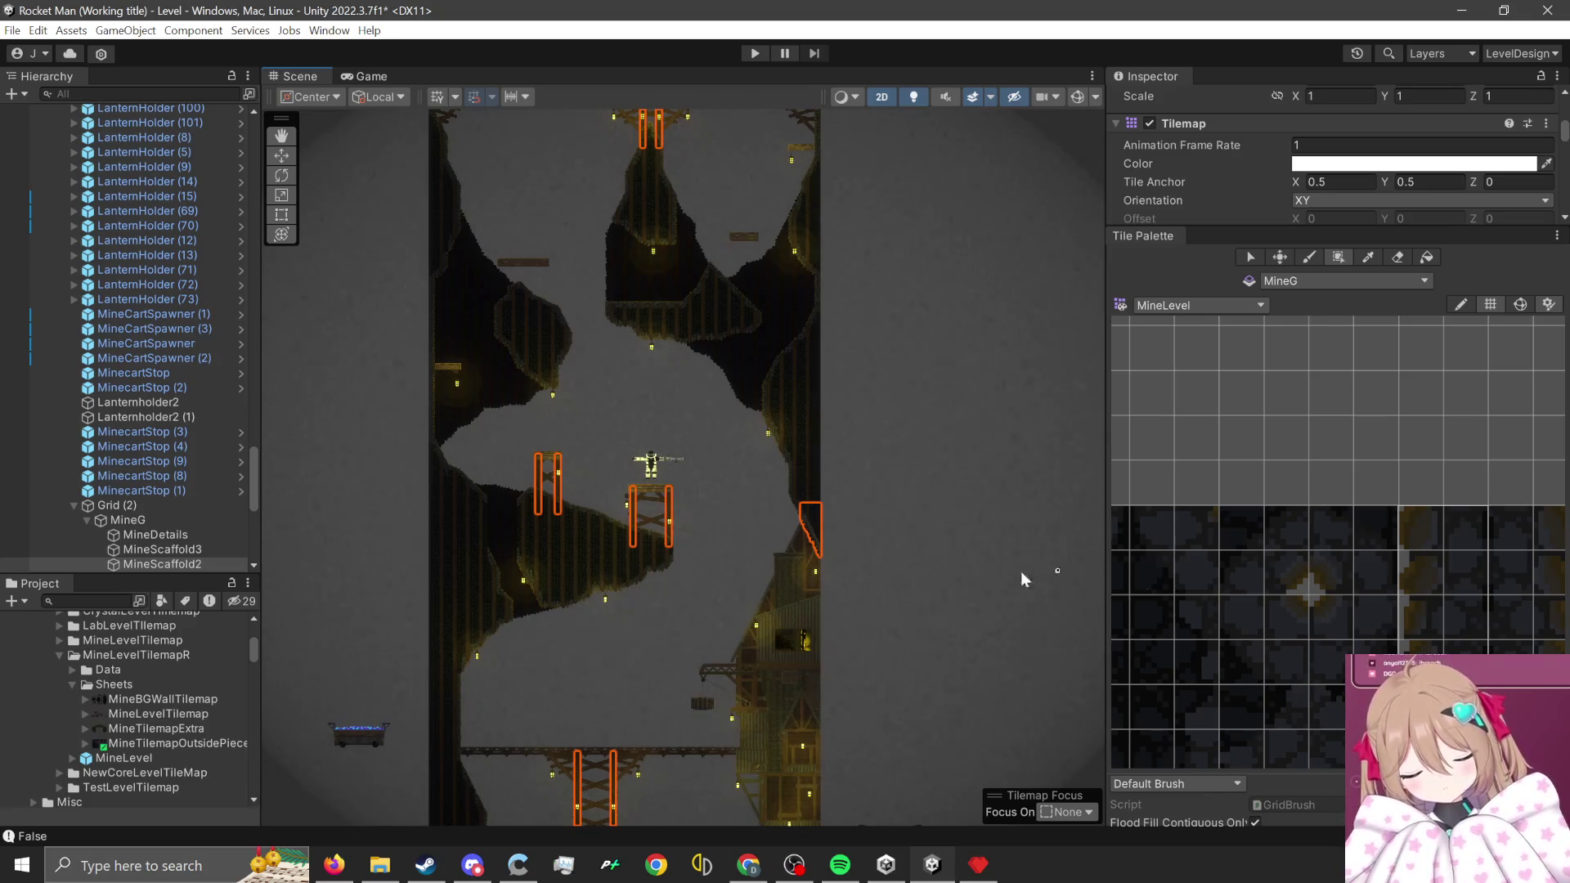
pyautogui.scroll(1, 703, 483)
pyautogui.press('Down')
pyautogui.press('Down')
pyautogui.press('Down')
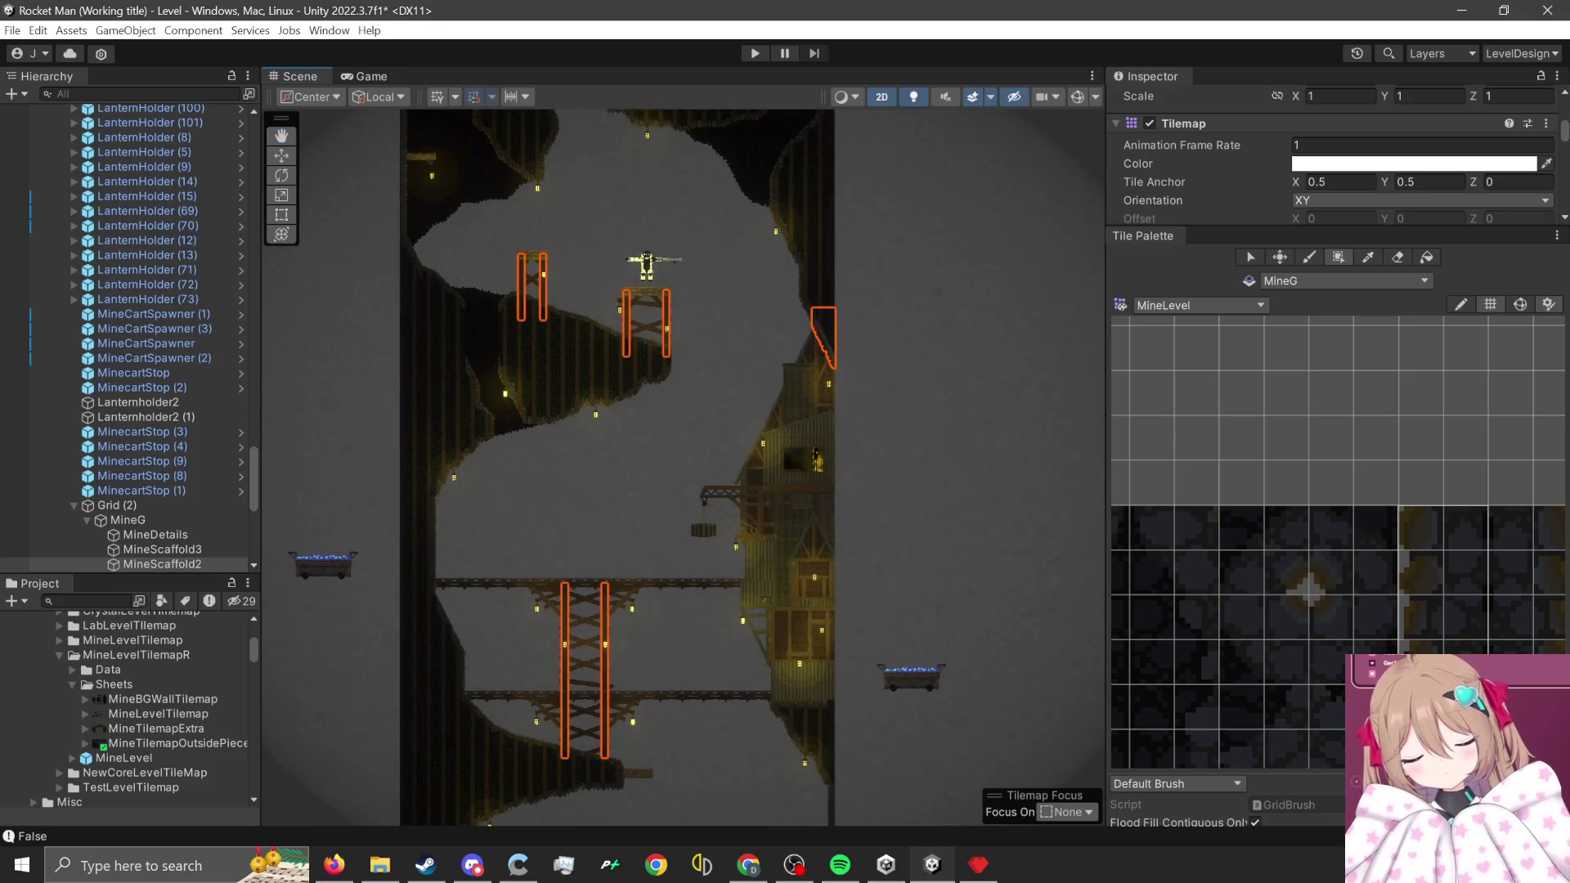
pyautogui.scroll(-1, 999, 623)
pyautogui.press('Down')
pyautogui.press('Down')
pyautogui.press('Down')
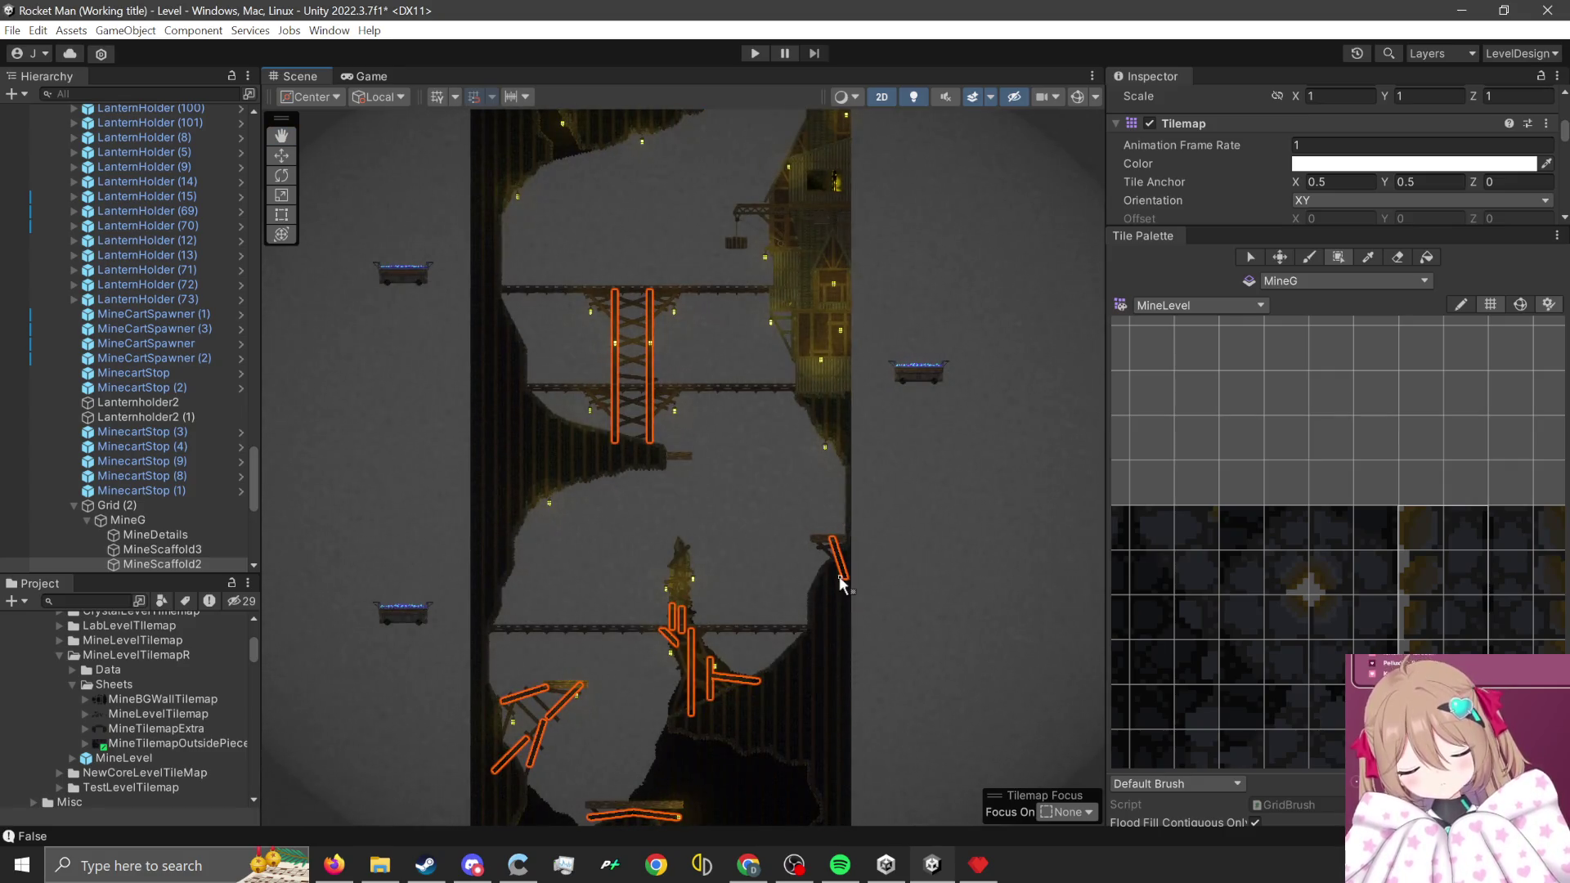
pyautogui.press('Up')
pyautogui.press('Up')
pyautogui.press('Up')
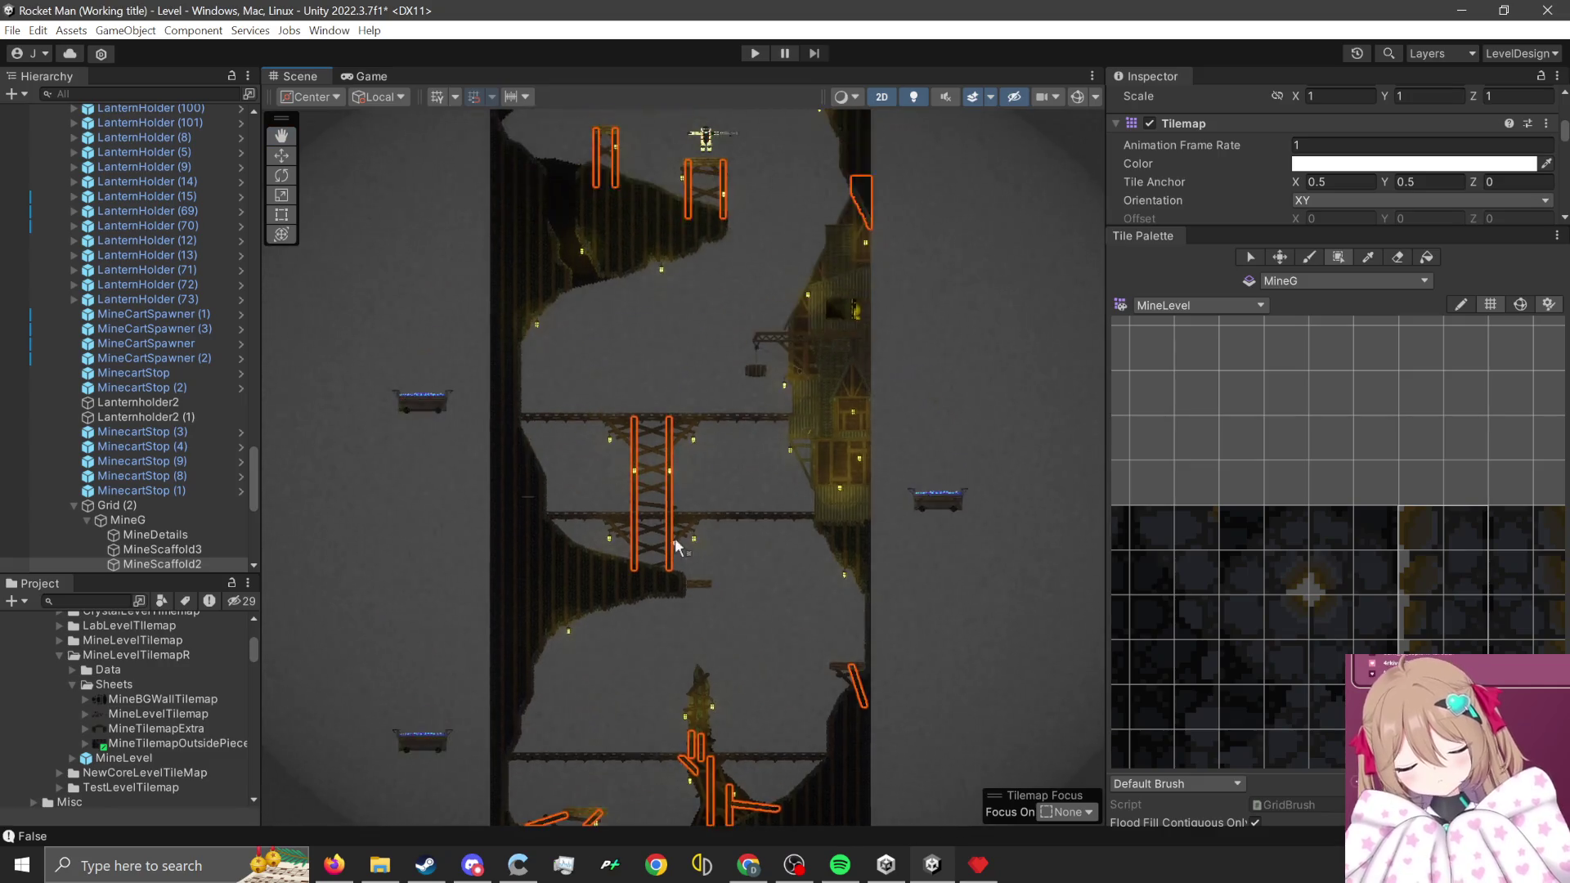
pyautogui.press('Down')
pyautogui.press('Down')
pyautogui.press('Down')
pyautogui.scroll(2, 779, 639)
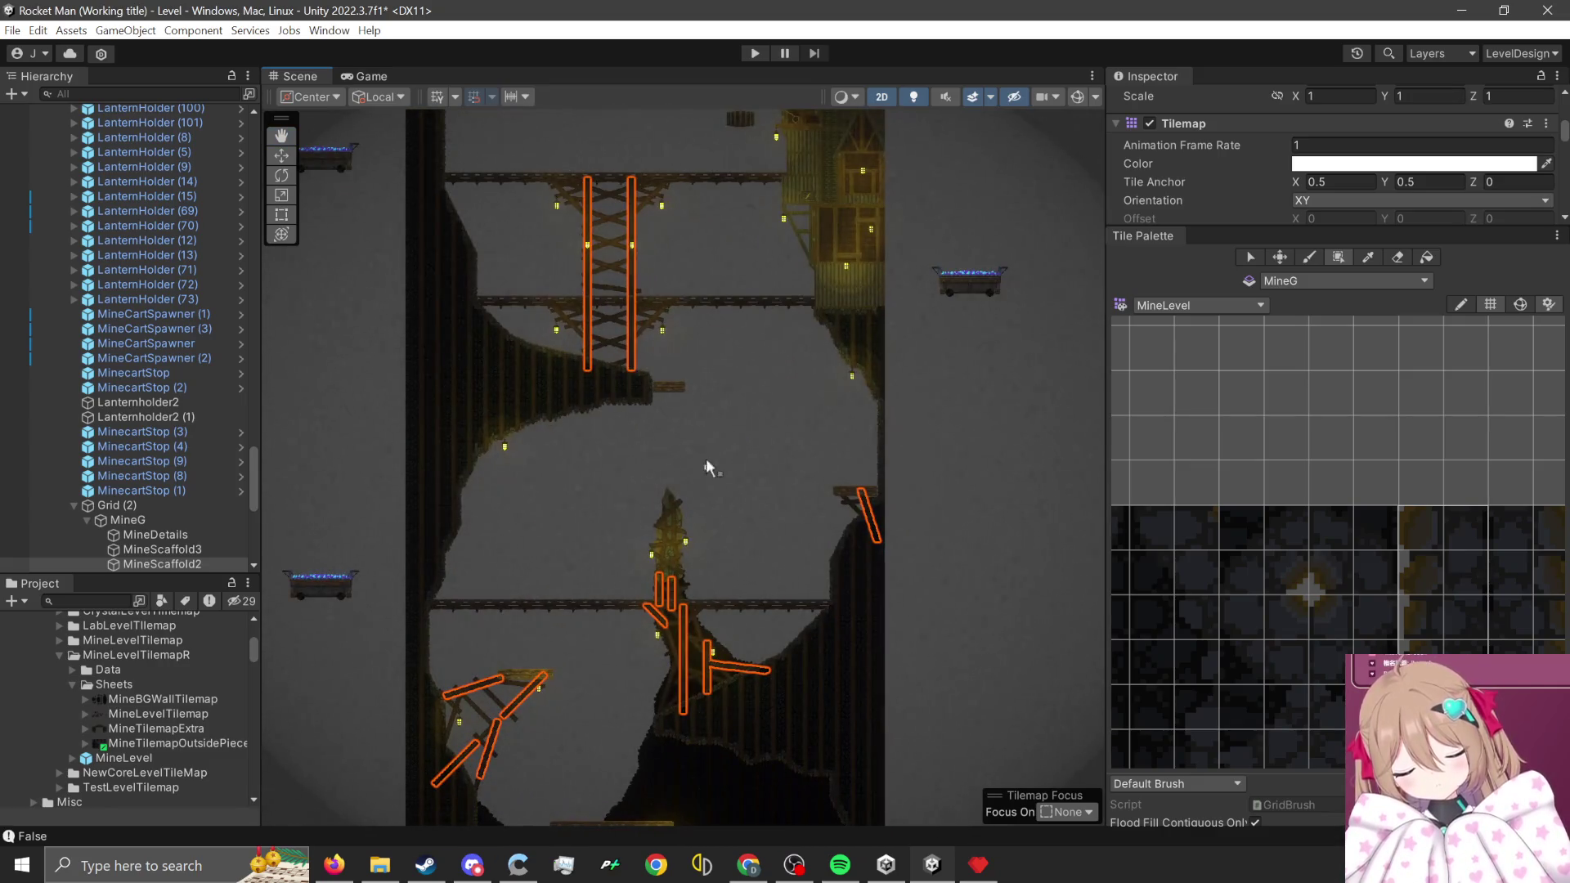
pyautogui.scroll(-3, 767, 465)
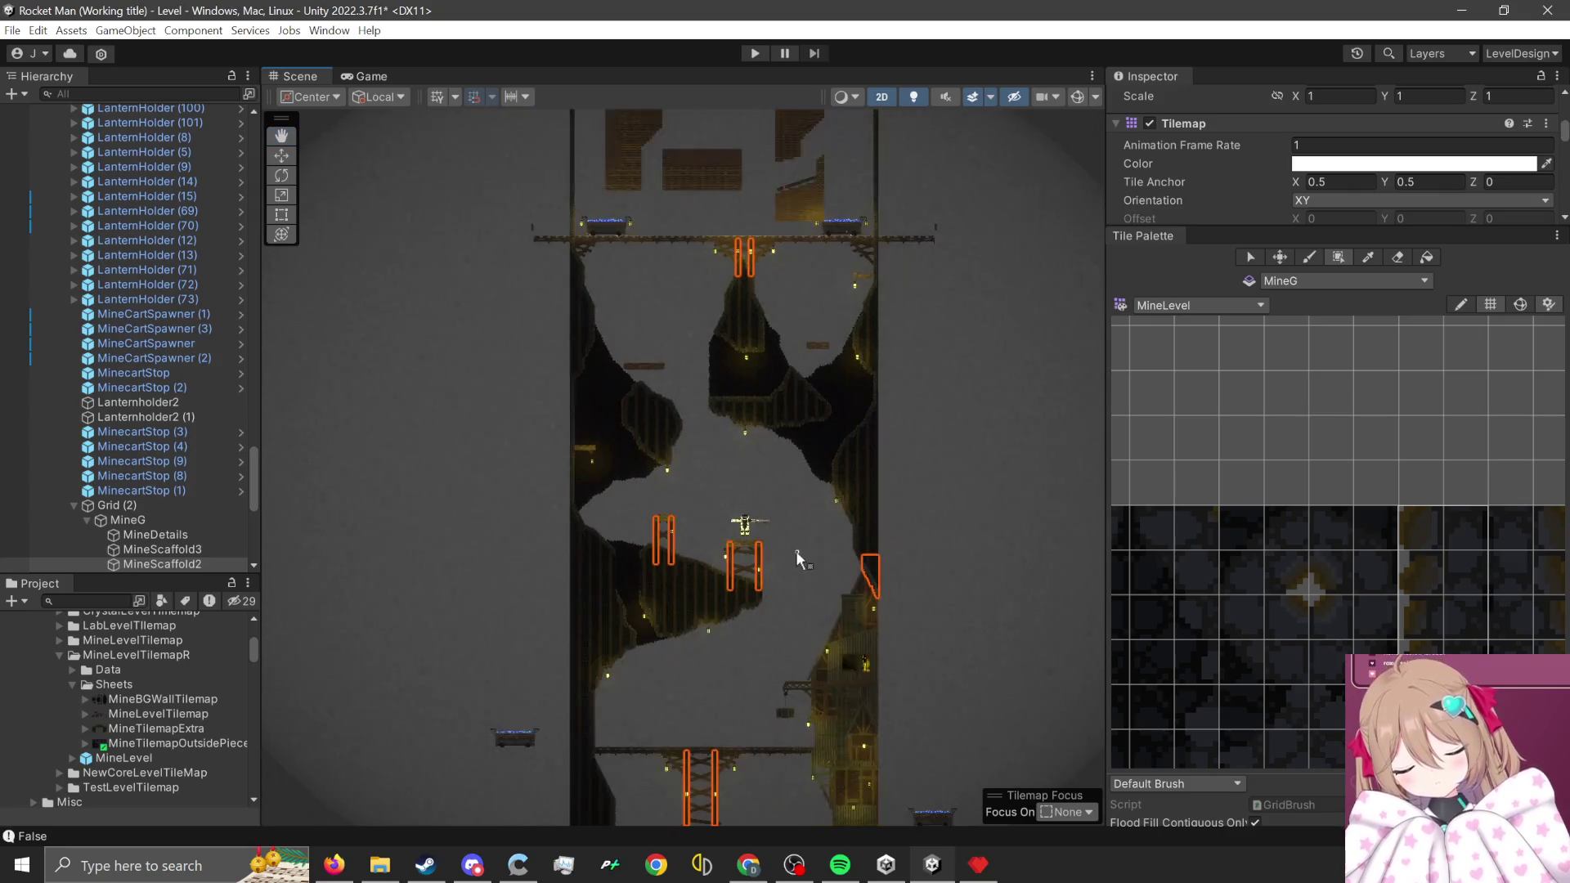
pyautogui.press('Down')
pyautogui.press('Down')
pyautogui.press('Down')
pyautogui.press('Right')
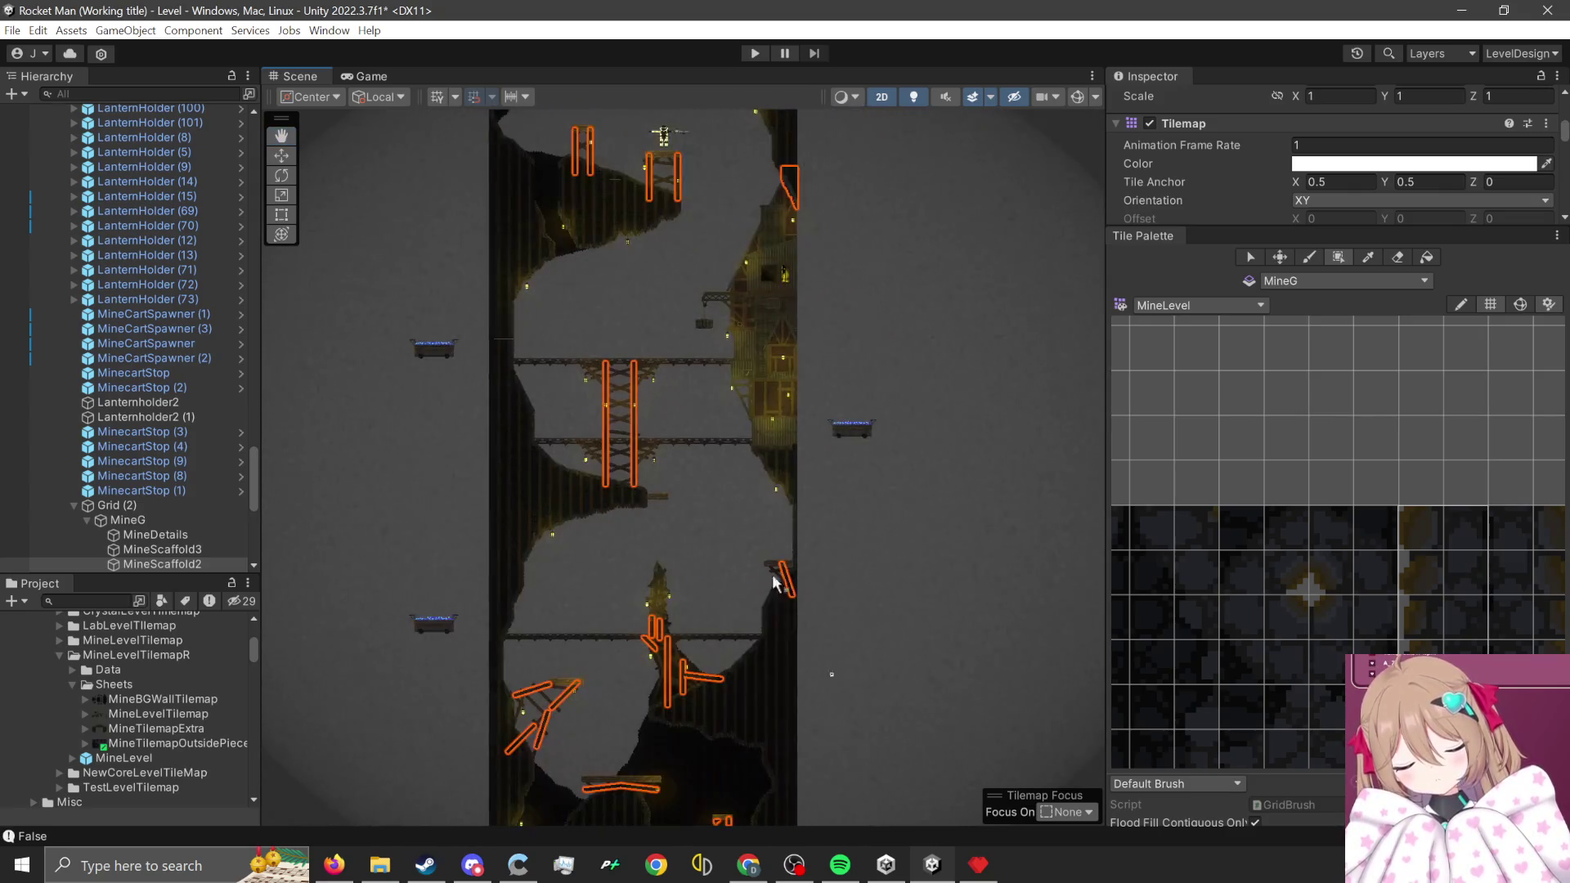
pyautogui.scroll(2, 667, 304)
pyautogui.press('Up')
pyautogui.press('Up')
pyautogui.press('Up')
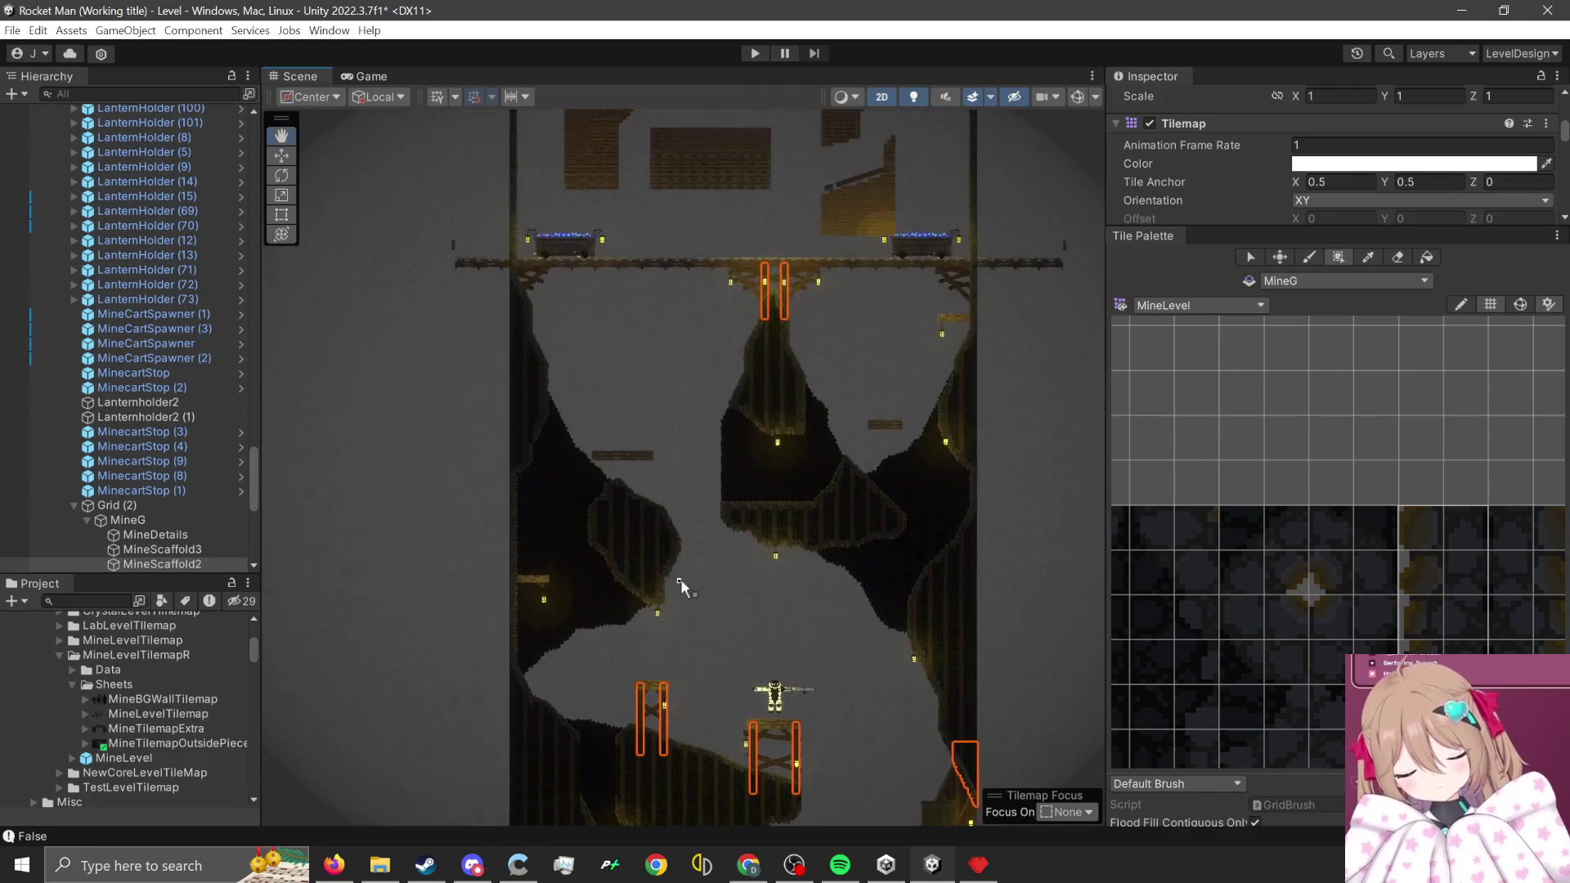
pyautogui.scroll(8, 681, 586)
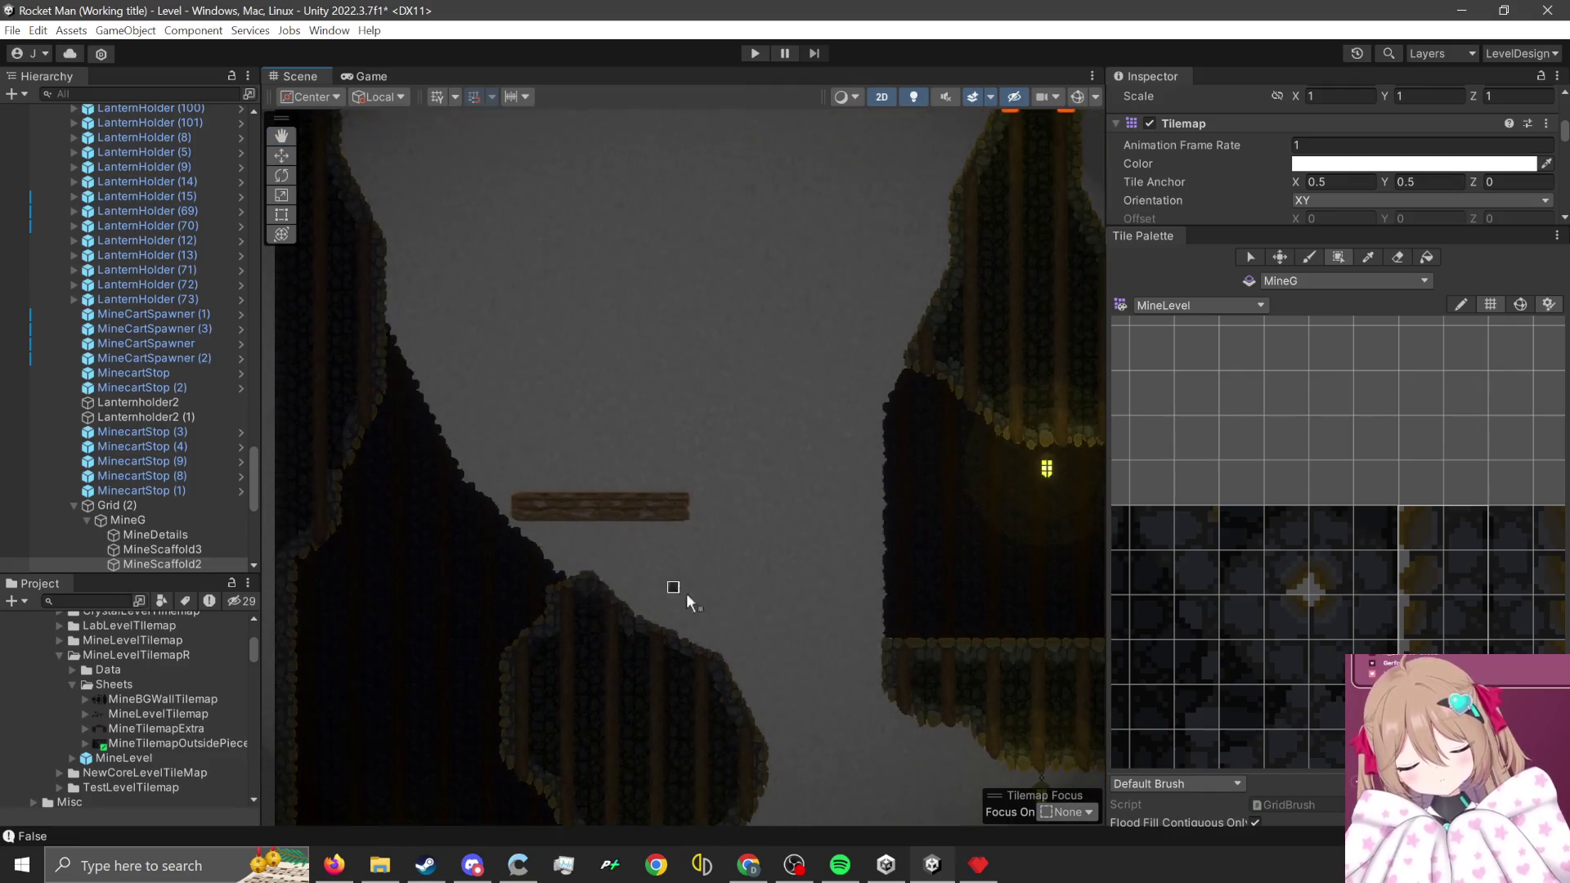
# - Change the Tile Palette's active tilemap from MineG to MineScaffold2
pyautogui.scroll(1, 676, 585)
pyautogui.scroll(3, 1345, 501)
pyautogui.scroll(-3, 1382, 531)
pyautogui.click(1341, 279)
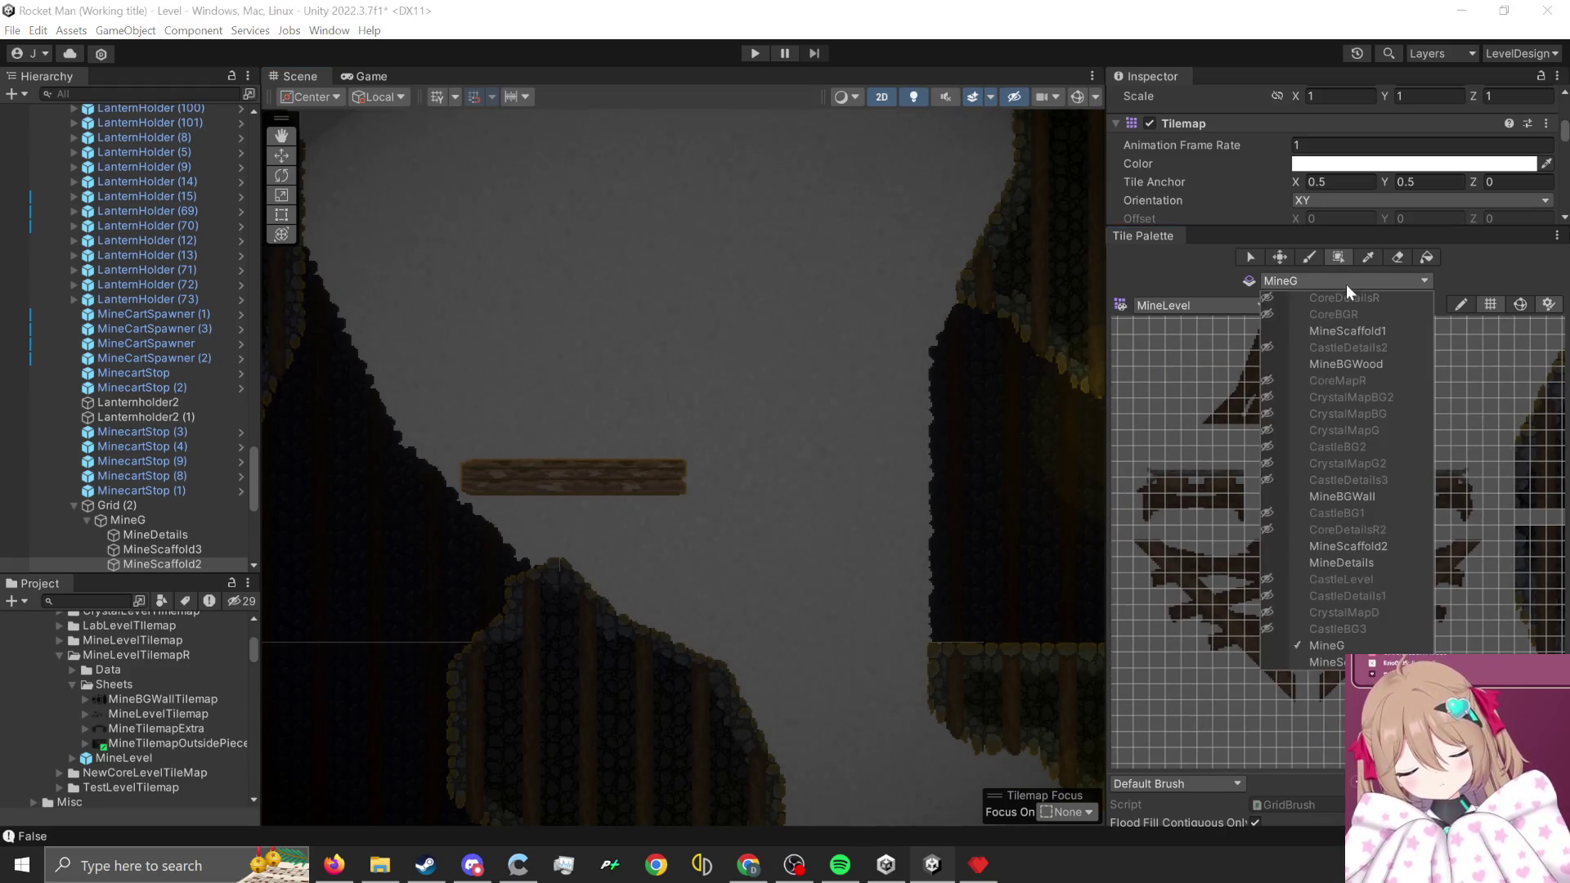
pyautogui.click(1377, 545)
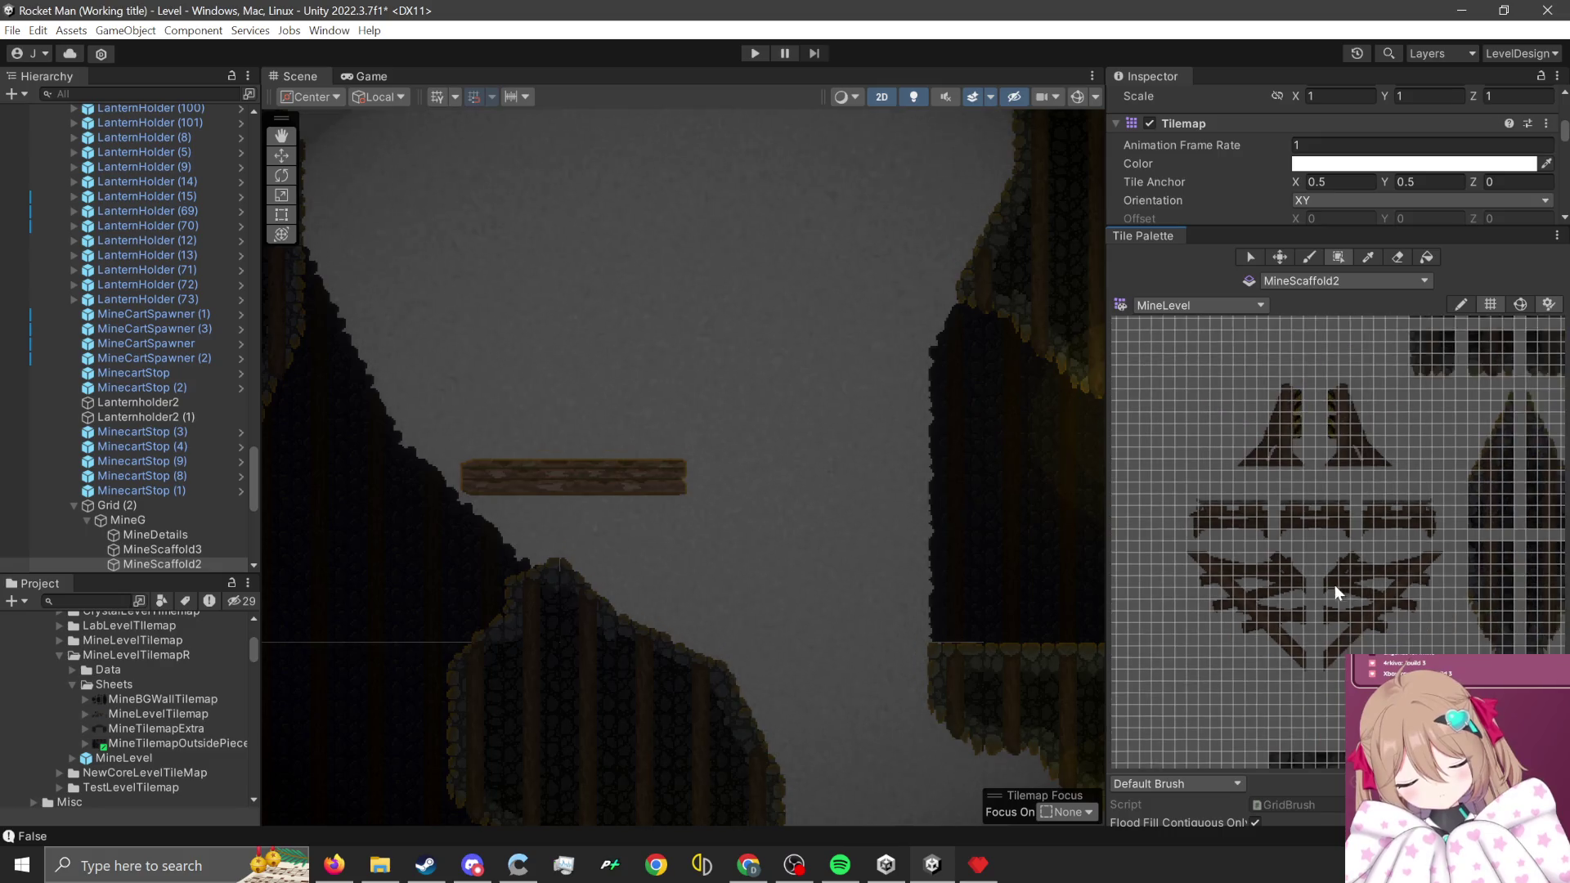
pyautogui.scroll(1, 1324, 531)
pyautogui.scroll(-5, 683, 402)
# - Paint a vertical wooden beam below the wooden platform
pyautogui.moveTo(1282, 444)
pyautogui.mouseDown()
pyautogui.moveTo(1305, 626)
pyautogui.moveTo(1278, 615)
pyautogui.moveTo(1335, 569)
pyautogui.moveTo(1326, 533)
pyautogui.mouseUp()
pyautogui.scroll(3, 1327, 533)
pyautogui.moveTo(1273, 443); pyautogui.dragTo(1319, 695)
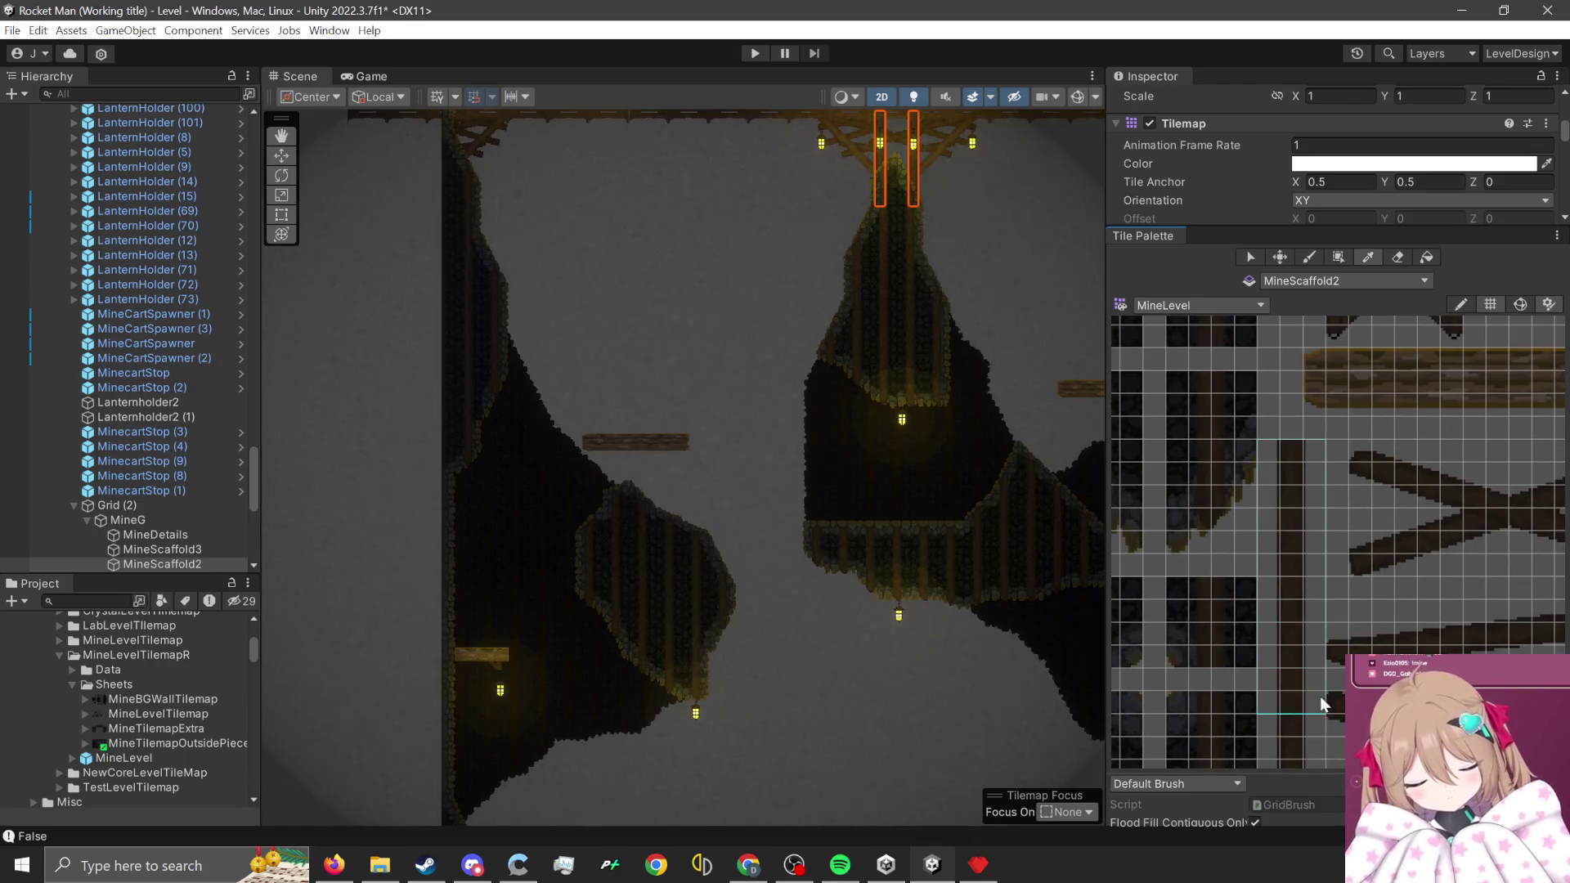
pyautogui.scroll(4, 577, 410)
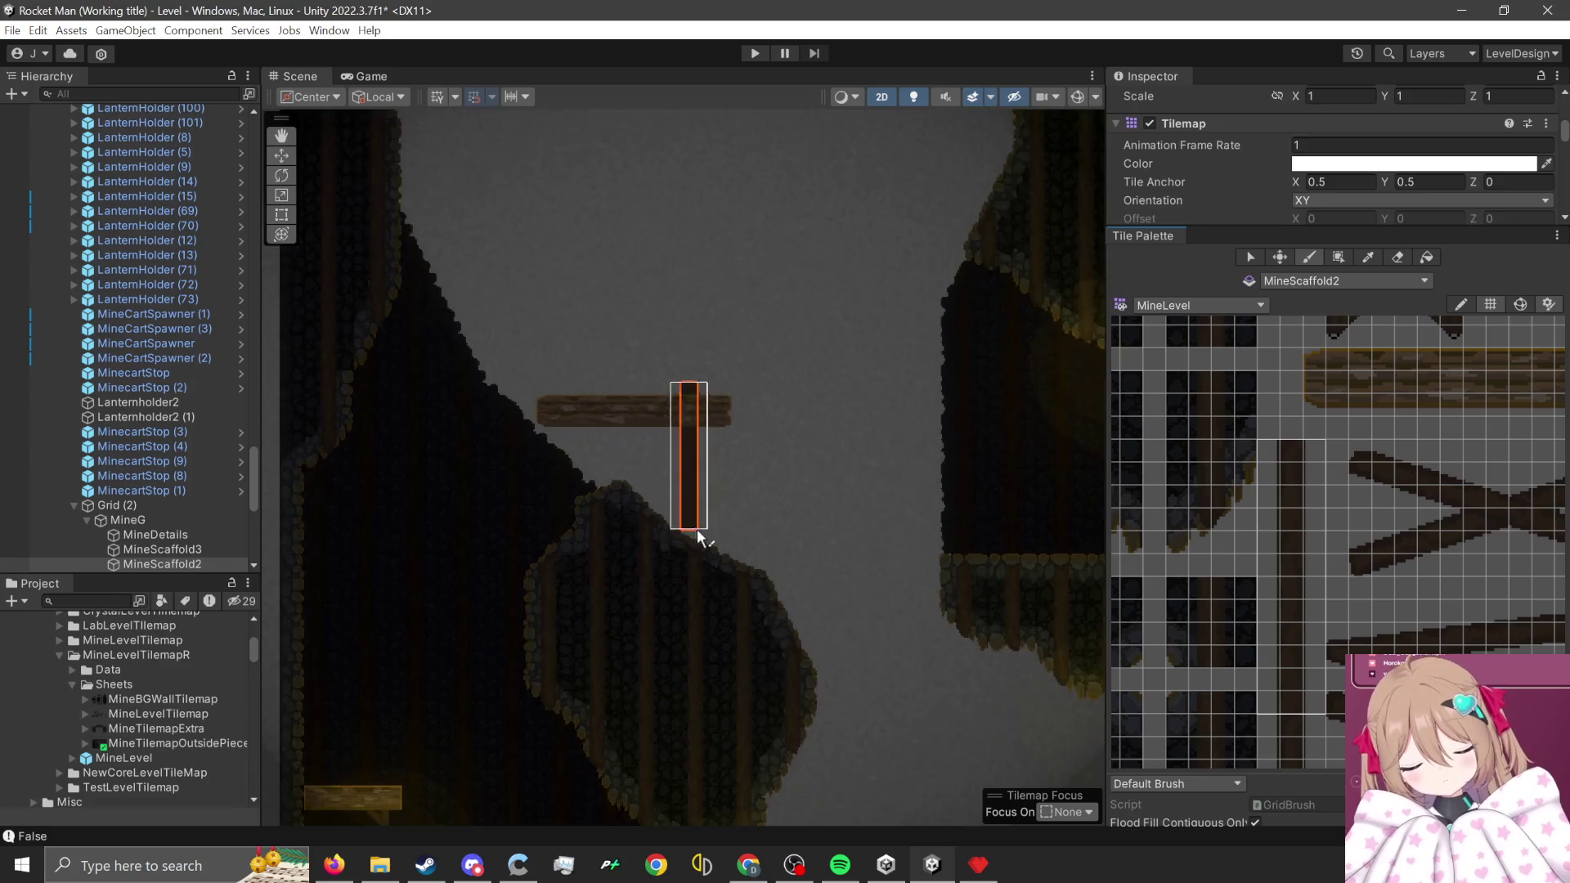
pyautogui.scroll(1, 701, 532)
pyautogui.click(709, 563)
pyautogui.scroll(-3, 1351, 600)
pyautogui.scroll(-2, 1341, 556)
pyautogui.scroll(3, 1377, 485)
# - Try a diagonal beam under the platform's left end, then erase it
pyautogui.moveTo(1345, 396); pyautogui.dragTo(1370, 425)
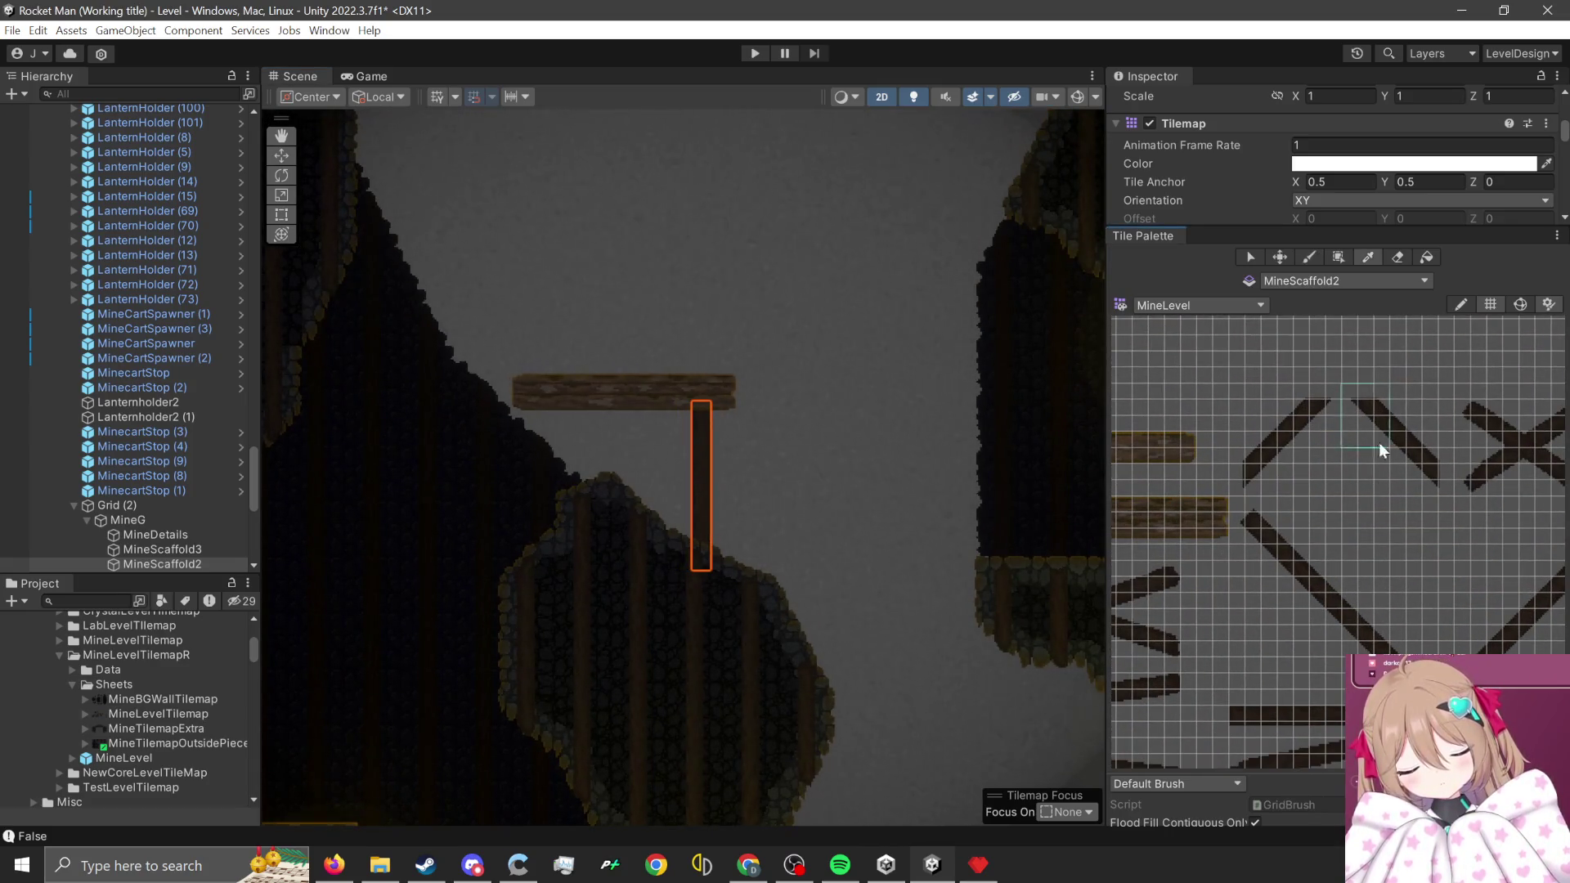
pyautogui.scroll(1, 572, 466)
pyautogui.scroll(-2, 1260, 458)
pyautogui.scroll(2, 1255, 442)
pyautogui.moveTo(1187, 402)
pyautogui.mouseDown()
pyautogui.moveTo(1223, 478)
pyautogui.moveTo(1291, 535)
pyautogui.mouseUp()
pyautogui.scroll(1, 634, 393)
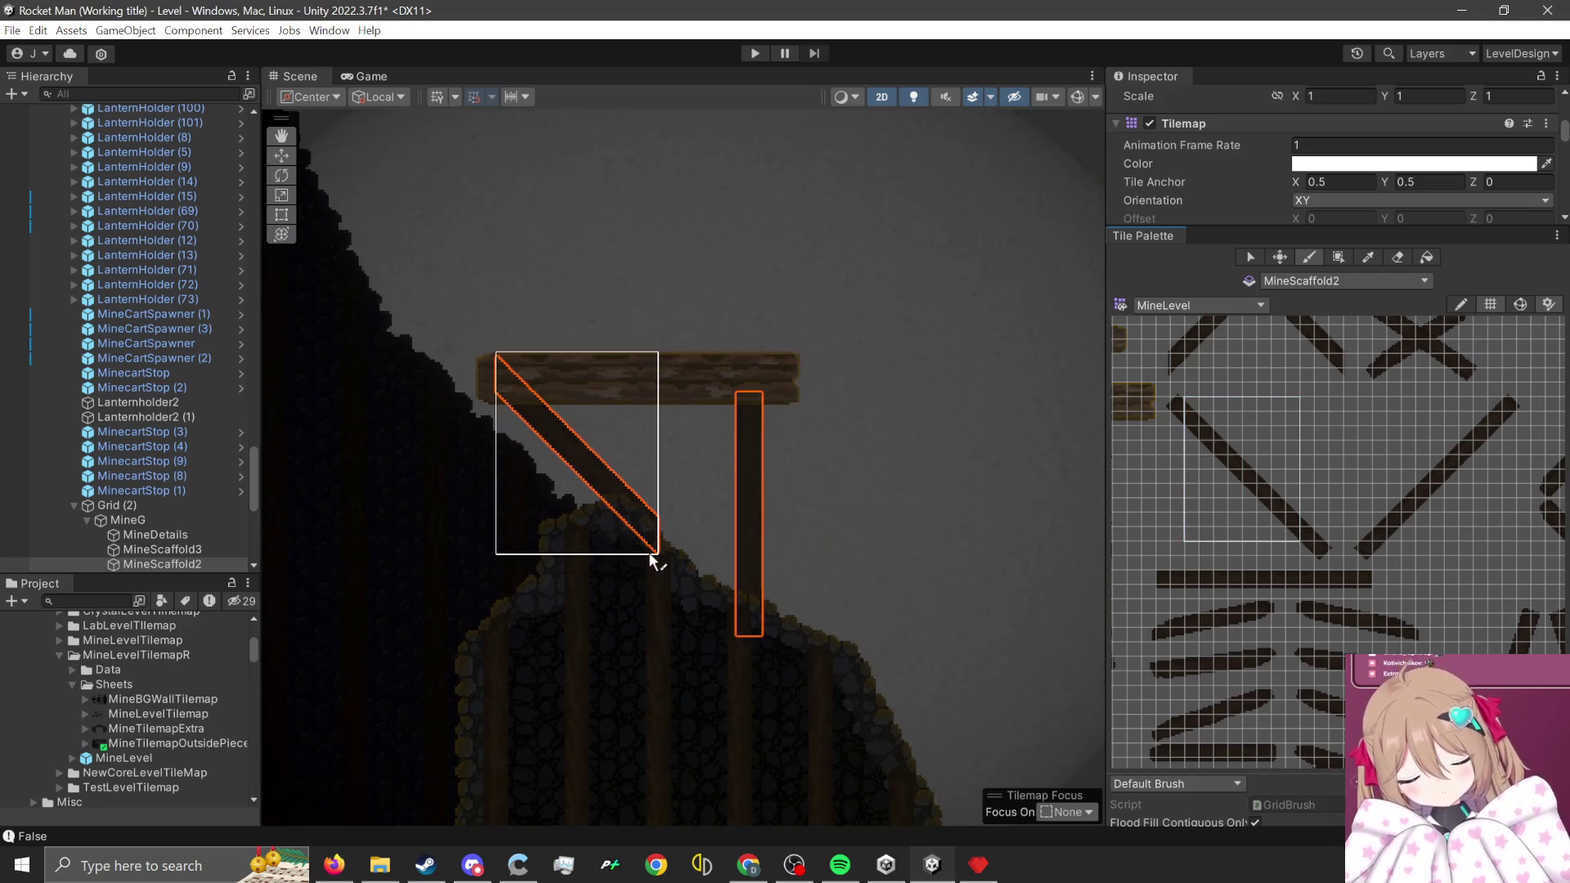
pyautogui.click(650, 552)
pyautogui.click(1405, 255)
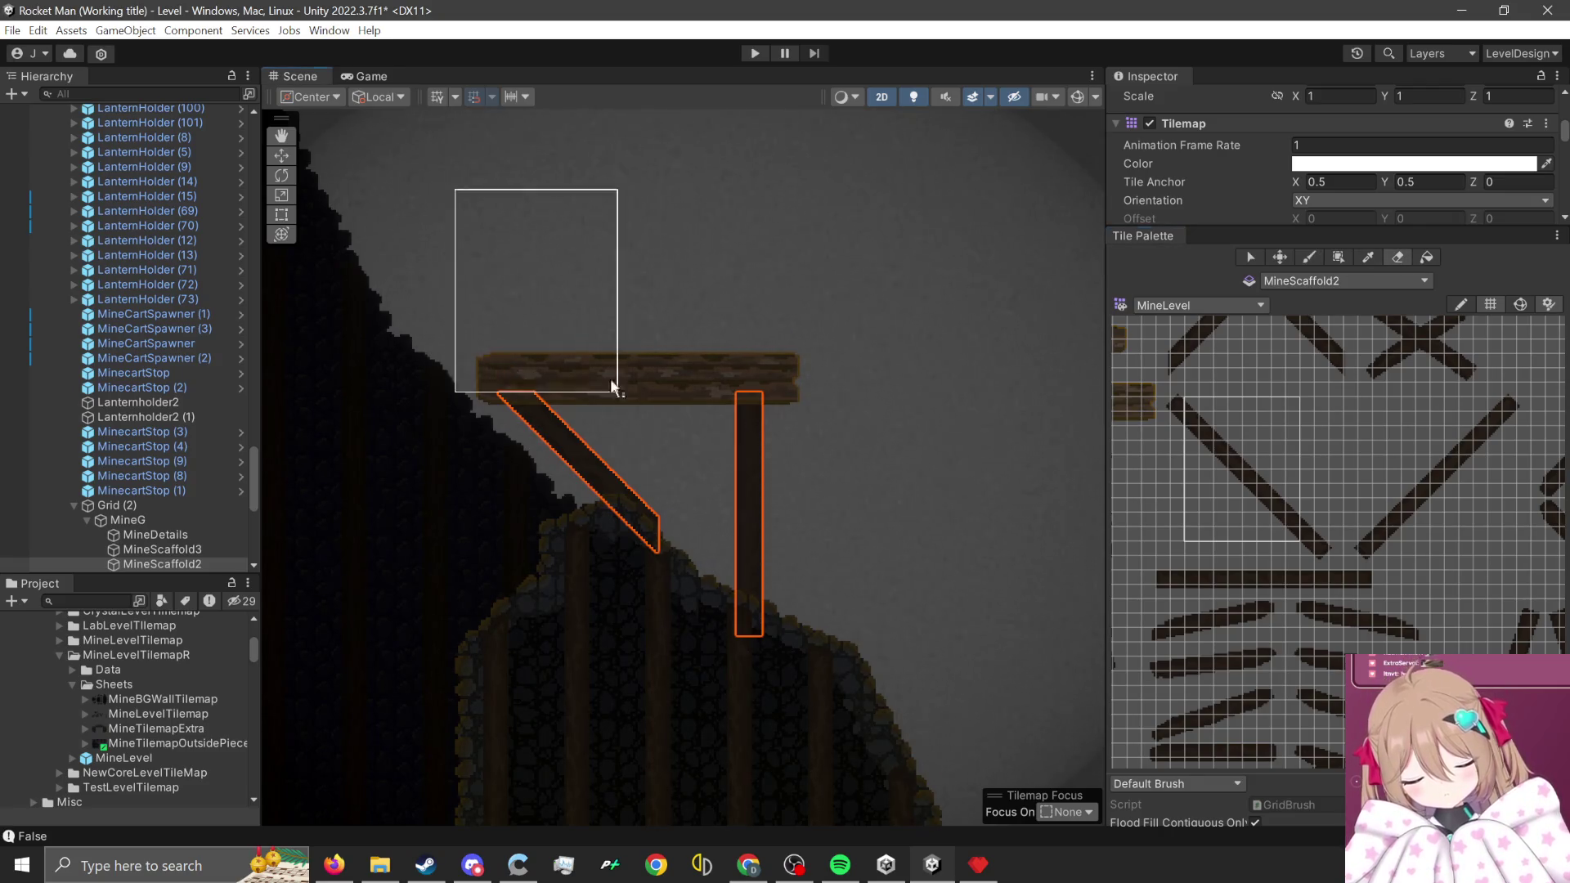
pyautogui.click(649, 552)
# - Paint a steep slanted plank left of the vertical beam
pyautogui.scroll(1, 1224, 411)
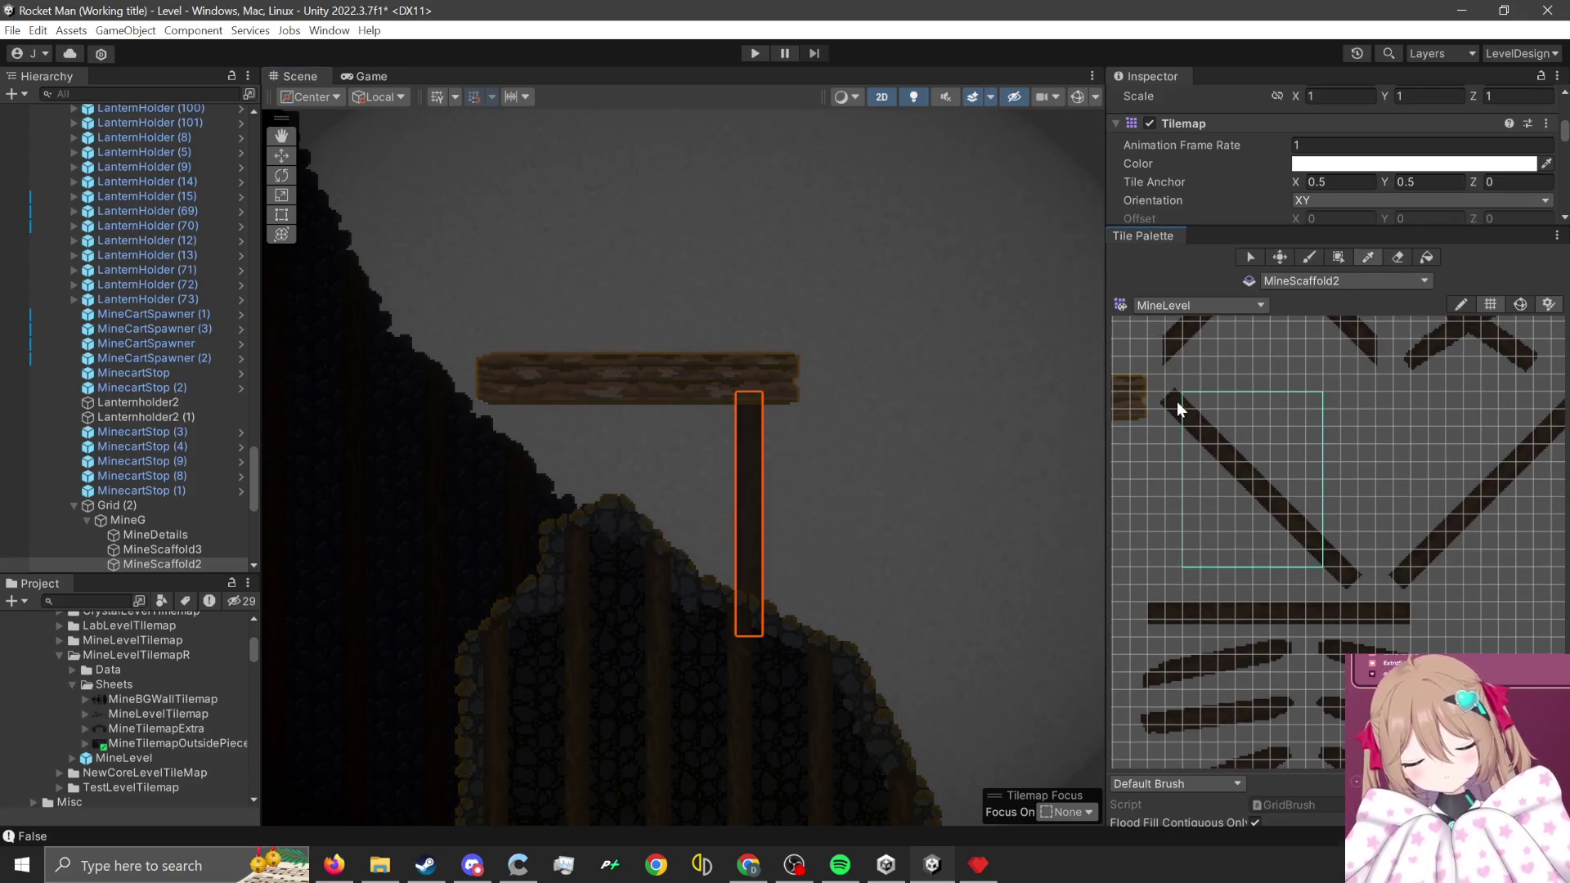
pyautogui.moveTo(1176, 423); pyautogui.dragTo(1369, 581)
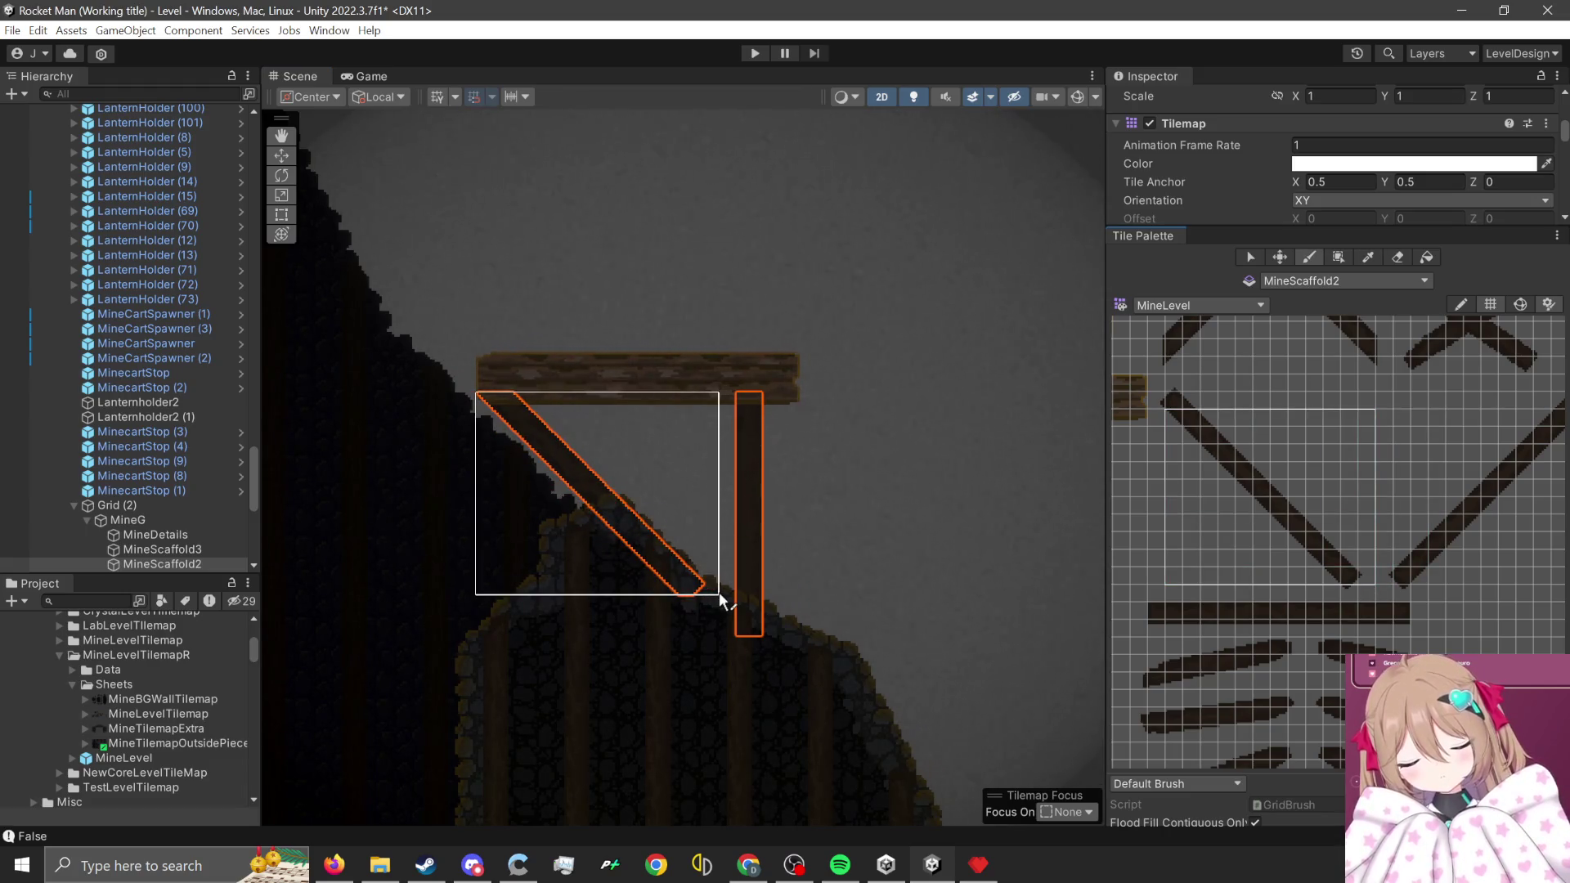
pyautogui.scroll(-2, 1436, 554)
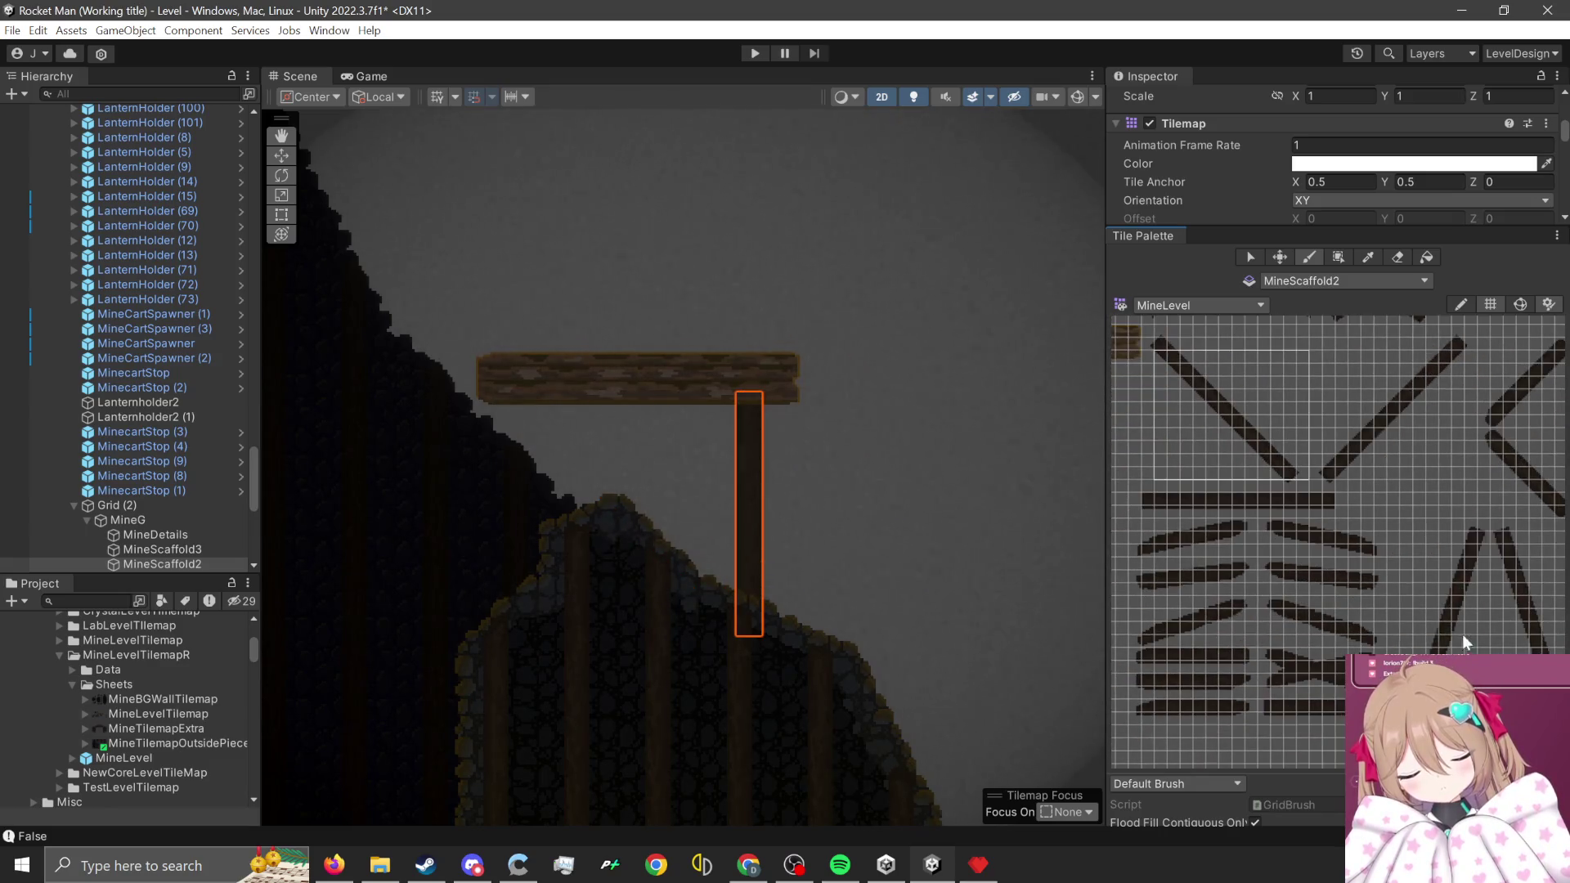
pyautogui.scroll(2, 1460, 634)
pyautogui.moveTo(1387, 455); pyautogui.dragTo(1460, 644)
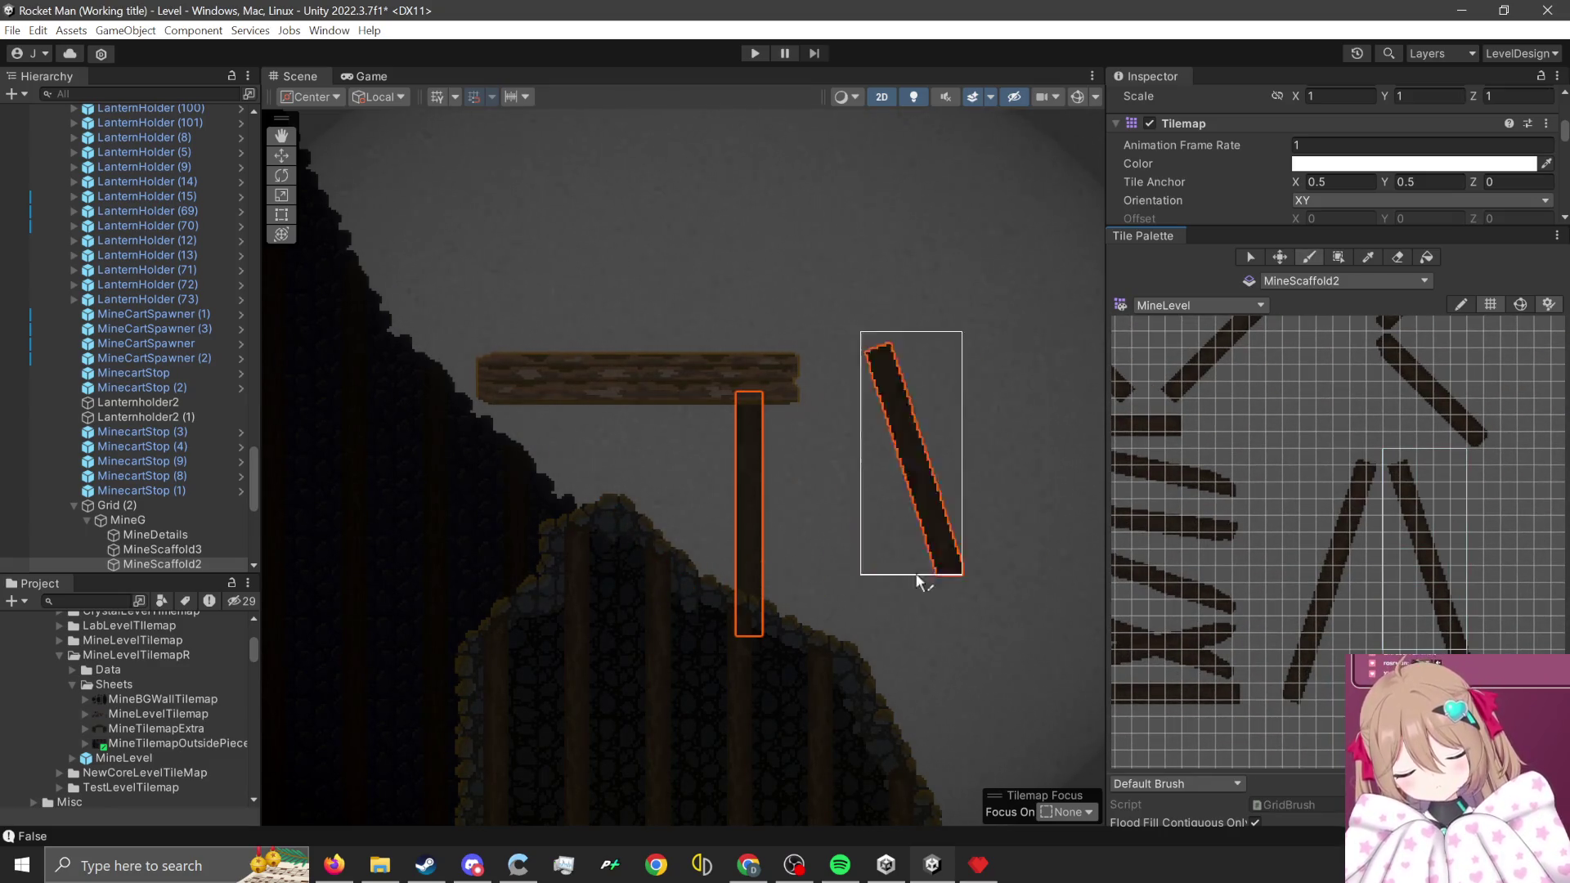
pyautogui.click(544, 612)
pyautogui.scroll(-2, 833, 773)
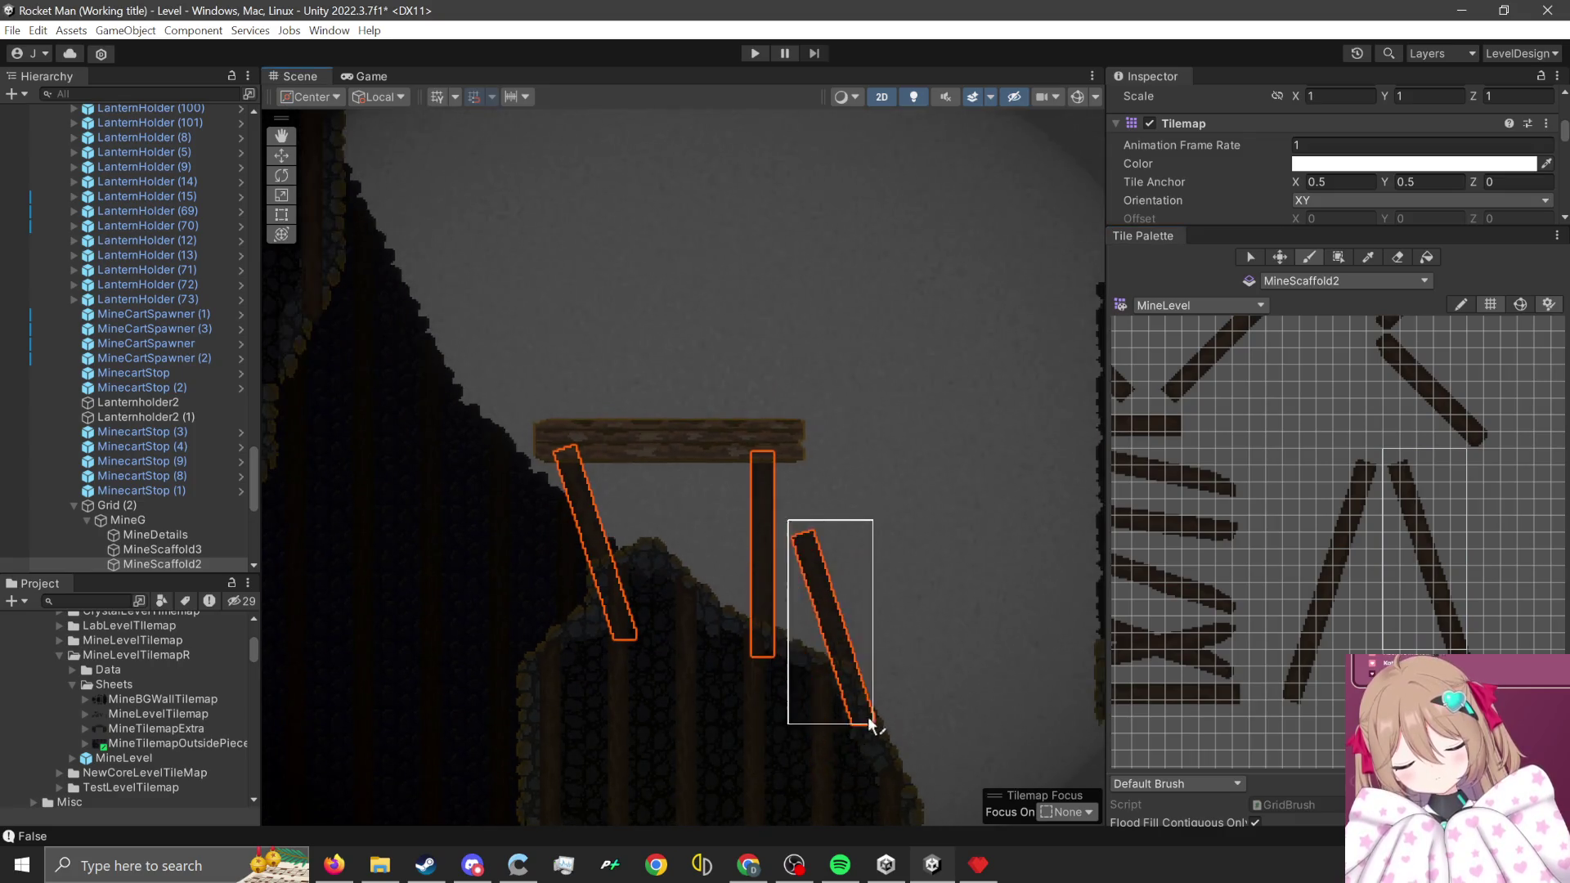
pyautogui.scroll(-1, 867, 731)
pyautogui.click(1341, 281)
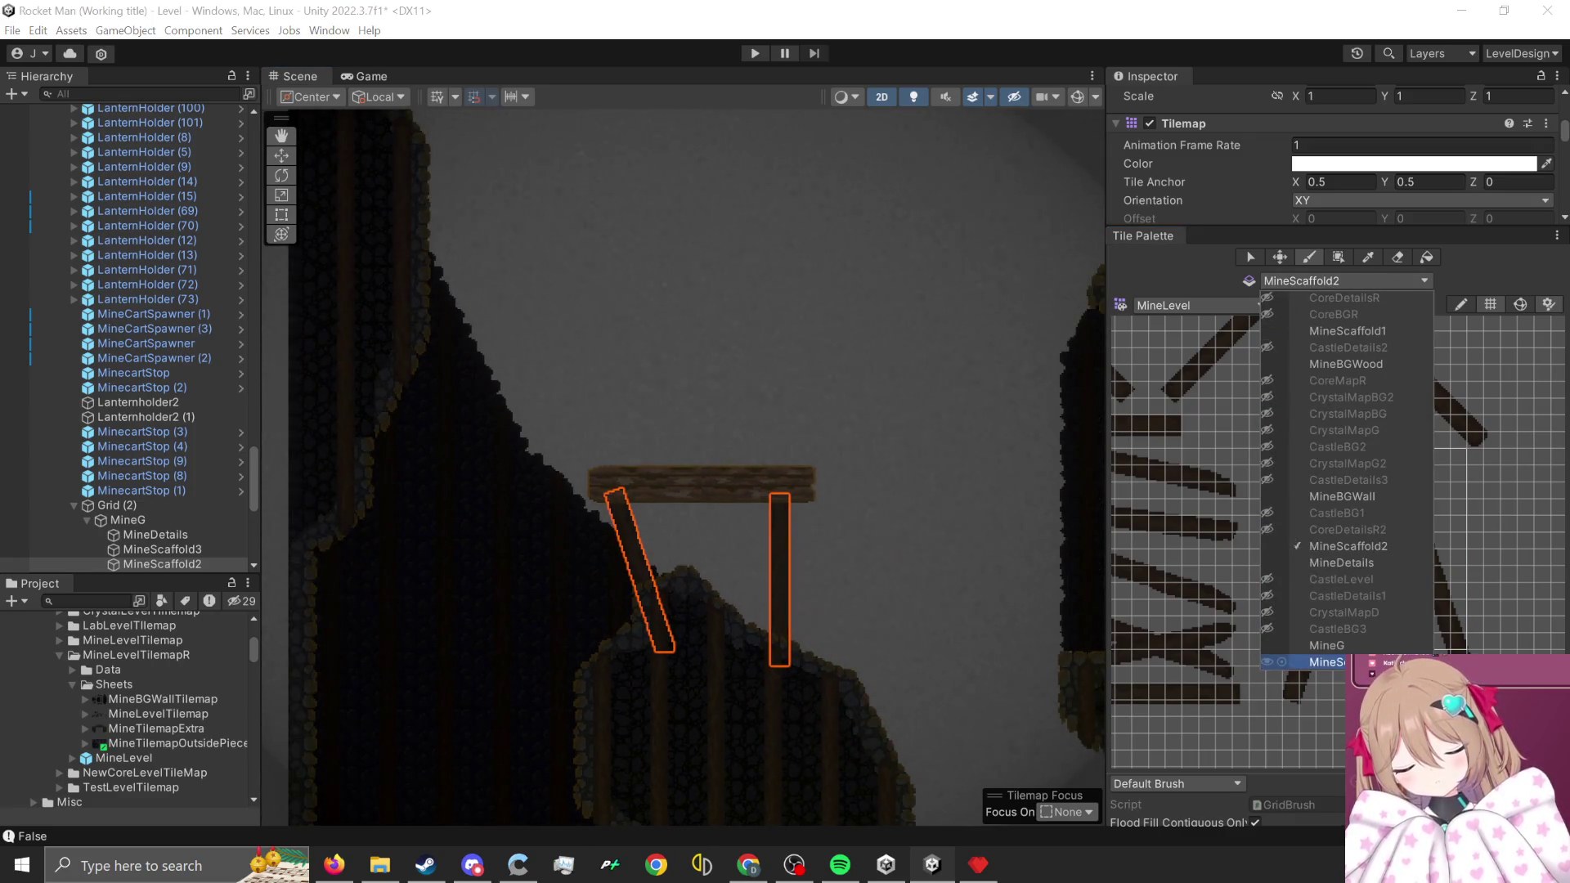
# - Switch painting to MineScaffold3 and pick a diagonal plank tile
pyautogui.click(1321, 661)
pyautogui.scroll(-2, 1251, 551)
pyautogui.scroll(3, 1364, 611)
pyautogui.scroll(3, 1364, 611)
pyautogui.moveTo(1383, 542)
pyautogui.mouseDown()
pyautogui.moveTo(1176, 606)
pyautogui.moveTo(1122, 643)
pyautogui.mouseUp()
pyautogui.scroll(4, 623, 635)
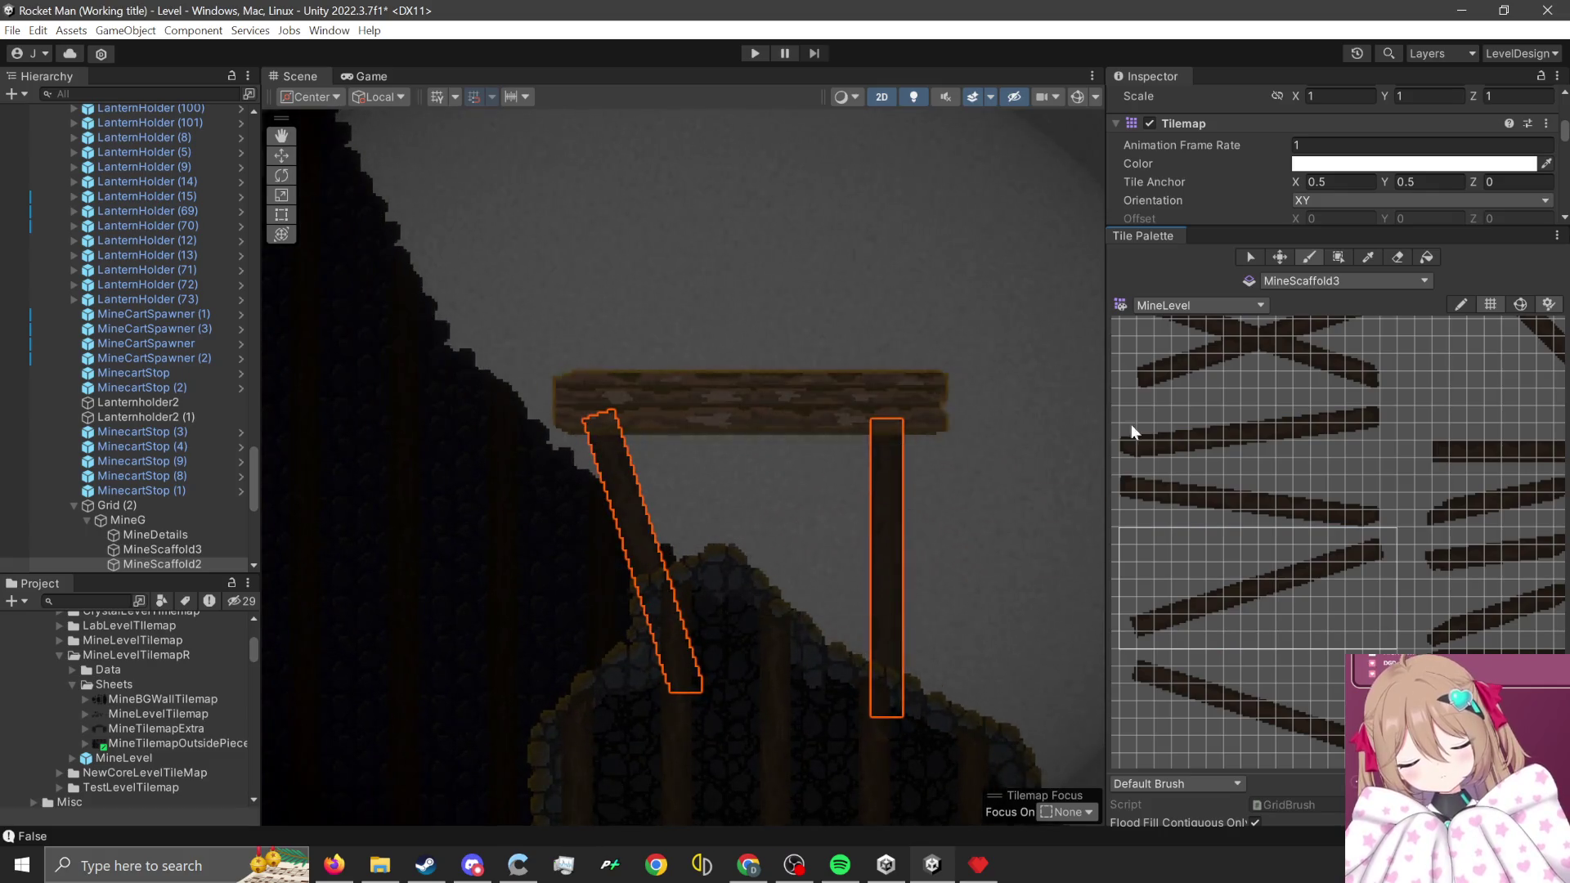
# - Change the active tilemap to MineScaffold1
pyautogui.click(1317, 282)
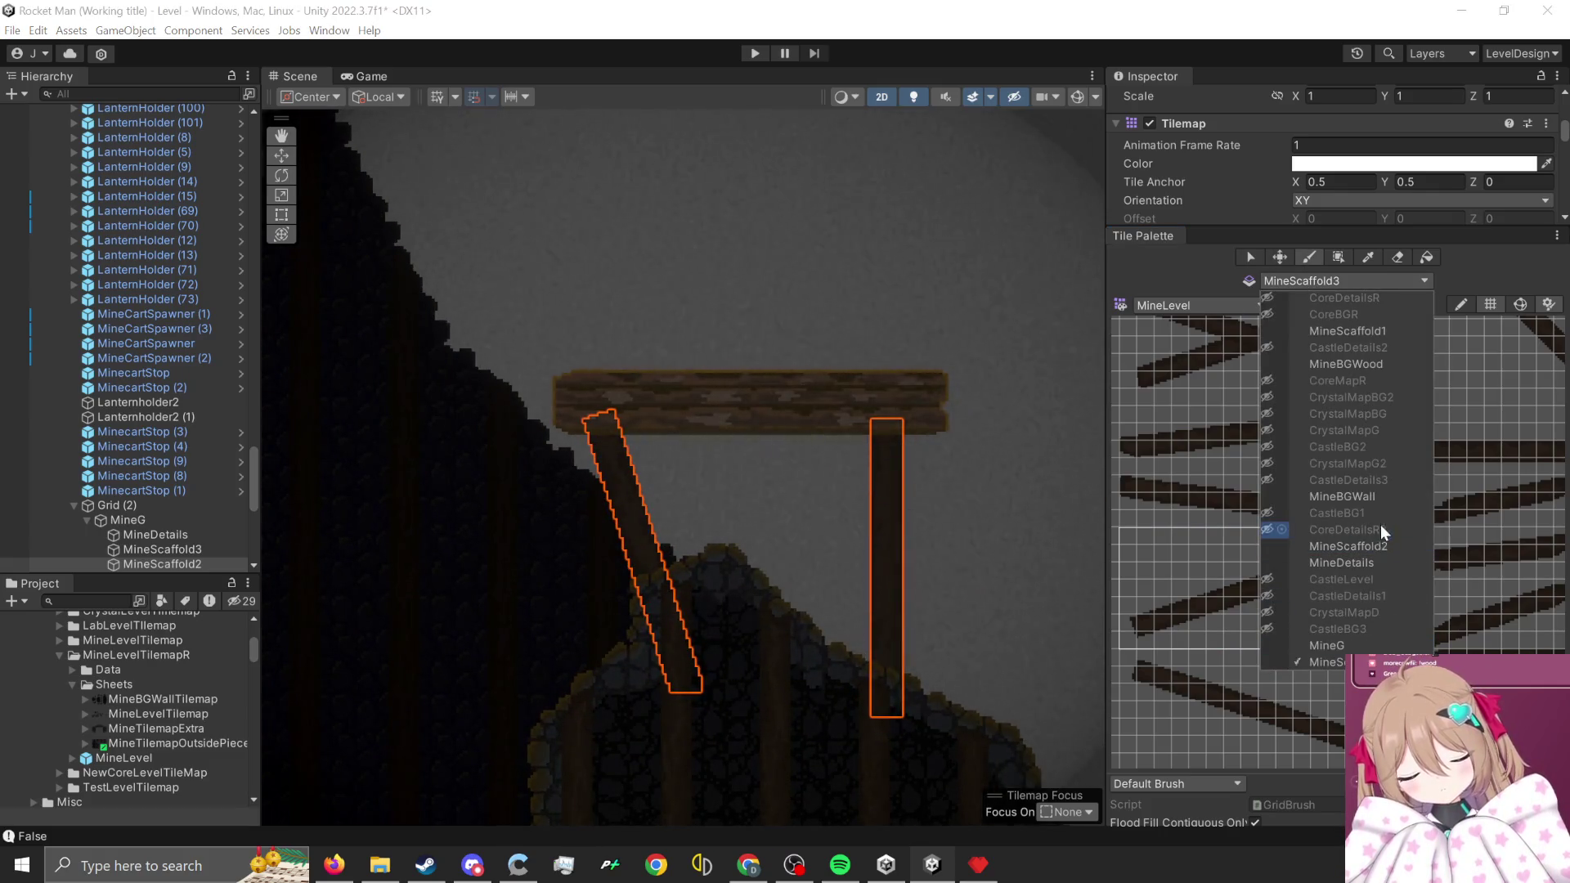
pyautogui.click(1390, 333)
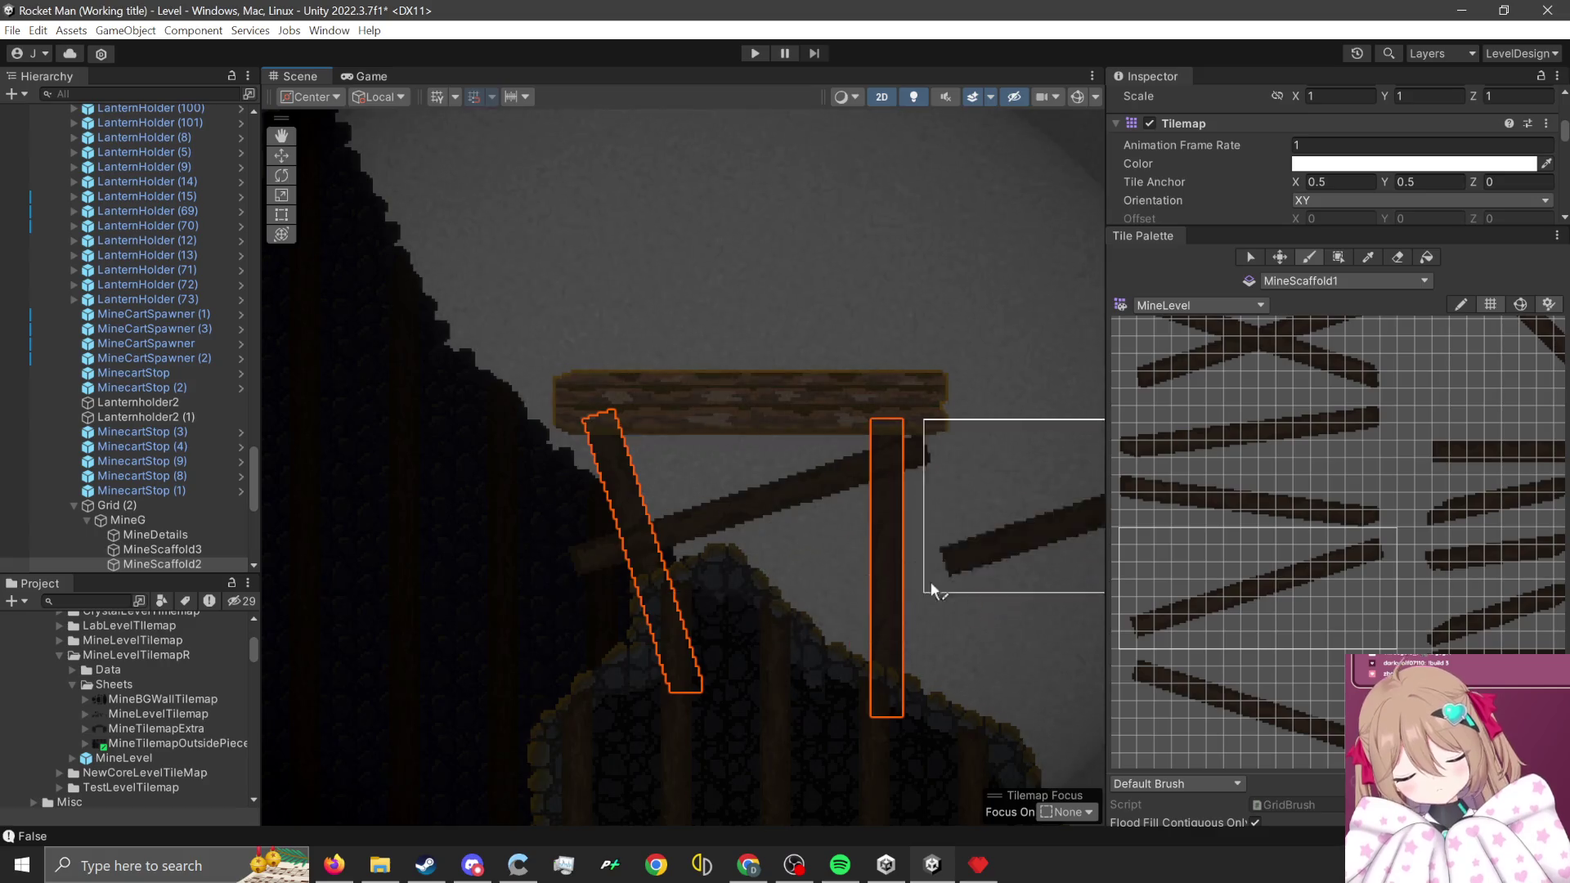
pyautogui.scroll(-1, 818, 630)
pyautogui.scroll(1, 813, 630)
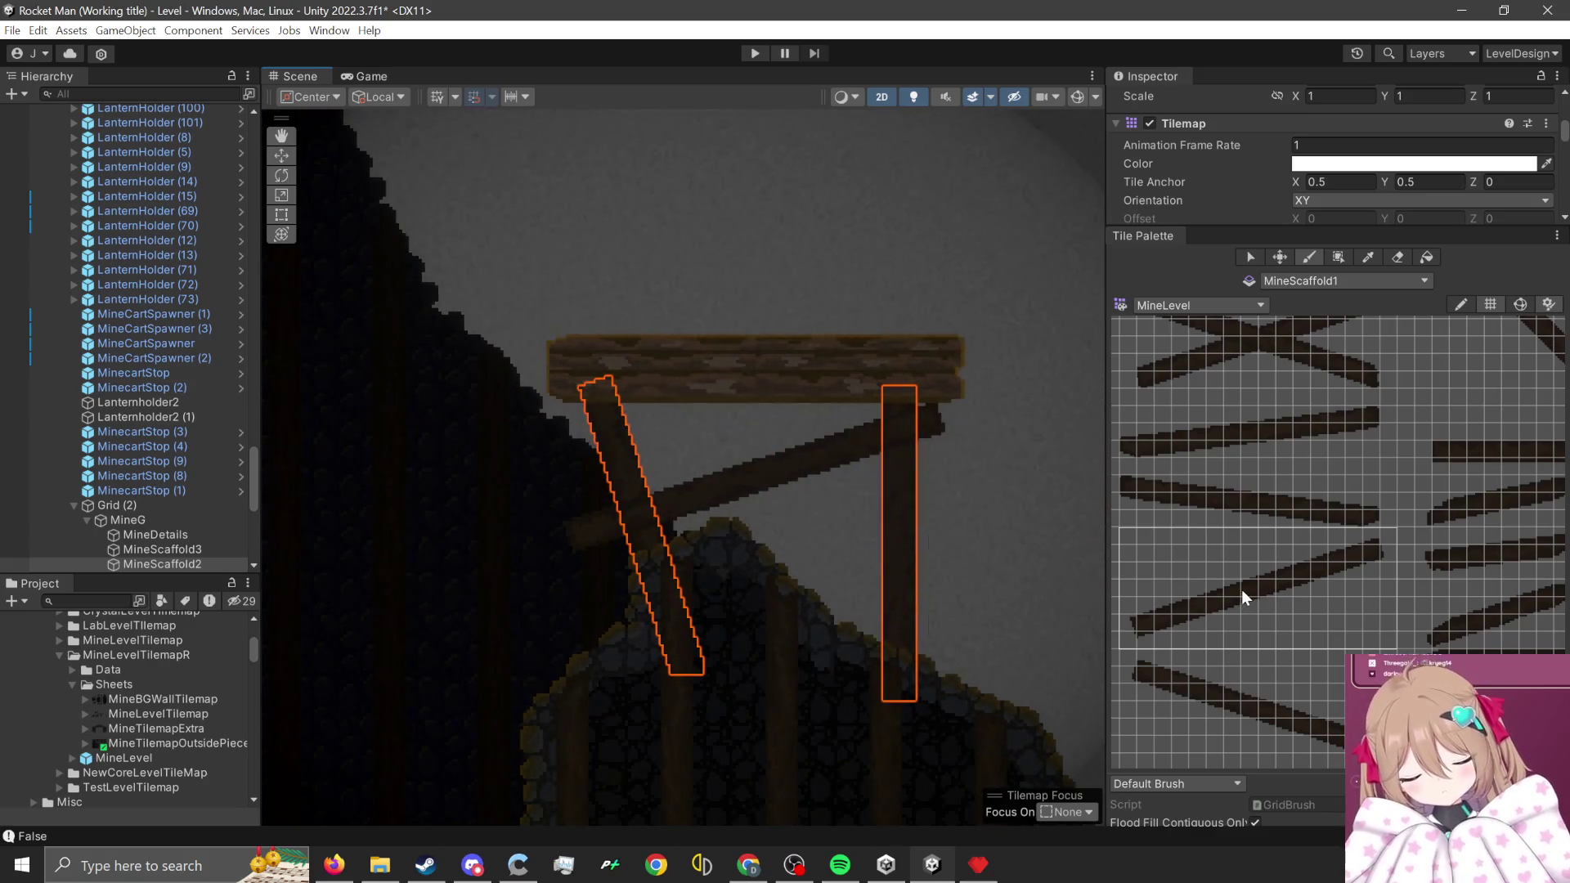
pyautogui.scroll(-3, 1376, 564)
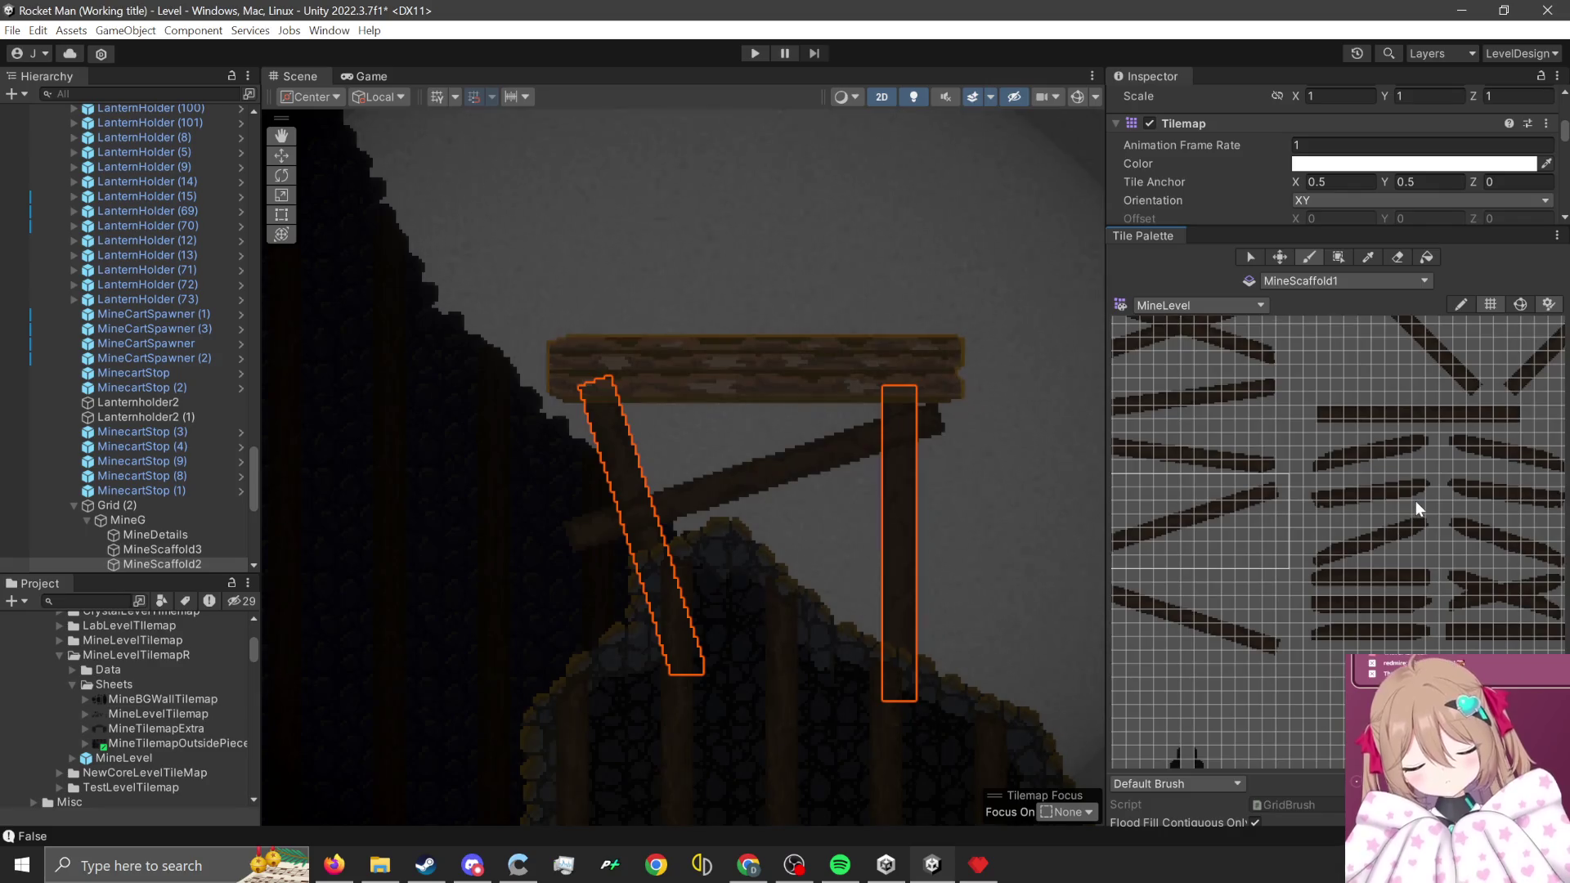
pyautogui.scroll(2, 1515, 399)
pyautogui.scroll(-2, 1394, 533)
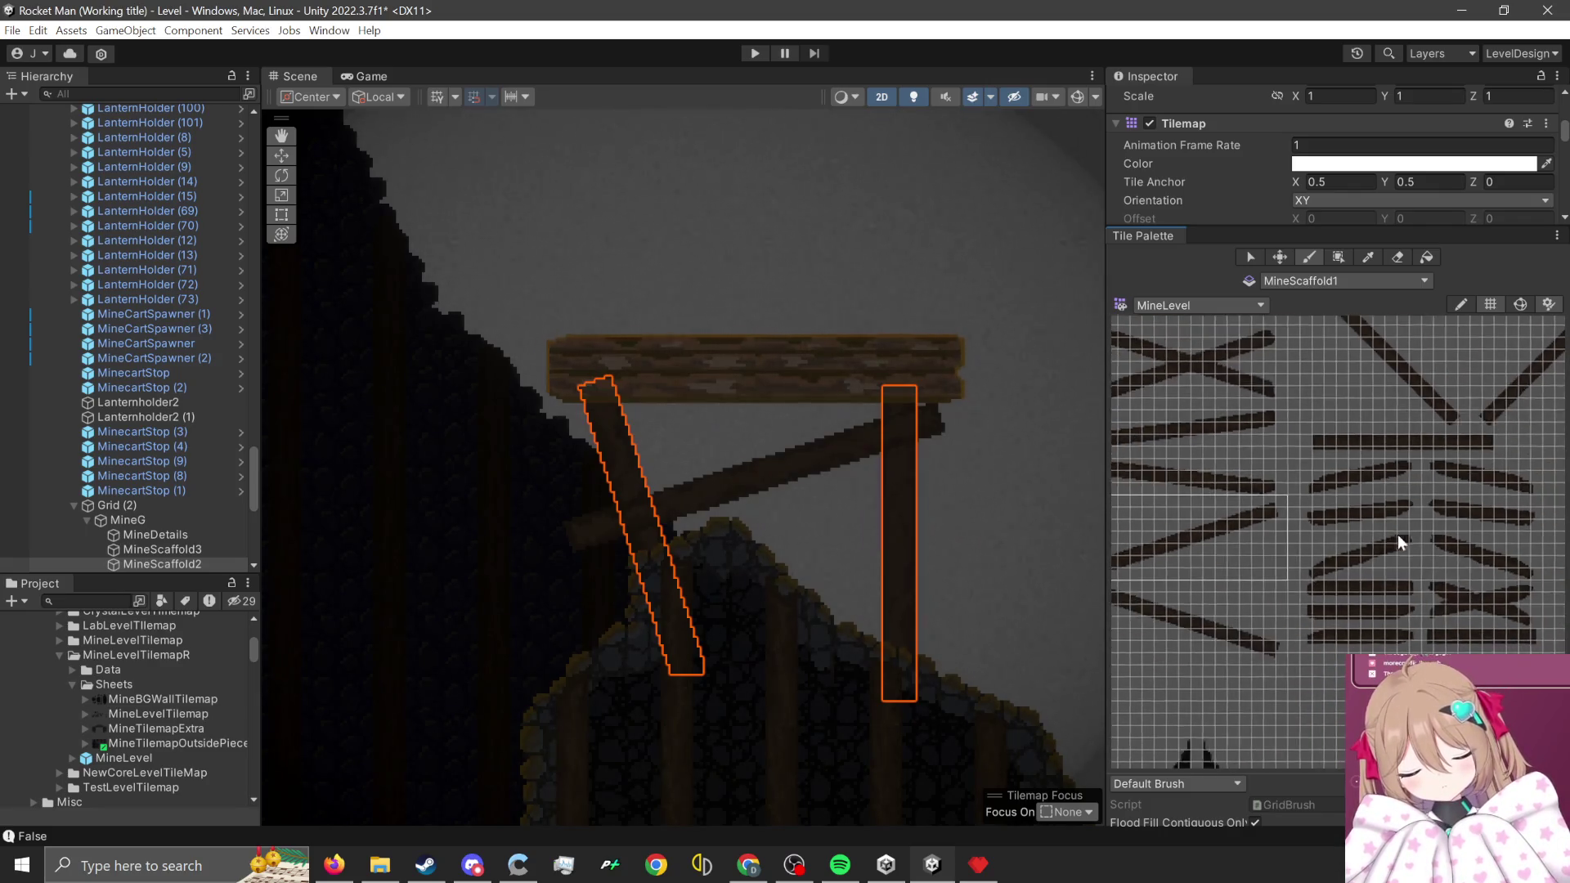
pyautogui.scroll(1, 1223, 512)
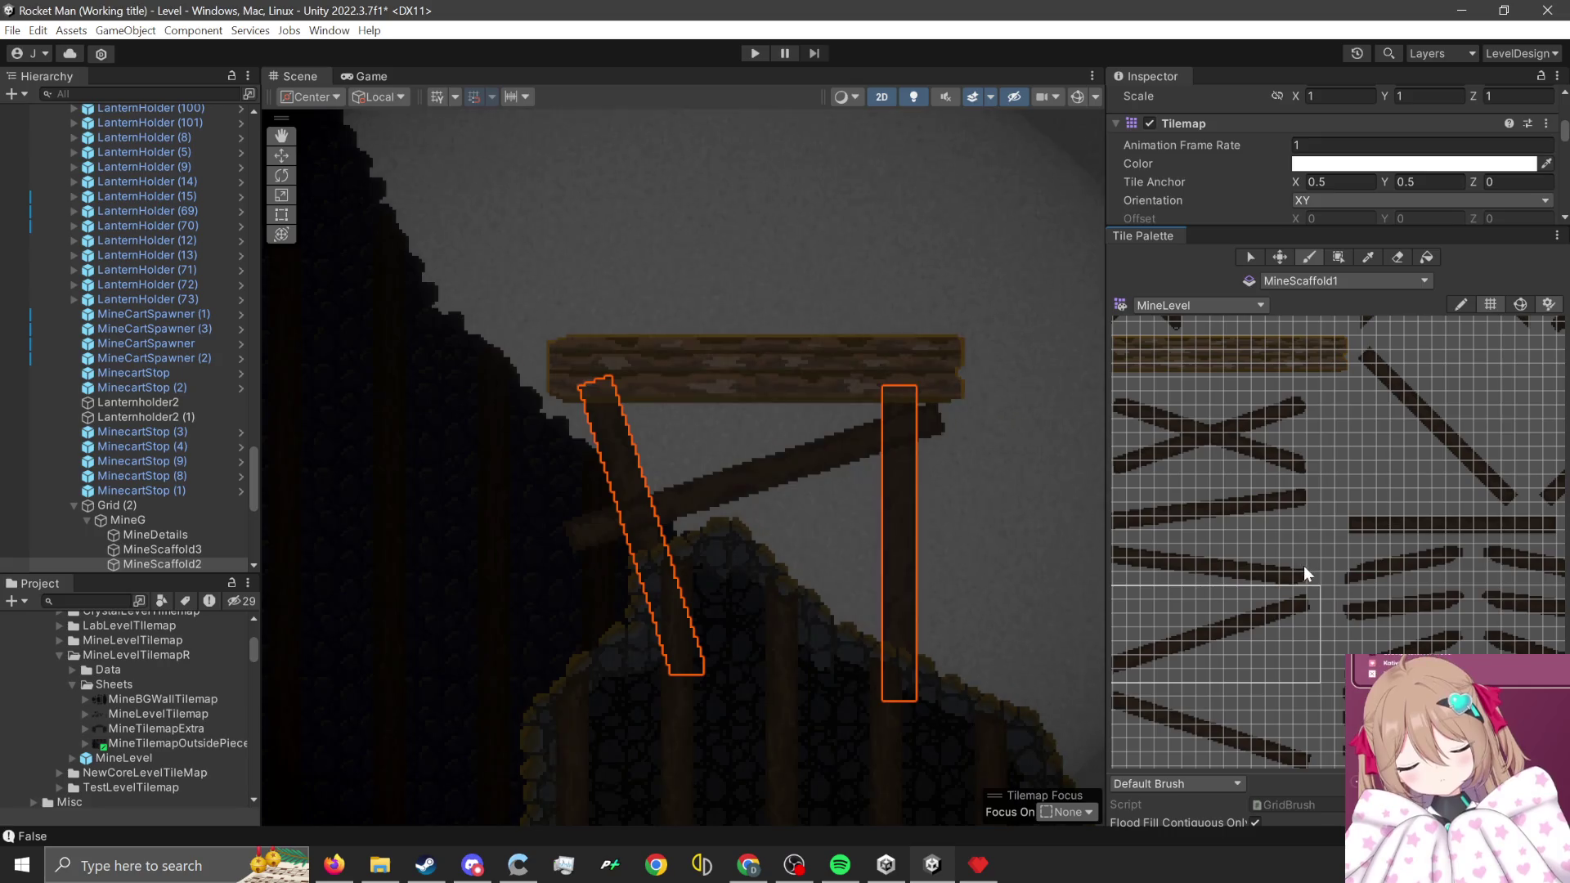
# - Paint a long angled crossing beam behind the scaffold
pyautogui.moveTo(1302, 582); pyautogui.dragTo(1216, 546)
pyautogui.scroll(2, 853, 543)
pyautogui.click(748, 570)
pyautogui.scroll(-2, 973, 682)
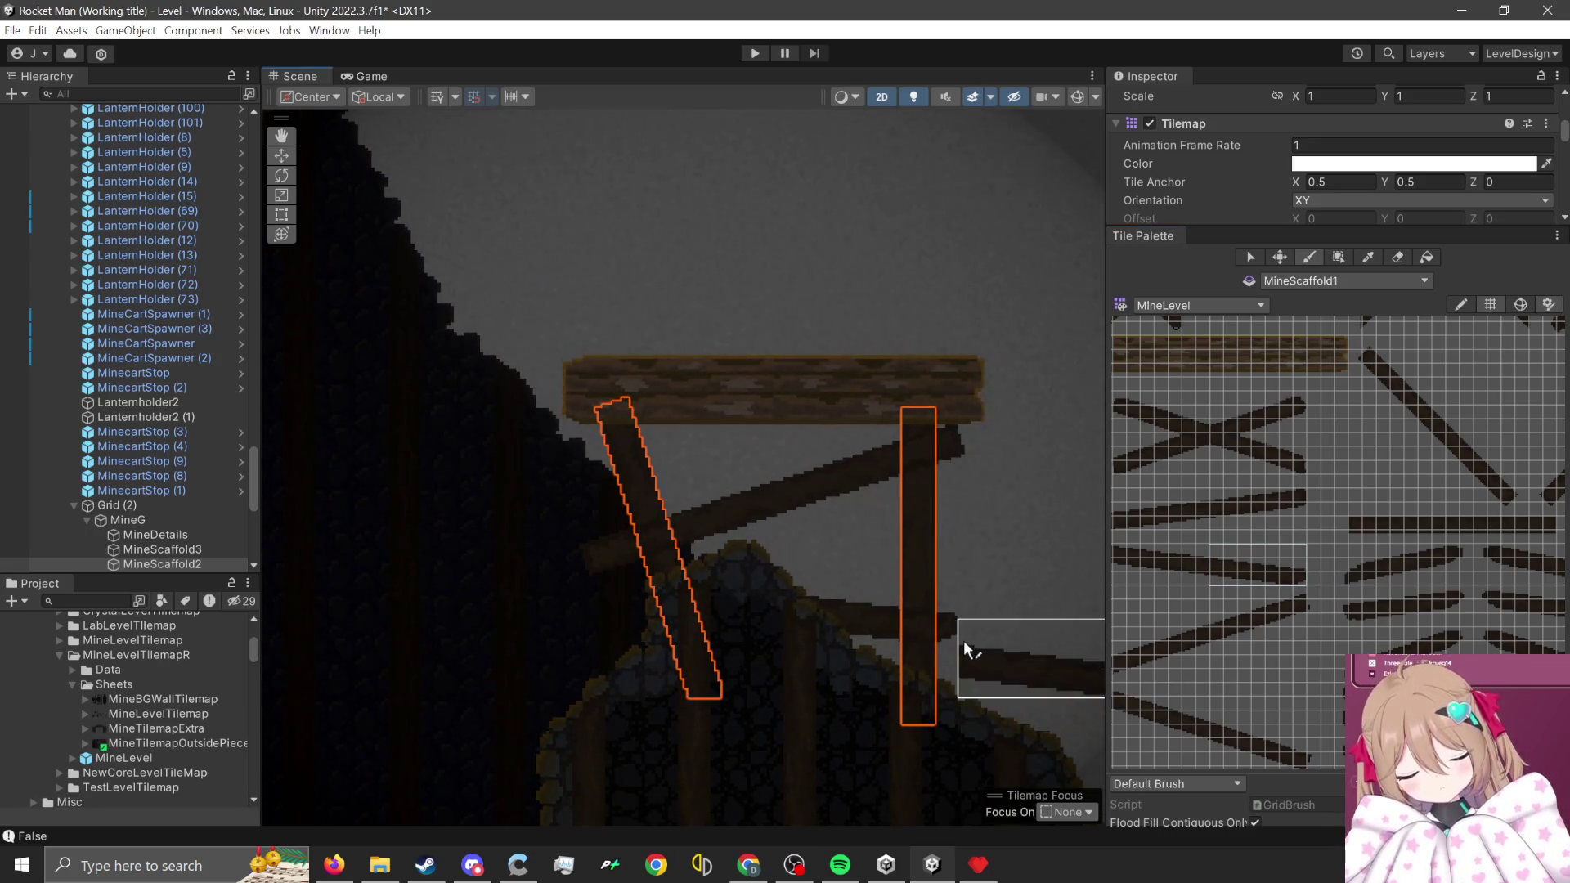
pyautogui.scroll(-1, 964, 640)
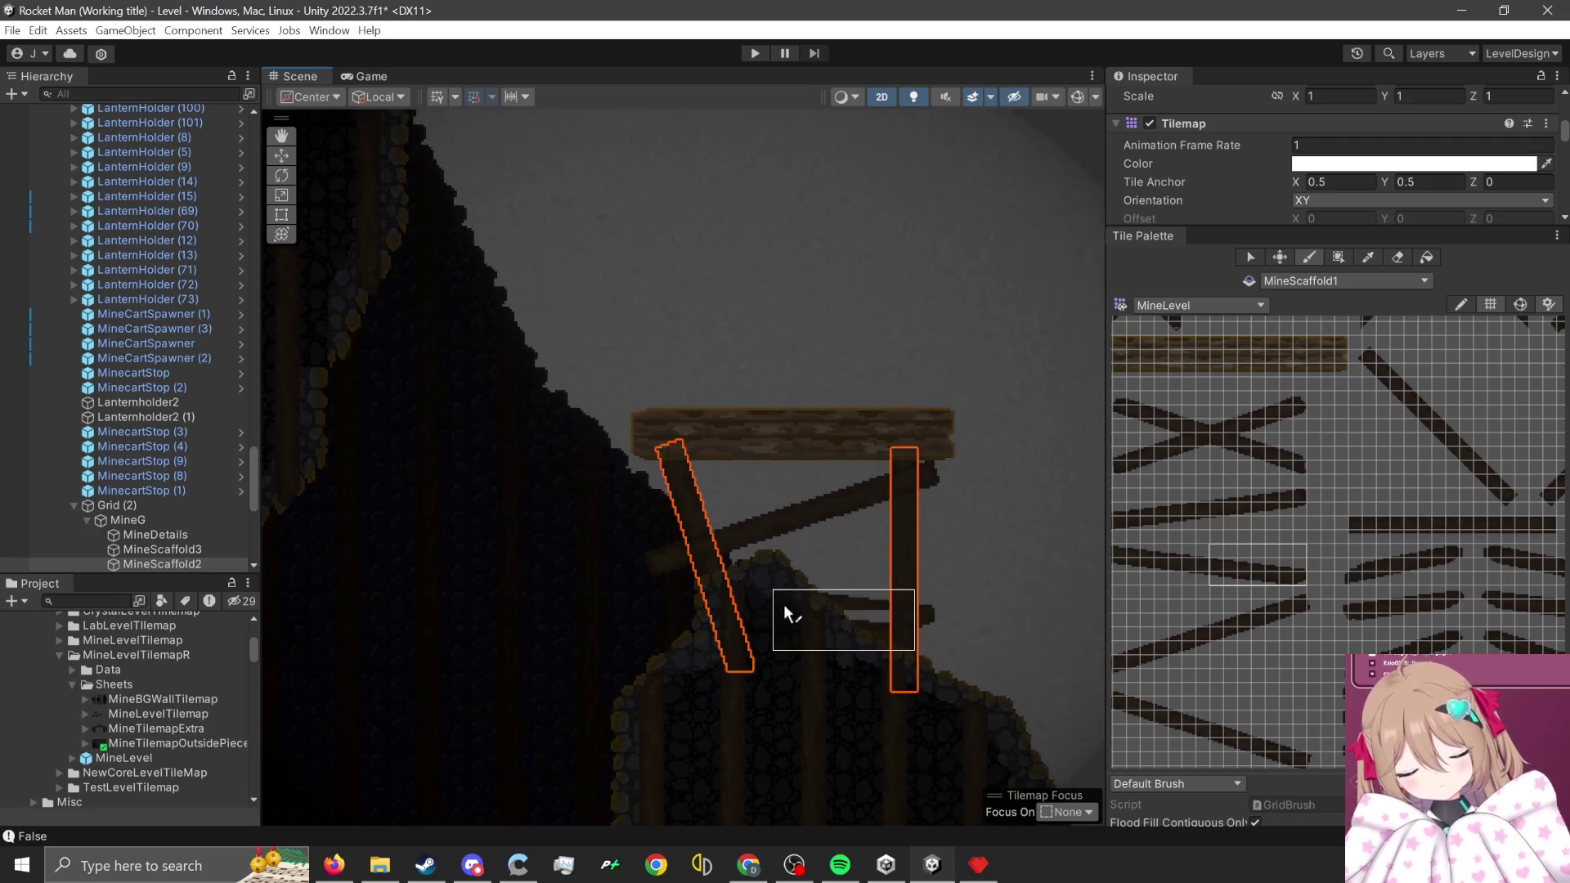
pyautogui.scroll(1, 708, 474)
# - Return to MineScaffold3 and pick the opposite-slanted diagonal scaffold brace tile
pyautogui.click(1335, 277)
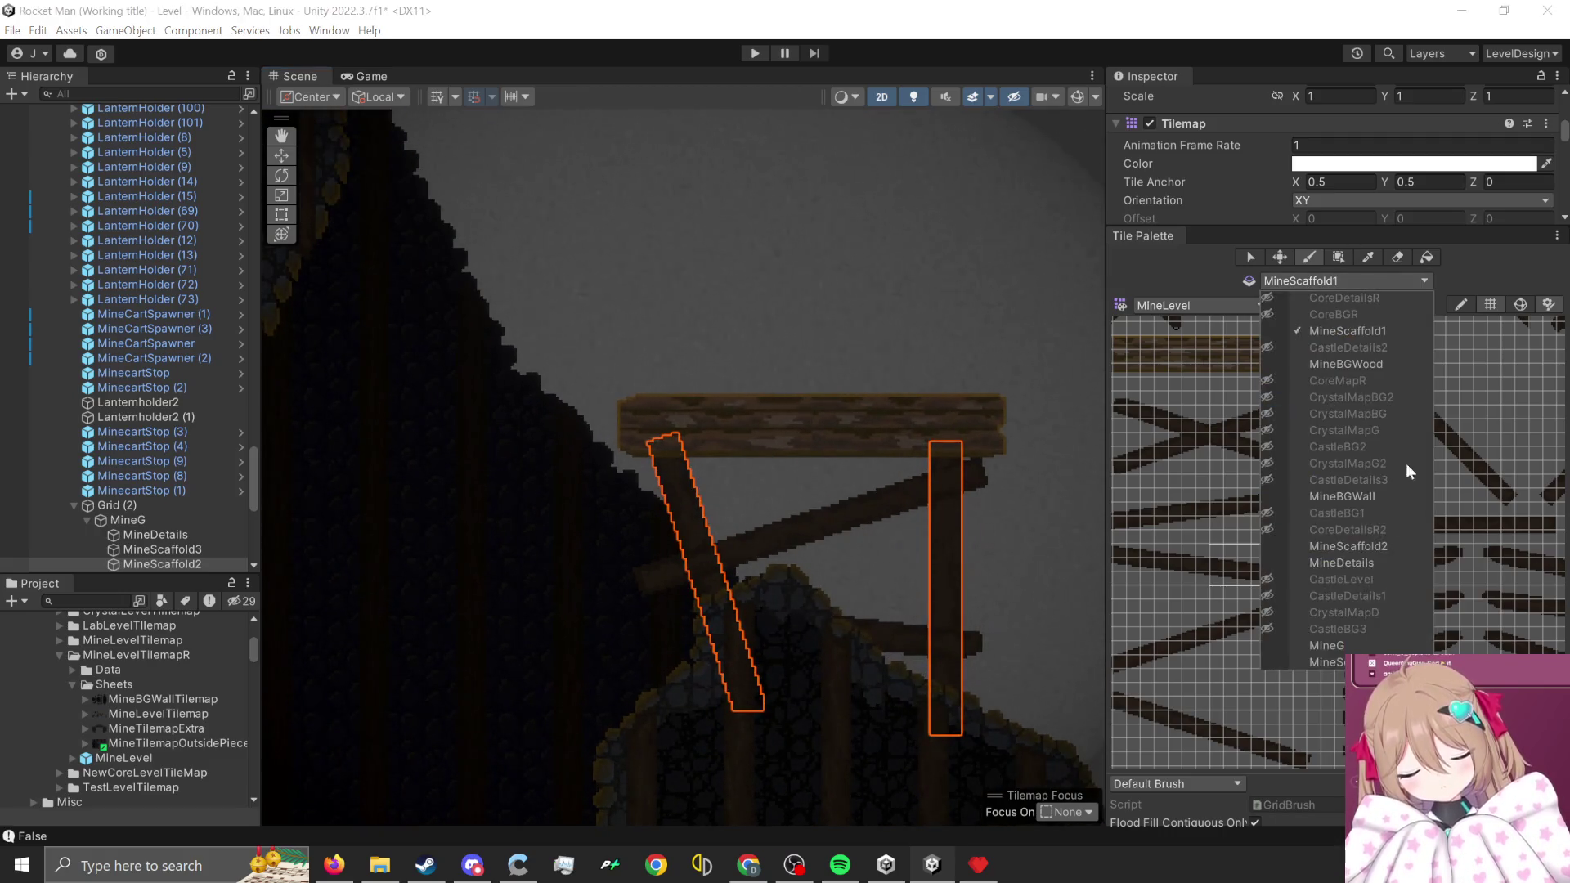
pyautogui.click(1317, 661)
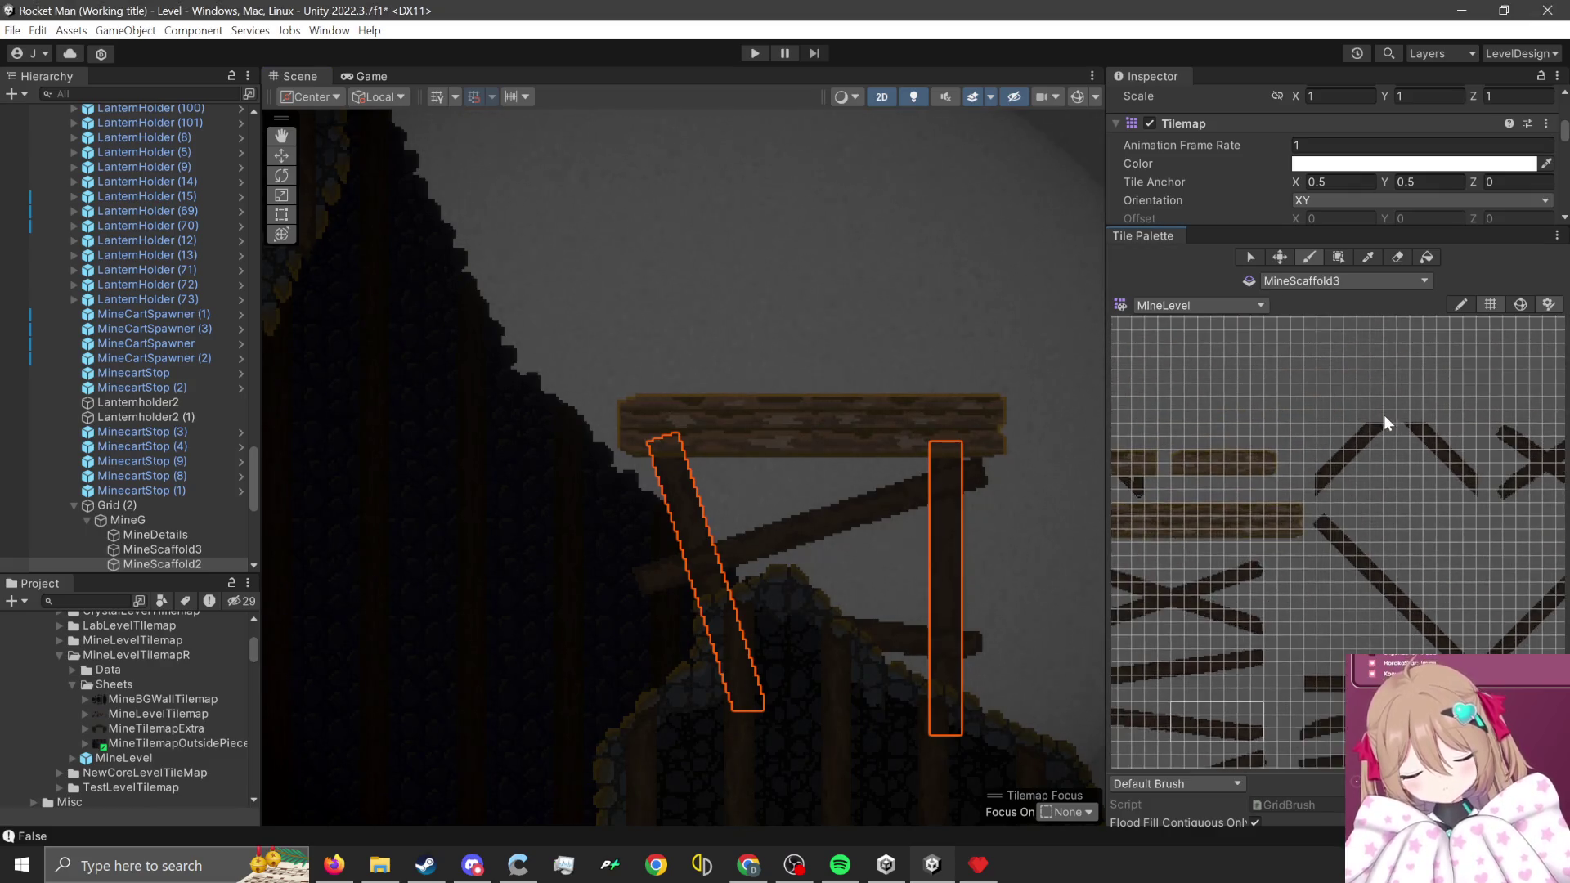
pyautogui.moveTo(1386, 414); pyautogui.dragTo(1294, 514)
pyautogui.scroll(1, 670, 508)
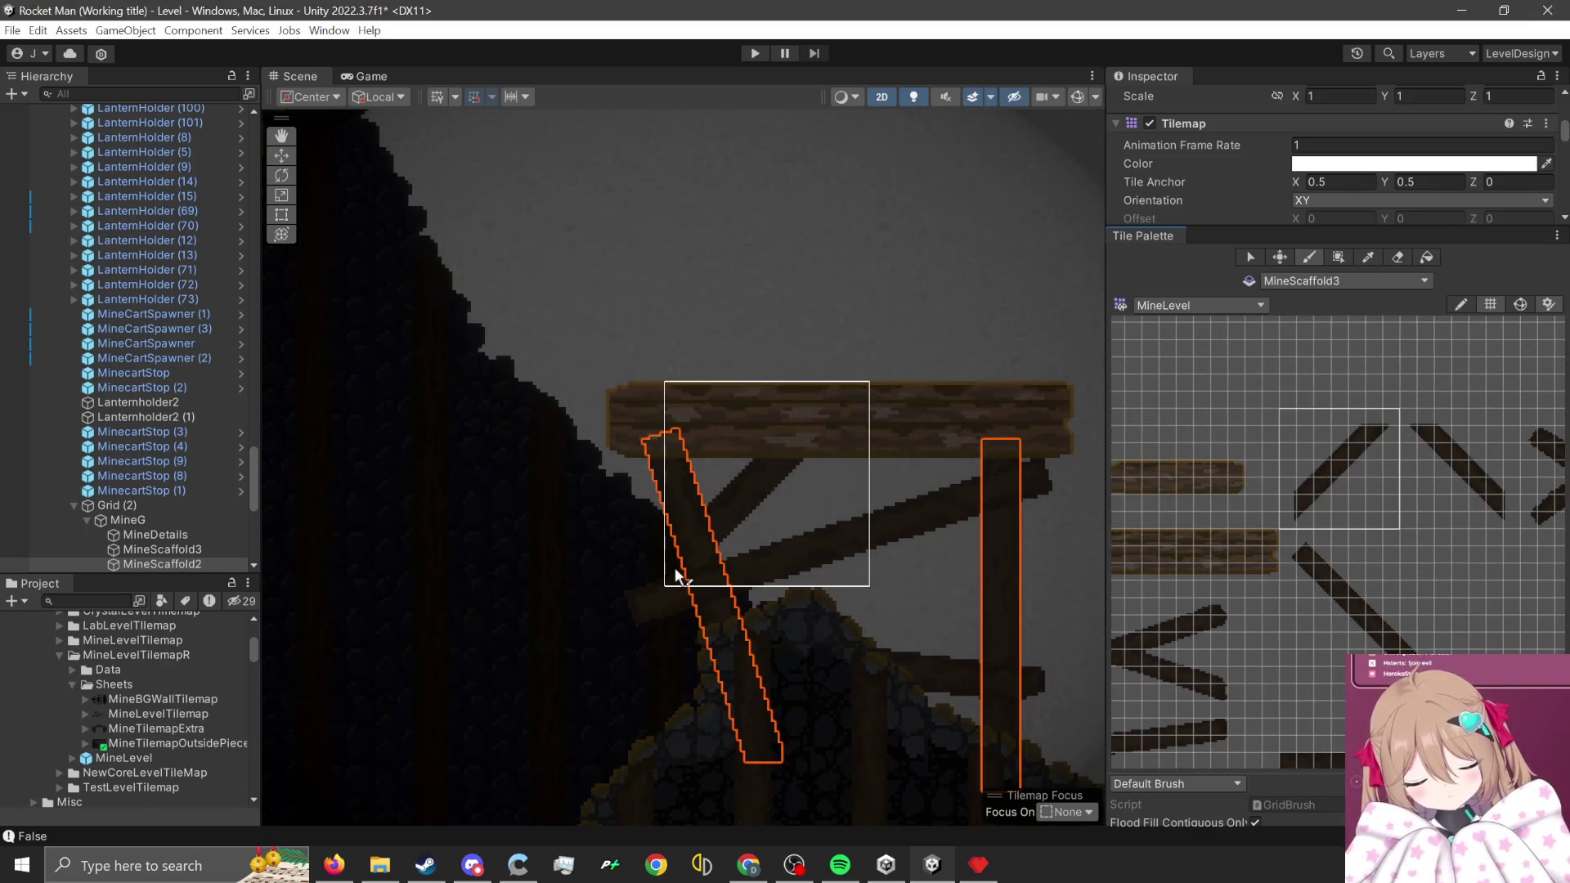
pyautogui.scroll(1, 708, 556)
pyautogui.scroll(1, 708, 556)
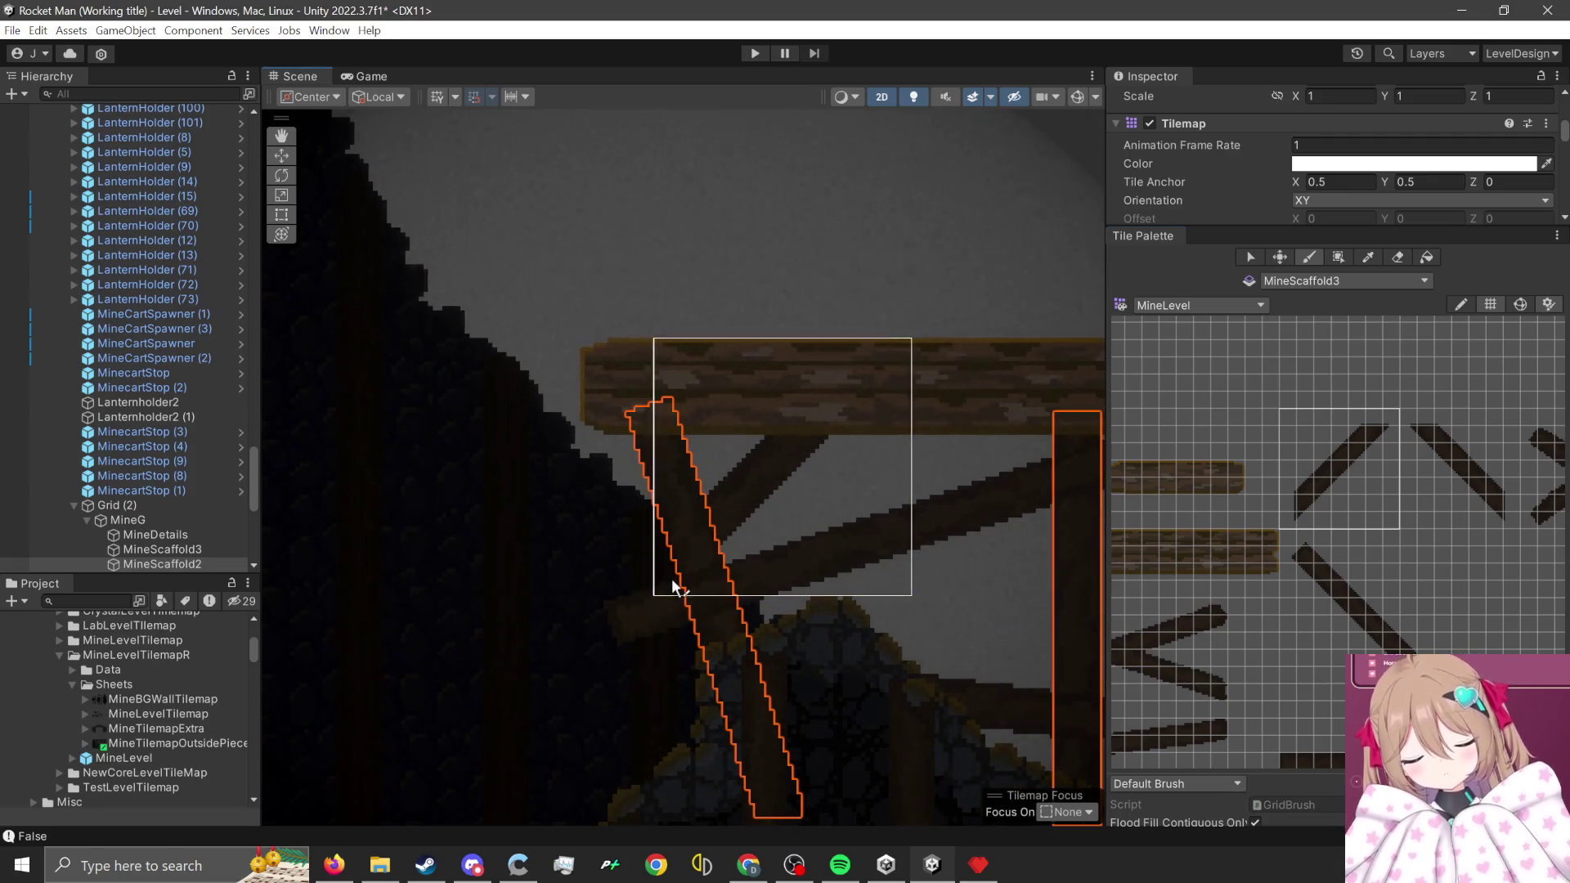
pyautogui.moveTo(1342, 678); pyautogui.dragTo(1199, 618)
pyautogui.scroll(2, 1263, 379)
pyautogui.click(1380, 512)
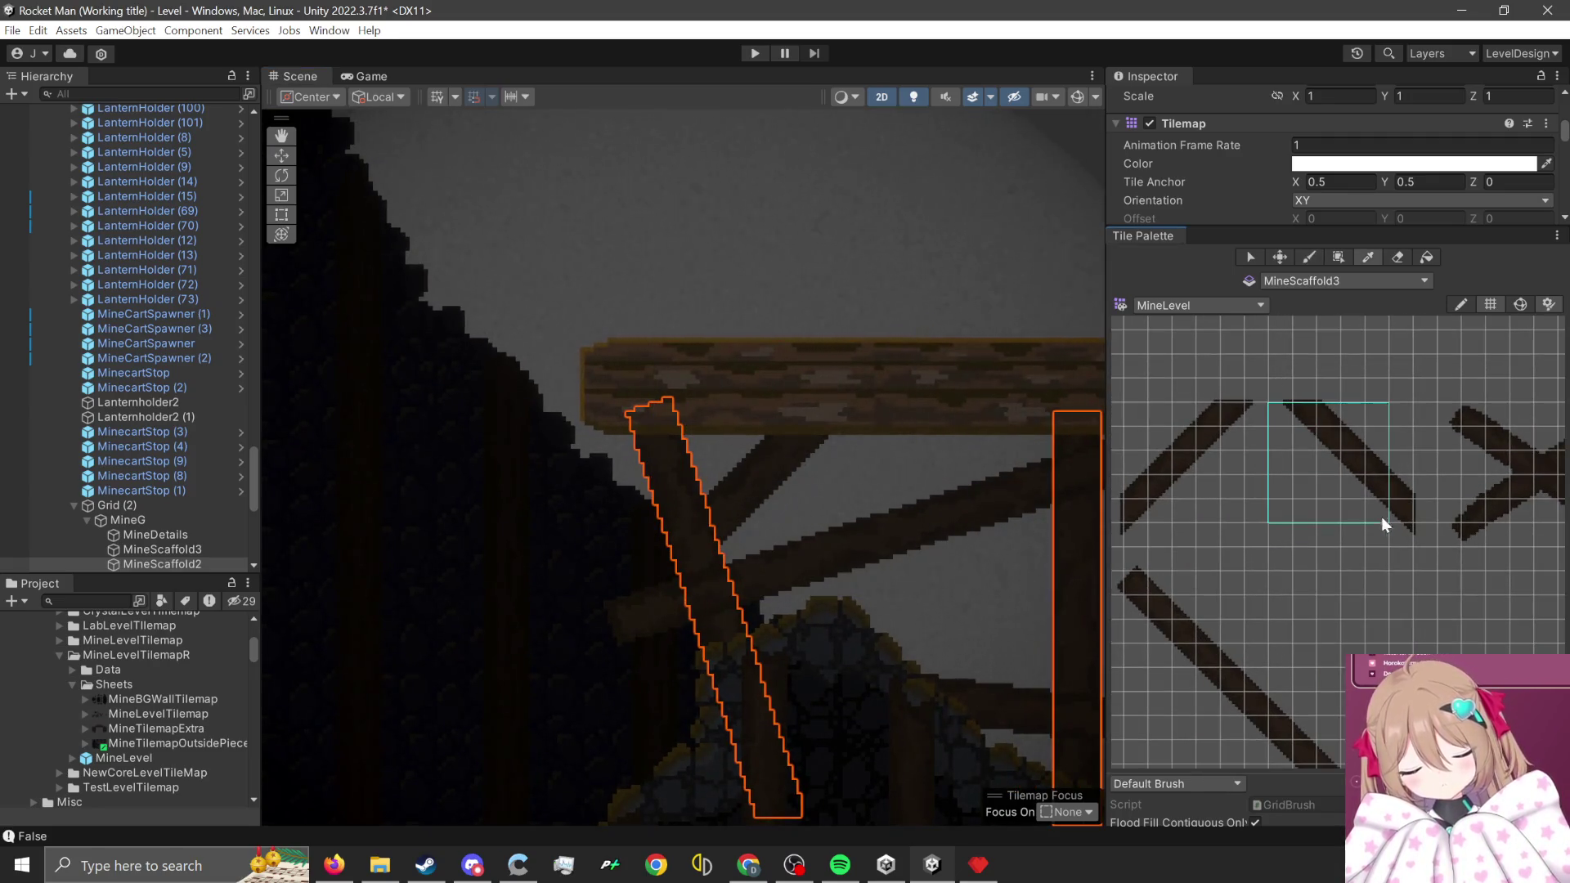
pyautogui.scroll(1, 1129, 560)
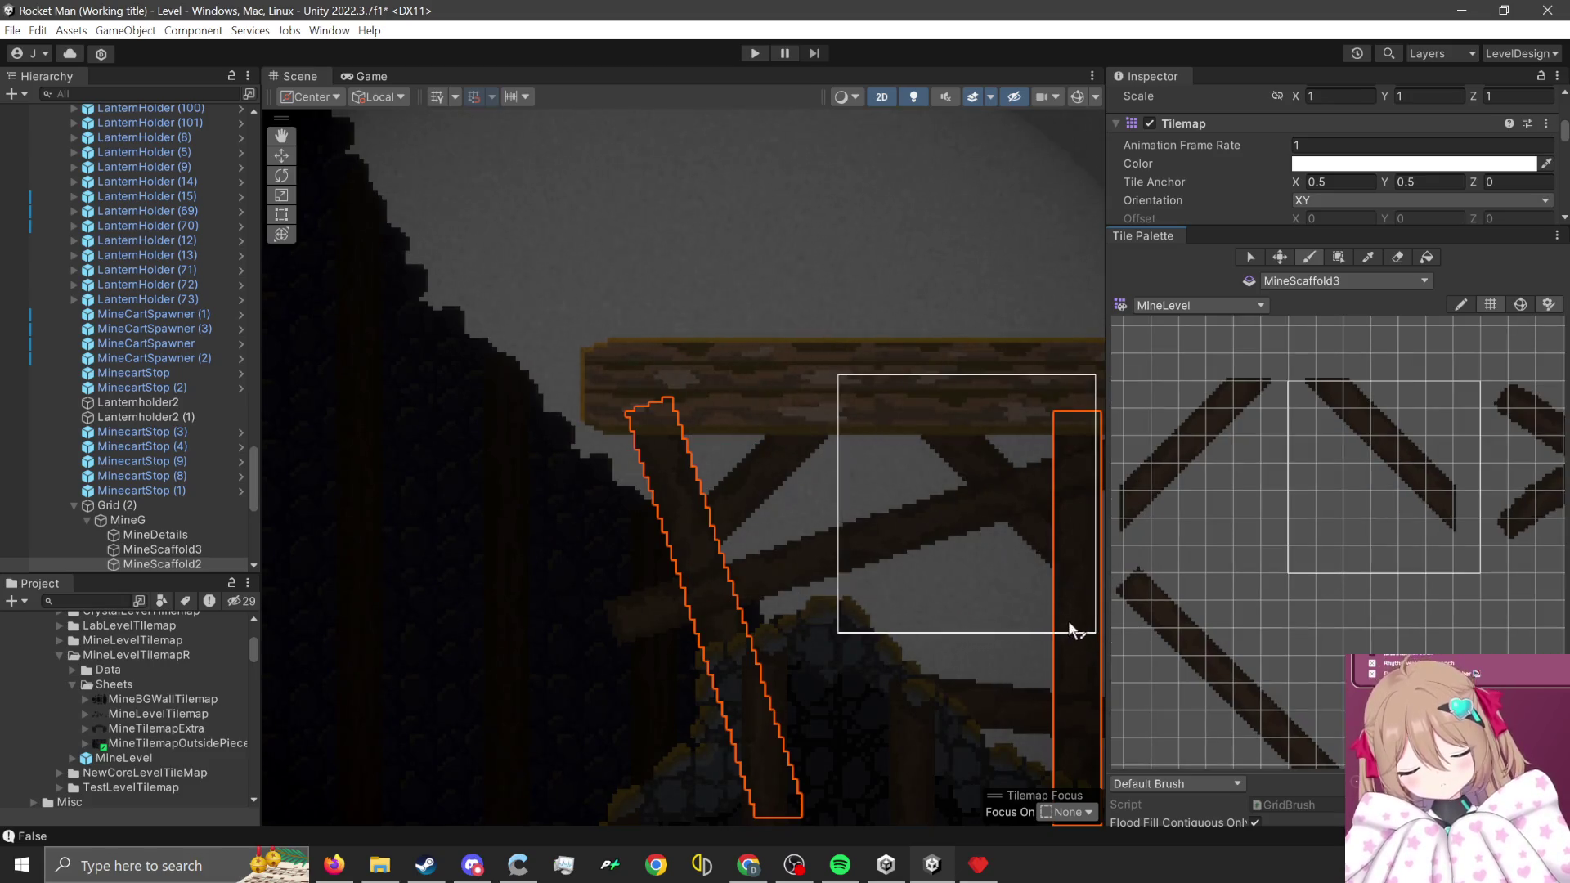
pyautogui.scroll(-5, 594, 622)
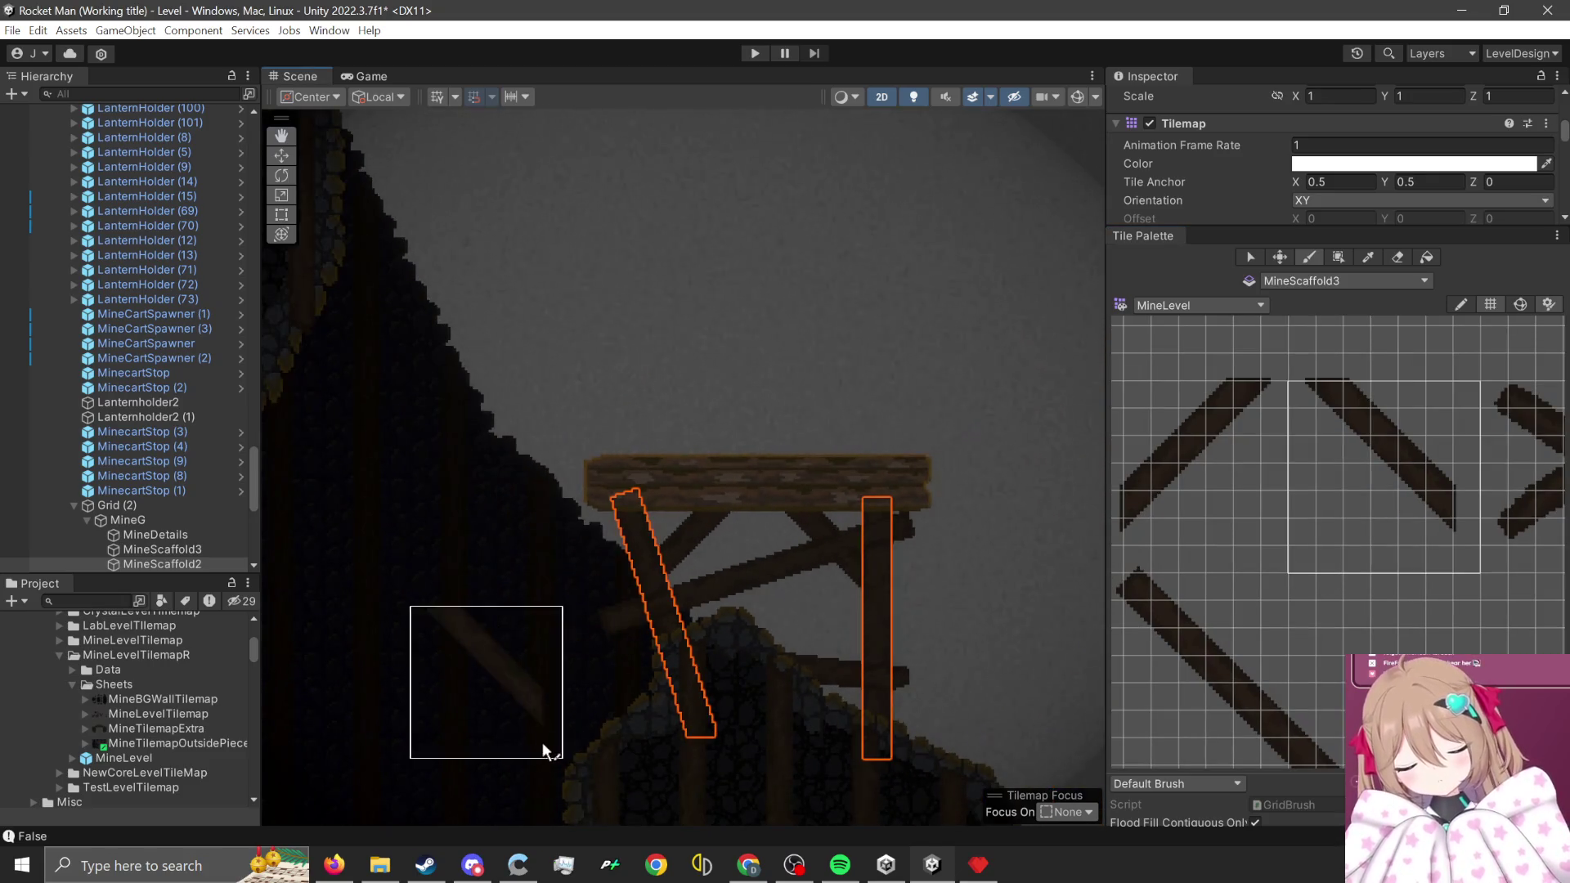
pyautogui.press('Down')
pyautogui.press('Right')
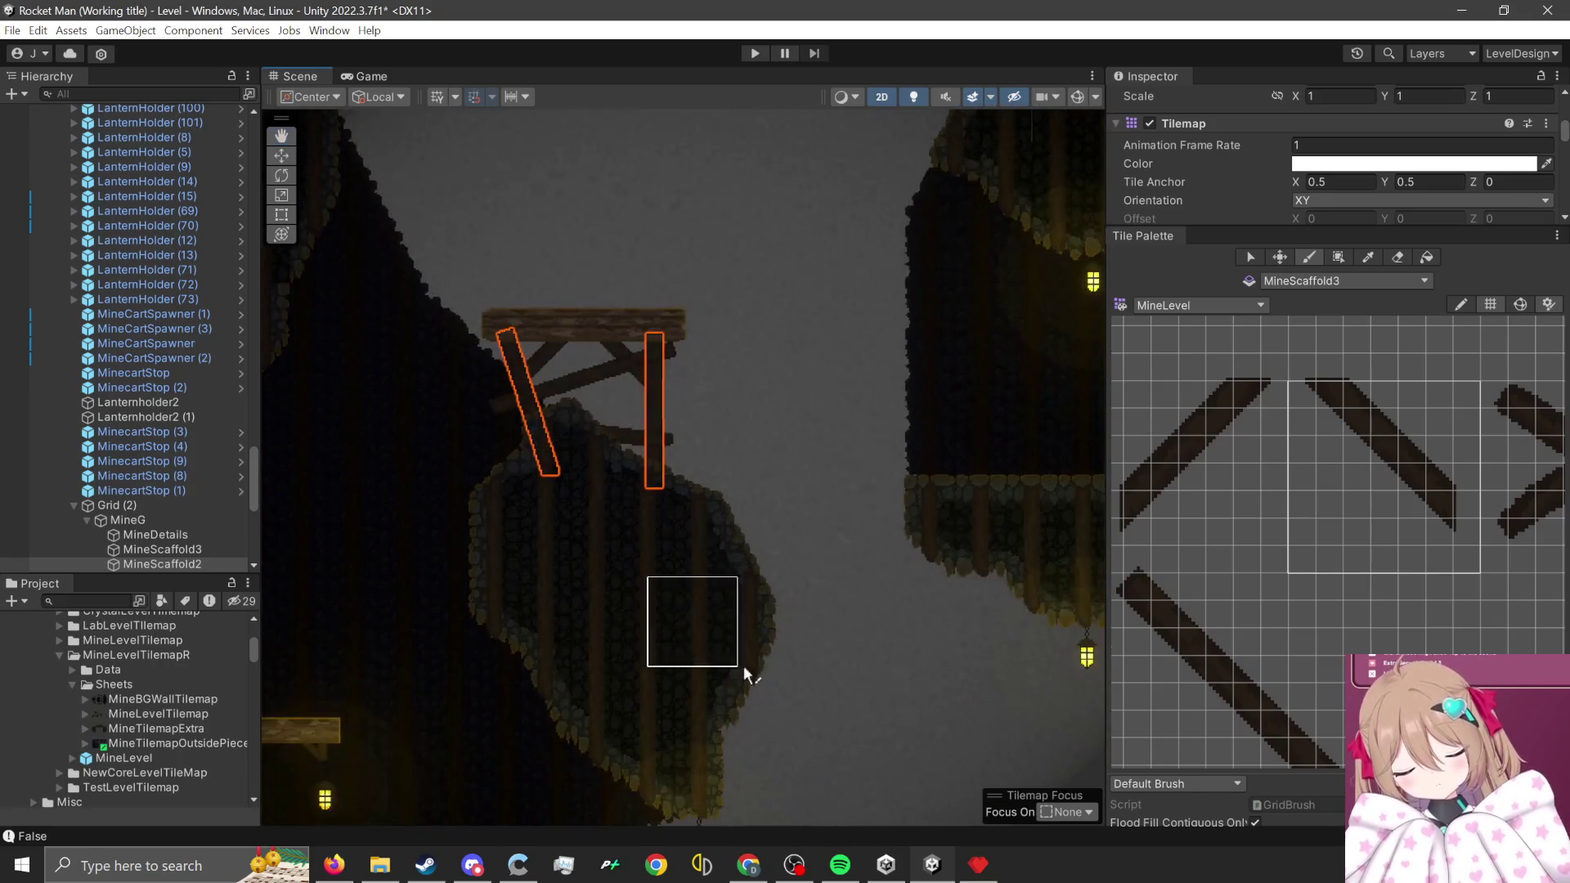
# - Pick the left-leaning diagonal scaffold tile while surveying the lower cave around the platform
pyautogui.scroll(-3, 815, 674)
pyautogui.press('Up')
pyautogui.press('Left')
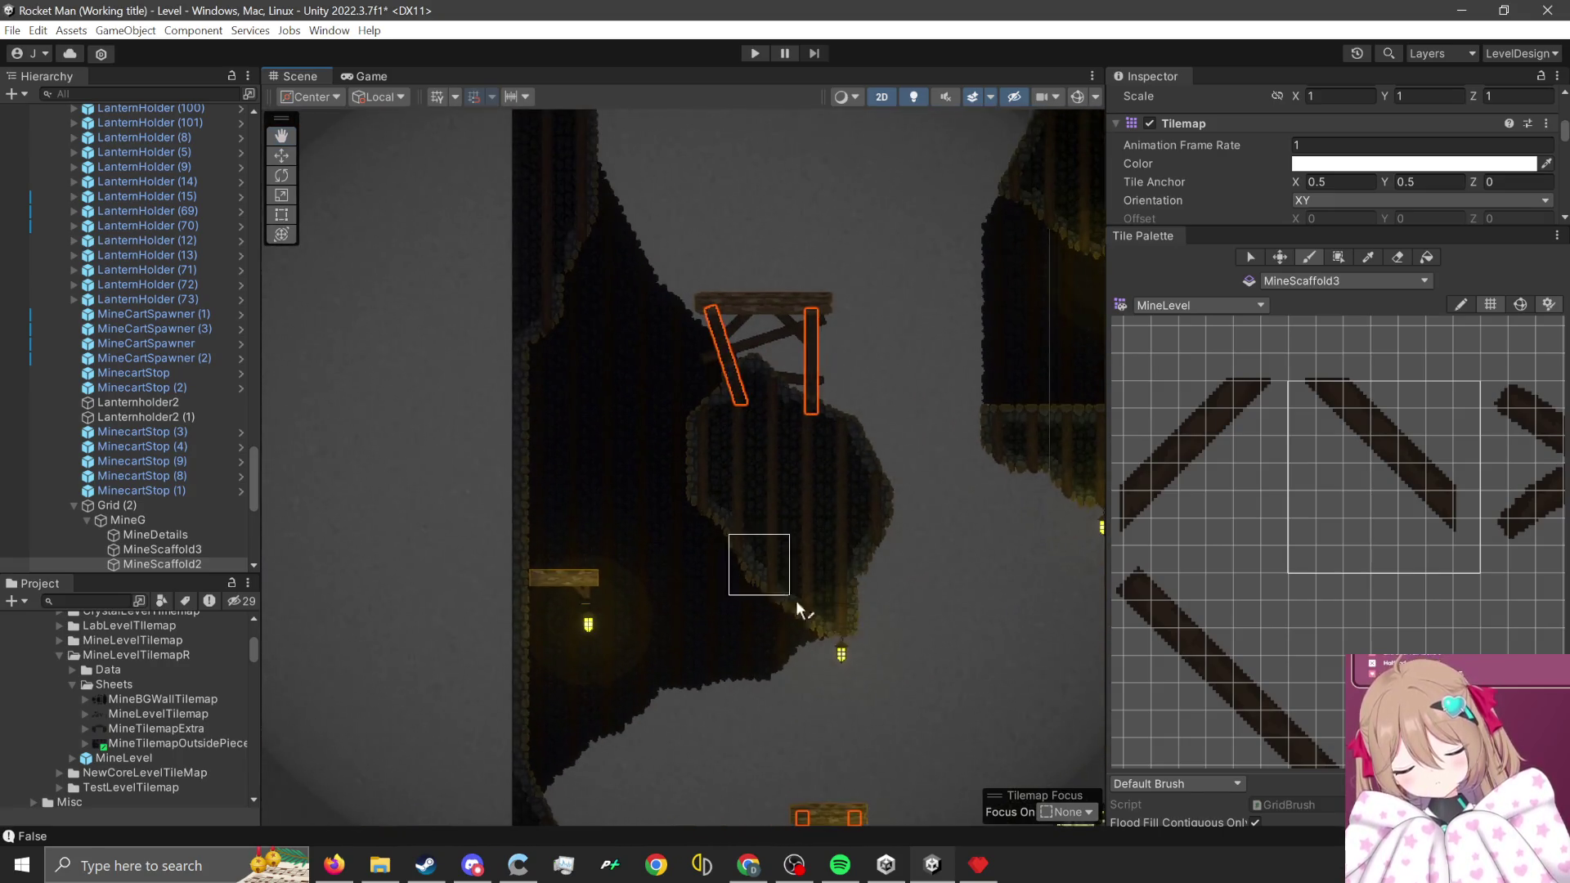
pyautogui.scroll(4, 679, 651)
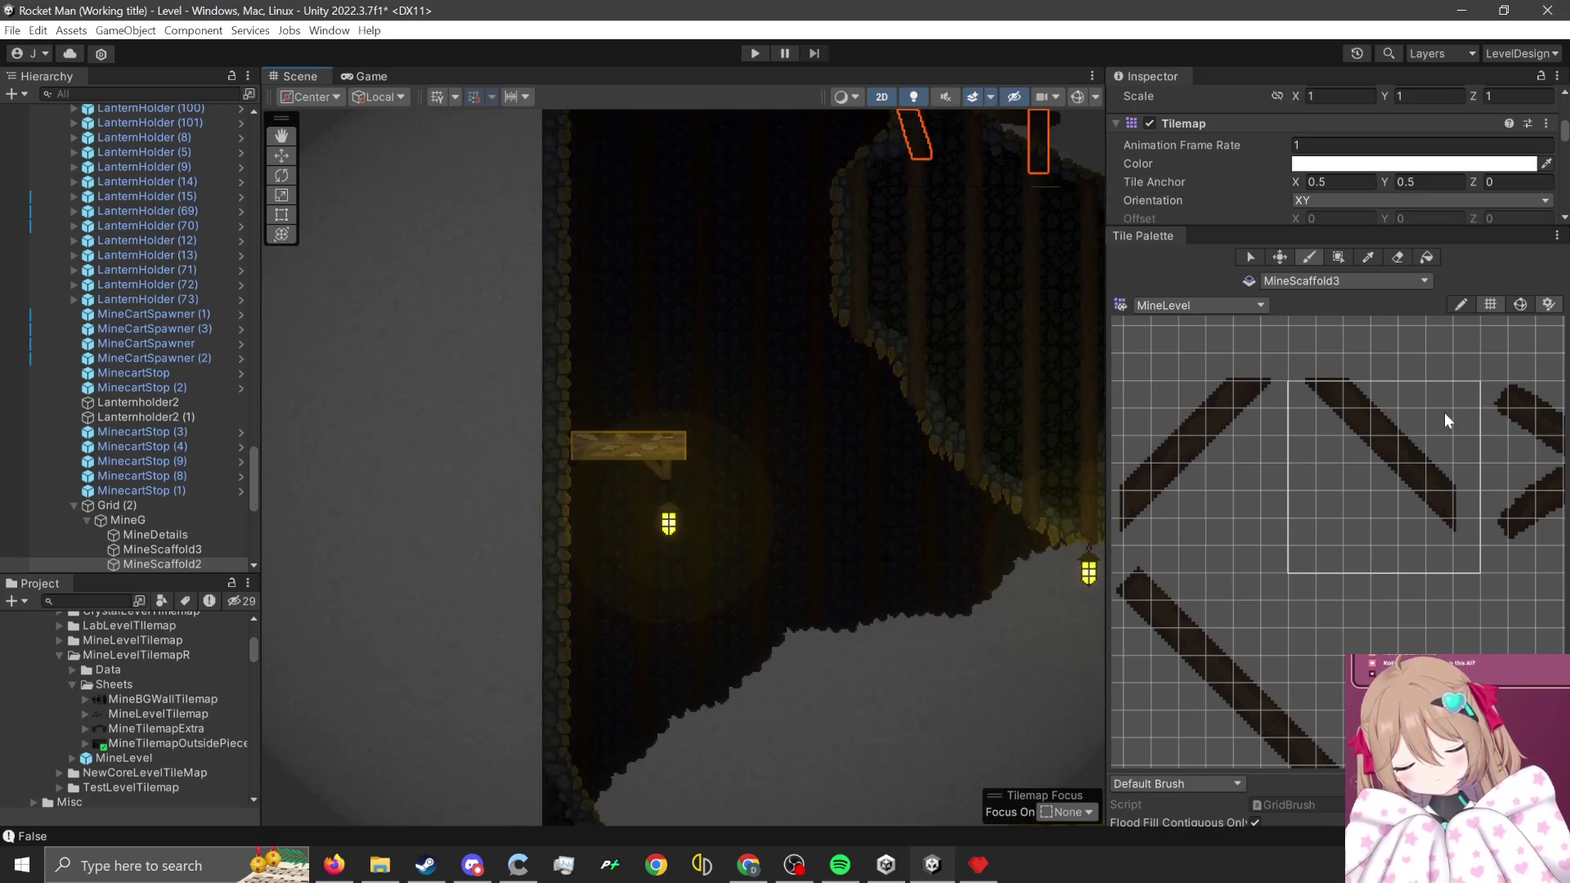
pyautogui.moveTo(1295, 448); pyautogui.dragTo(1366, 454)
pyautogui.scroll(2, 1349, 425)
pyautogui.click(1344, 404)
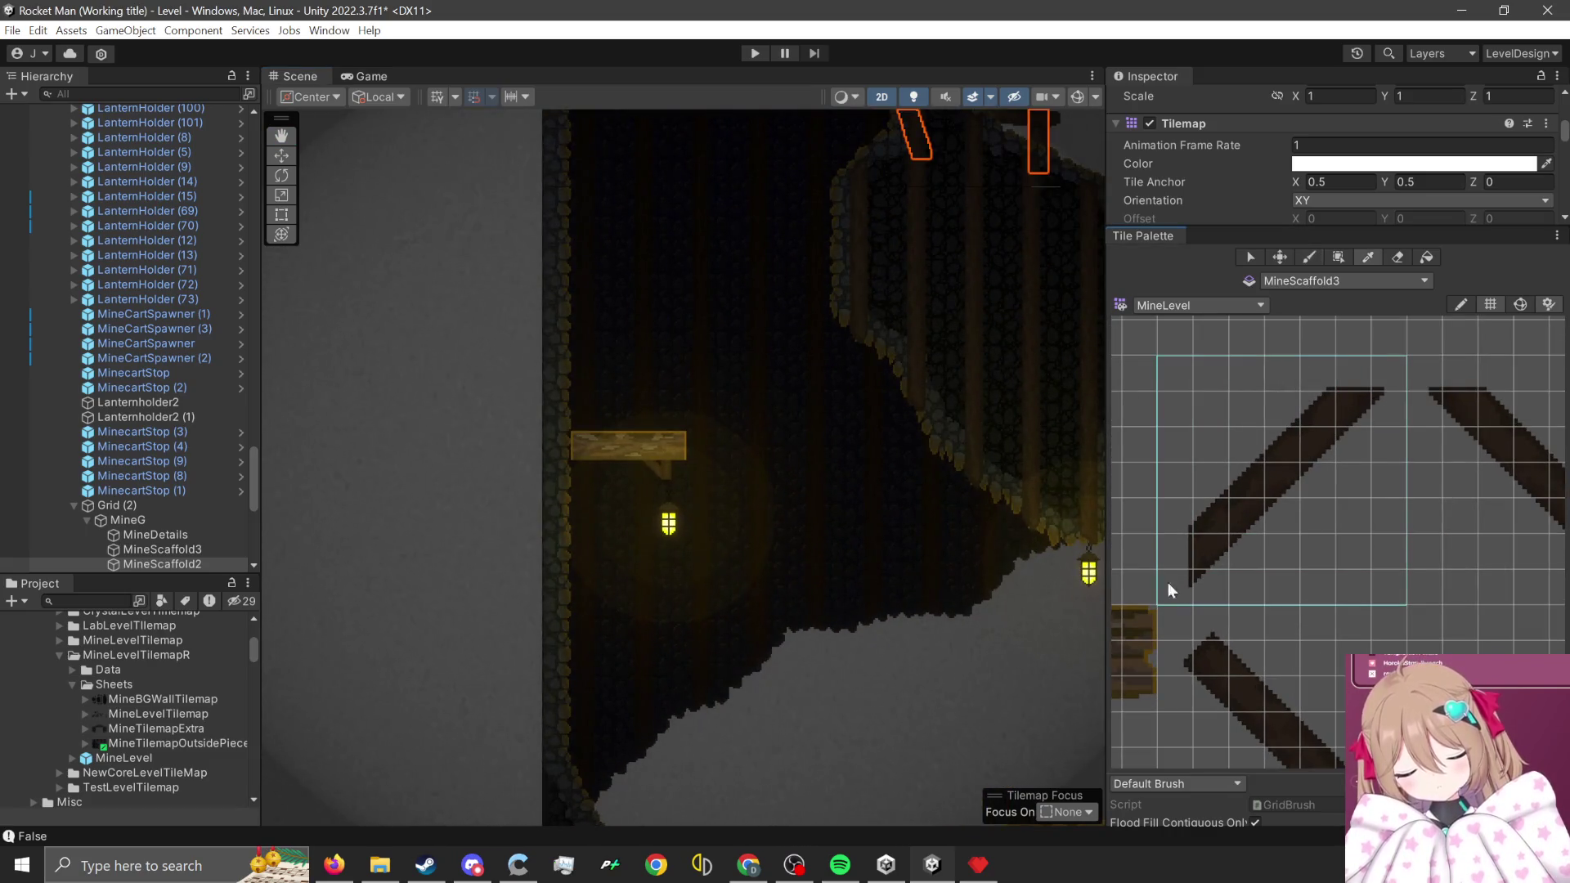
pyautogui.scroll(2, 561, 556)
pyautogui.scroll(1, 561, 556)
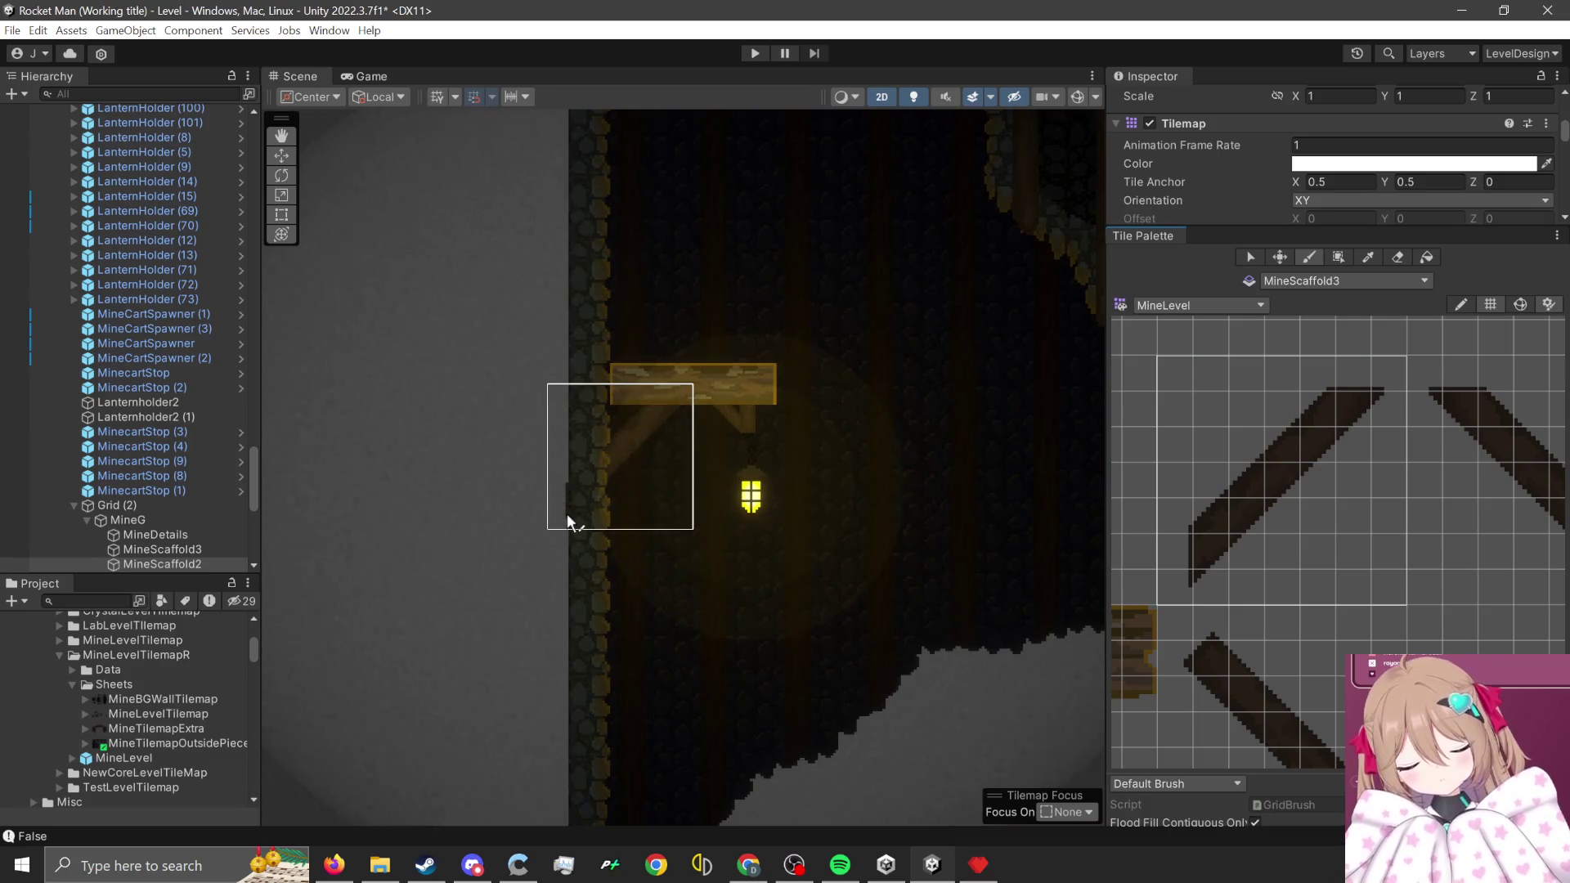
pyautogui.scroll(-3, 771, 667)
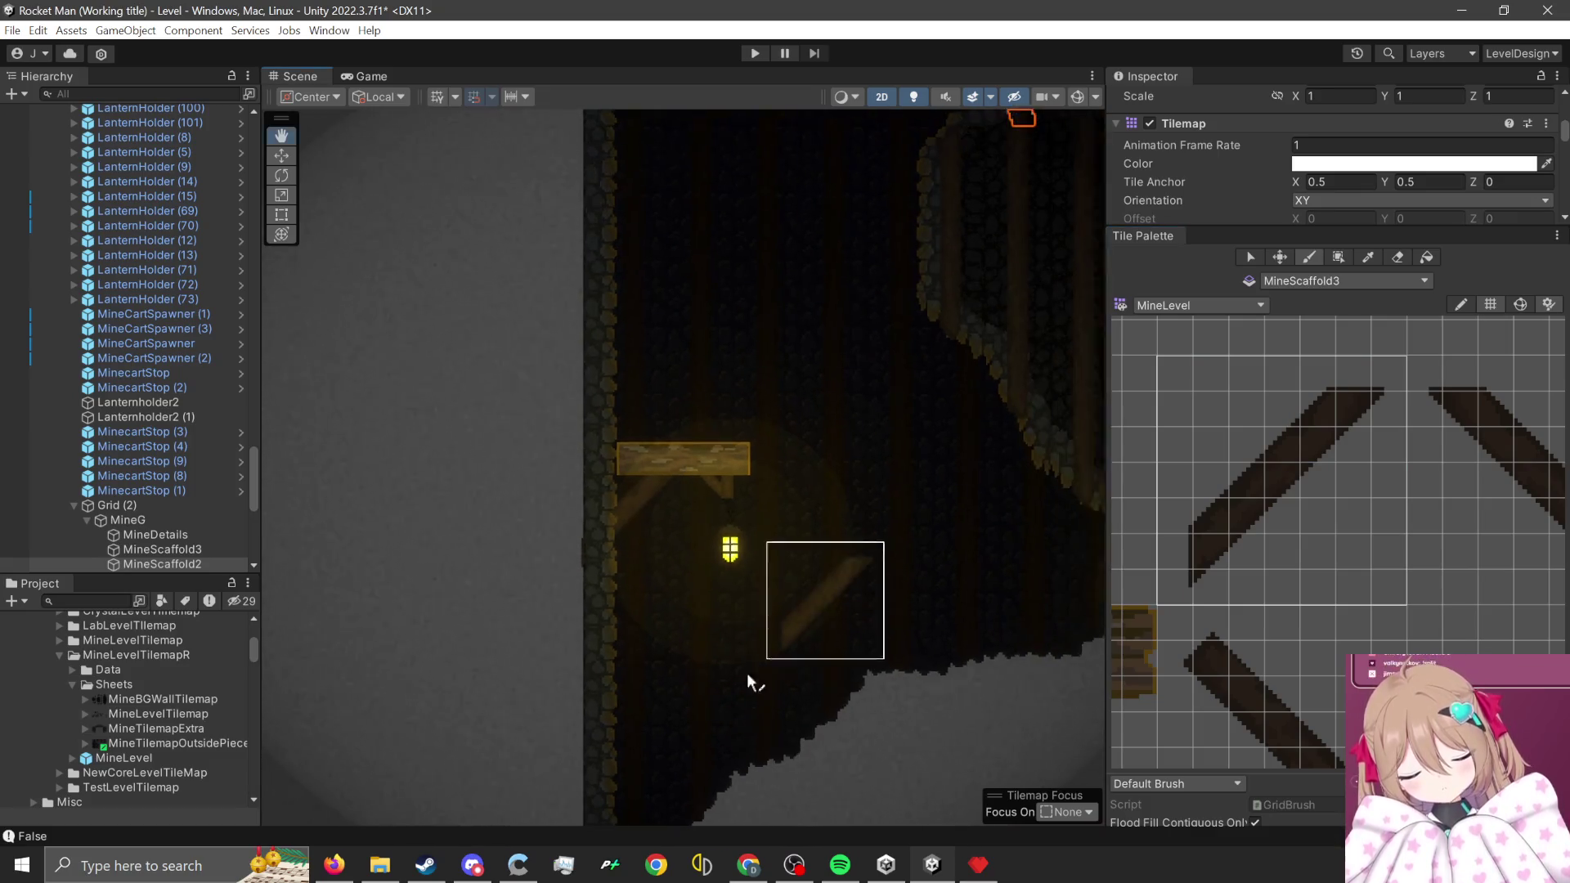
pyautogui.moveTo(806, 589); pyautogui.dragTo(718, 735)
pyautogui.moveTo(993, 773); pyautogui.dragTo(713, 632)
pyautogui.scroll(1, 714, 631)
pyautogui.press('Right')
pyautogui.press('Right')
pyautogui.press('Right')
pyautogui.press('Right')
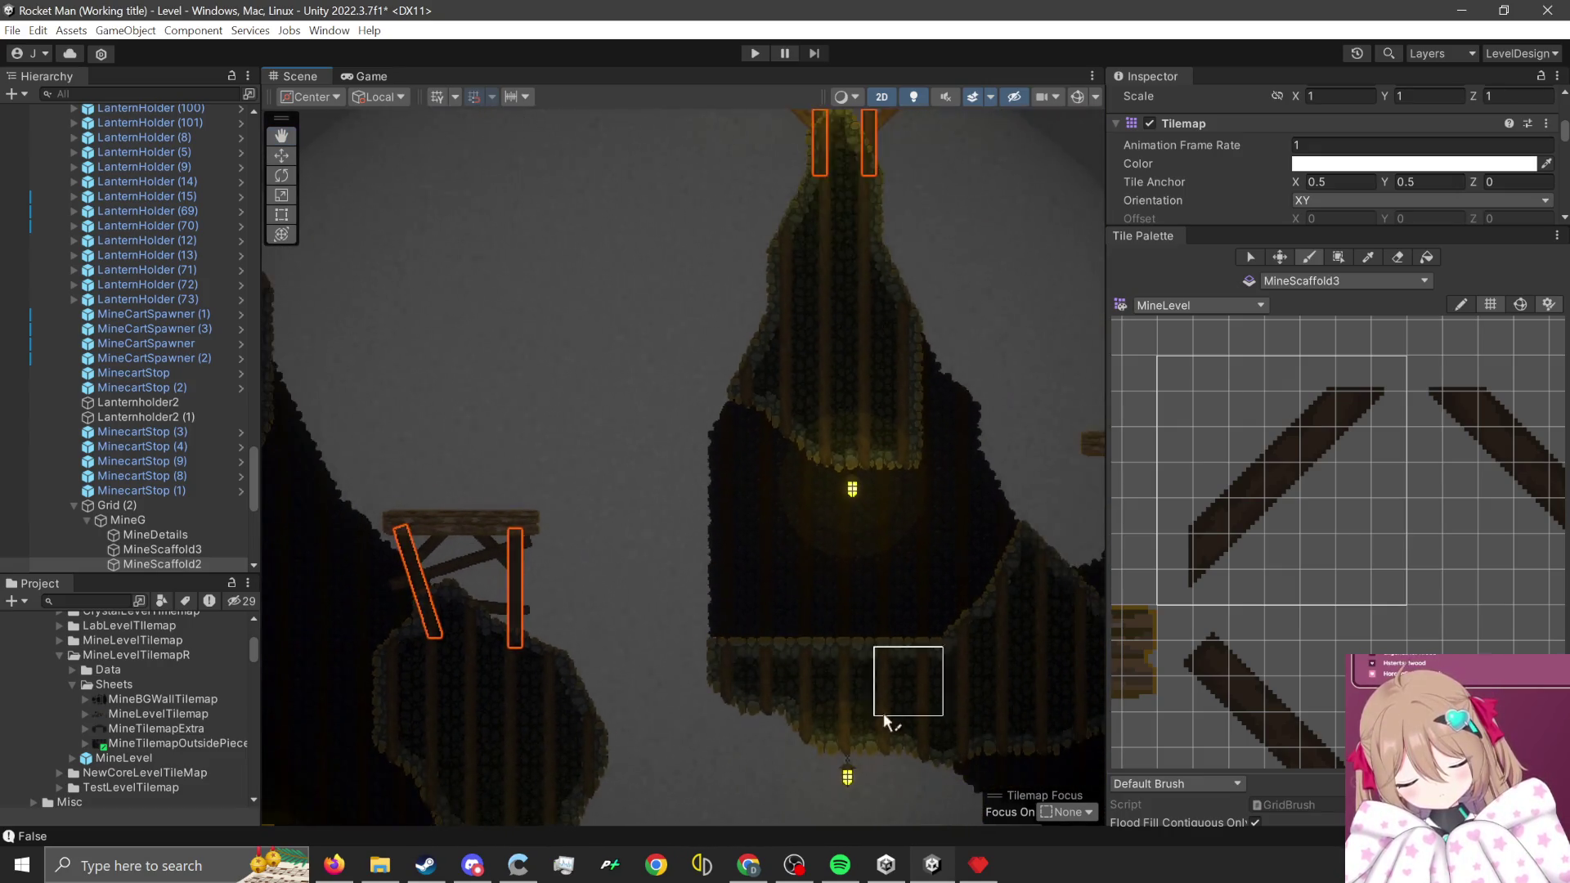
pyautogui.scroll(5, 784, 501)
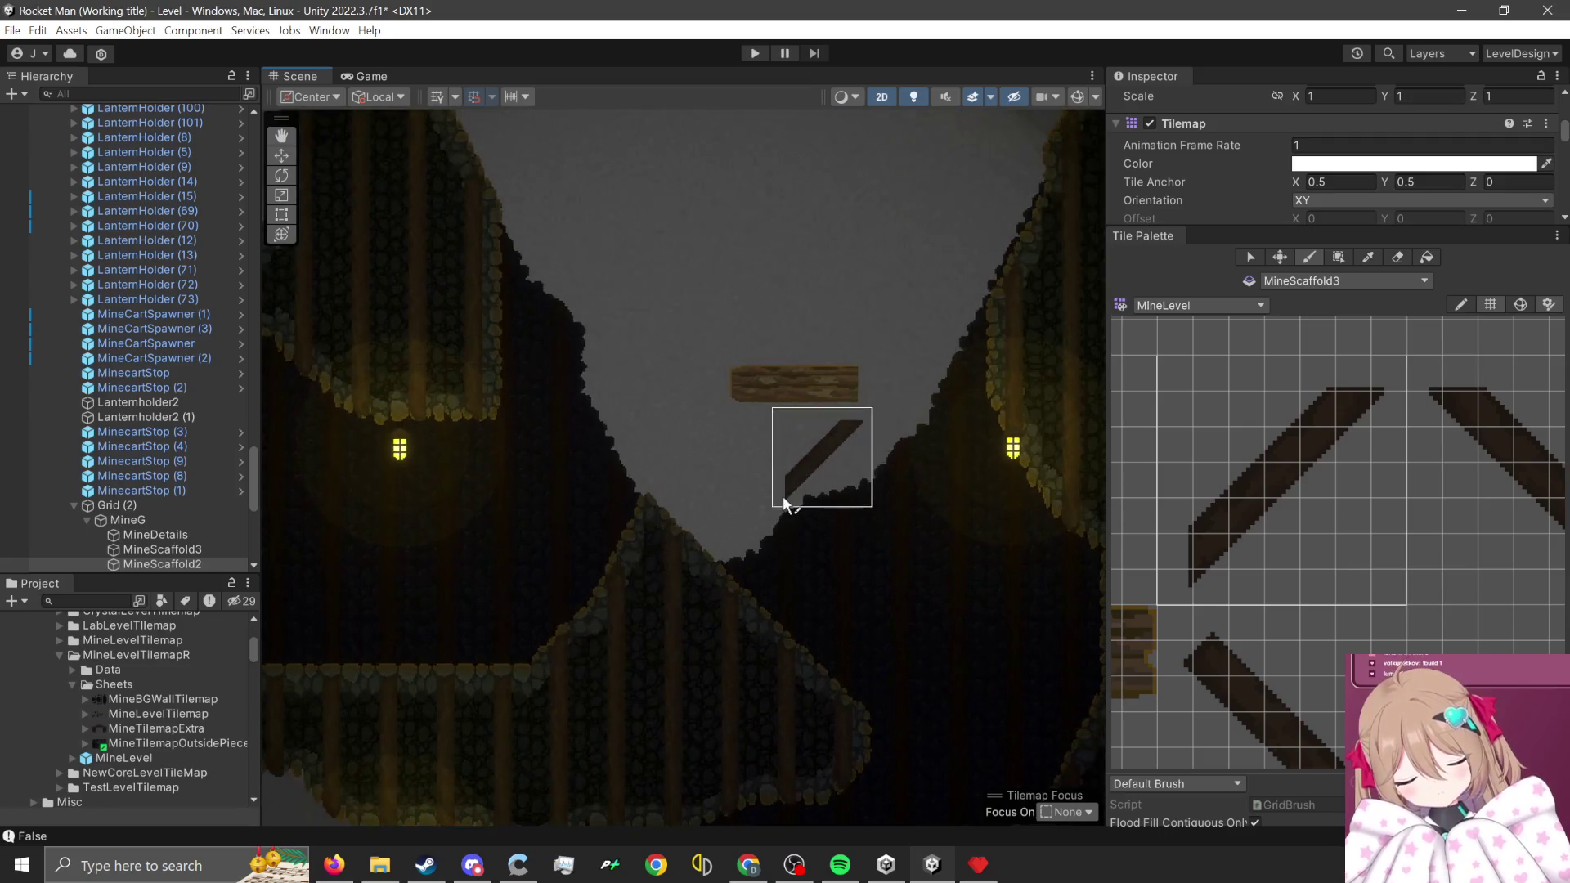
pyautogui.scroll(-4, 1373, 562)
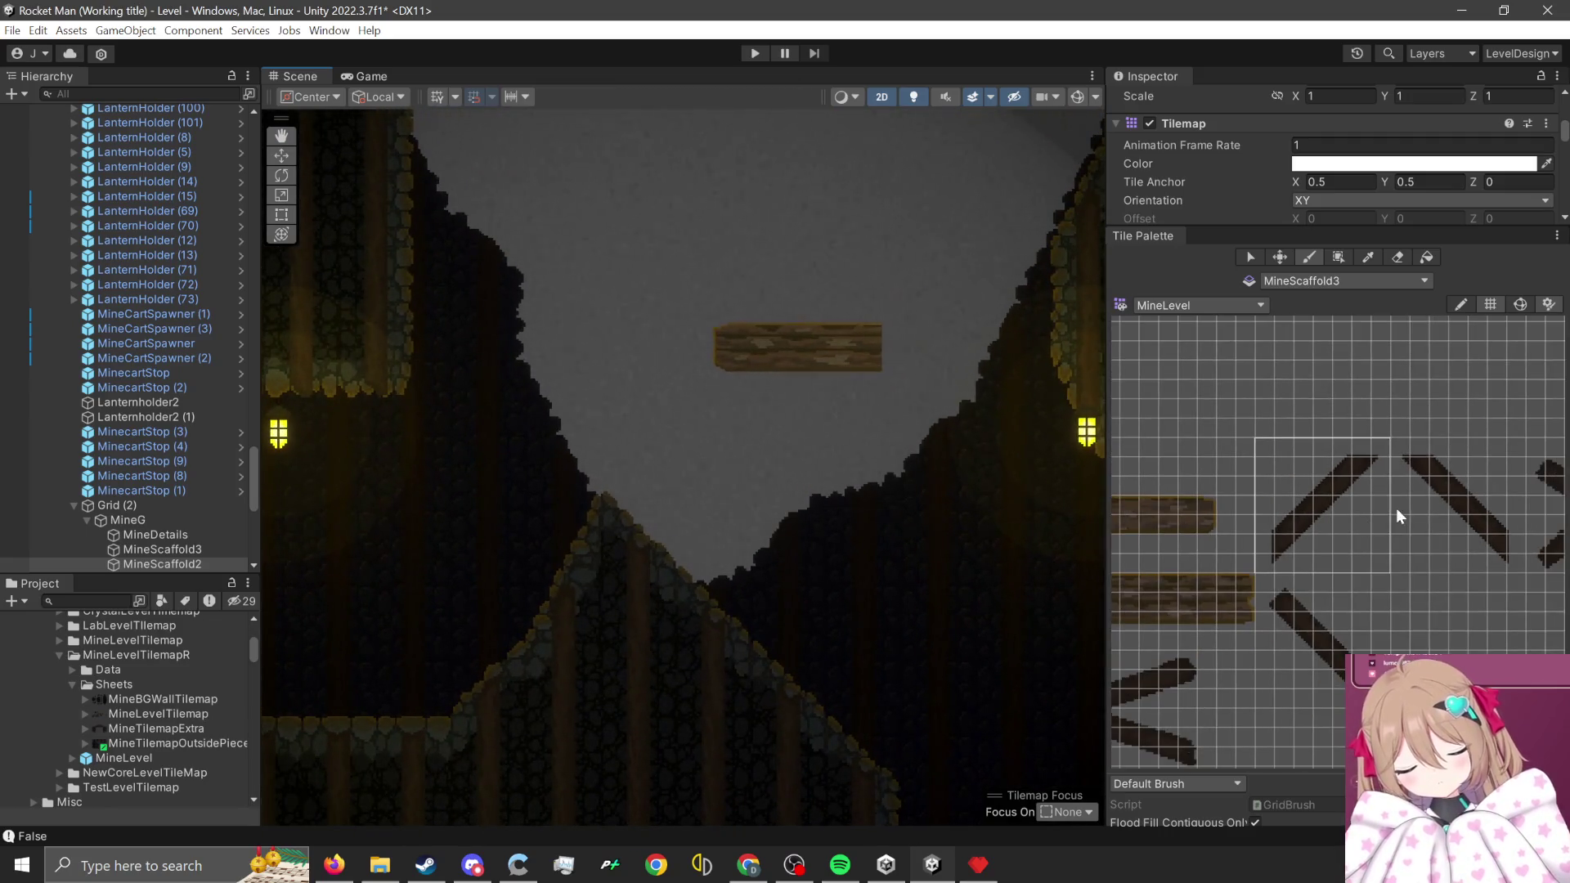
pyautogui.scroll(-2, 1373, 574)
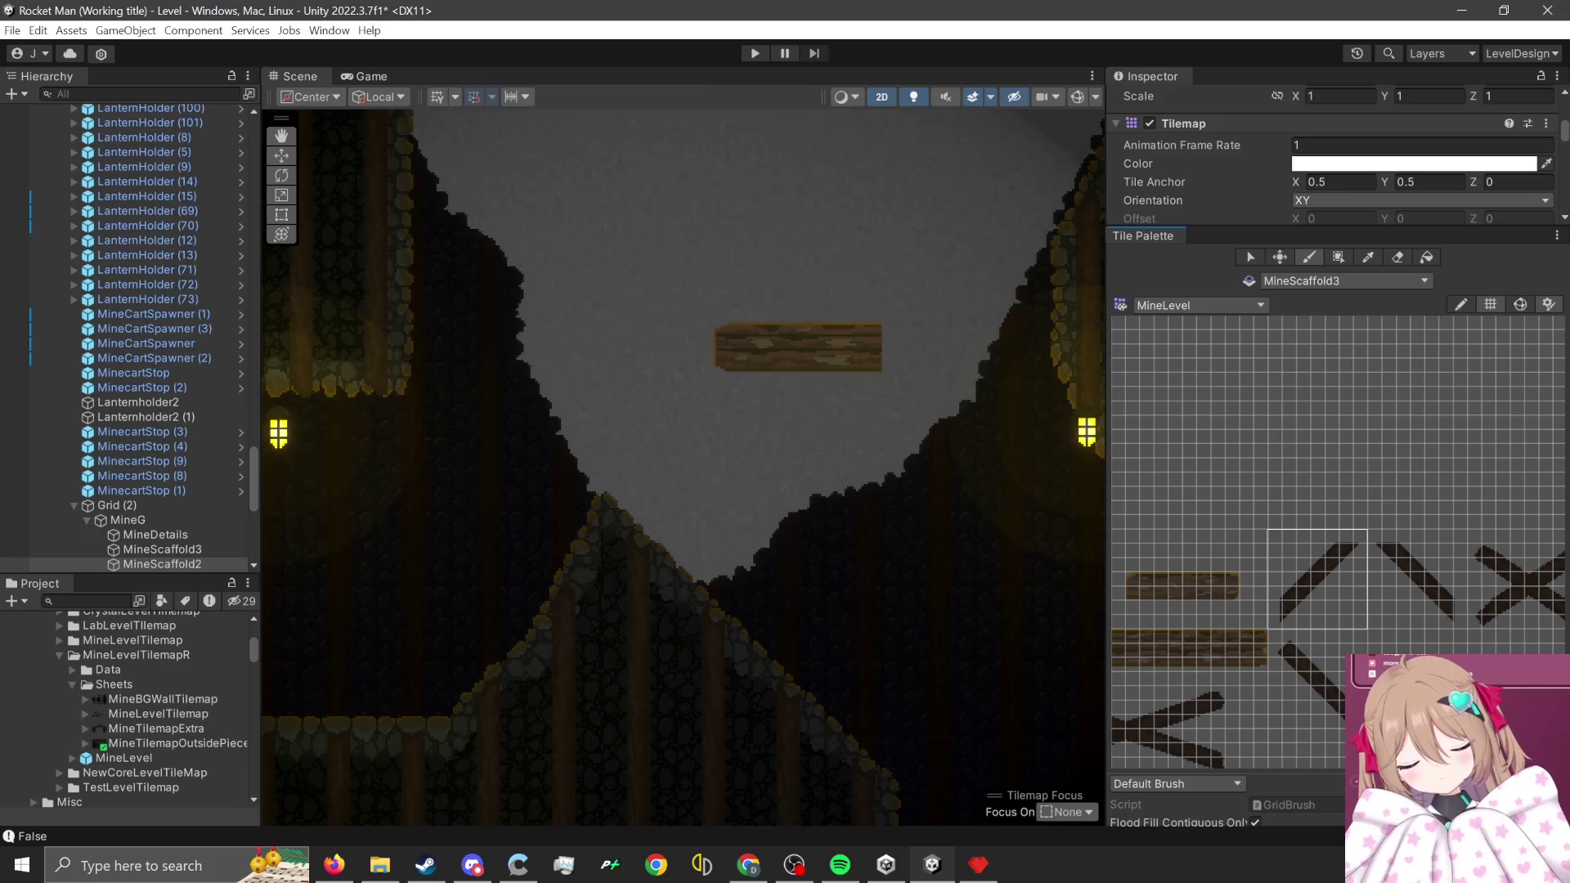
# - Try a block of long diagonal beam tiles, then undo the placed beam
pyautogui.hotkey('alt', 'Tab')
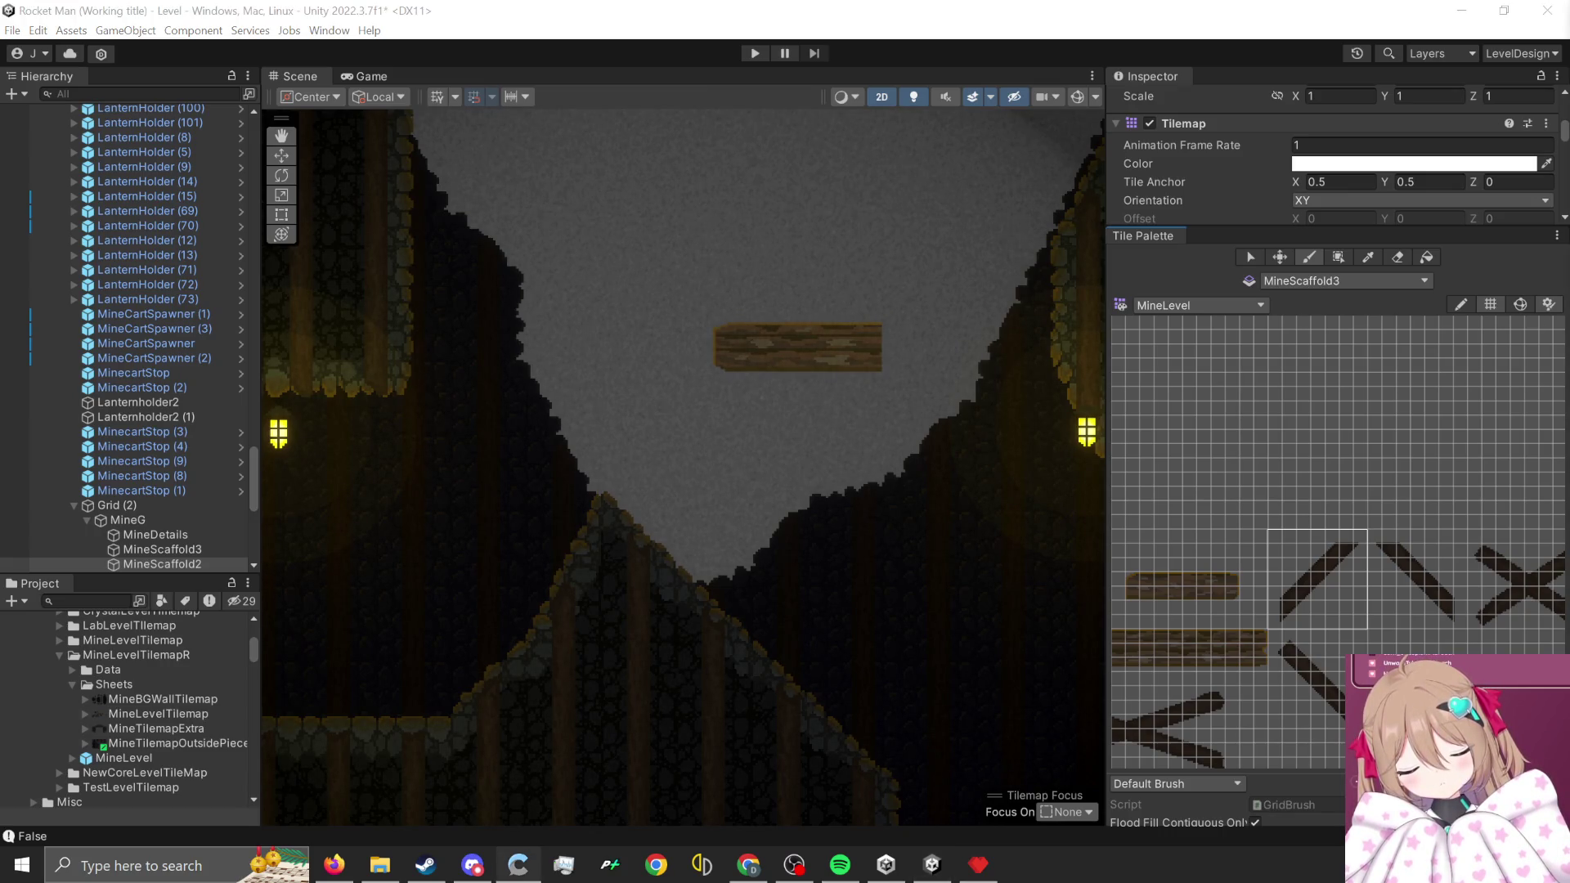
pyautogui.scroll(-2, 876, 655)
pyautogui.moveTo(1308, 589)
pyautogui.mouseDown()
pyautogui.moveTo(1341, 640)
pyautogui.moveTo(1511, 541)
pyautogui.moveTo(1287, 538)
pyautogui.mouseUp()
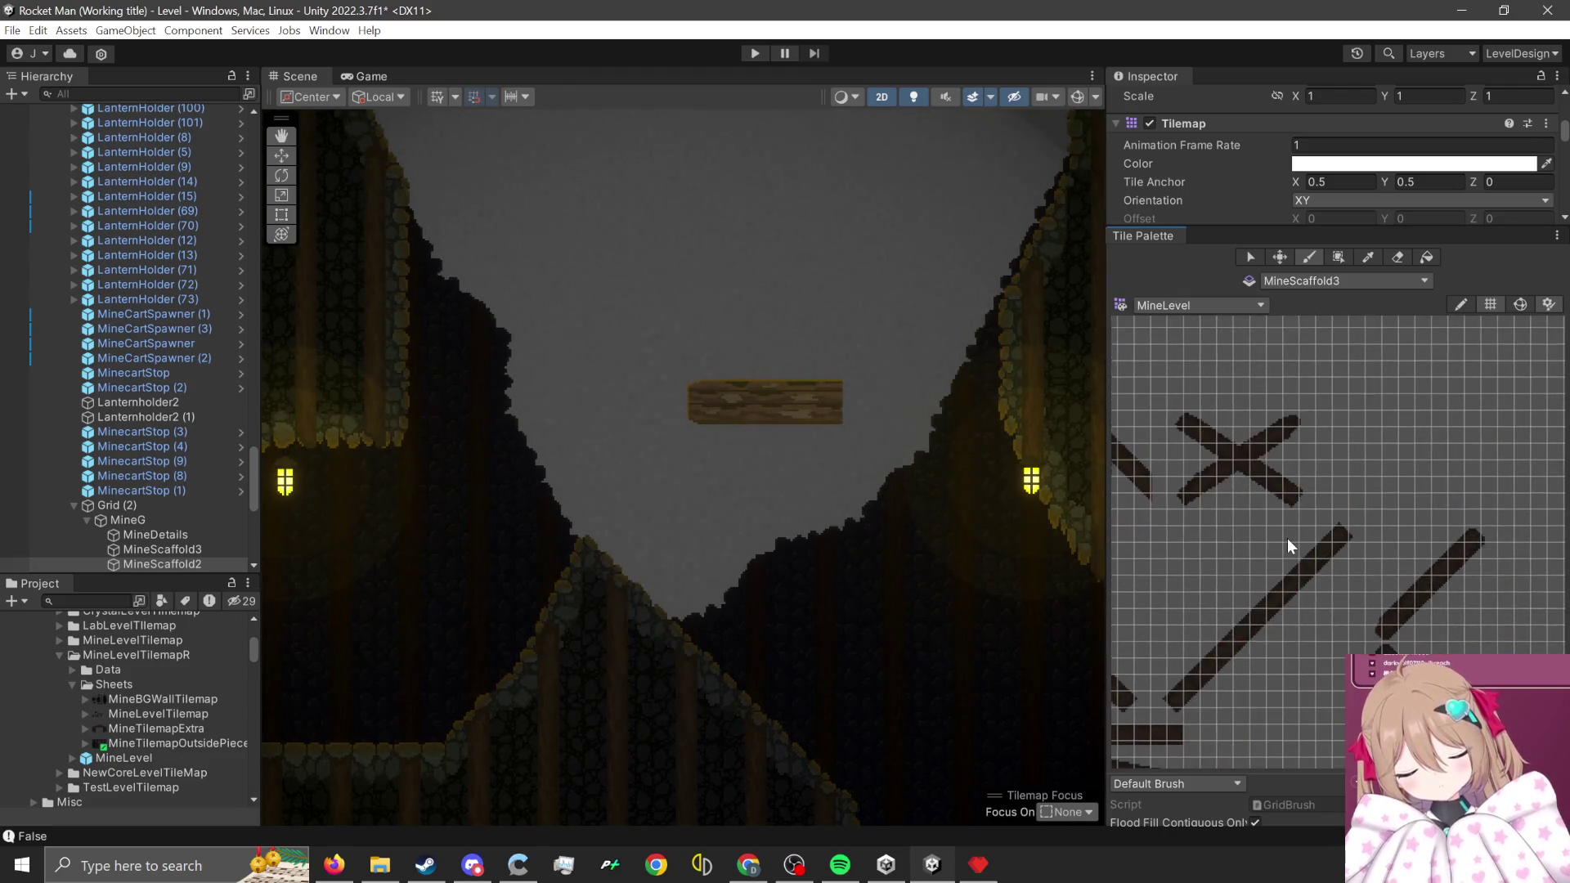
pyautogui.scroll(2, 1342, 537)
pyautogui.moveTo(1423, 480)
pyautogui.mouseDown()
pyautogui.moveTo(1181, 690)
pyautogui.moveTo(1154, 690)
pyautogui.mouseUp()
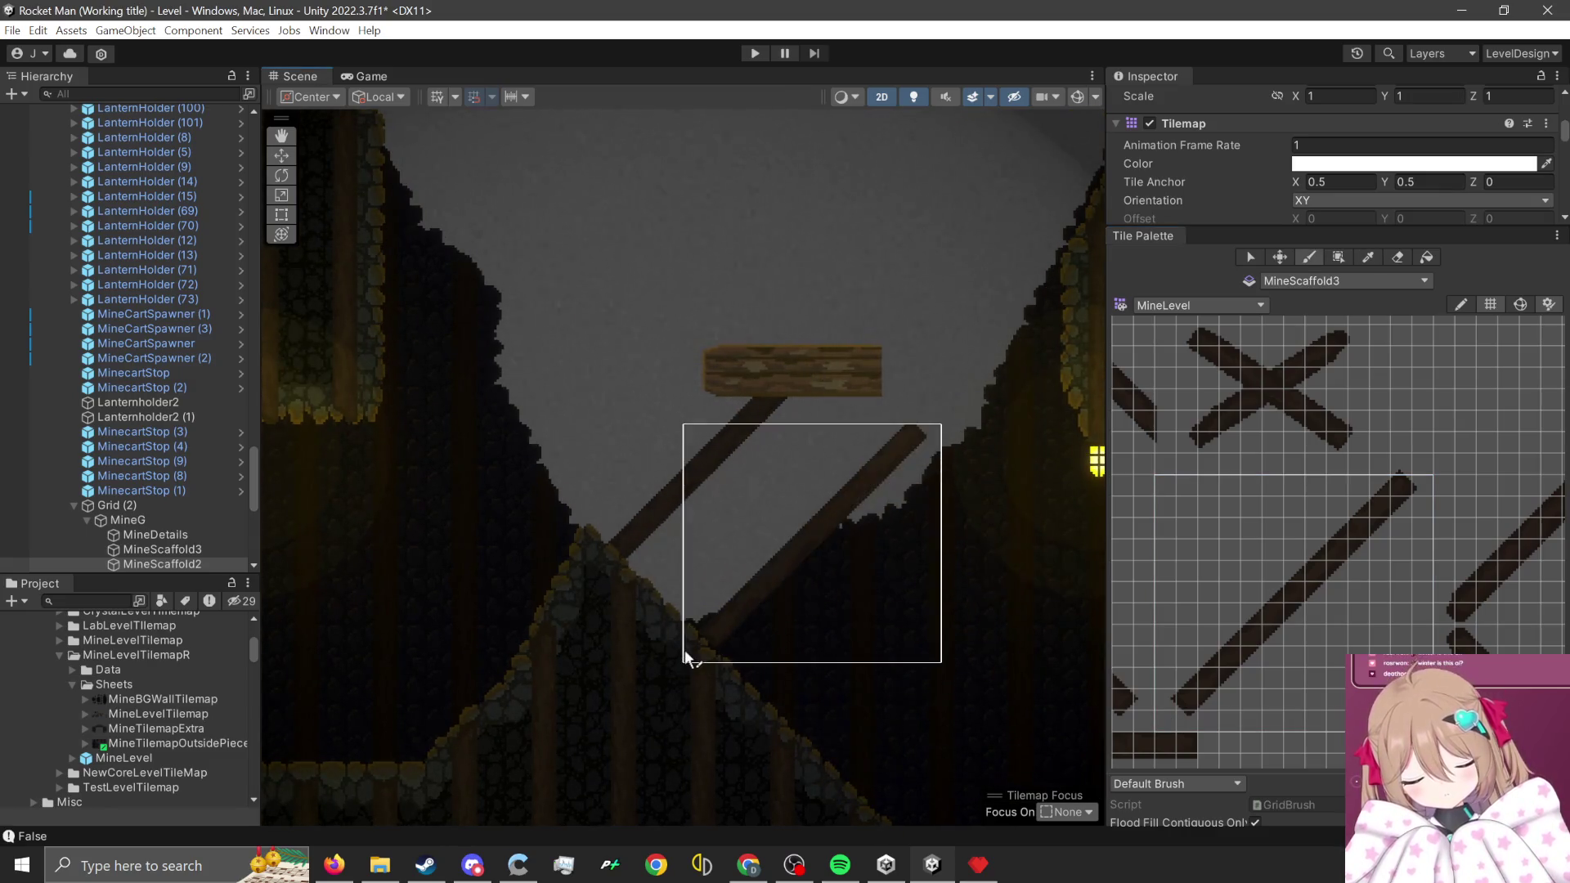
pyautogui.hotkey('ctrl', 'z')
# - Paint a steep slanted beam under the wooden platform's left end
pyautogui.scroll(-2, 1403, 597)
pyautogui.scroll(-2, 1403, 605)
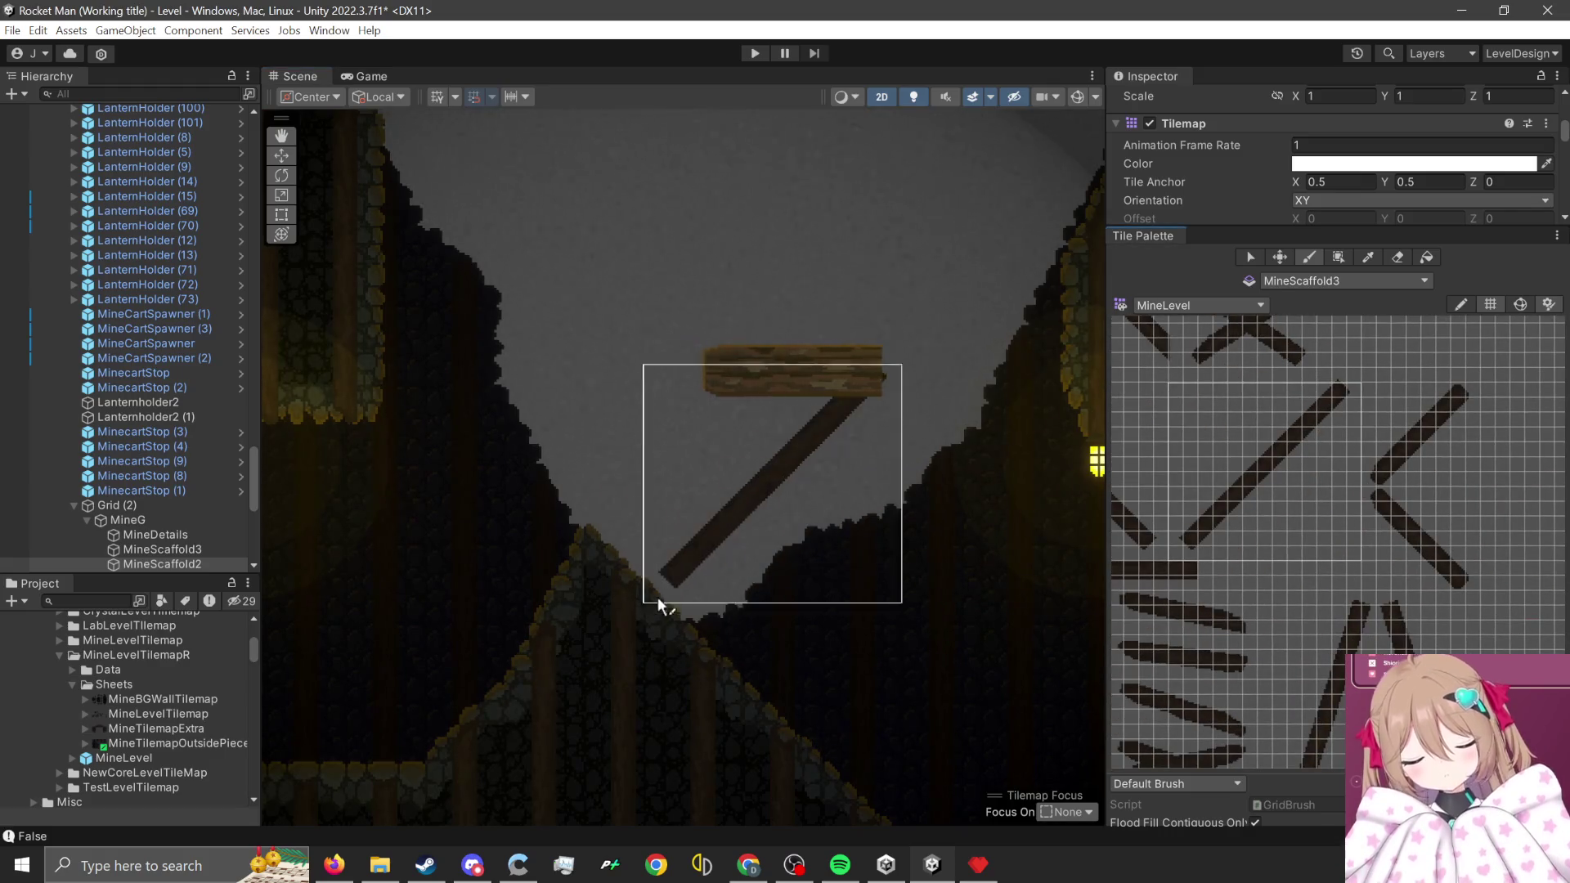
pyautogui.scroll(2, 1379, 537)
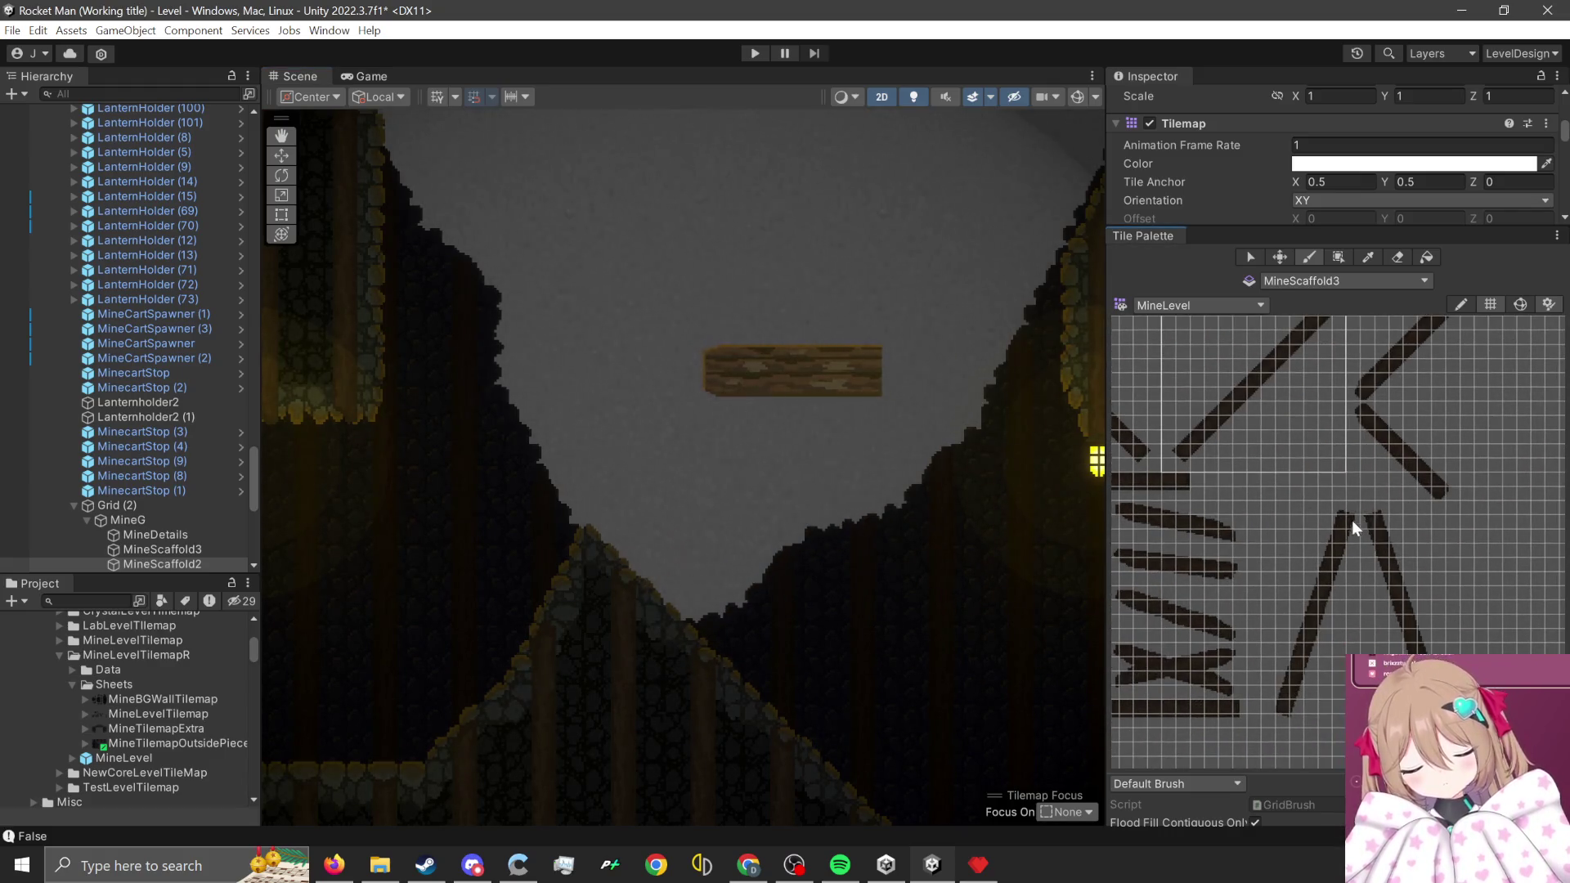
pyautogui.moveTo(1352, 507); pyautogui.dragTo(1268, 719)
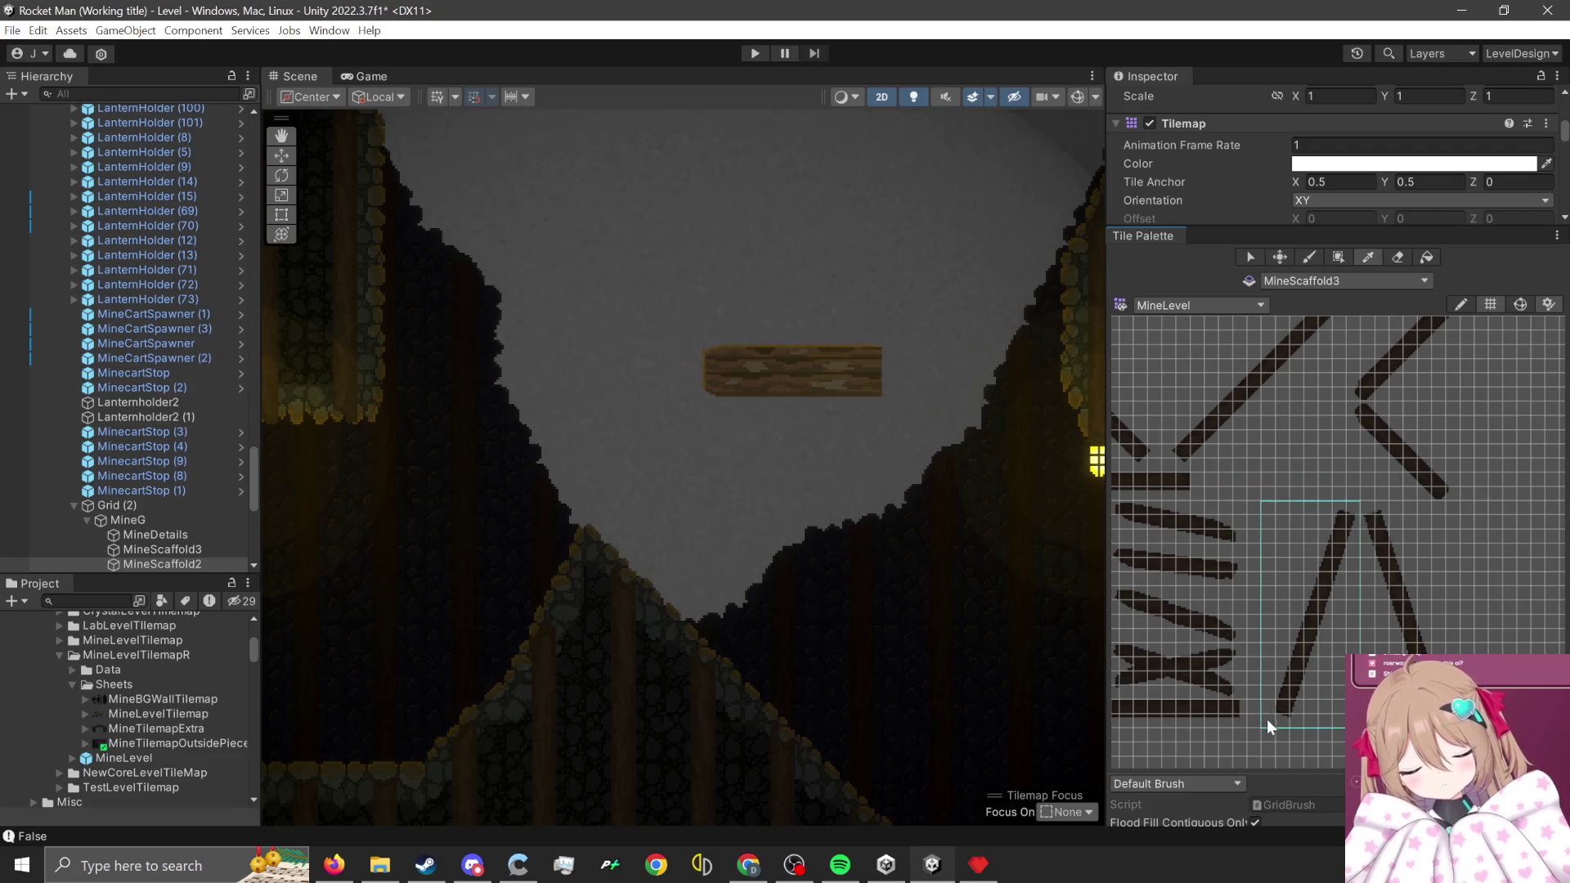
pyautogui.click(640, 662)
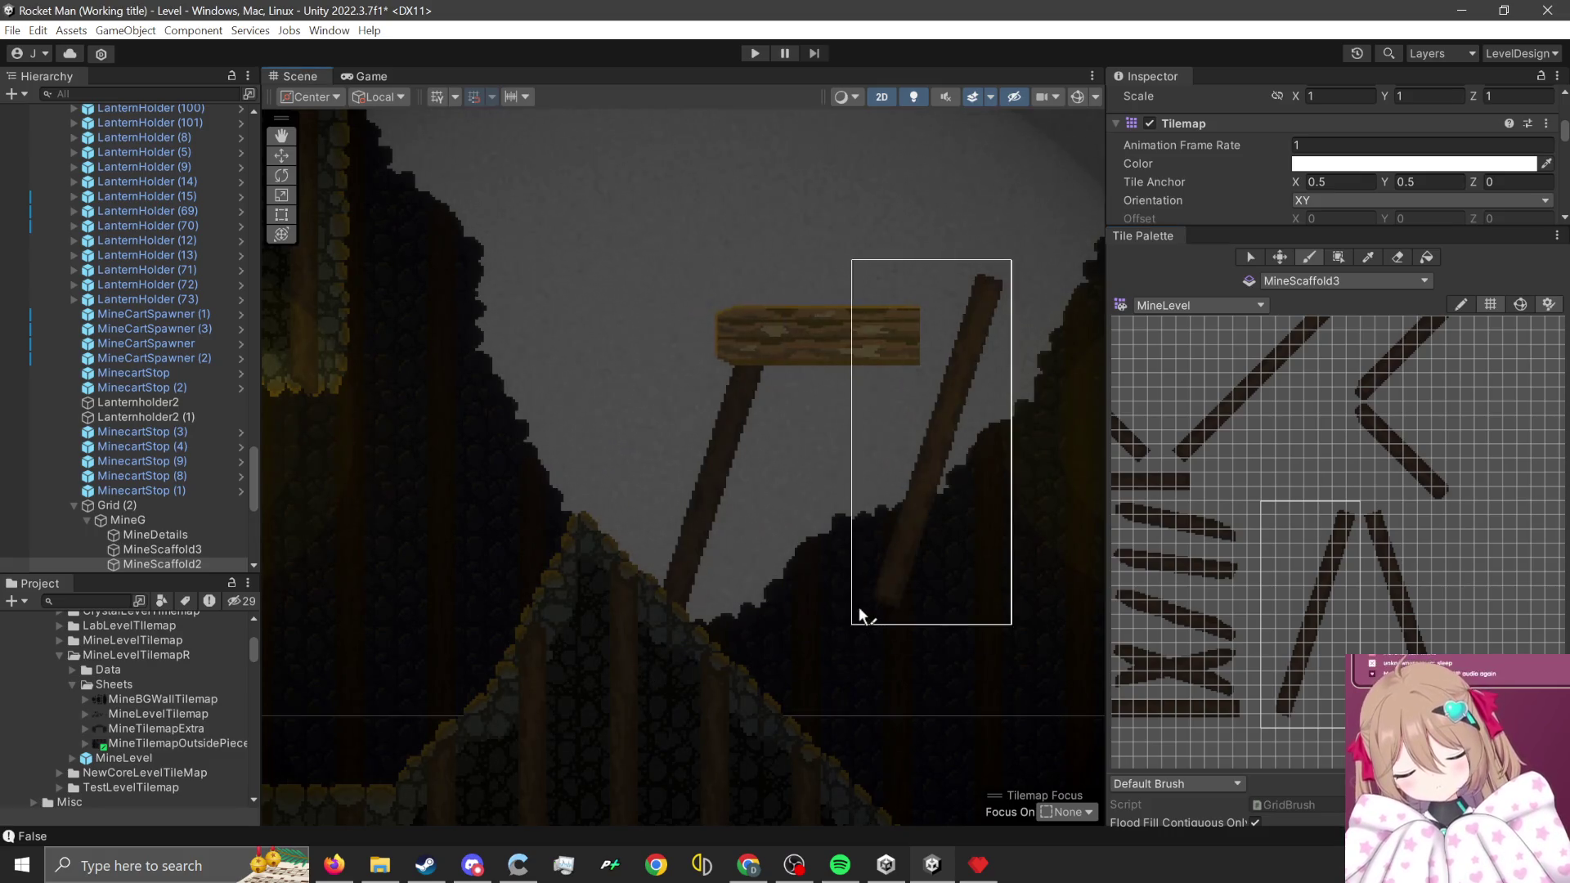
pyautogui.scroll(-1, 862, 610)
pyautogui.scroll(-1, 862, 611)
pyautogui.scroll(-2, 1470, 409)
pyautogui.scroll(-2, 975, 712)
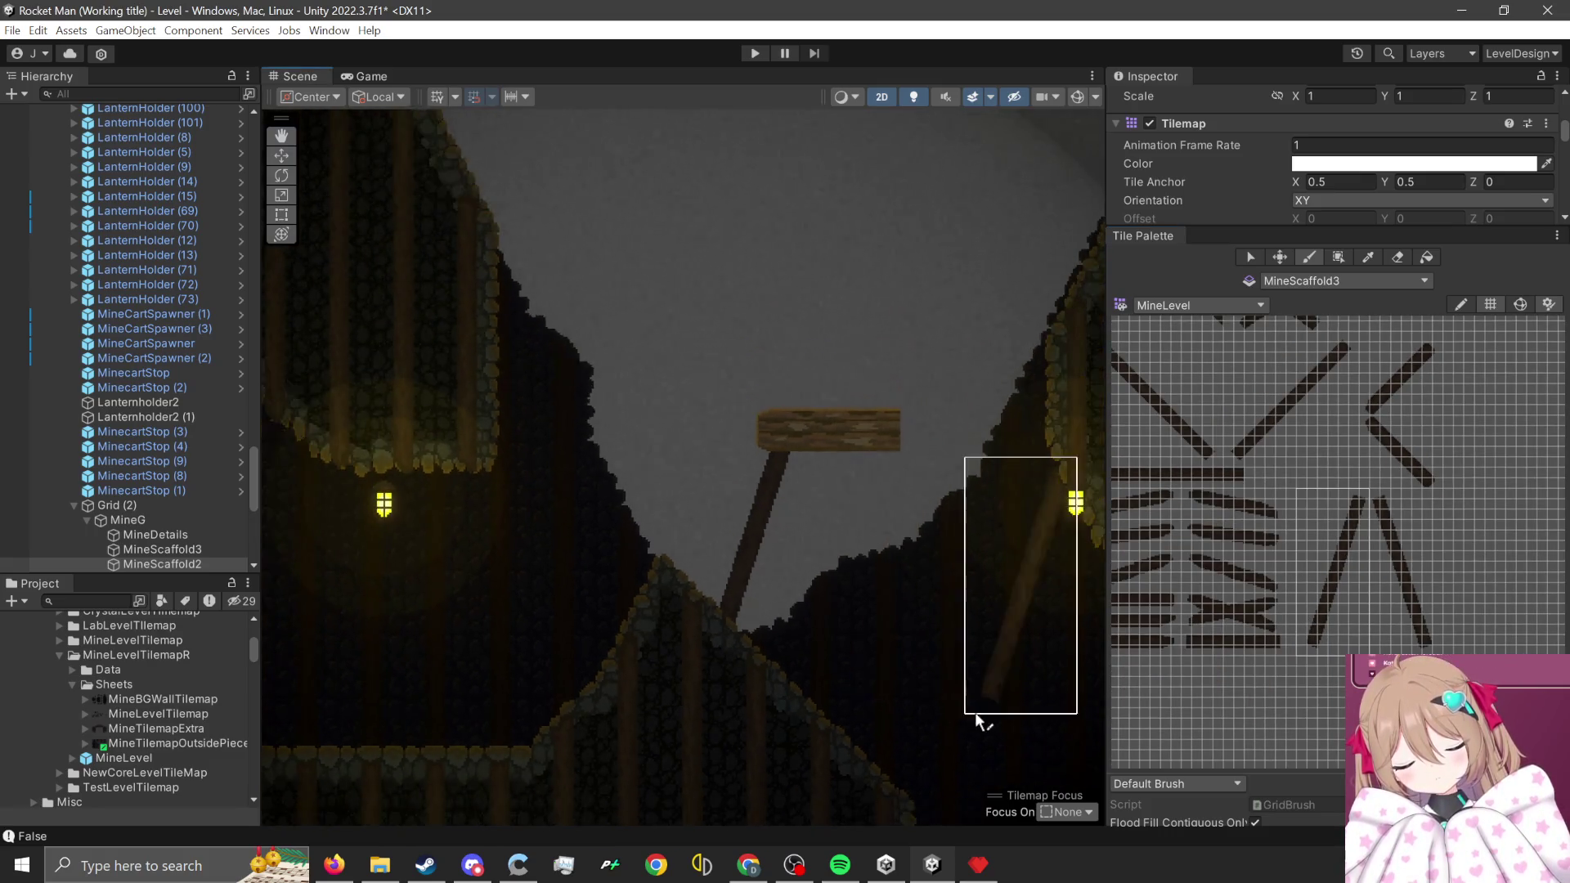
pyautogui.moveTo(954, 825); pyautogui.dragTo(915, 752)
pyautogui.scroll(3, 1320, 577)
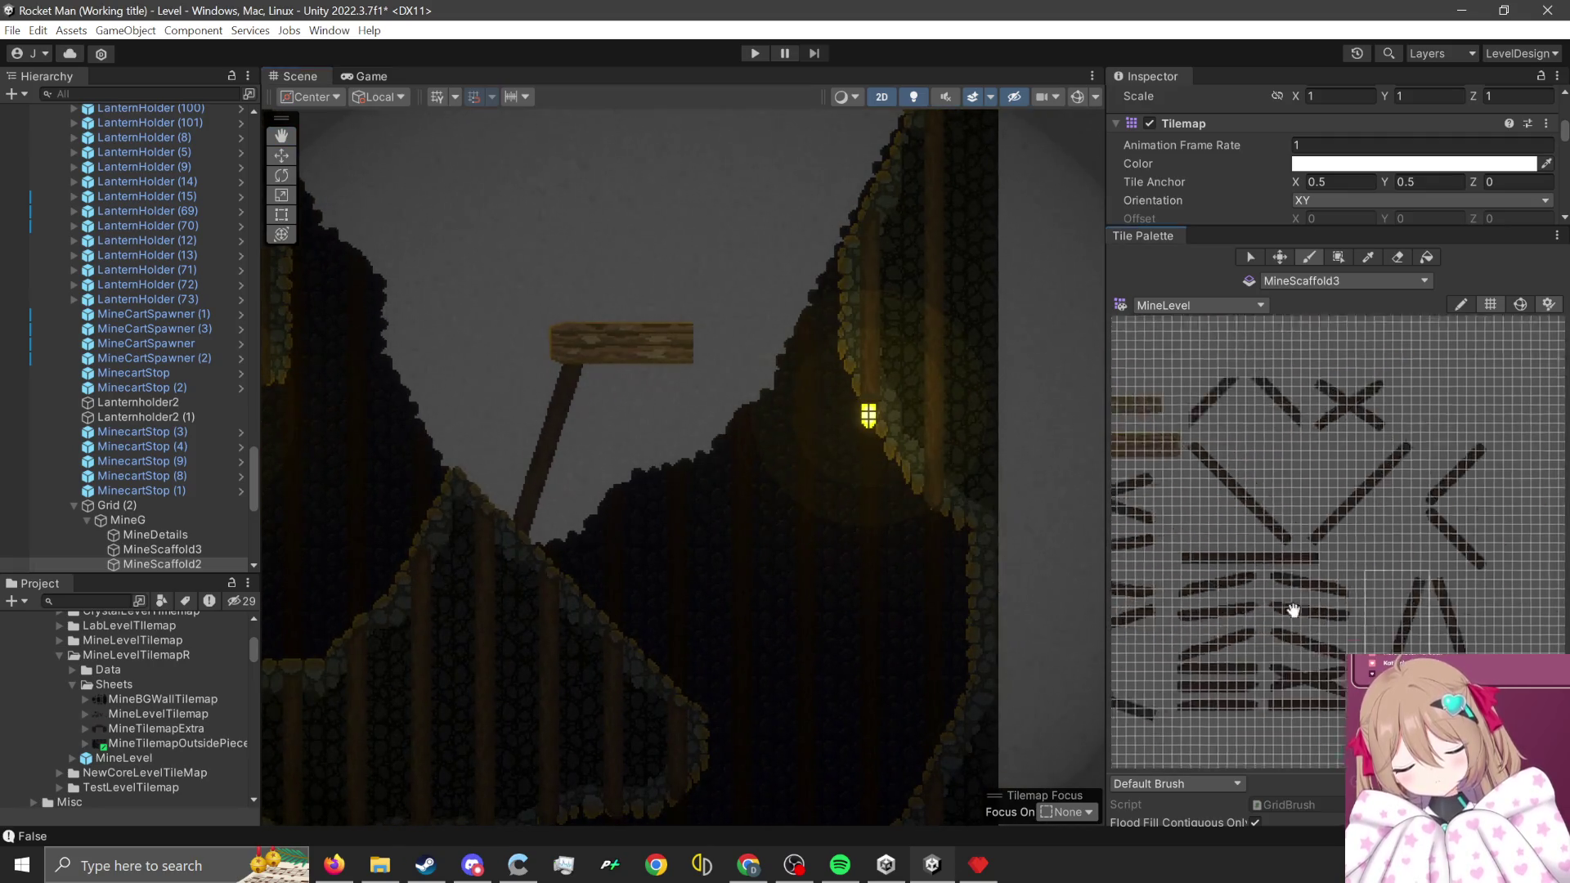
pyautogui.scroll(-2, 1334, 644)
pyautogui.scroll(2, 1342, 493)
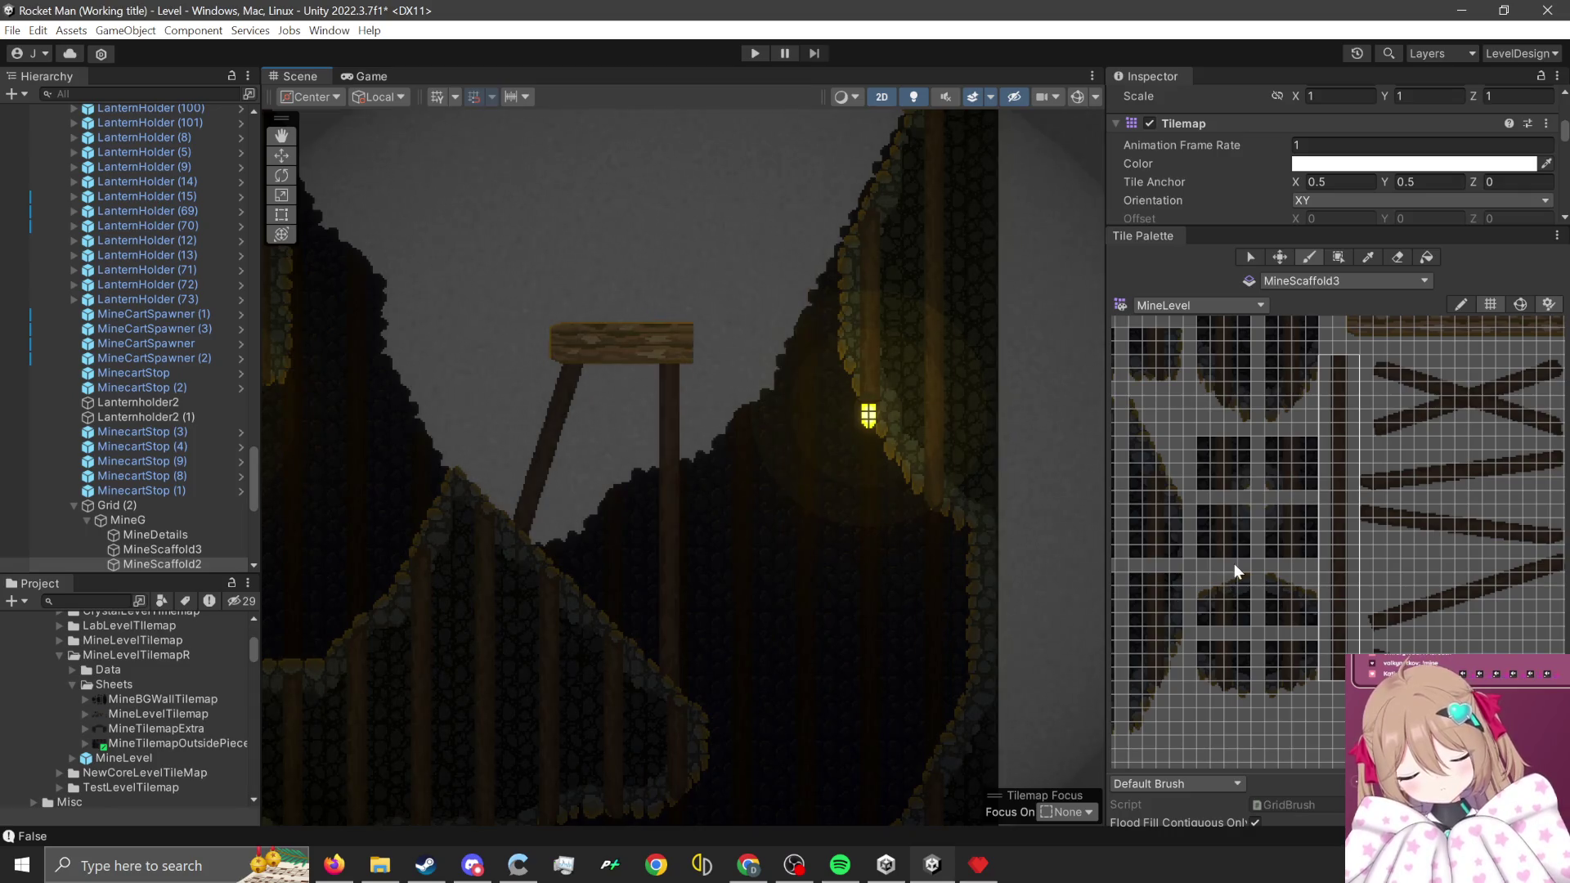
# - Clear the old supports and paint a vertical post under the platform on MineScaffold2
pyautogui.hotkey('ctrl', 'z')
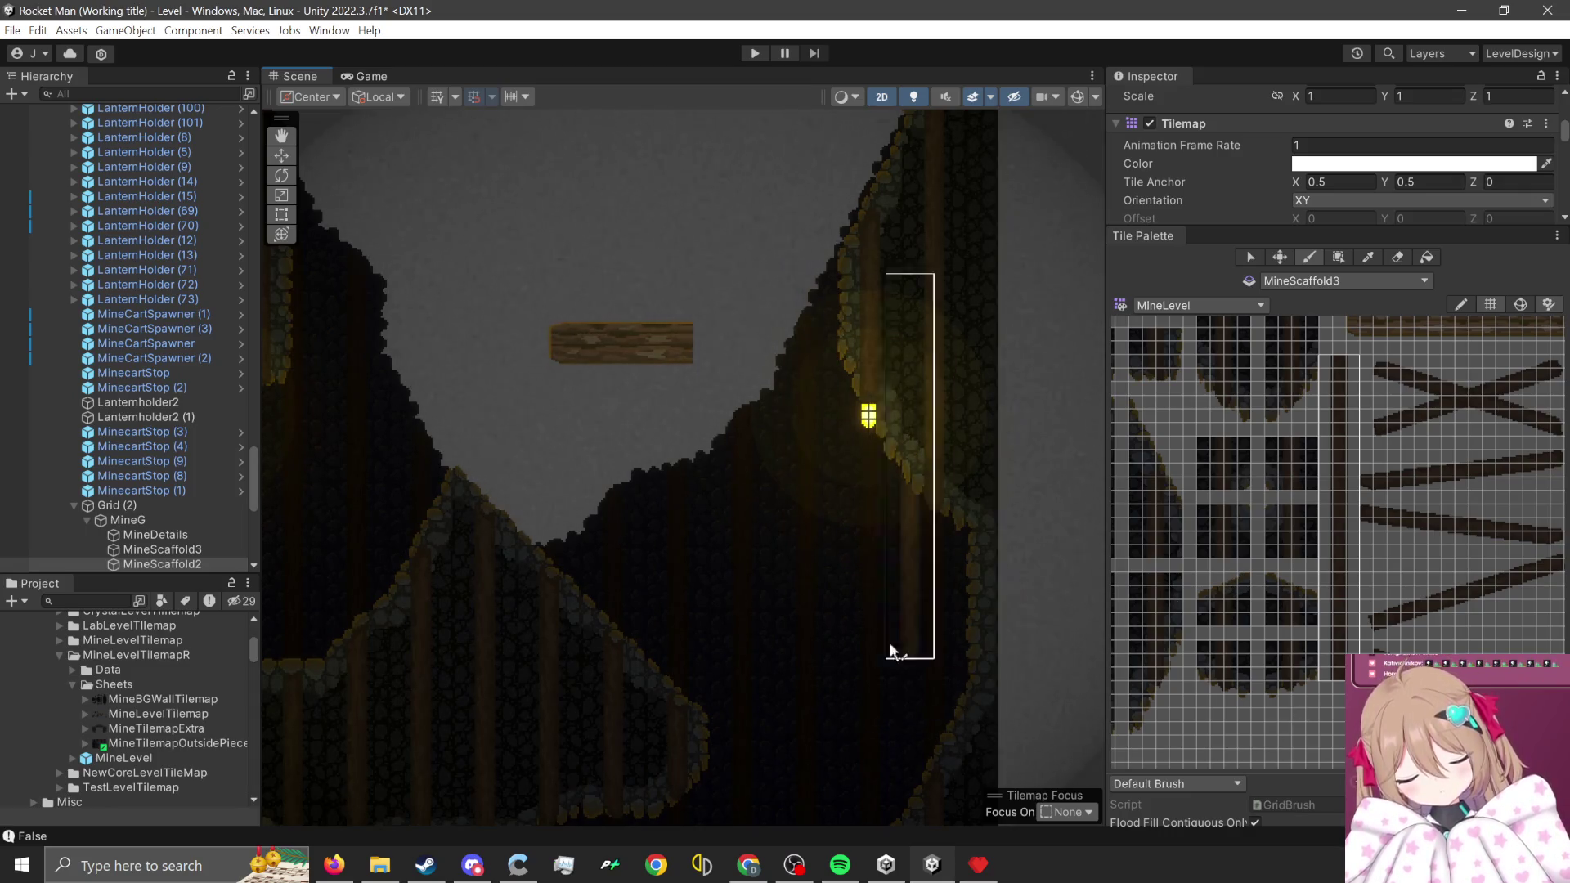
pyautogui.click(1319, 278)
pyautogui.click(1377, 556)
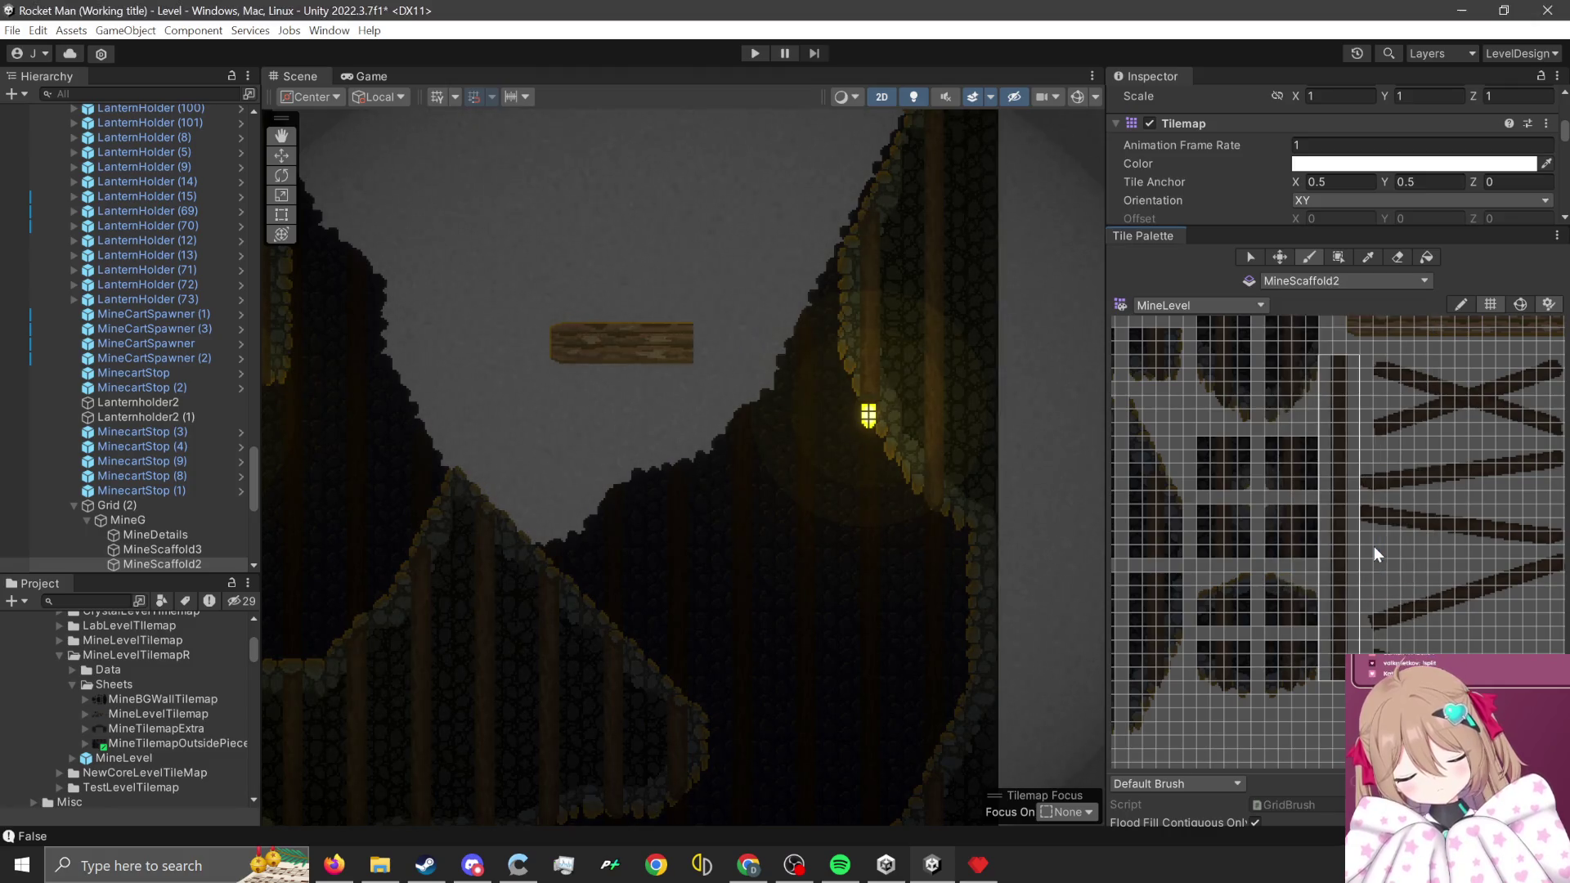
pyautogui.click(675, 729)
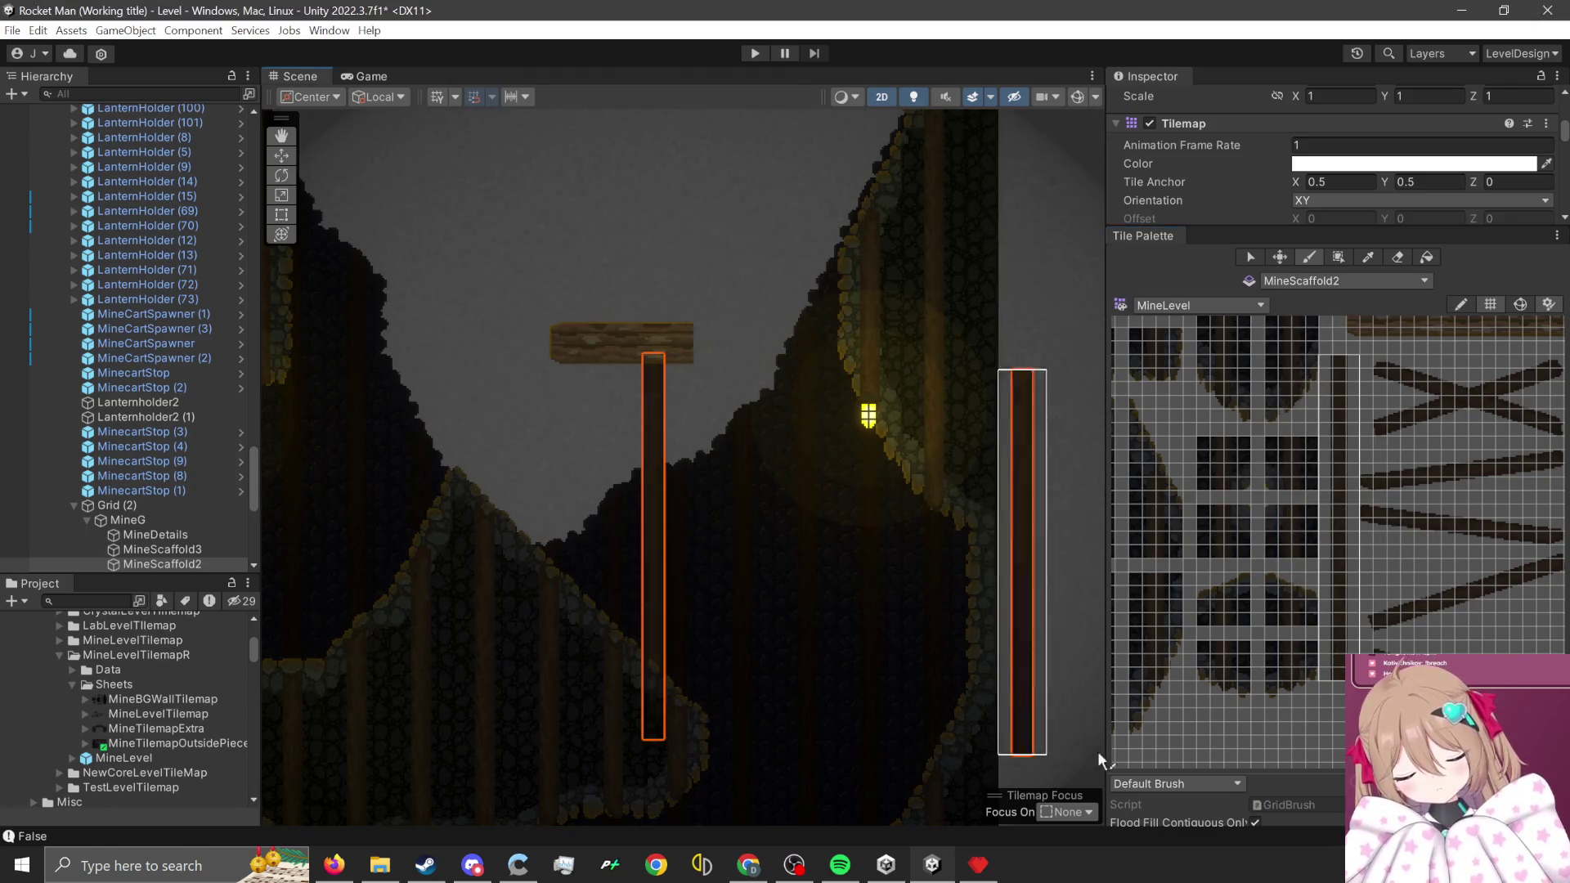
# - Paint a slanted diagonal beam to the left of the new post
pyautogui.scroll(-2, 1341, 540)
pyautogui.scroll(5, 1332, 587)
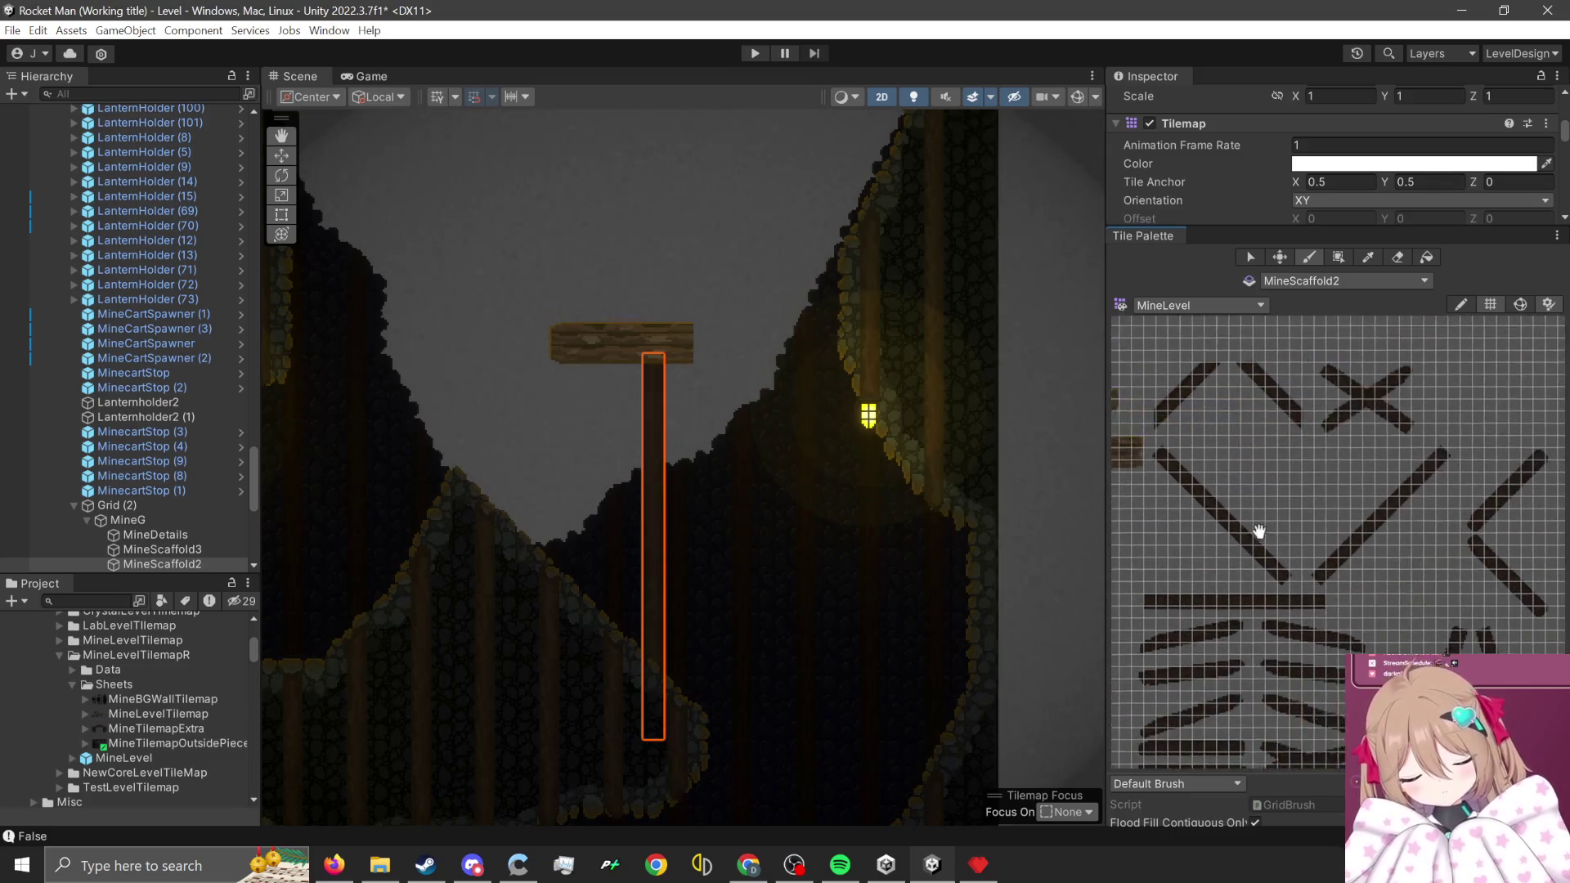
pyautogui.moveTo(1439, 473)
pyautogui.mouseDown()
pyautogui.moveTo(1400, 484)
pyautogui.moveTo(1278, 607)
pyautogui.mouseUp()
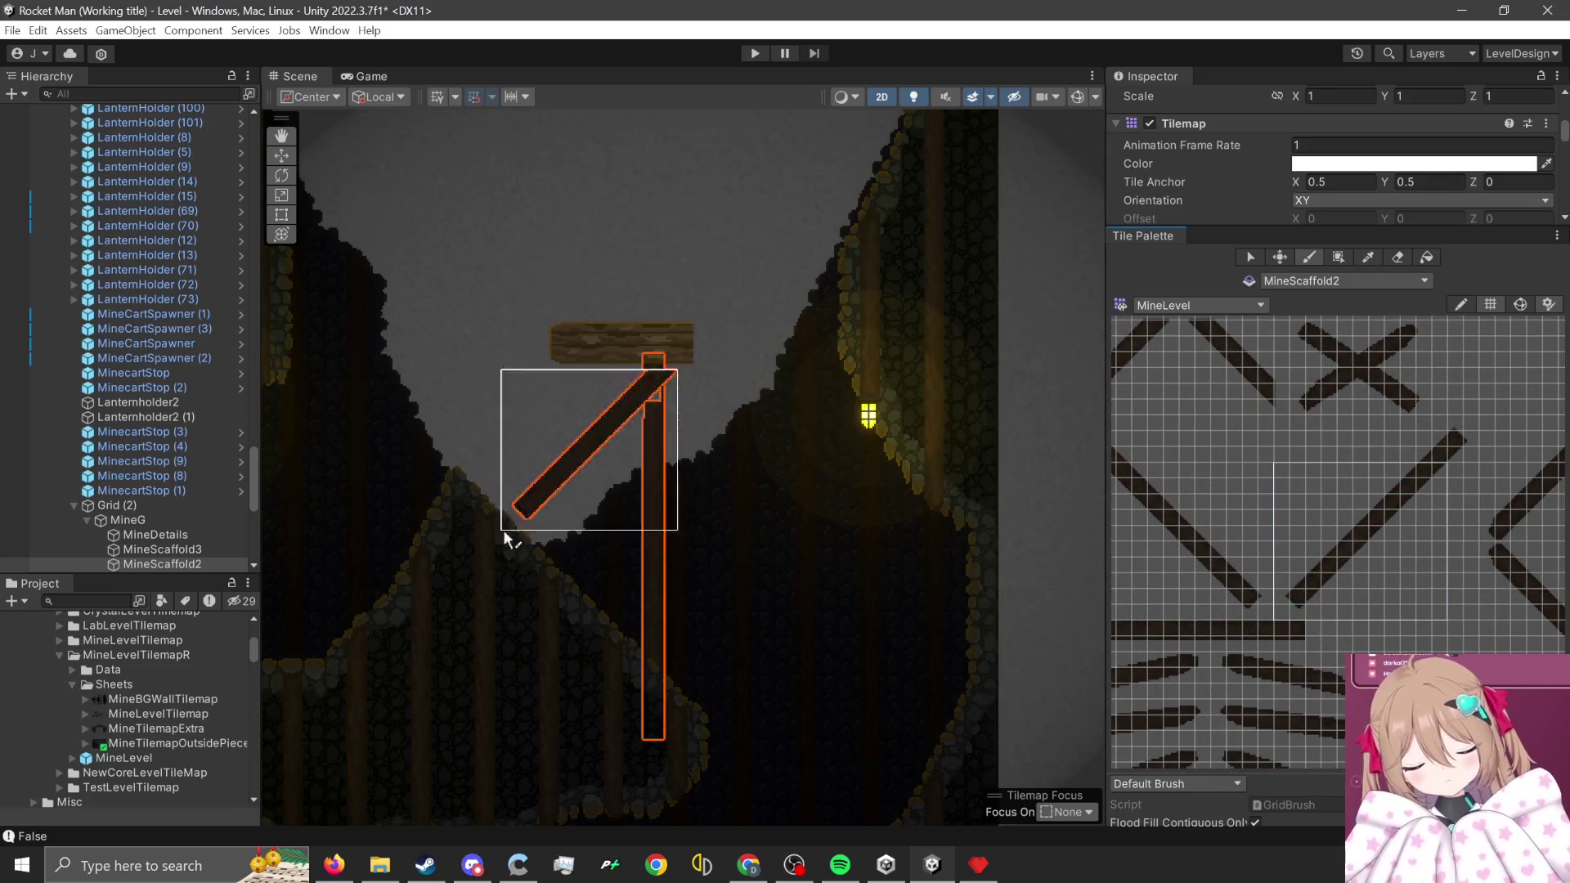
pyautogui.scroll(-3, 1367, 512)
pyautogui.scroll(3, 1433, 533)
pyautogui.moveTo(1408, 548)
pyautogui.mouseDown()
pyautogui.moveTo(1322, 695)
pyautogui.moveTo(1319, 739)
pyautogui.mouseUp()
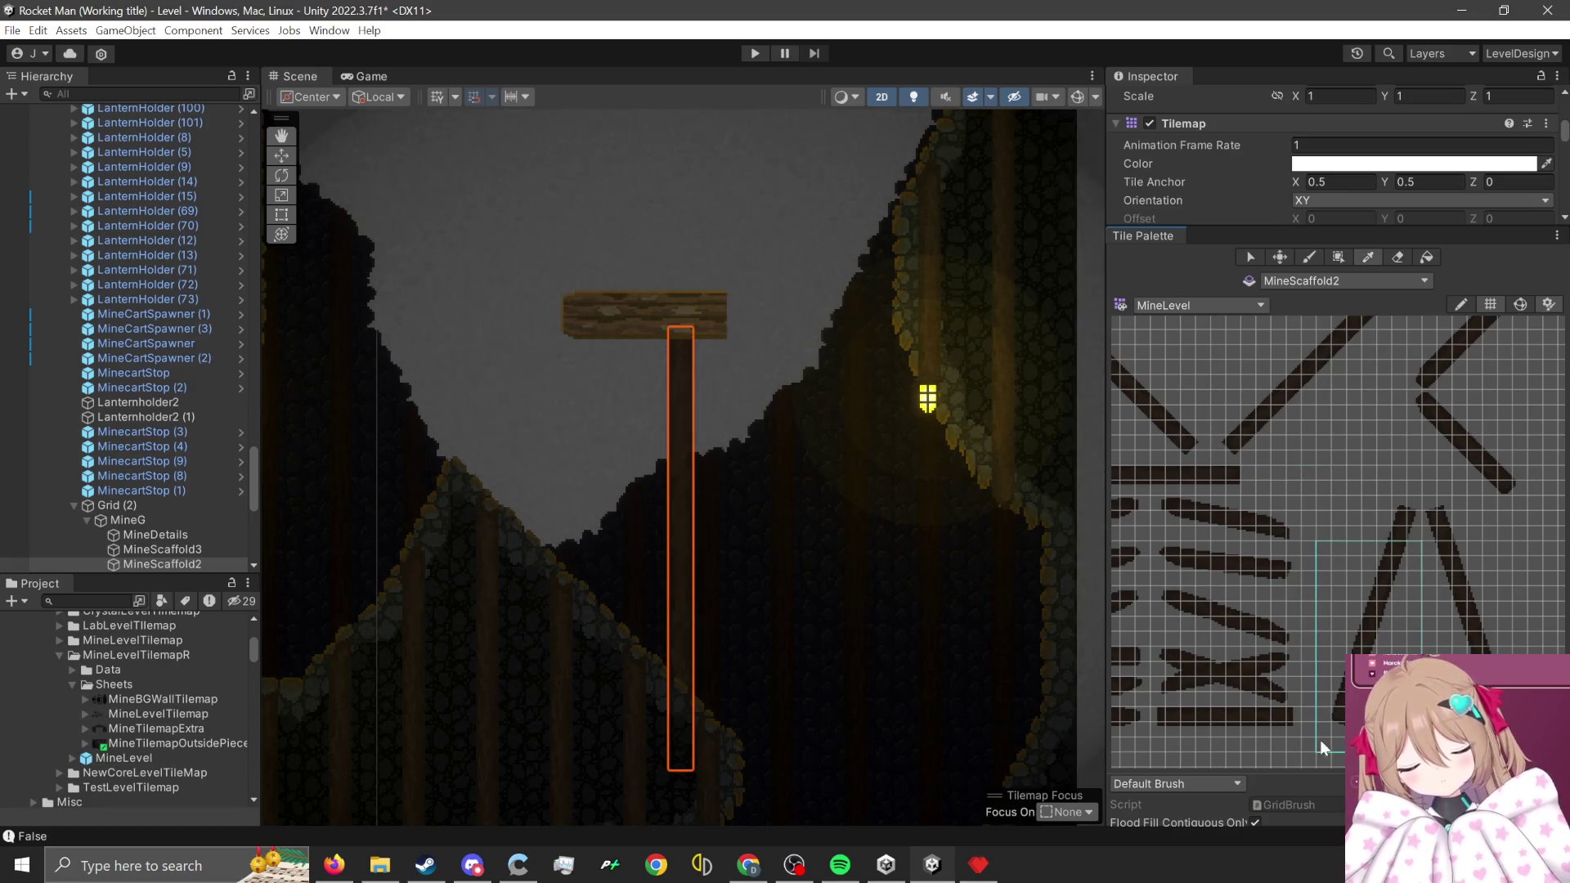
pyautogui.click(501, 579)
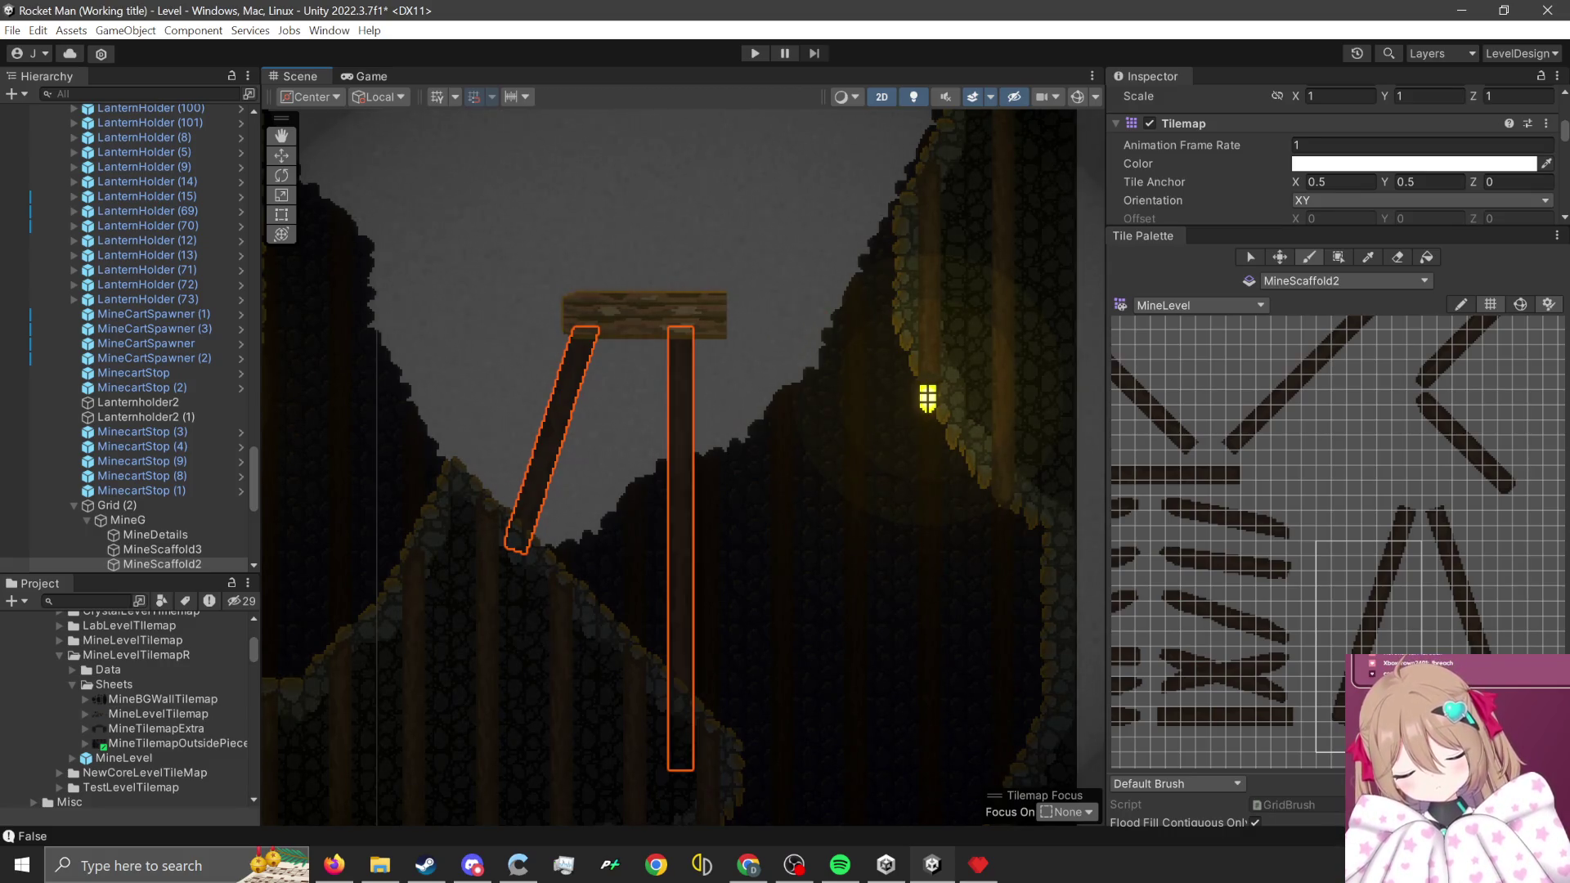
pyautogui.scroll(1, 603, 531)
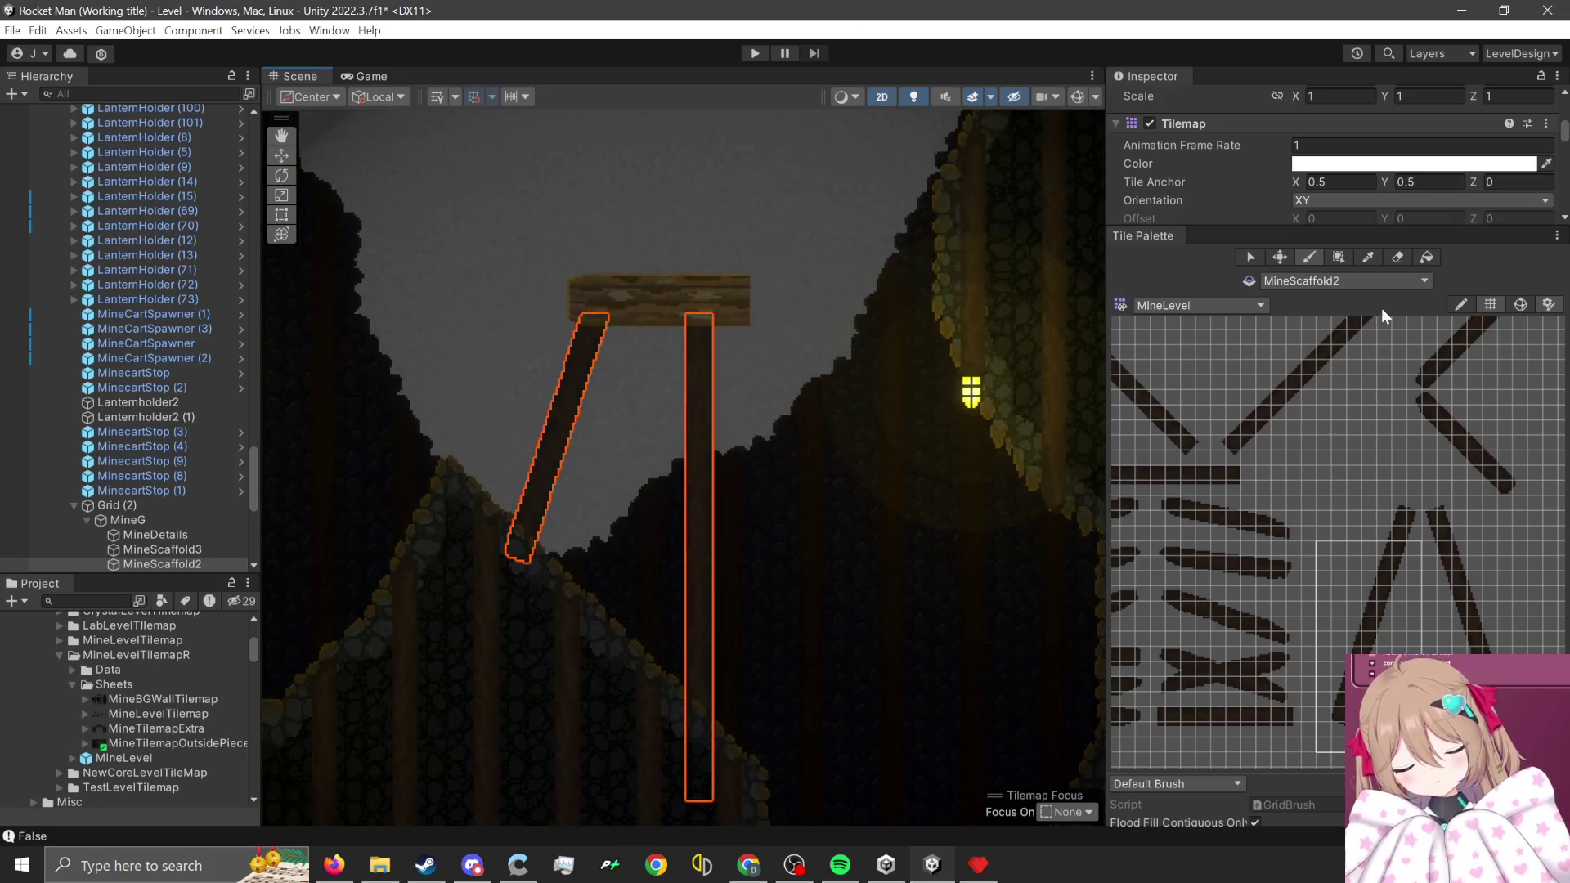
pyautogui.click(1359, 280)
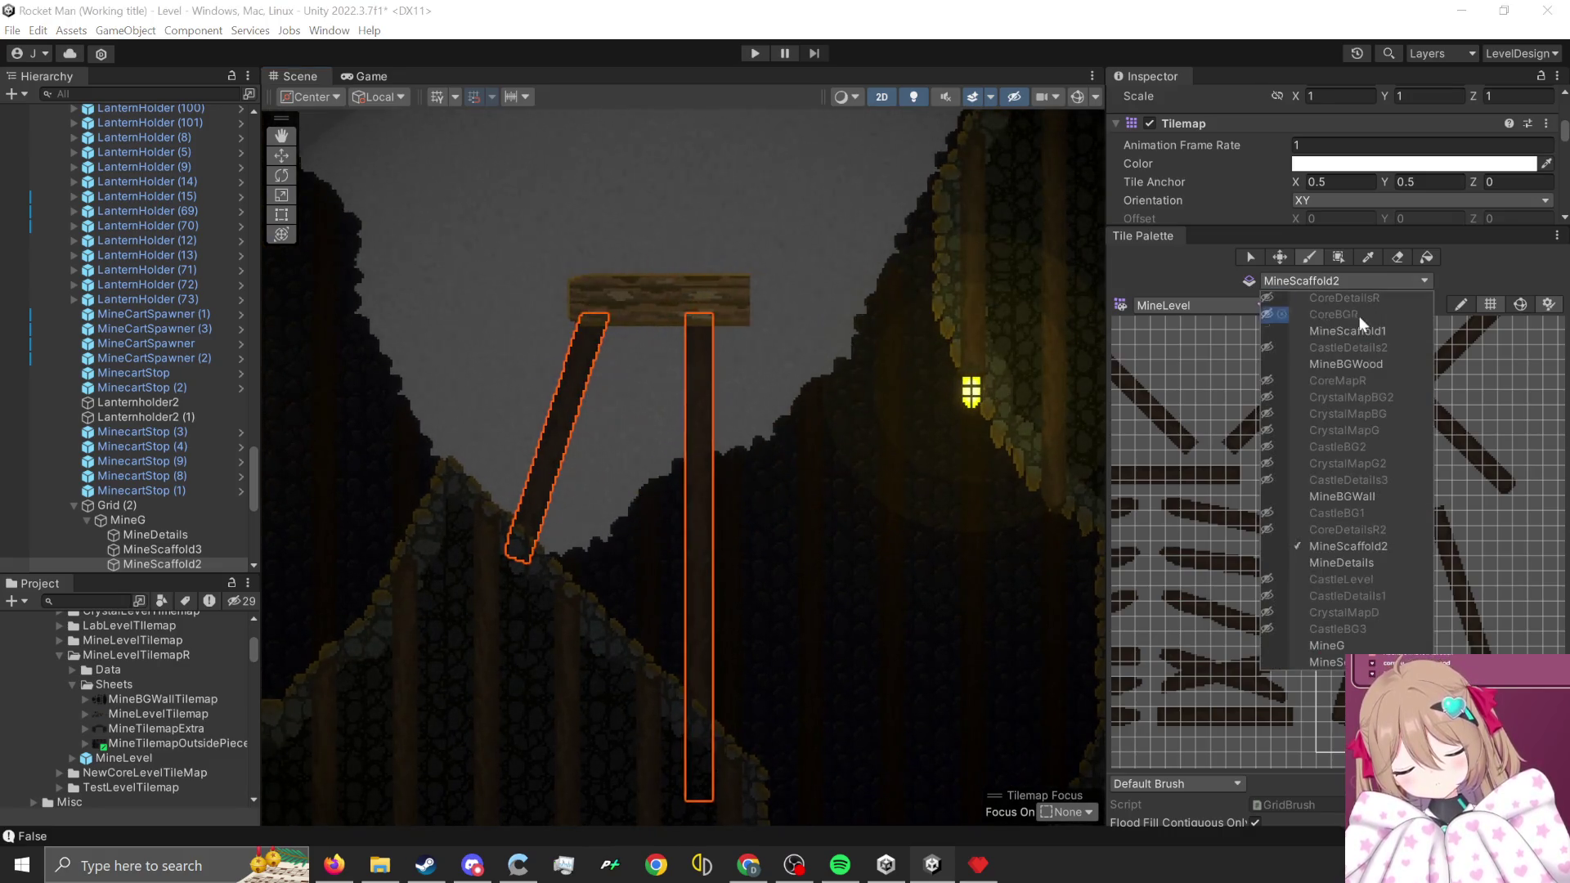
# - Target the MineScaffold1 tilemap and pick blocks of scaffold beam tiles
pyautogui.click(1401, 337)
pyautogui.moveTo(1465, 552)
pyautogui.mouseDown()
pyautogui.moveTo(1439, 539)
pyautogui.moveTo(1301, 638)
pyautogui.mouseUp()
pyautogui.scroll(5, 1301, 639)
pyautogui.scroll(2, 1268, 547)
pyautogui.moveTo(1279, 587); pyautogui.dragTo(1419, 678)
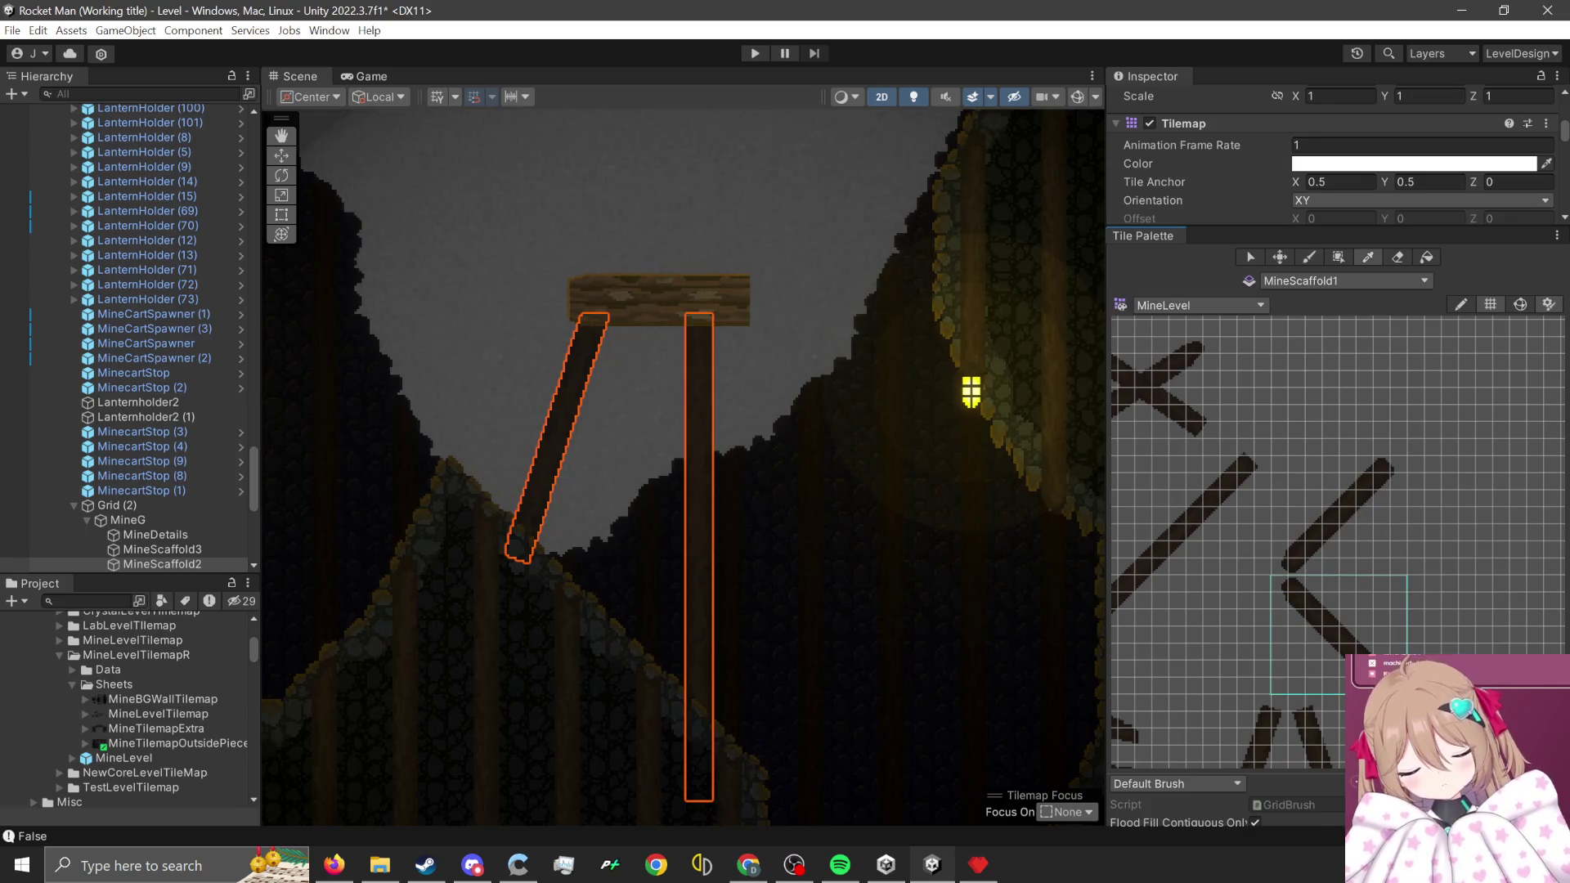
pyautogui.scroll(-3, 1437, 572)
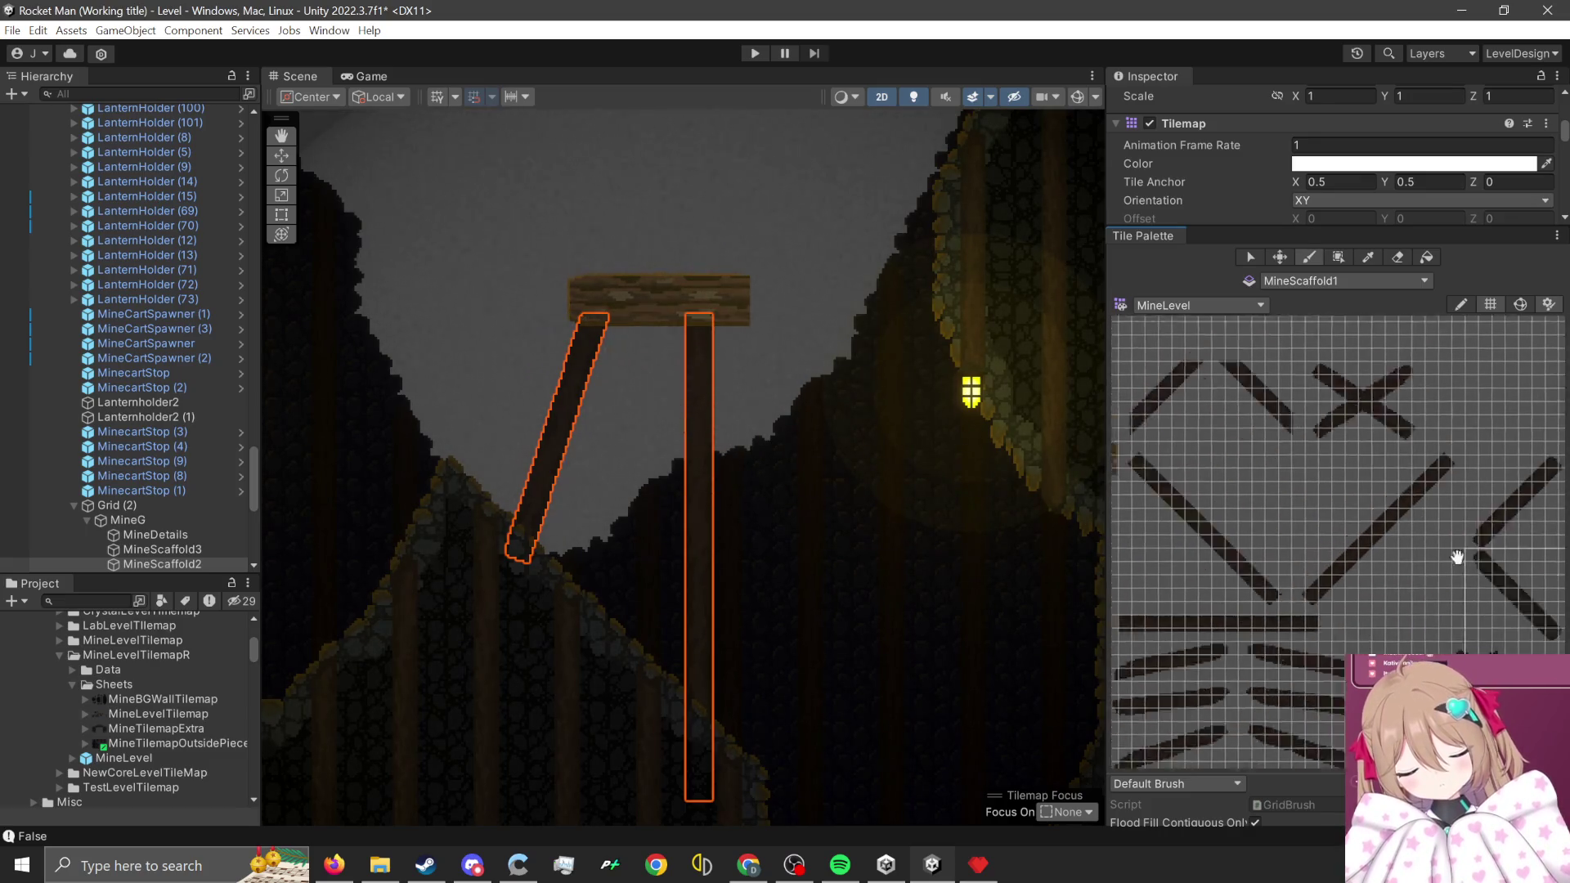
pyautogui.scroll(3, 1189, 454)
pyautogui.moveTo(1164, 409); pyautogui.dragTo(1358, 606)
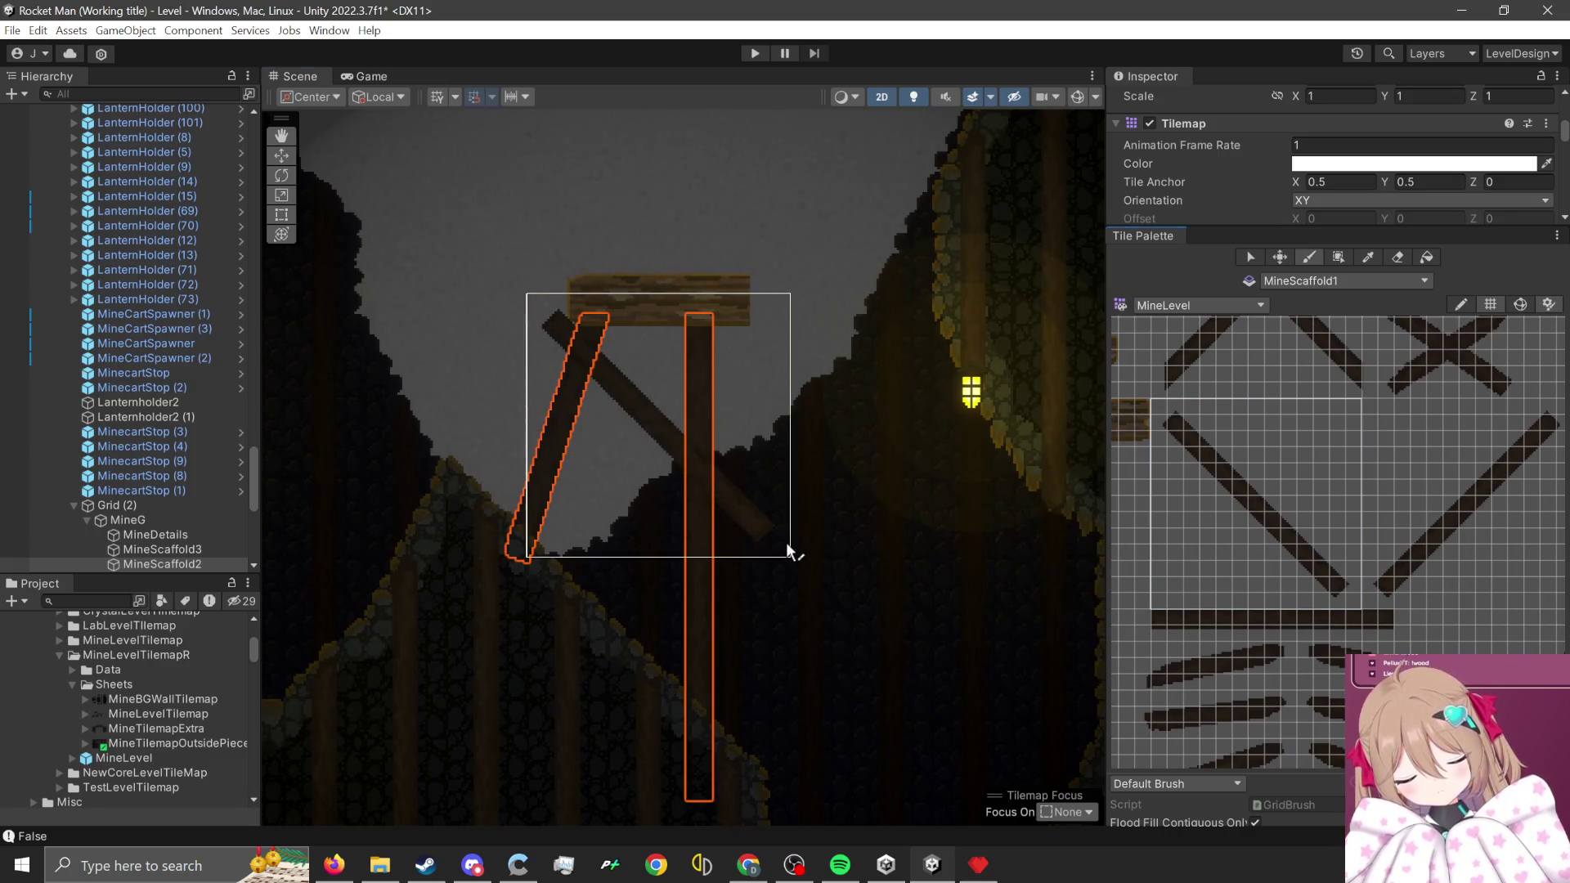
pyautogui.scroll(-1, 1005, 581)
pyautogui.scroll(-3, 1442, 579)
pyautogui.scroll(2, 1492, 456)
pyautogui.scroll(3, 1380, 478)
# - Pick a long angled beam, then settle on a horizontal plank as the brush
pyautogui.moveTo(1377, 489)
pyautogui.mouseDown()
pyautogui.moveTo(1202, 579)
pyautogui.moveTo(1156, 580)
pyautogui.mouseUp()
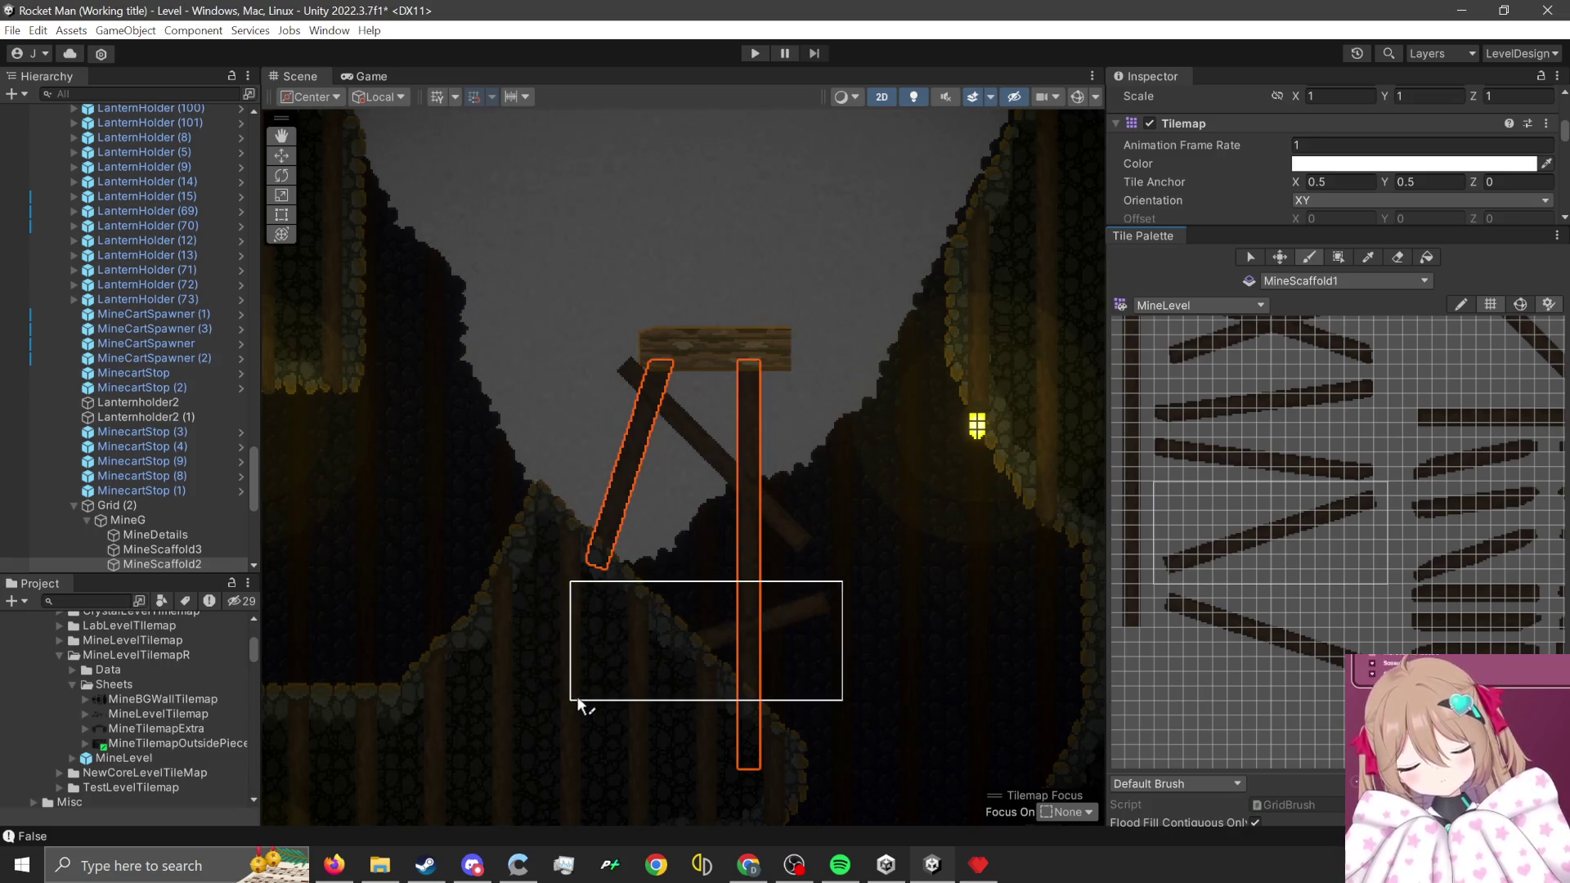
pyautogui.scroll(1, 561, 708)
pyautogui.scroll(1, 826, 547)
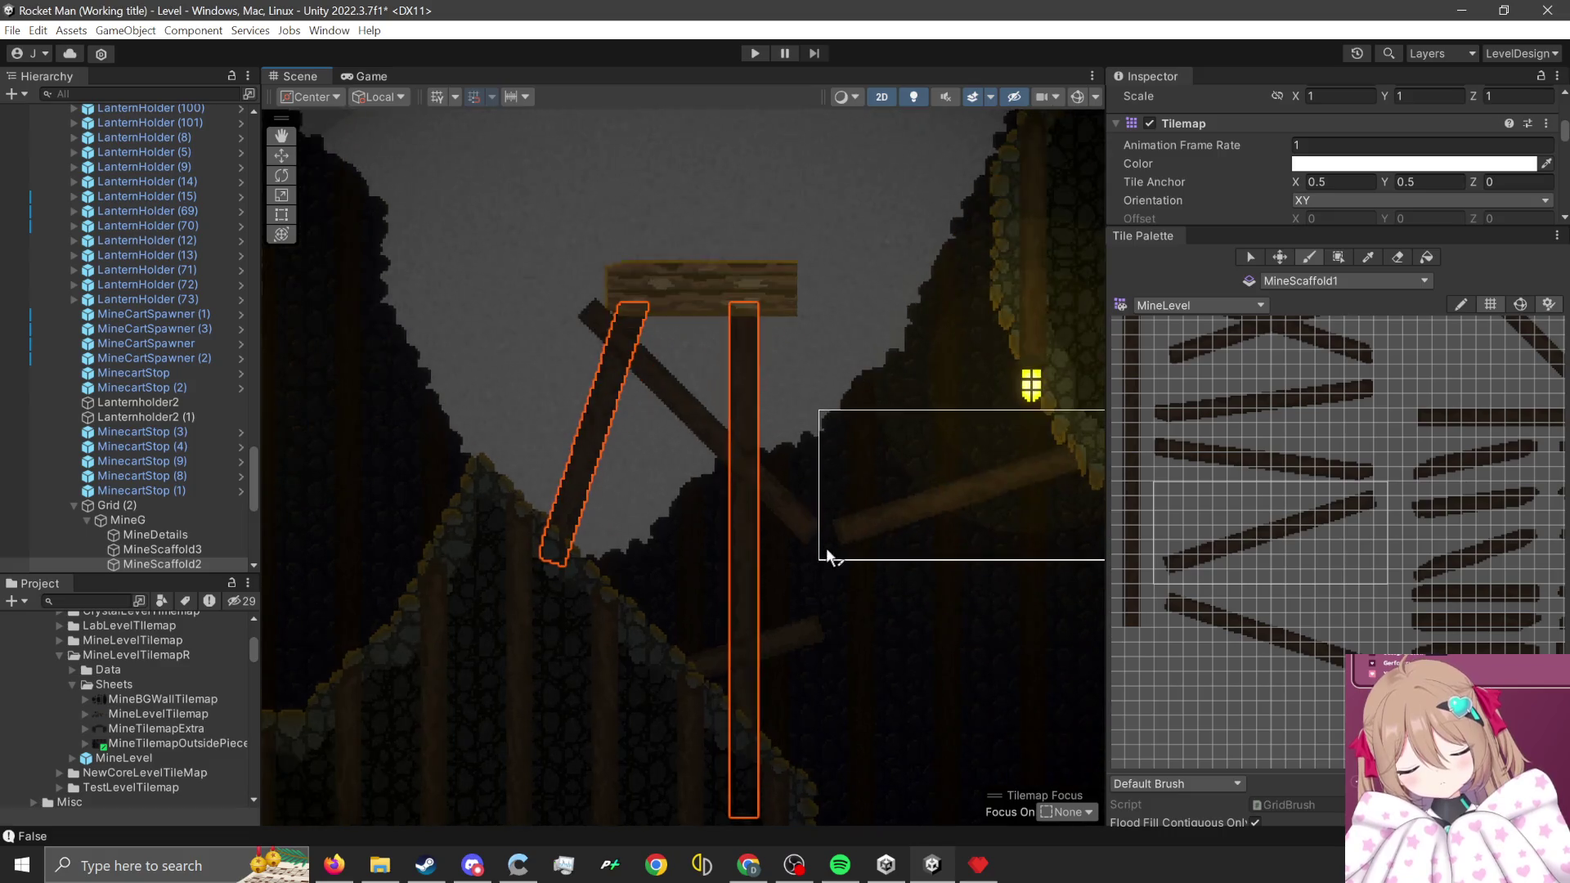
pyautogui.scroll(1, 850, 576)
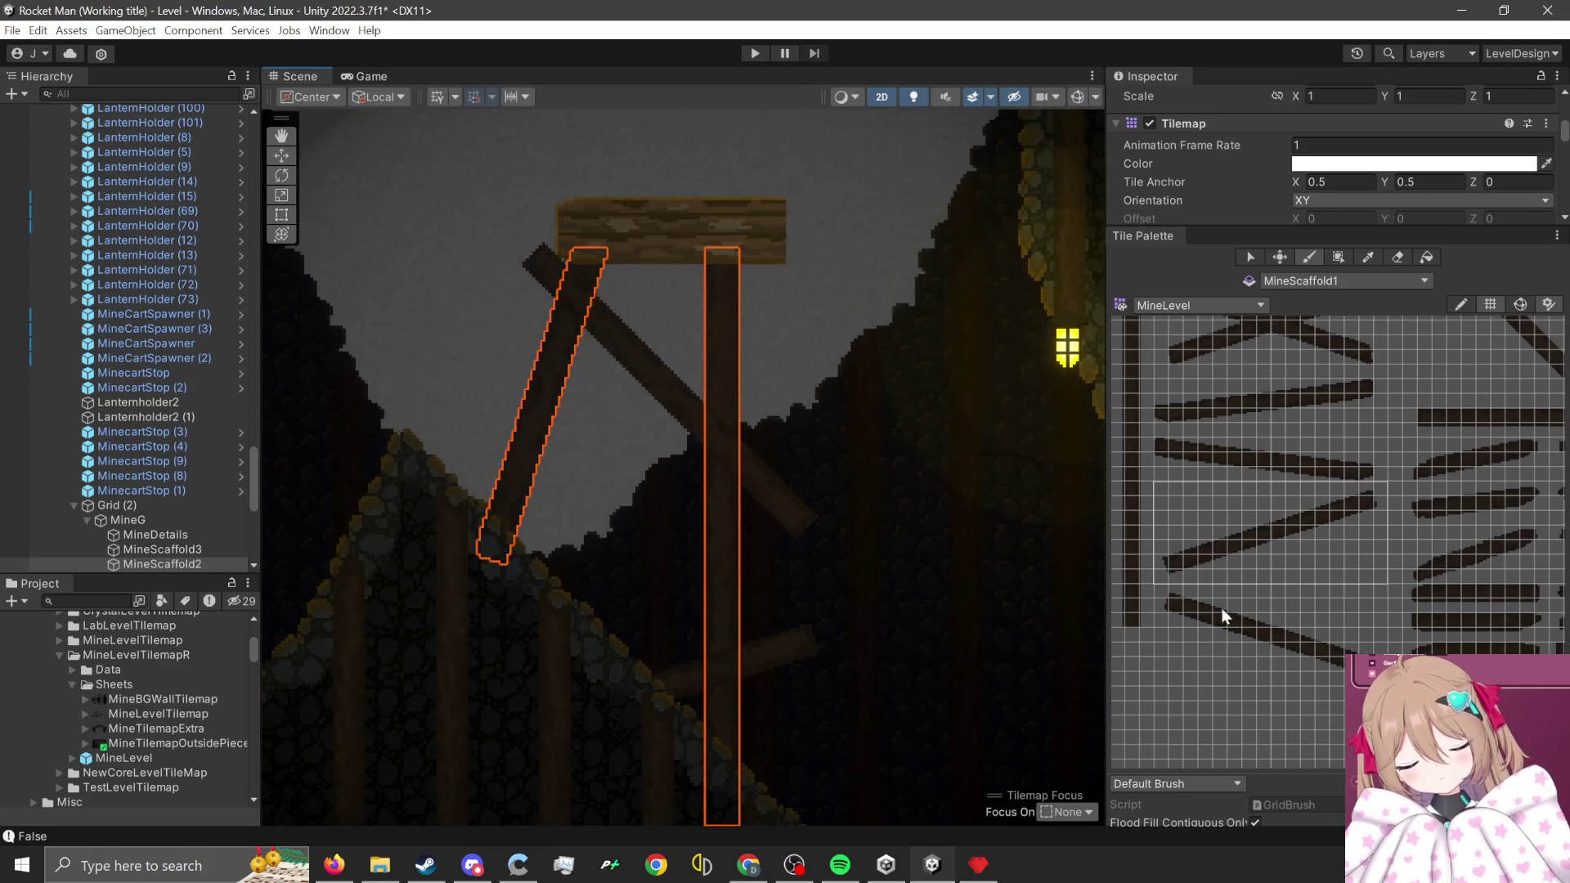
pyautogui.moveTo(1383, 460); pyautogui.dragTo(1189, 484)
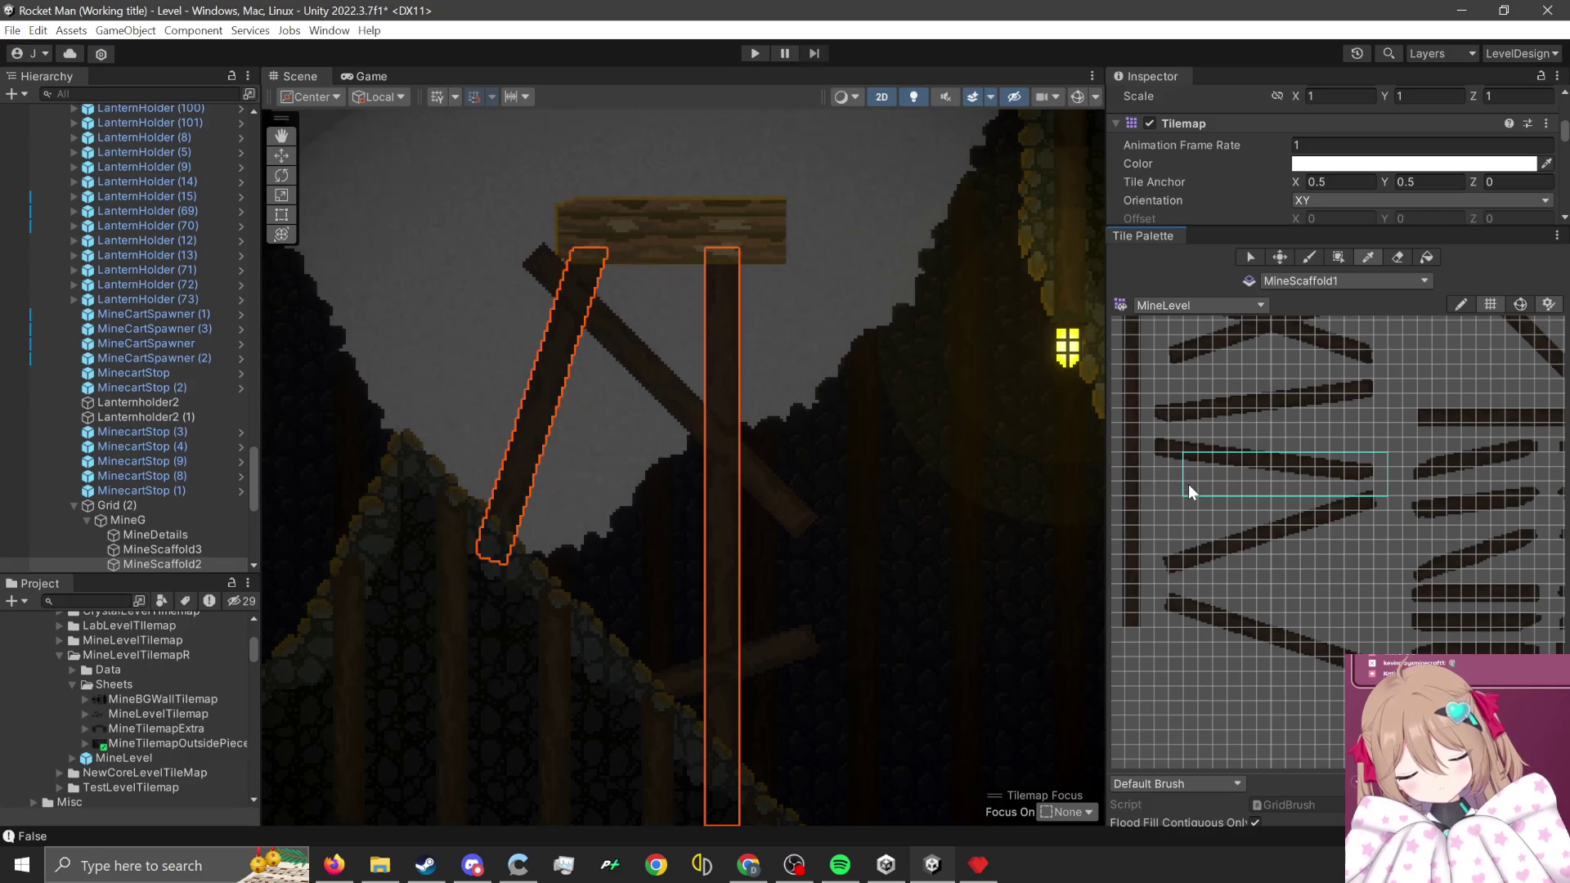
pyautogui.scroll(1, 507, 573)
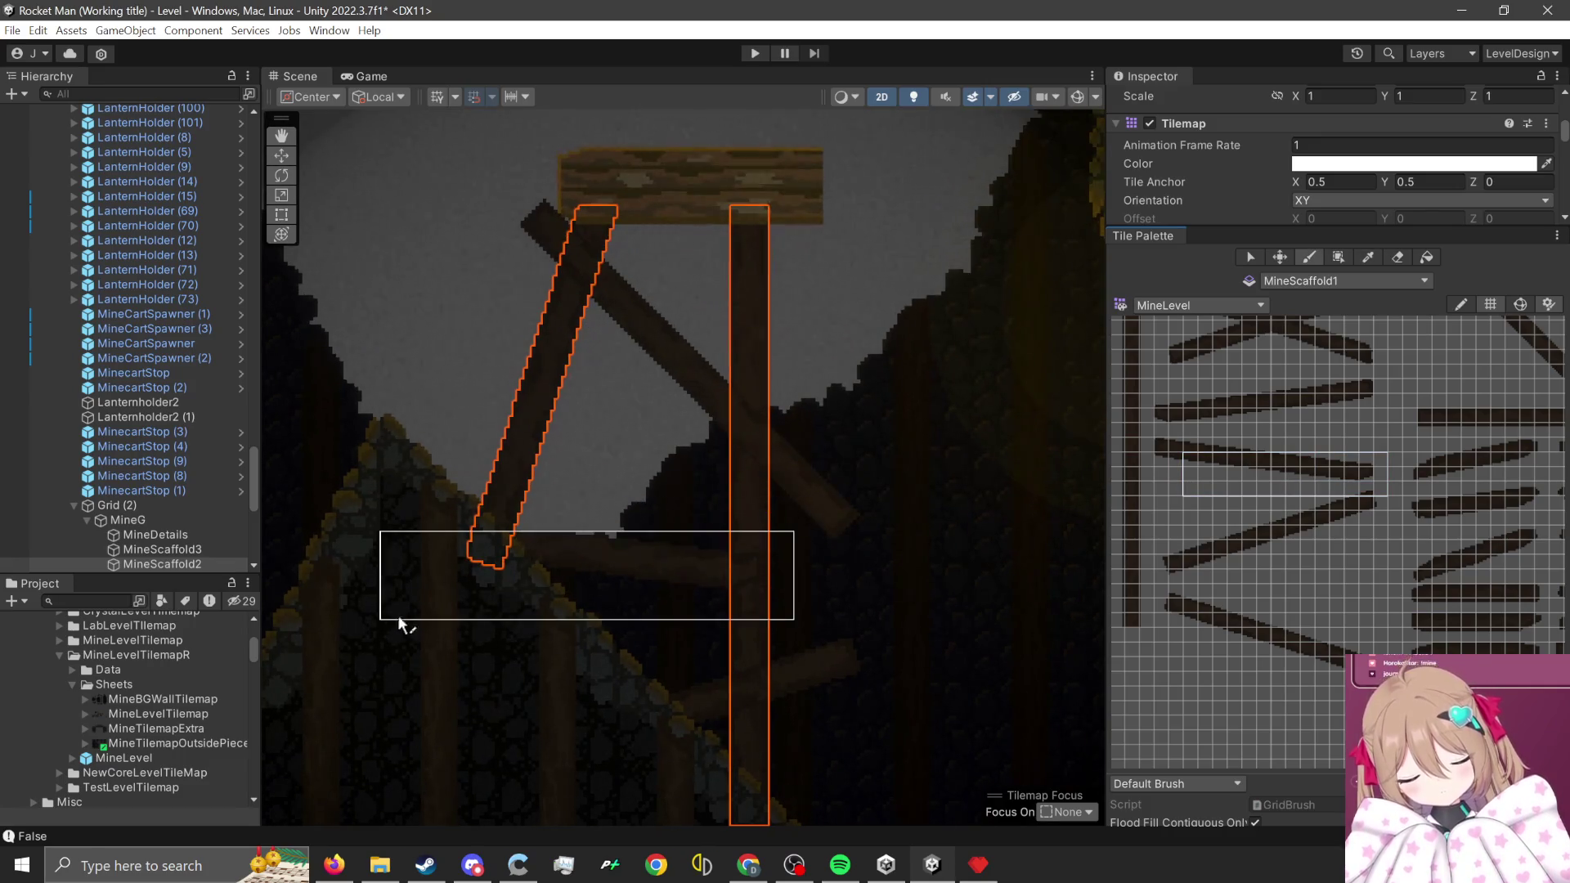
pyautogui.moveTo(1153, 443); pyautogui.dragTo(1189, 449)
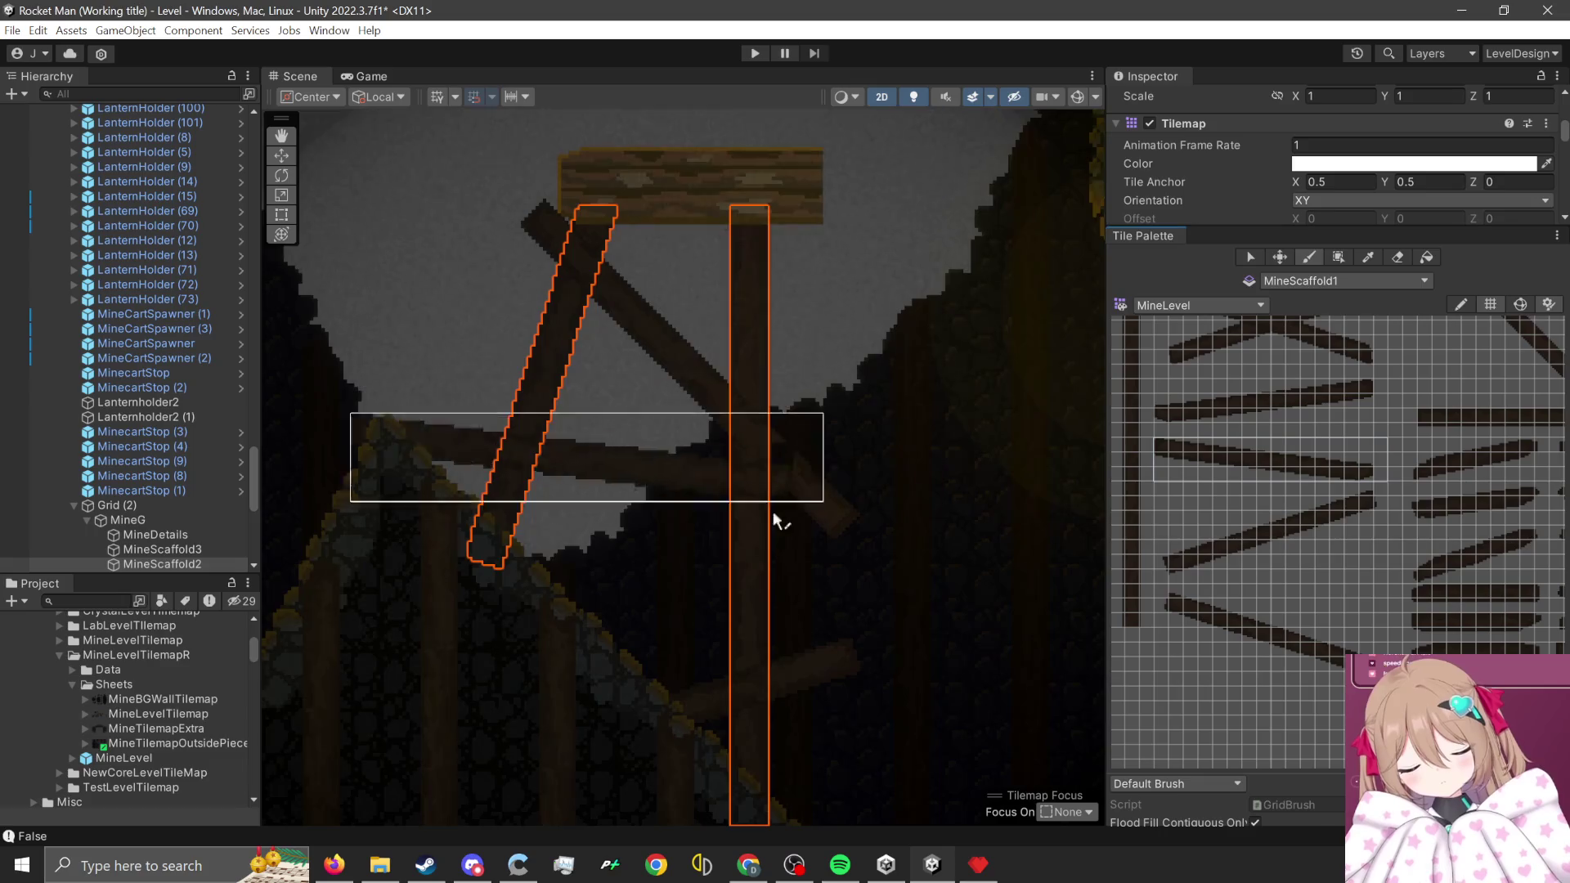
pyautogui.scroll(1, 788, 503)
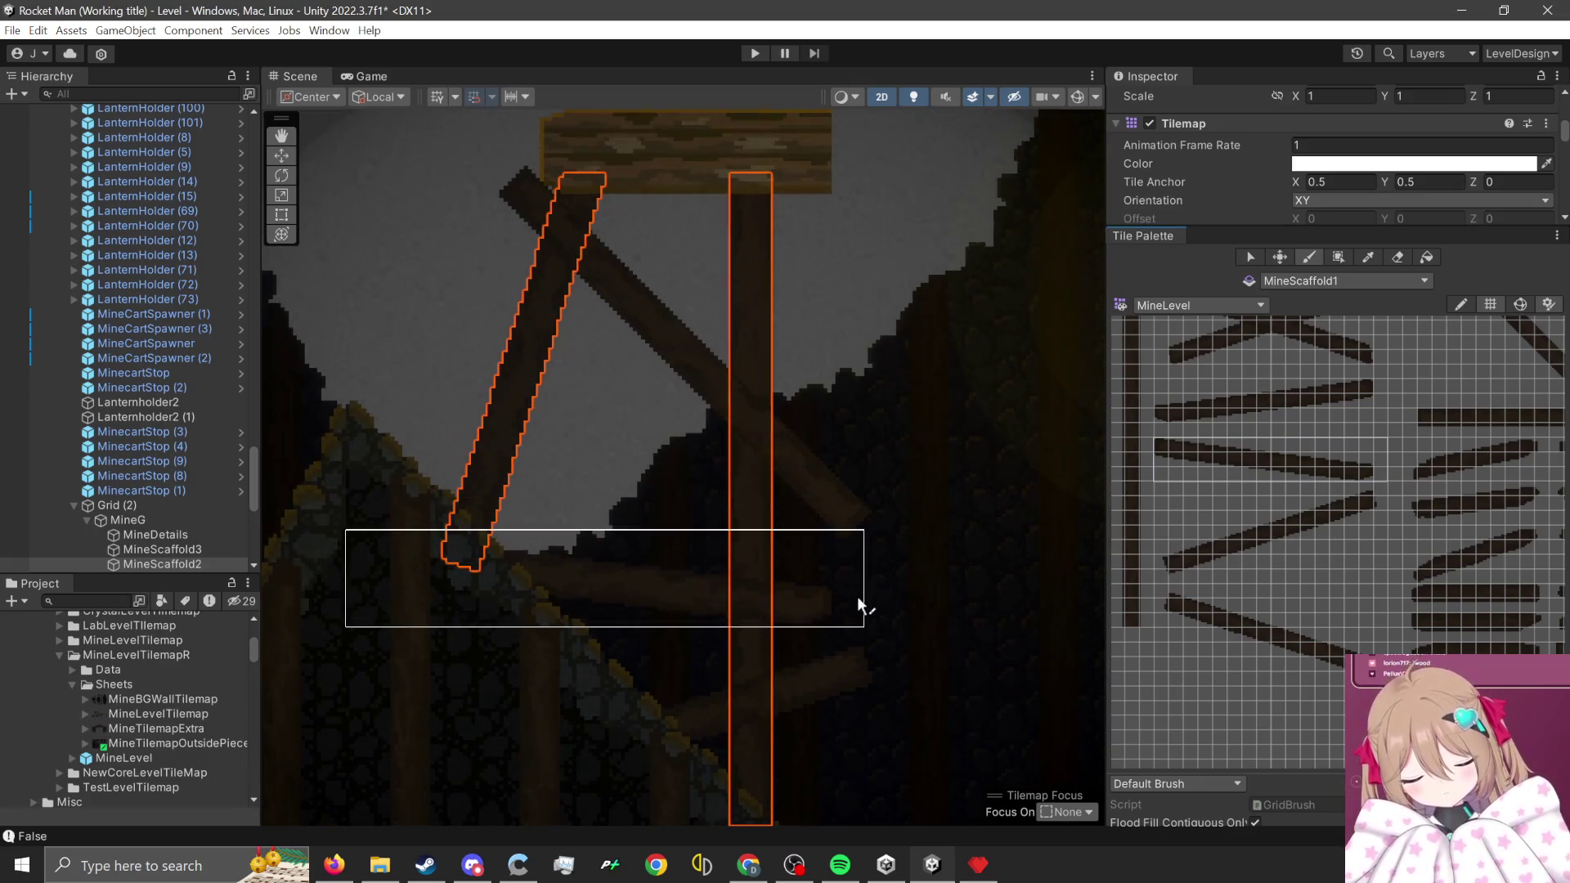
pyautogui.scroll(-2, 1037, 584)
pyautogui.scroll(-1, 857, 683)
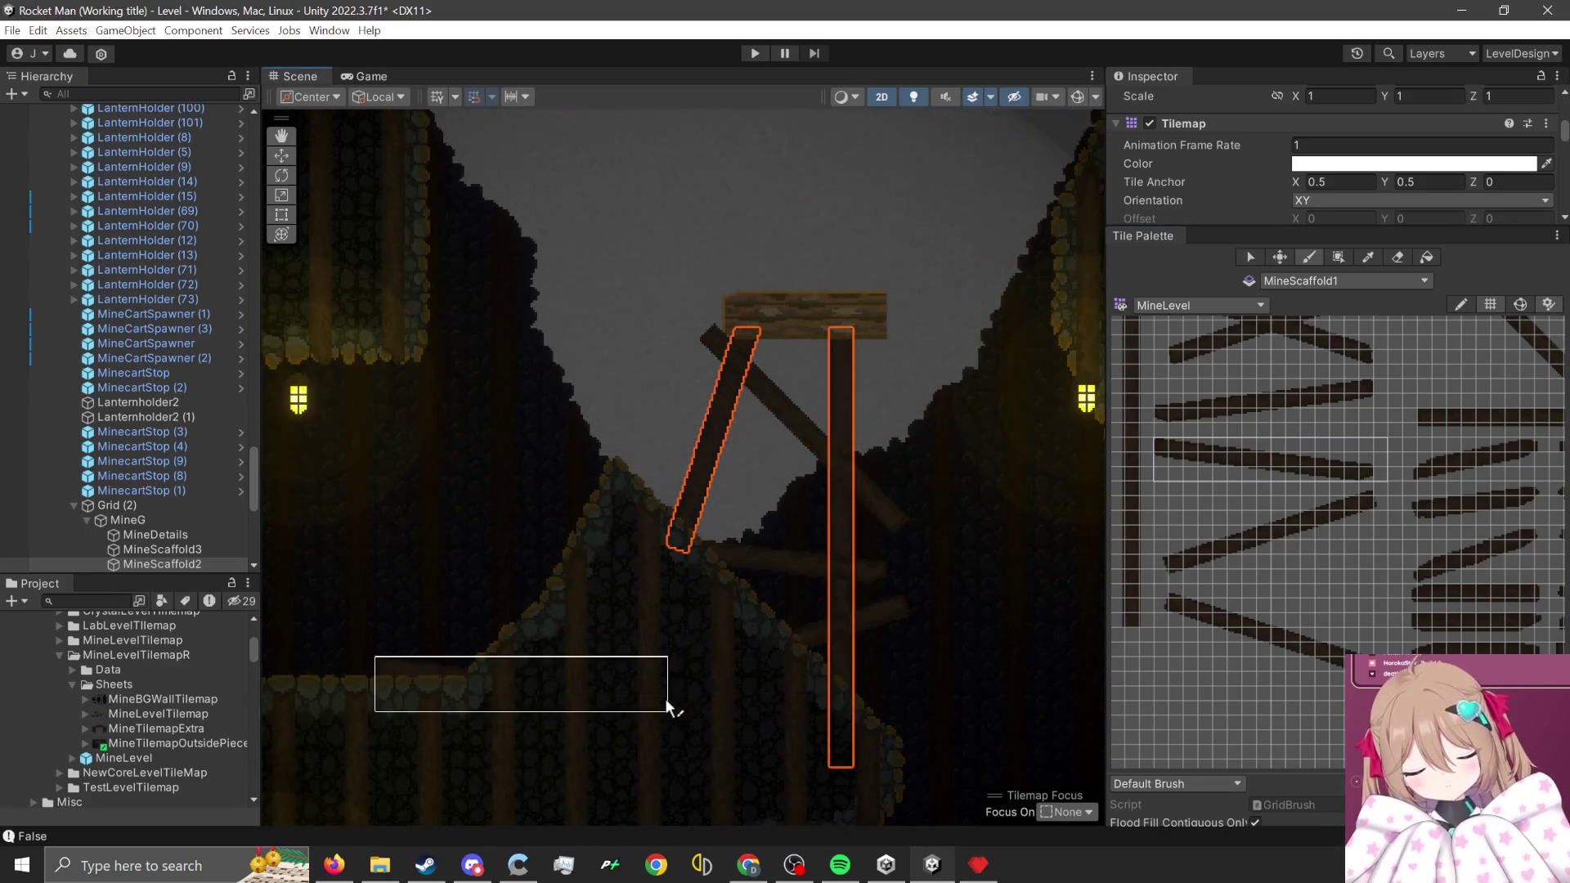
pyautogui.scroll(1, 894, 382)
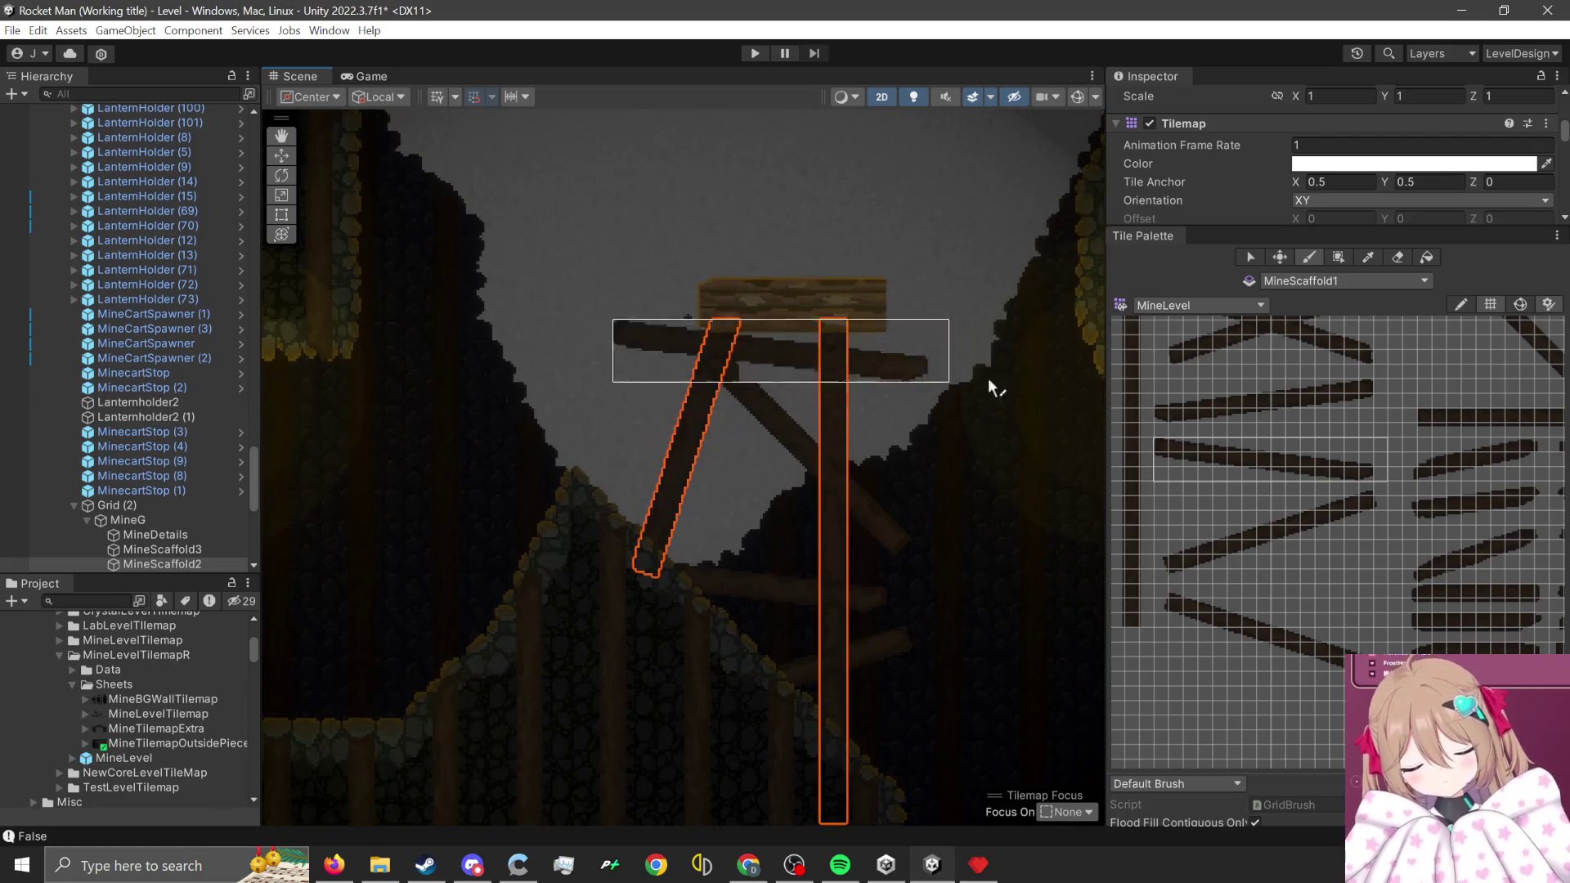
pyautogui.click(1390, 281)
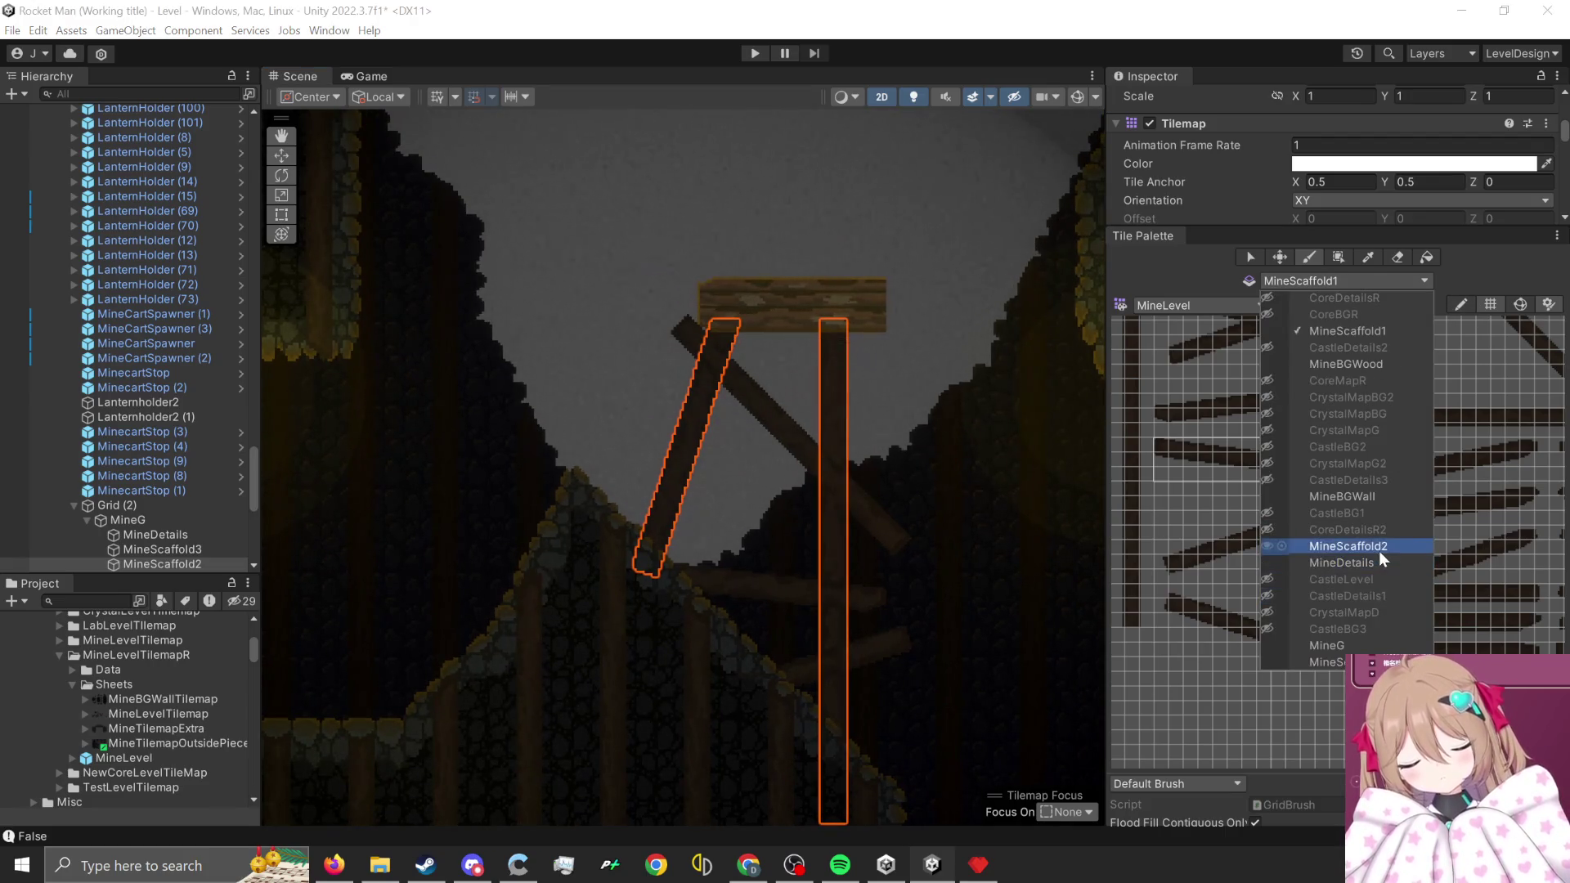
# - Target MineScaffold3 and paint a diagonal brace beside the right post
pyautogui.click(1349, 646)
pyautogui.scroll(5, 1322, 590)
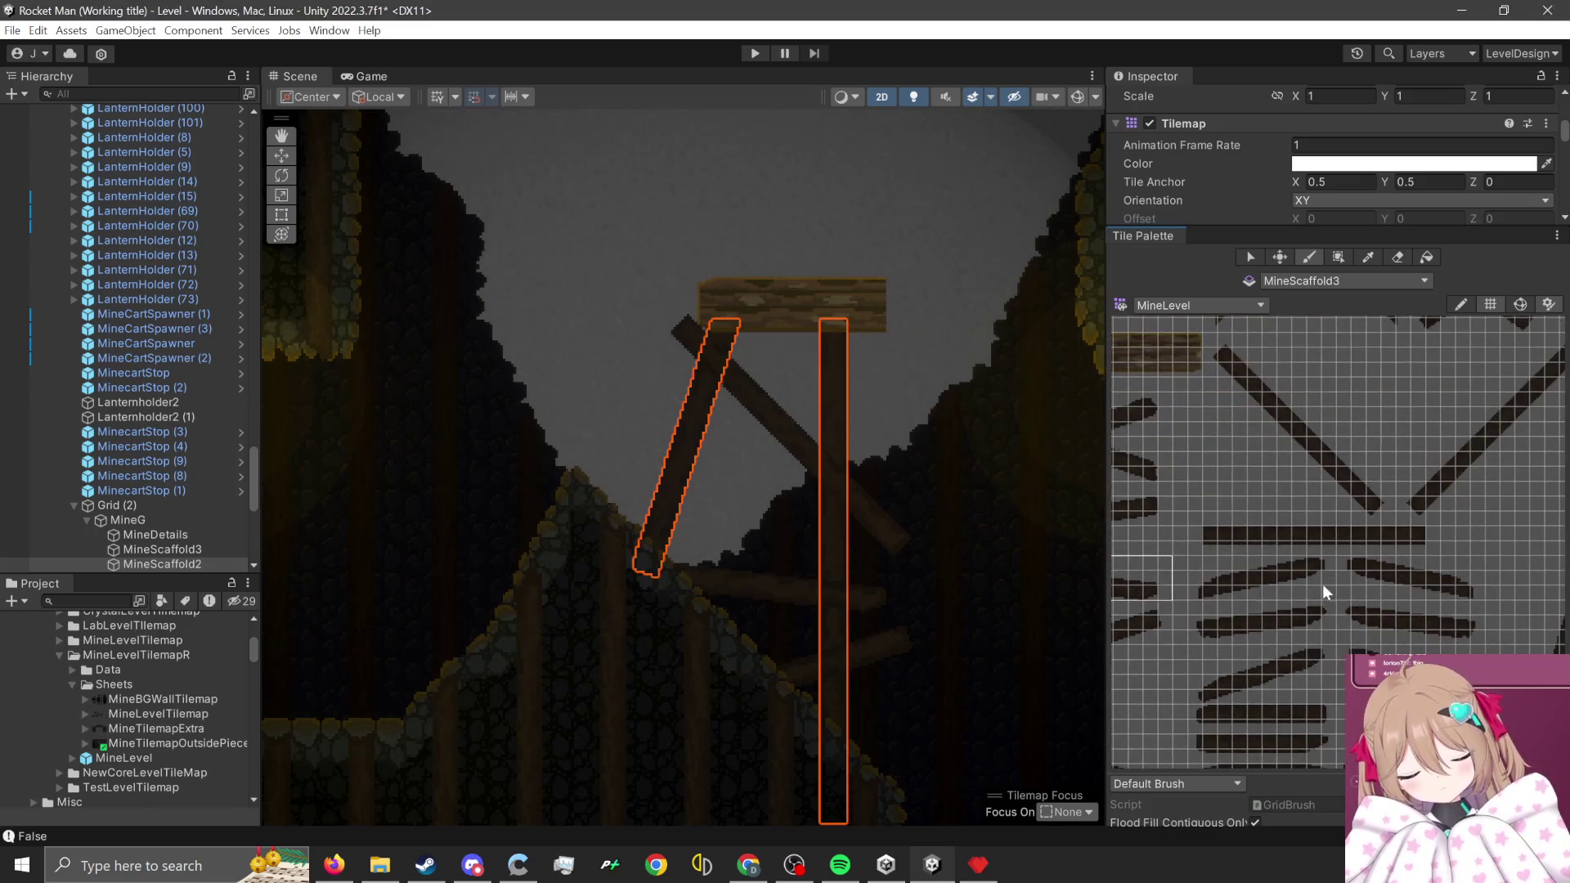
pyautogui.moveTo(1301, 409); pyautogui.dragTo(1426, 535)
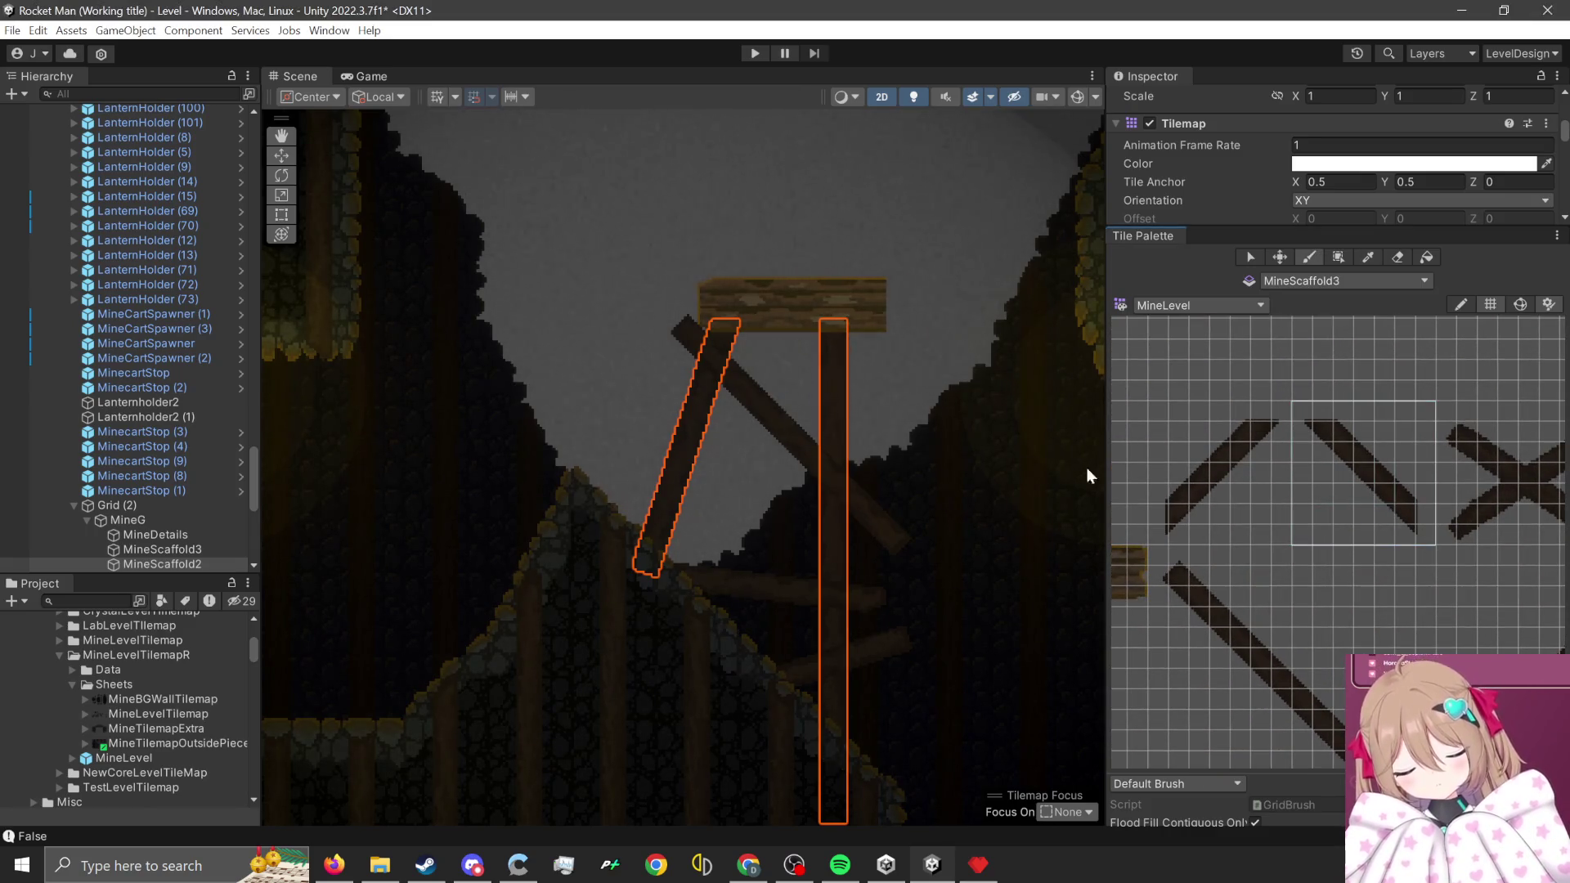
pyautogui.scroll(1, 870, 418)
pyautogui.click(836, 425)
# - Load a smaller diagonal brace tile, then frame MineCartSpawner from the Hierarchy
pyautogui.scroll(-1, 1063, 564)
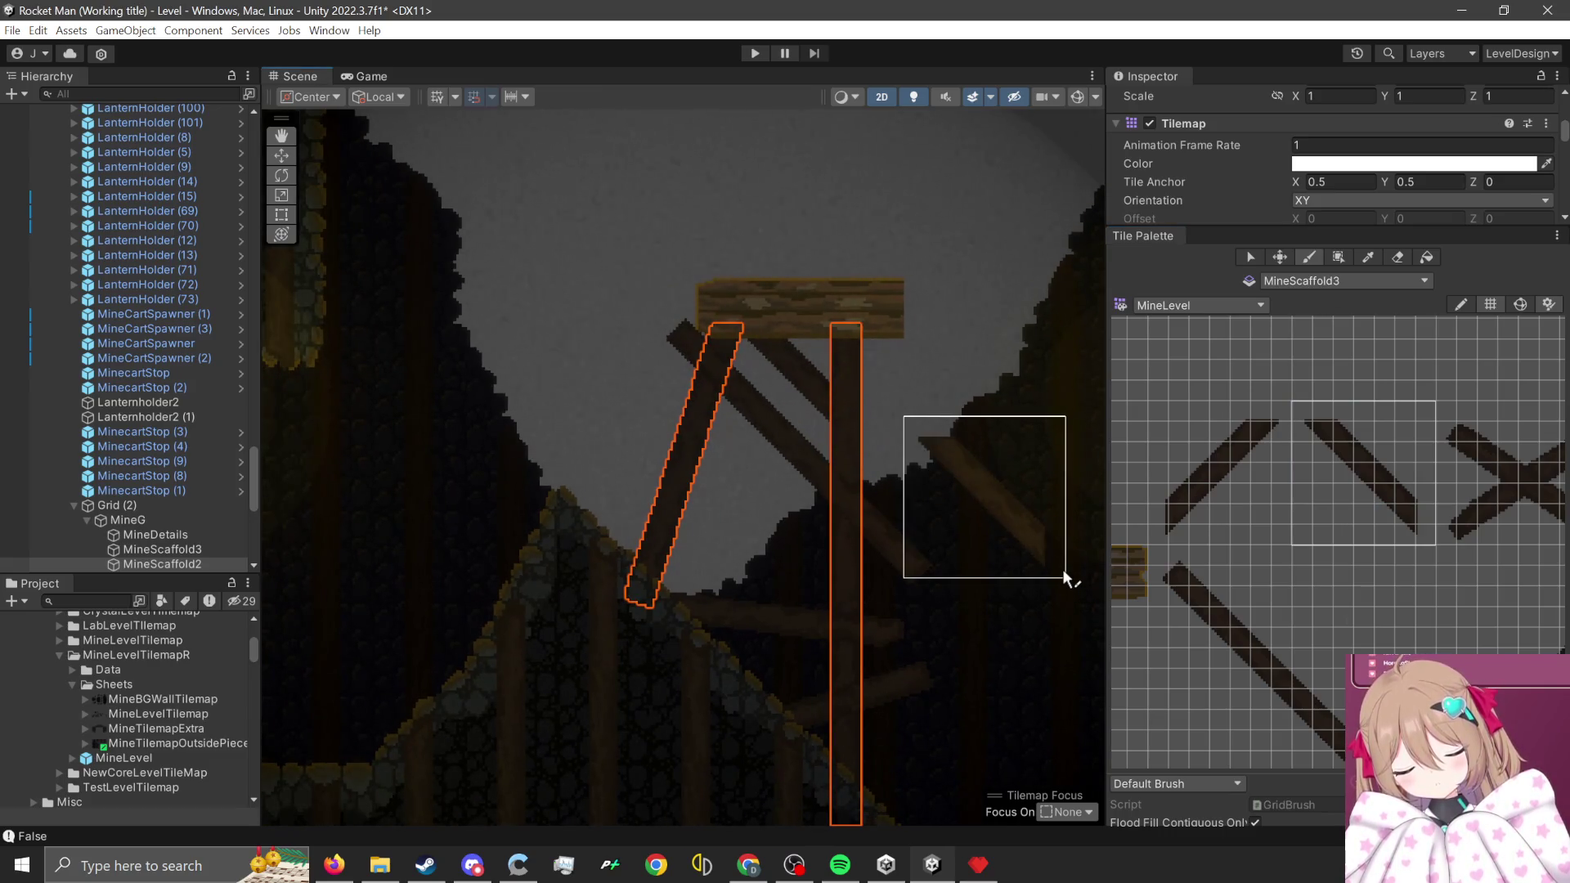
pyautogui.moveTo(1302, 421)
pyautogui.mouseDown()
pyautogui.moveTo(1372, 463)
pyautogui.moveTo(1352, 490)
pyautogui.mouseUp()
pyautogui.scroll(1, 924, 368)
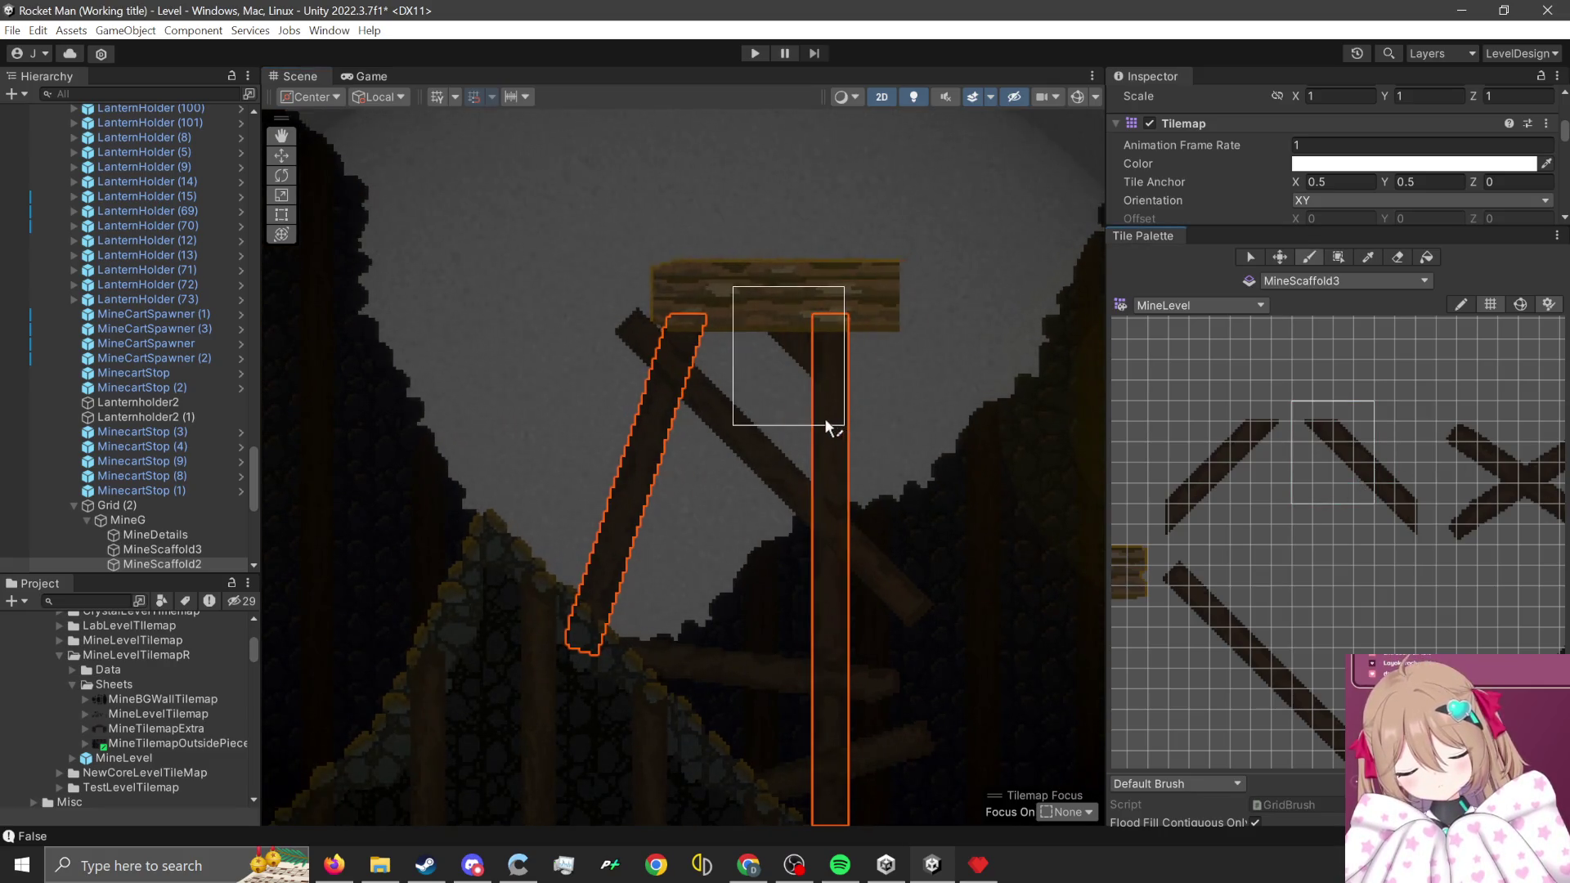
pyautogui.scroll(-1, 968, 460)
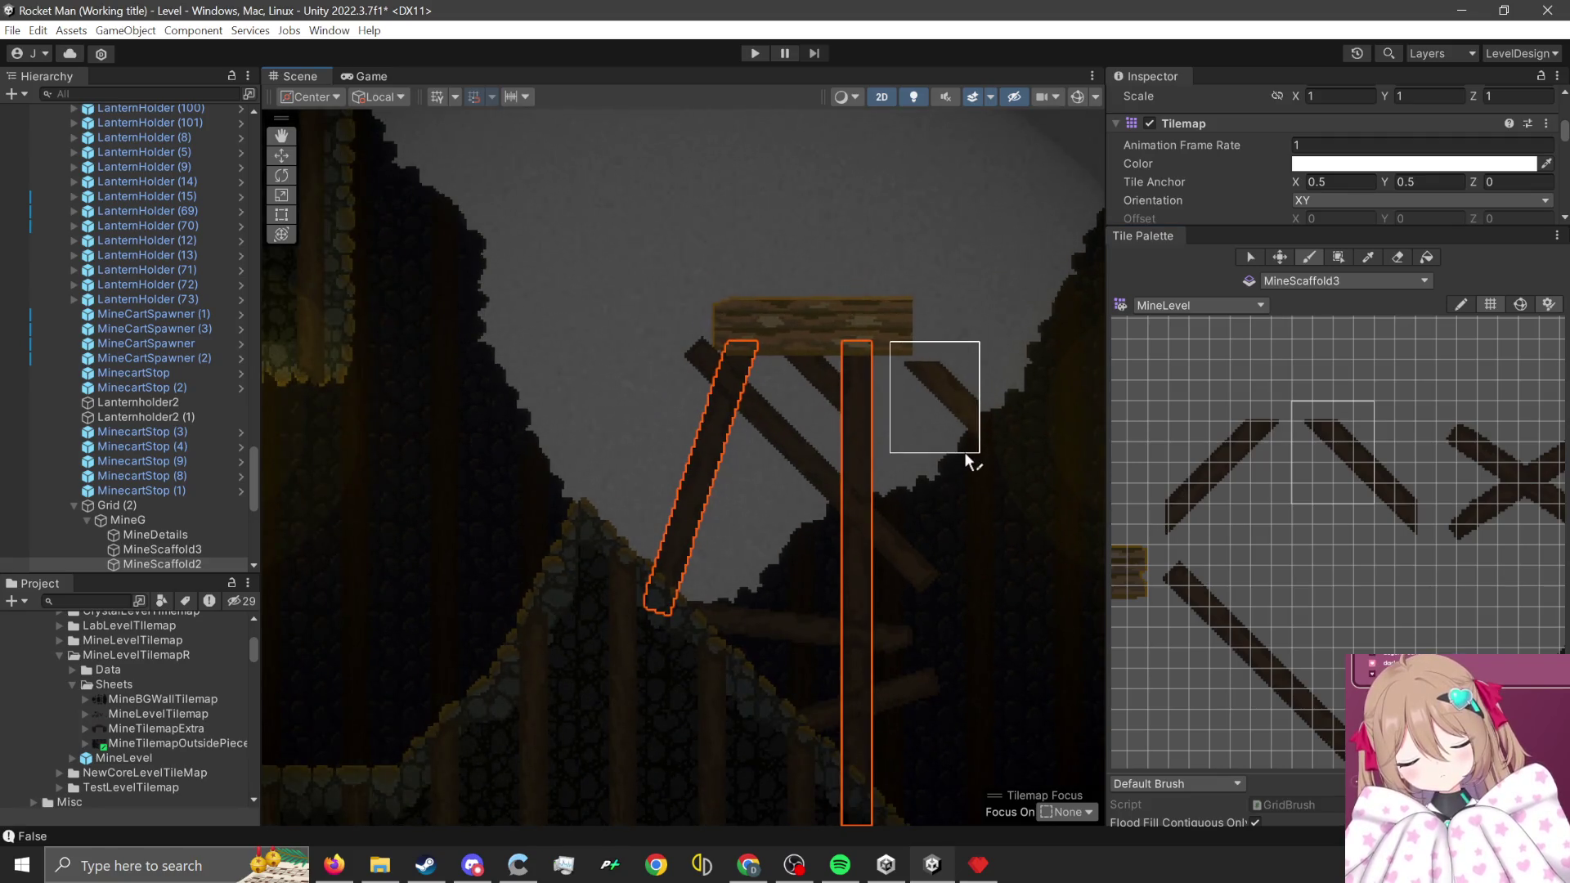
pyautogui.scroll(-1, 967, 460)
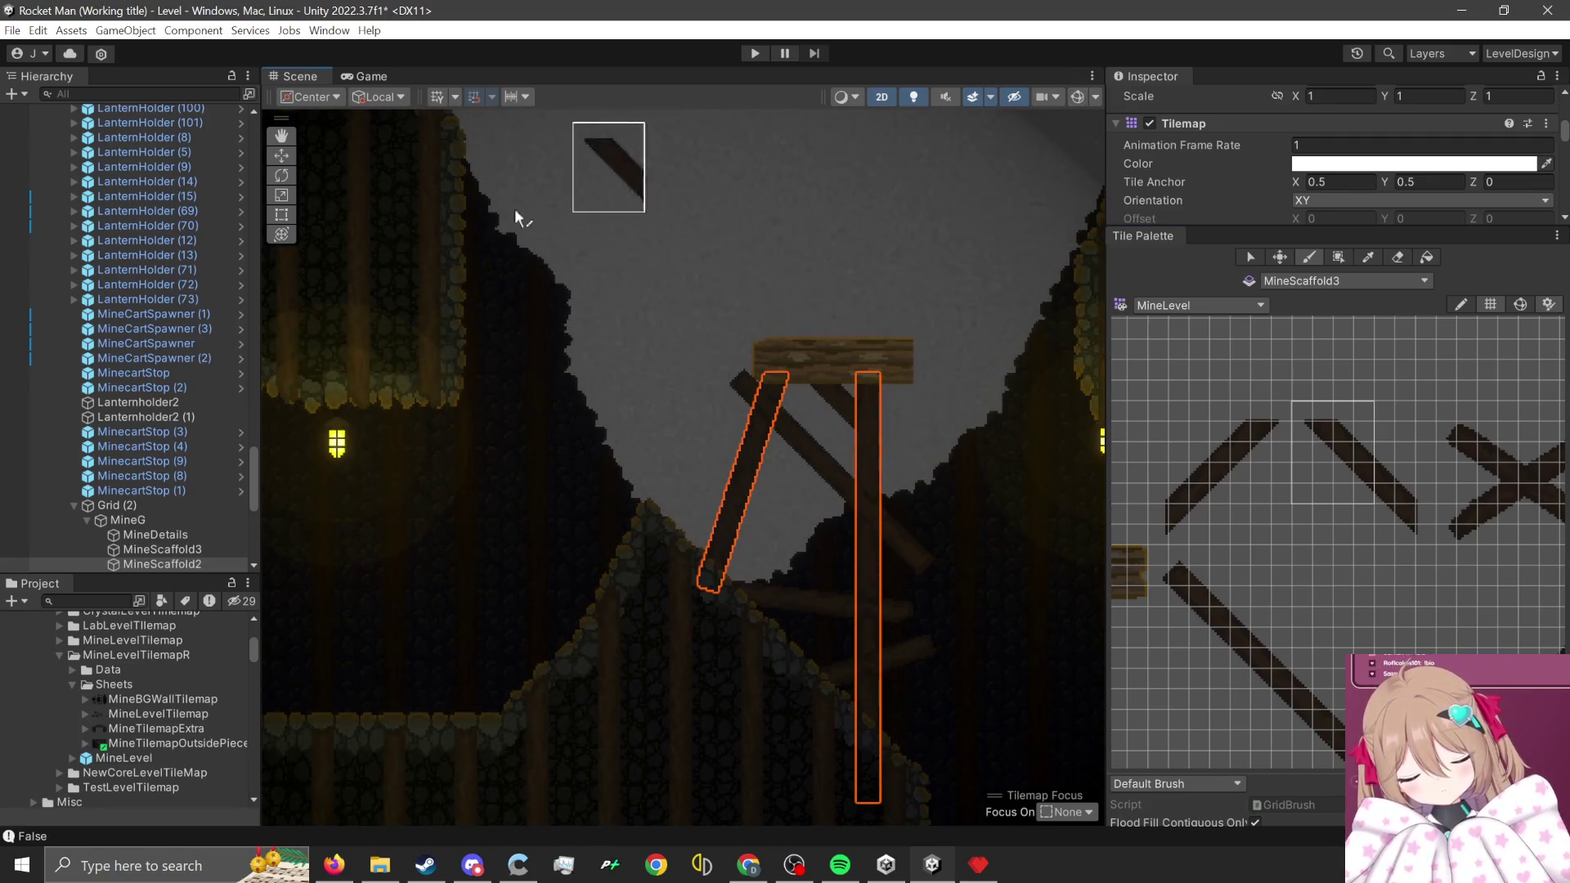
pyautogui.doubleClick(178, 344)
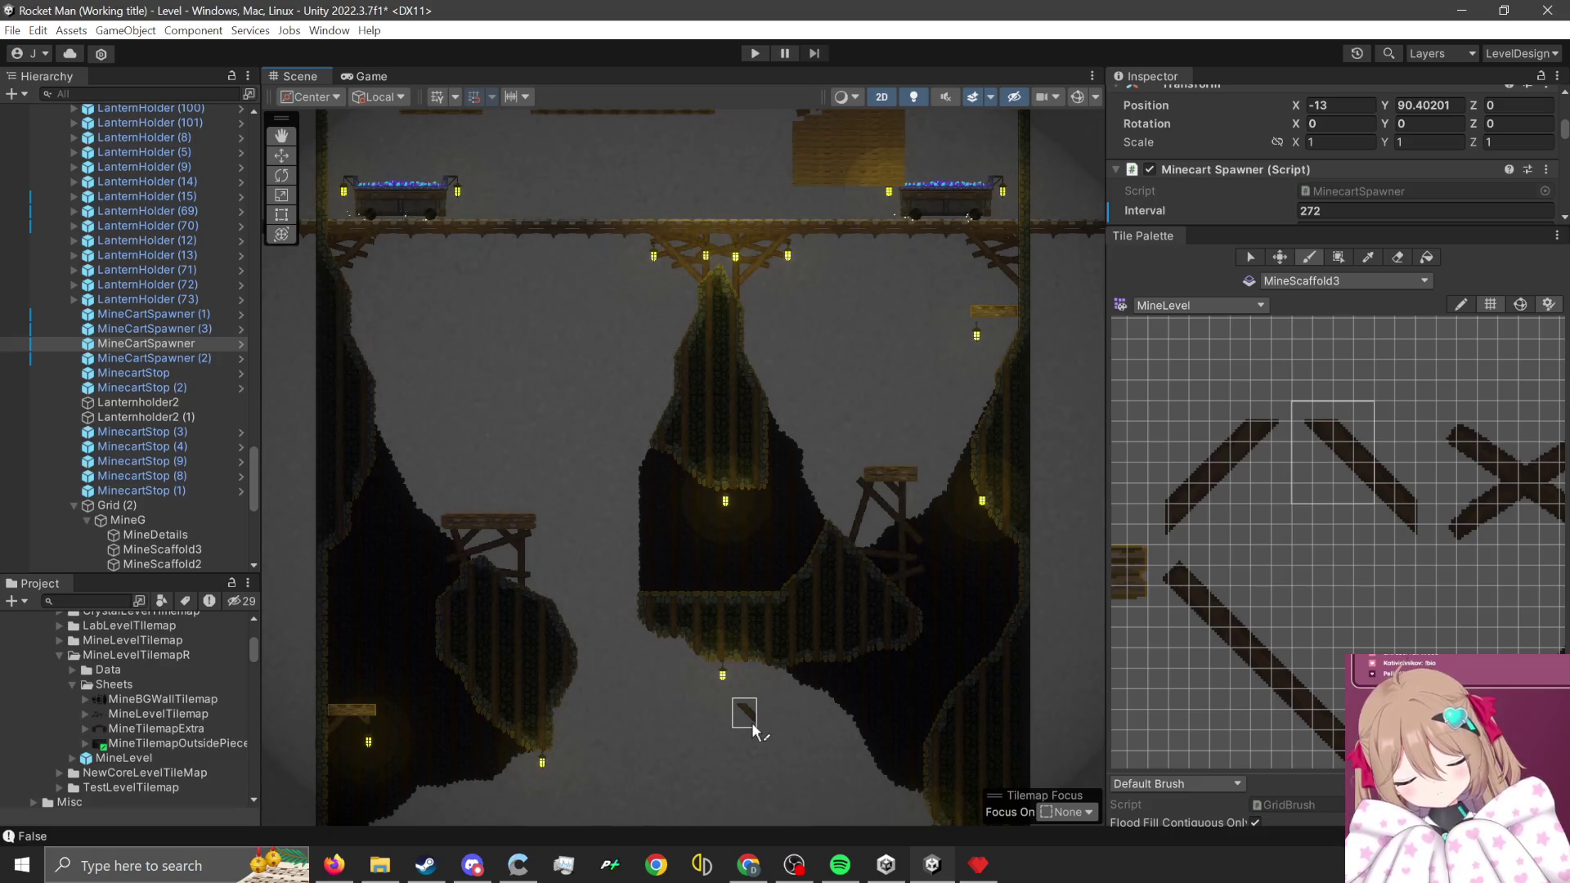
pyautogui.scroll(5, 837, 652)
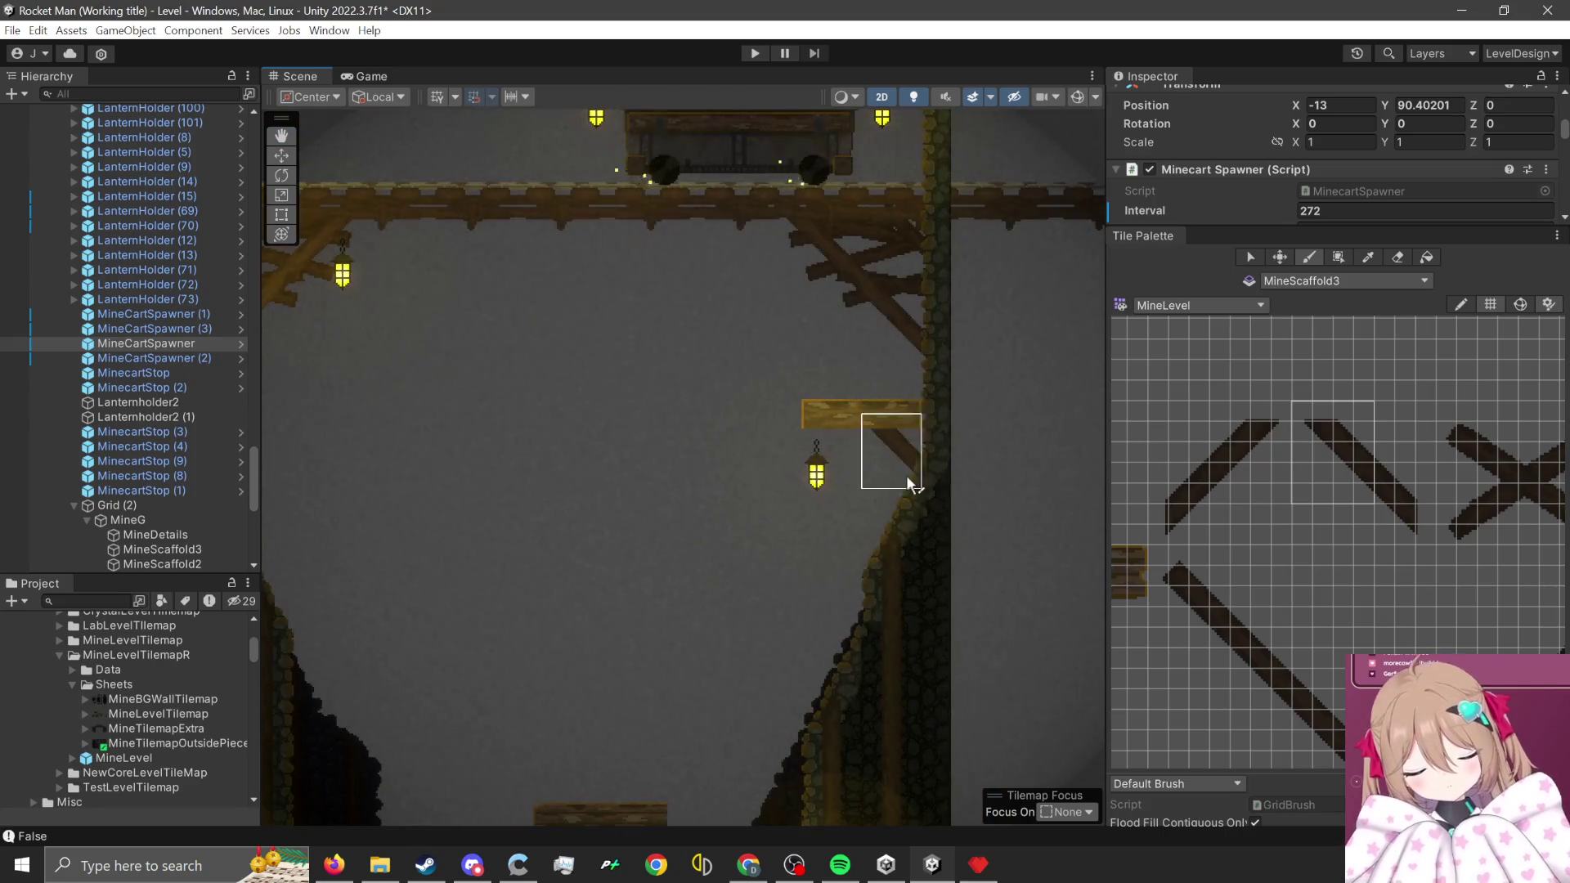
pyautogui.moveTo(1309, 410); pyautogui.dragTo(1421, 543)
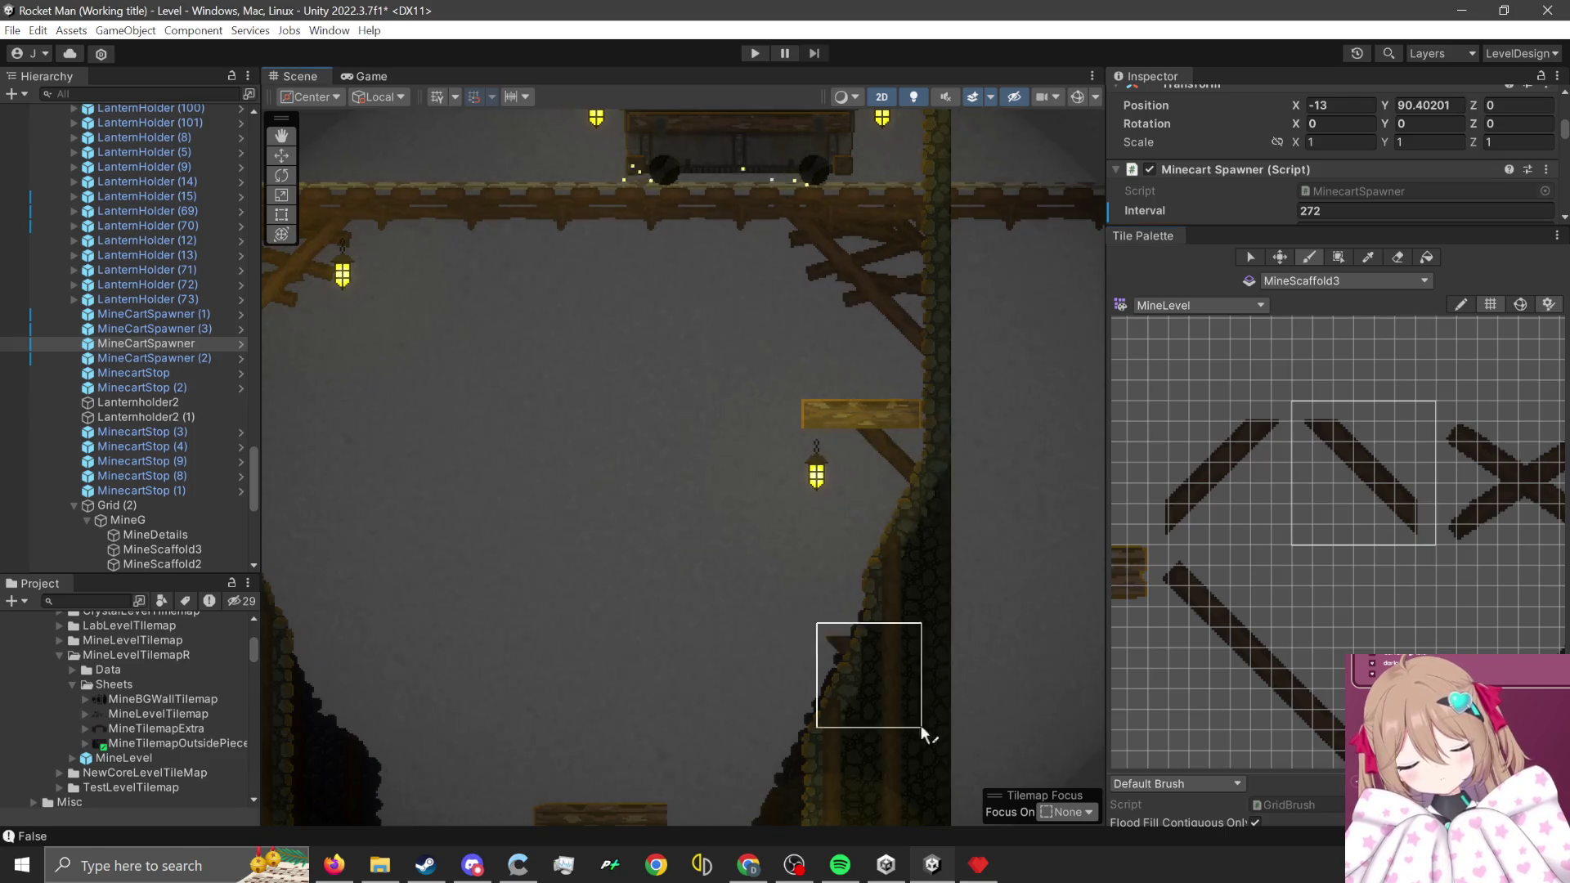
pyautogui.scroll(-2, 916, 698)
pyautogui.scroll(-4, 905, 702)
pyautogui.scroll(-2, 1303, 642)
pyautogui.scroll(-3, 1308, 634)
pyautogui.scroll(-3, 949, 478)
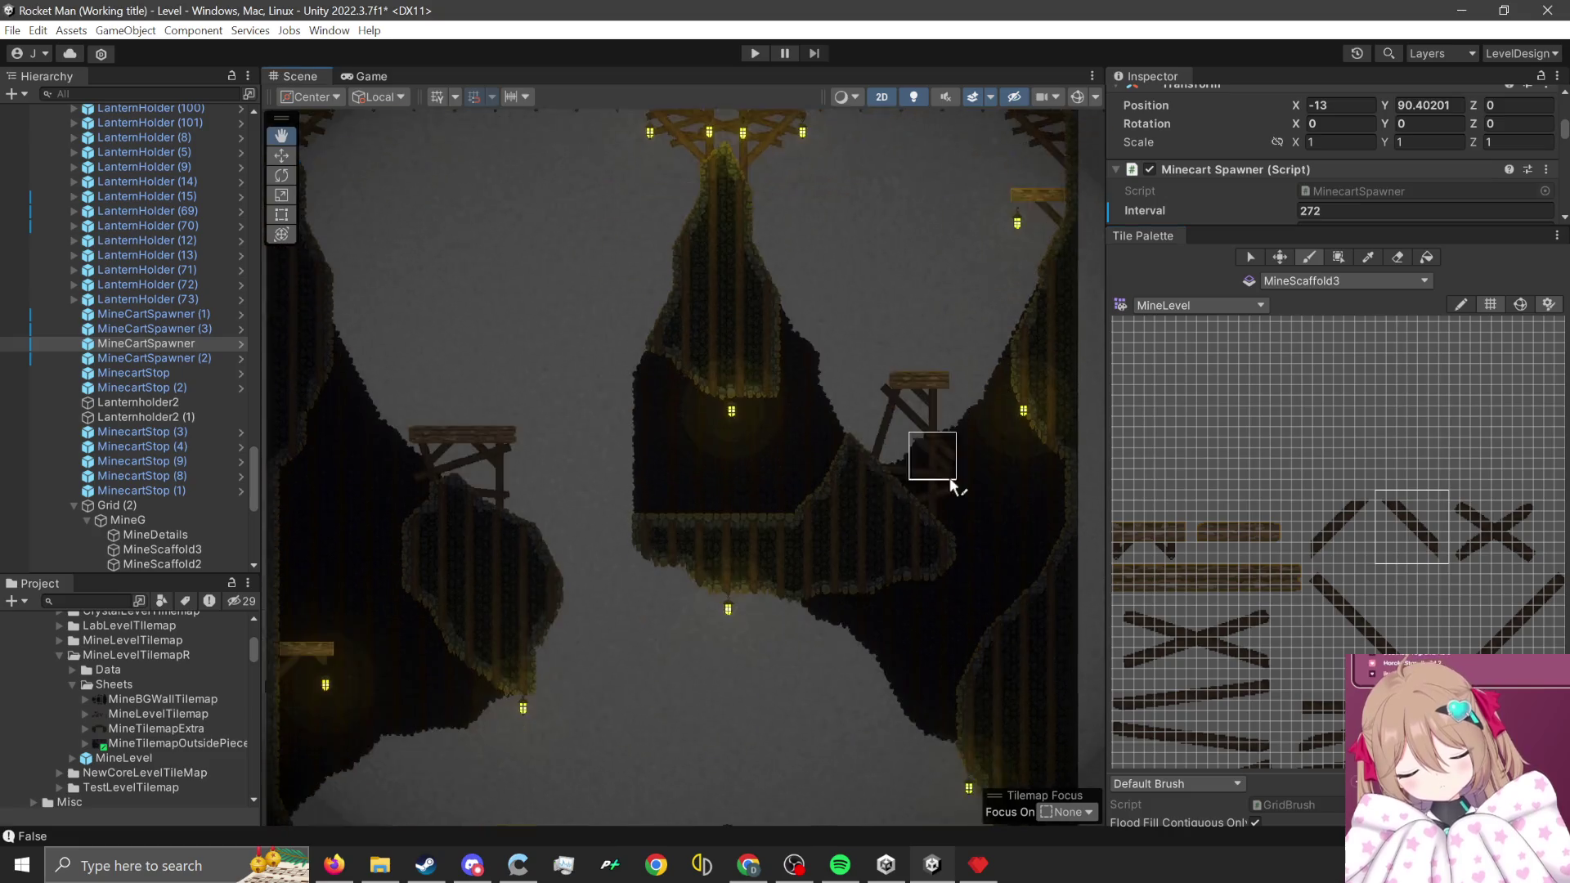
pyautogui.scroll(-1, 726, 652)
pyautogui.scroll(-1, 936, 759)
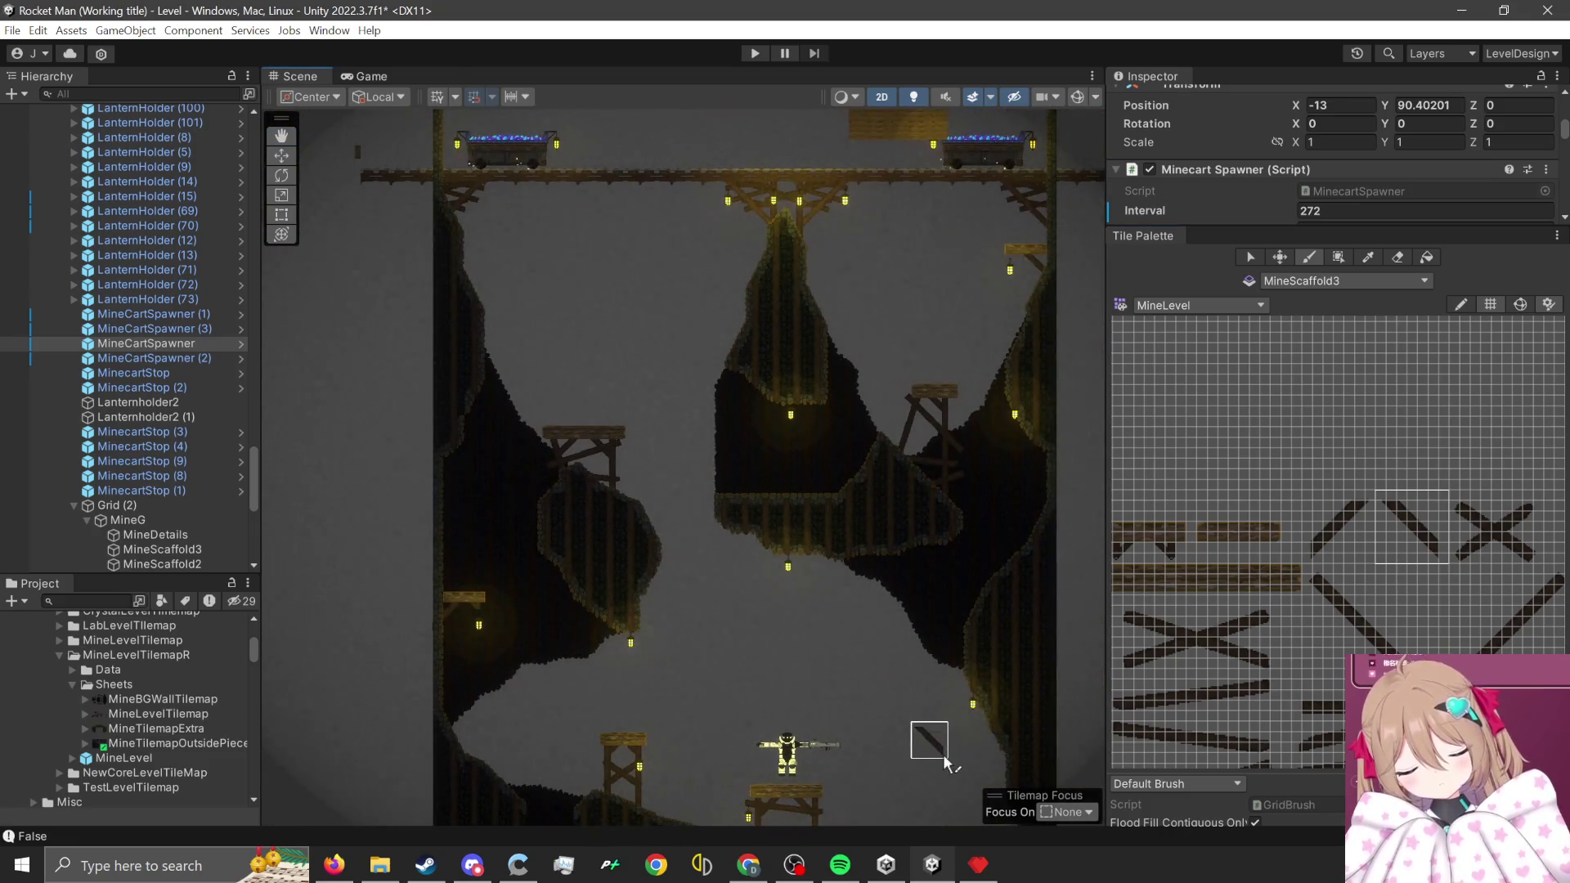
pyautogui.scroll(5, 1273, 640)
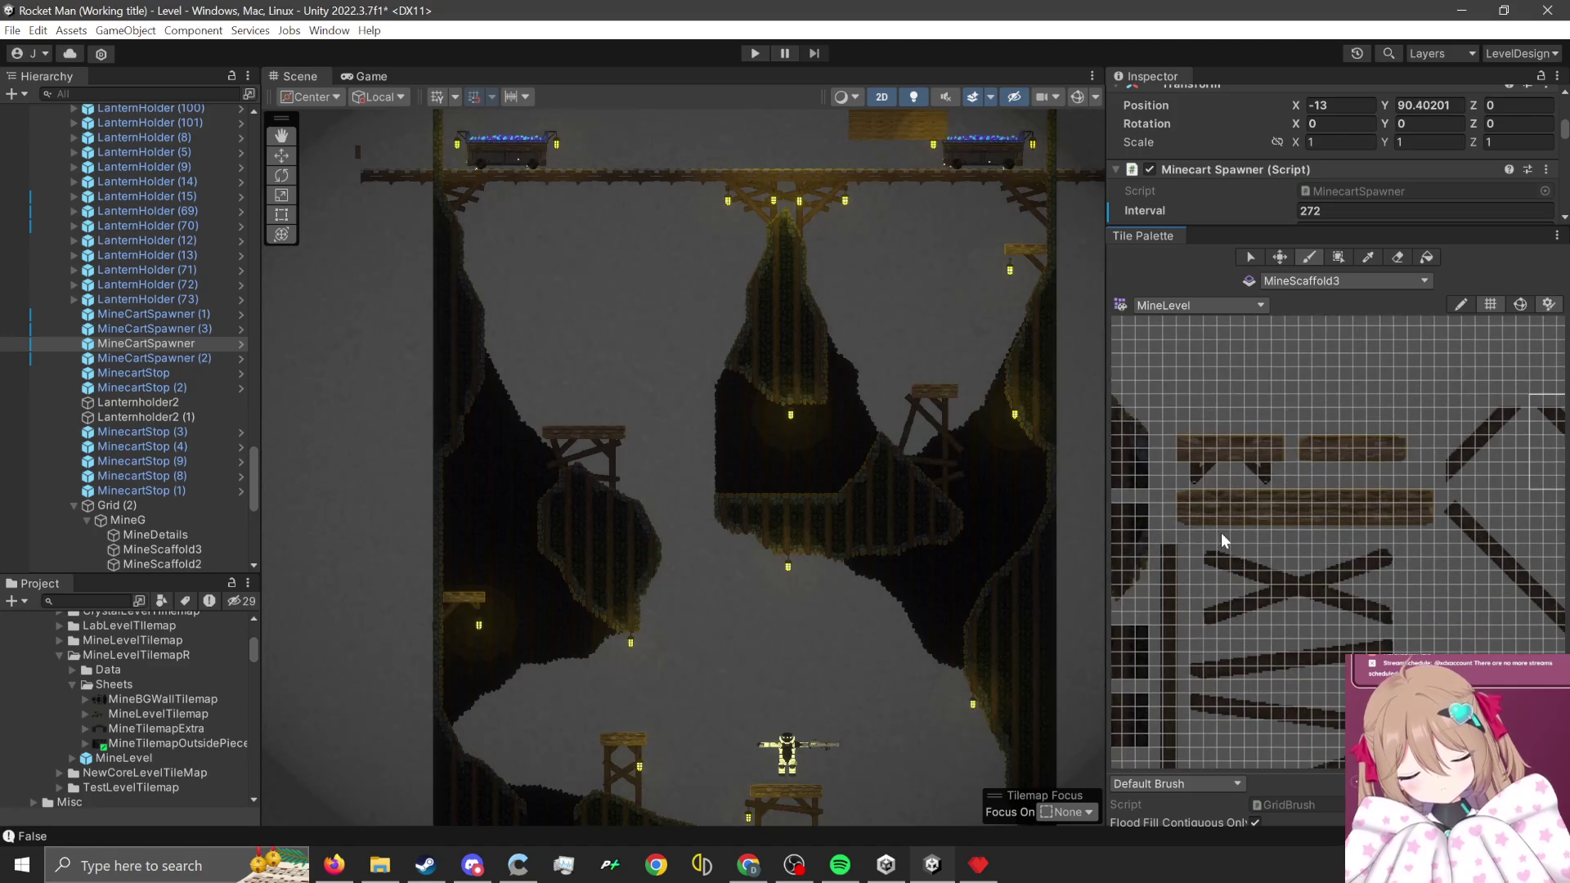
pyautogui.scroll(-3, 1369, 590)
pyautogui.scroll(4, 1434, 590)
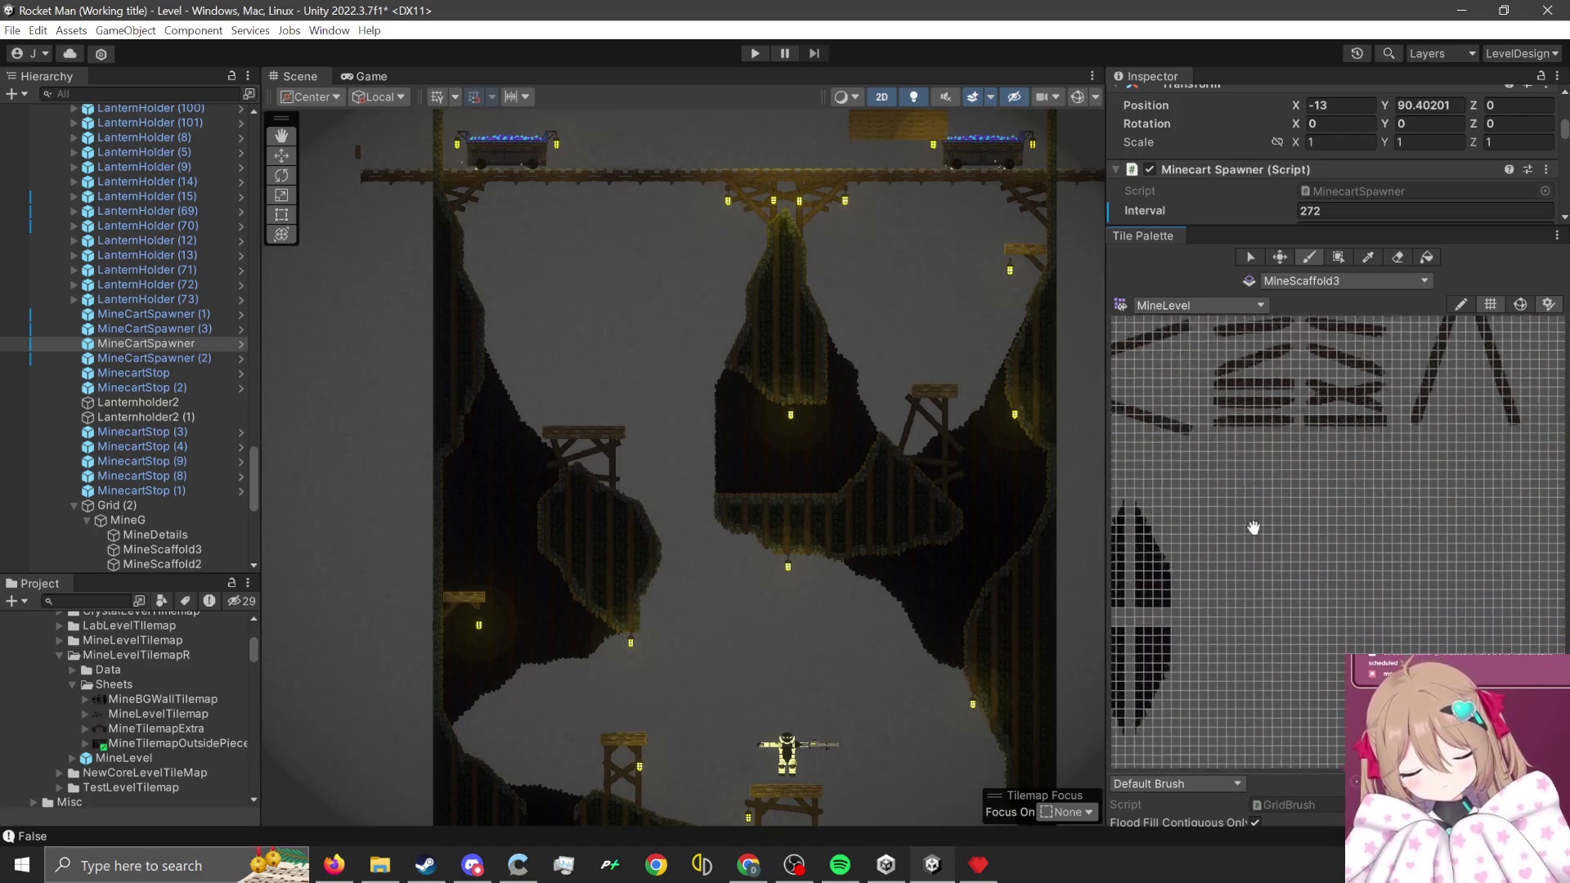
pyautogui.scroll(-3, 1314, 624)
pyautogui.scroll(3, 1222, 550)
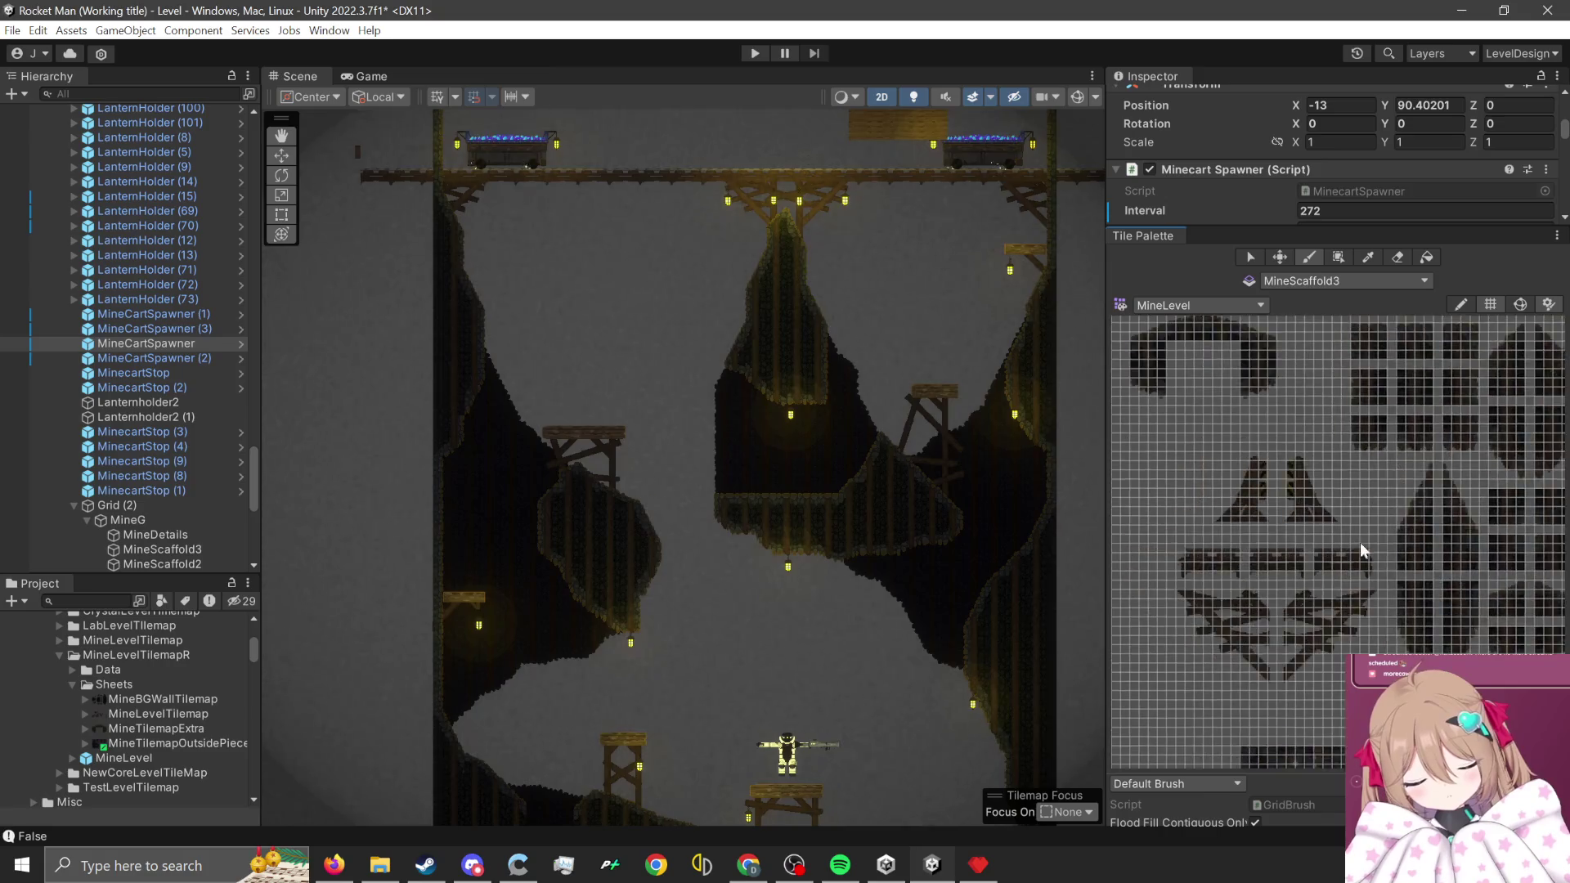
pyautogui.scroll(-2, 1256, 679)
pyautogui.scroll(-2, 750, 526)
pyautogui.scroll(2, 767, 548)
pyautogui.scroll(-3, 767, 548)
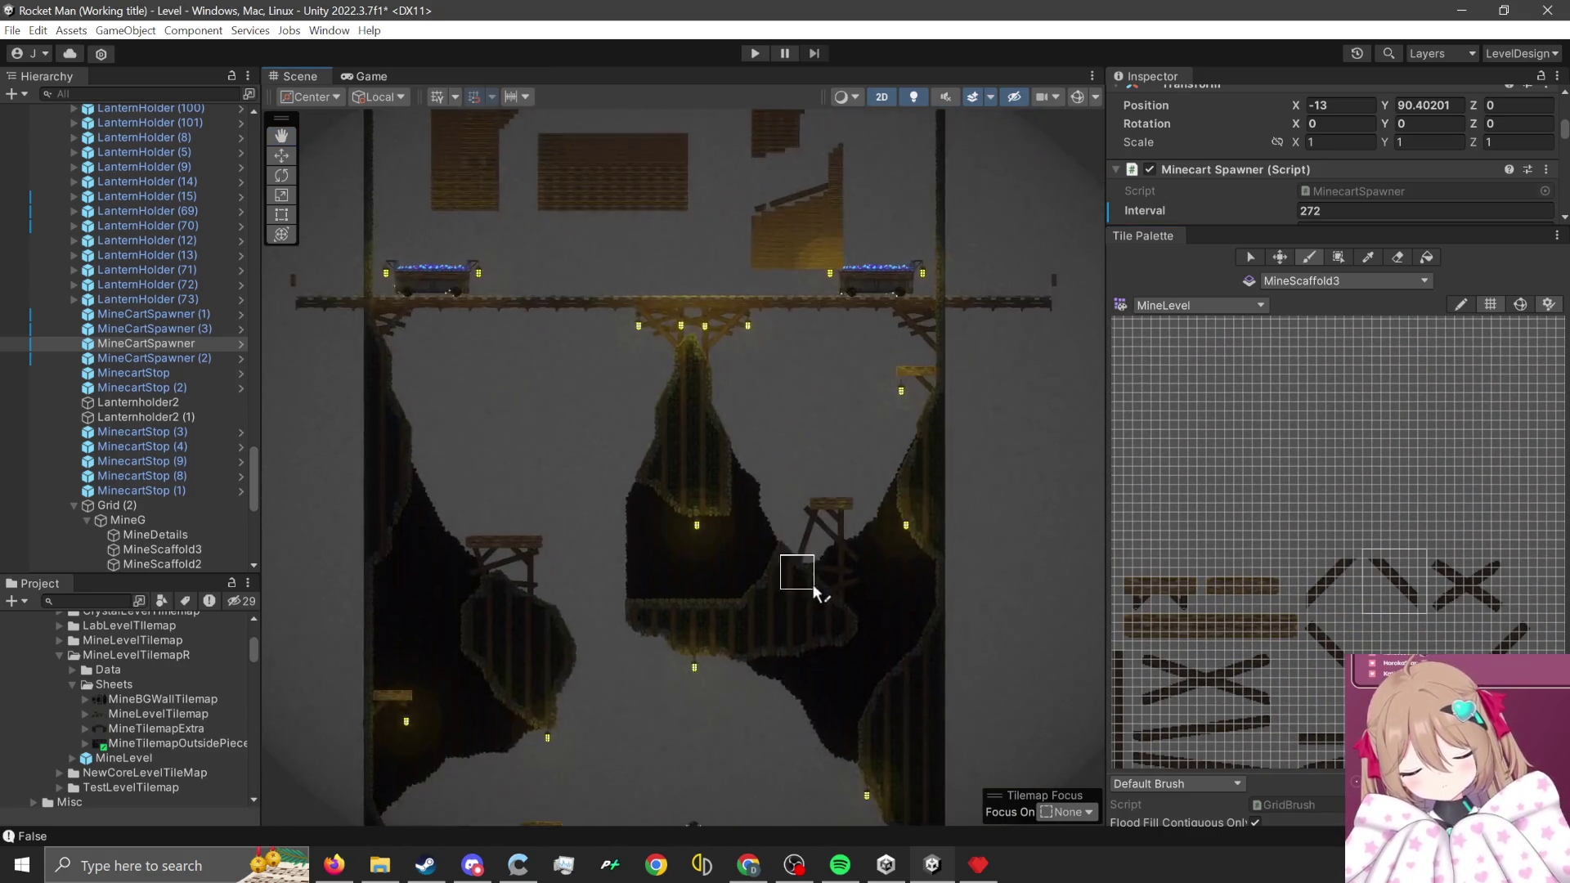
pyautogui.scroll(1, 858, 772)
pyautogui.scroll(-3, 792, 708)
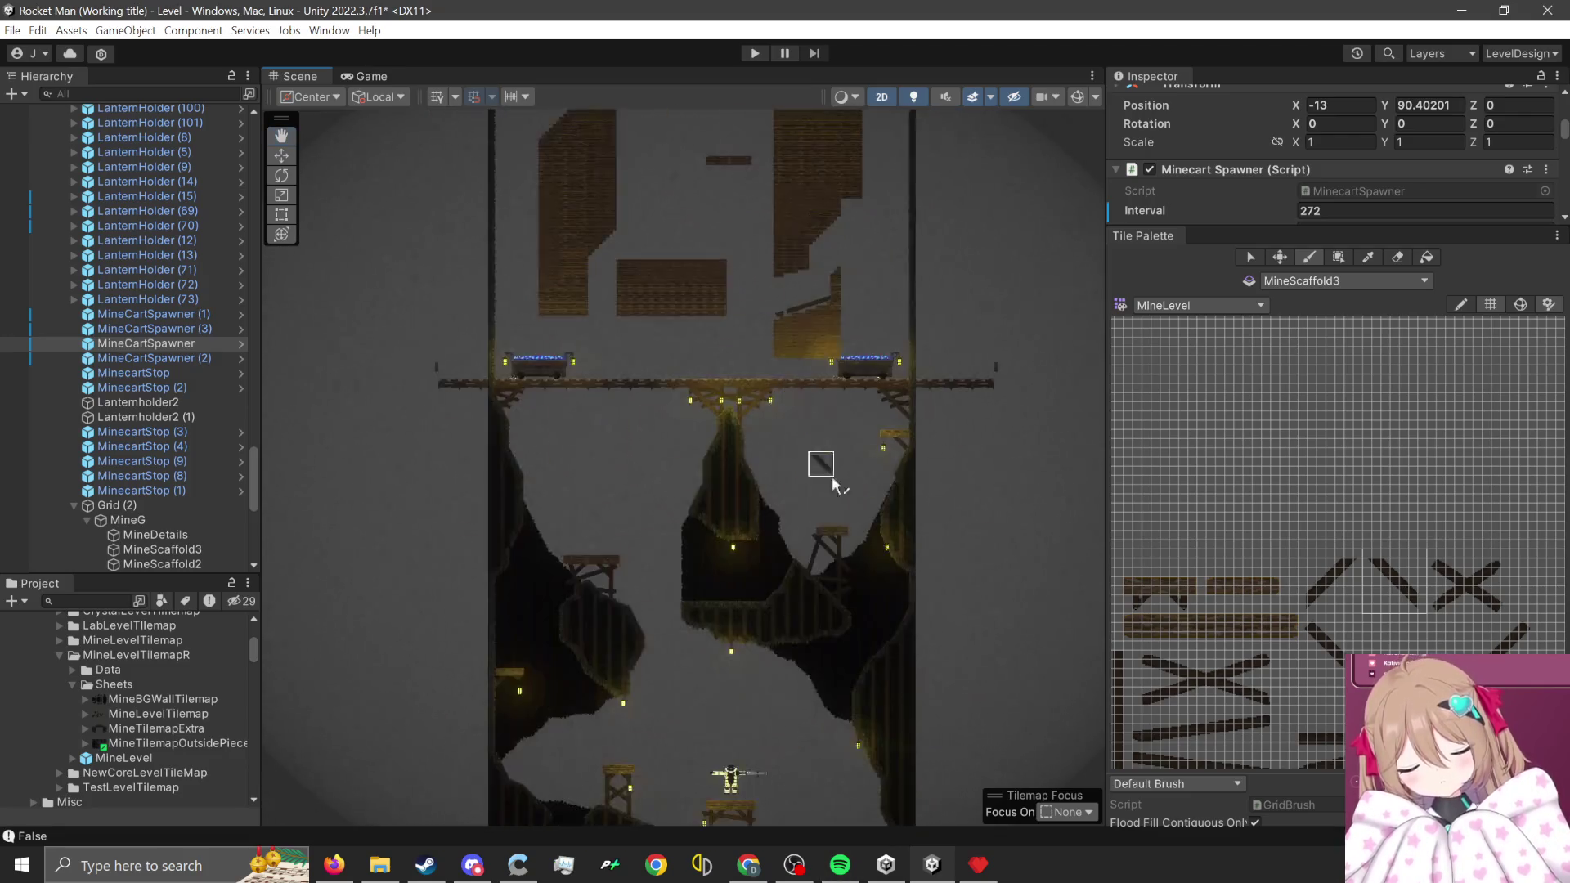
pyautogui.scroll(3, 897, 576)
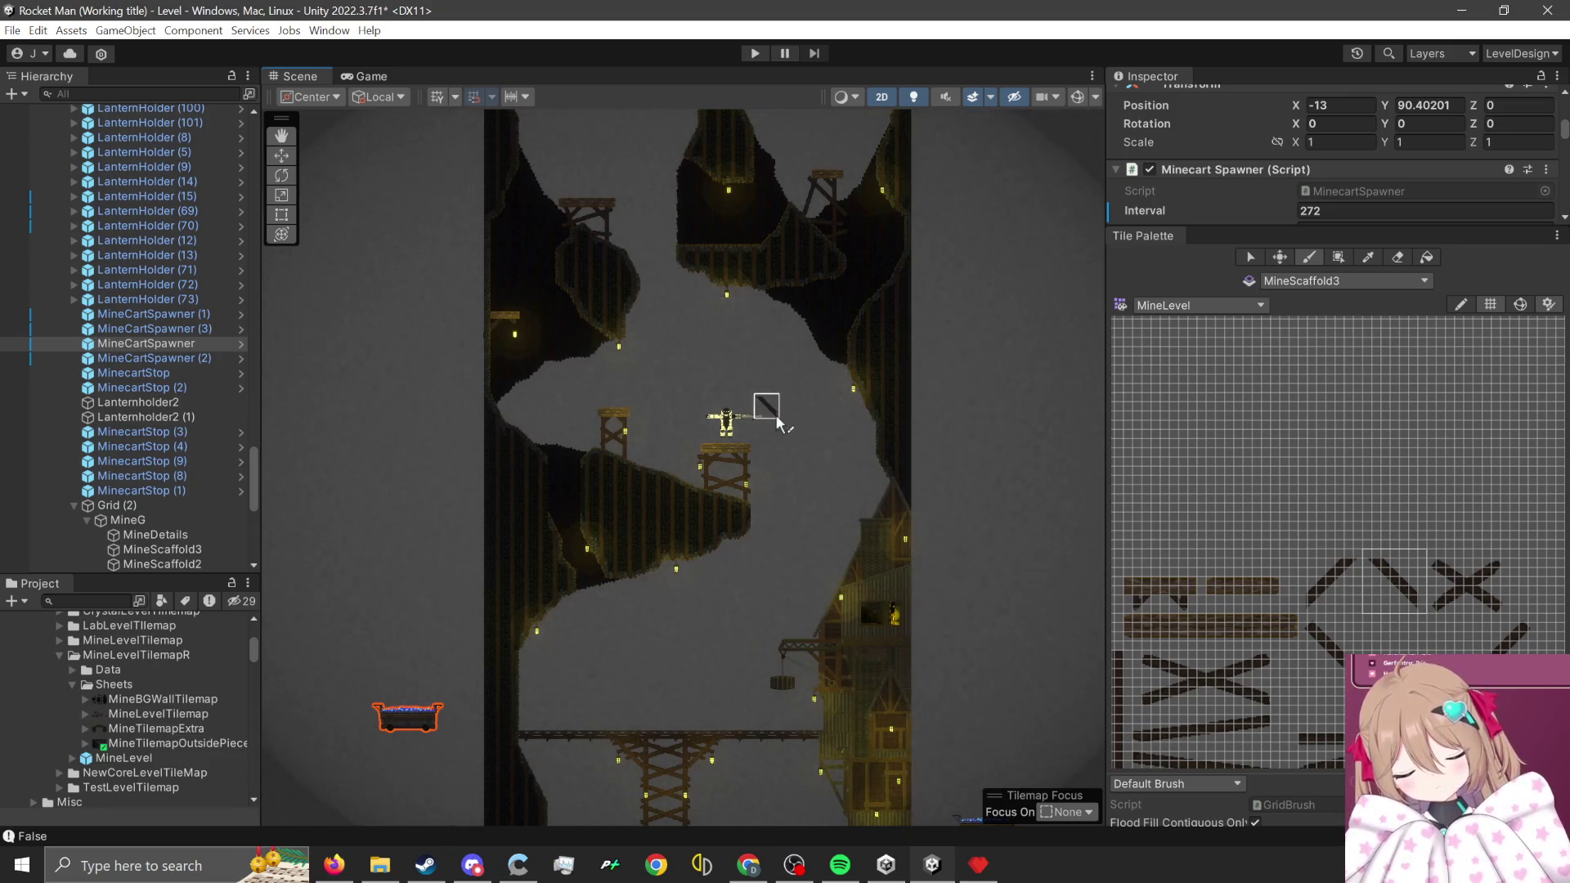
pyautogui.click(1286, 280)
# - Target the MineG tilemap and paint a rock wall tile onto the cave wall
pyautogui.click(1382, 651)
pyautogui.moveTo(1336, 511); pyautogui.dragTo(1425, 391)
pyautogui.scroll(5, 1240, 551)
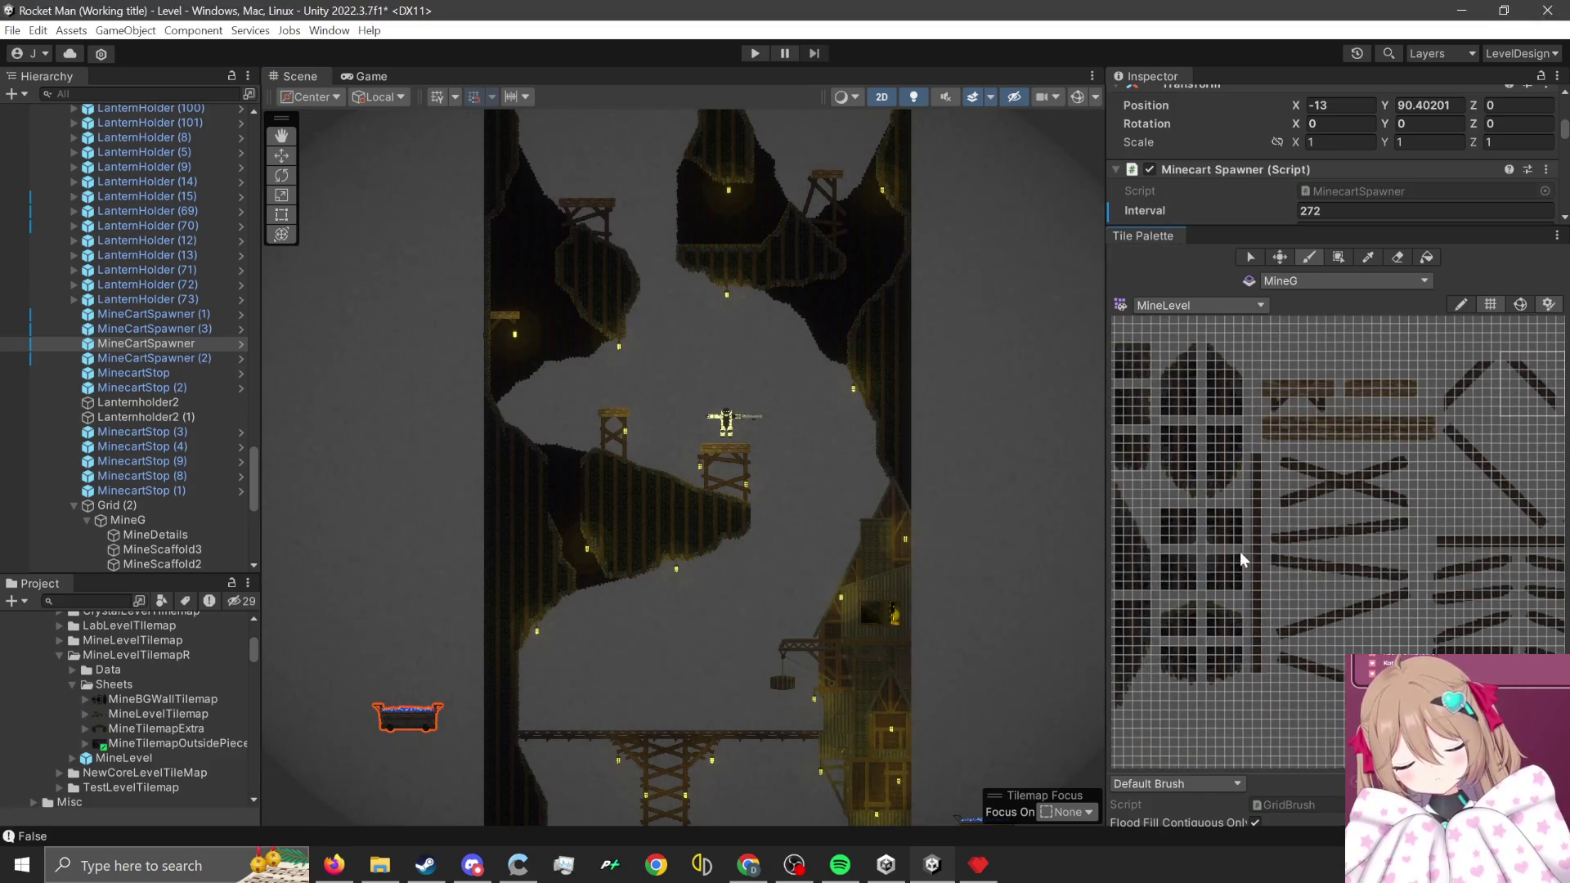
pyautogui.moveTo(1301, 512); pyautogui.dragTo(1298, 675)
pyautogui.scroll(3, 1410, 468)
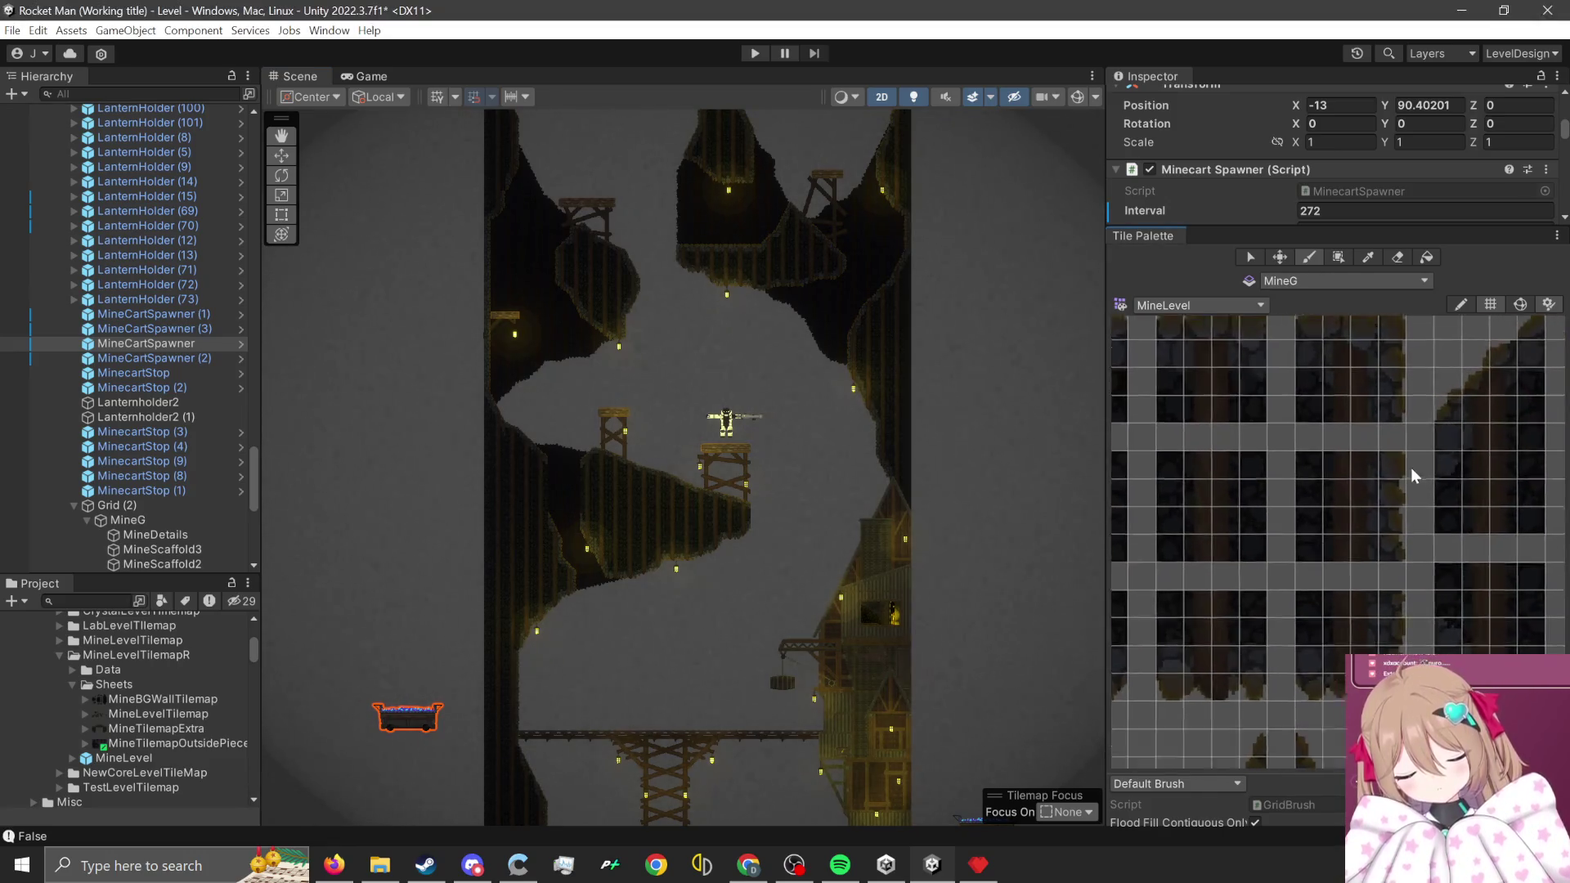
pyautogui.click(1293, 564)
pyautogui.scroll(10, 480, 396)
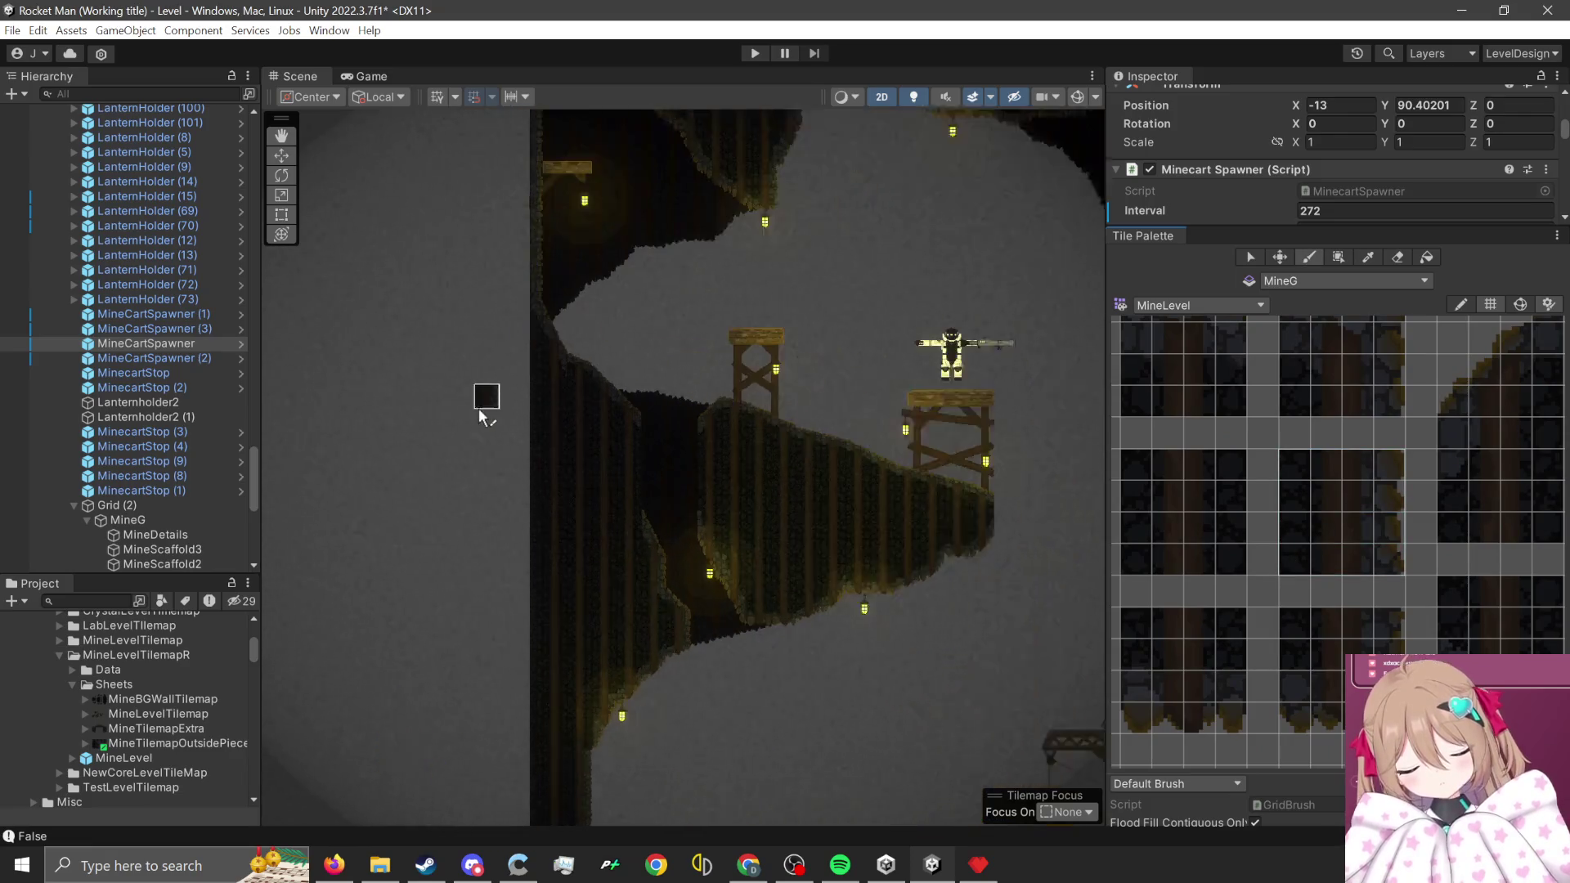
pyautogui.scroll(4, 650, 442)
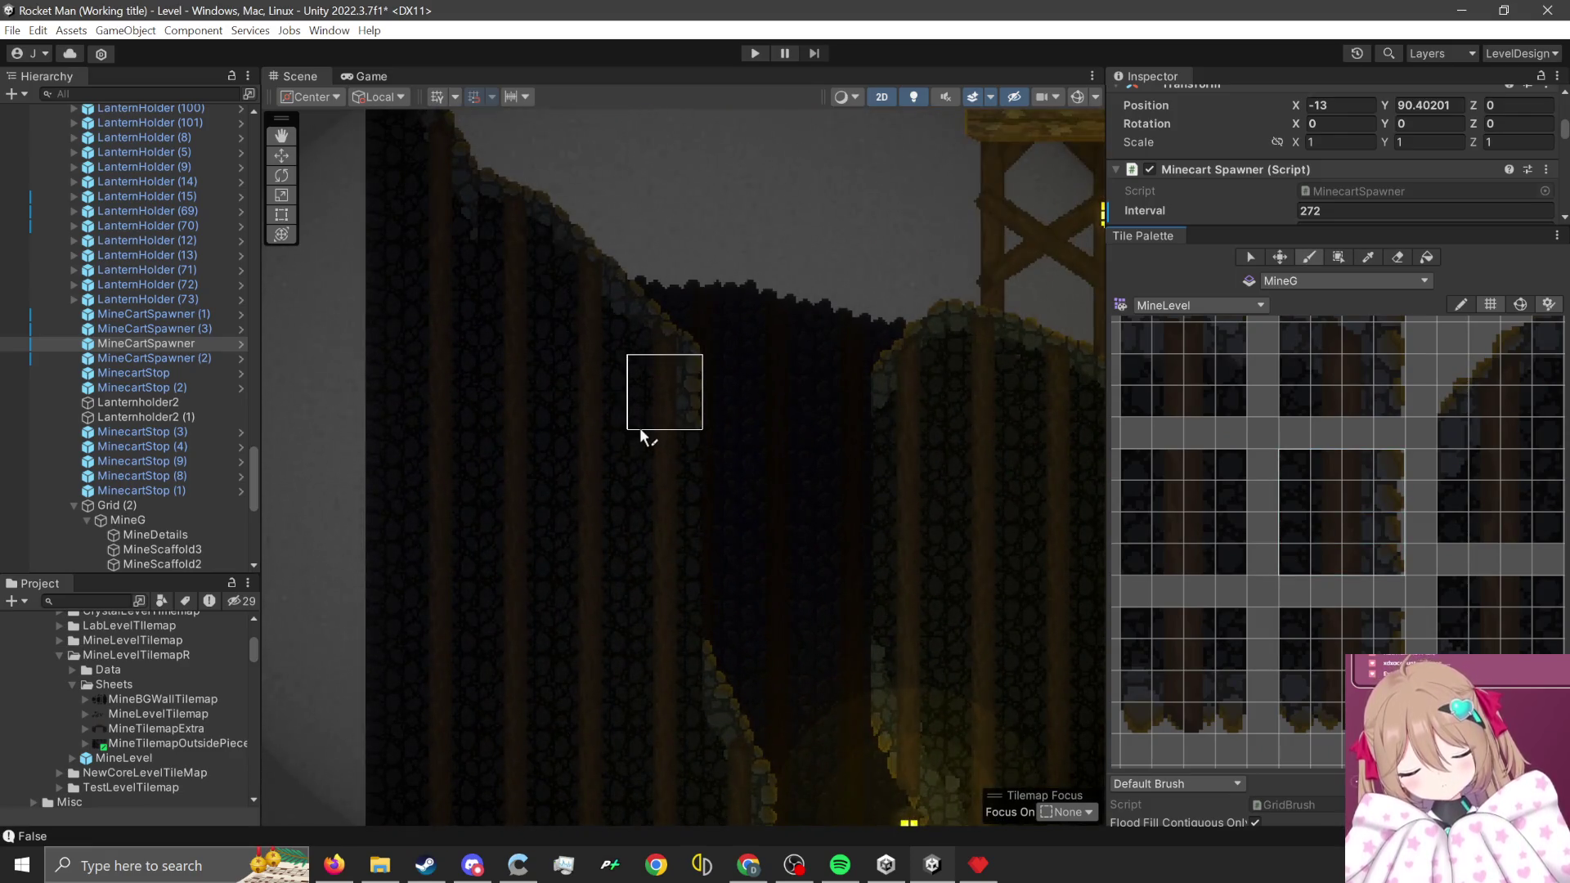
pyautogui.scroll(1, 640, 434)
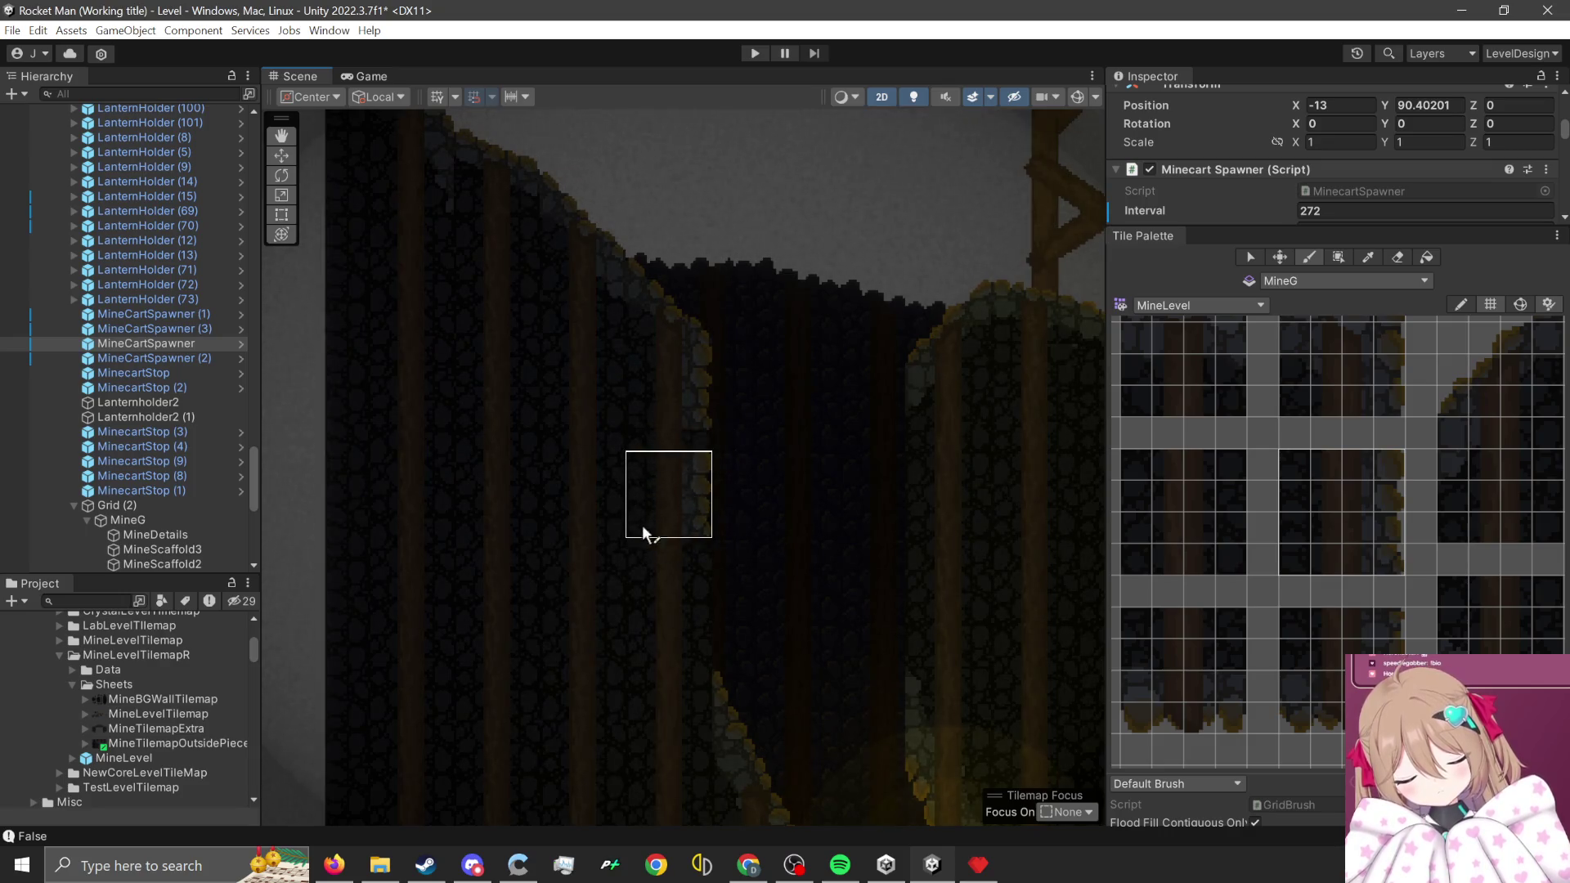
pyautogui.click(634, 603)
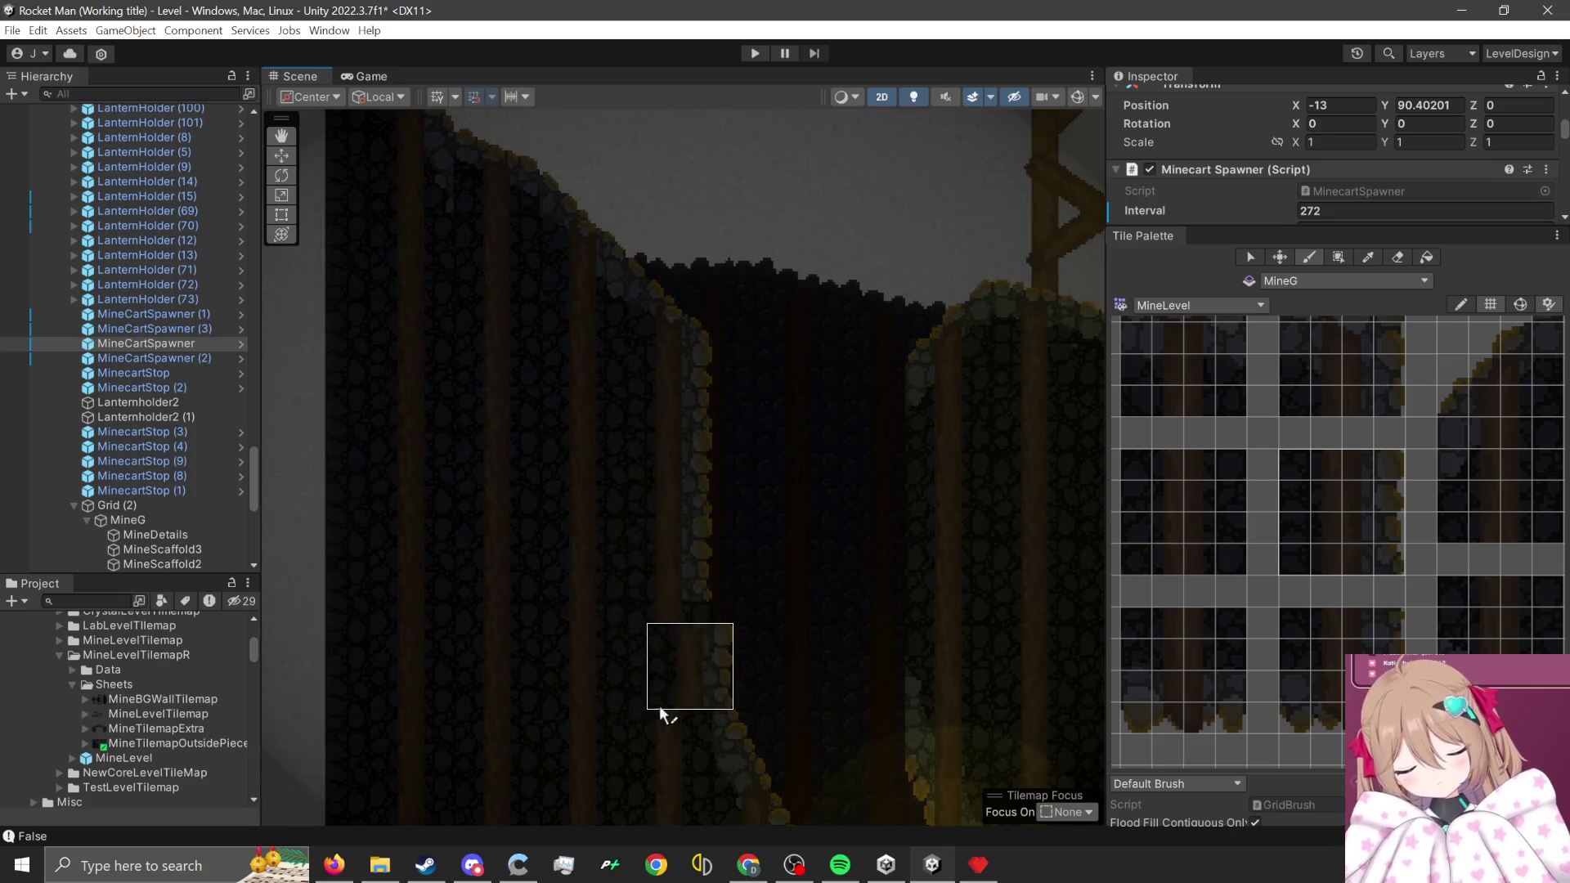
# - Load a 4x2 block of dark rock wall tiles, viewing the mine structure and lantern
pyautogui.scroll(-2, 817, 611)
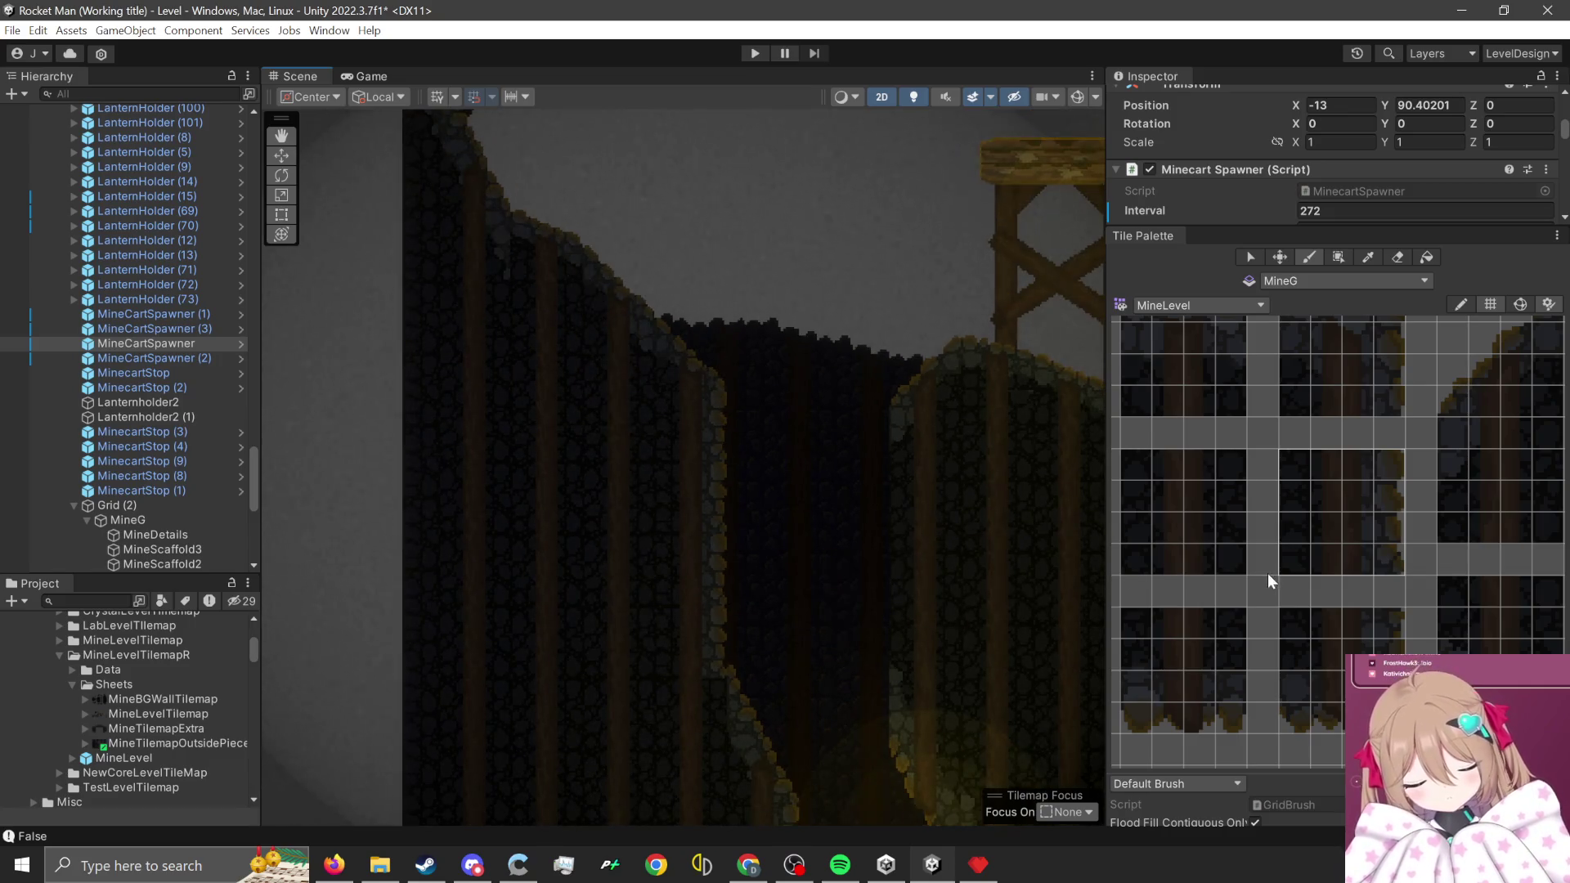
pyautogui.scroll(3, 1268, 572)
pyautogui.moveTo(1217, 529); pyautogui.dragTo(1337, 636)
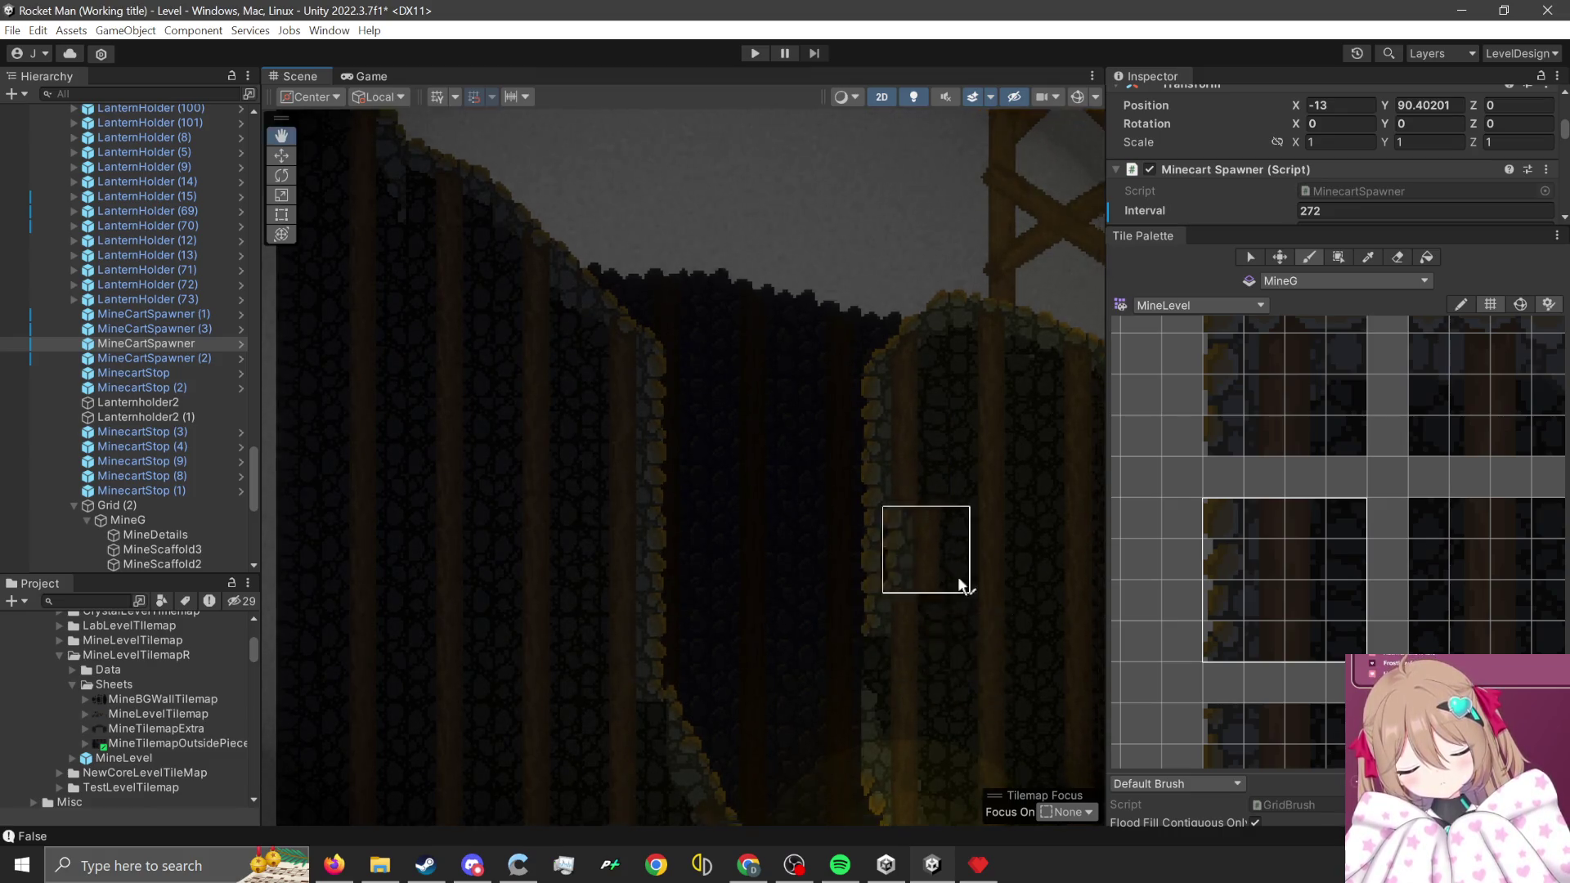
pyautogui.moveTo(1210, 523); pyautogui.dragTo(1326, 572)
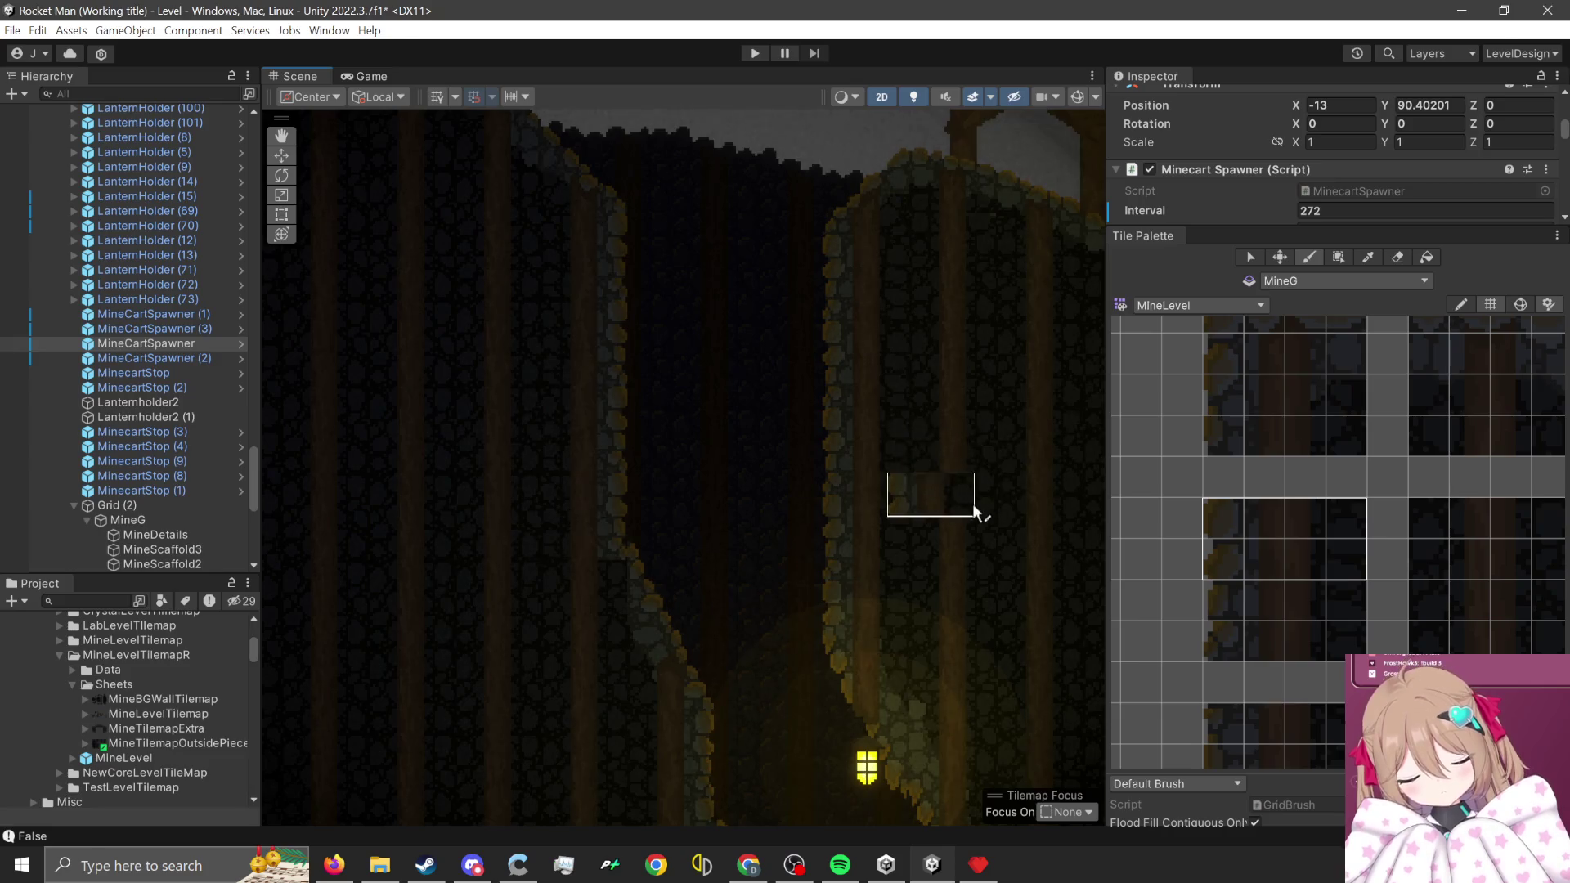
pyautogui.scroll(-5, 1372, 601)
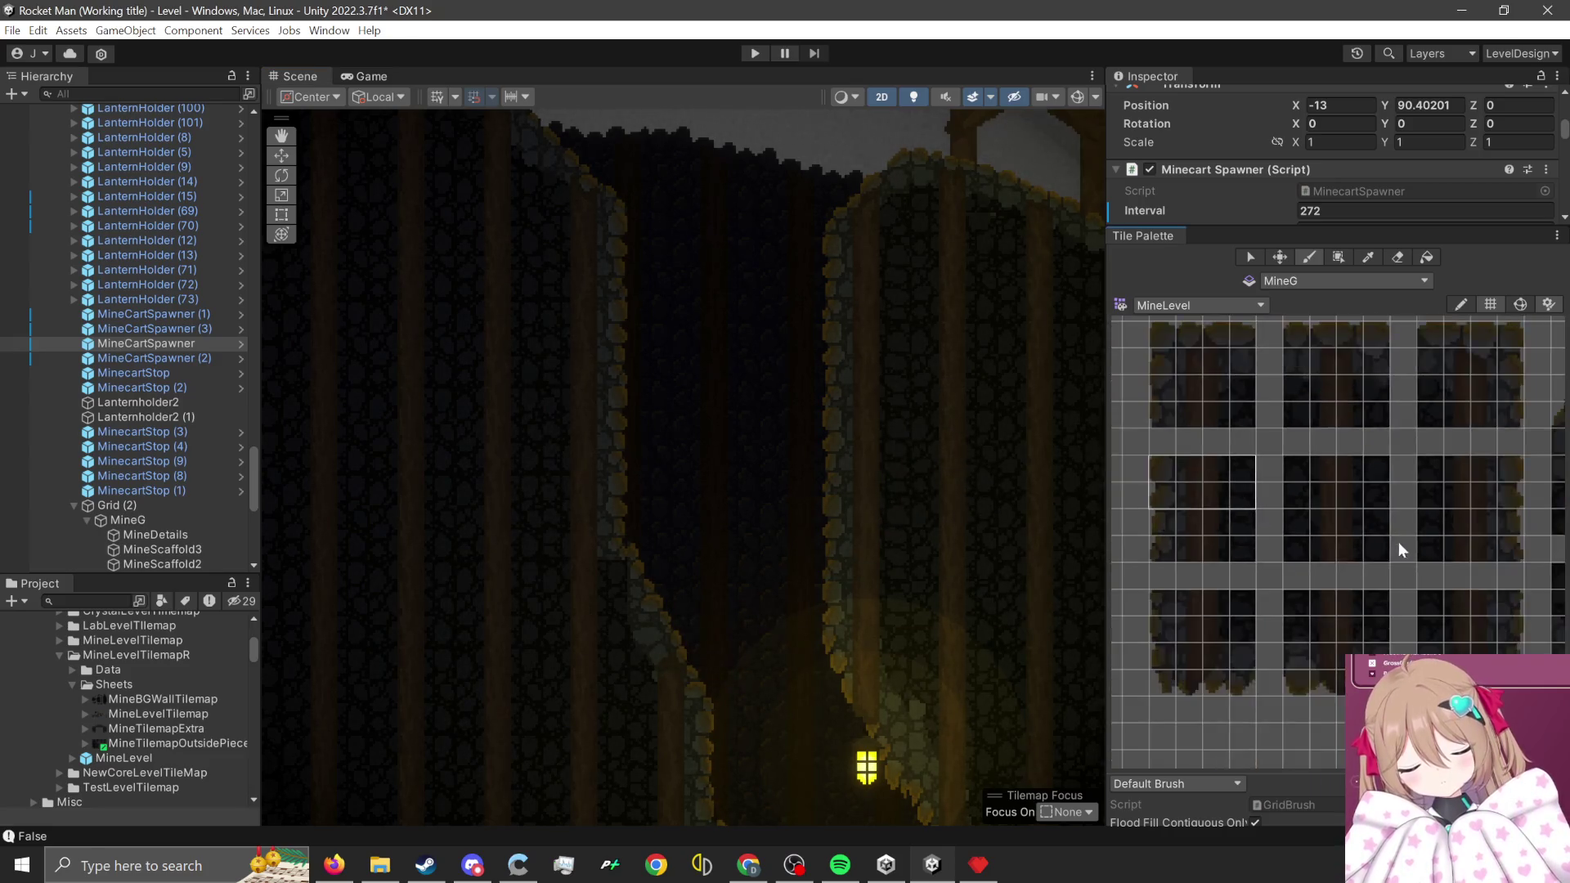
pyautogui.scroll(2, 1254, 645)
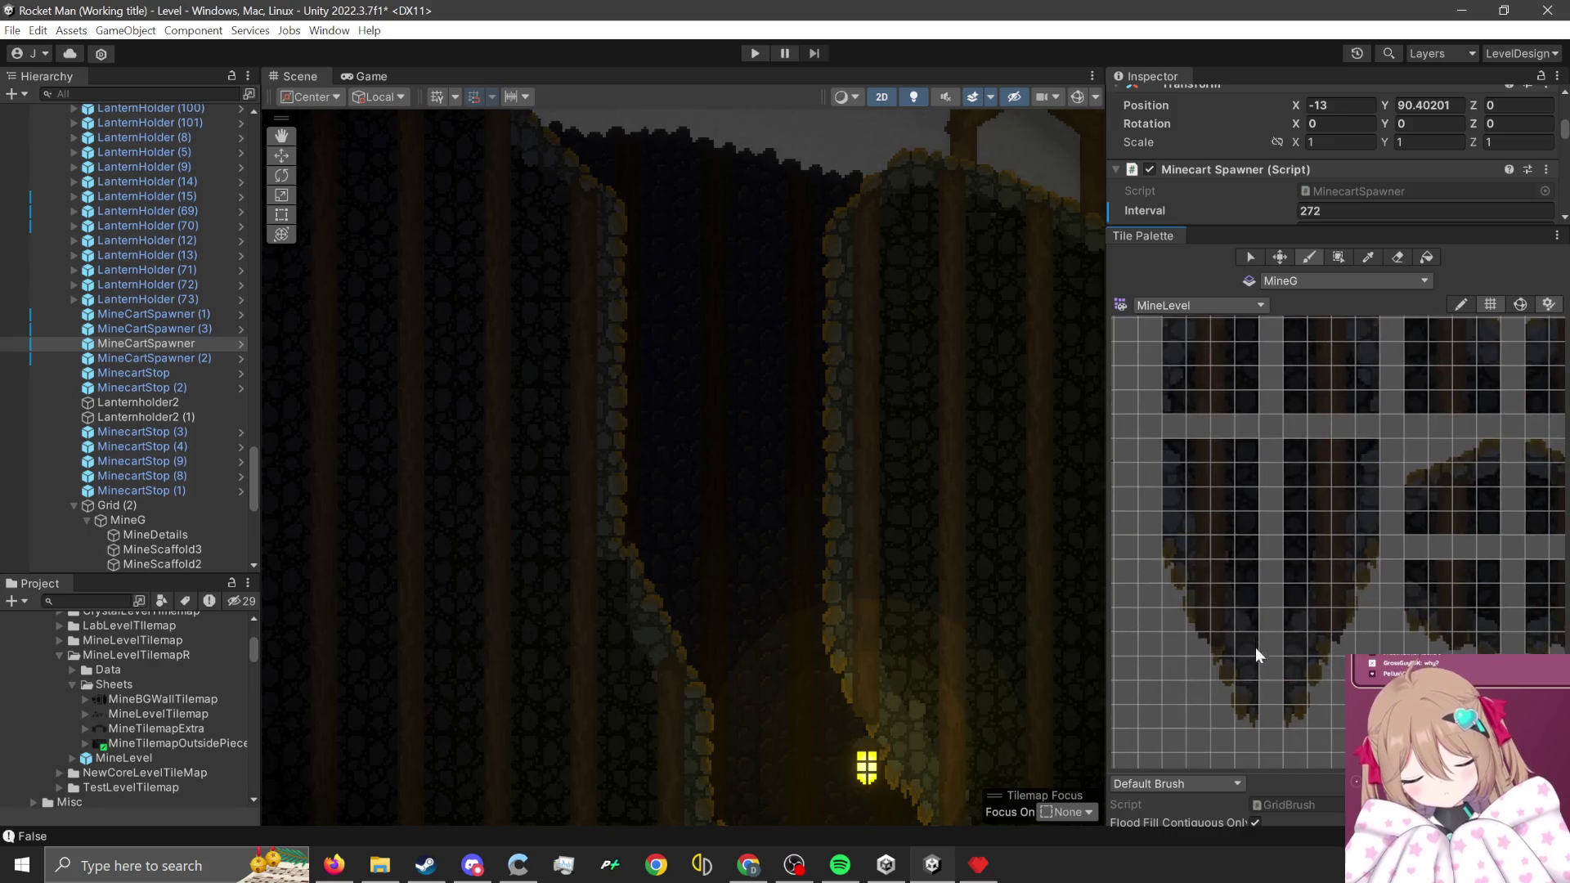
pyautogui.moveTo(1274, 523); pyautogui.dragTo(1229, 528)
pyautogui.scroll(2, 1293, 606)
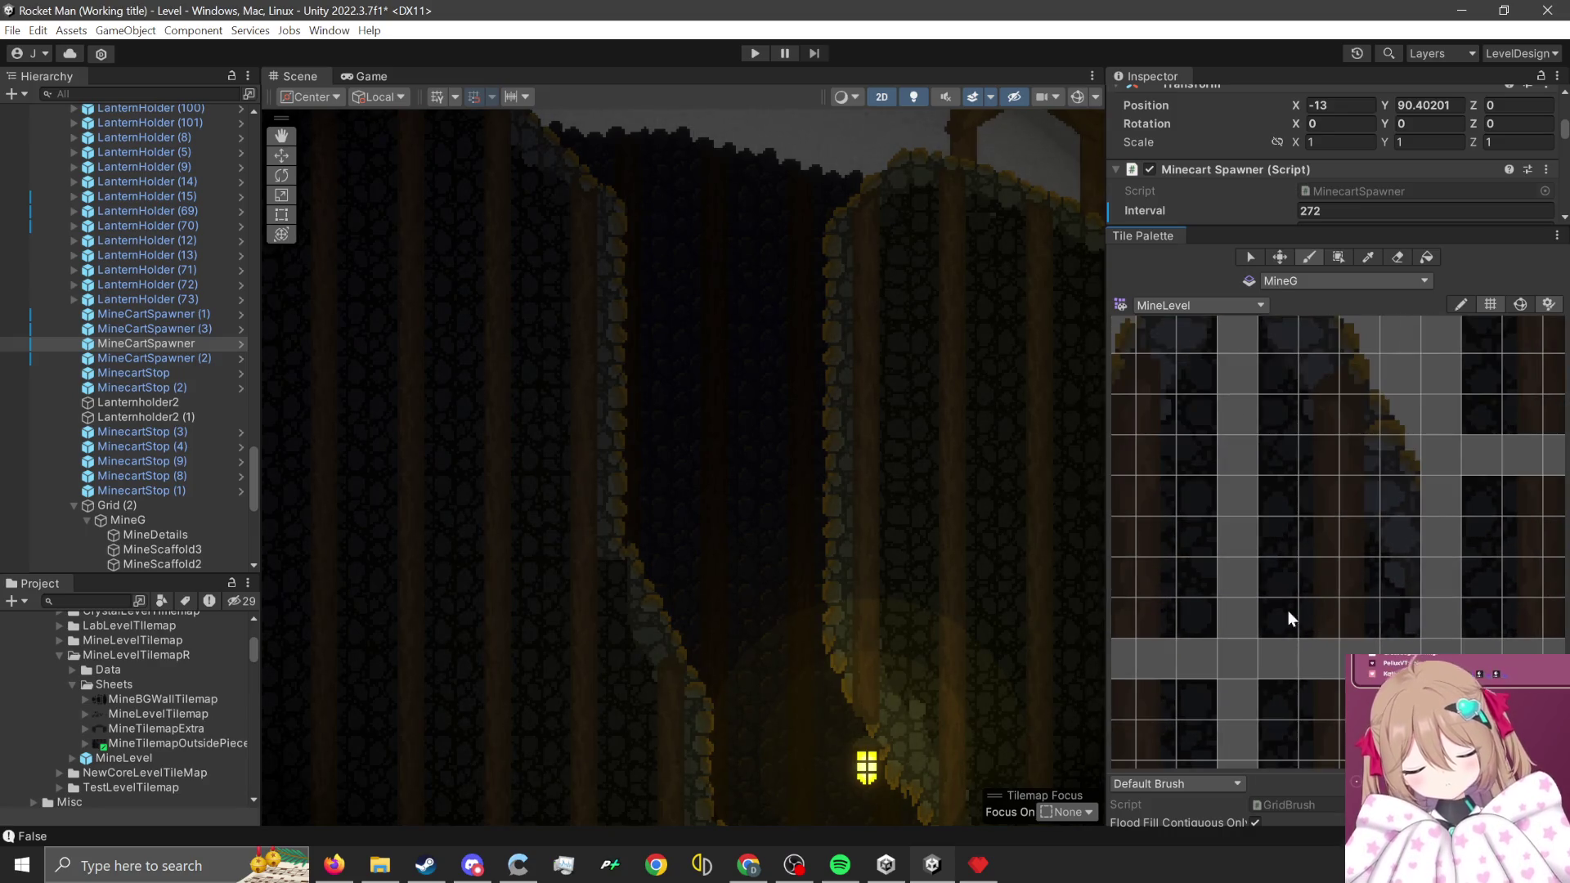
pyautogui.scroll(2, 603, 526)
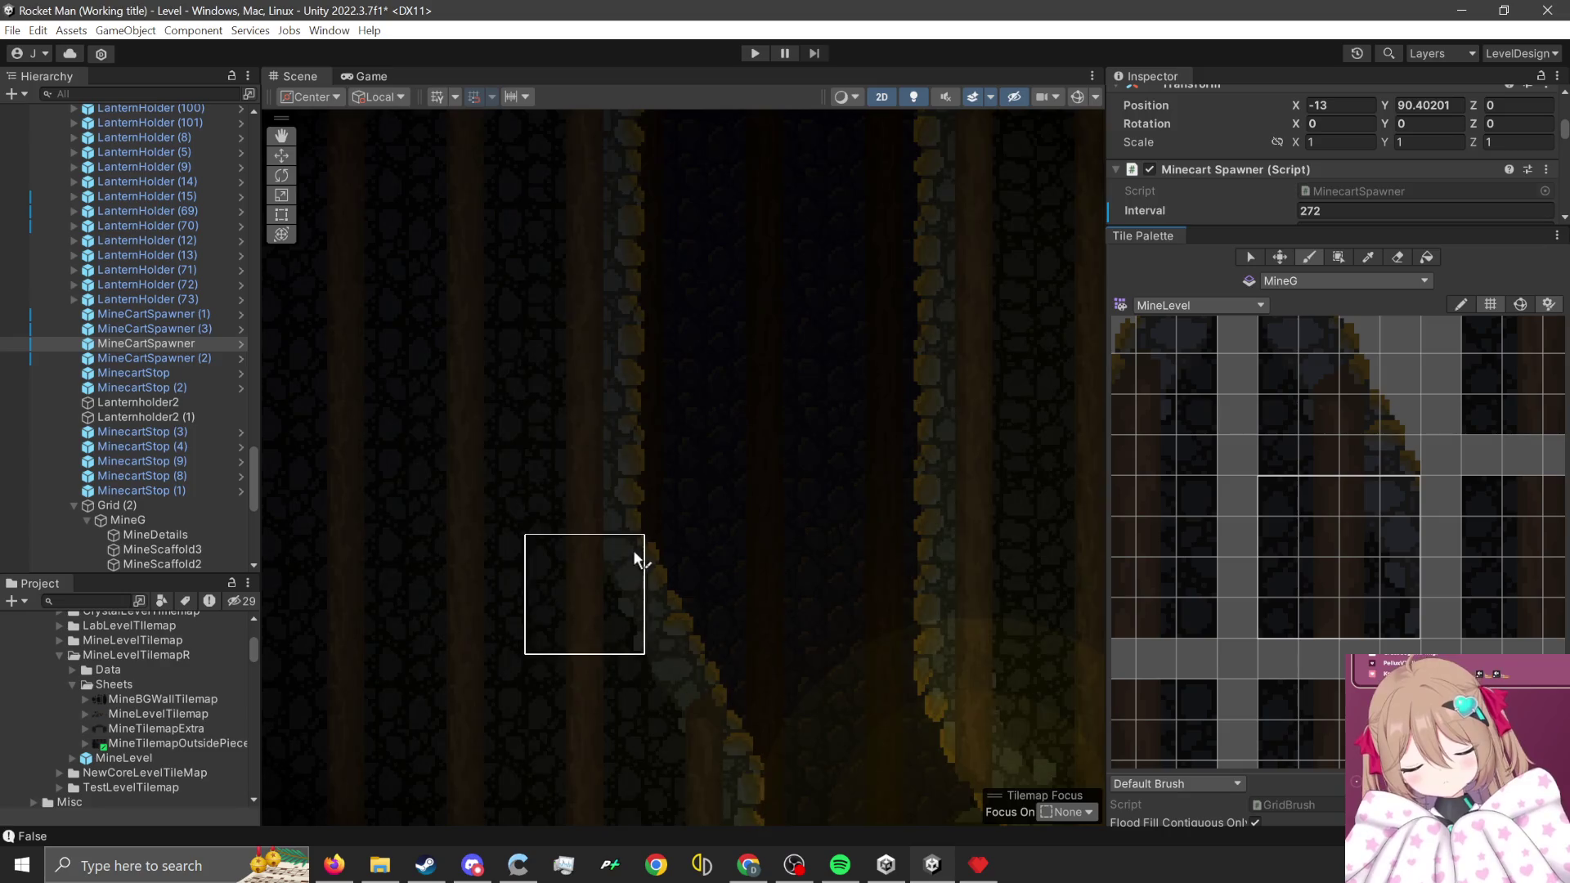
pyautogui.scroll(-2, 873, 610)
pyautogui.moveTo(809, 628); pyautogui.dragTo(716, 634)
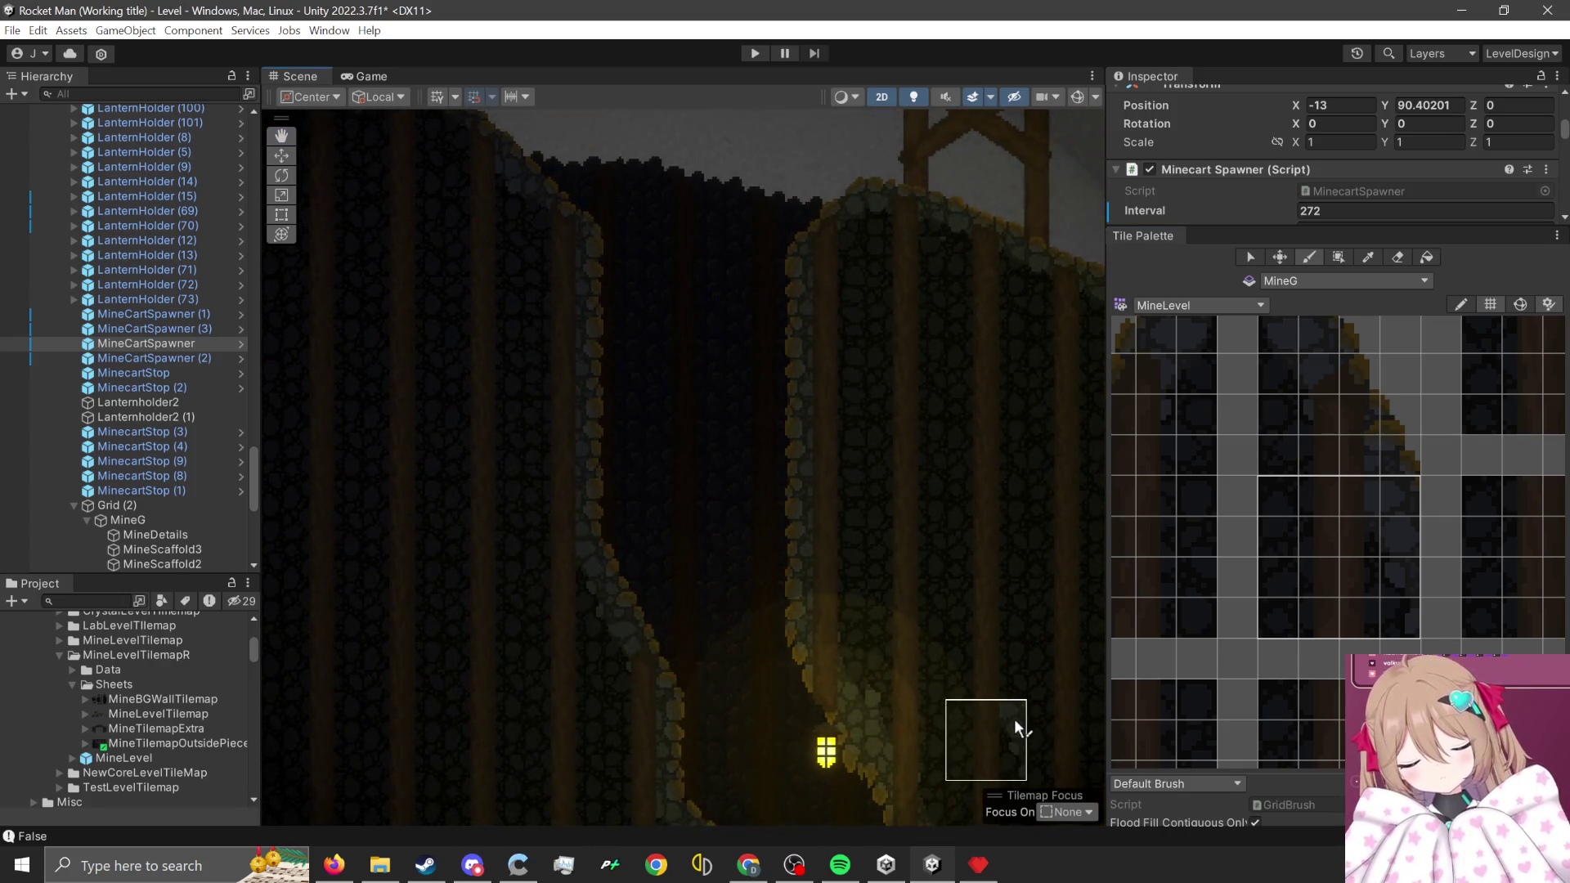
pyautogui.scroll(-2, 940, 523)
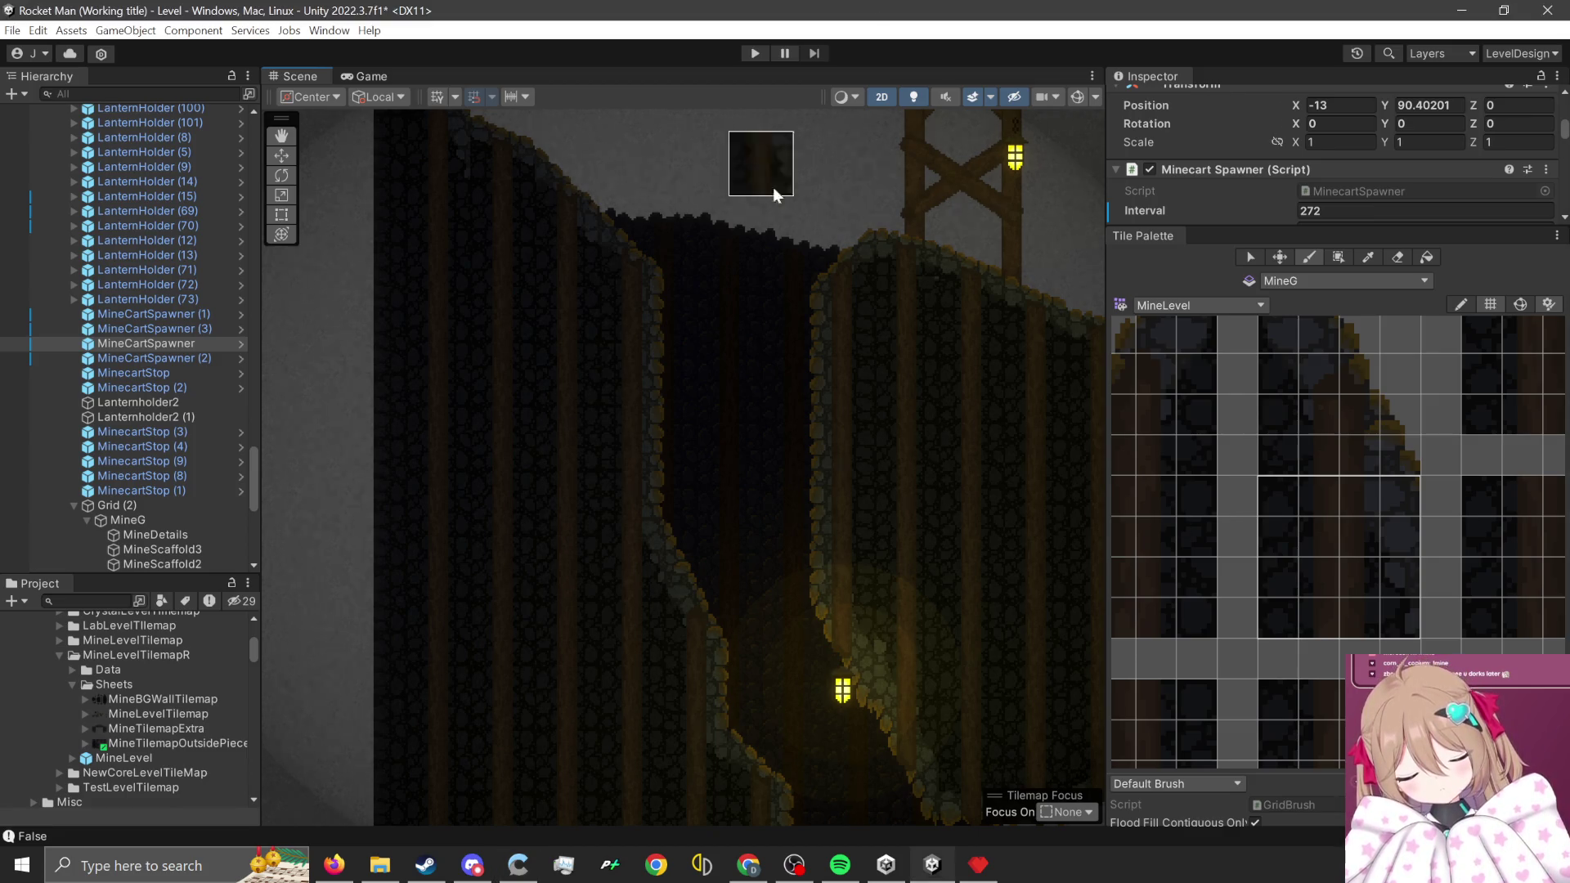
pyautogui.press('Up')
pyautogui.press('Left')
pyautogui.scroll(2, 480, 279)
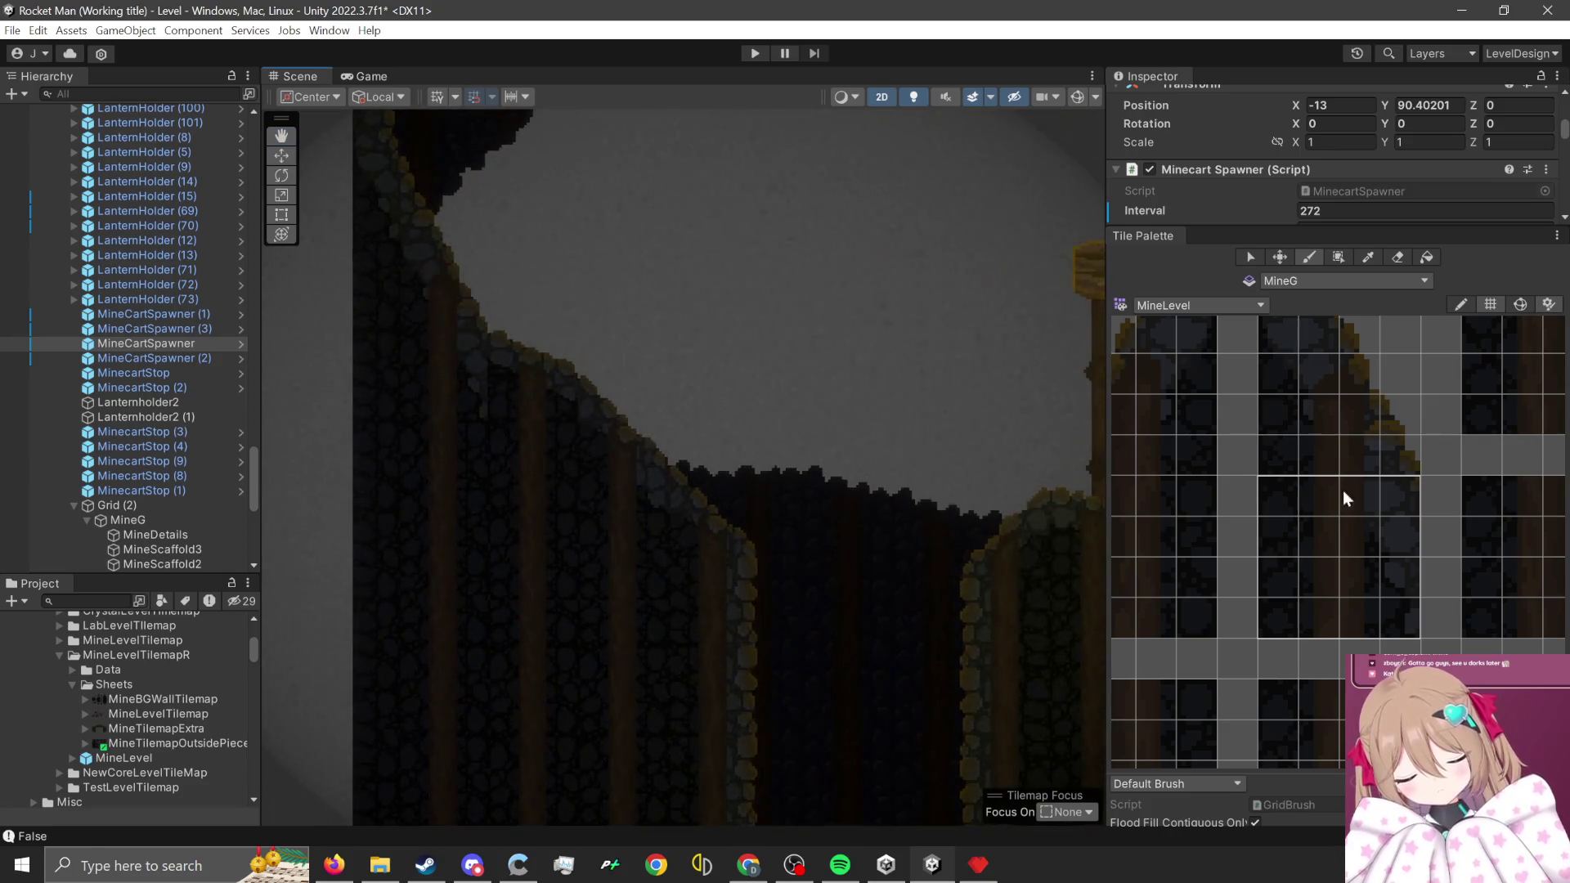
# - Browse the MineLevel palette and select a 4x4 block of cave wall tiles
pyautogui.scroll(-2, 1357, 596)
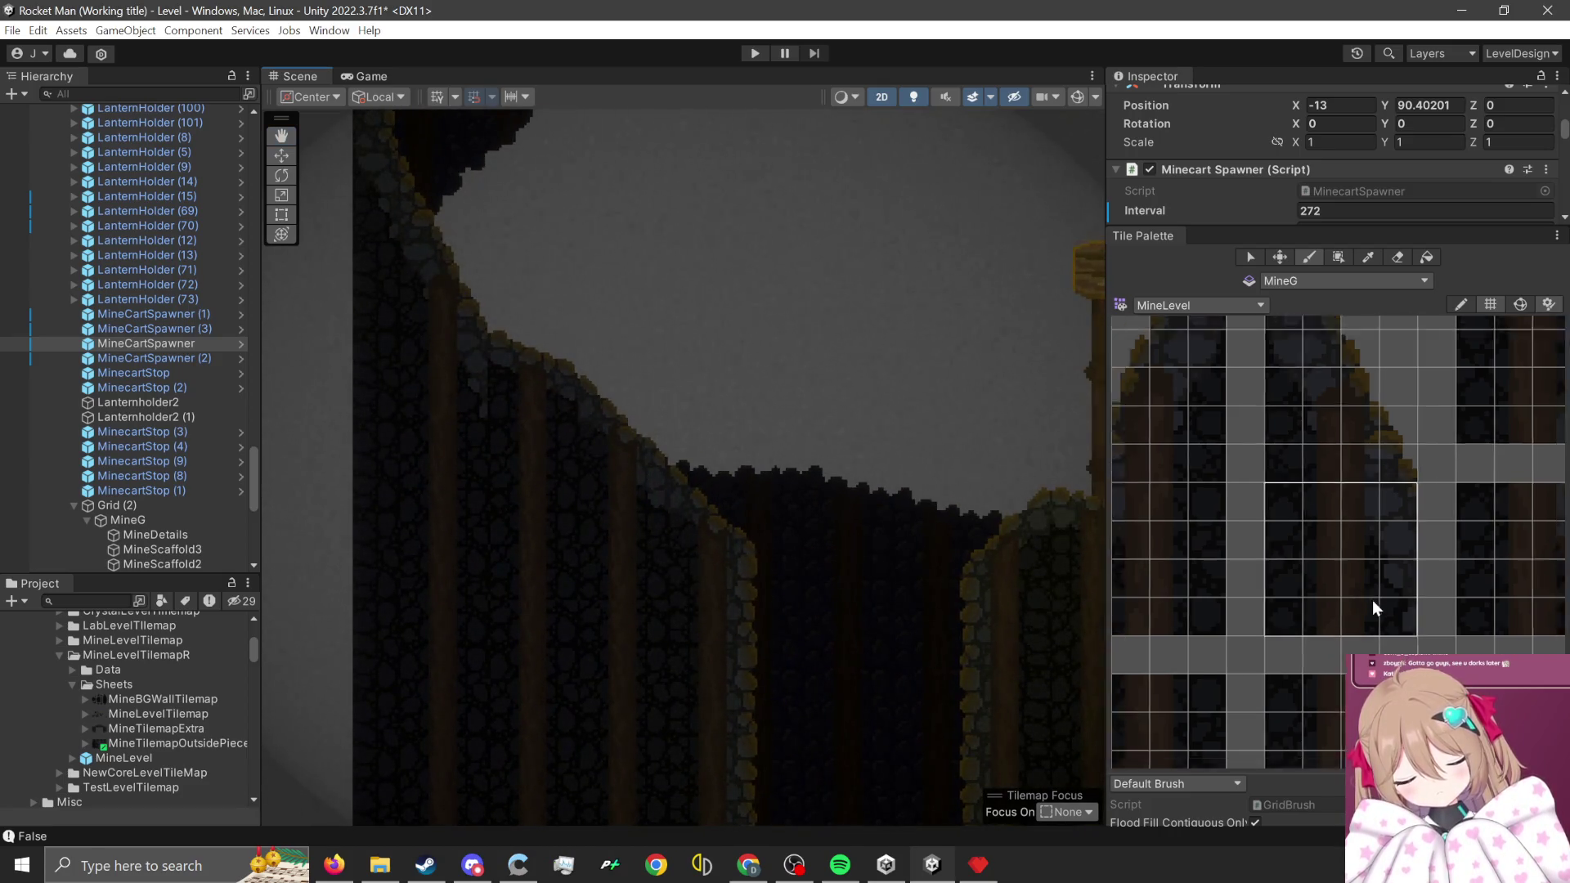
pyautogui.moveTo(1371, 595); pyautogui.dragTo(1250, 603)
pyautogui.scroll(-6, 1250, 602)
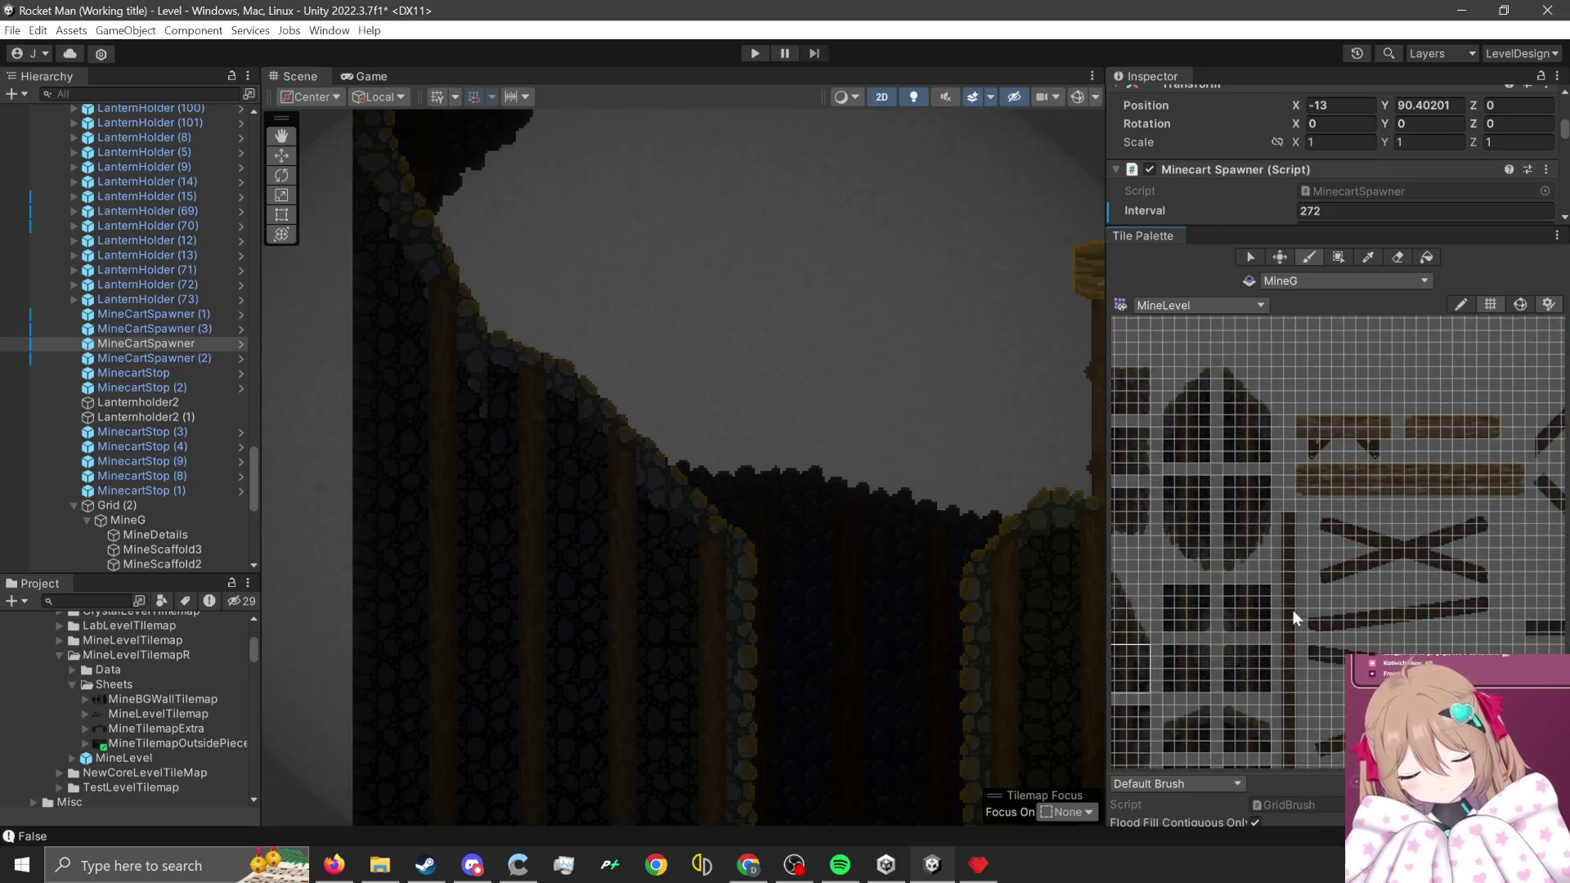
pyautogui.scroll(8, 1365, 556)
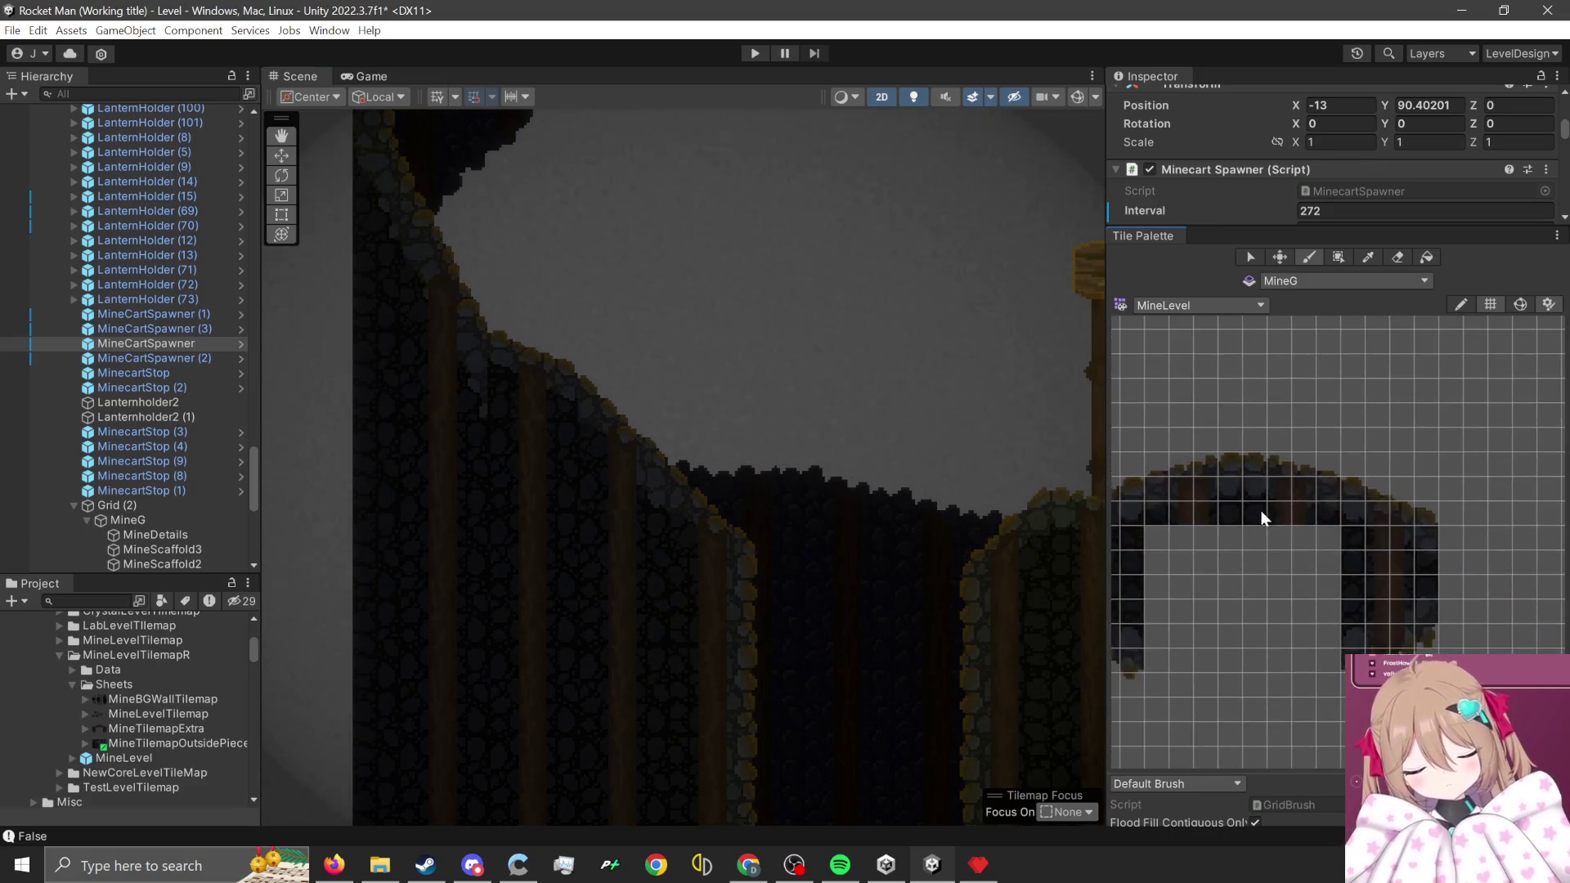
pyautogui.scroll(3, 1313, 482)
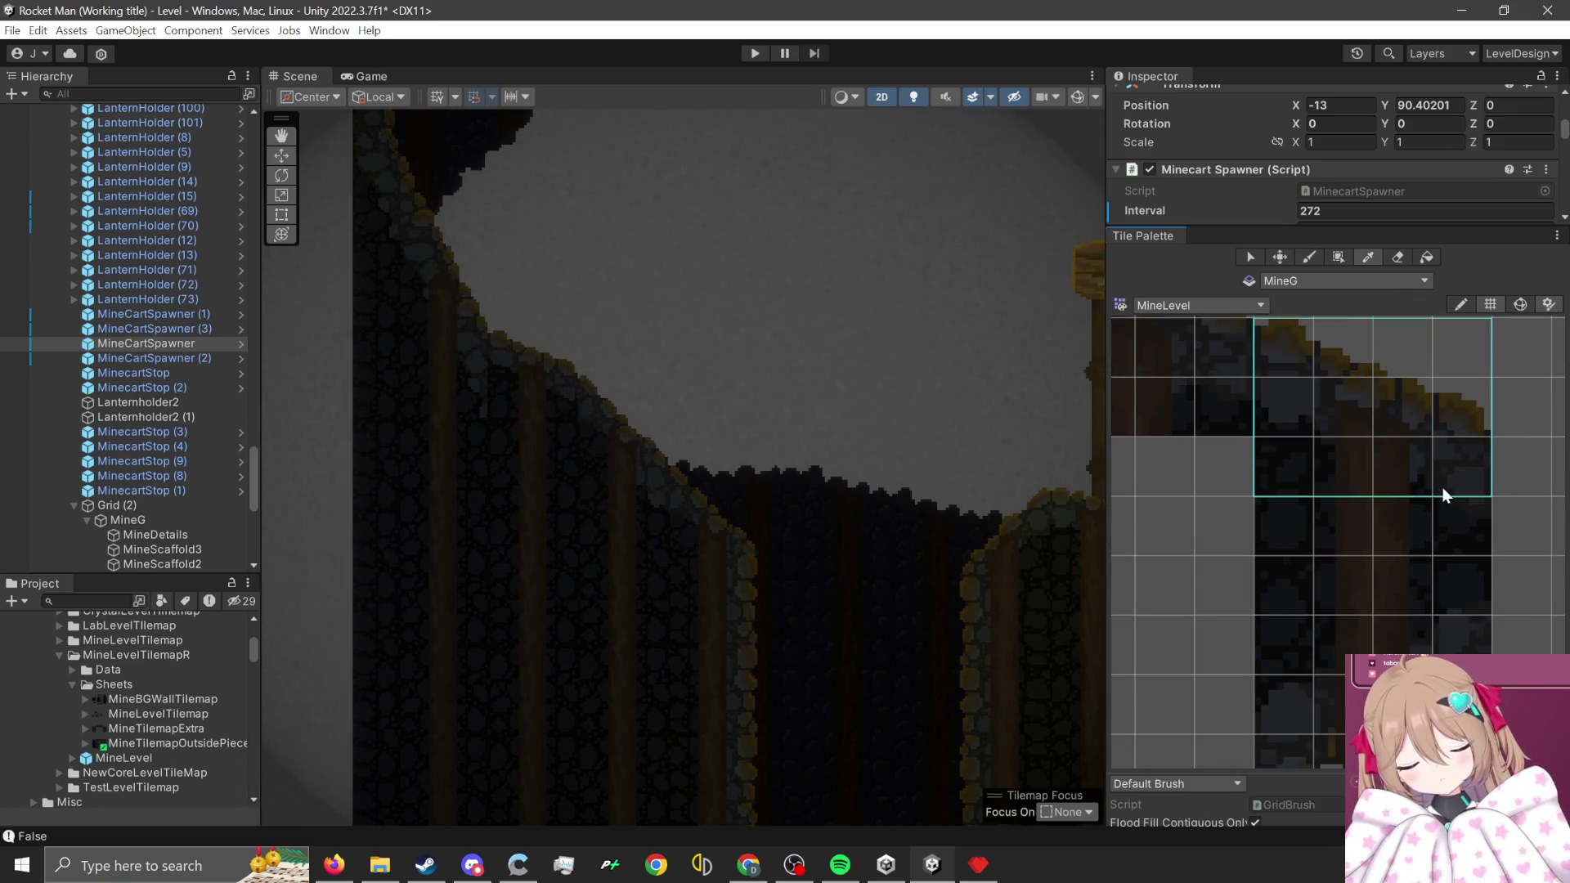
pyautogui.scroll(3, 613, 336)
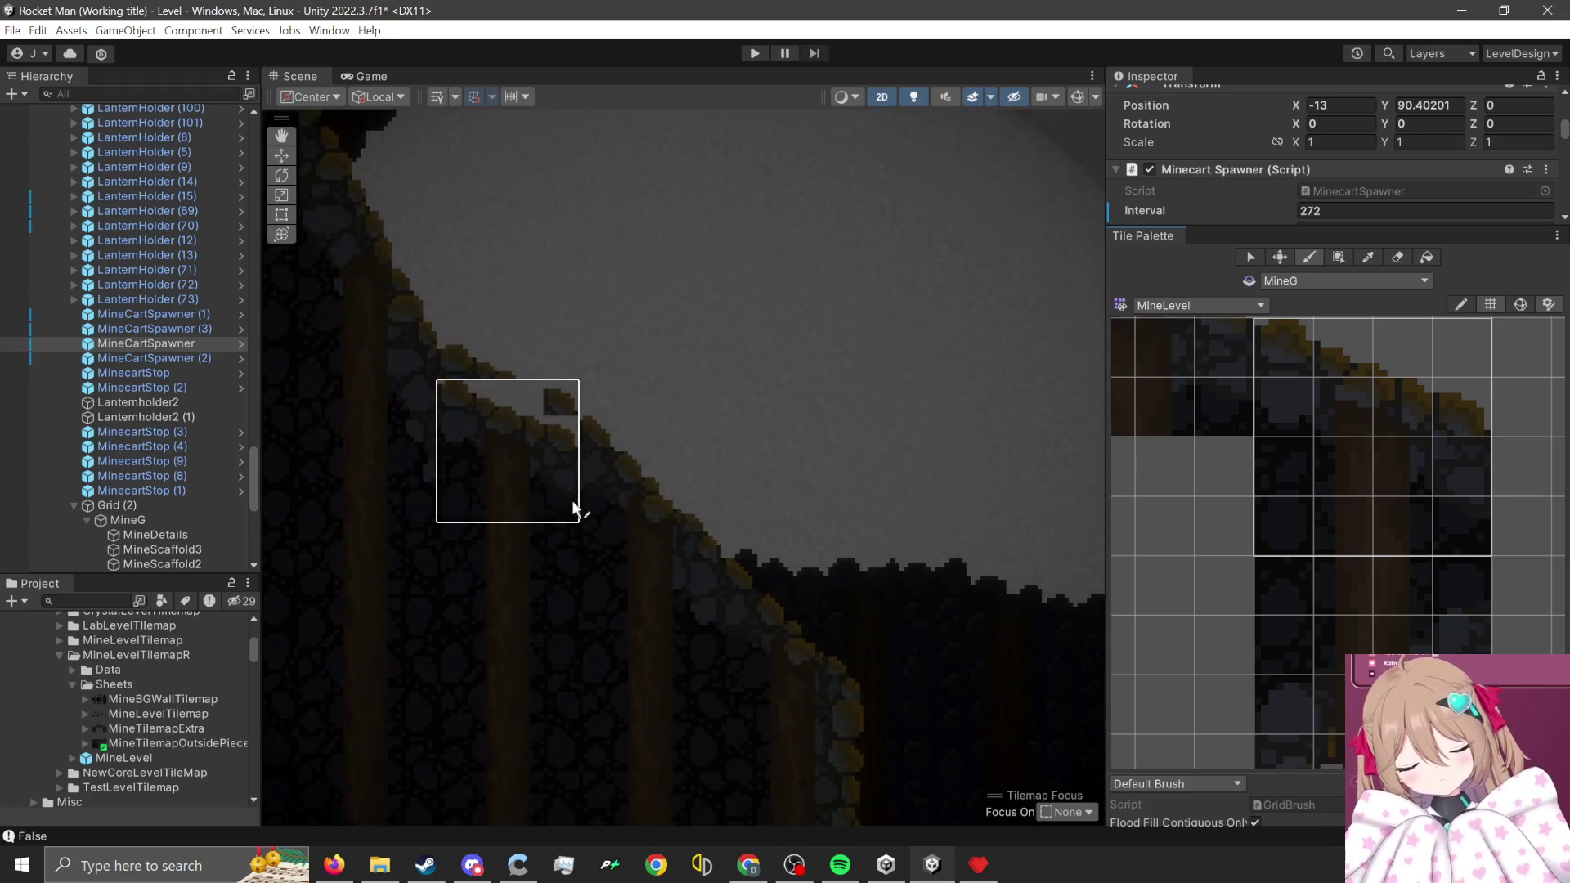
pyautogui.scroll(-5, 1309, 564)
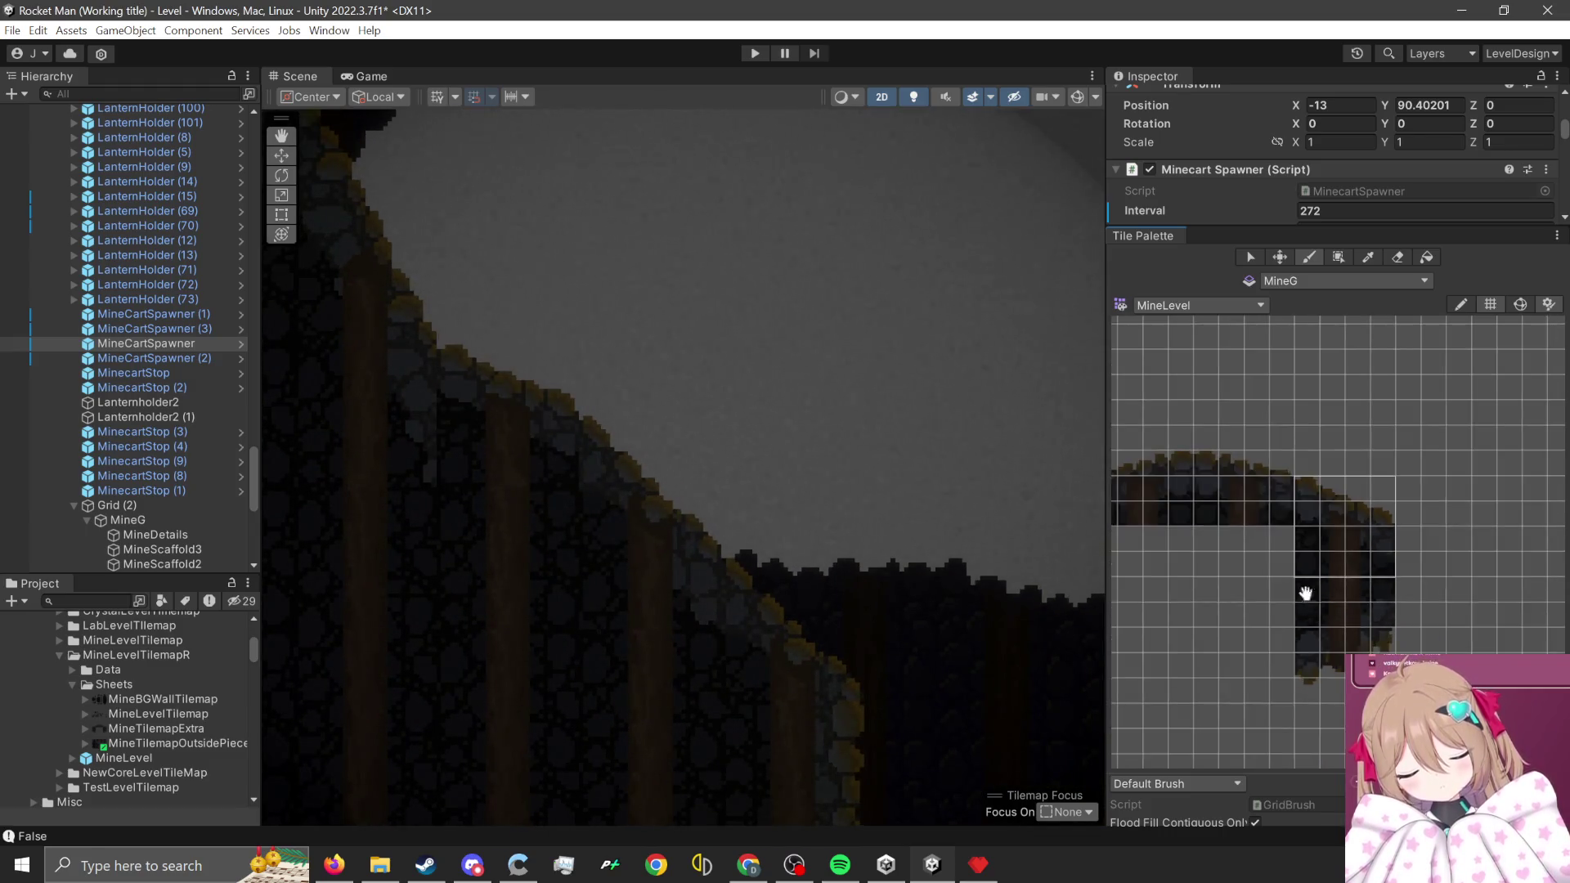
pyautogui.scroll(-3, 1371, 578)
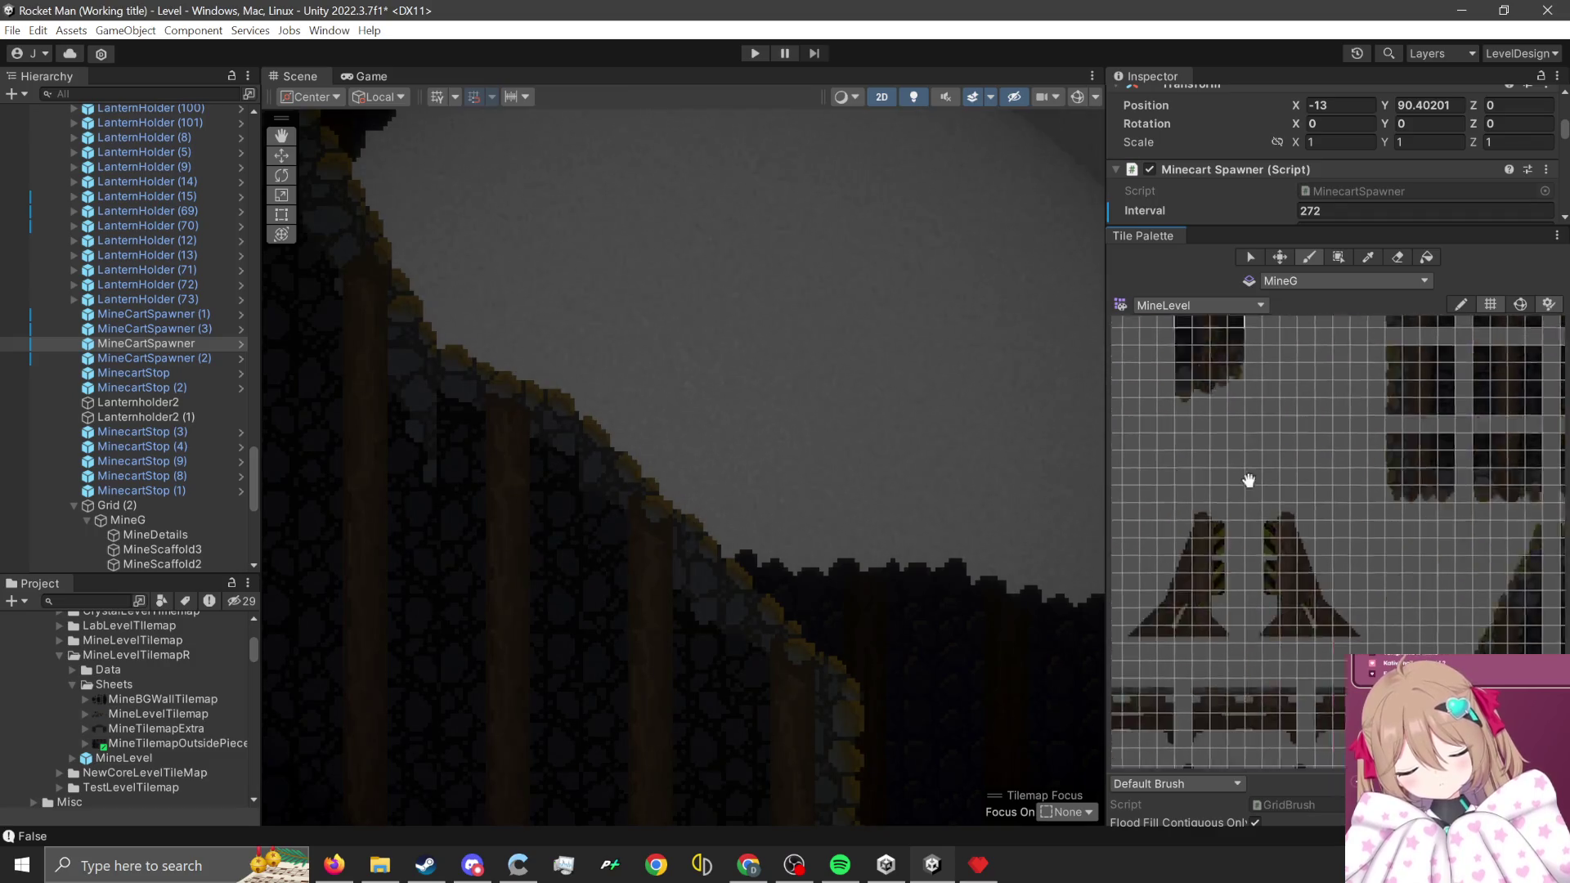
pyautogui.scroll(3, 1309, 585)
pyautogui.scroll(-3, 1382, 548)
pyautogui.scroll(2, 1342, 618)
pyautogui.scroll(2, 1300, 573)
pyautogui.moveTo(1278, 532); pyautogui.dragTo(1374, 625)
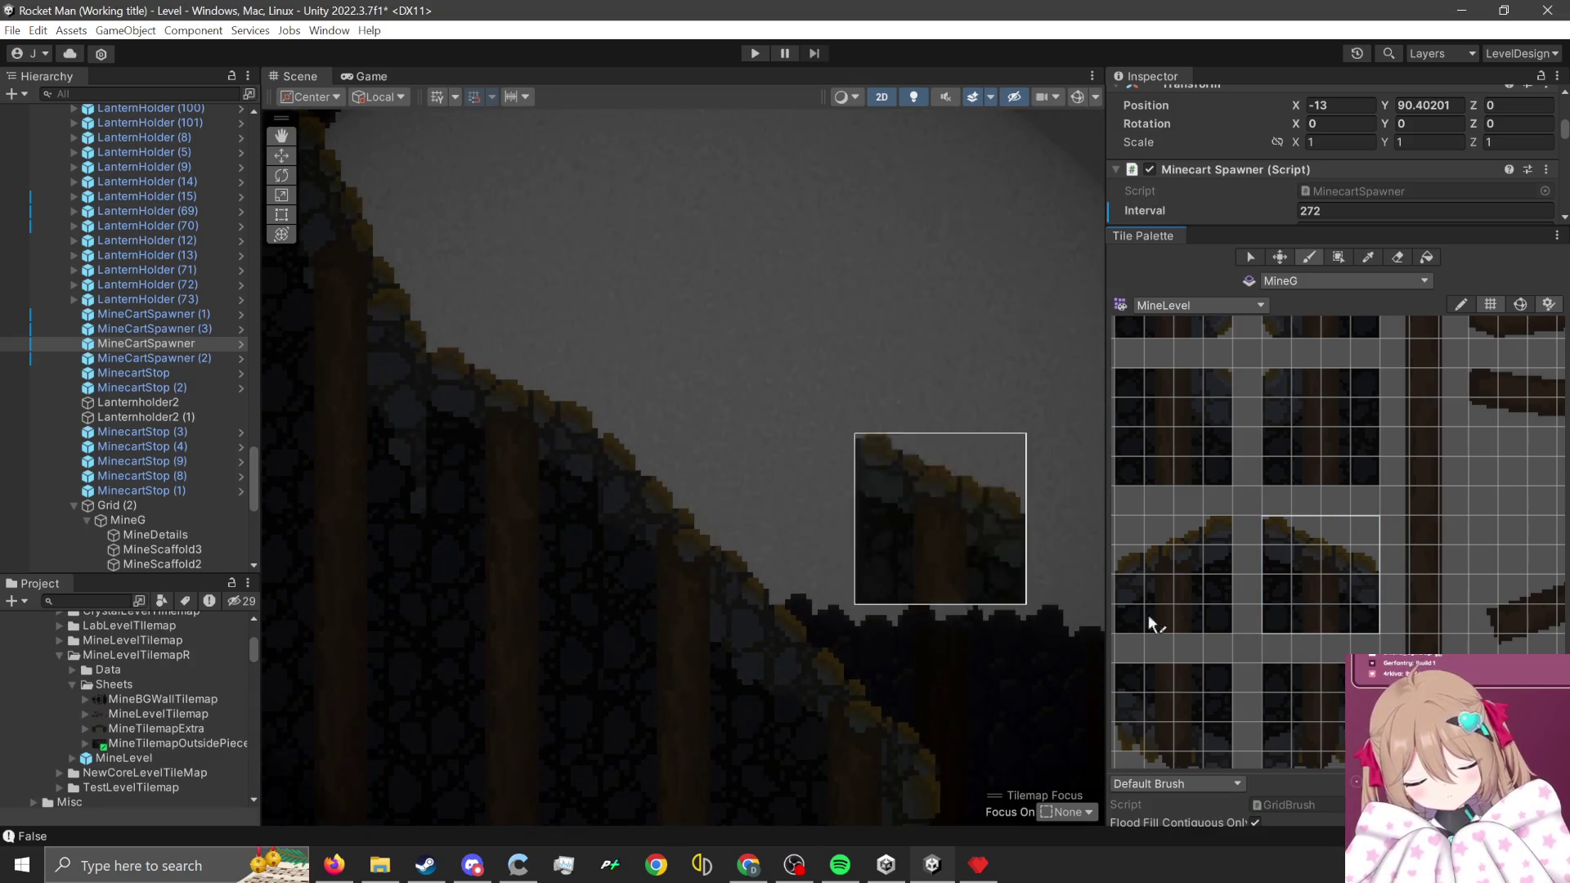
# - Try a 4x3 block of sloped rock edge tiles, then pick a single rock wall tile
pyautogui.scroll(-2, 1396, 638)
pyautogui.scroll(4, 1276, 572)
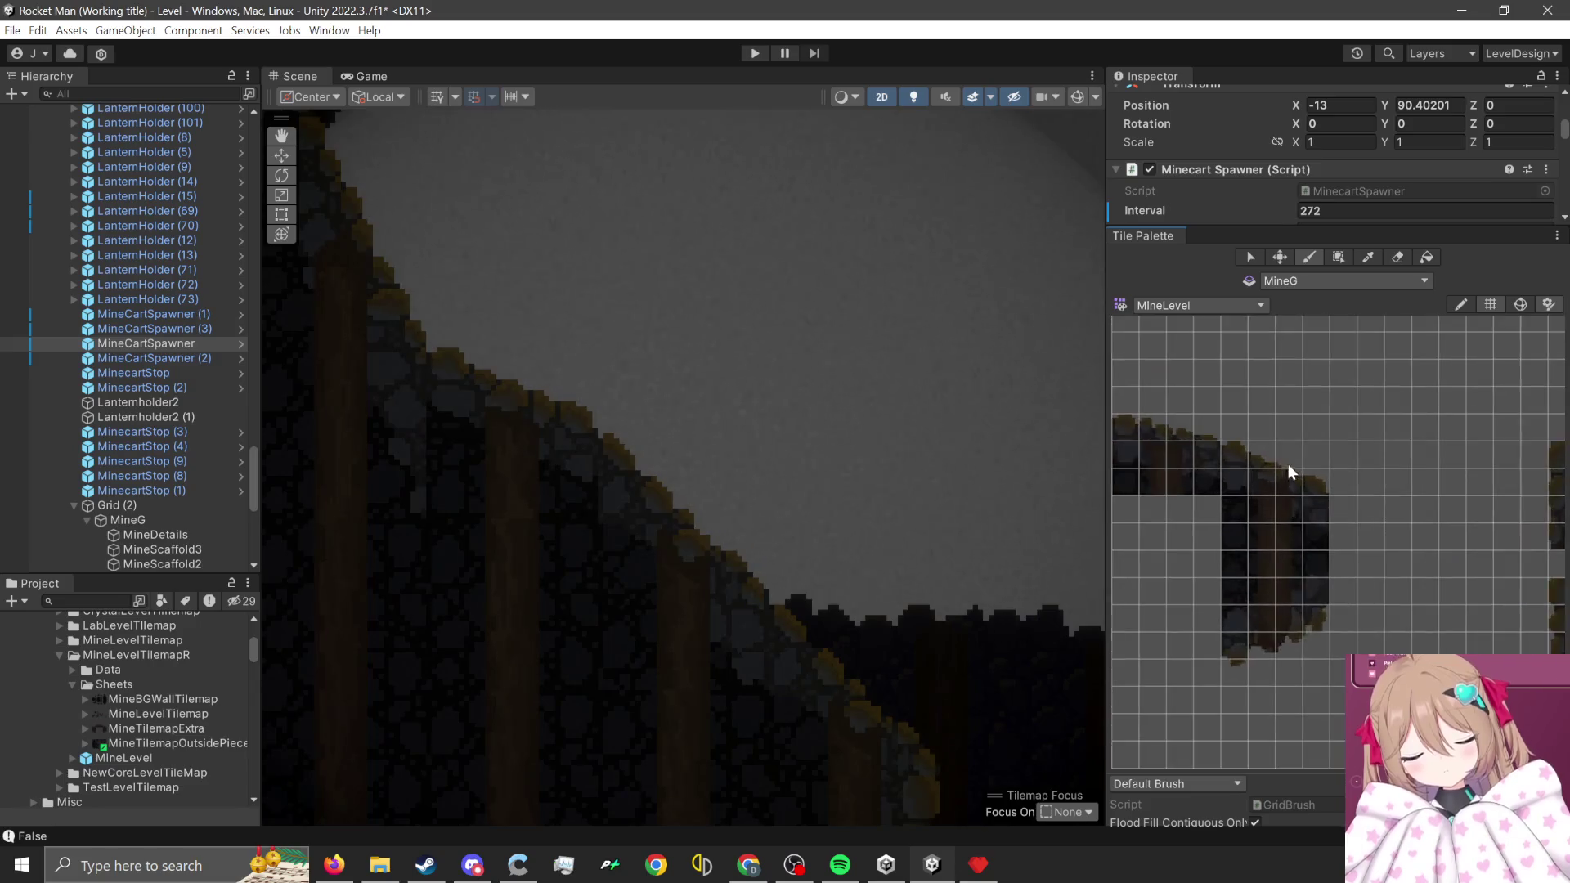
pyautogui.moveTo(1223, 453); pyautogui.dragTo(1354, 564)
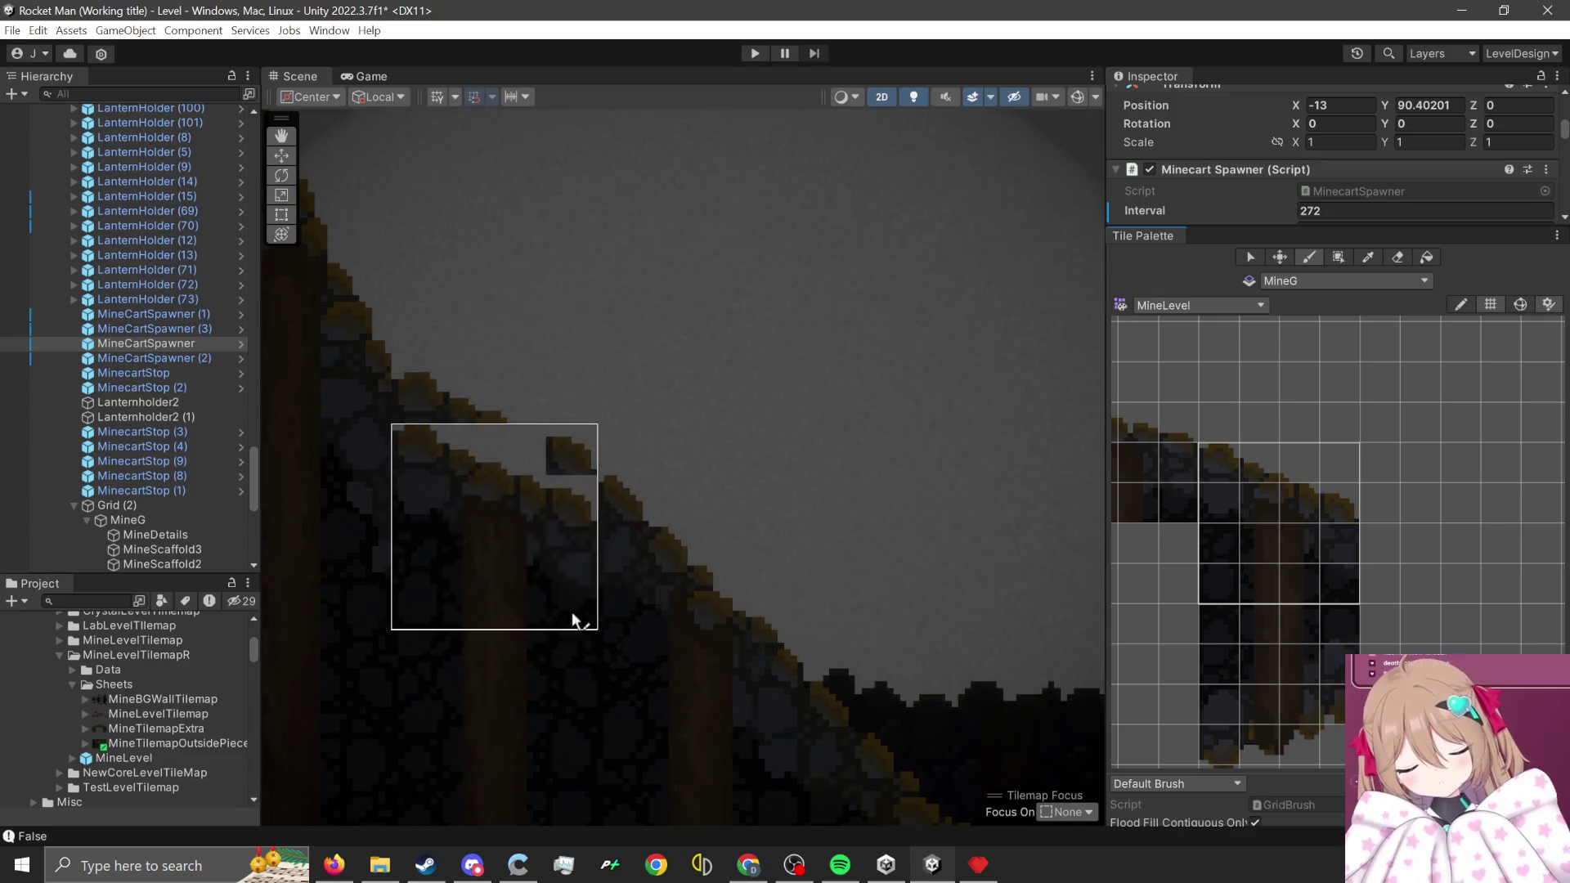
pyautogui.scroll(-2, 900, 337)
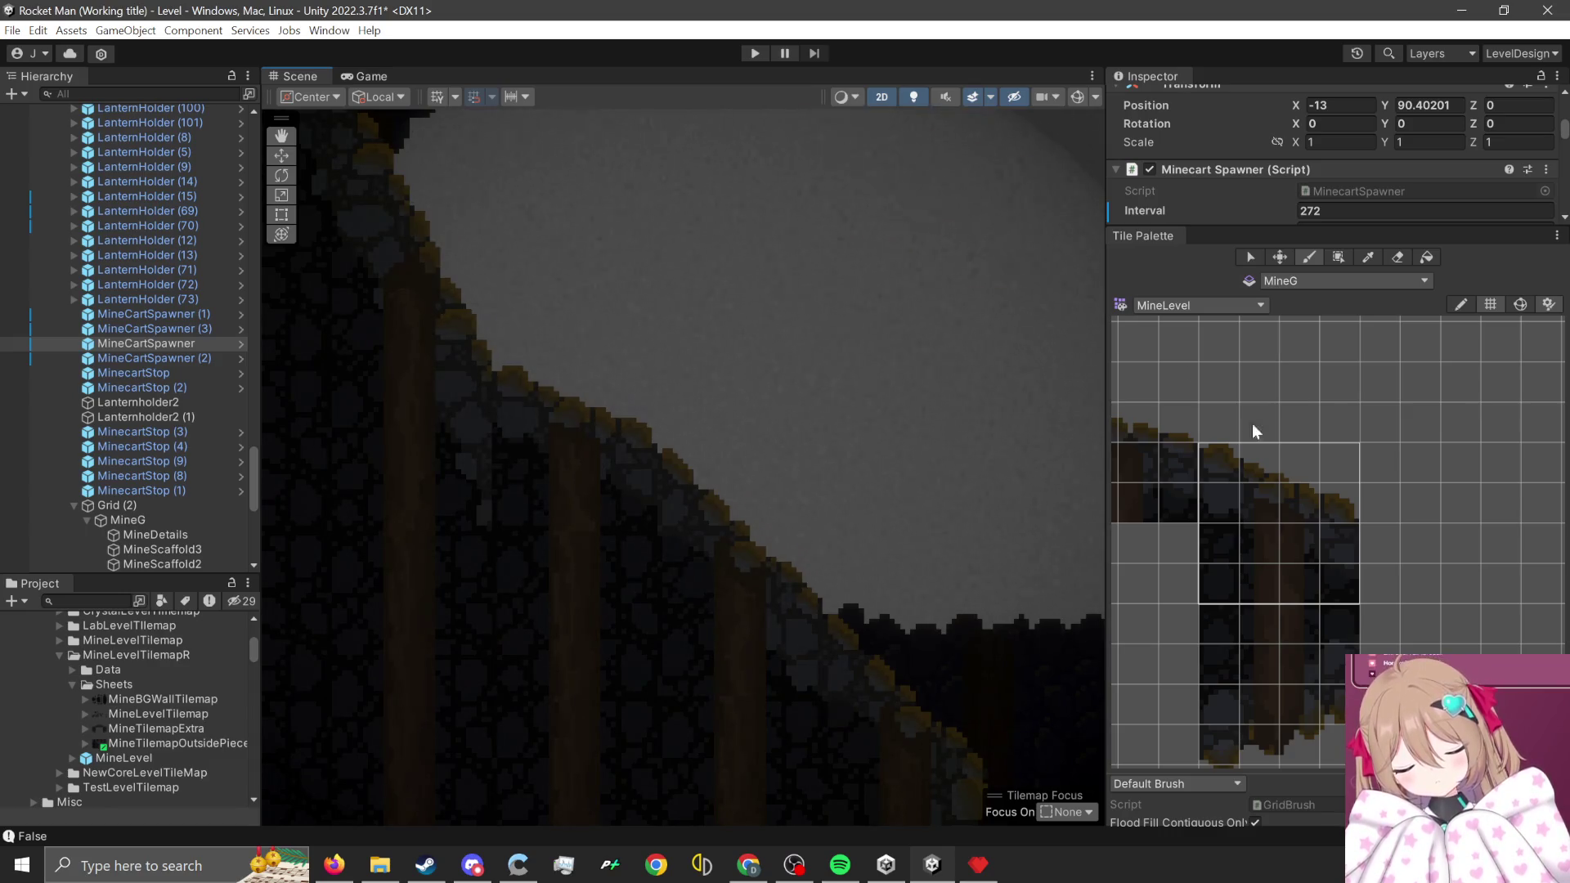
pyautogui.scroll(2, 1412, 580)
pyautogui.click(1414, 617)
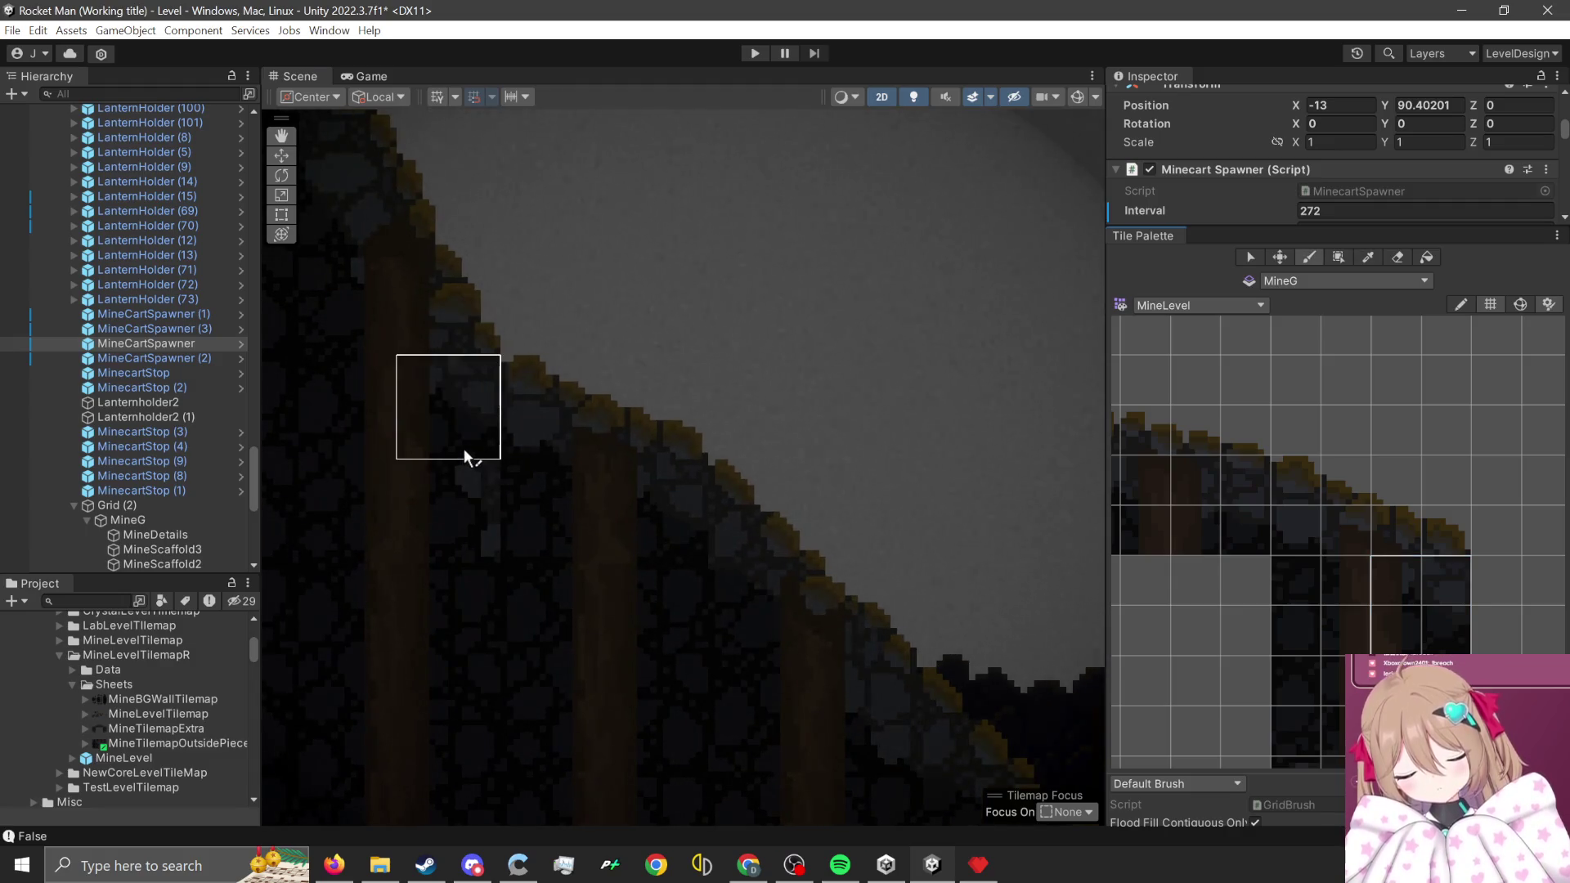
pyautogui.scroll(-4, 1315, 622)
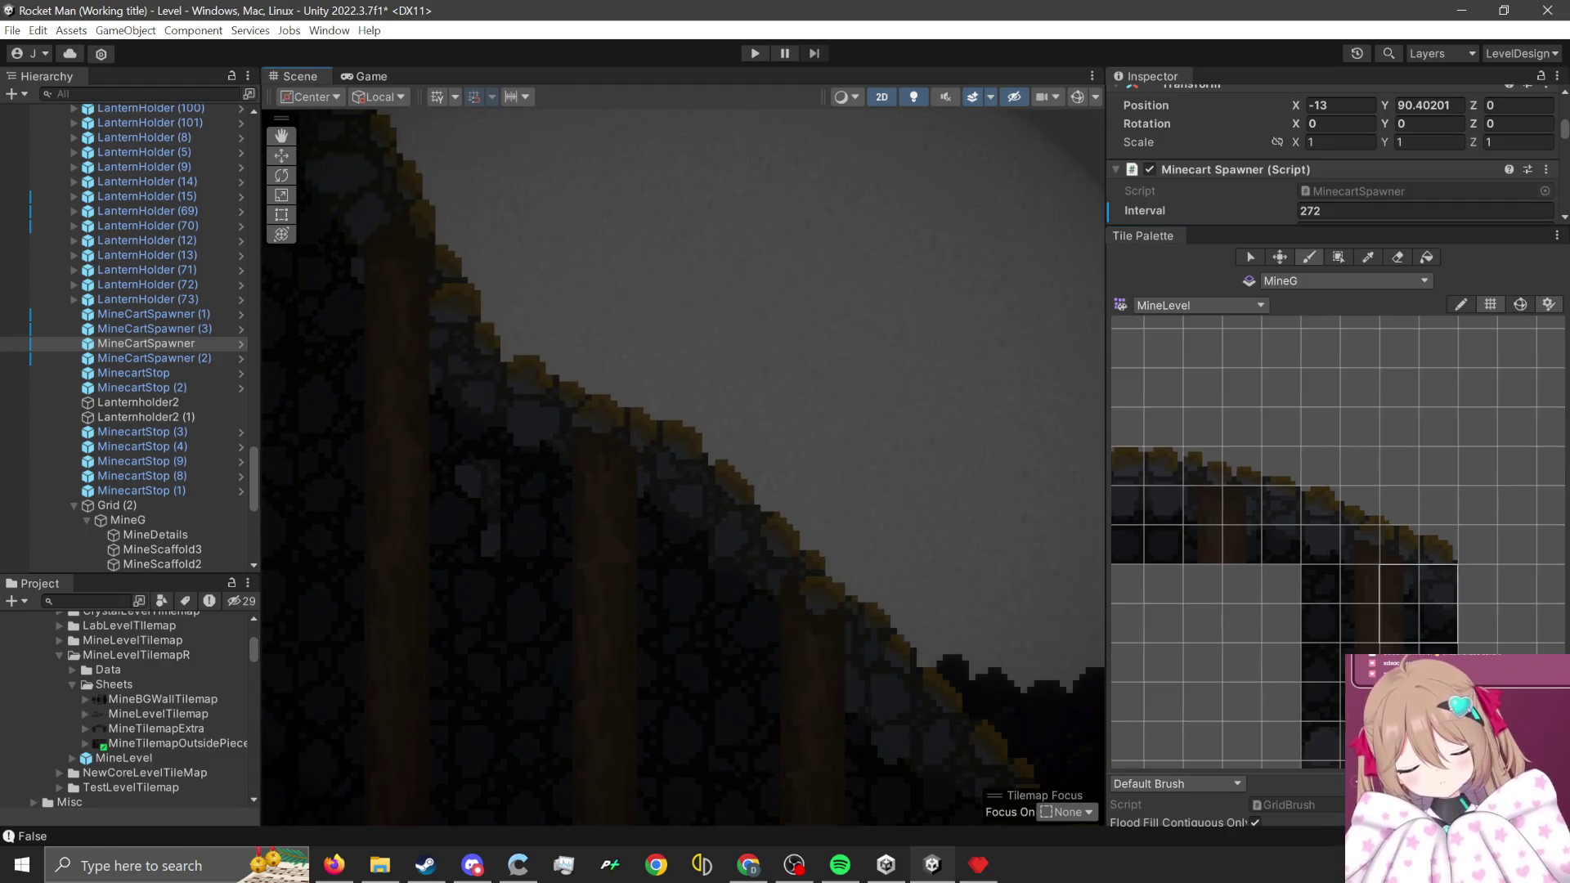
pyautogui.scroll(-5, 1323, 543)
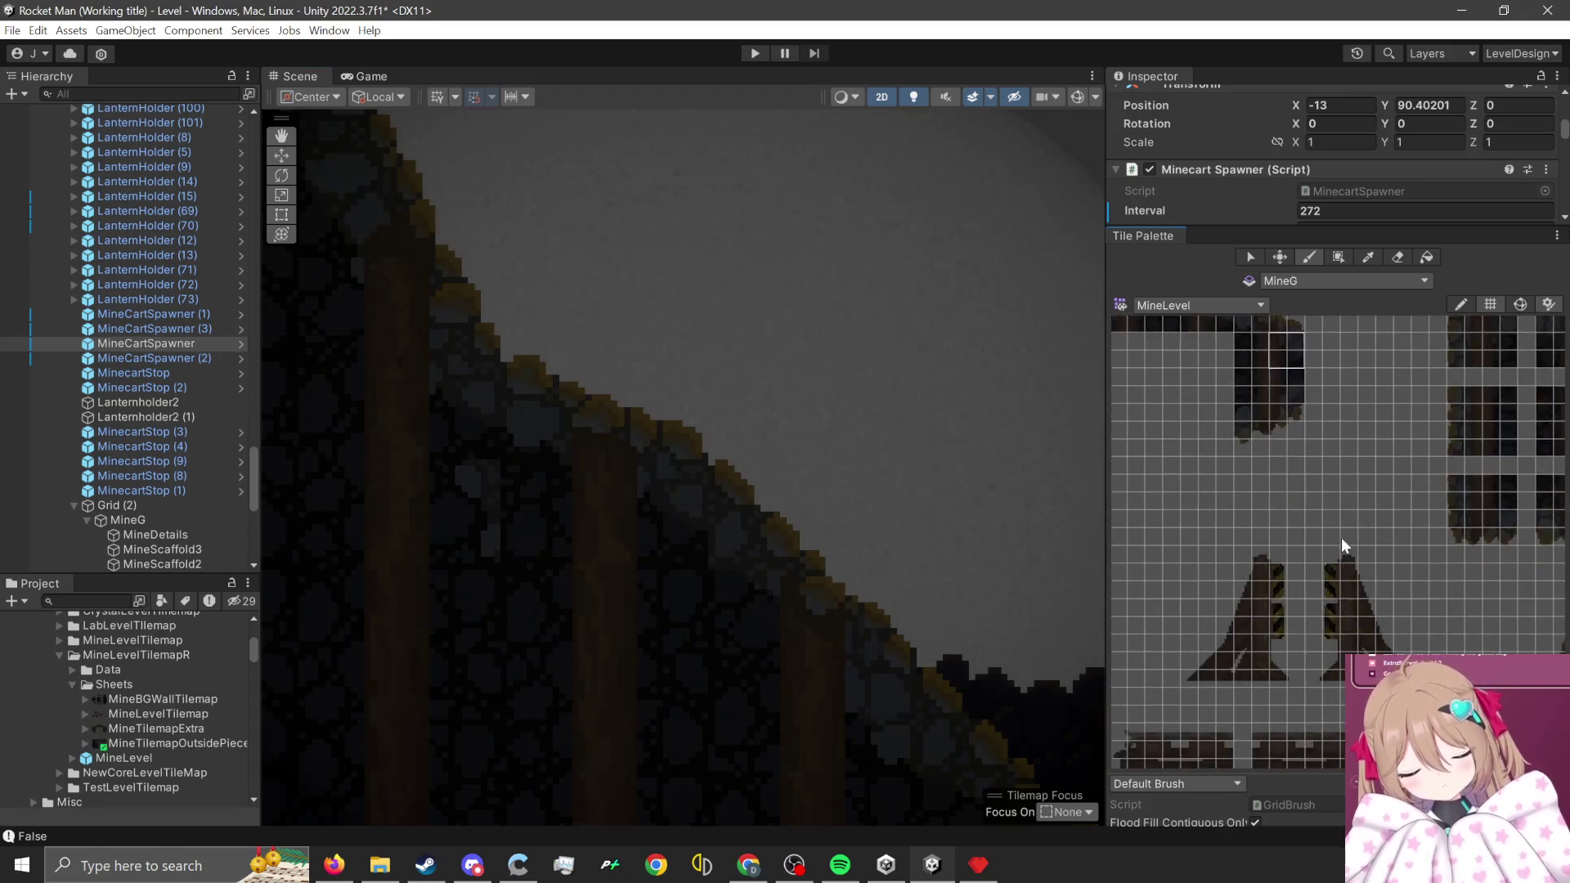
# - Pick a 4x4 block of pillared mine wall tiles and bring the scaffold tower area into view
pyautogui.scroll(-10, 1288, 590)
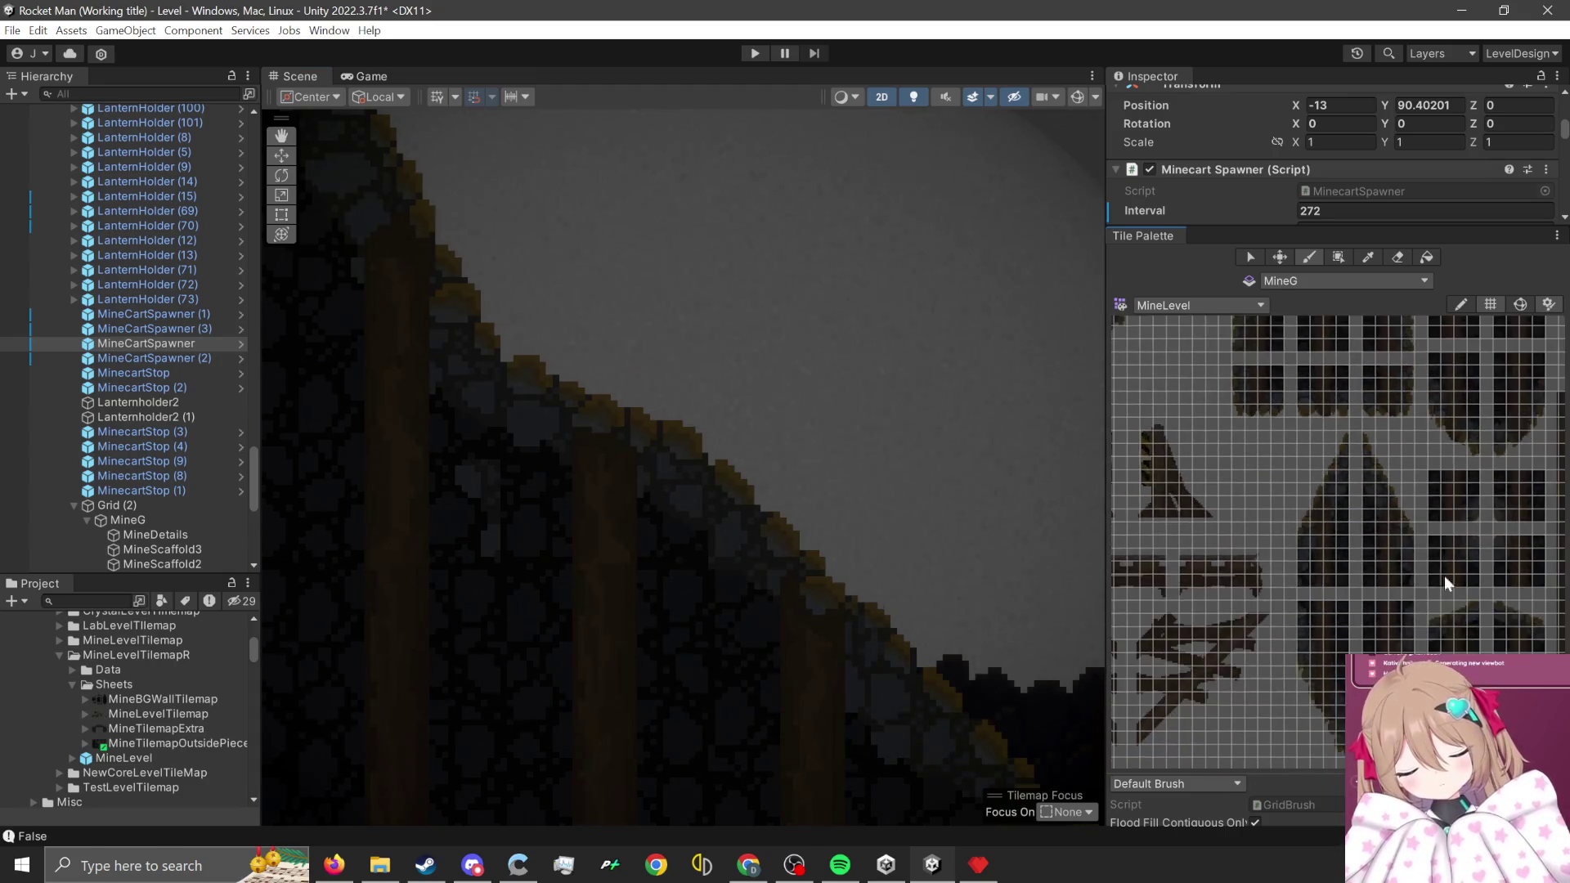
pyautogui.scroll(5, 1371, 527)
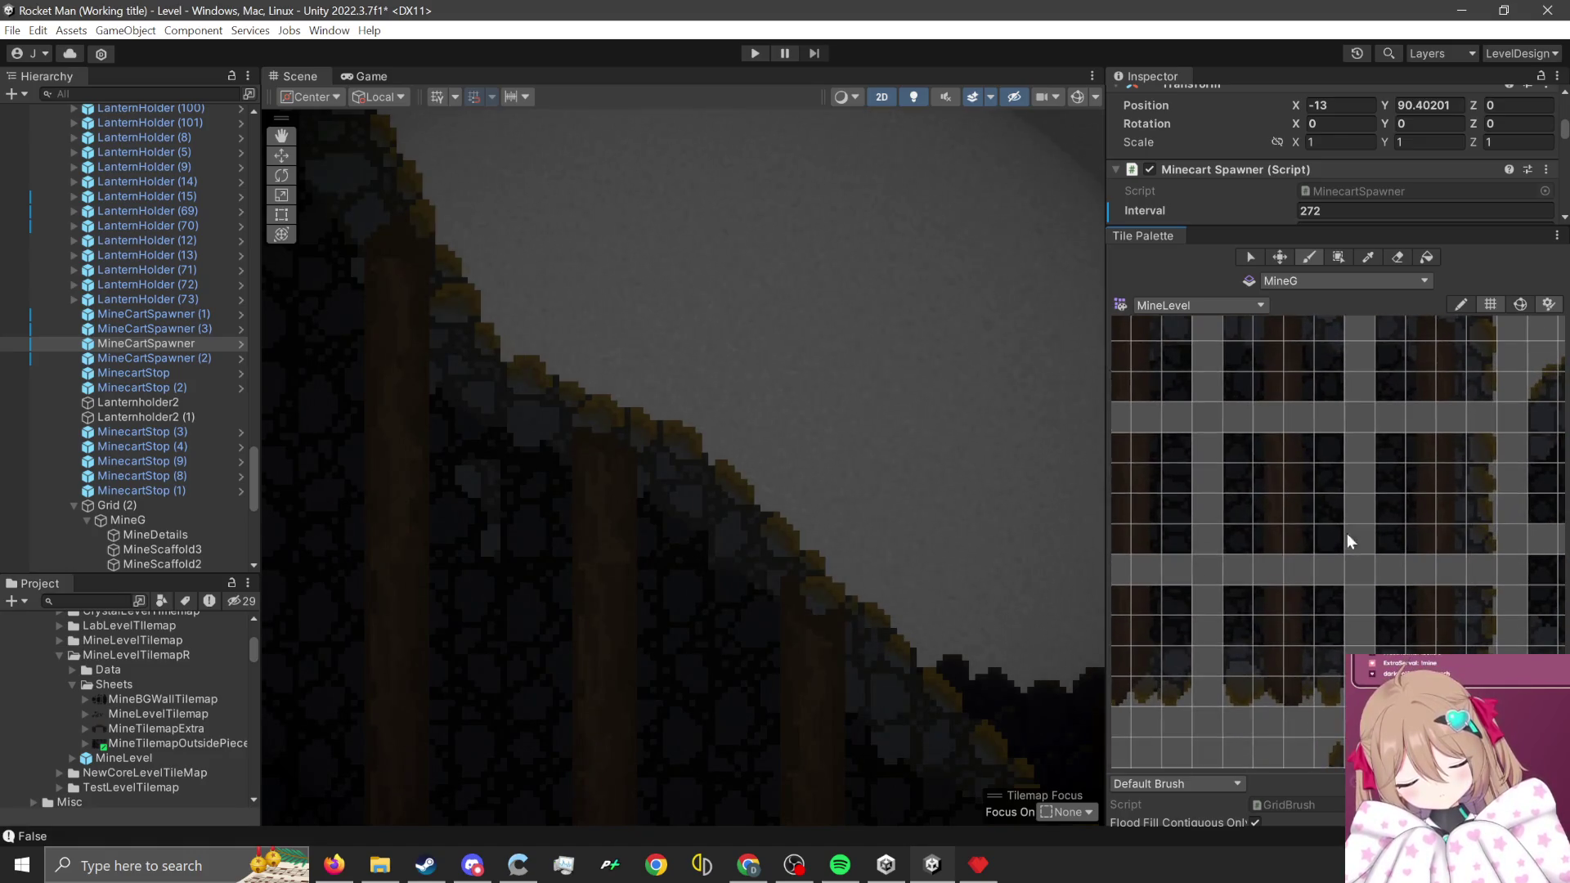
pyautogui.moveTo(1342, 542); pyautogui.dragTo(1240, 455)
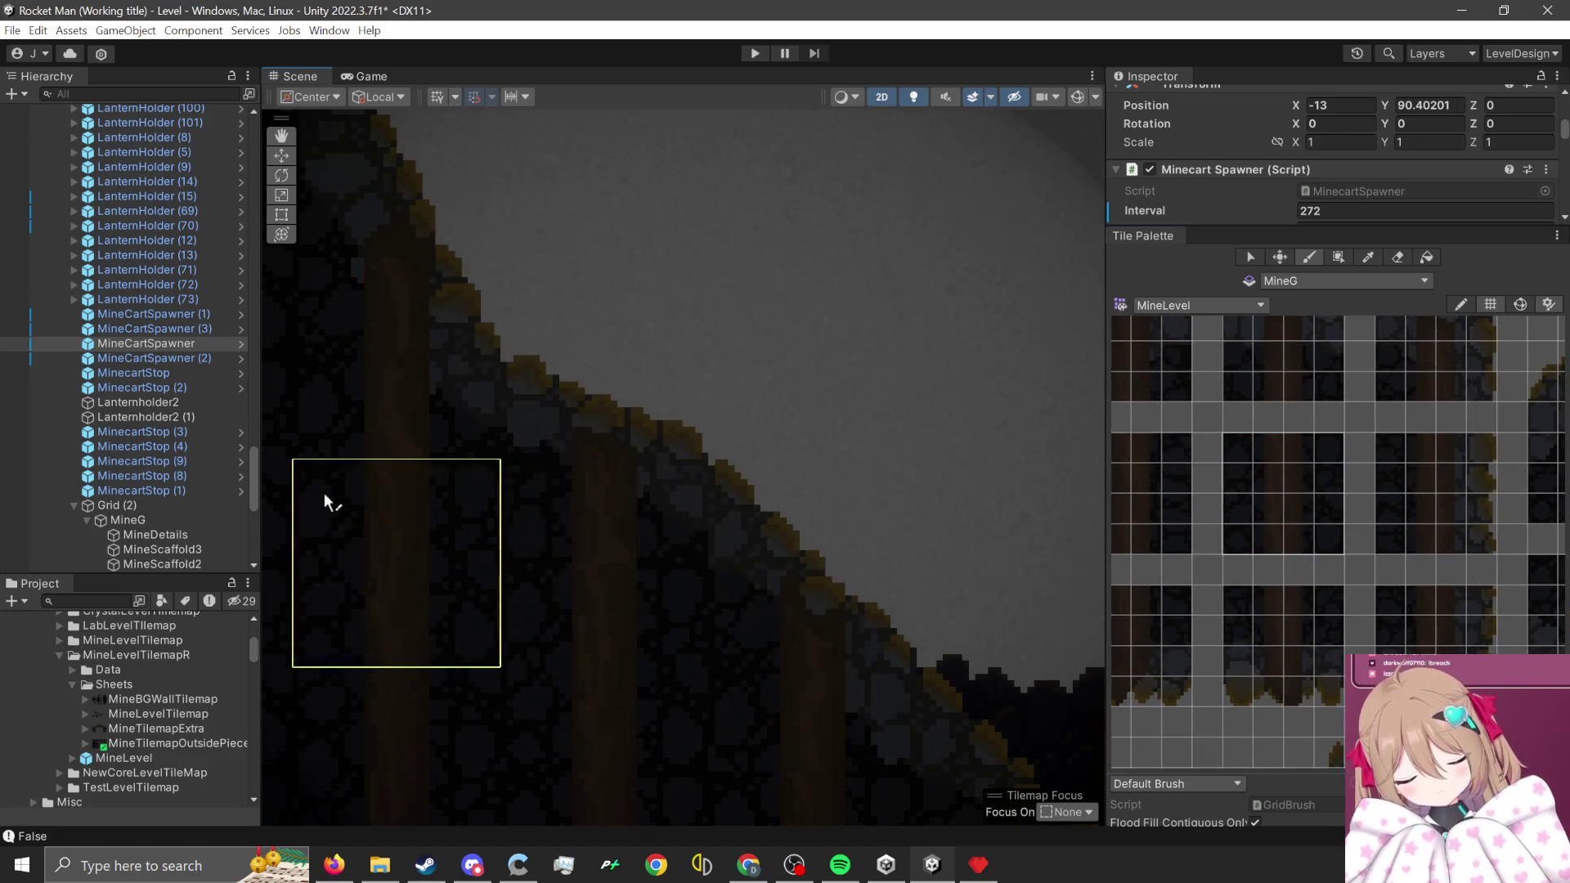
pyautogui.scroll(-2, 849, 410)
pyautogui.scroll(-3, 849, 410)
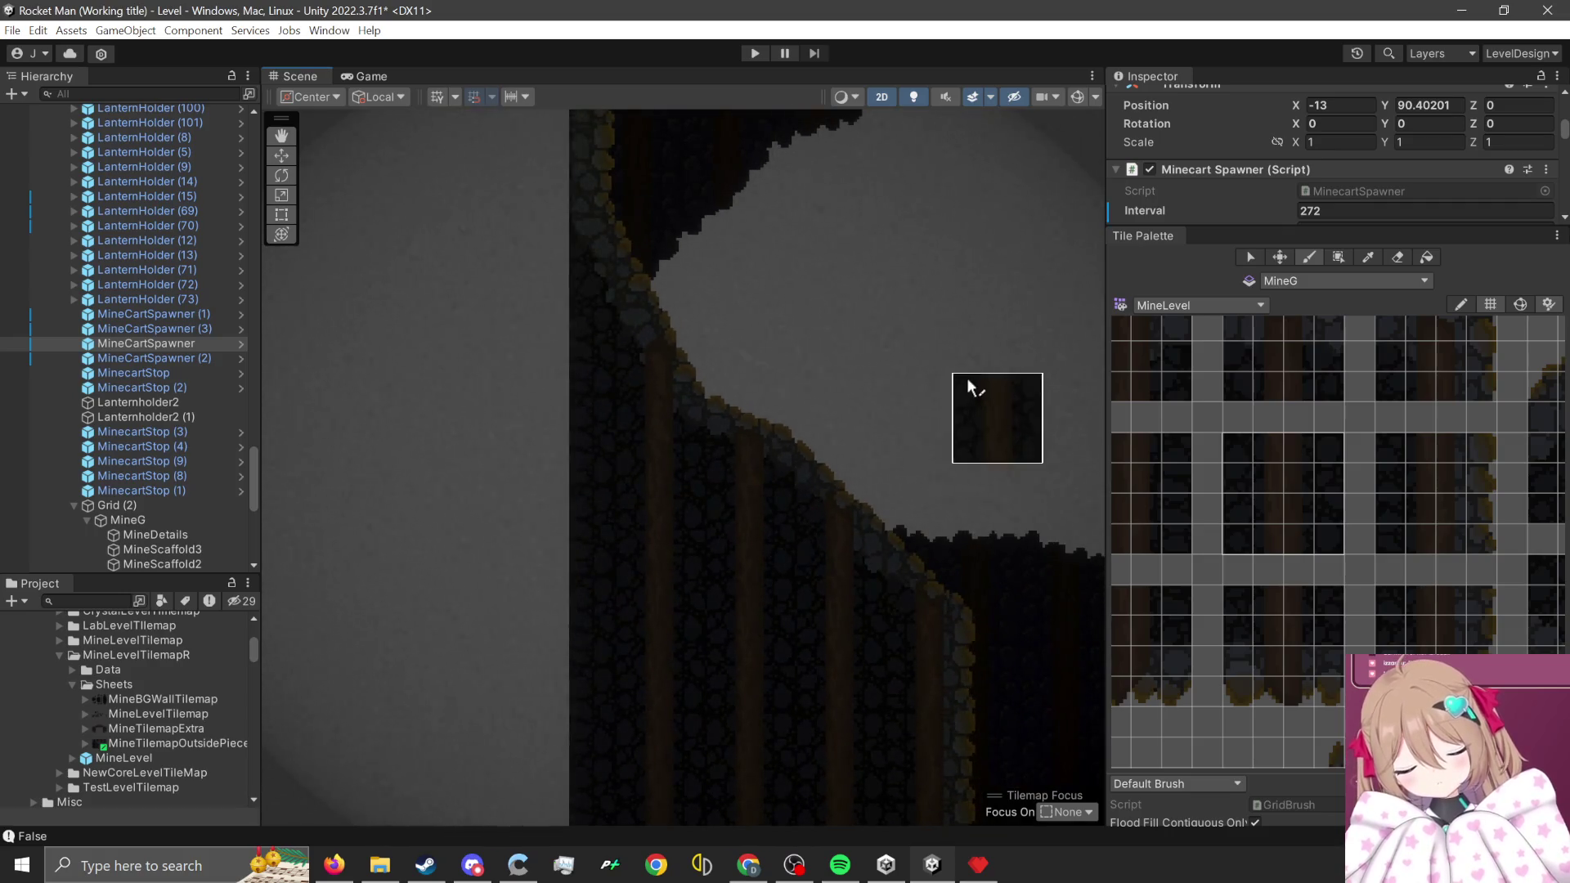
pyautogui.scroll(-2, 905, 307)
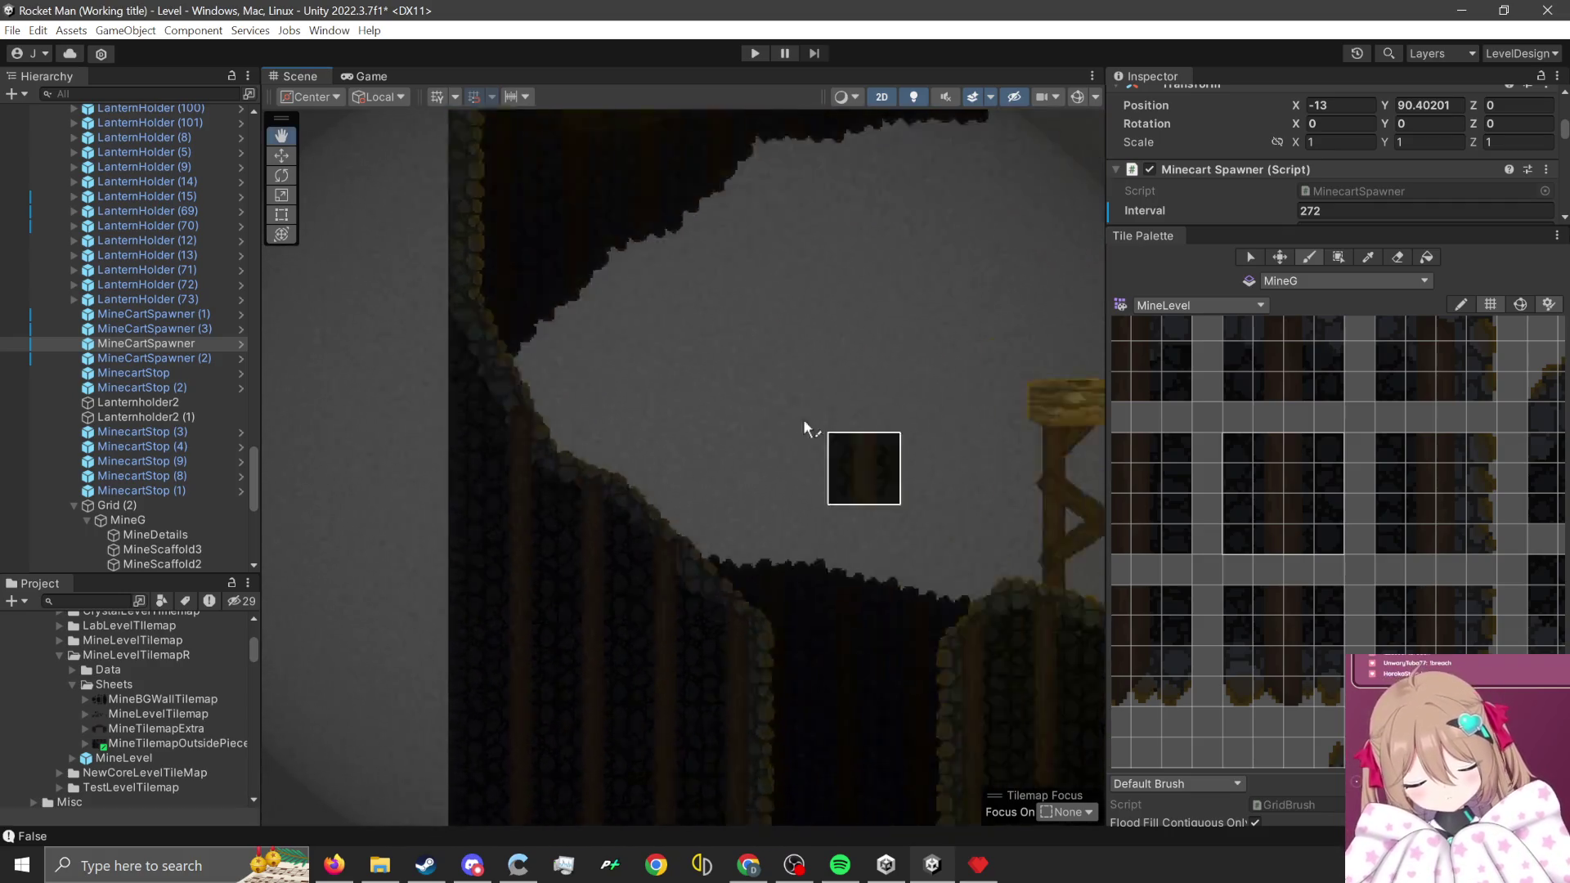
pyautogui.press('Right')
pyautogui.press('Right')
pyautogui.press('Right')
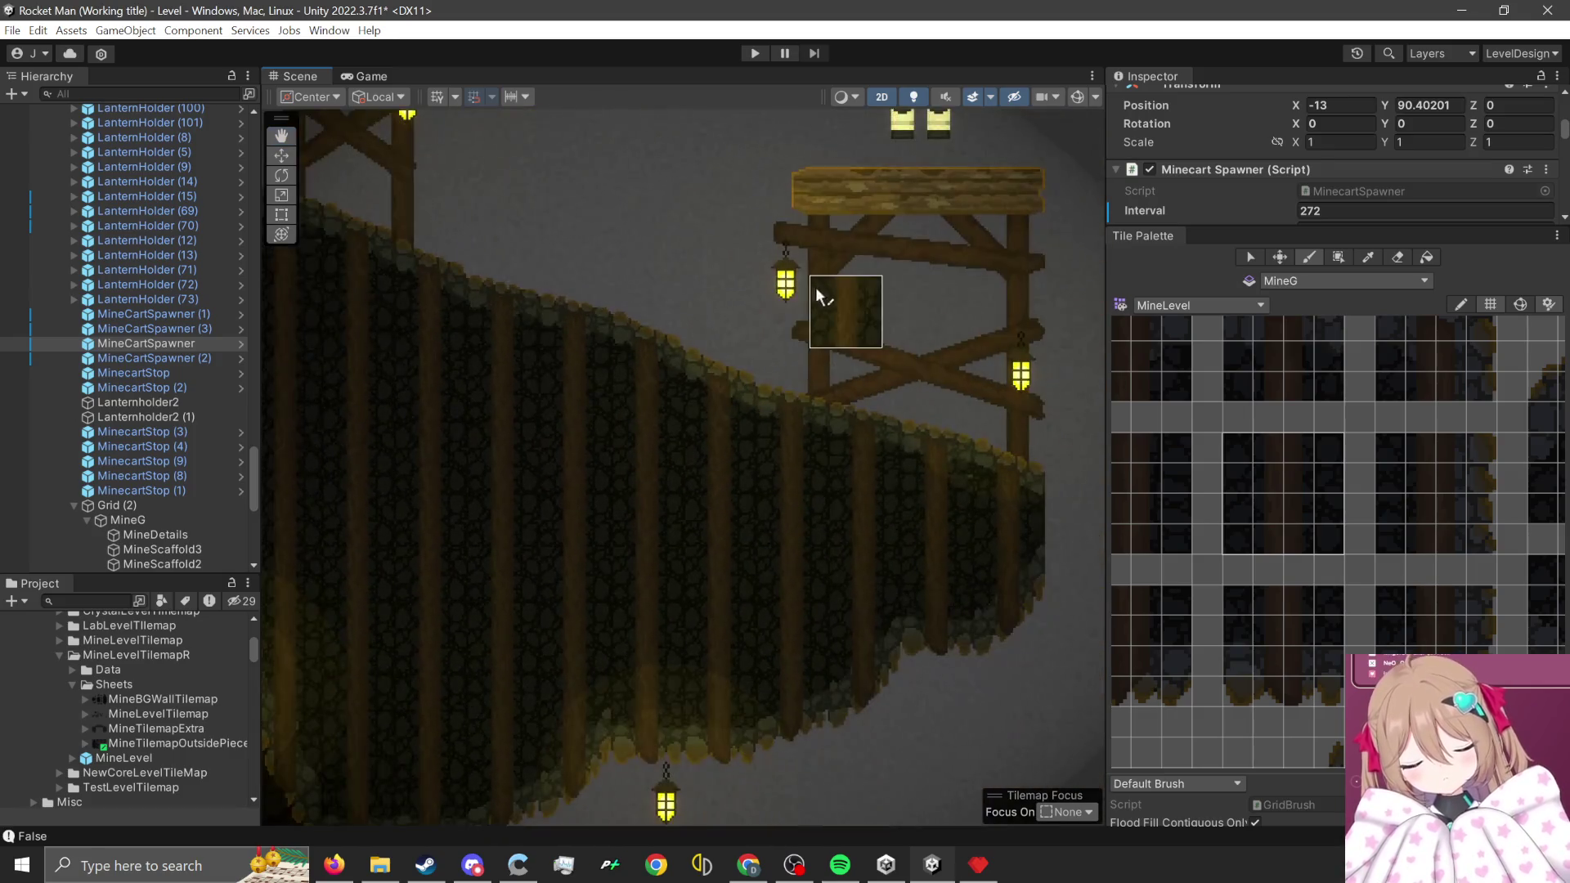
# - Select 4x4 blocks and a single tile of mine wall from the MineLevel palette
pyautogui.scroll(2, 899, 409)
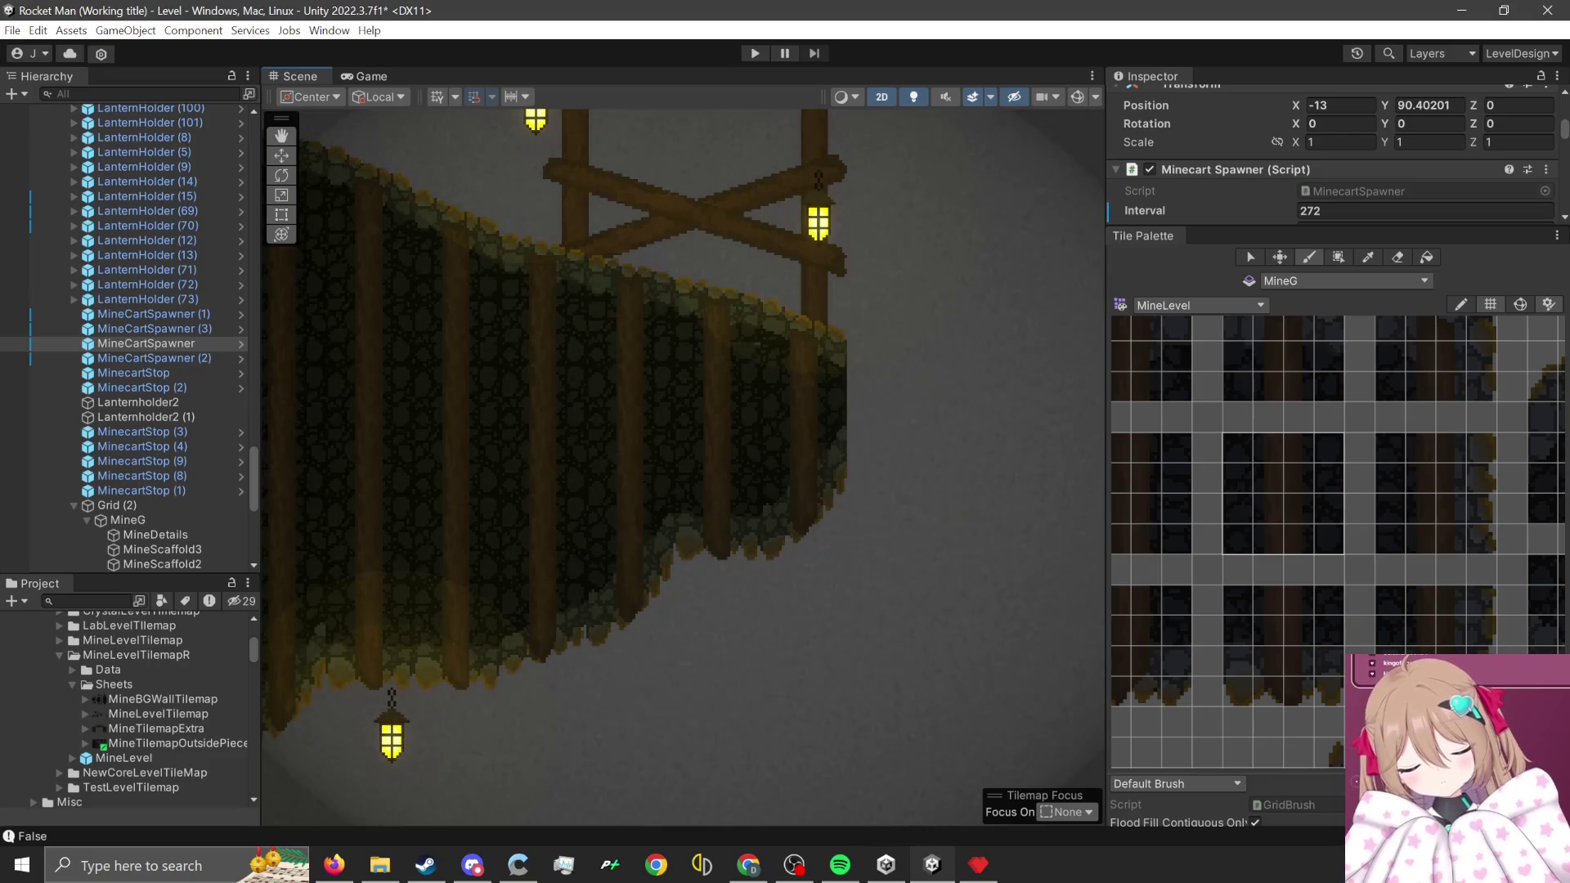
pyautogui.scroll(3, 798, 362)
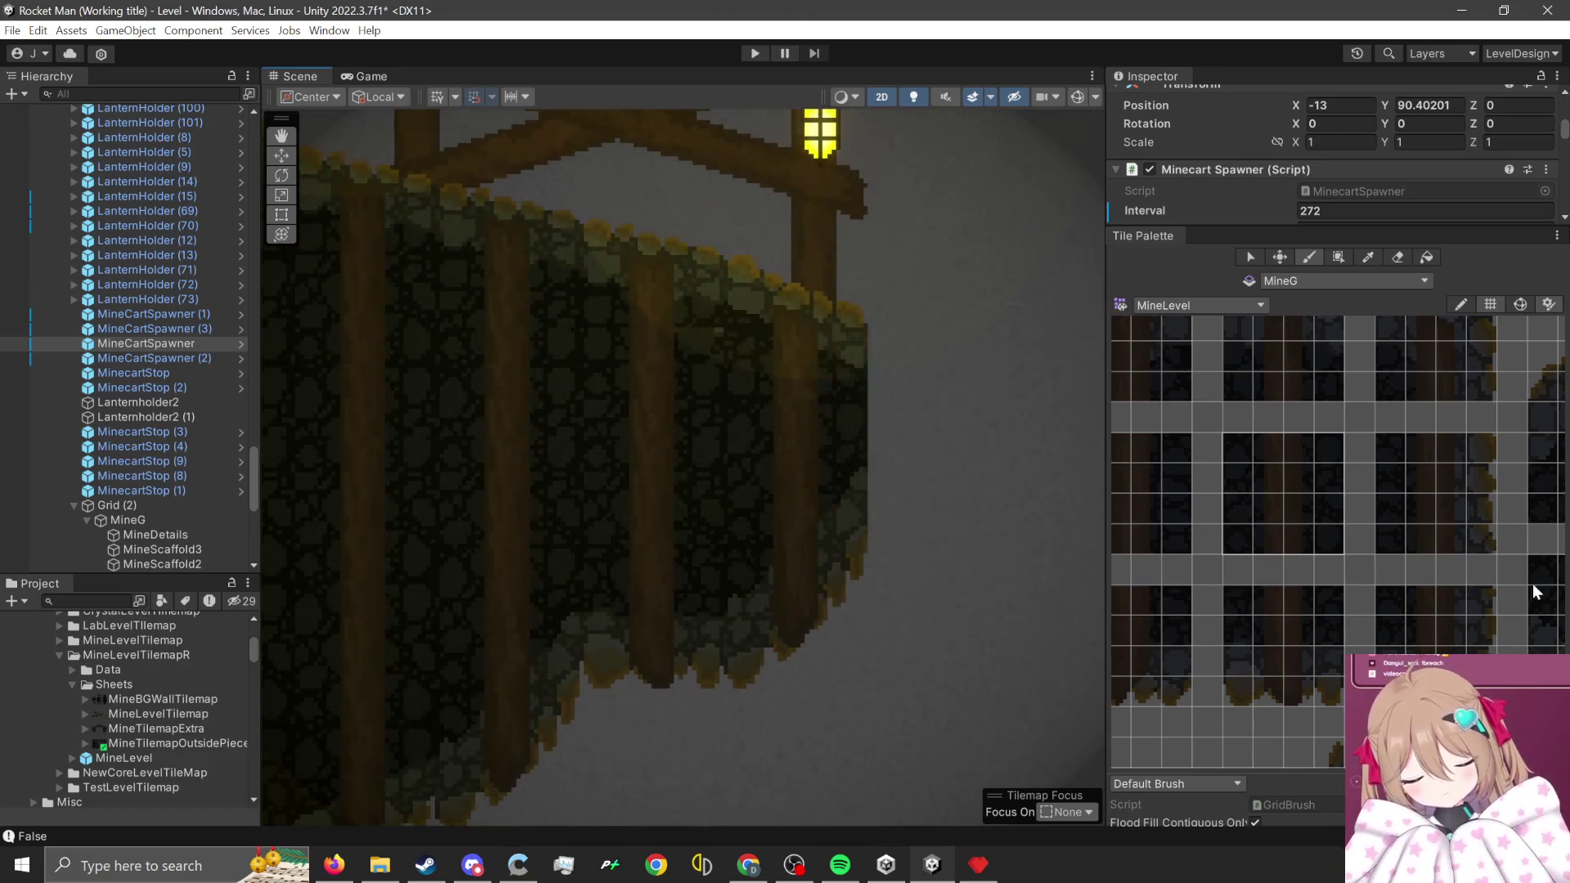
pyautogui.scroll(2, 1407, 527)
pyautogui.moveTo(1386, 472); pyautogui.dragTo(1276, 579)
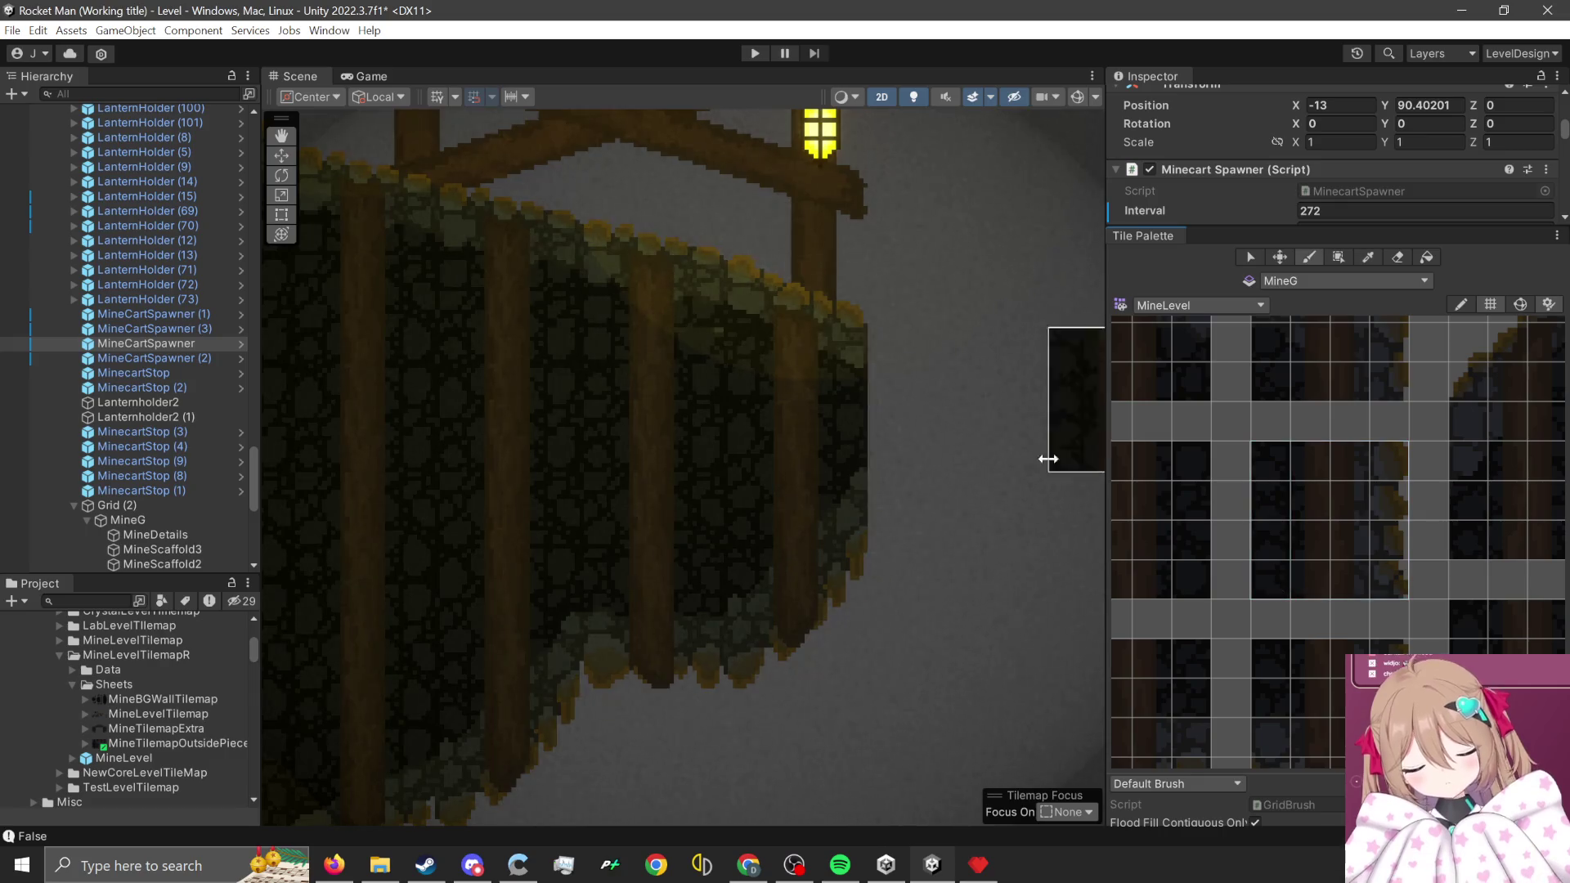
pyautogui.scroll(1, 665, 561)
pyautogui.scroll(-2, 1253, 507)
pyautogui.click(1210, 542)
pyautogui.moveTo(1245, 484); pyautogui.dragTo(1154, 574)
# - Paint a 2x4 block of lantern-lit edge tiles onto the wall's right side
pyautogui.scroll(2, 990, 568)
pyautogui.scroll(3, 1328, 654)
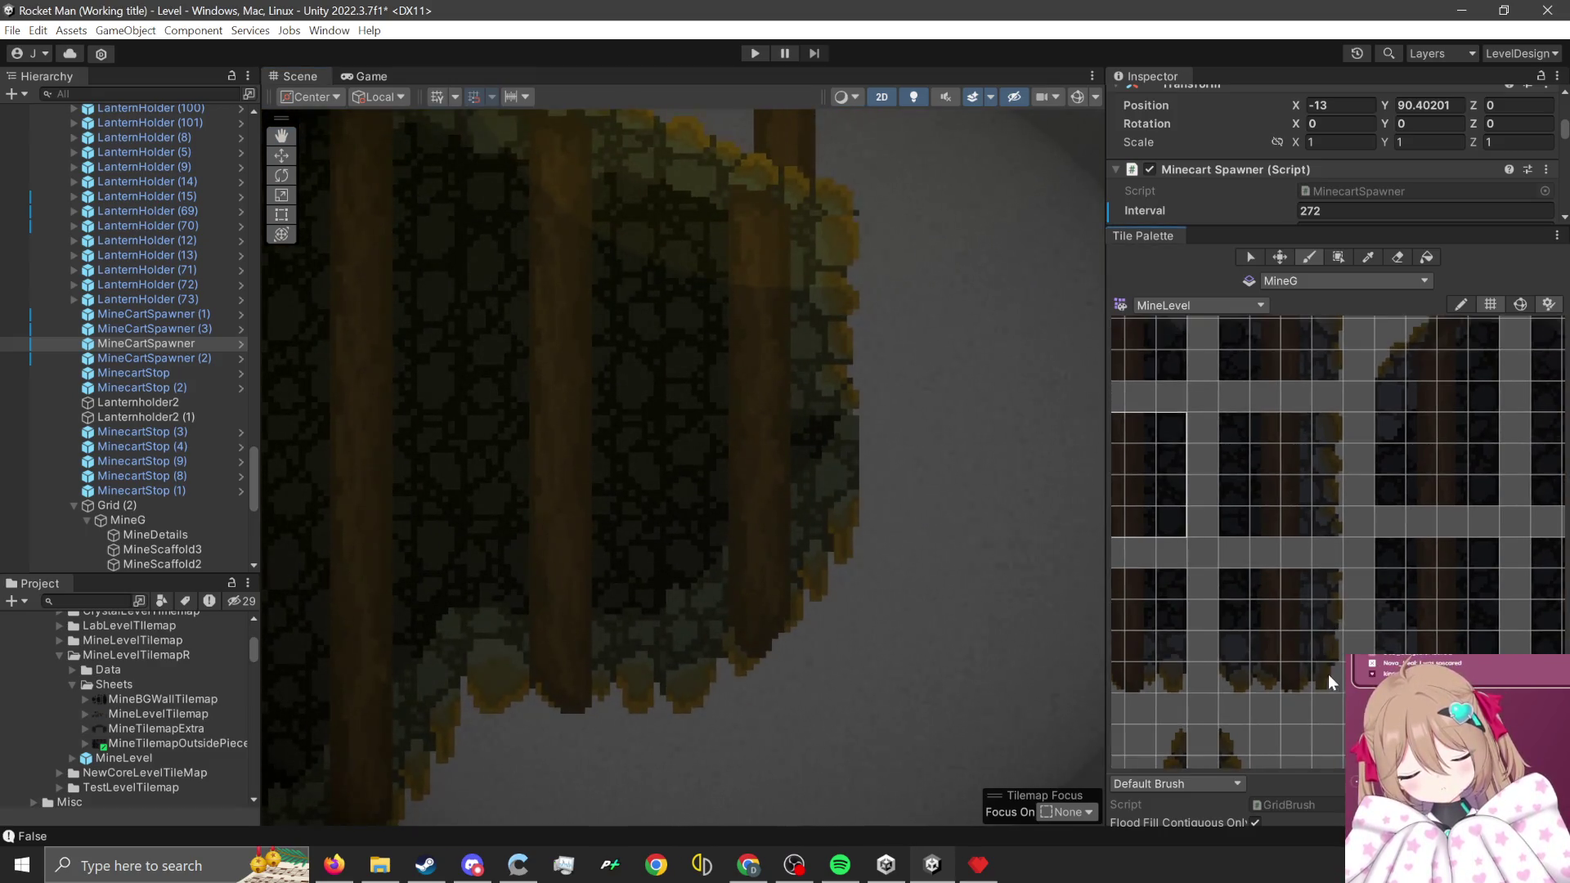
pyautogui.moveTo(1327, 664)
pyautogui.mouseDown()
pyautogui.moveTo(1313, 571)
pyautogui.moveTo(1295, 573)
pyautogui.mouseUp()
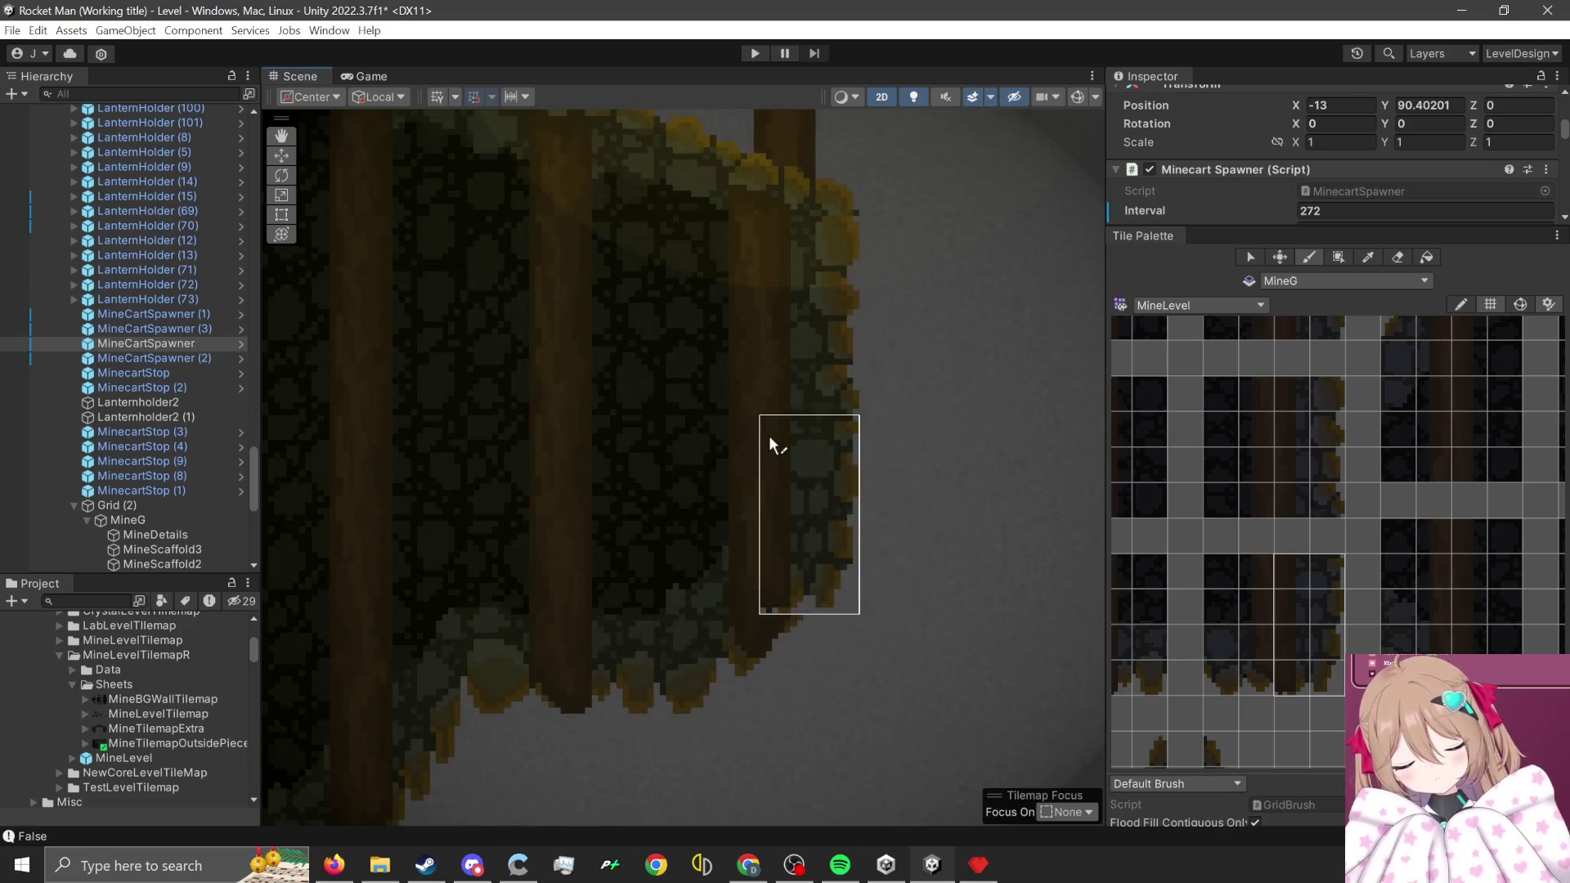
pyautogui.click(772, 478)
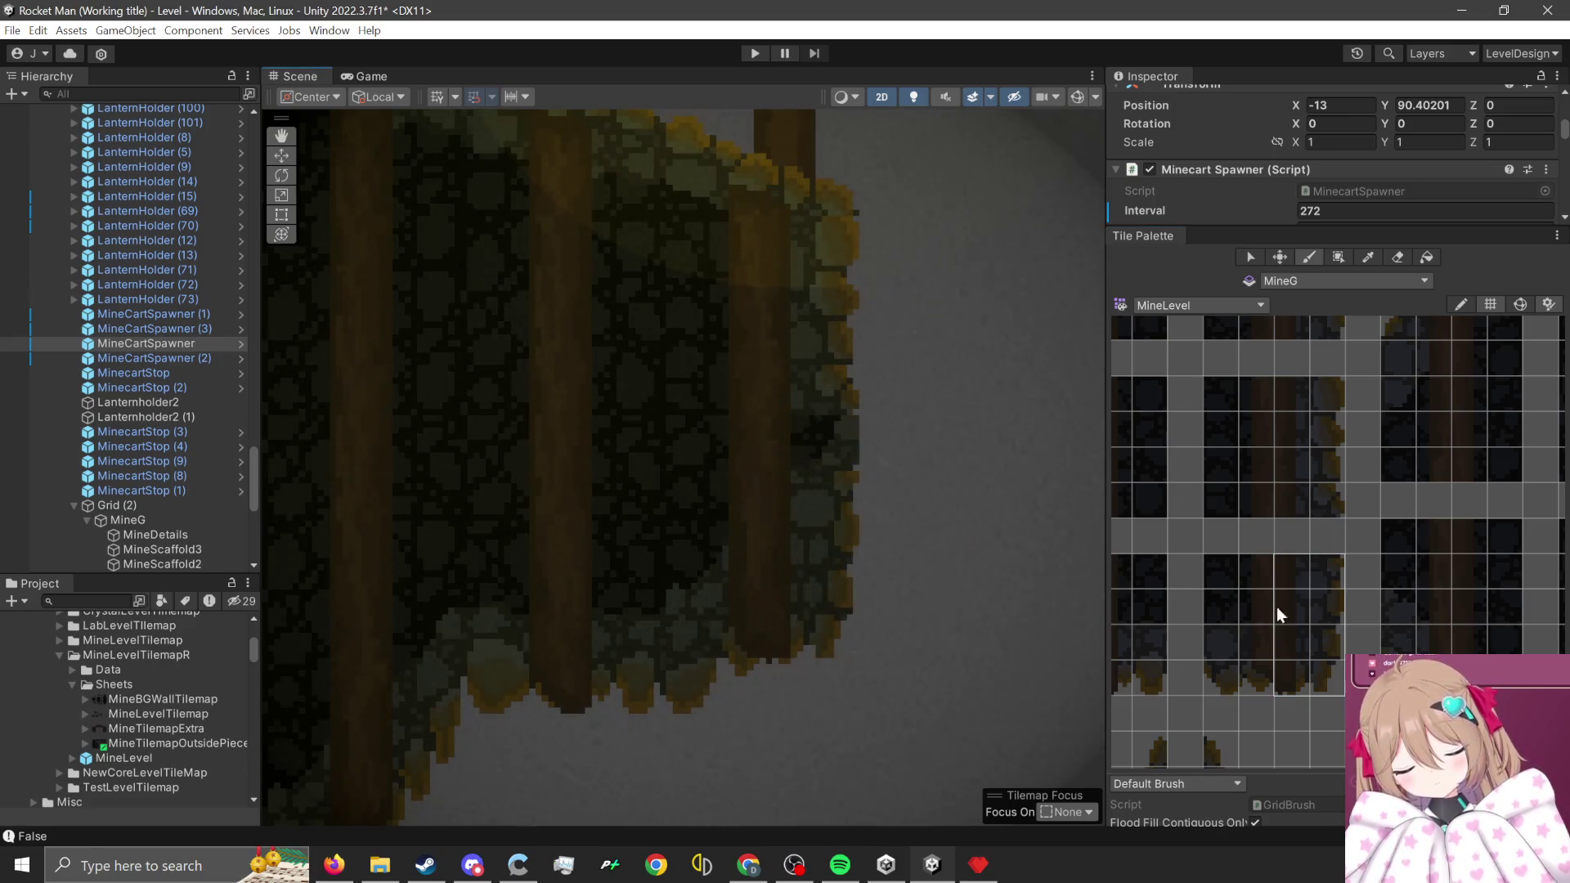
# - Pick a row of four edge tiles, then a 4x2 block of sloped edge tiles
pyautogui.moveTo(1328, 394); pyautogui.dragTo(1218, 394)
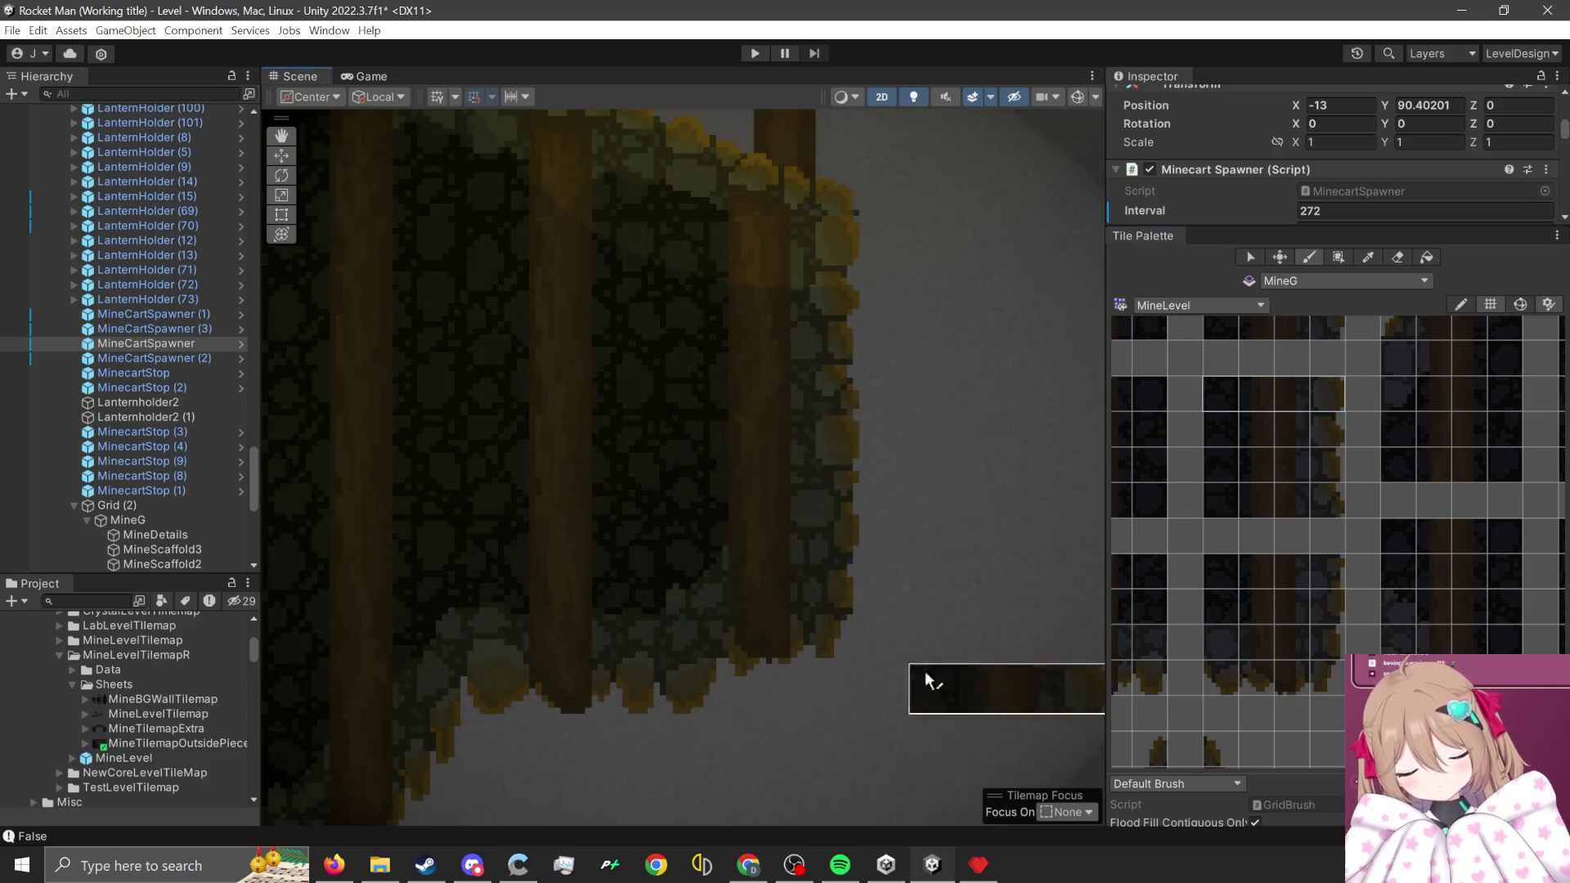
pyautogui.scroll(-5, 939, 689)
pyautogui.scroll(-2, 973, 536)
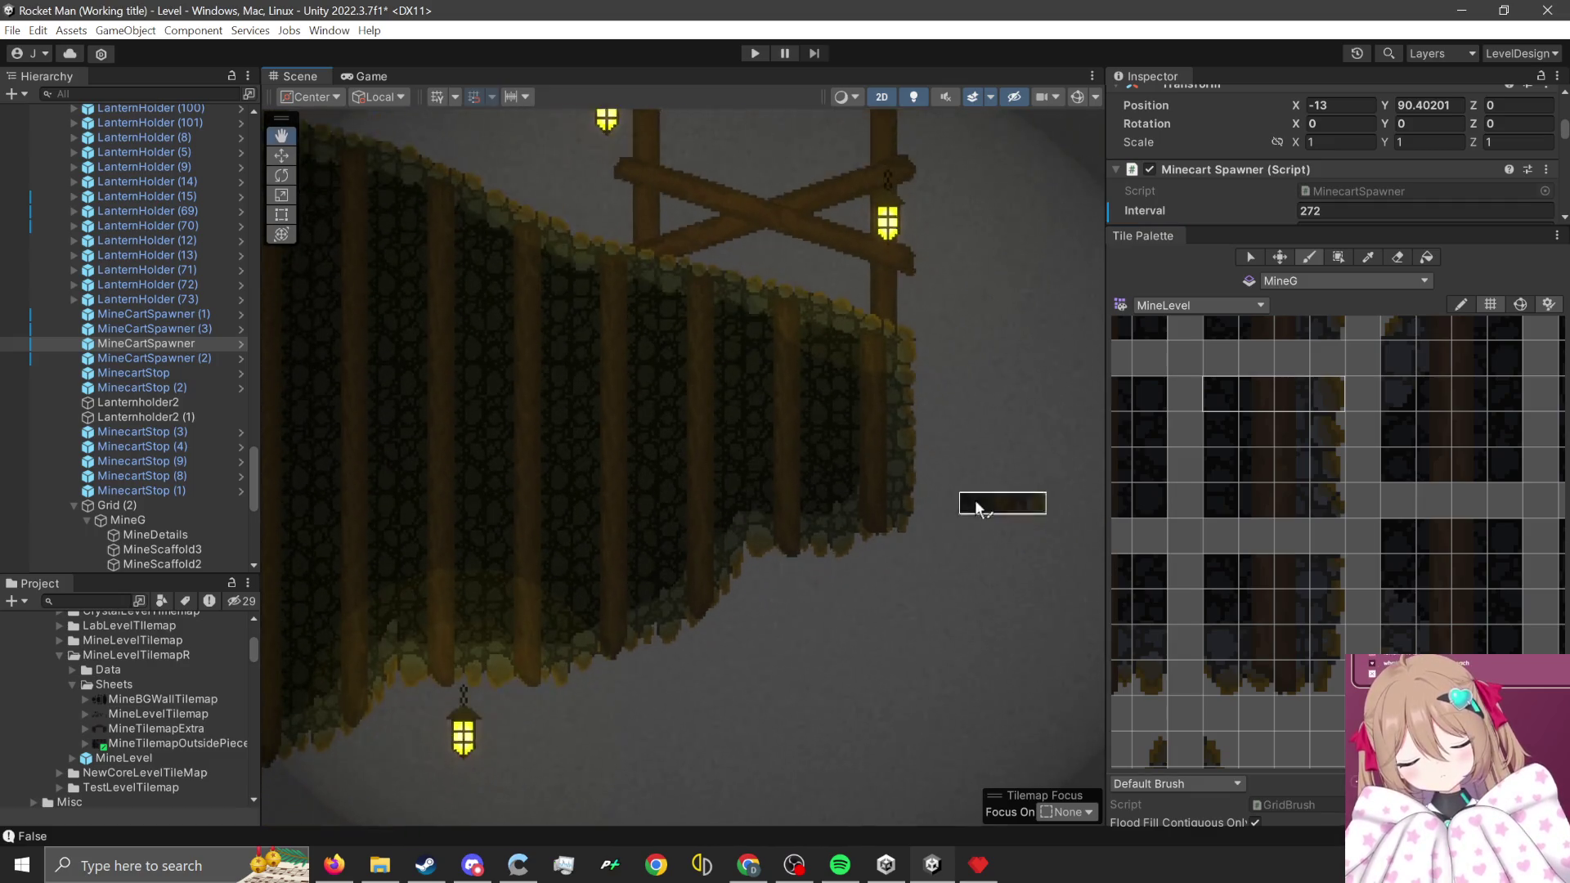
pyautogui.scroll(-2, 724, 664)
pyautogui.scroll(1, 712, 673)
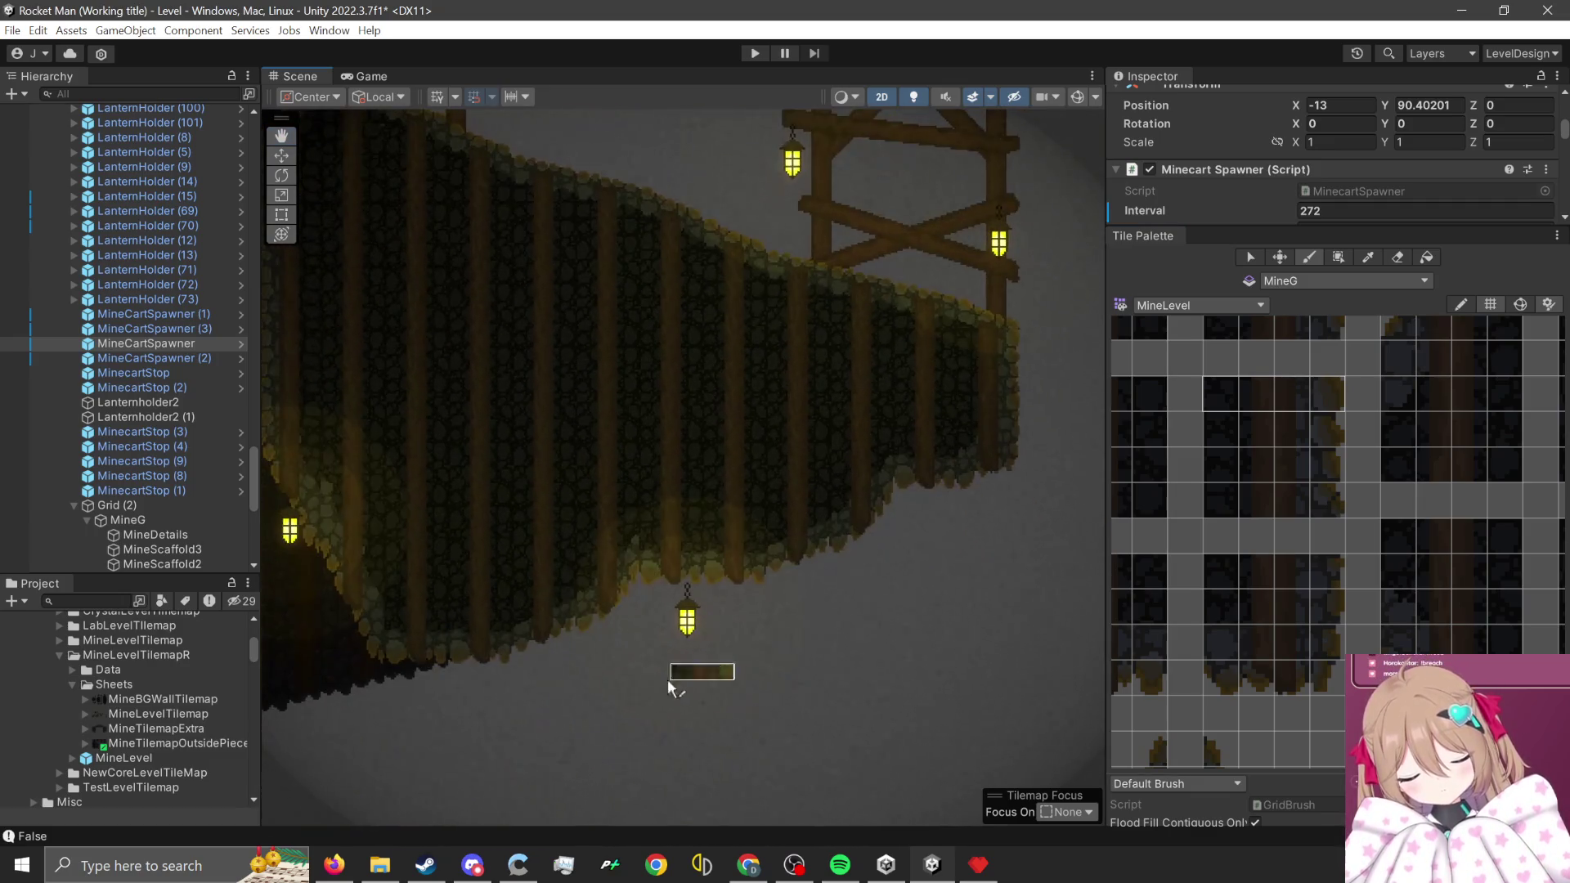
pyautogui.scroll(3, 621, 609)
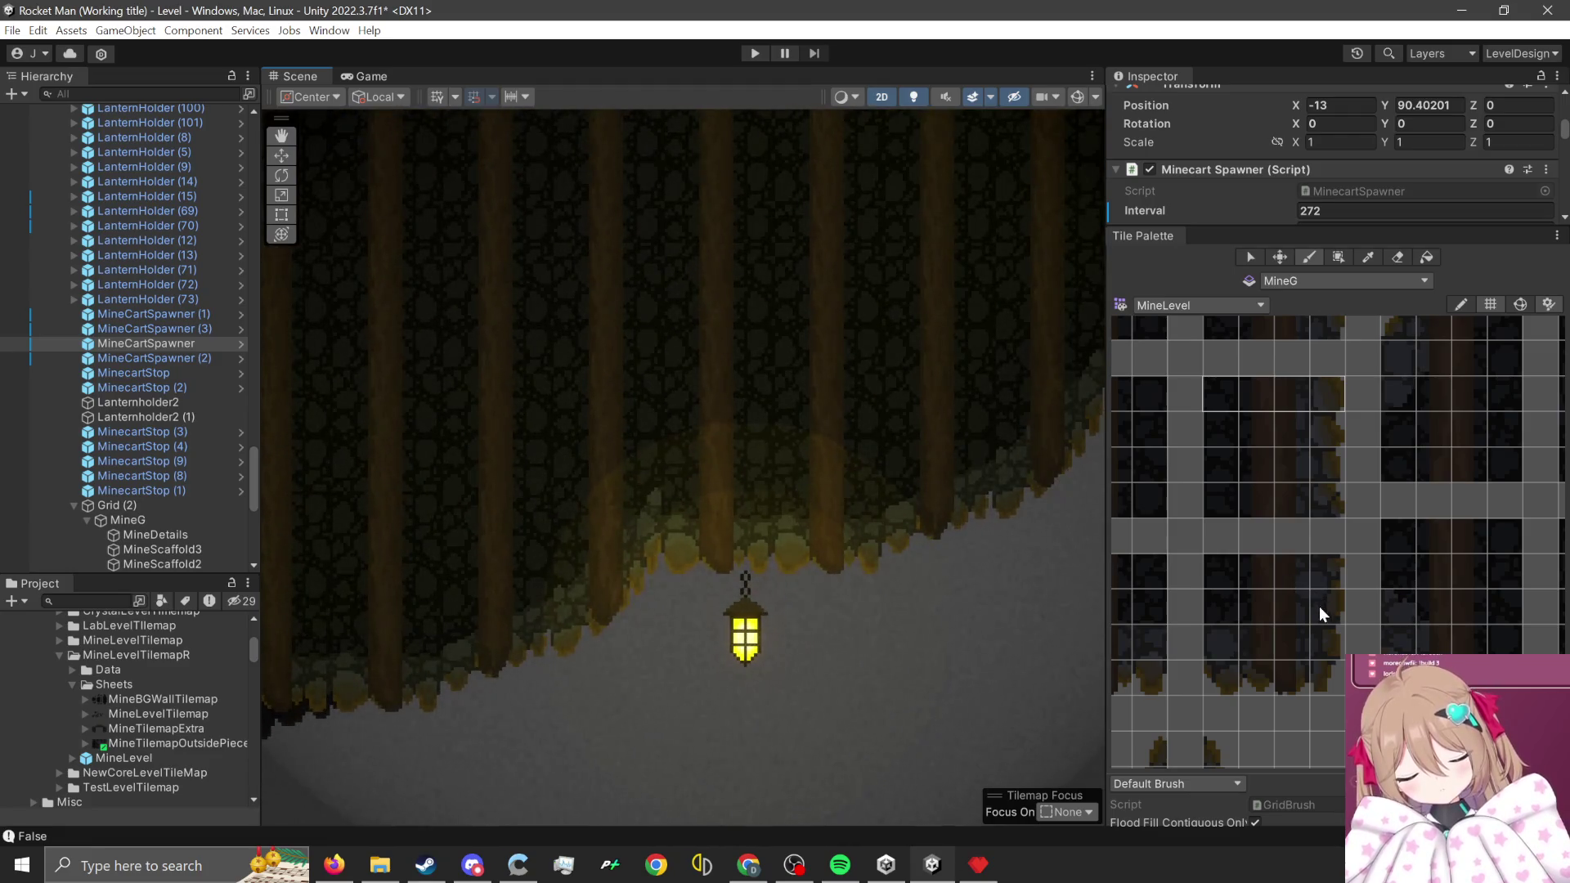
pyautogui.scroll(-3, 1318, 604)
pyautogui.scroll(5, 1421, 541)
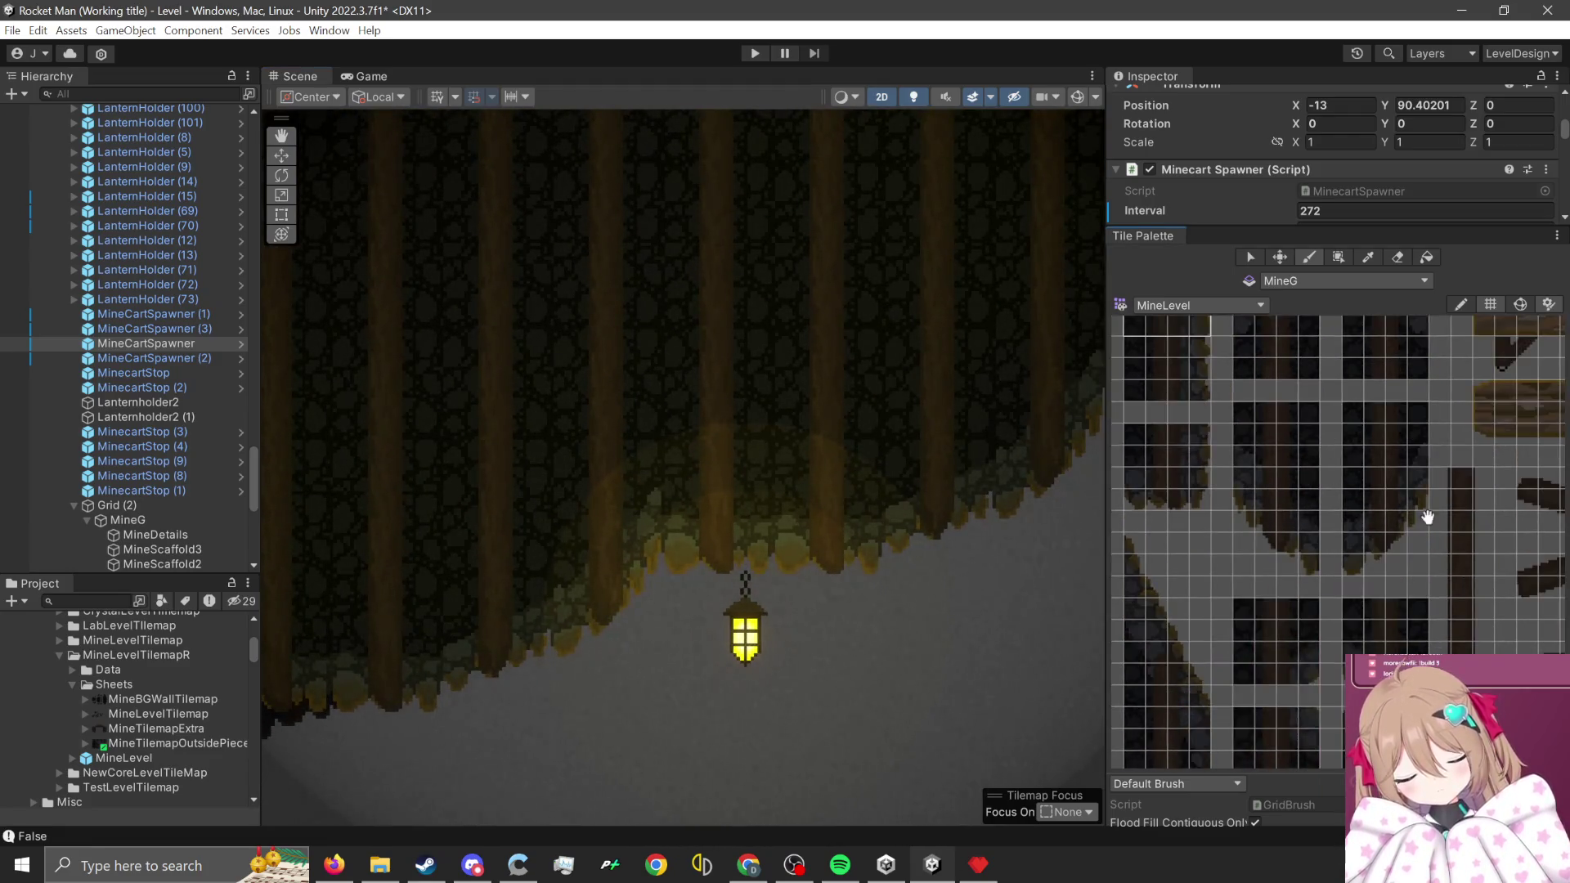
pyautogui.scroll(-5, 1335, 531)
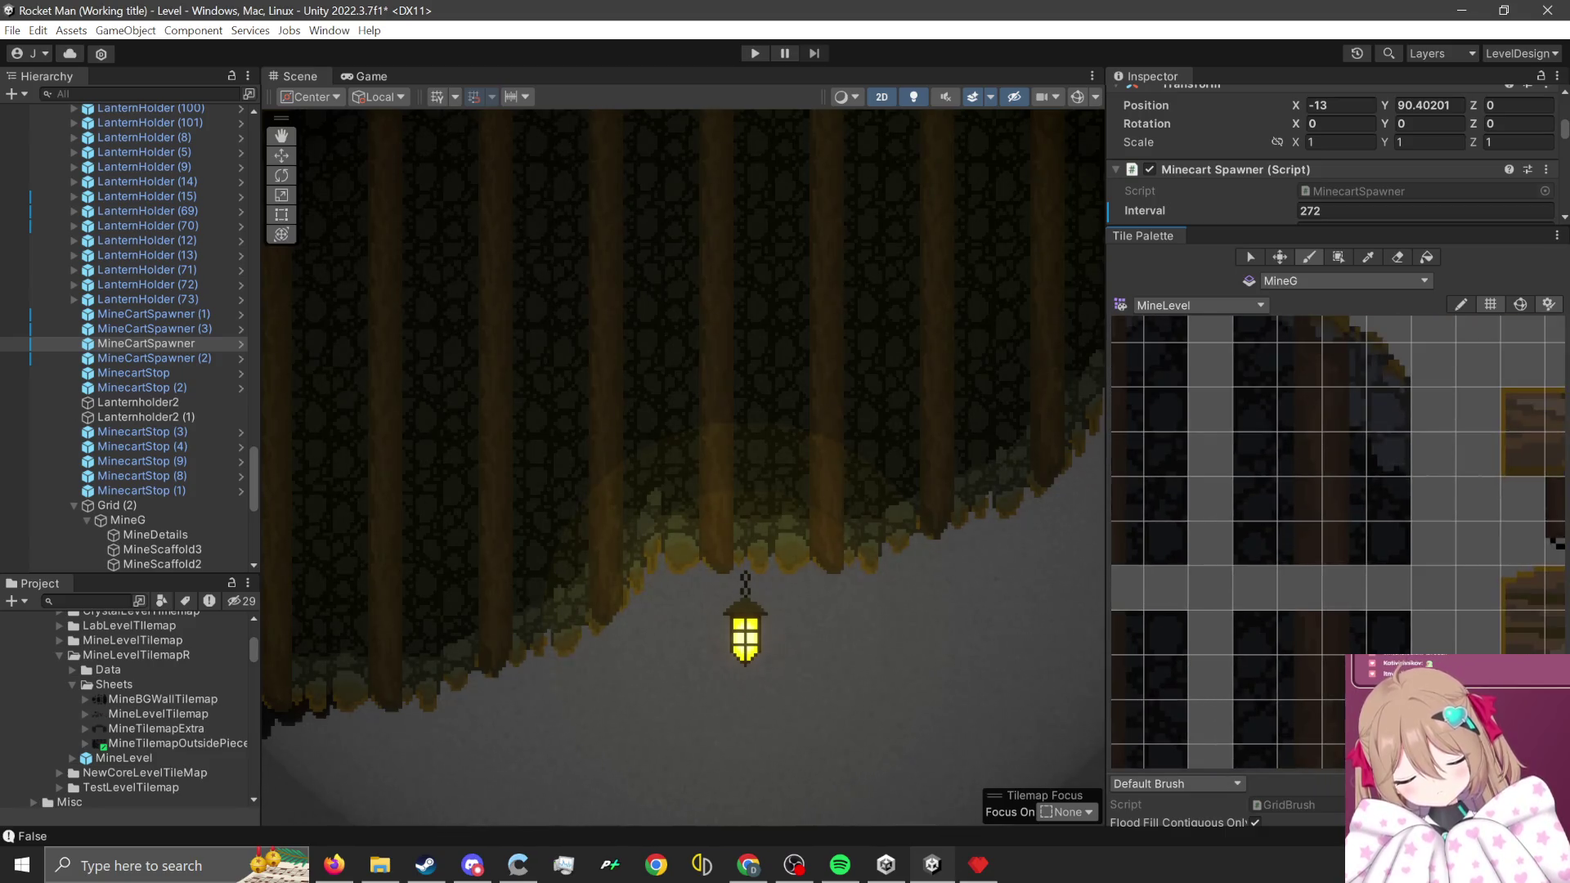
pyautogui.scroll(6, 1316, 655)
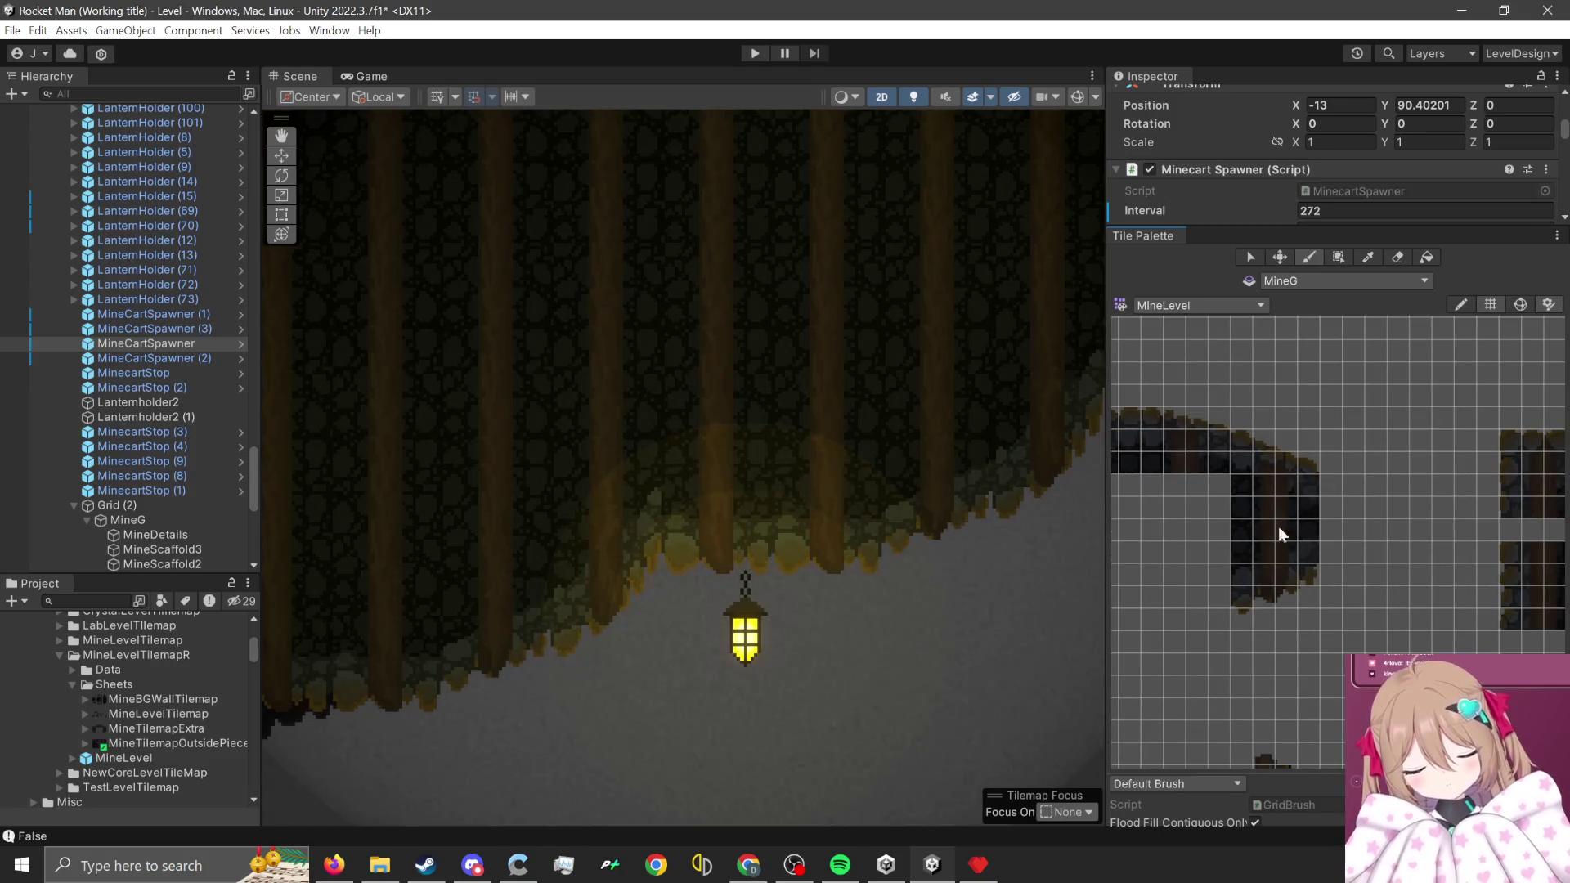
pyautogui.scroll(3, 1283, 551)
pyautogui.moveTo(1241, 558); pyautogui.dragTo(1216, 550)
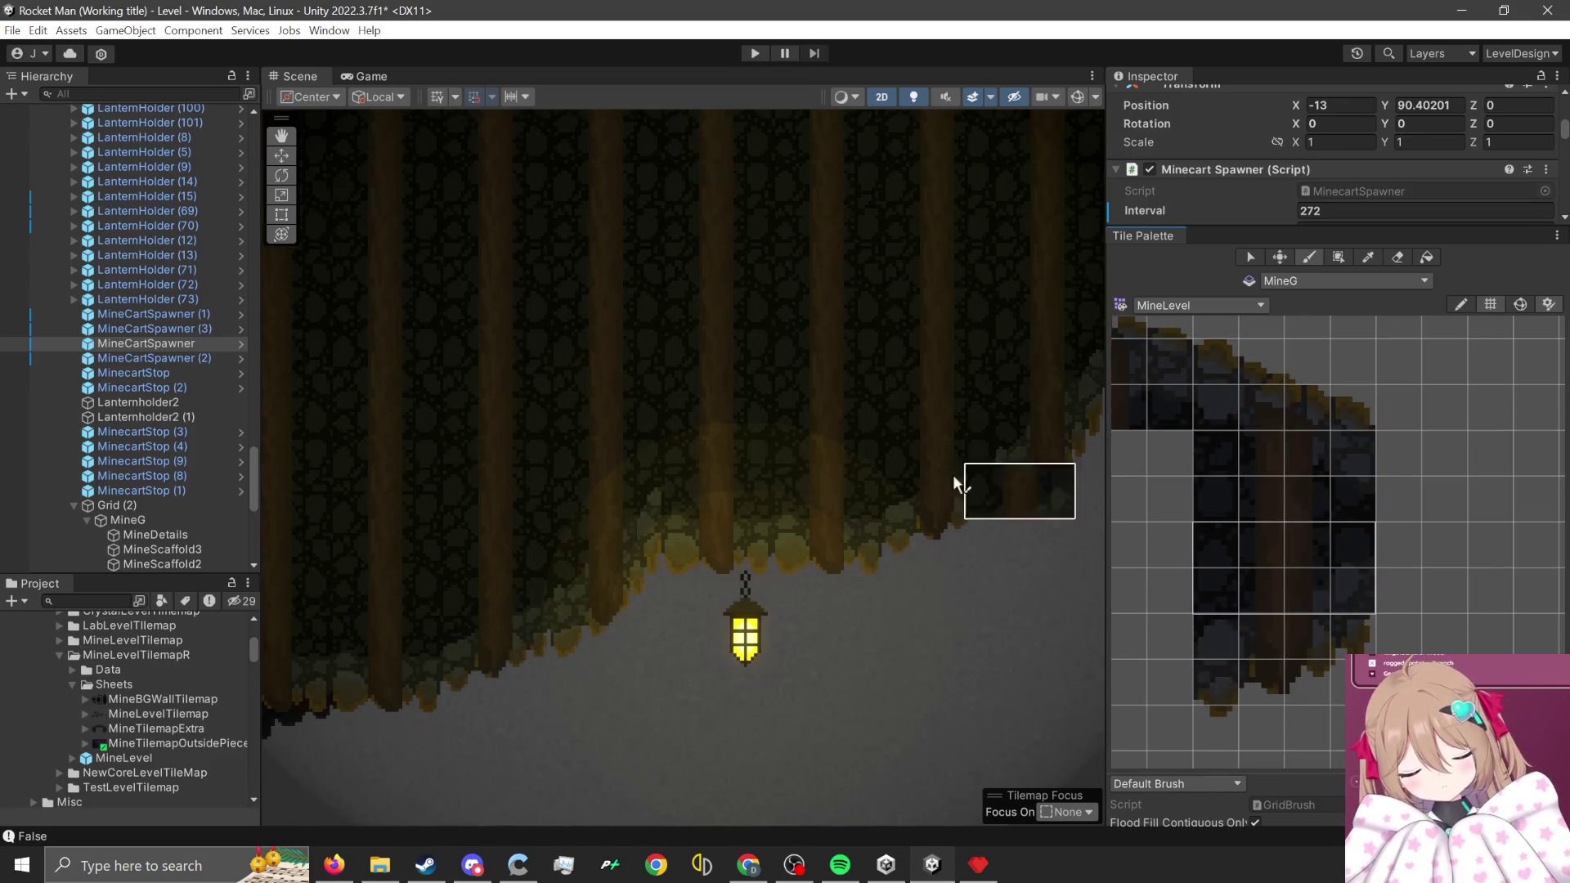
# - Select a 4x4 block of pillared wall tiles and zoom in on the sloped edge
pyautogui.scroll(3, 547, 491)
pyautogui.scroll(-4, 941, 540)
pyautogui.scroll(2, 785, 507)
pyautogui.scroll(-5, 1288, 556)
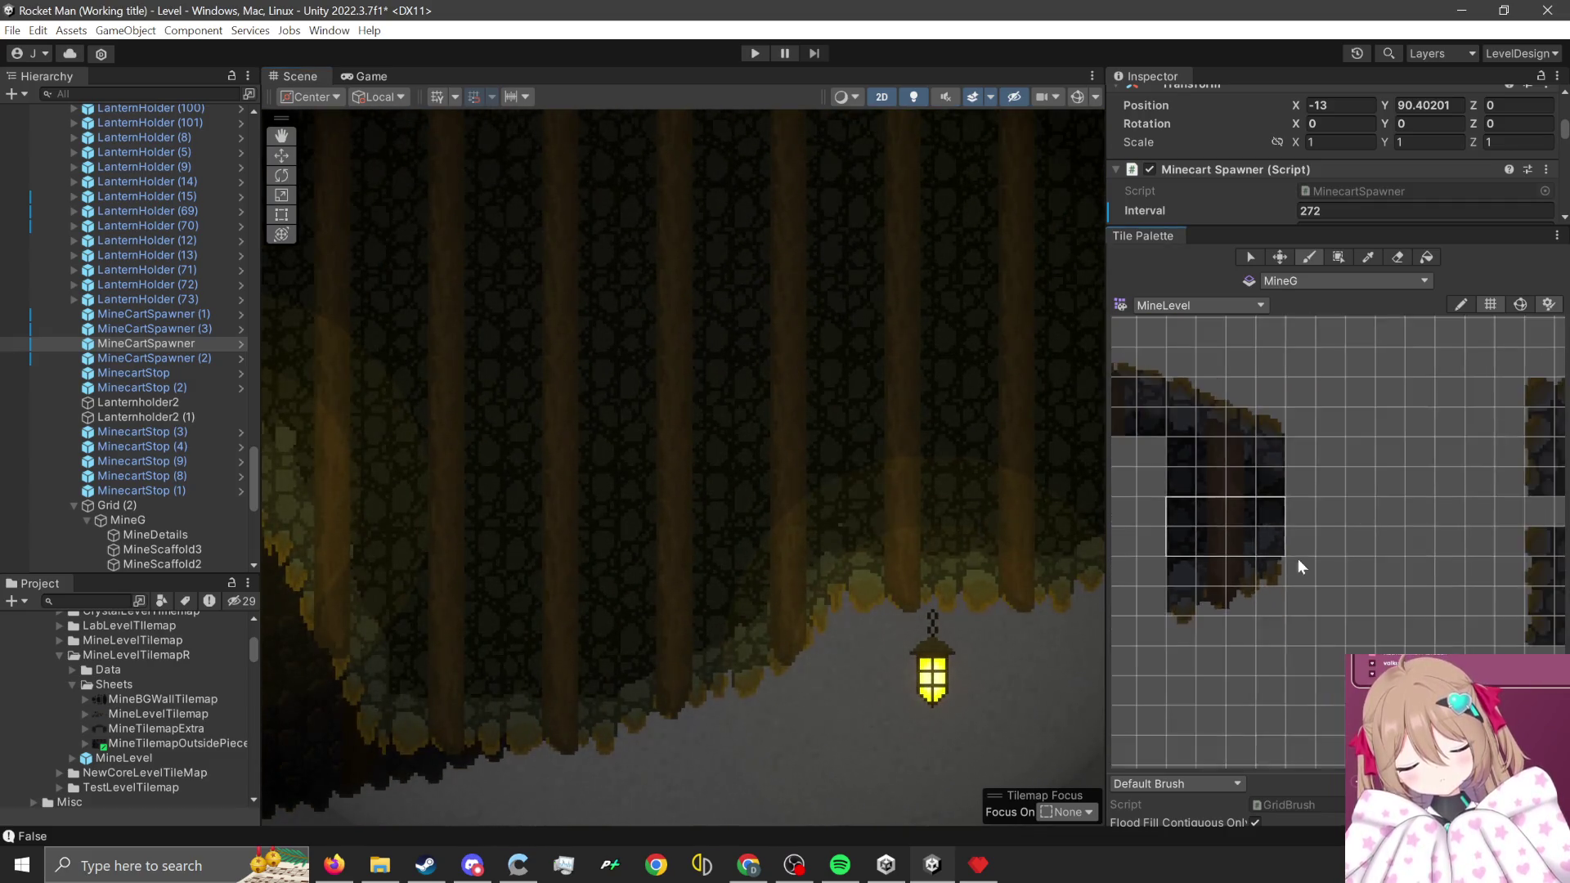
pyautogui.scroll(6, 1273, 560)
pyautogui.moveTo(1547, 654); pyautogui.dragTo(1372, 489)
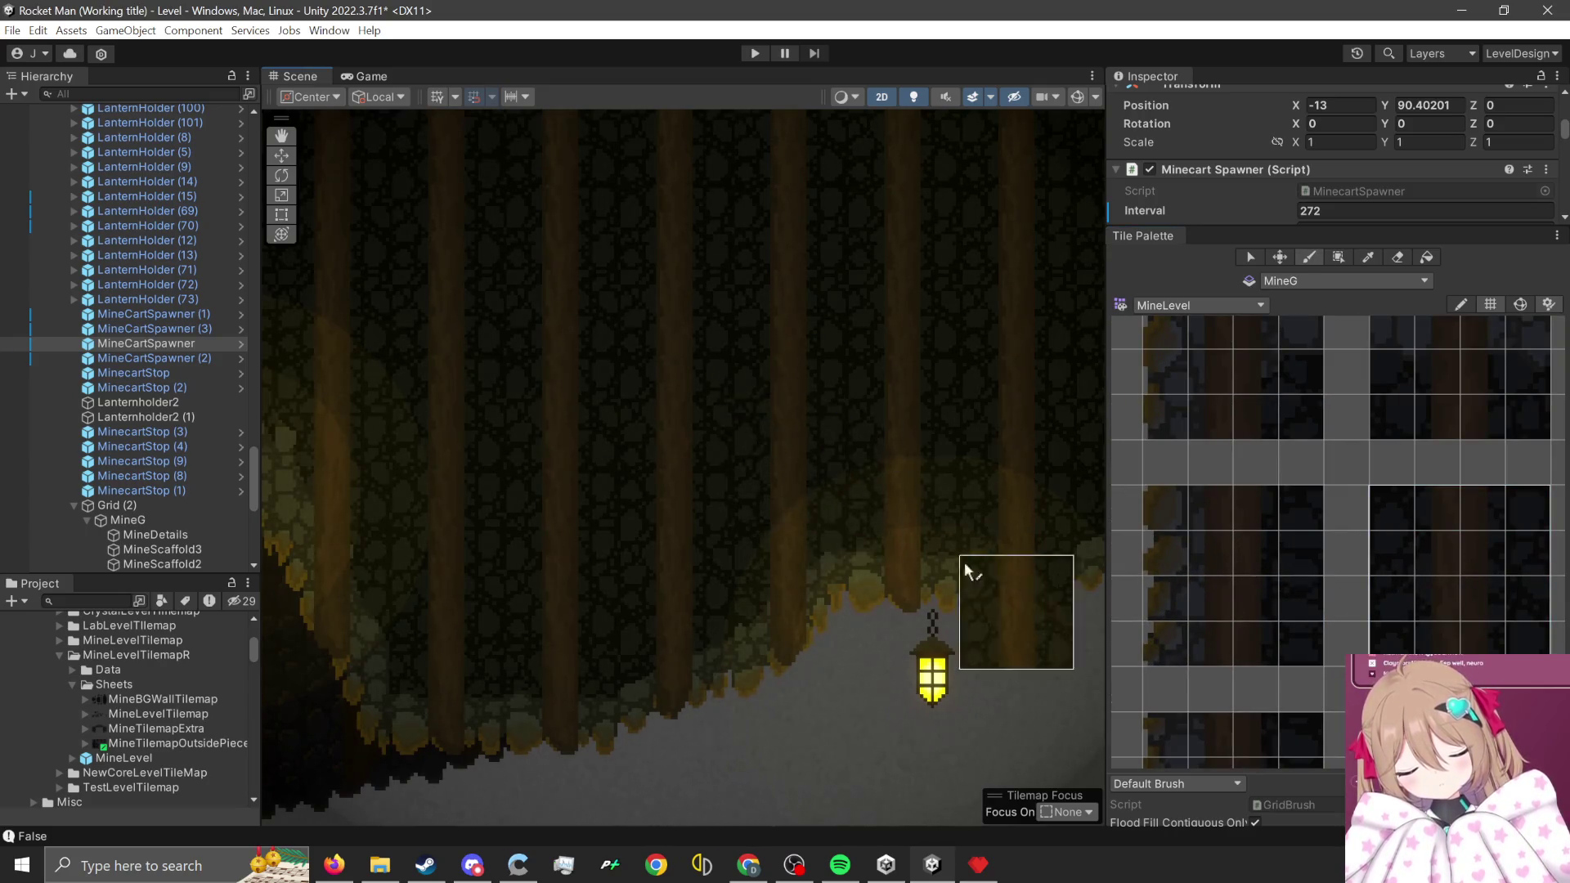
pyautogui.scroll(-3, 924, 543)
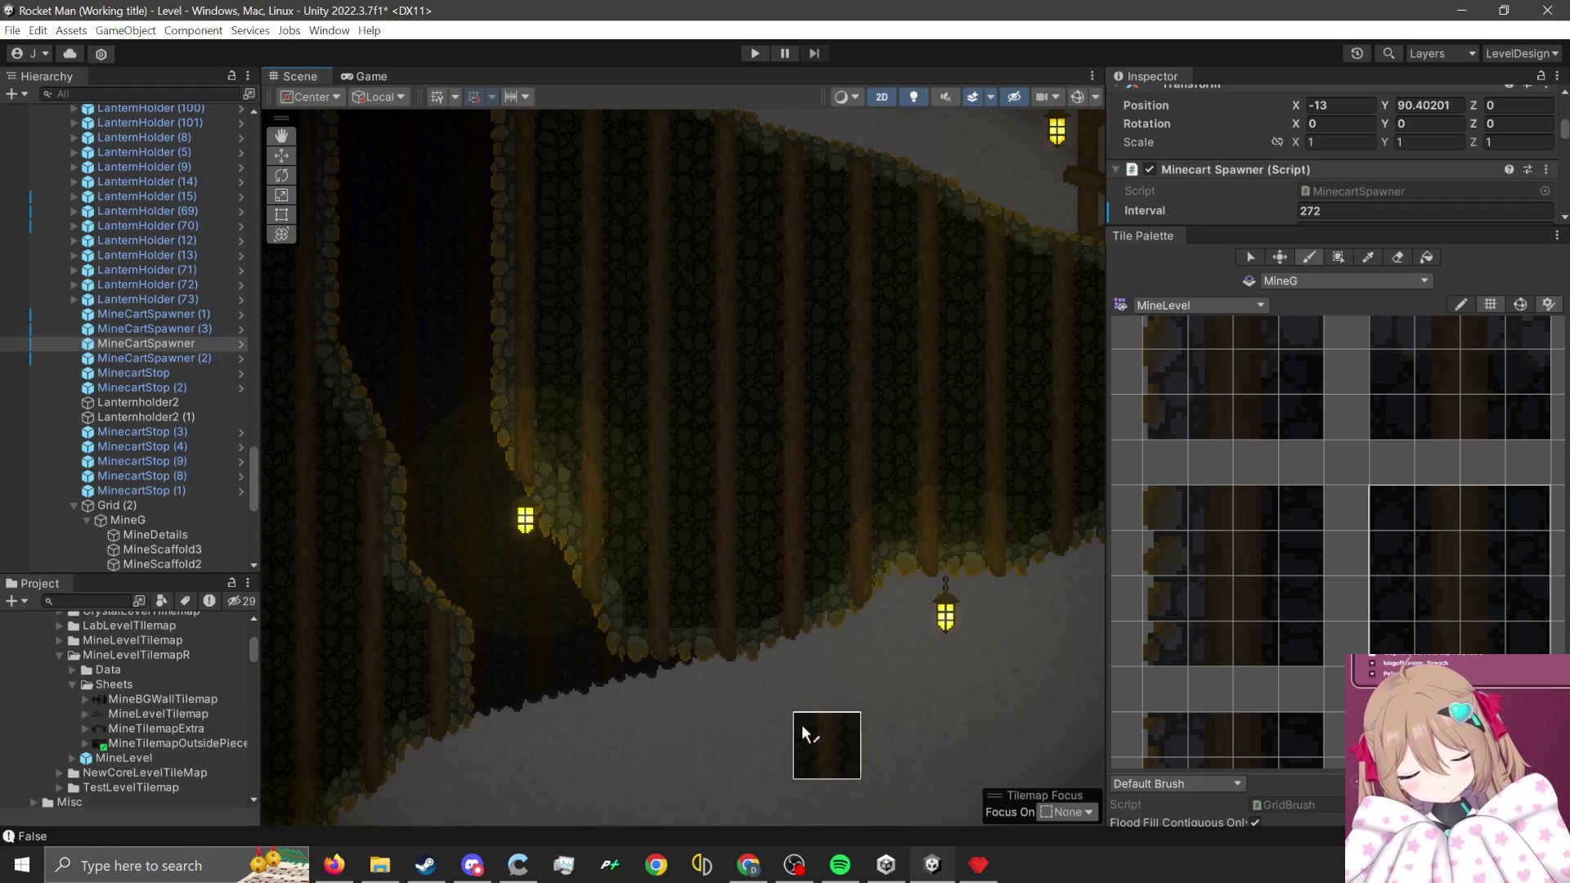
pyautogui.scroll(3, 633, 761)
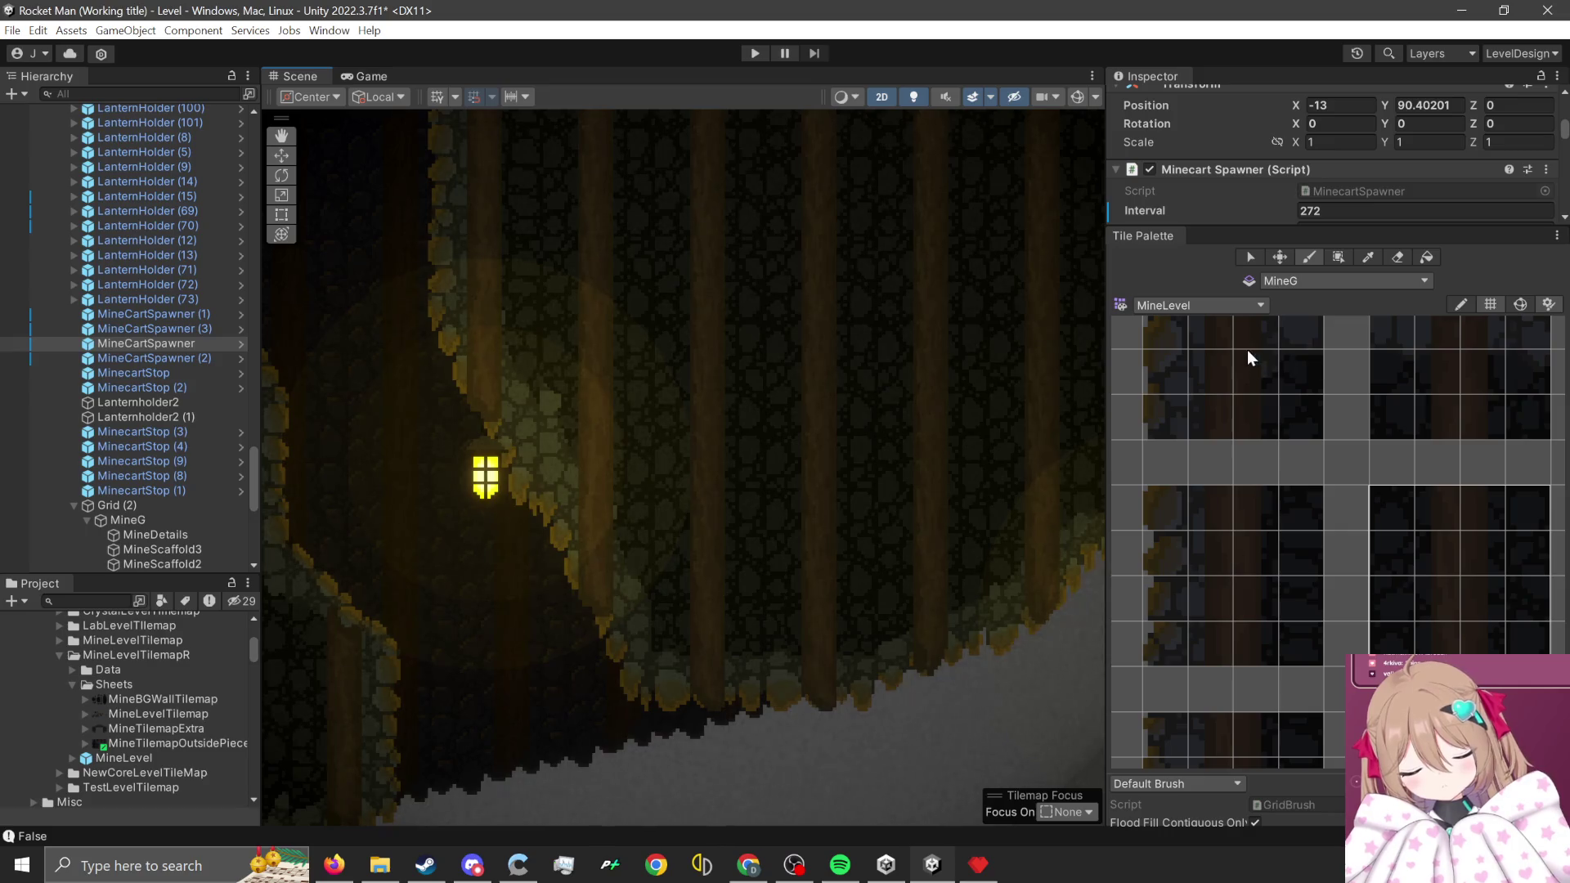
# - Box-select the rock-edge tiles around the lantern, move them slightly upward, then clear the selection
pyautogui.click(1251, 260)
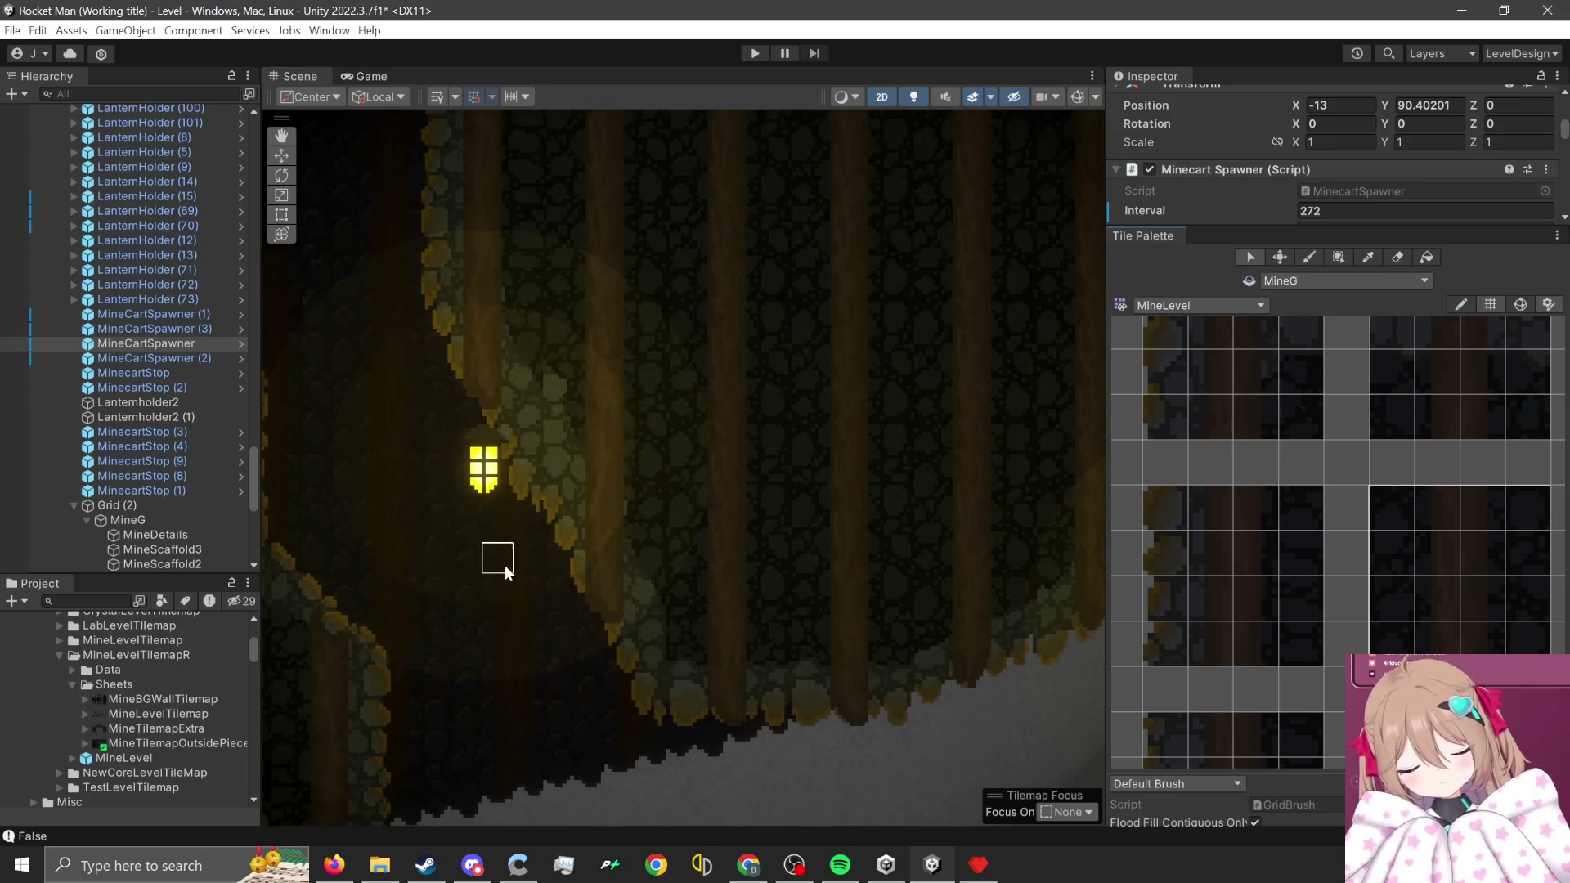
pyautogui.moveTo(527, 528)
pyautogui.mouseDown()
pyautogui.moveTo(428, 253)
pyautogui.moveTo(448, 288)
pyautogui.mouseUp()
pyautogui.click(1281, 257)
pyautogui.moveTo(467, 352); pyautogui.dragTo(496, 322)
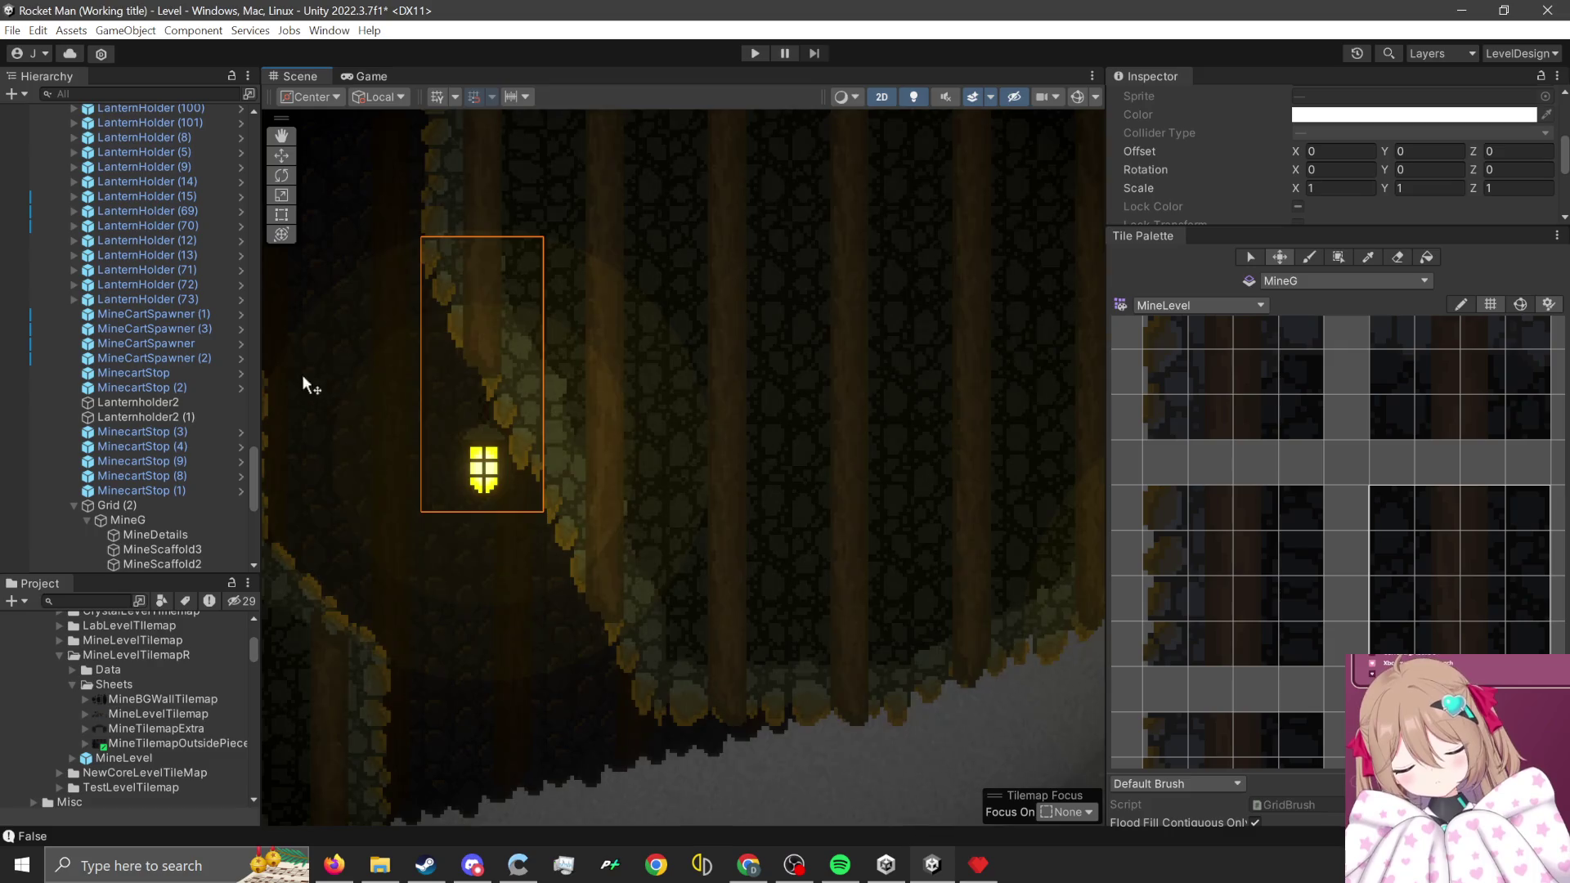
pyautogui.scroll(-2, 368, 360)
pyautogui.scroll(1, 496, 298)
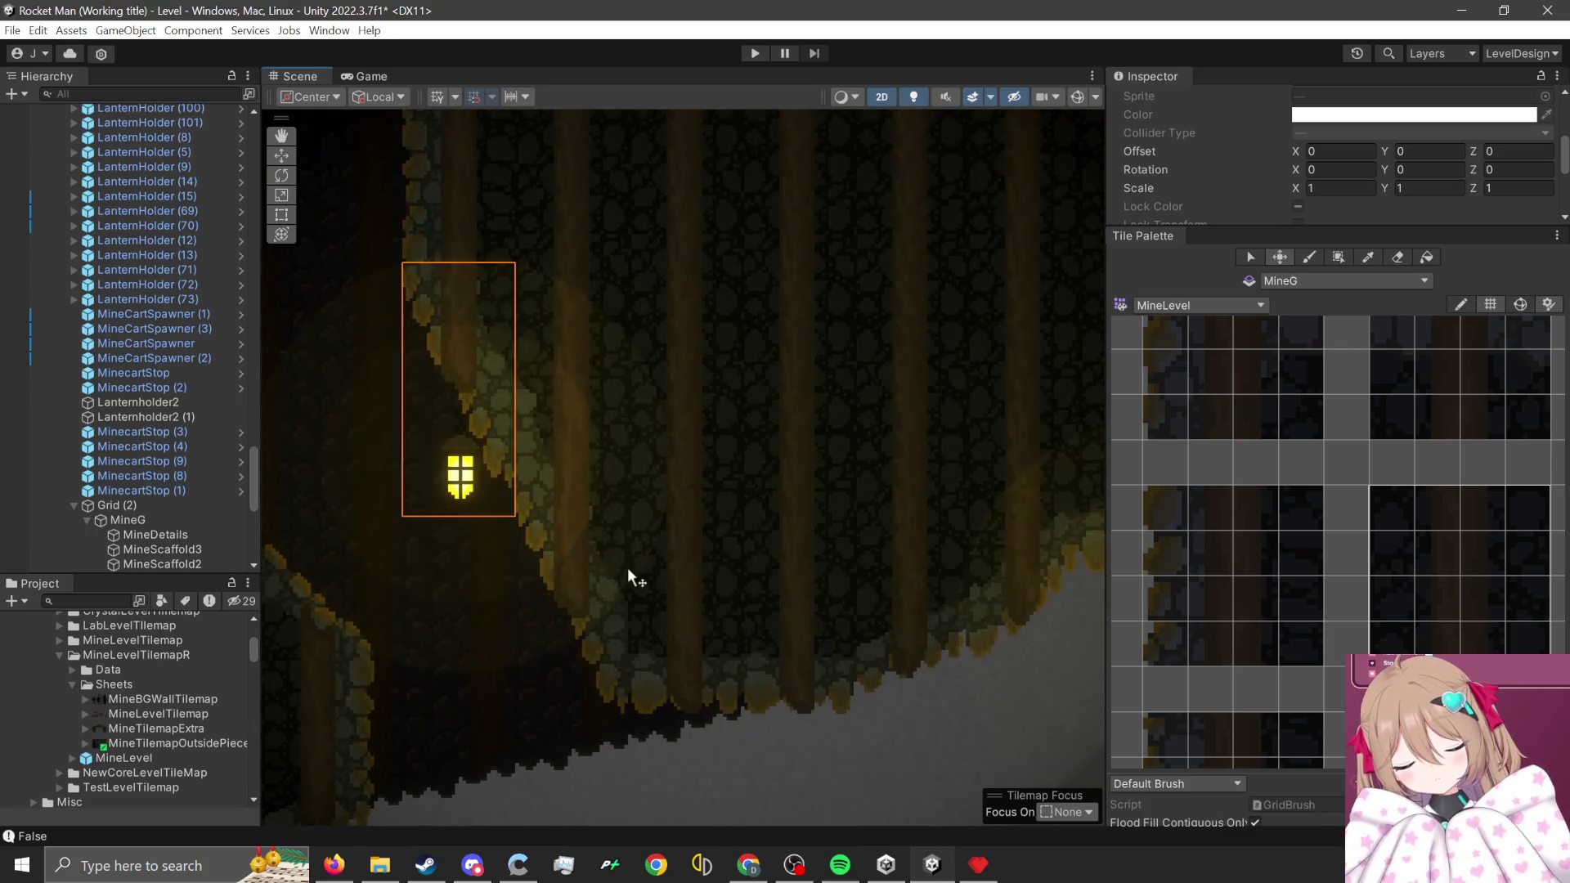
pyautogui.click(1256, 571)
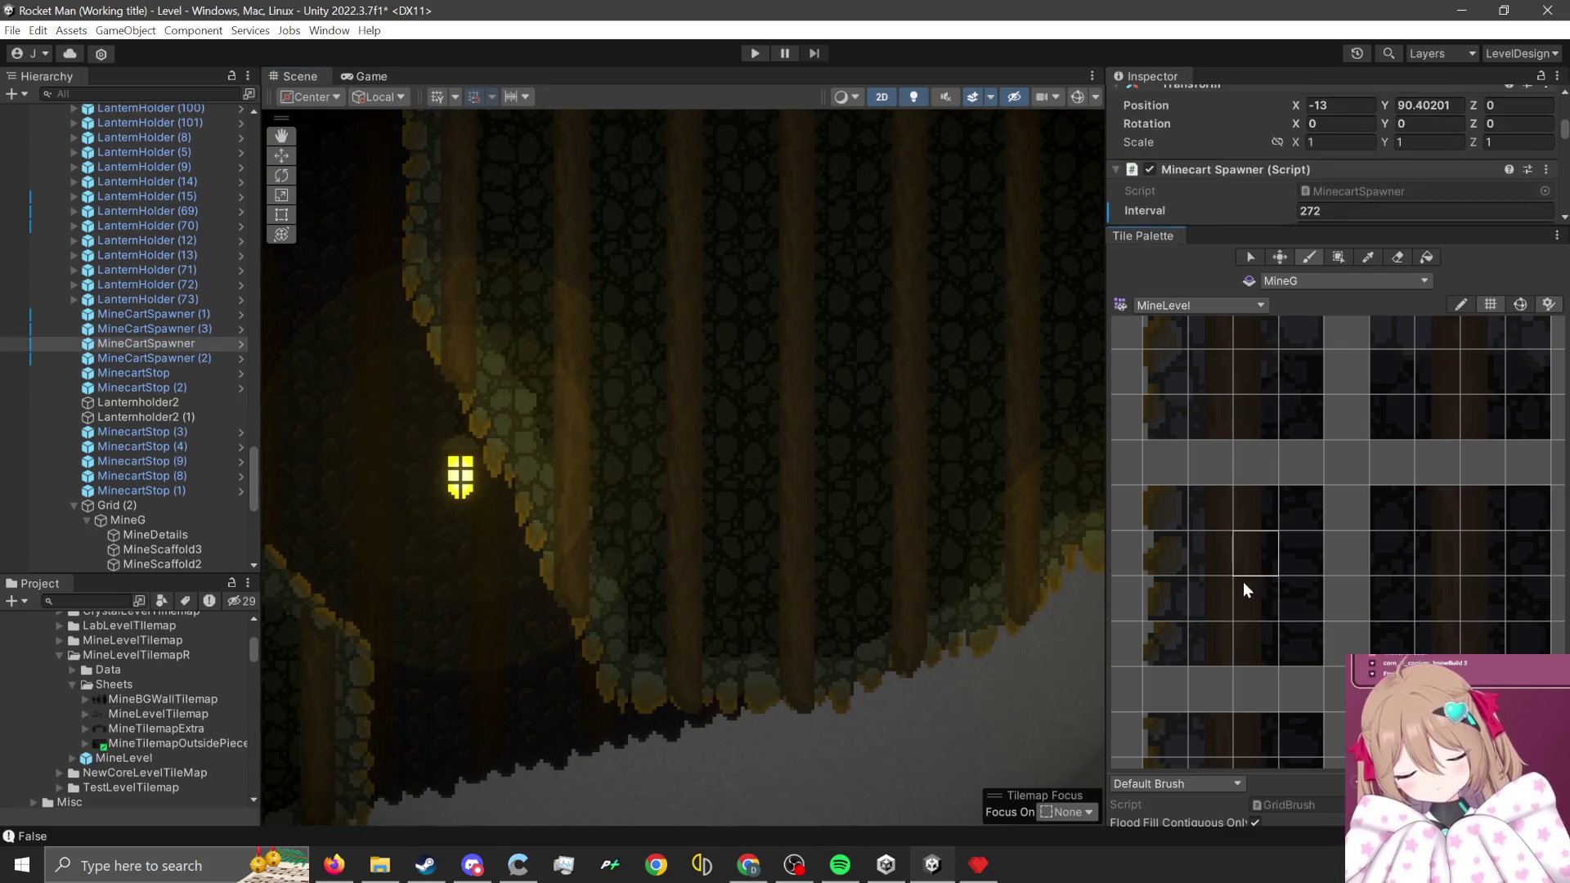
pyautogui.scroll(-3, 1309, 576)
# - Pan and zoom the Tile Palette to bring the dark rock wall tiles into view
pyautogui.moveTo(1298, 587)
pyautogui.mouseDown()
pyautogui.moveTo(1327, 578)
pyautogui.moveTo(1269, 646)
pyautogui.moveTo(1269, 678)
pyautogui.moveTo(1311, 561)
pyautogui.mouseUp()
pyautogui.scroll(2, 1319, 561)
pyautogui.moveTo(1196, 589); pyautogui.dragTo(1185, 561)
pyautogui.scroll(2, 1214, 548)
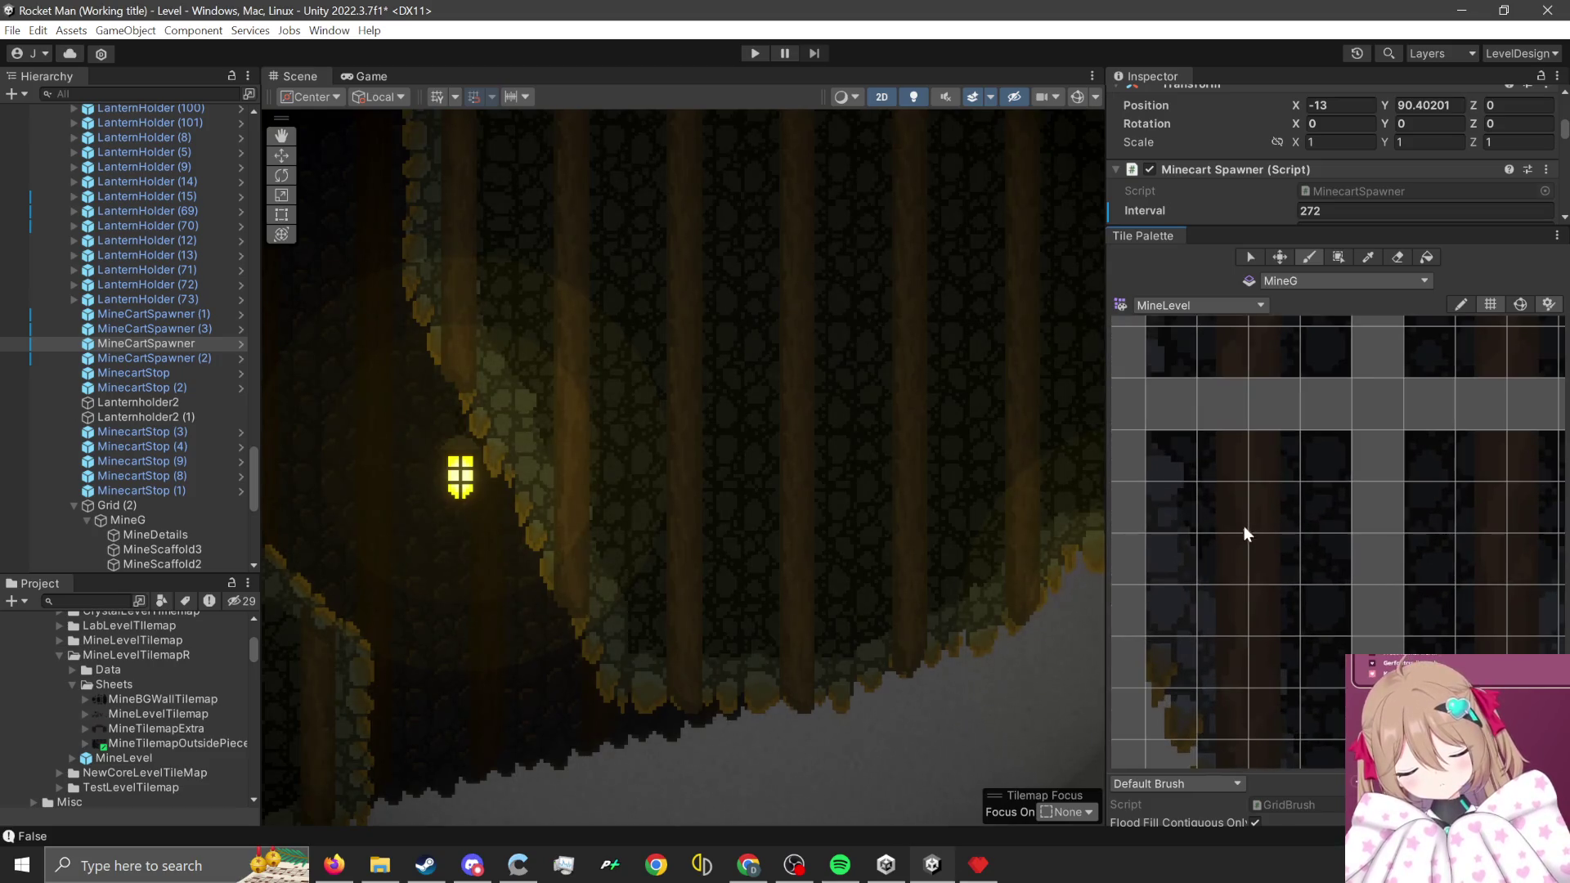
pyautogui.scroll(3, 712, 645)
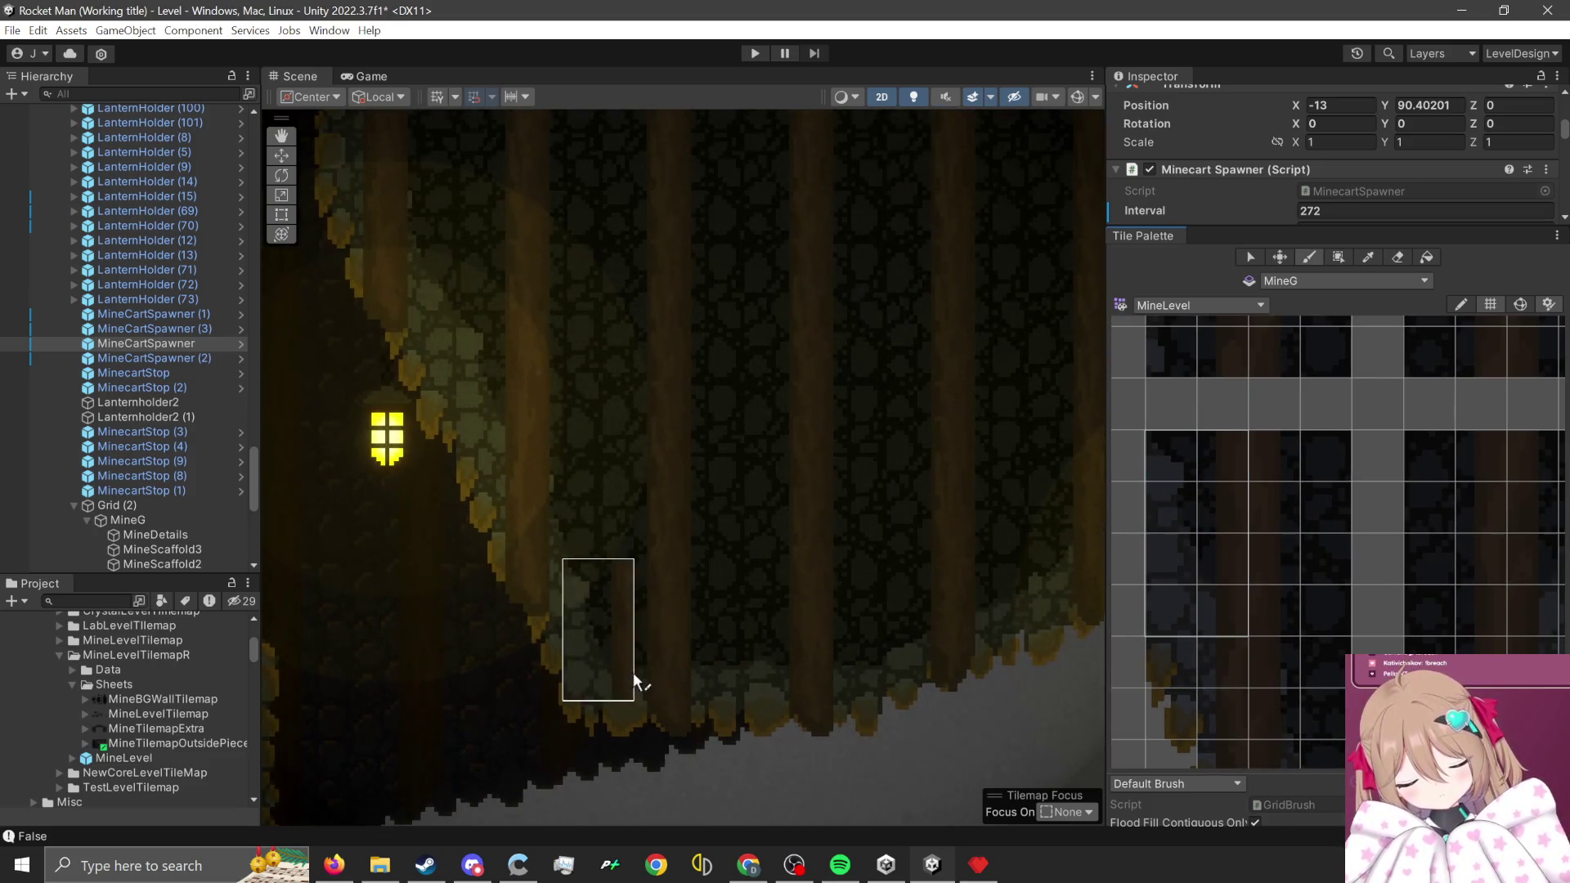
pyautogui.scroll(2, 714, 651)
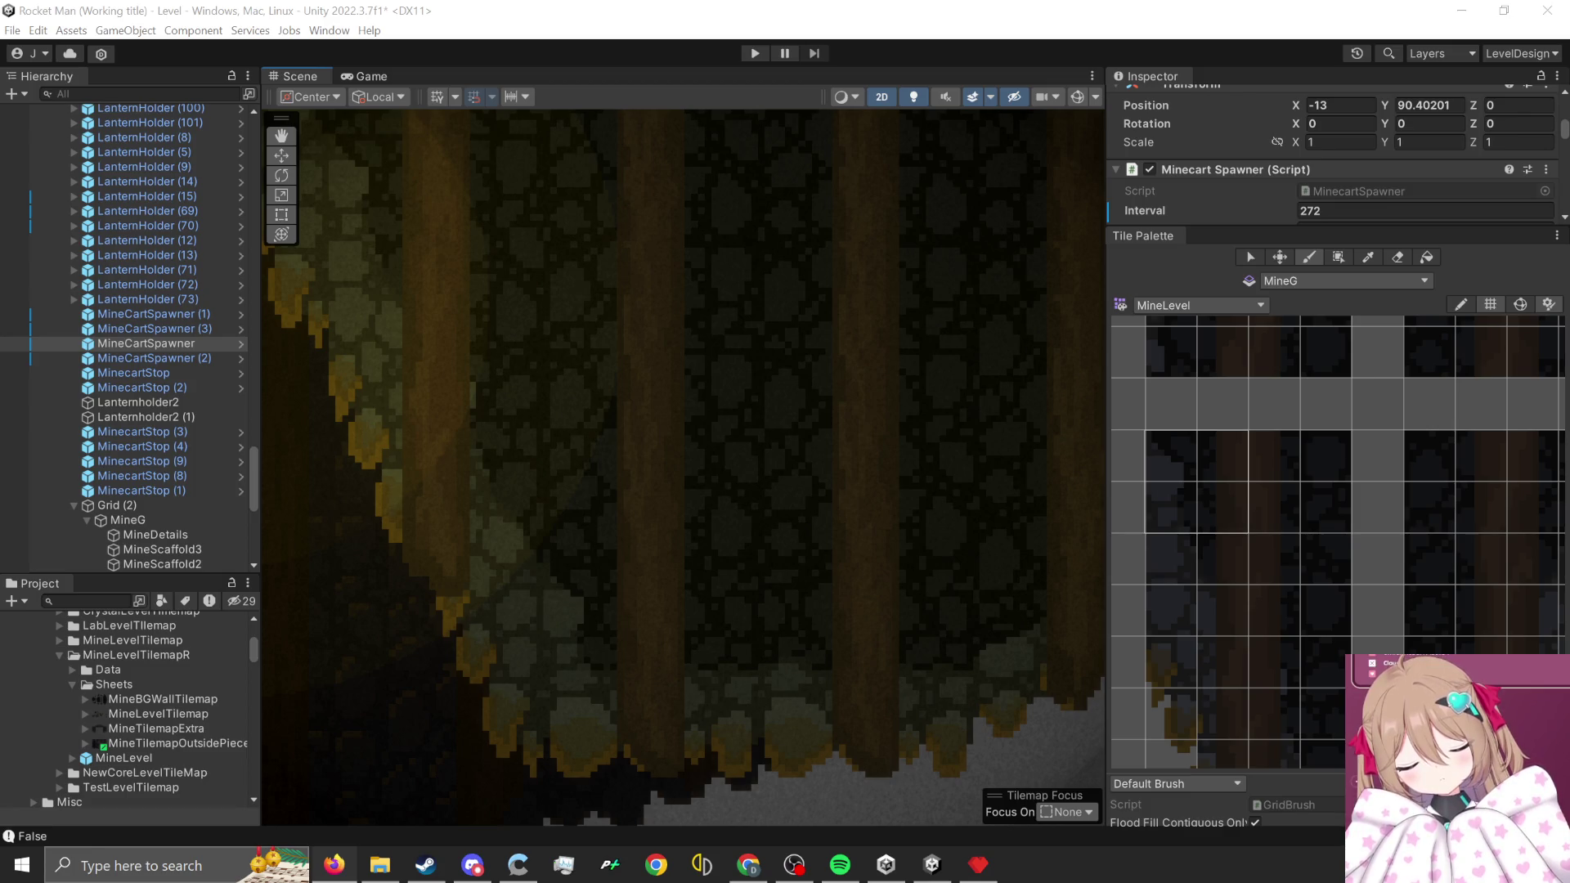
pyautogui.scroll(-8, 754, 516)
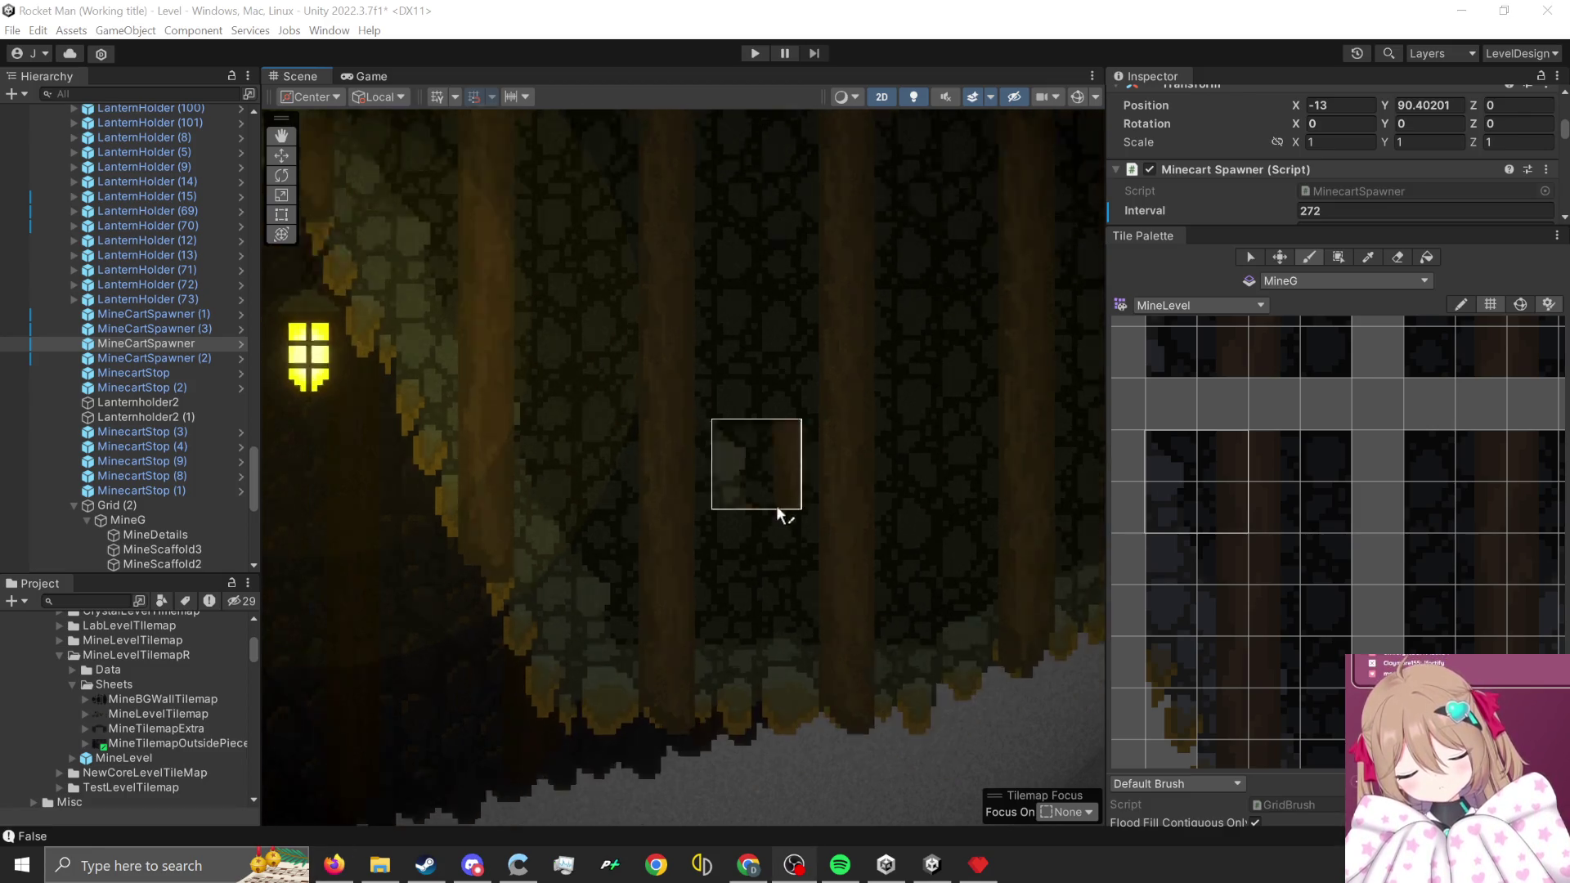
pyautogui.scroll(-10, 846, 564)
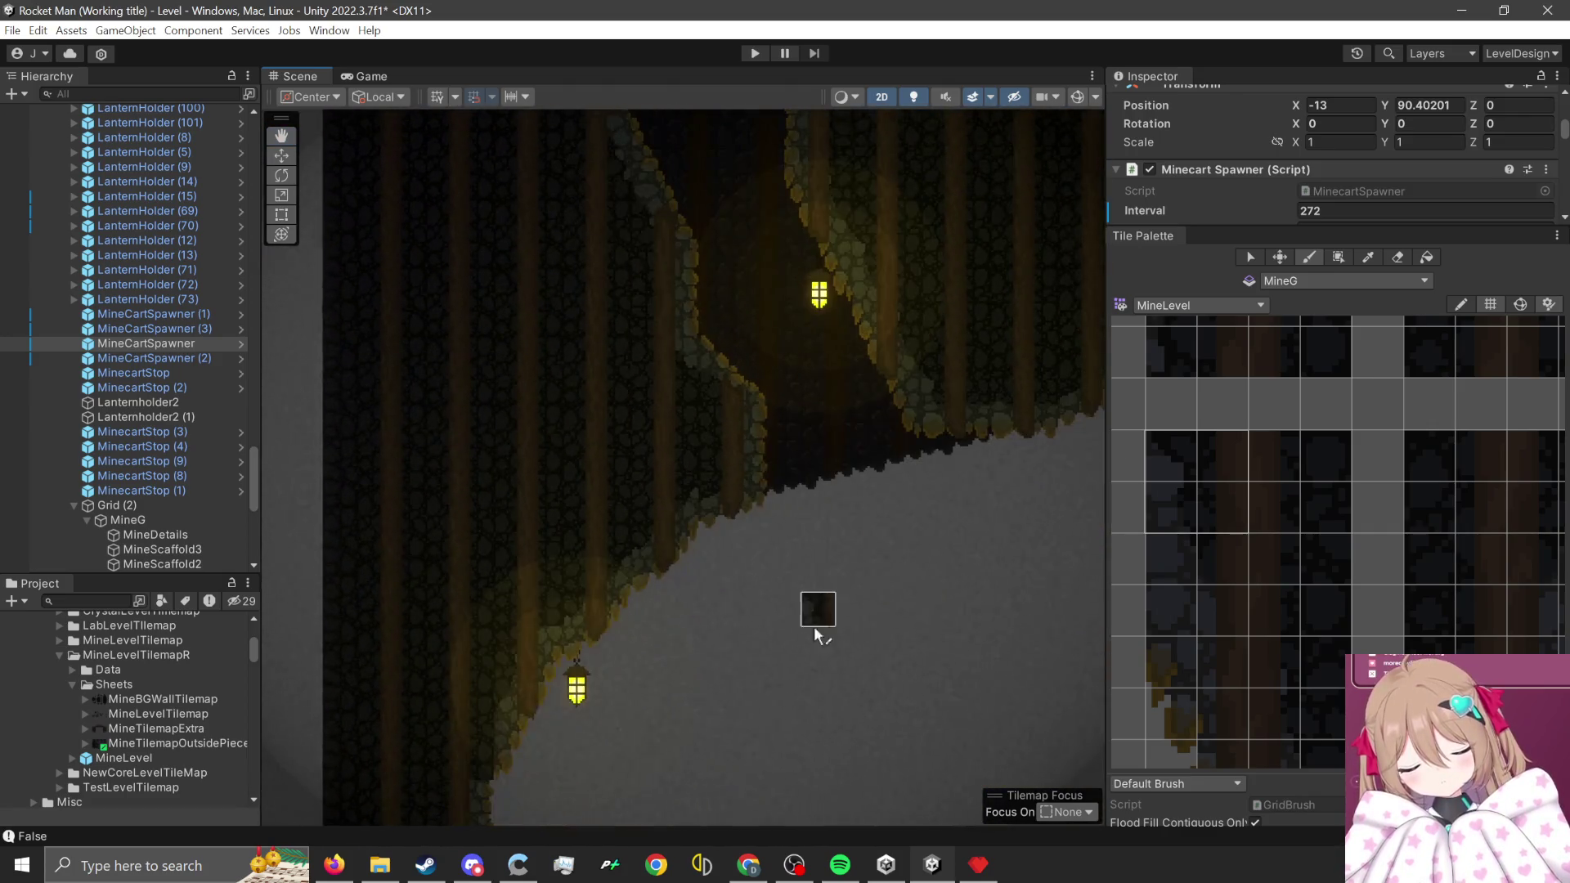
# - Pick a single rock tile for painting along the slope by the lower lantern
pyautogui.scroll(5, 757, 733)
pyautogui.scroll(-8, 1415, 574)
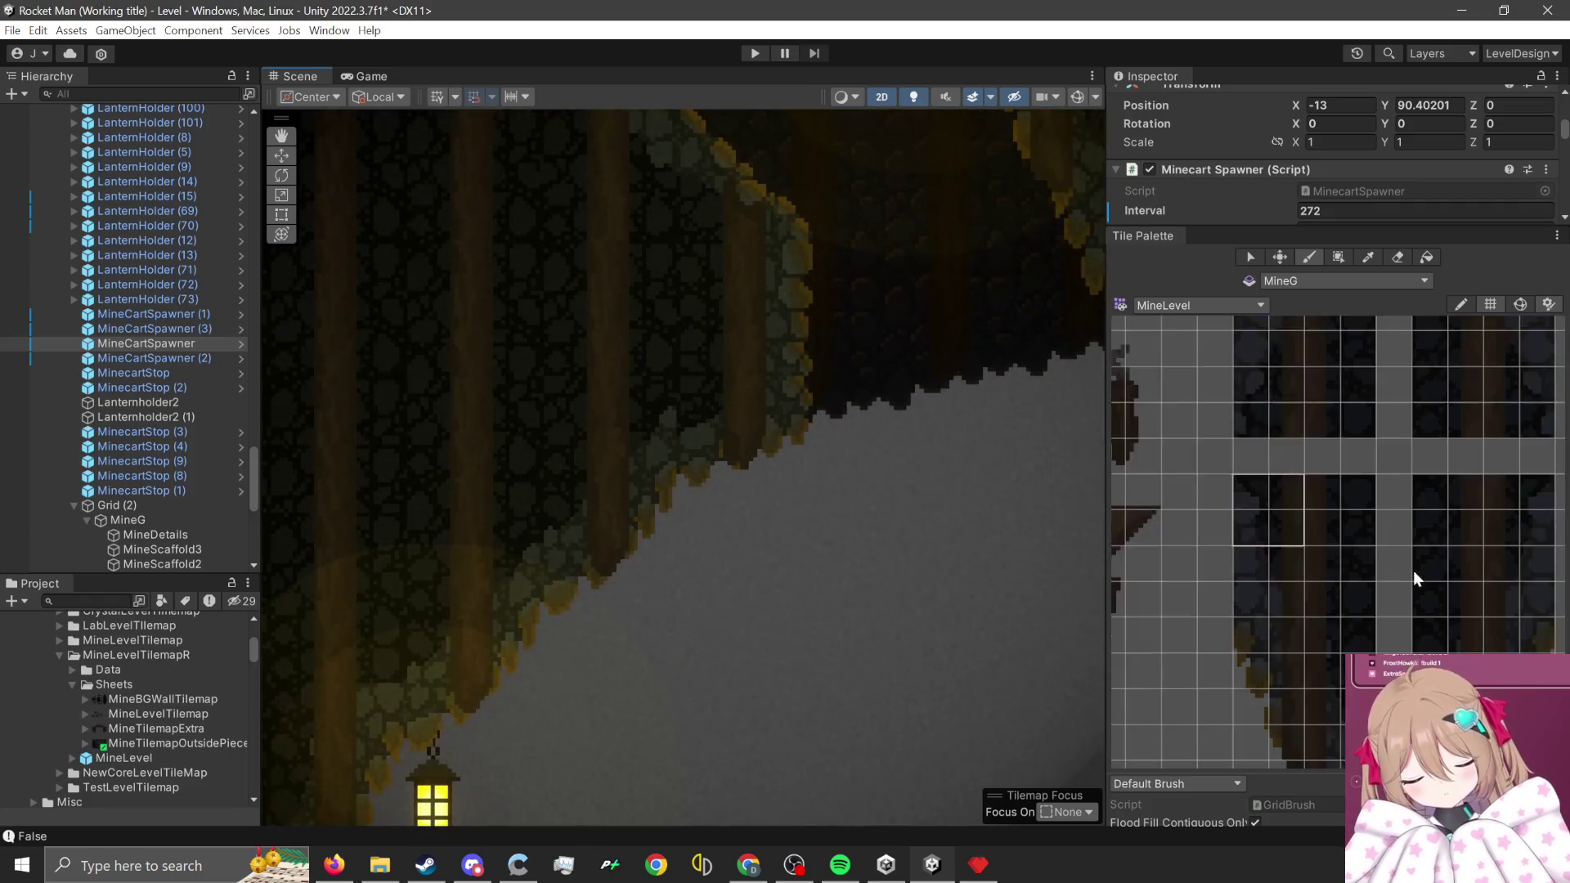
pyautogui.scroll(10, 1382, 592)
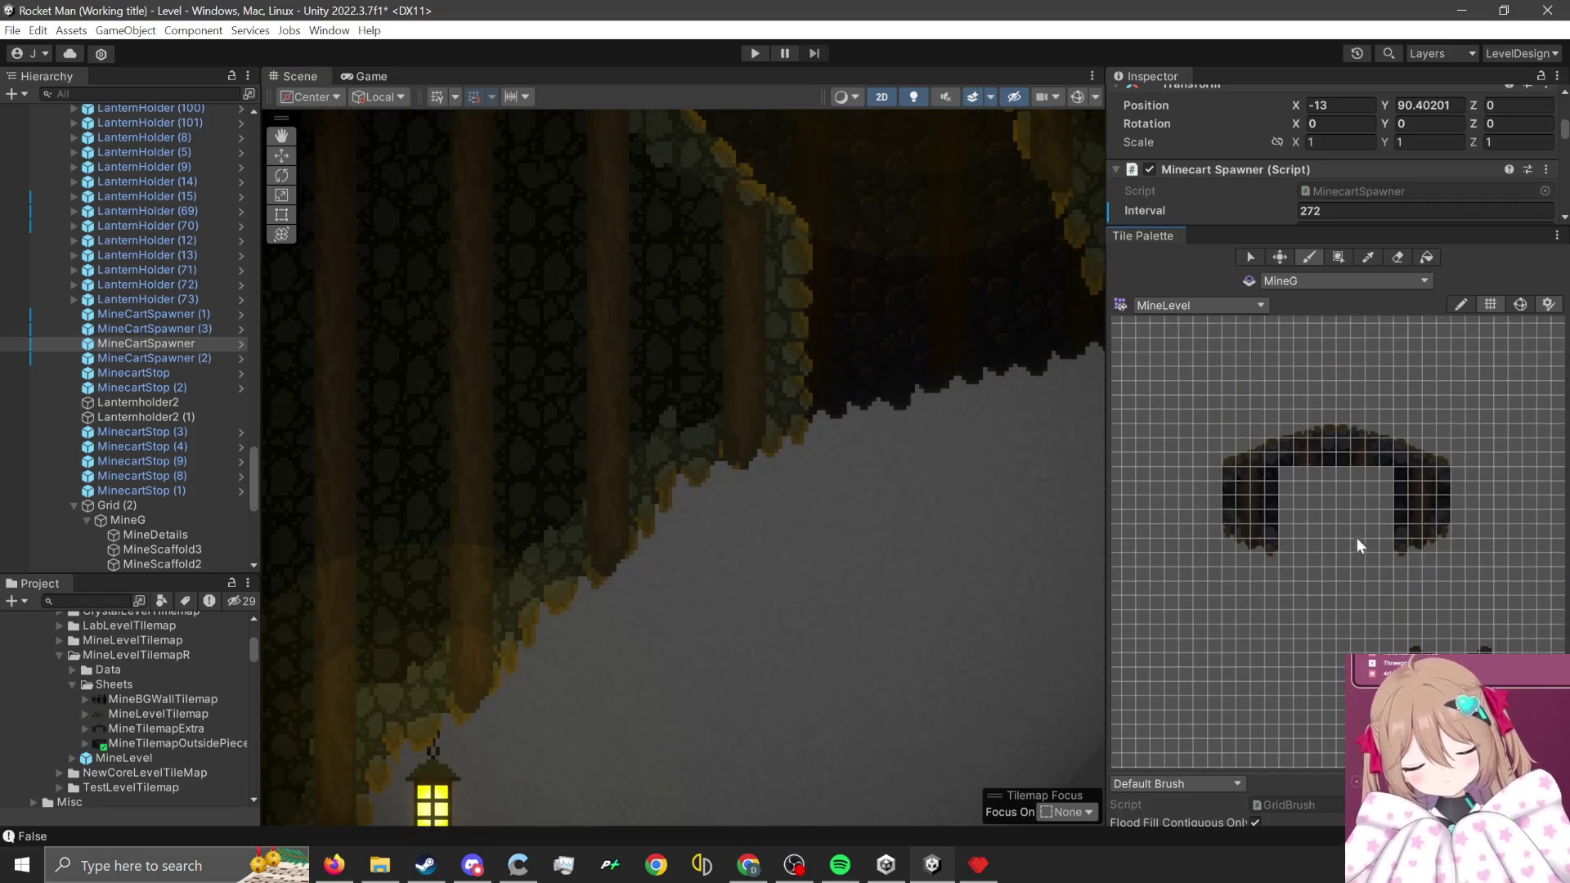
pyautogui.scroll(3, 1445, 556)
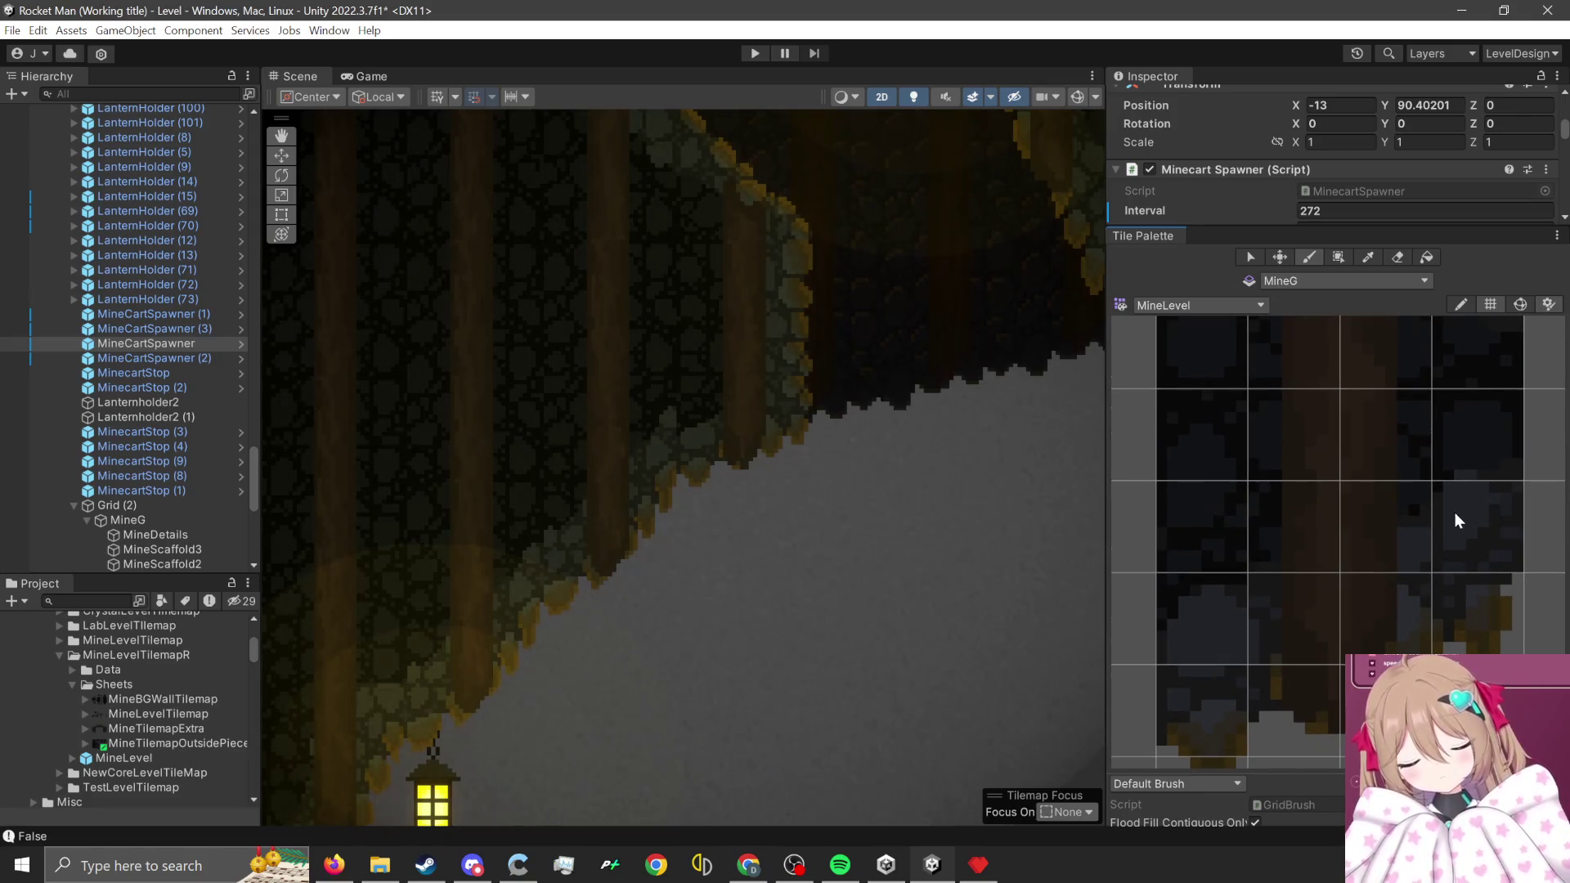
pyautogui.scroll(3, 1454, 512)
pyautogui.scroll(1, 576, 419)
pyautogui.scroll(-3, 789, 343)
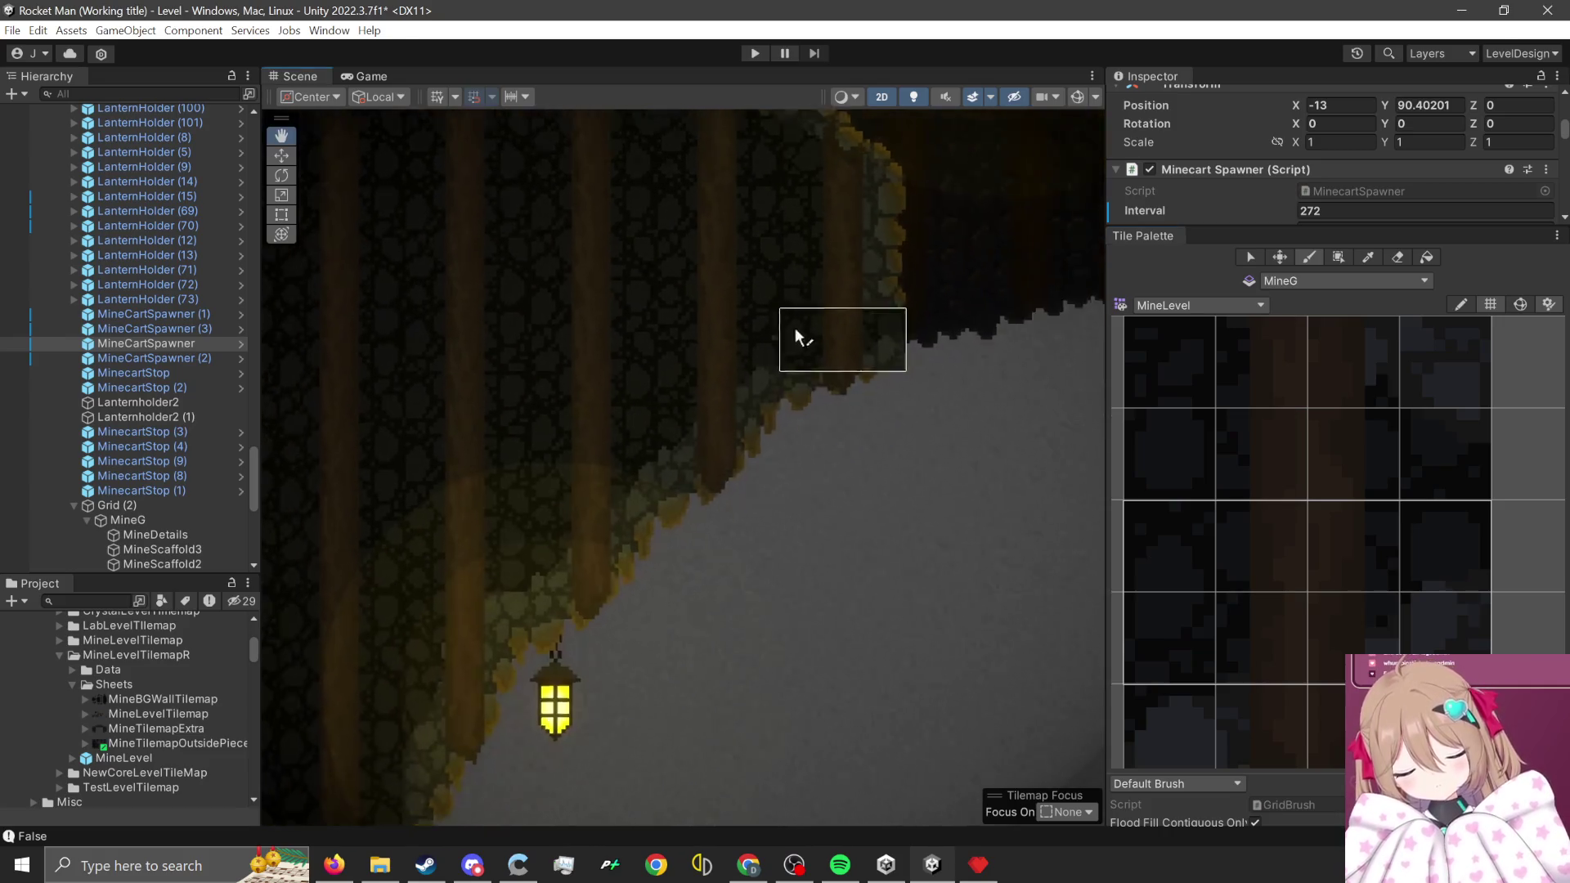
pyautogui.scroll(1, 774, 218)
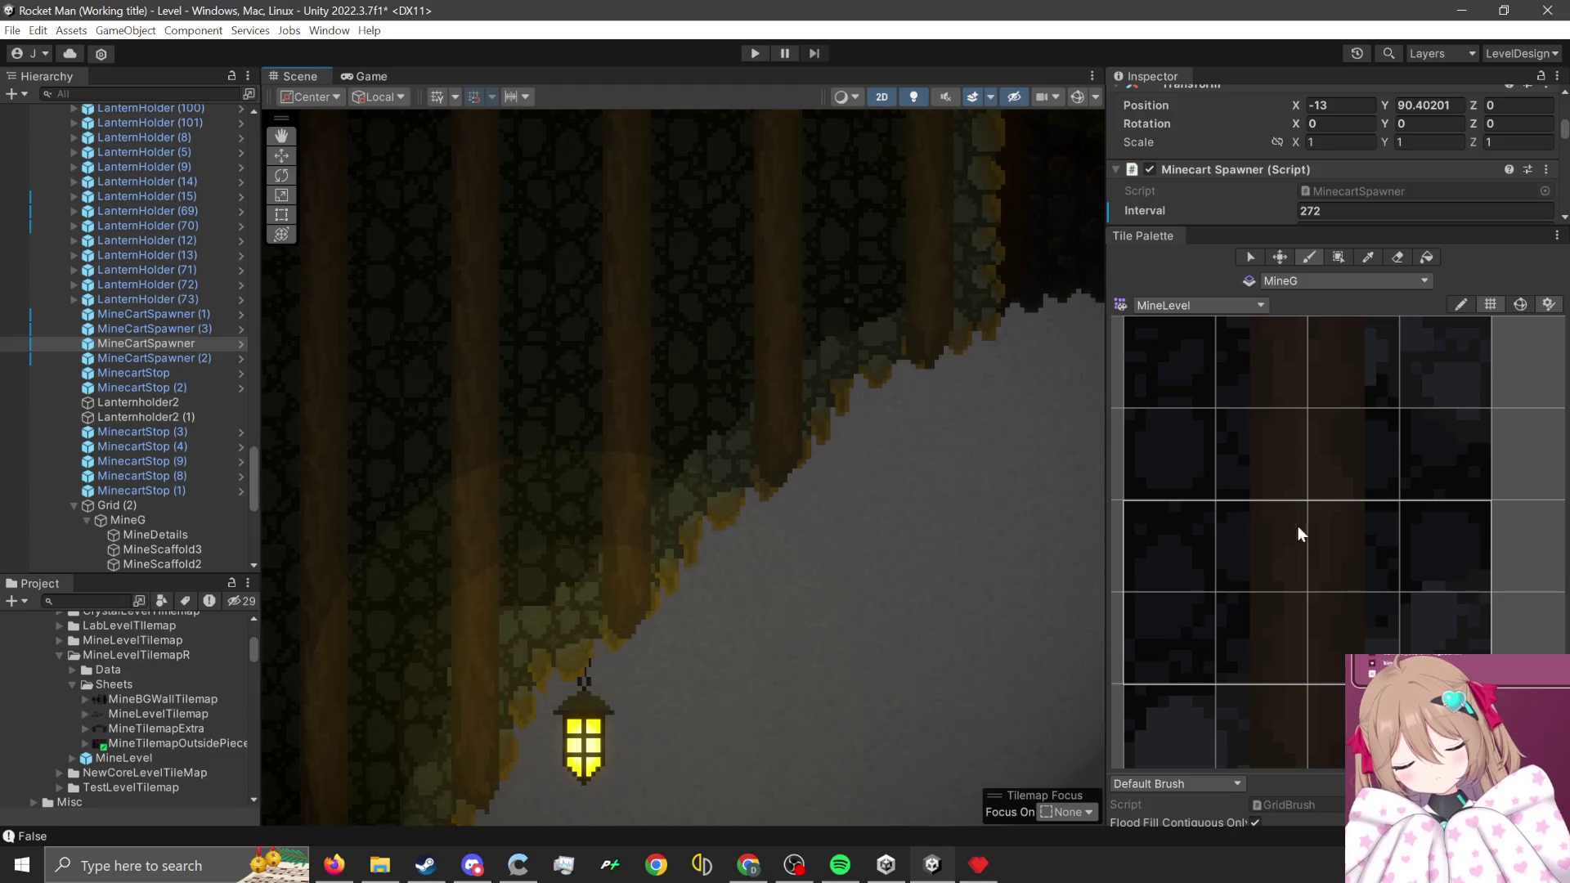
pyautogui.click(1167, 459)
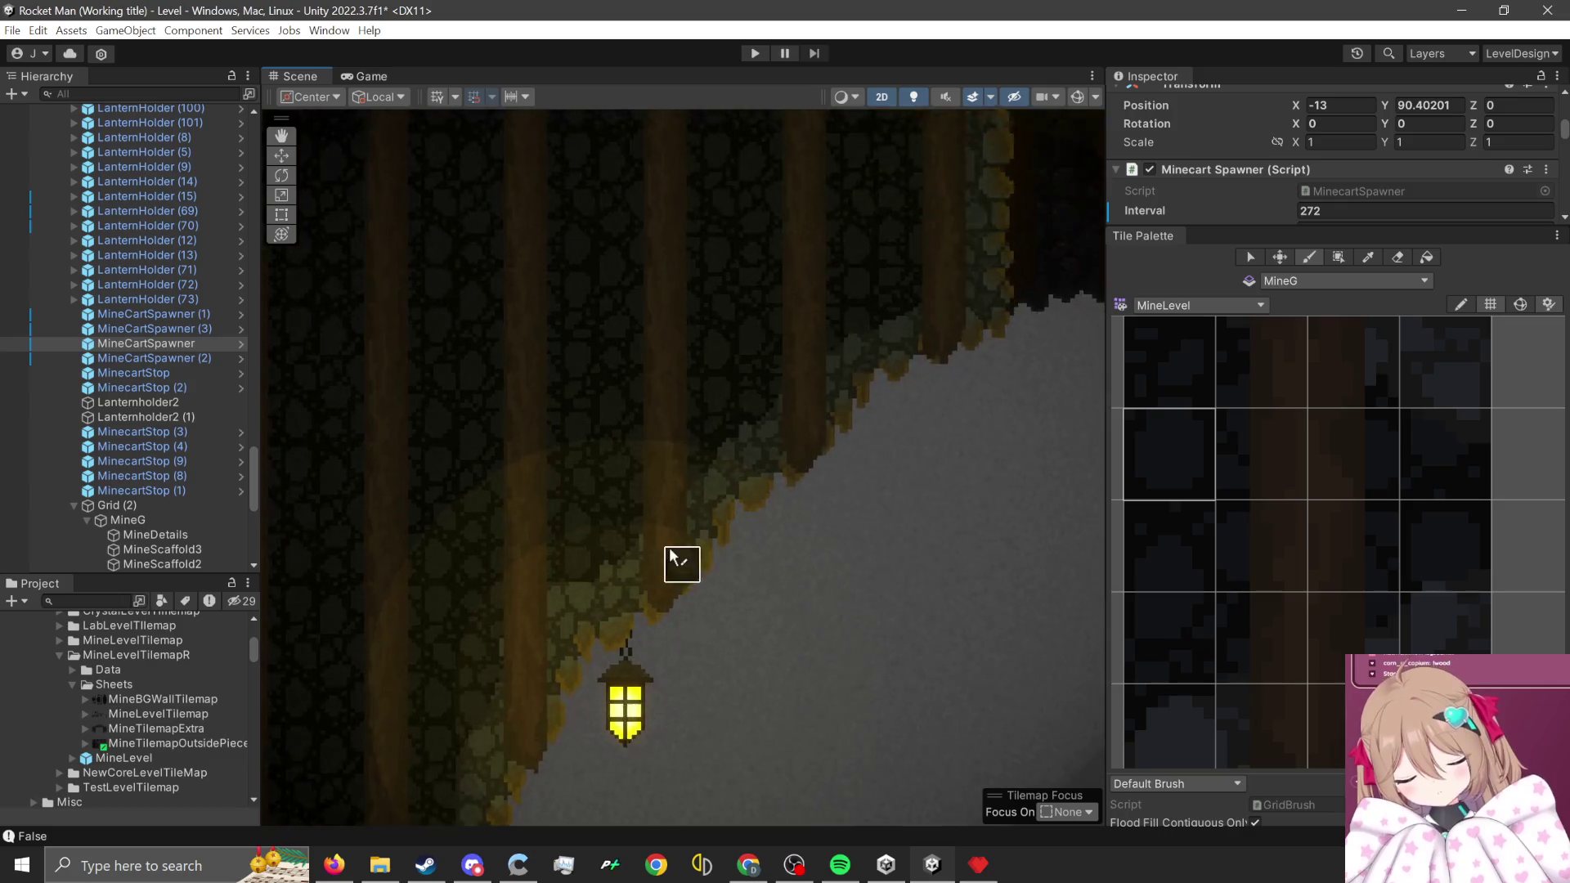
# - Select a three-tile rock row, then narrow the brush to single rock tiles for the slope
pyautogui.scroll(3, 684, 561)
pyautogui.scroll(-5, 1327, 562)
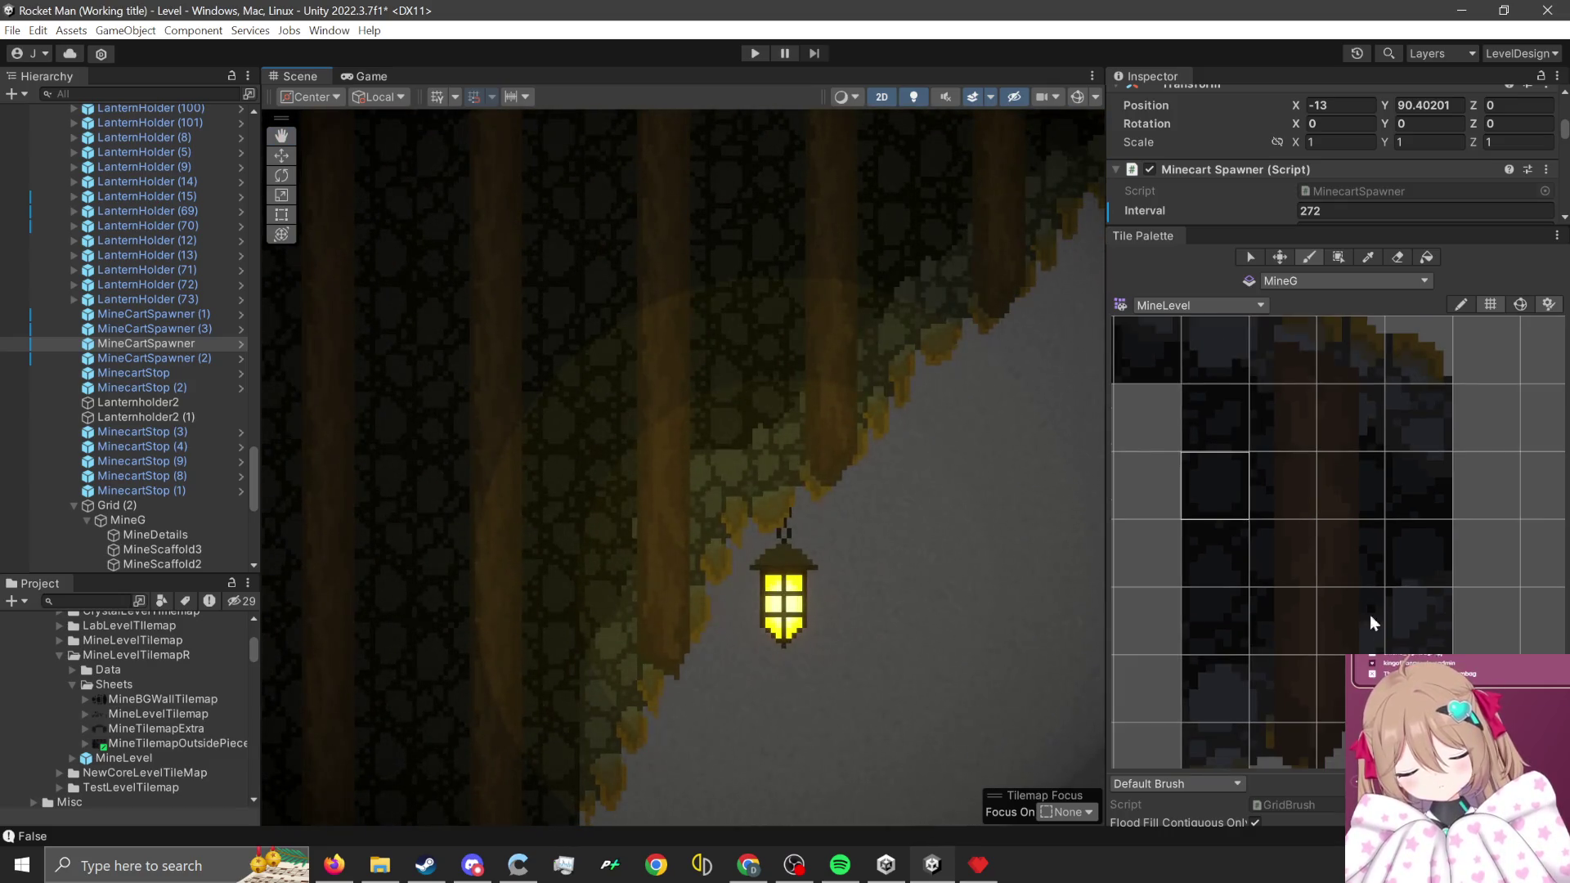
pyautogui.scroll(-5, 1310, 577)
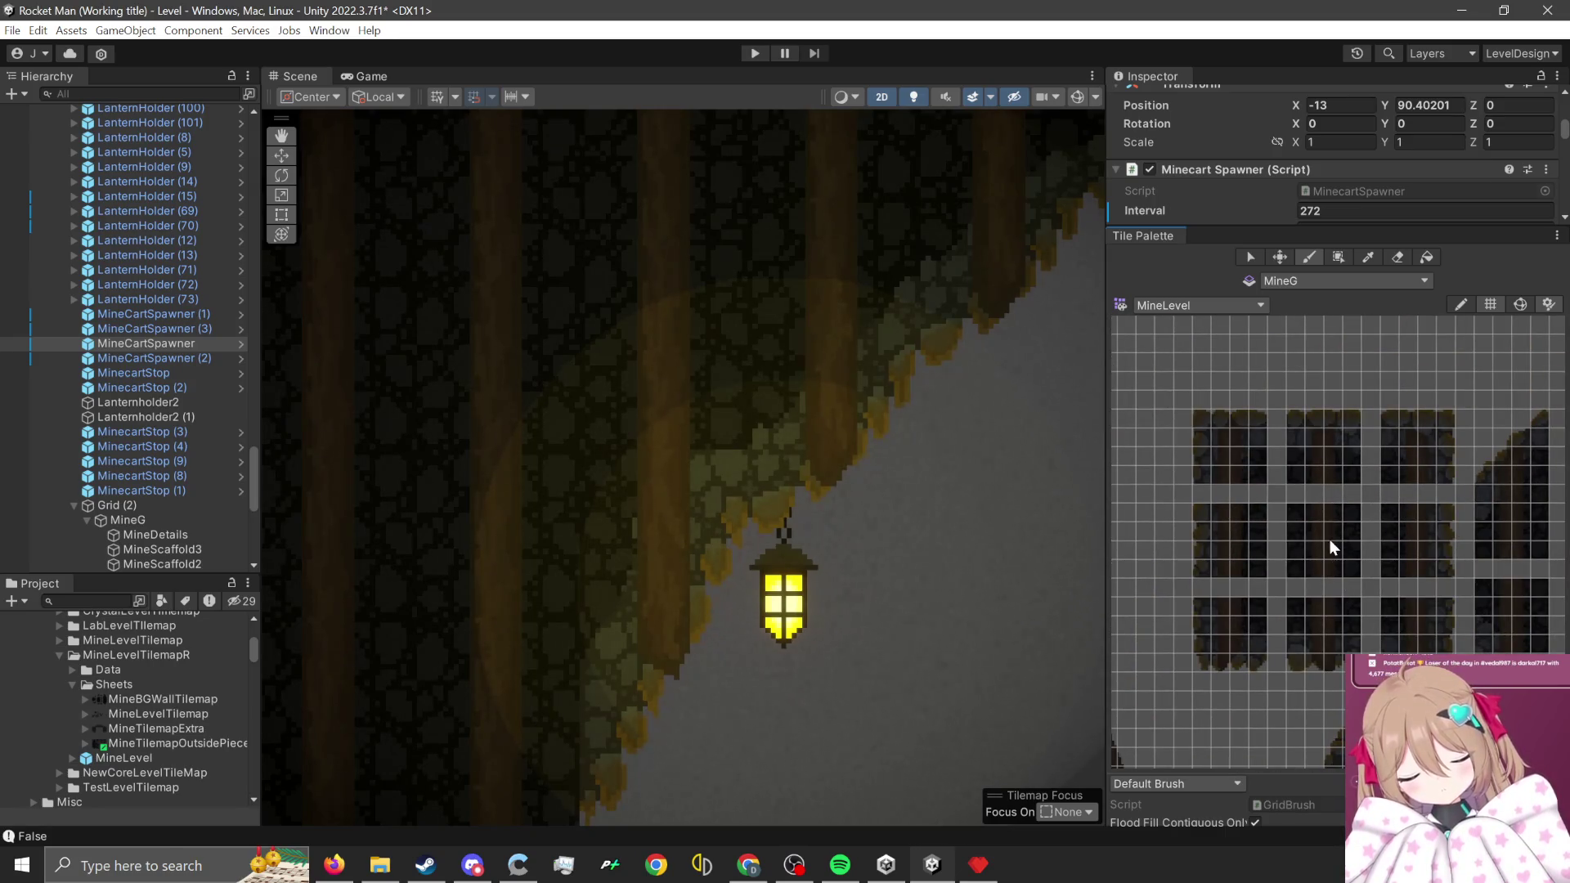
pyautogui.scroll(-3, 1328, 538)
pyautogui.scroll(3, 1316, 607)
pyautogui.scroll(3, 1393, 601)
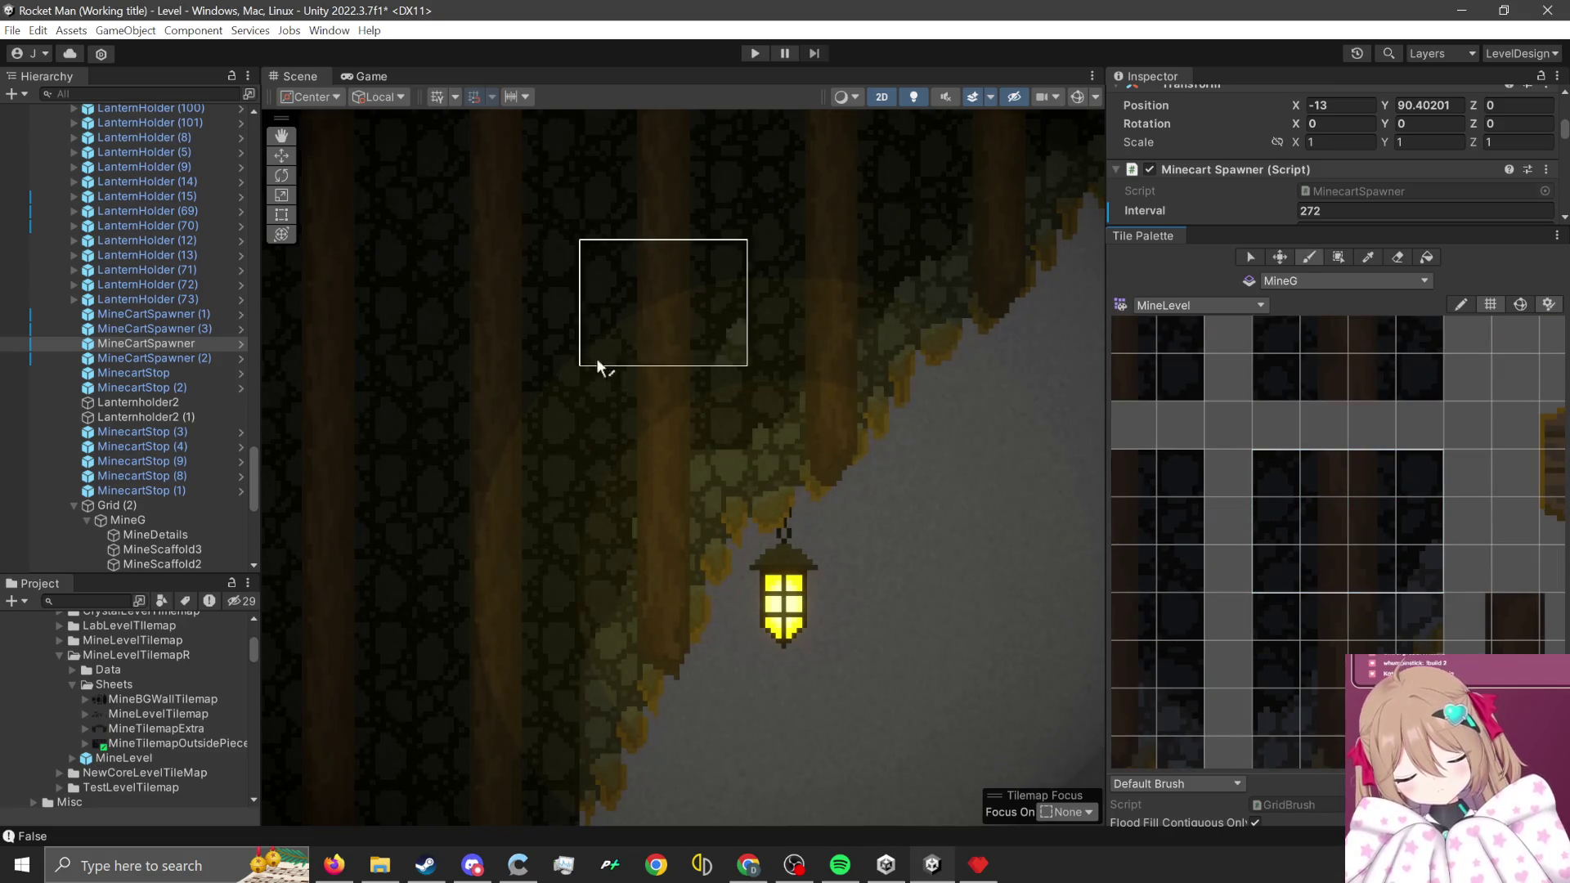
pyautogui.scroll(2, 613, 409)
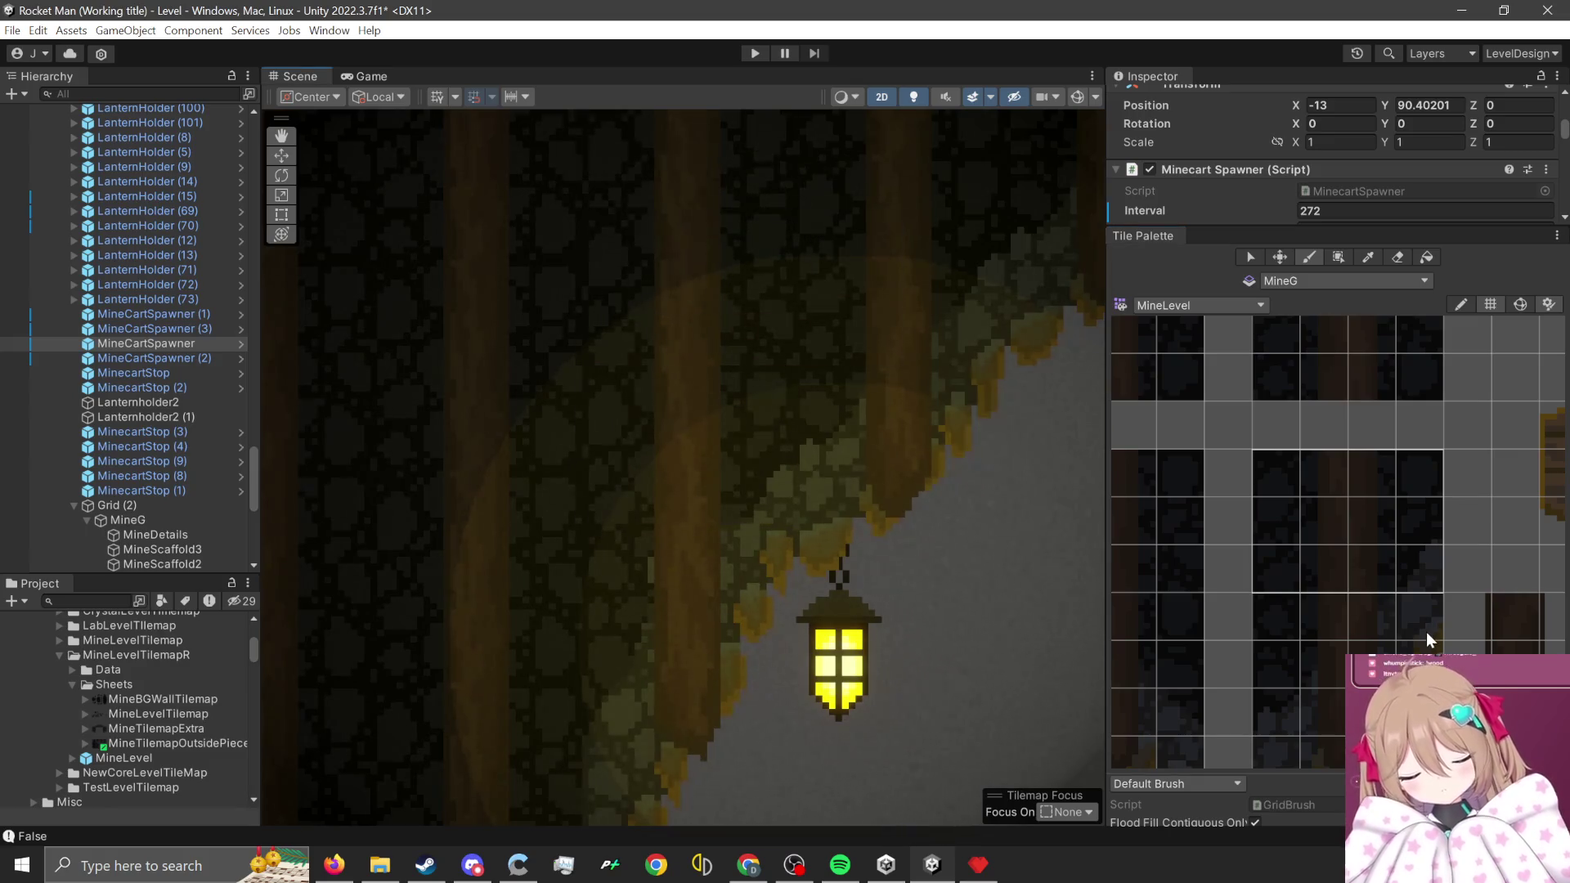
pyautogui.moveTo(1386, 626); pyautogui.dragTo(1276, 622)
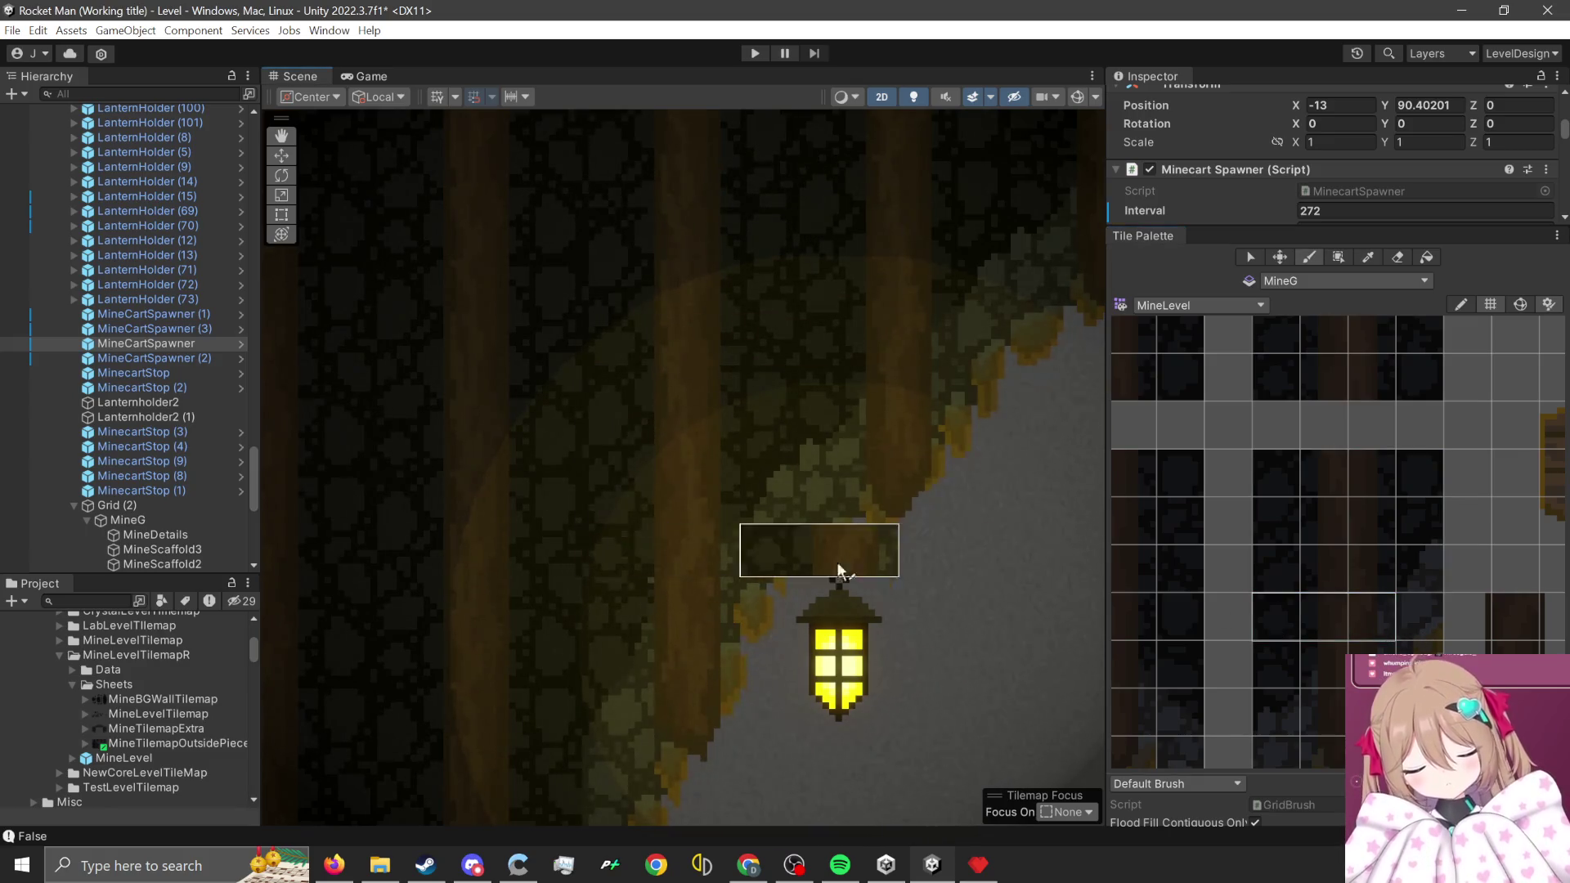
pyautogui.scroll(-2, 948, 507)
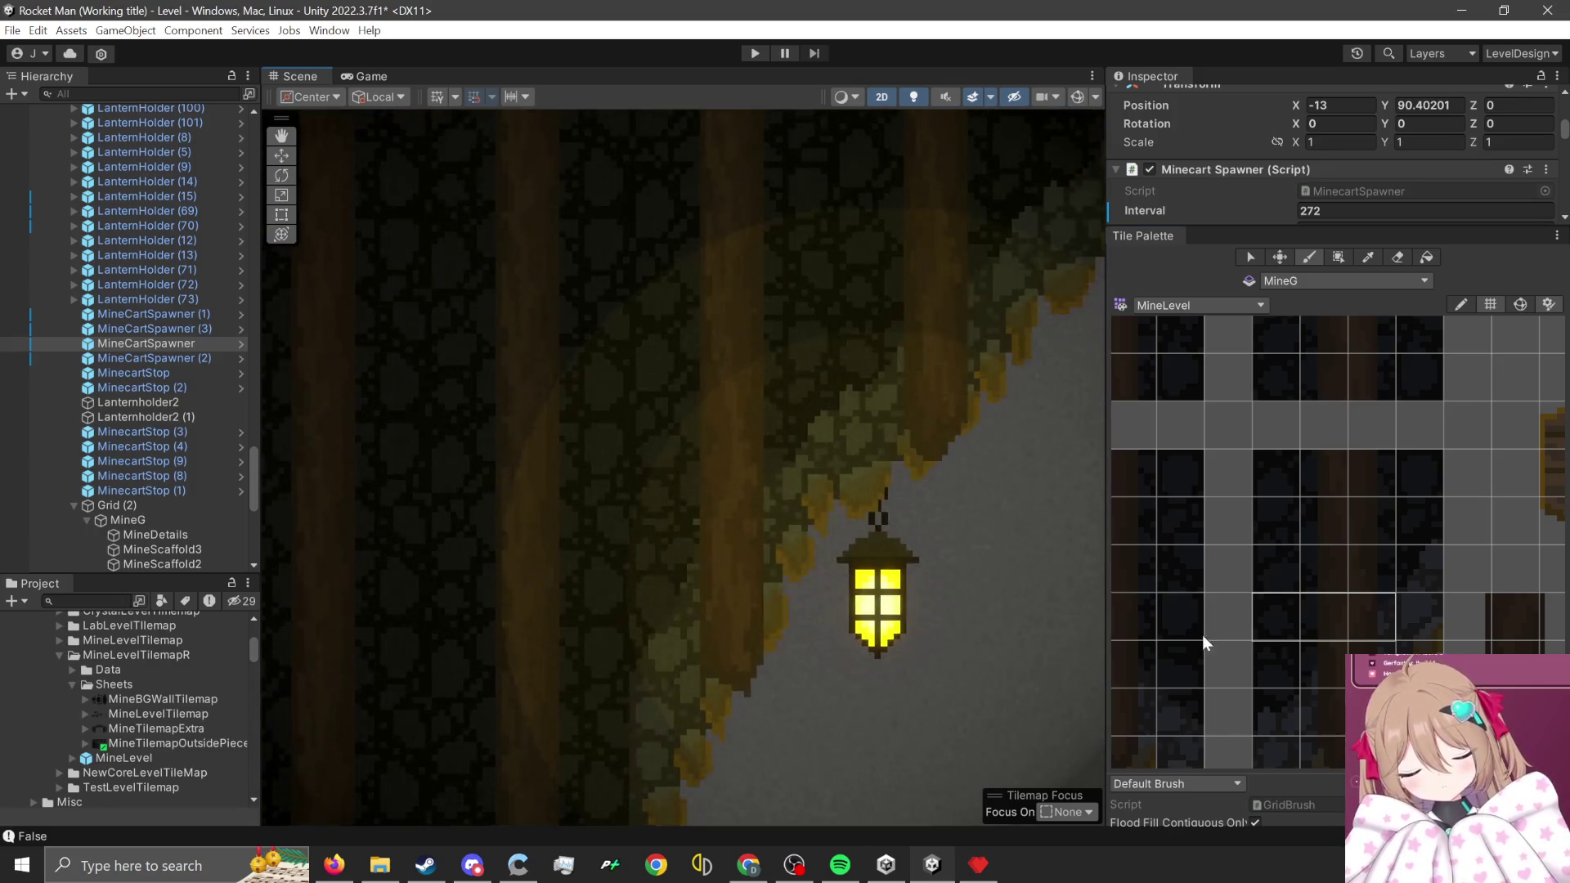
pyautogui.scroll(2, 1261, 642)
pyautogui.click(1265, 619)
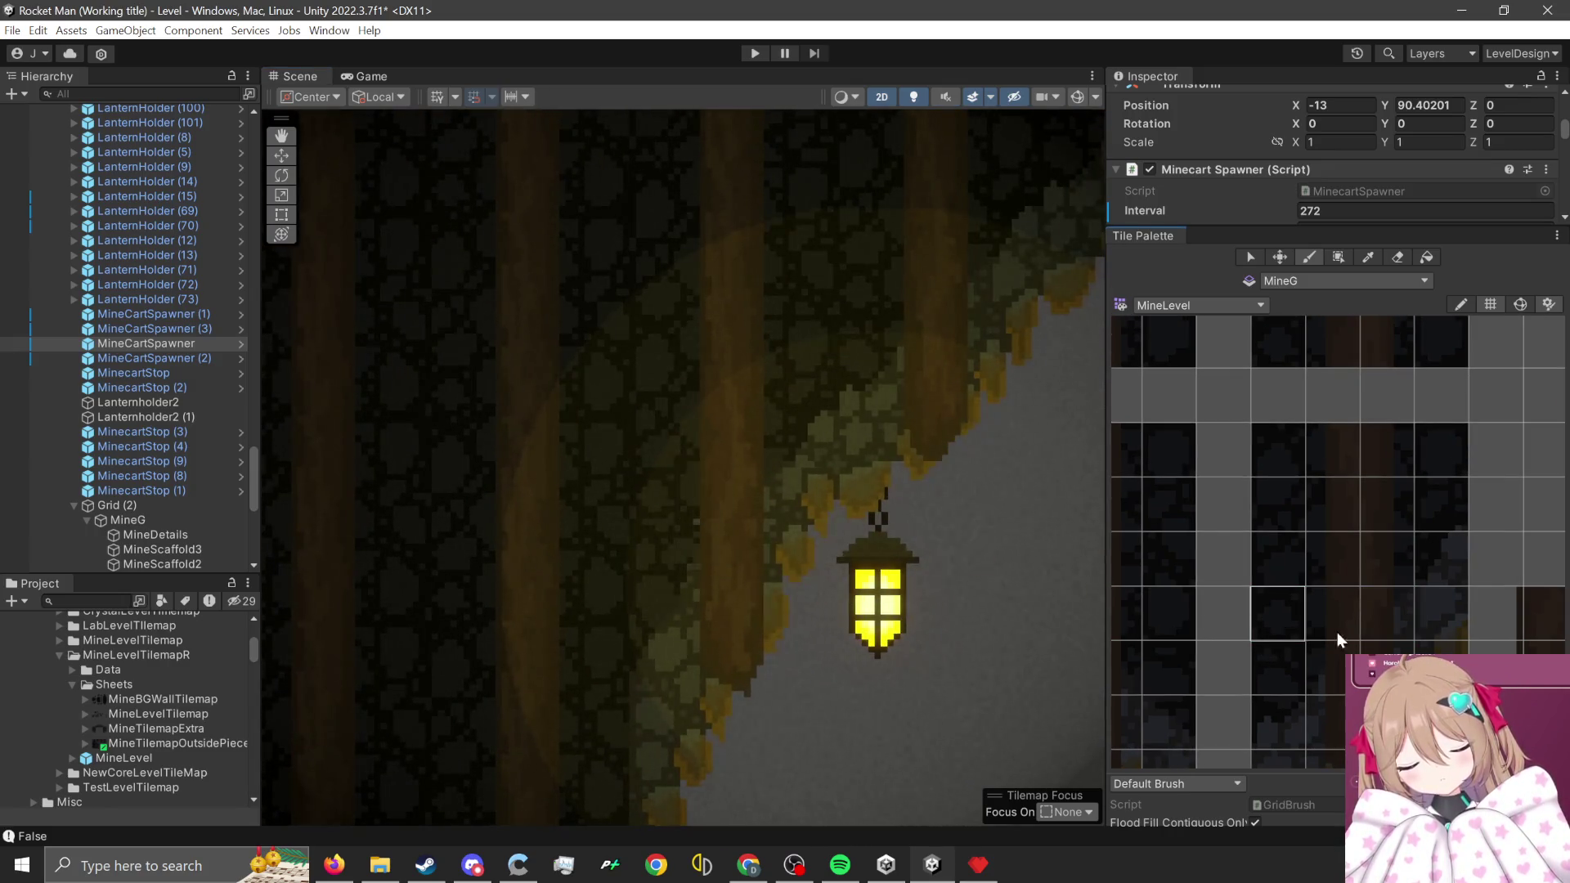
pyautogui.click(1326, 569)
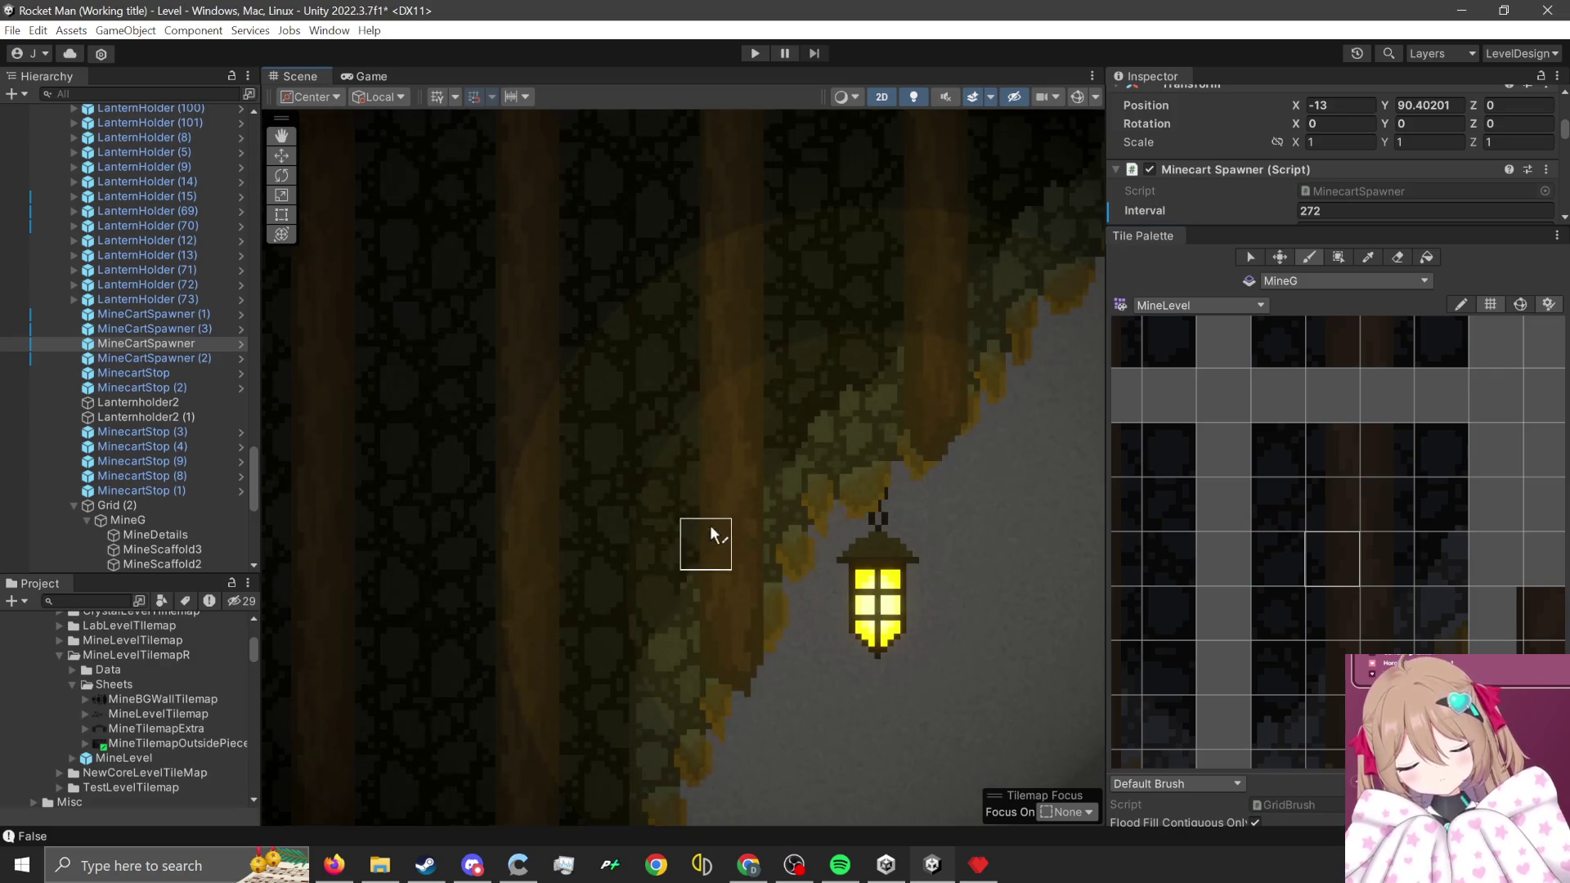
pyautogui.scroll(-3, 940, 371)
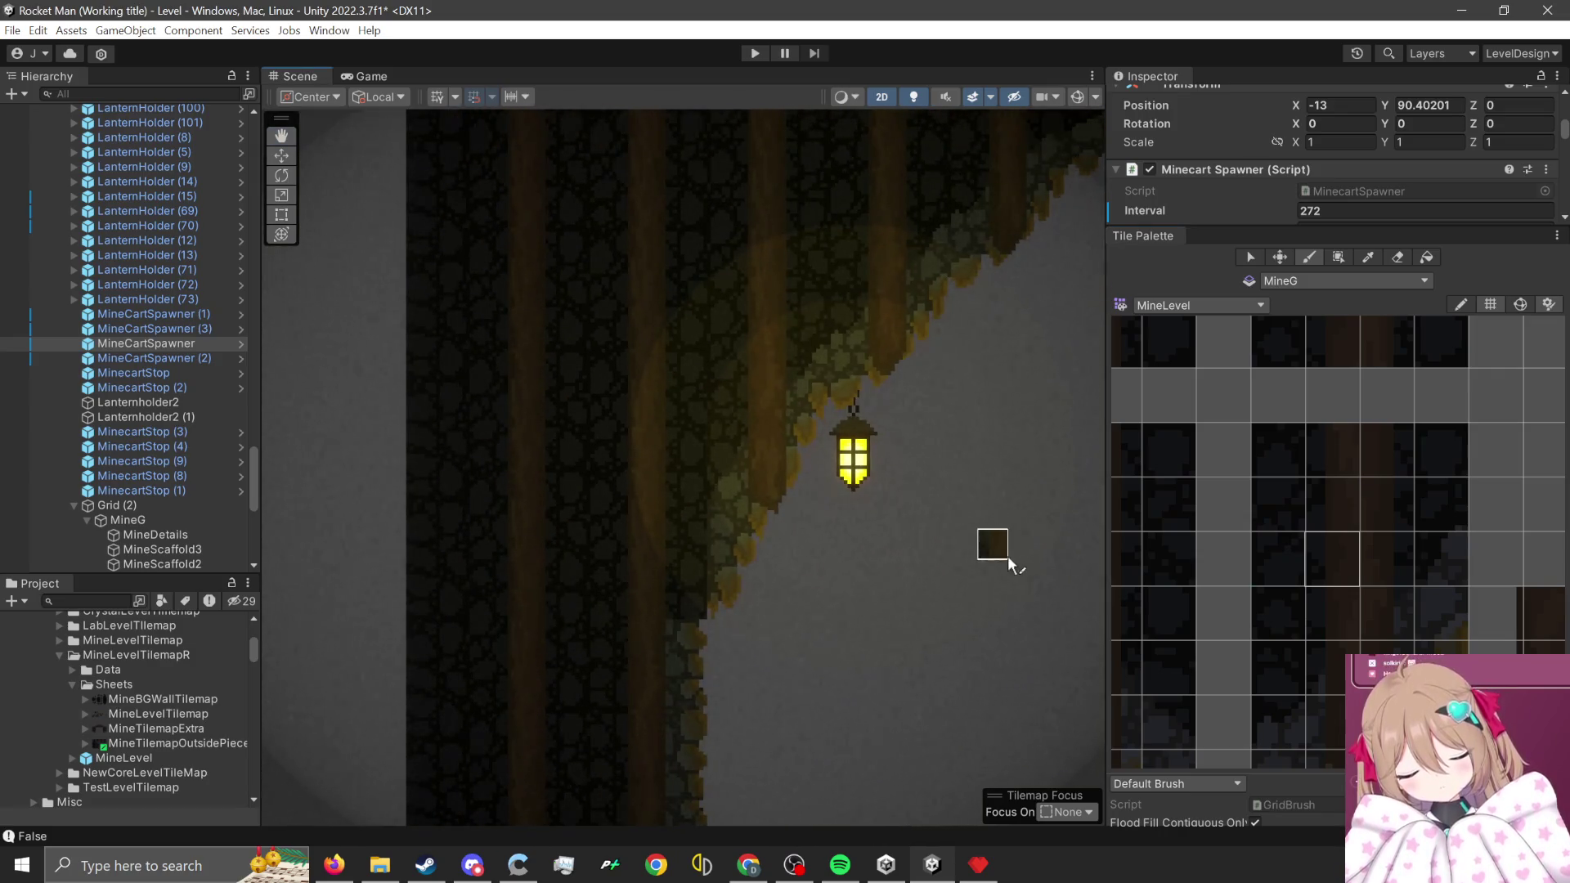
pyautogui.scroll(-3, 1329, 733)
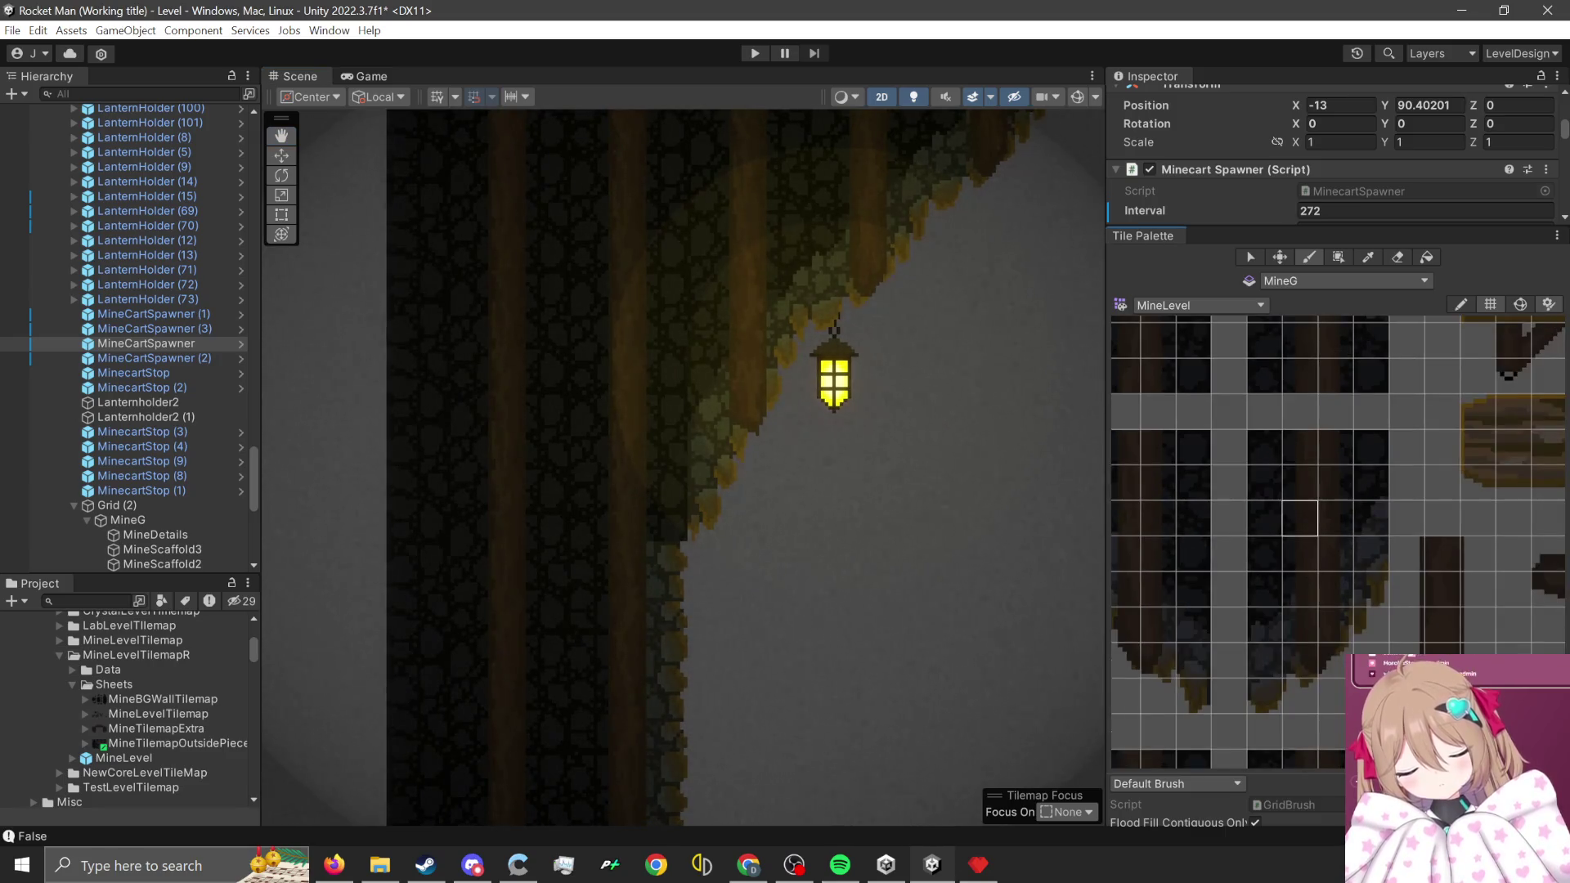
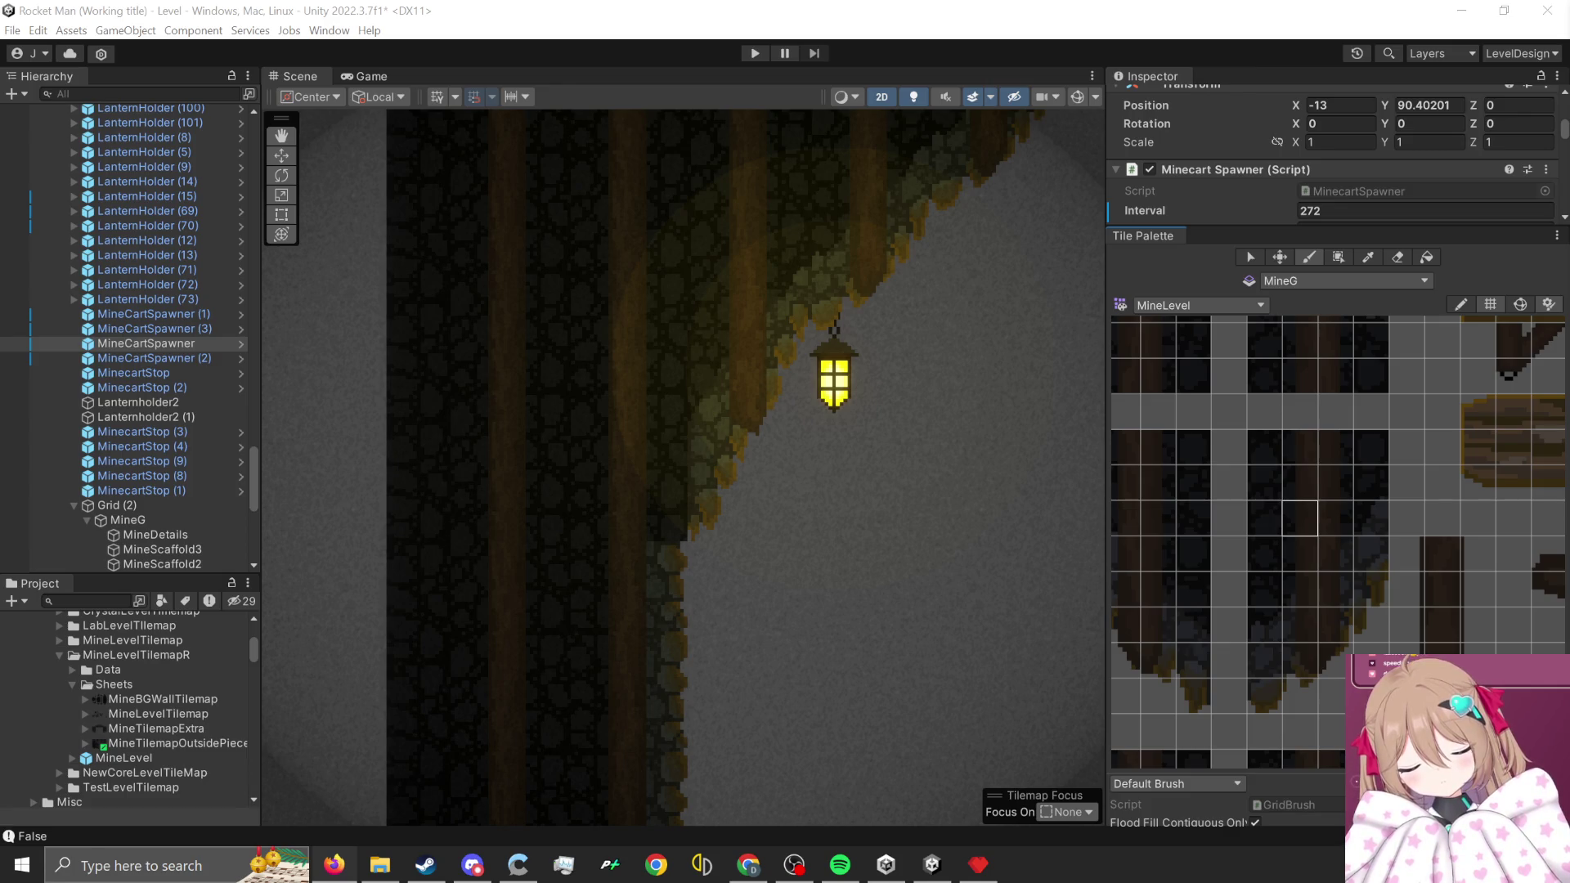
# - Zoom the MineLevel palette and select a 4x4 block of rock wall tiles
pyautogui.scroll(-1, 826, 585)
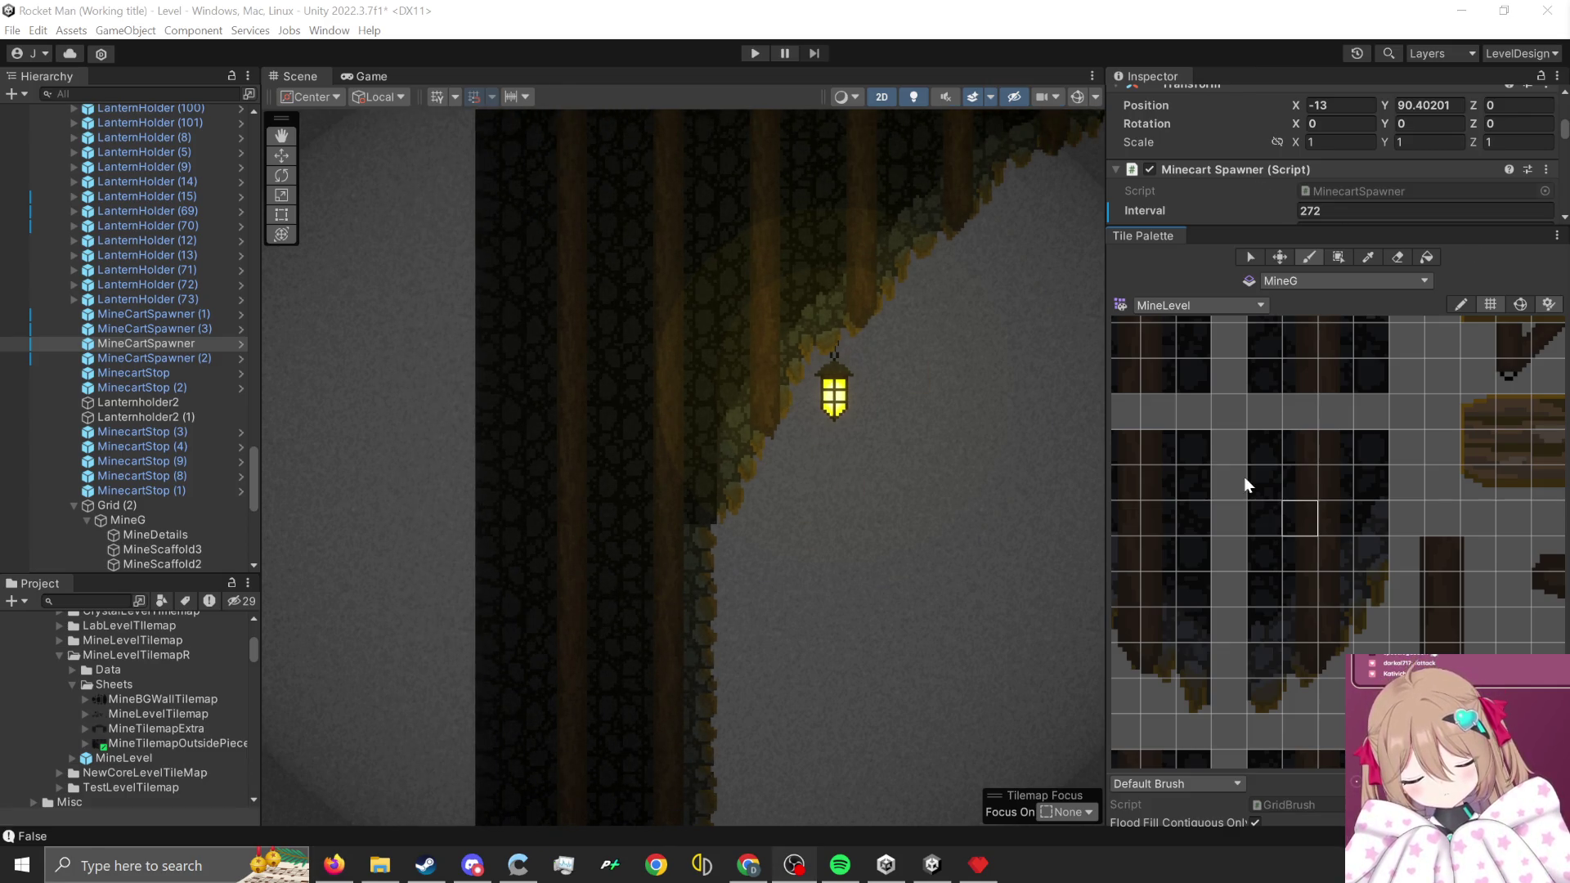
pyautogui.scroll(-5, 1343, 612)
pyautogui.scroll(6, 1318, 603)
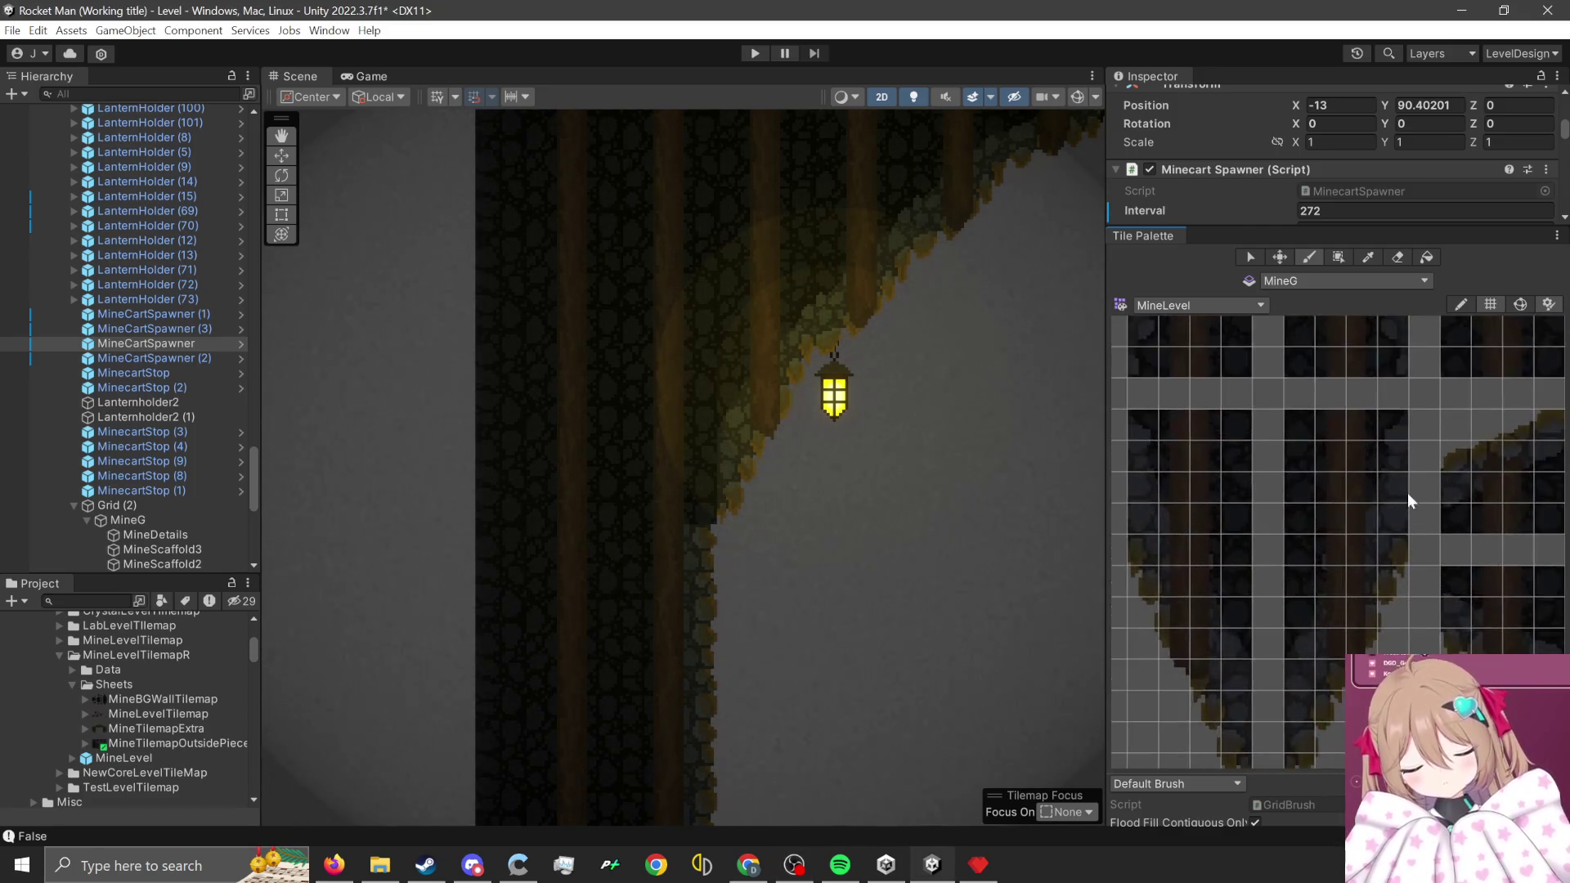
pyautogui.scroll(1, 1408, 496)
pyautogui.scroll(1, 534, 323)
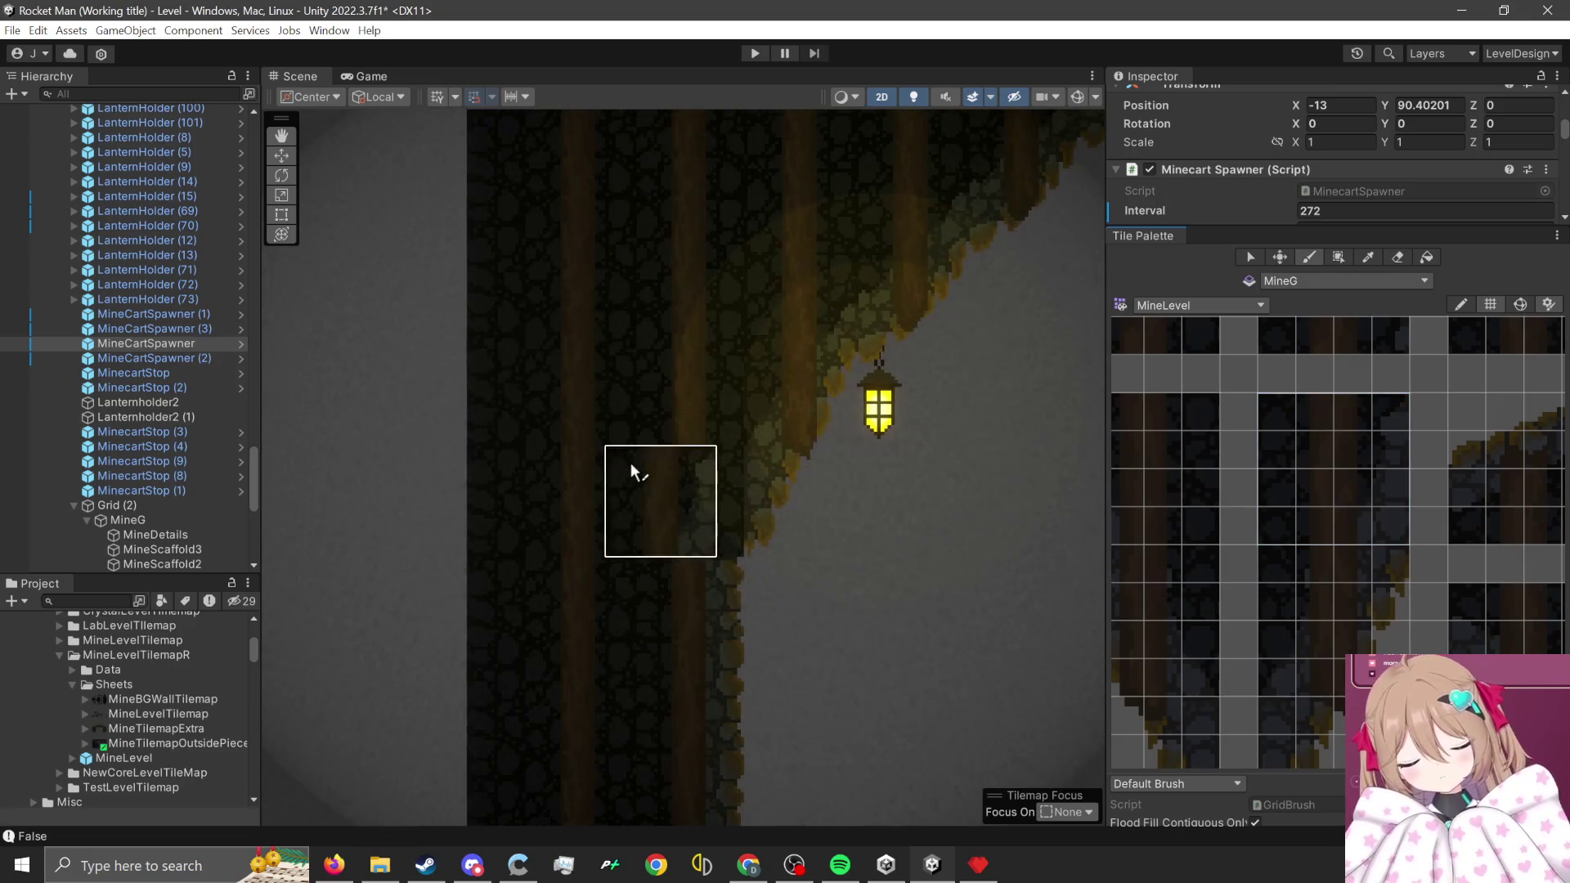
pyautogui.scroll(-2, 928, 693)
pyautogui.scroll(-2, 928, 693)
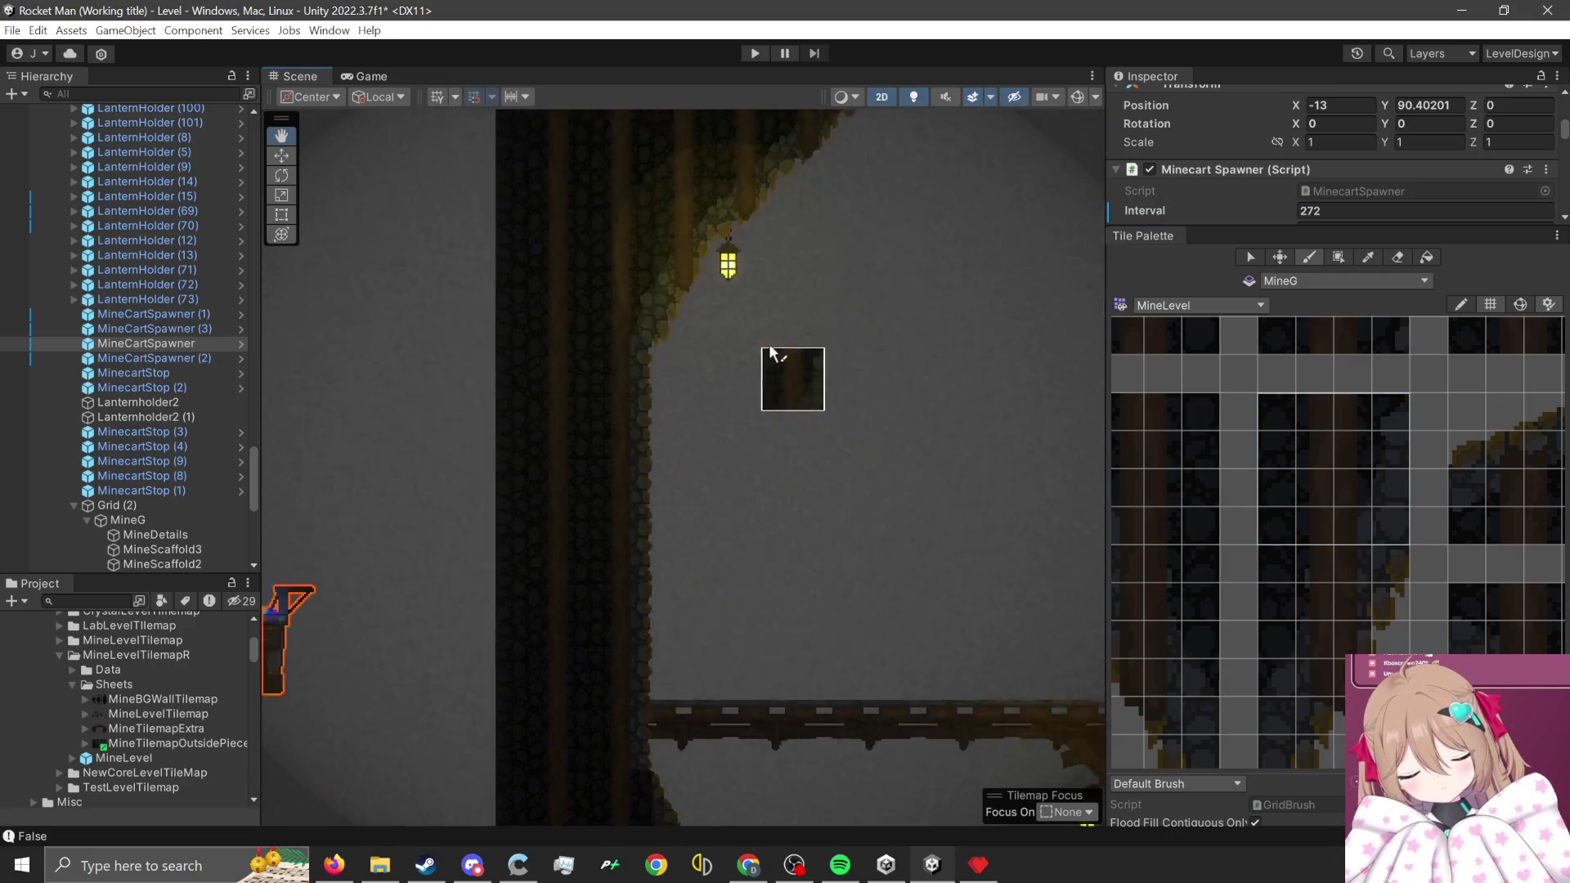
pyautogui.scroll(-1, 776, 355)
pyautogui.scroll(1, 862, 726)
pyautogui.scroll(3, 1333, 567)
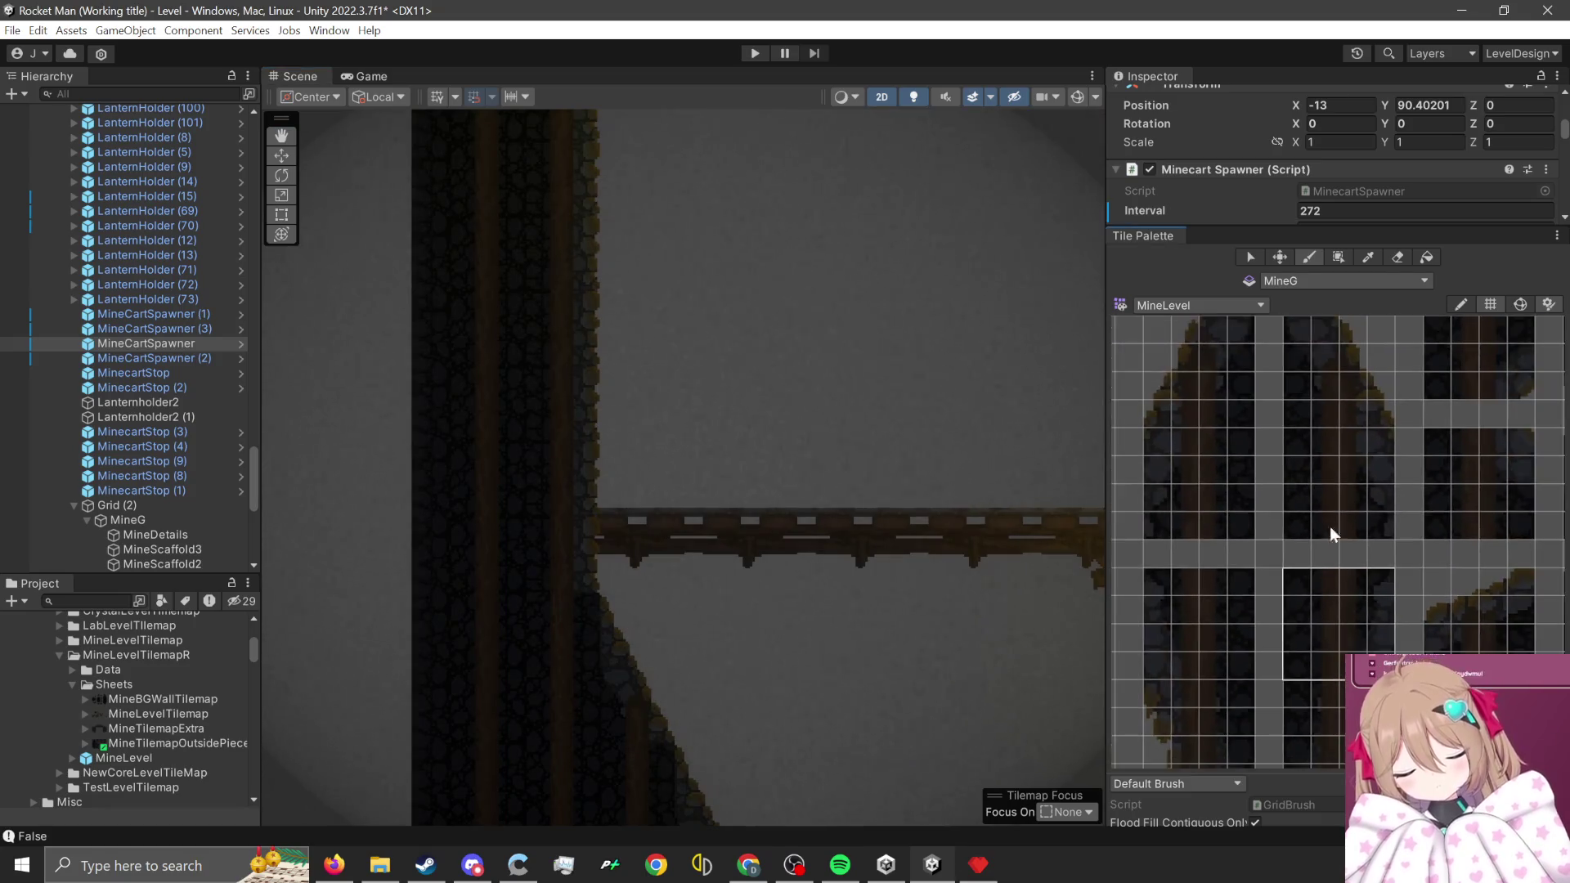
pyautogui.scroll(-2, 1338, 497)
pyautogui.scroll(1, 1416, 462)
pyautogui.moveTo(1265, 401); pyautogui.dragTo(1407, 549)
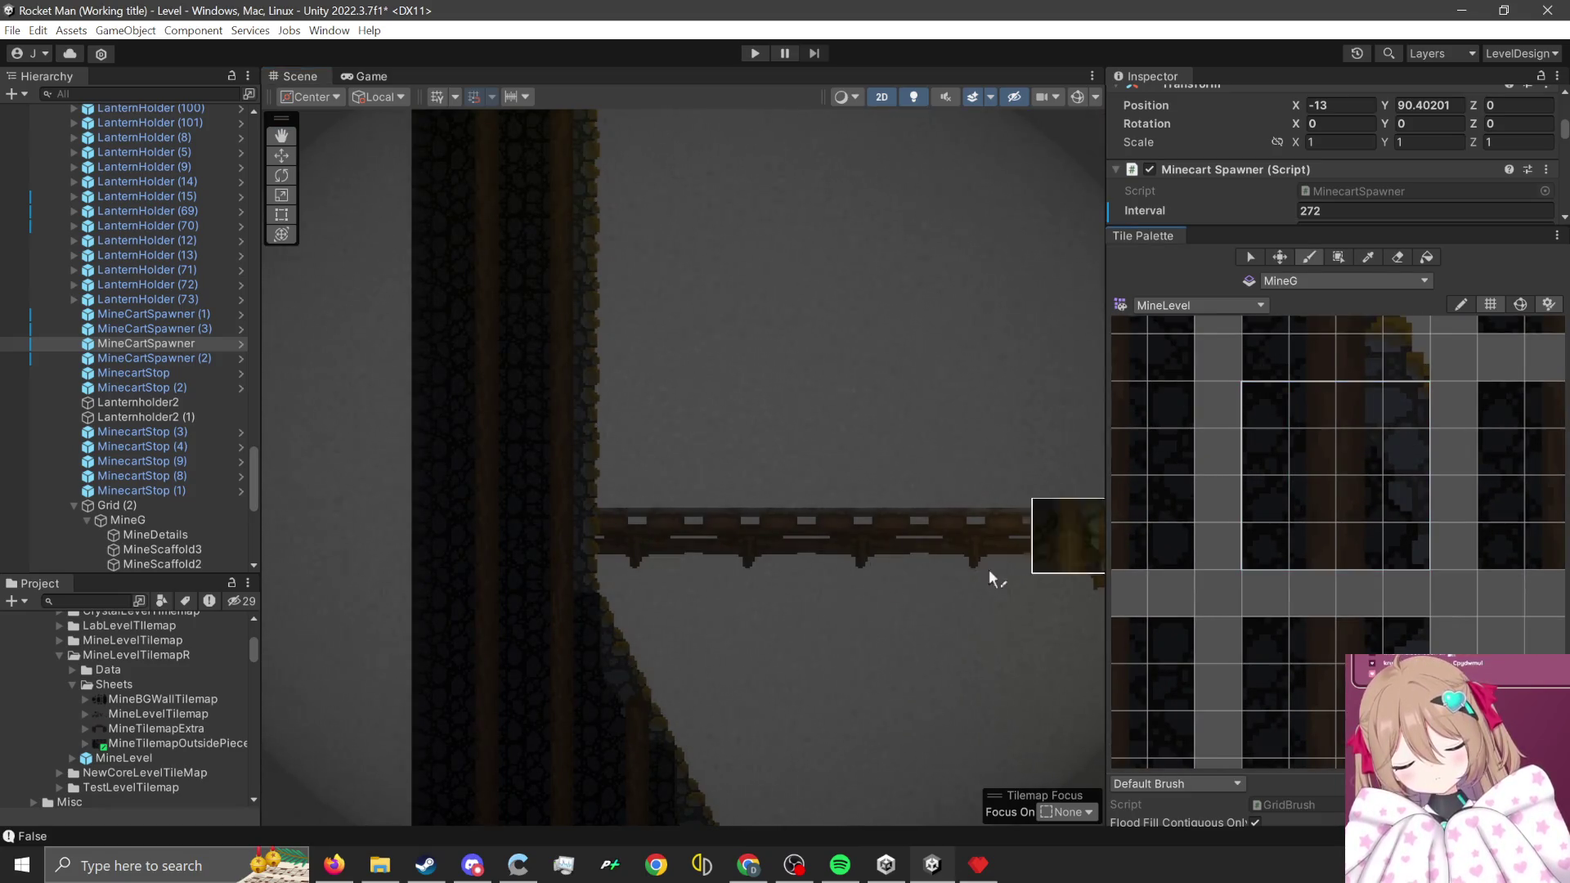
pyautogui.scroll(1, 531, 644)
pyautogui.scroll(-2, 559, 645)
pyautogui.scroll(-1, 821, 490)
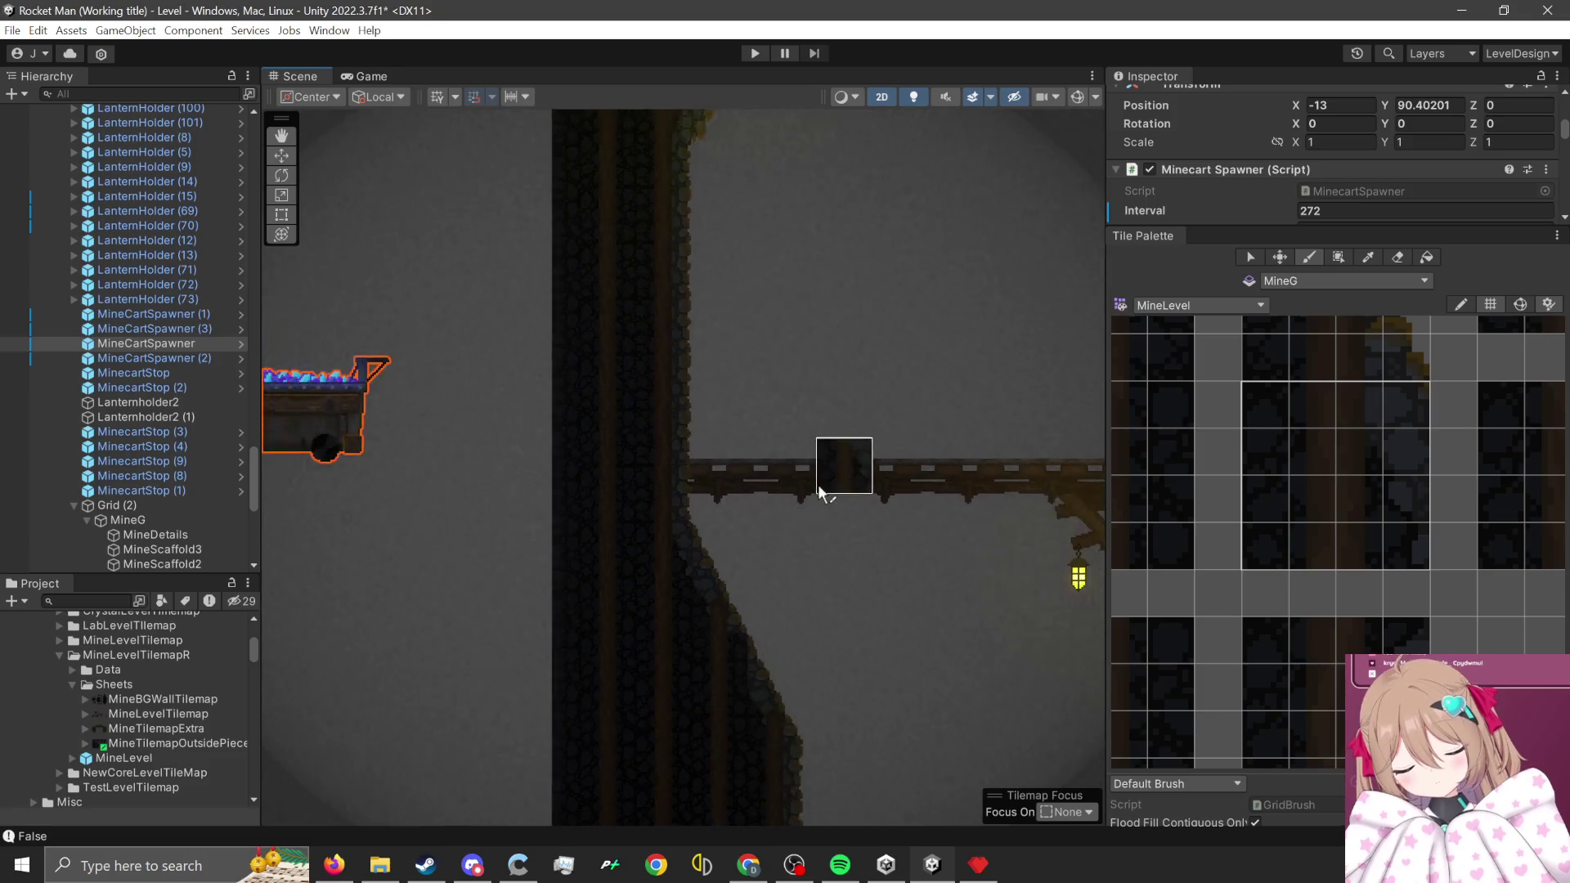
pyautogui.scroll(2, 776, 613)
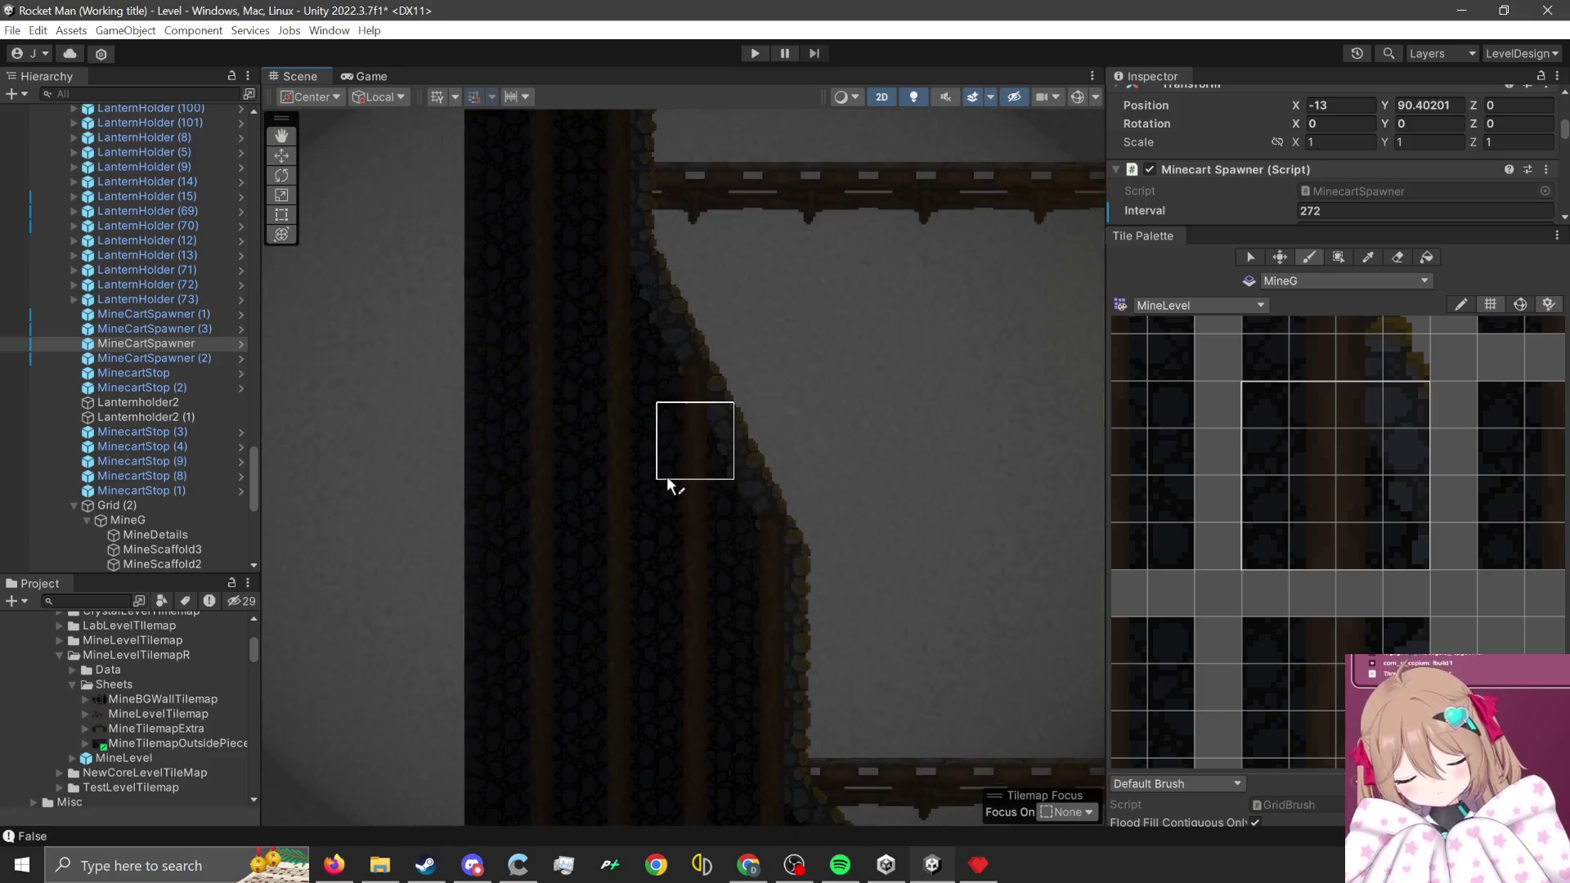
pyautogui.scroll(-1, 947, 701)
pyautogui.scroll(1, 947, 701)
pyautogui.scroll(-1, 813, 718)
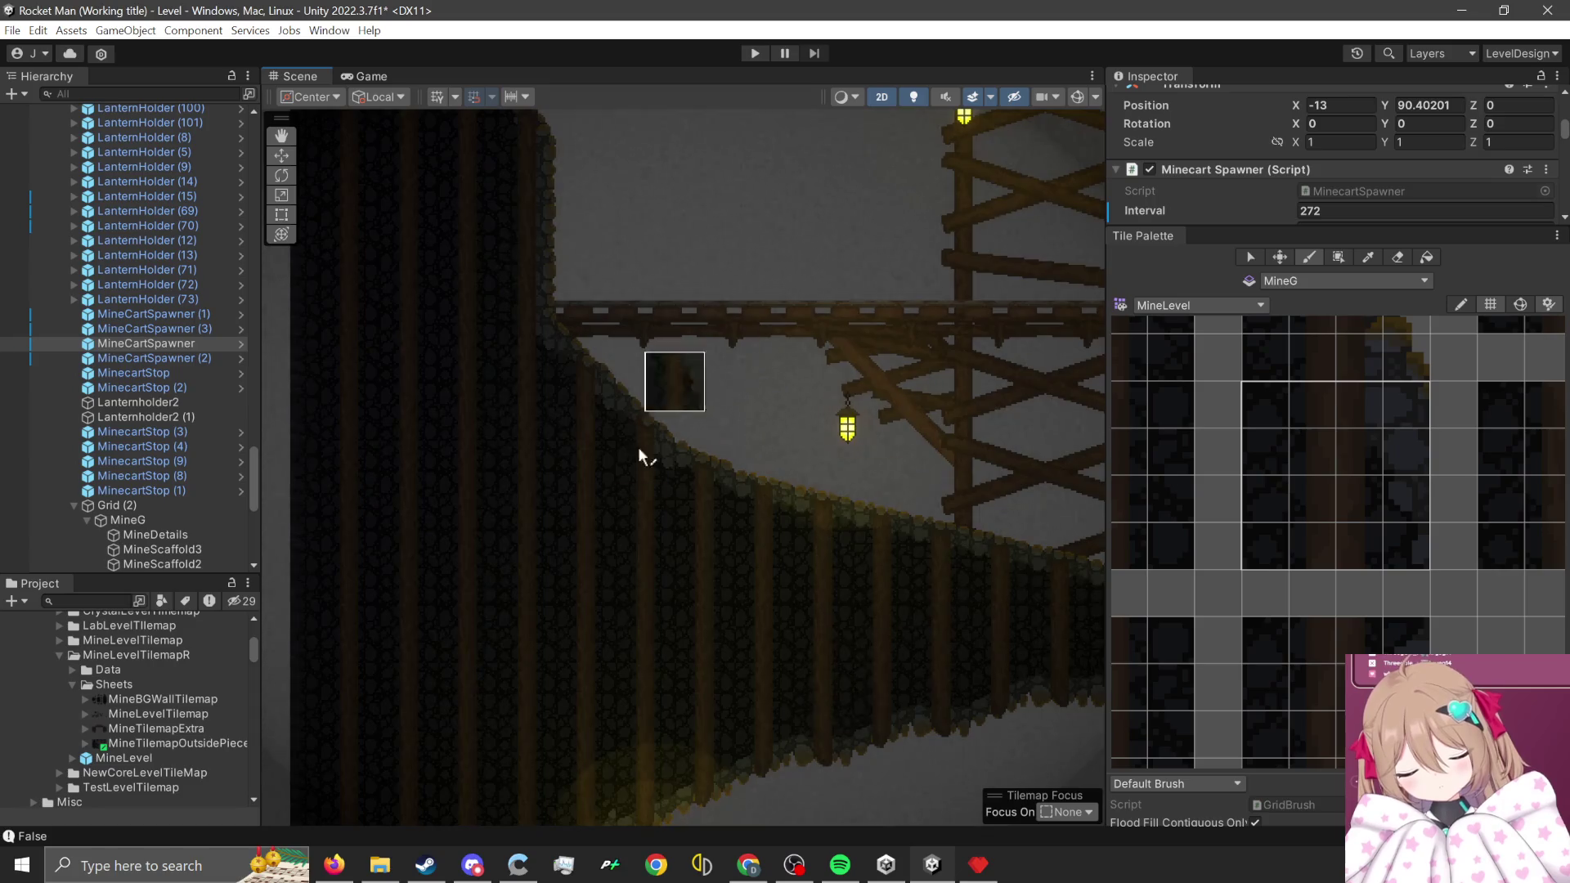
# - Pan the Scene view over to the scaffold tower and lanterns
pyautogui.press('Right')
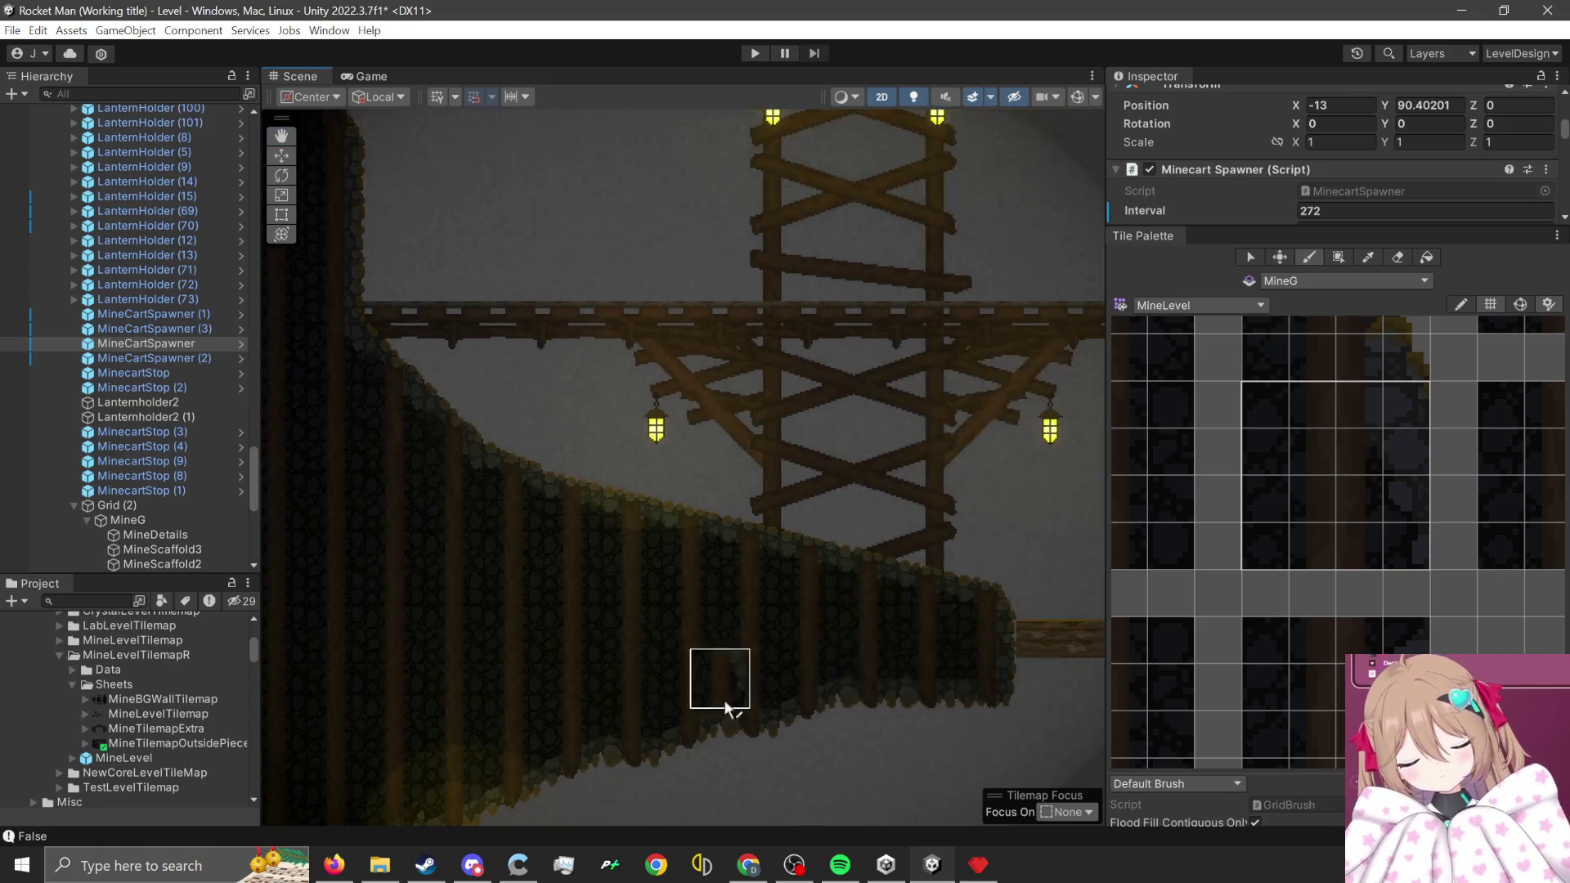
pyautogui.scroll(-1, 685, 691)
pyautogui.scroll(1, 753, 781)
pyautogui.scroll(1, 754, 781)
pyautogui.scroll(-1, 895, 631)
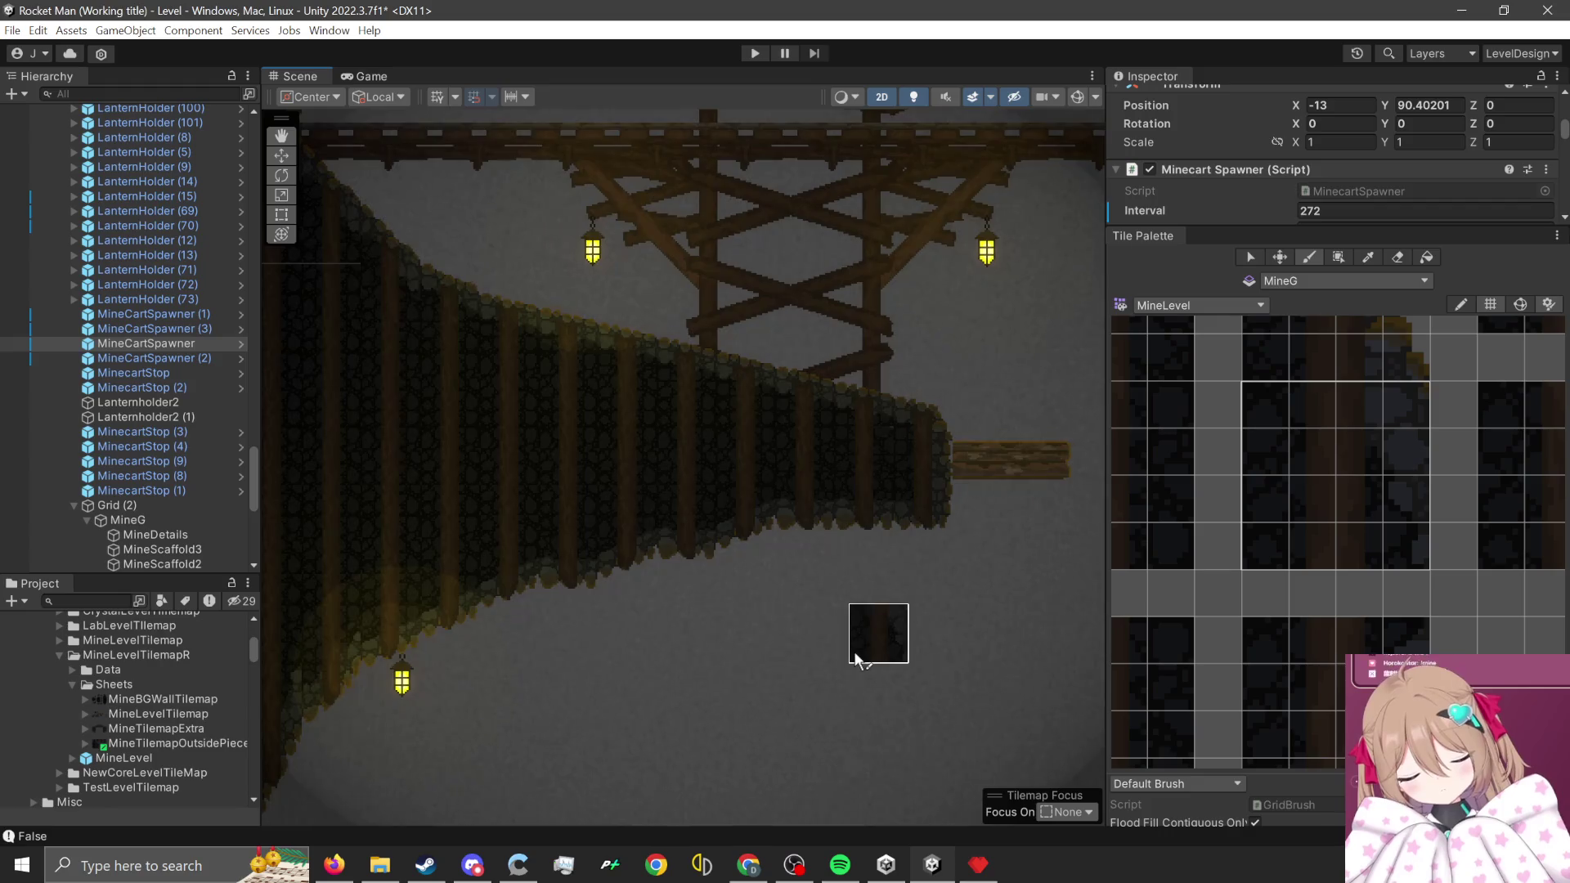
pyautogui.hscroll(-3, 857, 659)
pyautogui.scroll(-2, 856, 659)
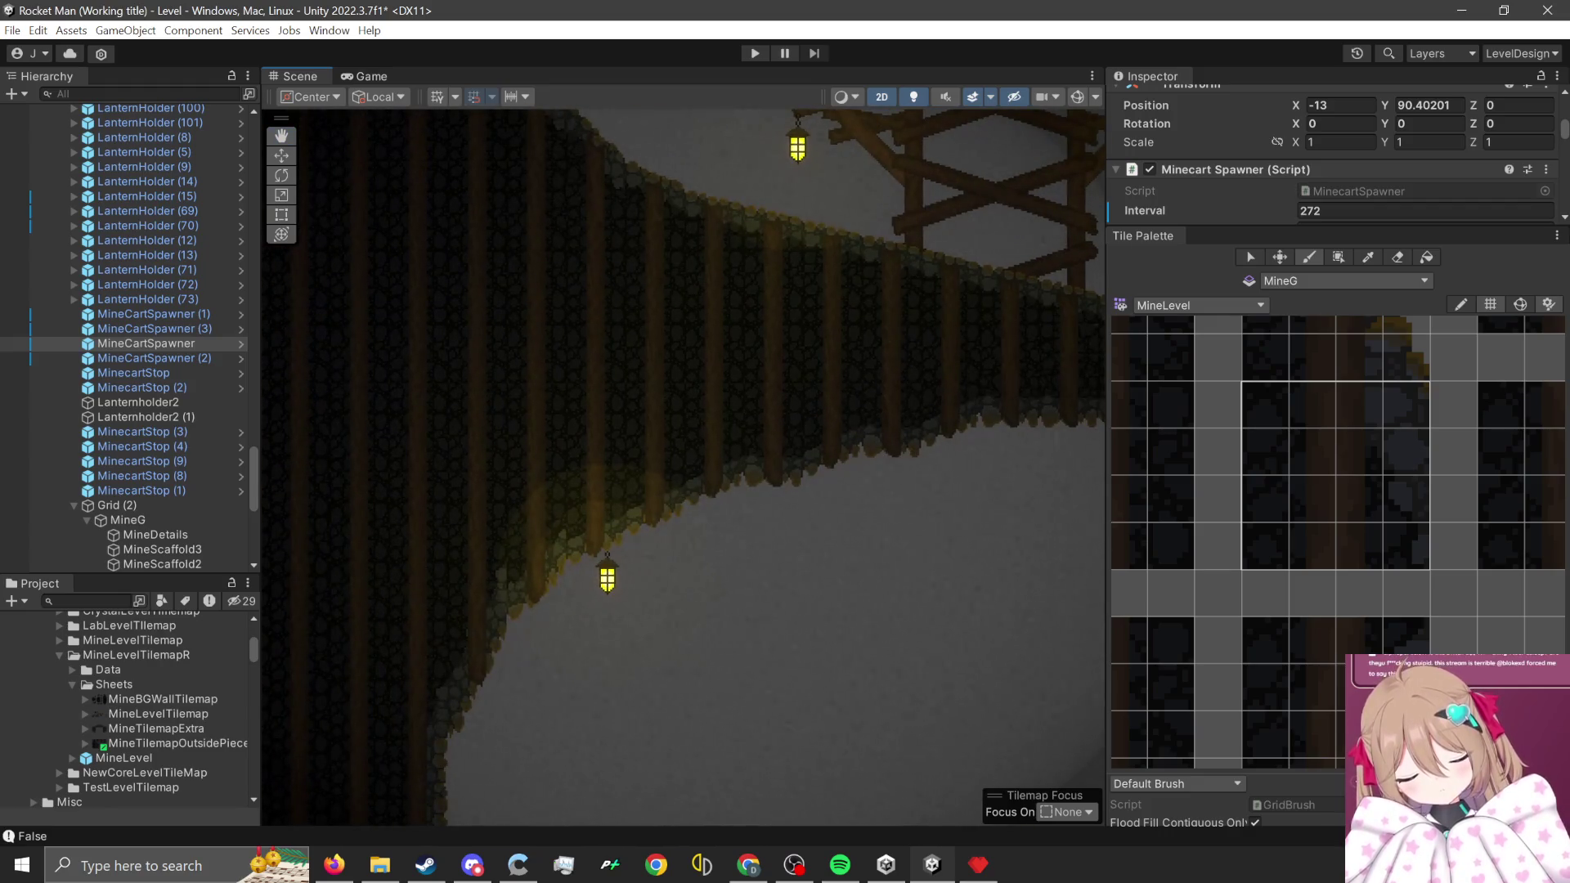
pyautogui.hscroll(-1, 924, 662)
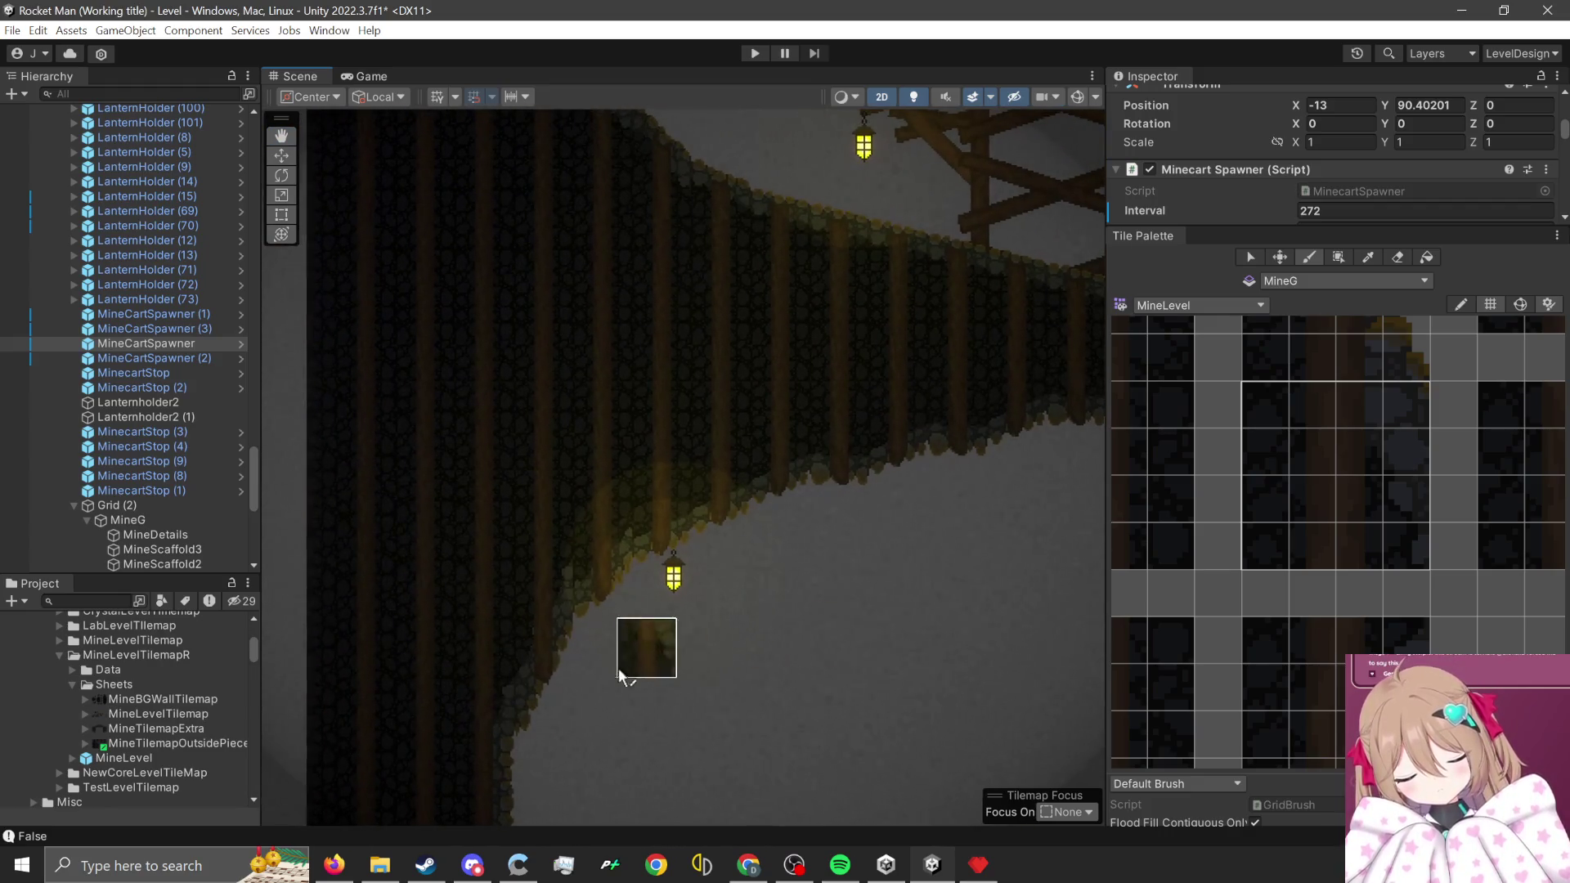
pyautogui.scroll(-1, 573, 684)
pyautogui.hscroll(-1, 564, 654)
pyautogui.scroll(-1, 565, 654)
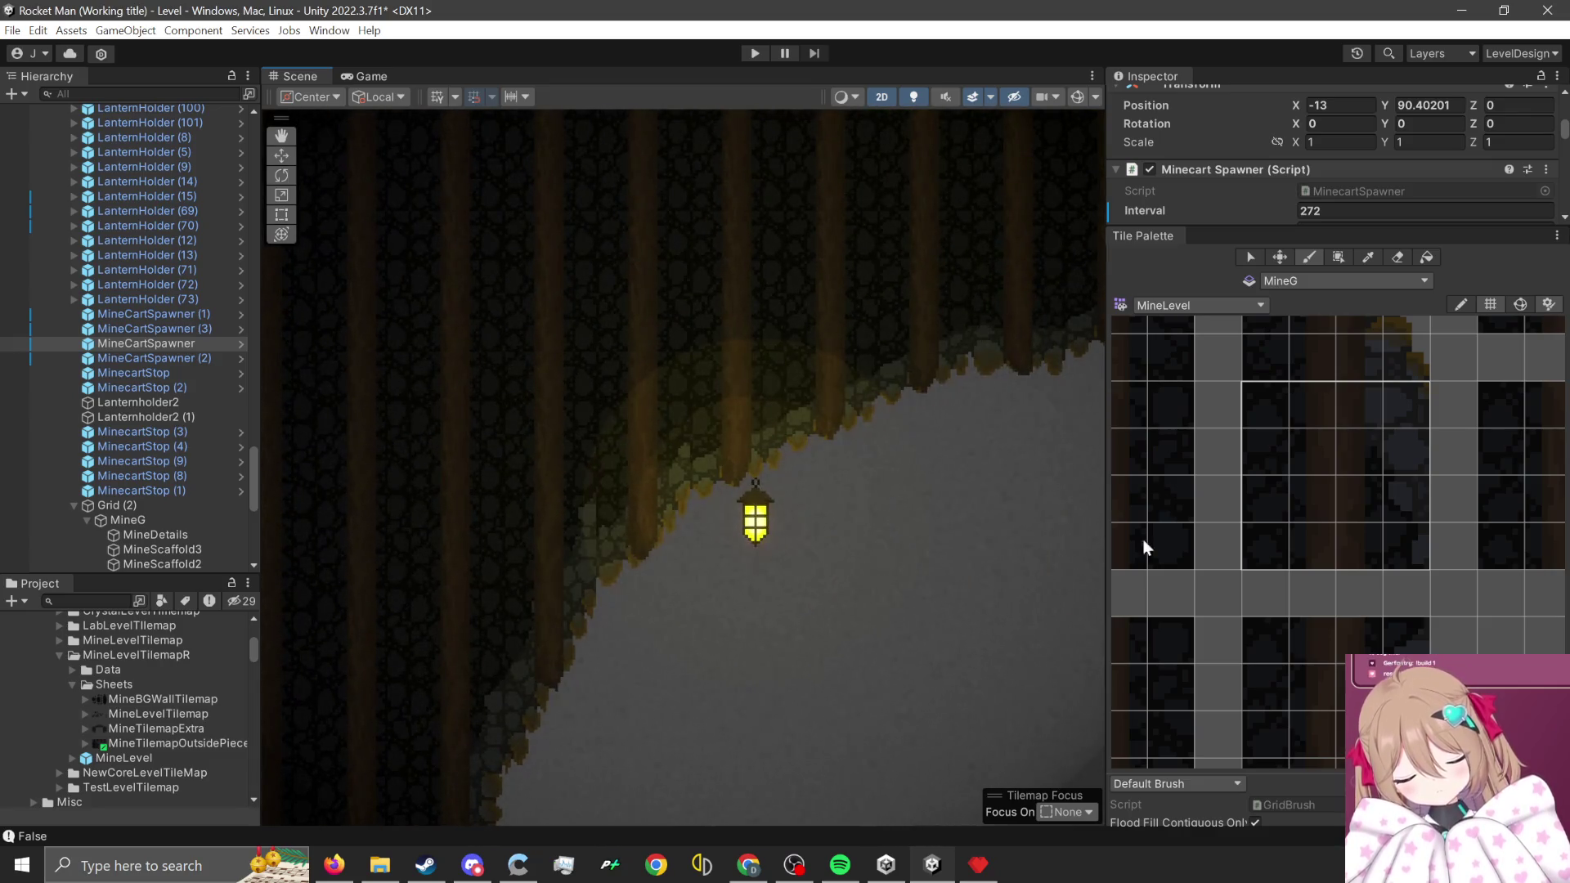
pyautogui.hscroll(-1, 466, 617)
pyautogui.scroll(-1, 466, 618)
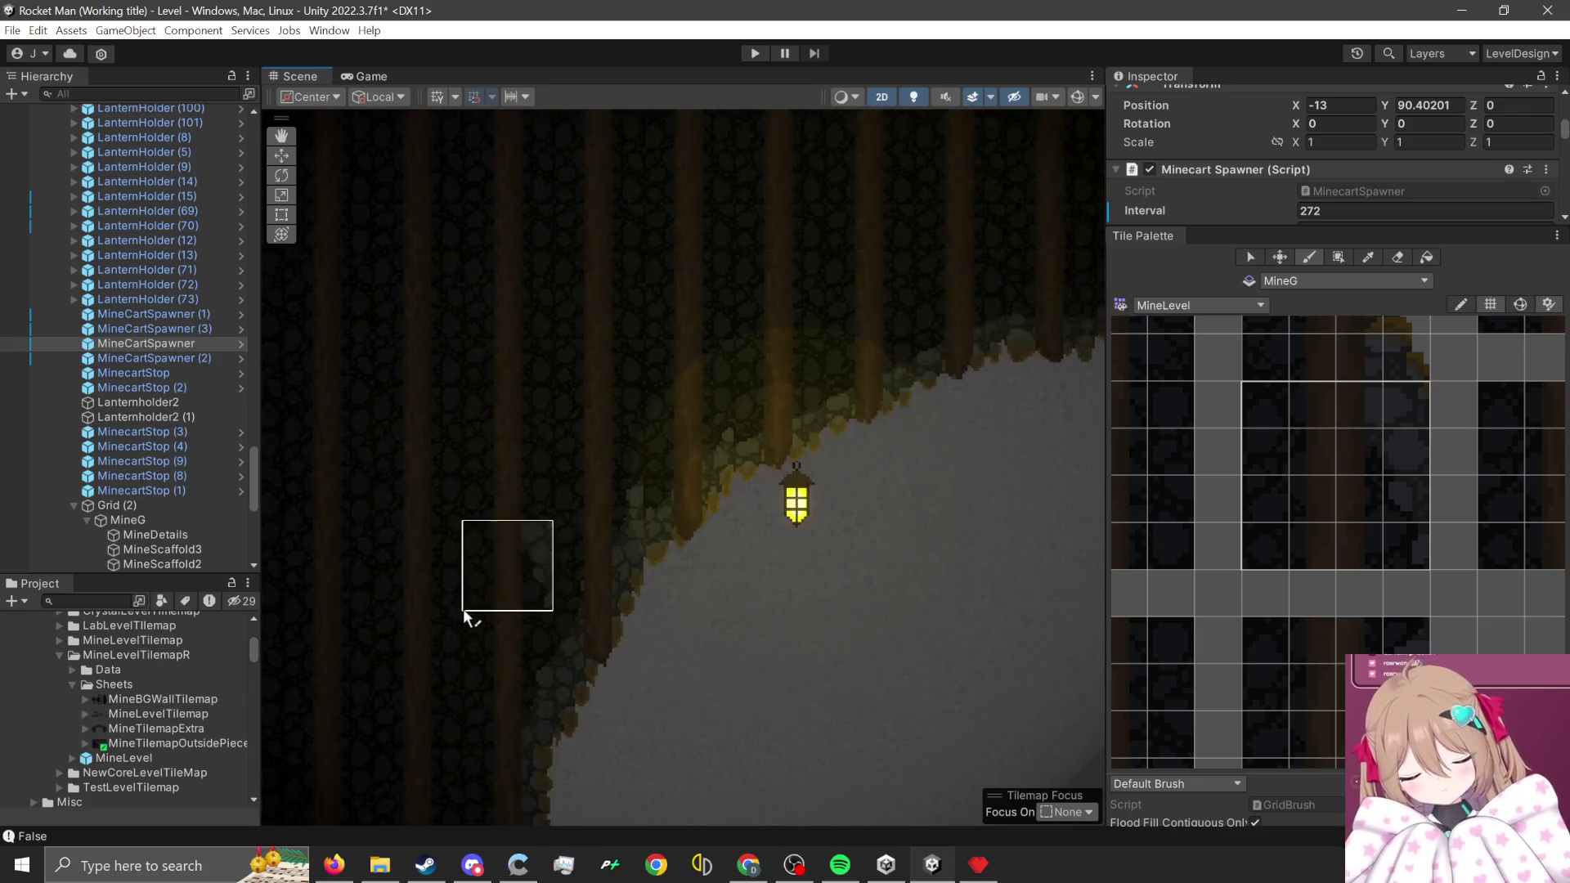
pyautogui.scroll(-3, 1303, 688)
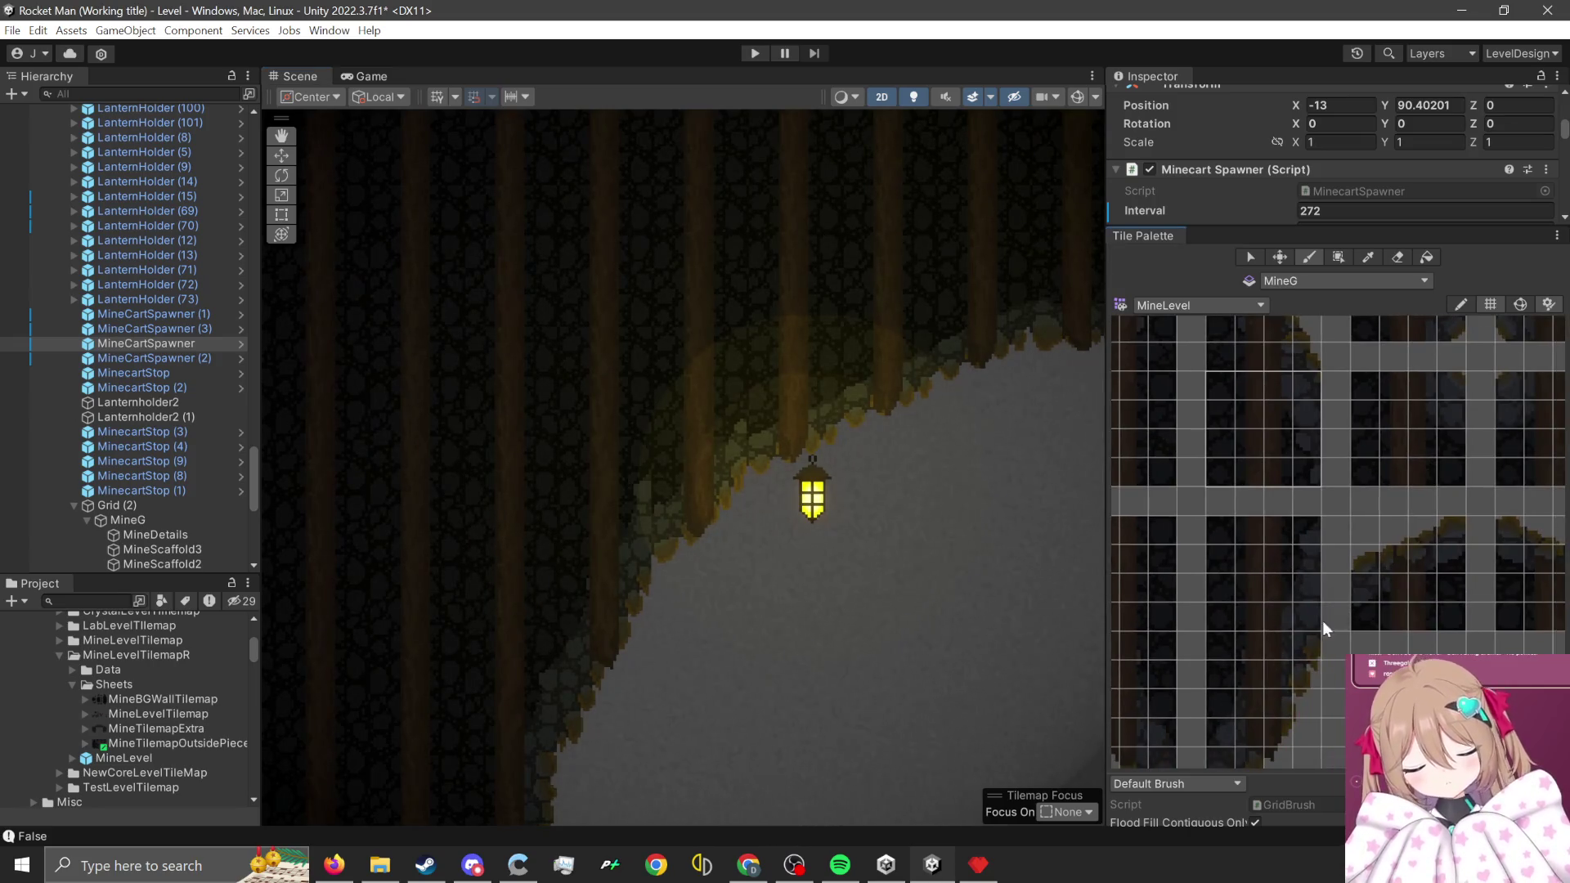
pyautogui.hscroll(2, 1408, 633)
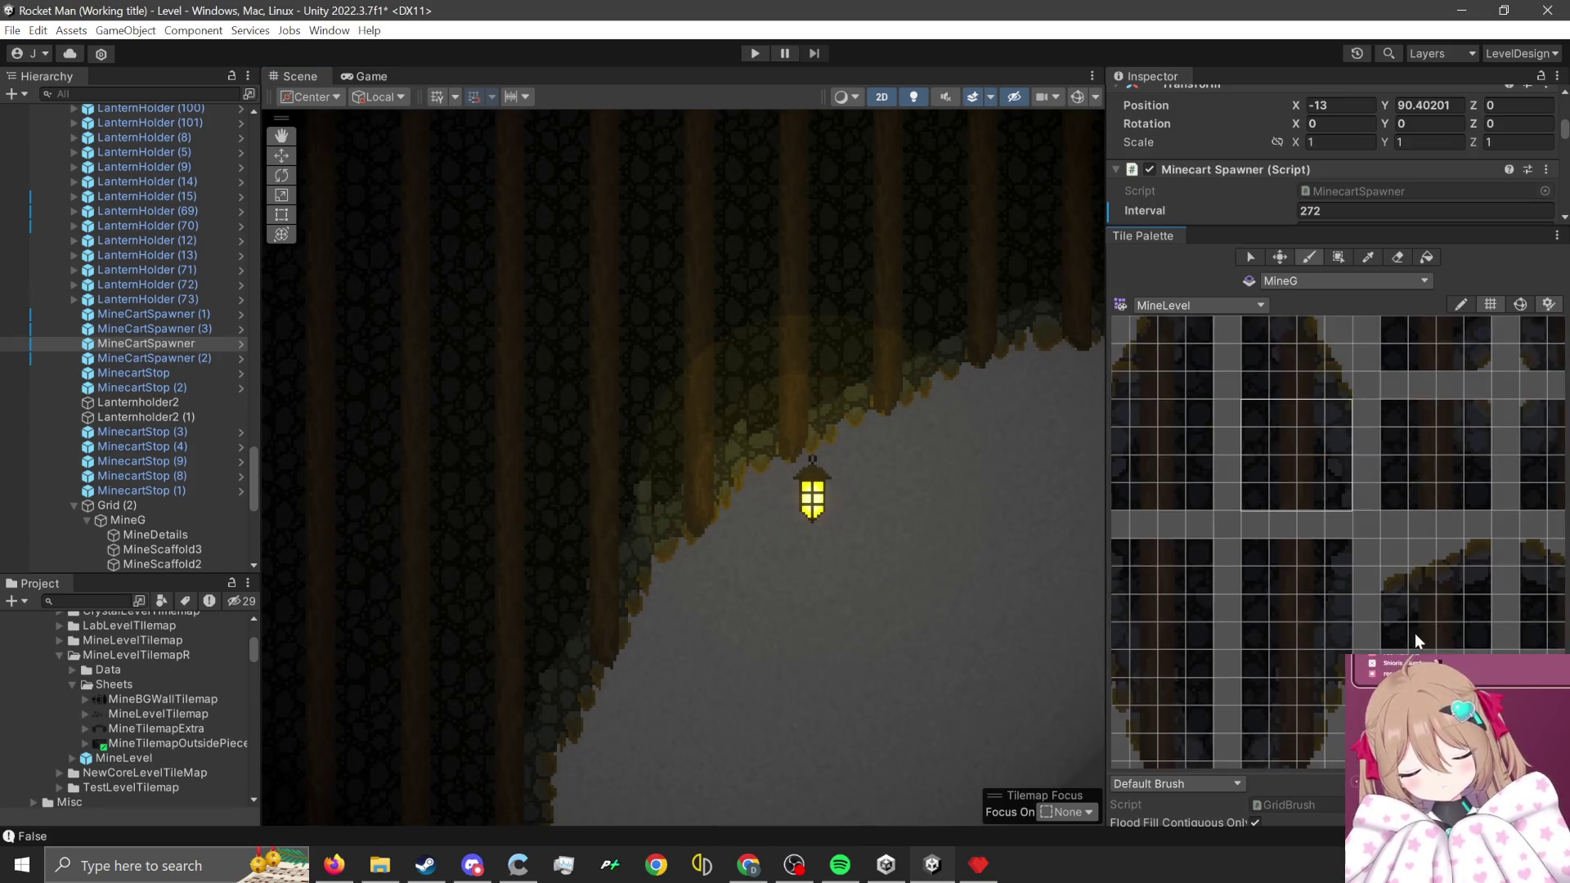
pyautogui.scroll(-2, 1331, 605)
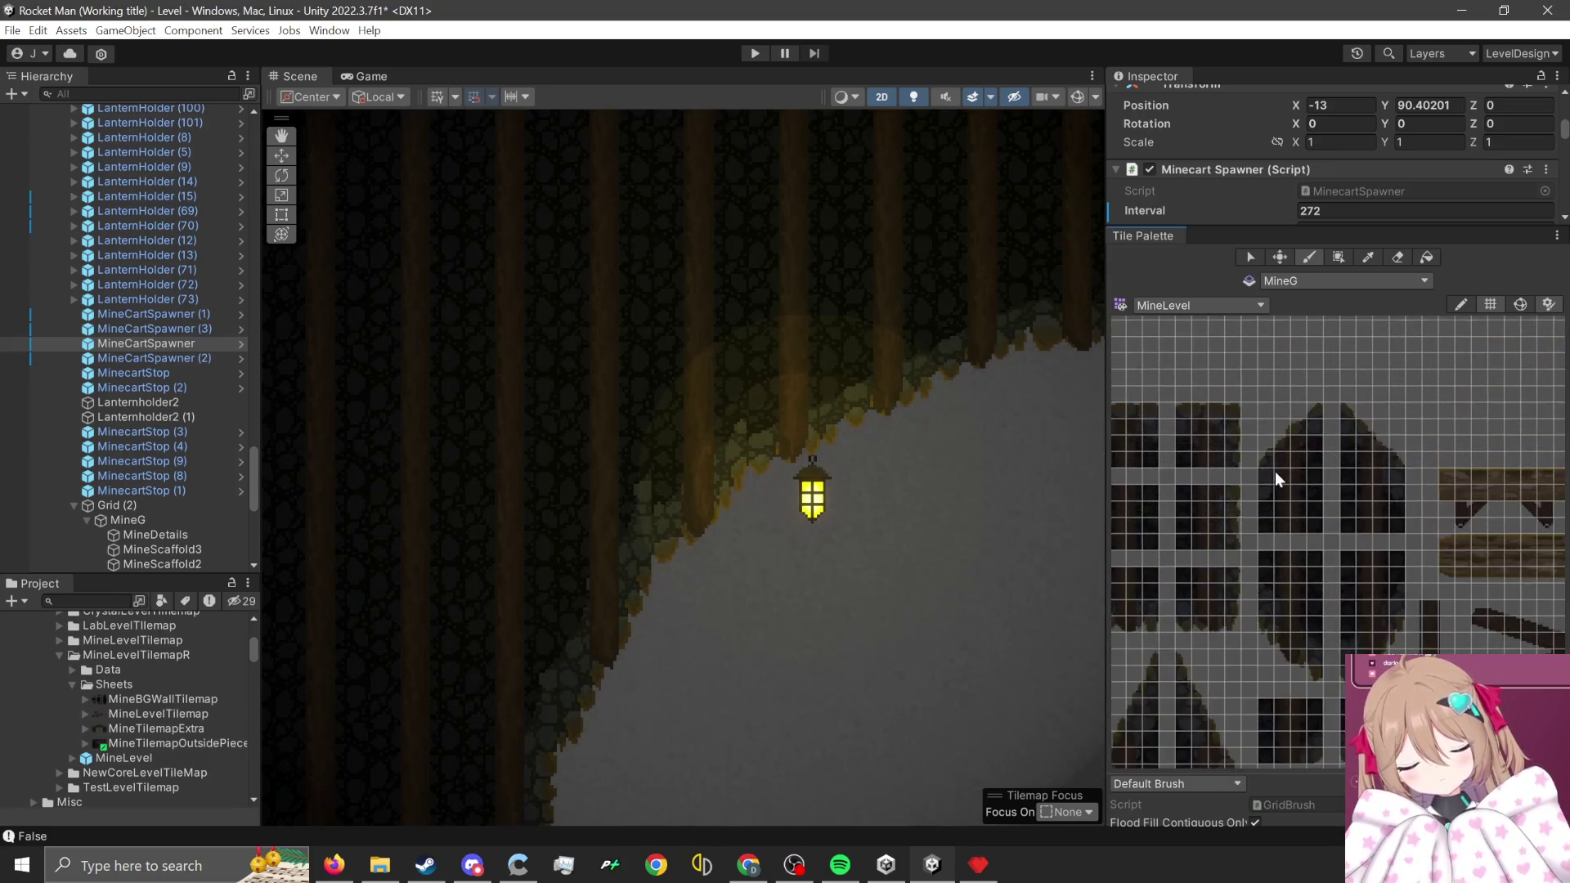
# - Pick a 4x3 block of rock-and-beam tiles and shift the cave view around the lantern
pyautogui.scroll(3, 1404, 627)
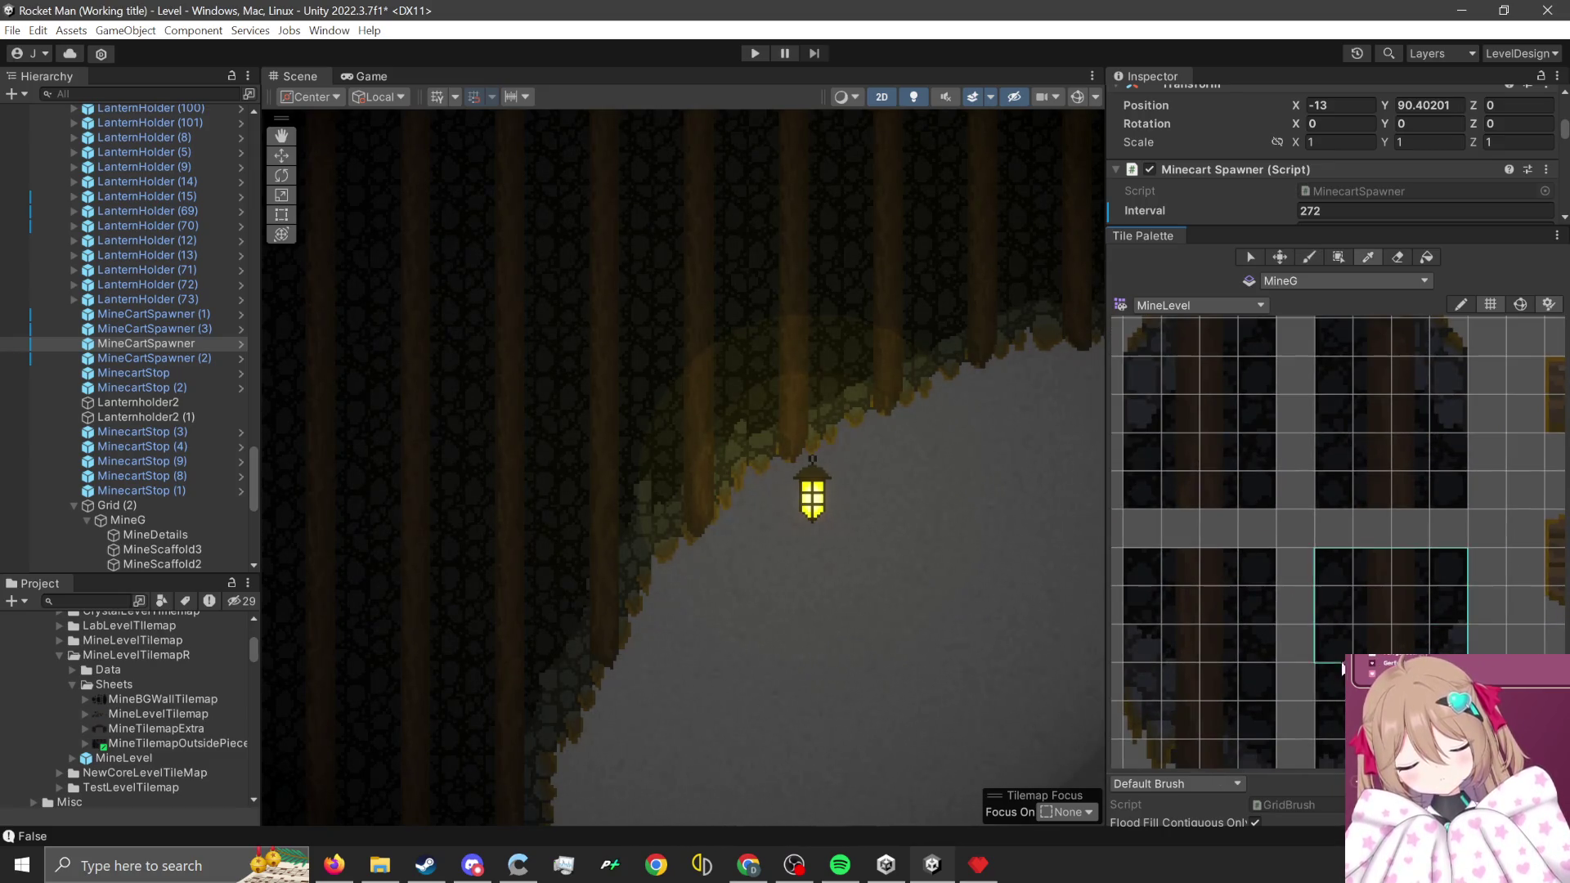
pyautogui.moveTo(1316, 661); pyautogui.dragTo(1459, 556)
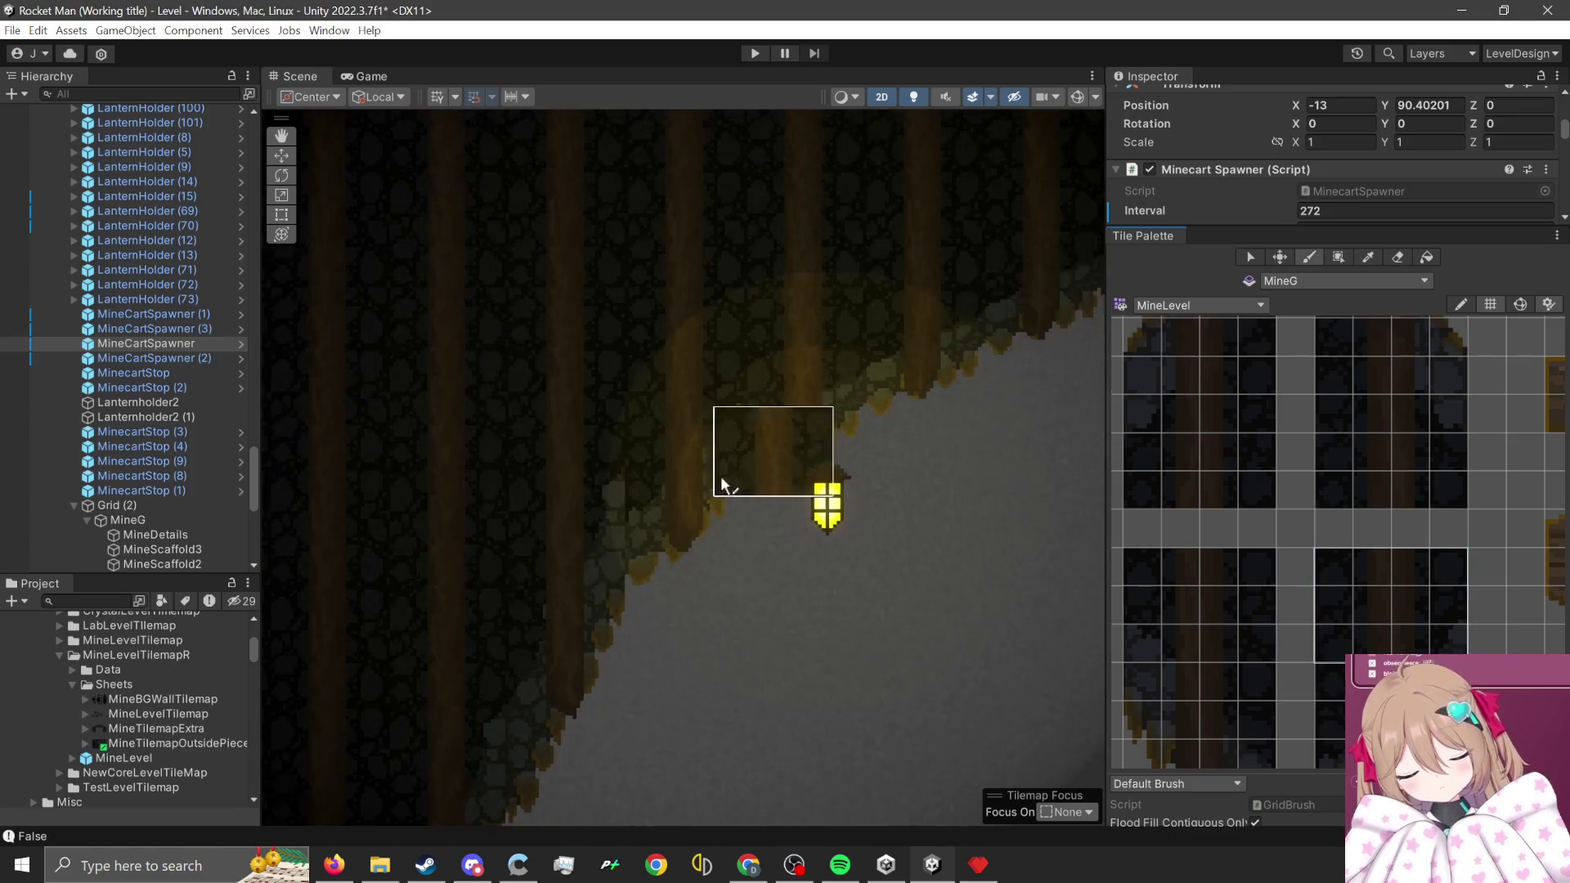
pyautogui.scroll(1, 480, 565)
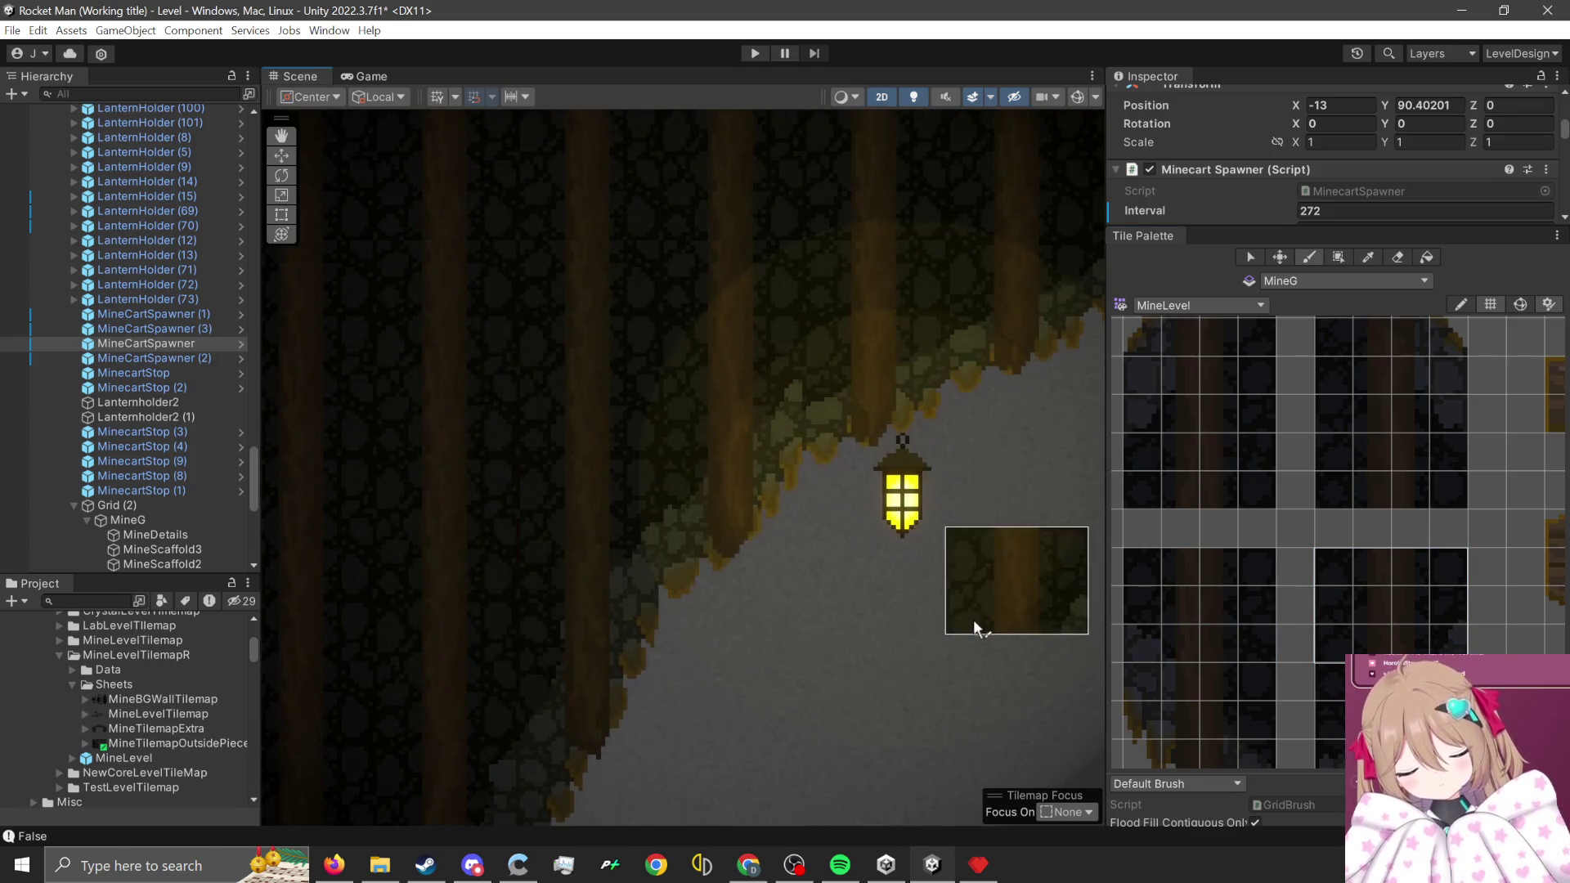
pyautogui.moveTo(956, 624); pyautogui.dragTo(872, 718)
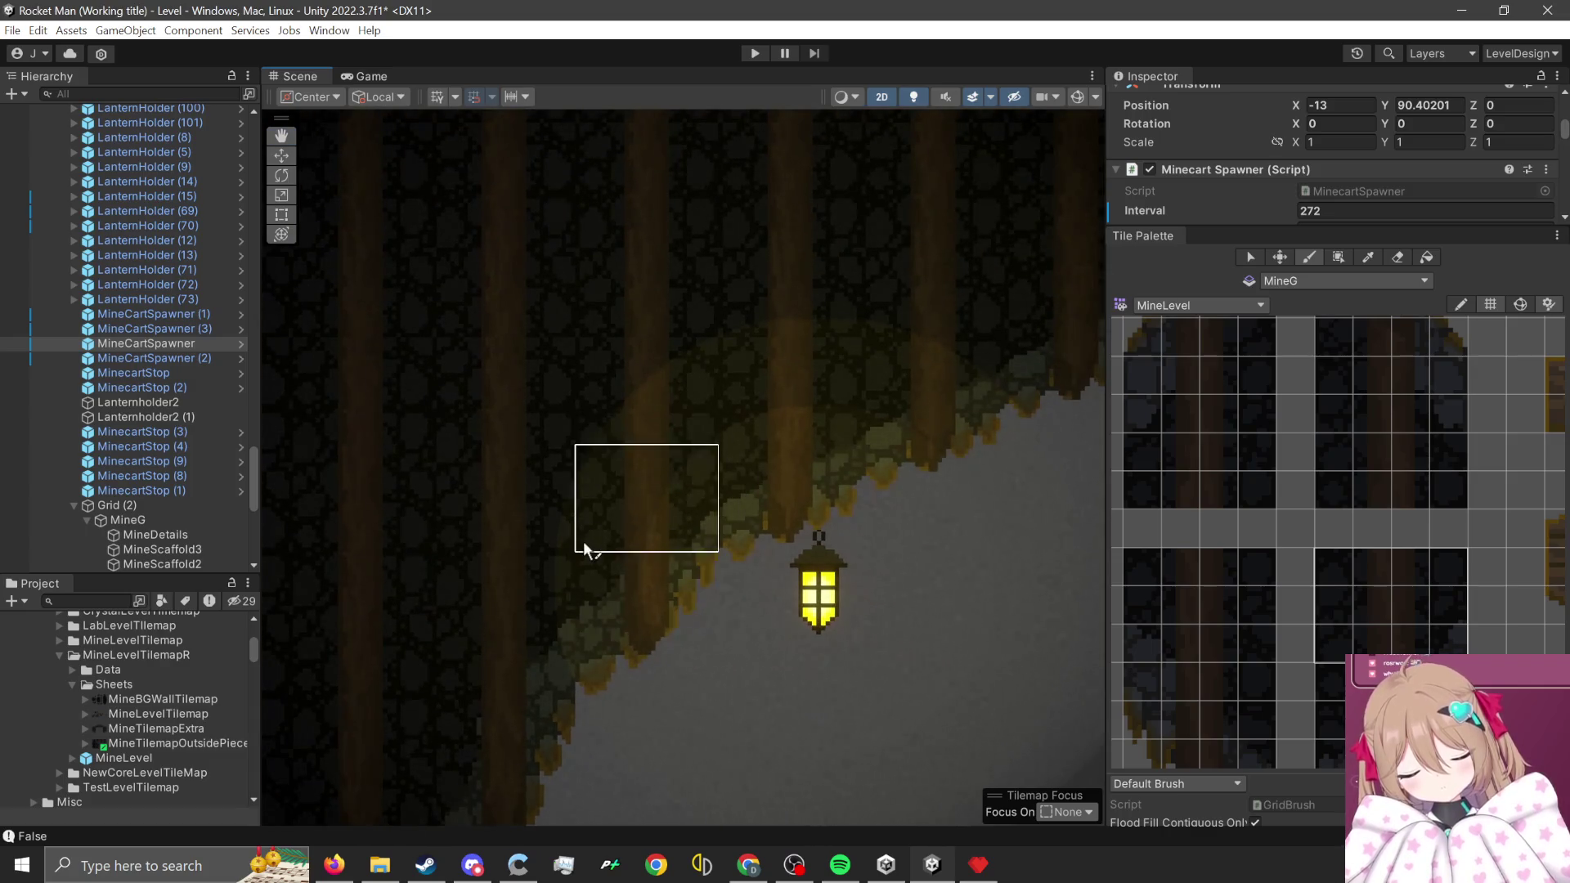
# - Switch the brush to a 2x2 rock-and-beam block, then to single rock tiles
pyautogui.scroll(-5, 1215, 568)
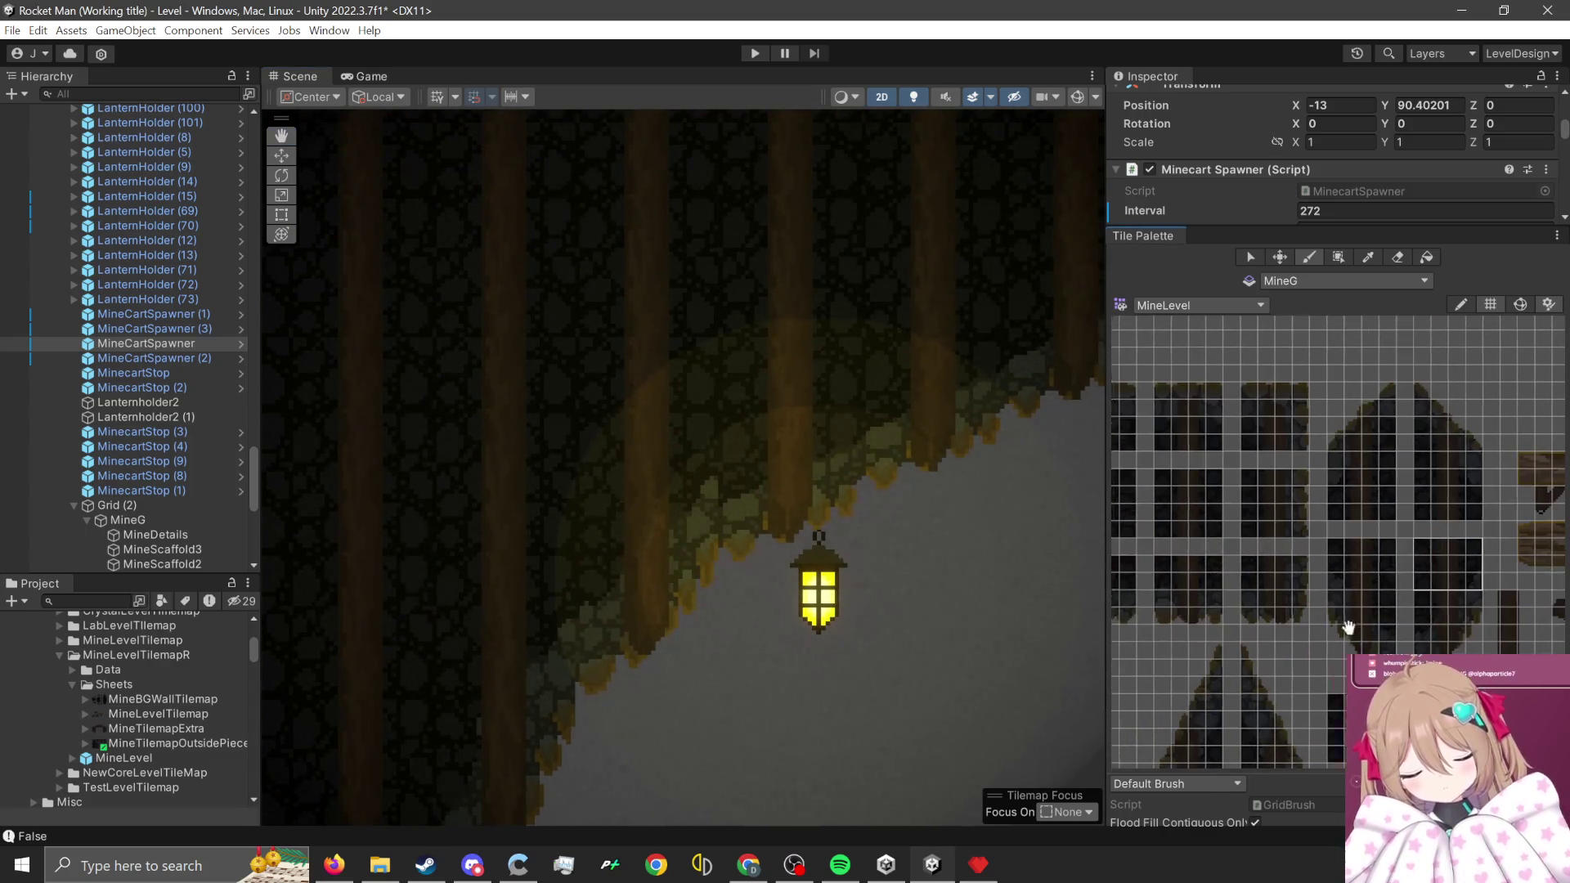
pyautogui.moveTo(1324, 525)
pyautogui.mouseDown()
pyautogui.moveTo(1430, 640)
pyautogui.moveTo(1303, 561)
pyautogui.moveTo(1241, 568)
pyautogui.moveTo(1228, 543)
pyautogui.mouseUp()
pyautogui.scroll(10, 1227, 544)
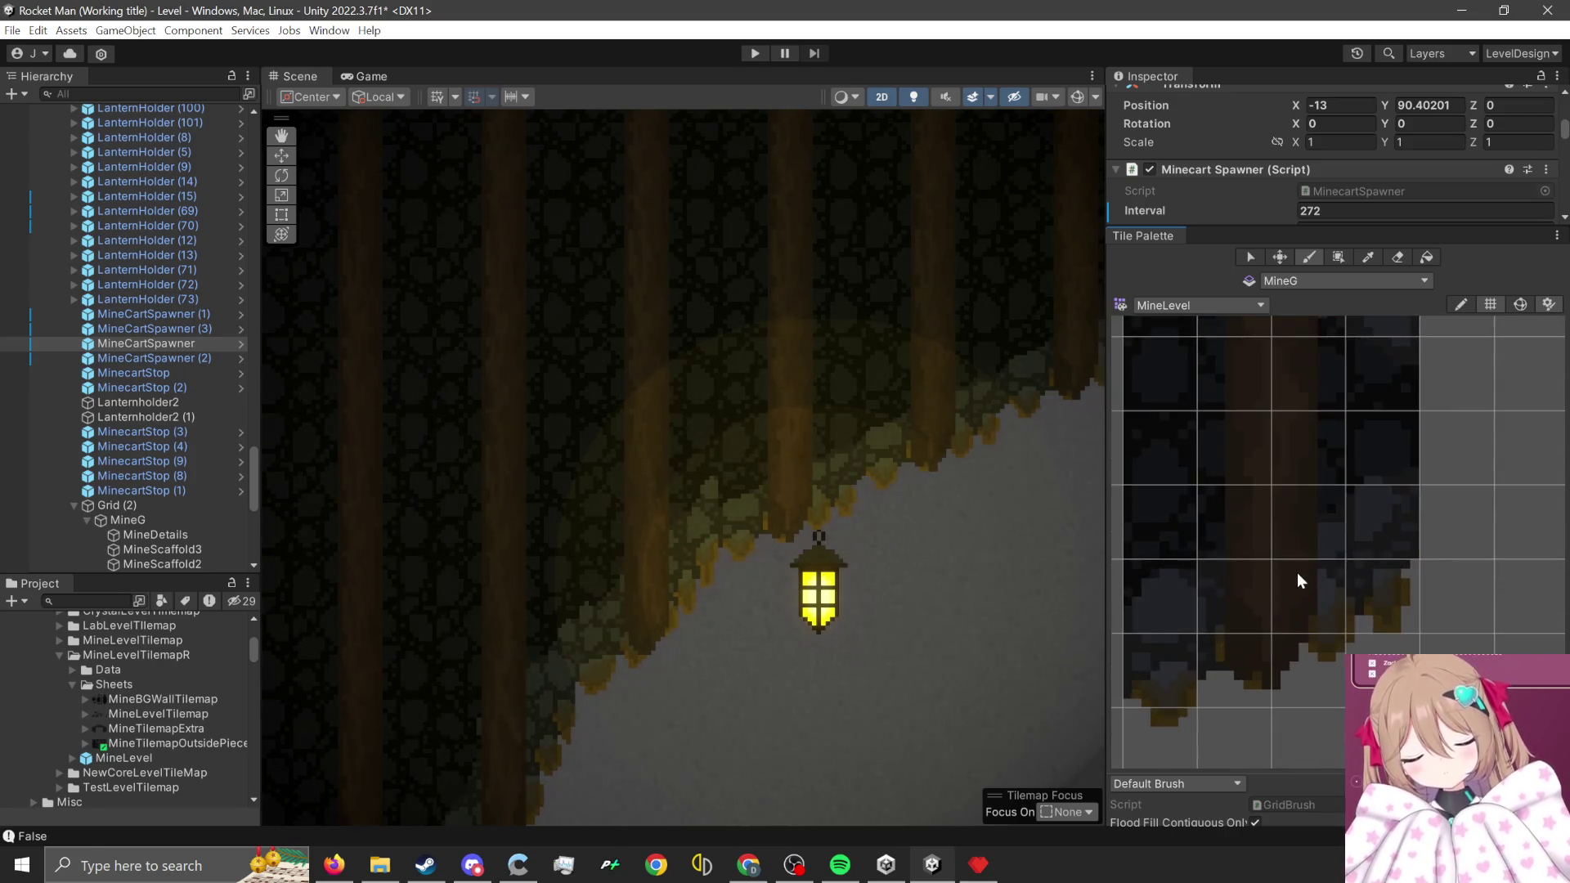
pyautogui.scroll(-2, 1365, 617)
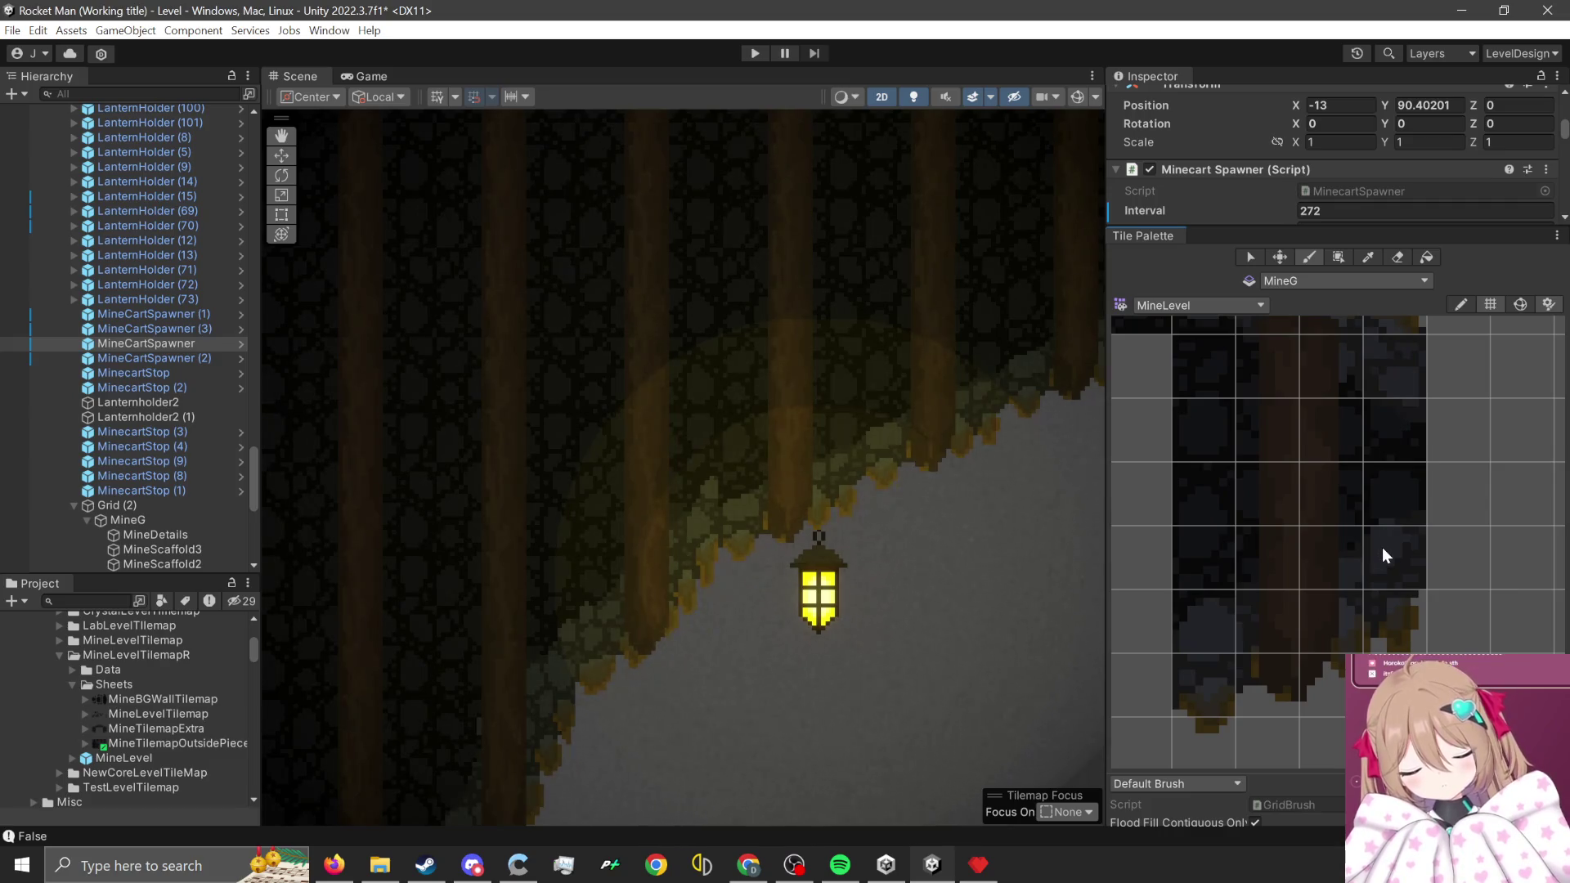
pyautogui.moveTo(1383, 548); pyautogui.dragTo(1325, 492)
pyautogui.scroll(1, 638, 496)
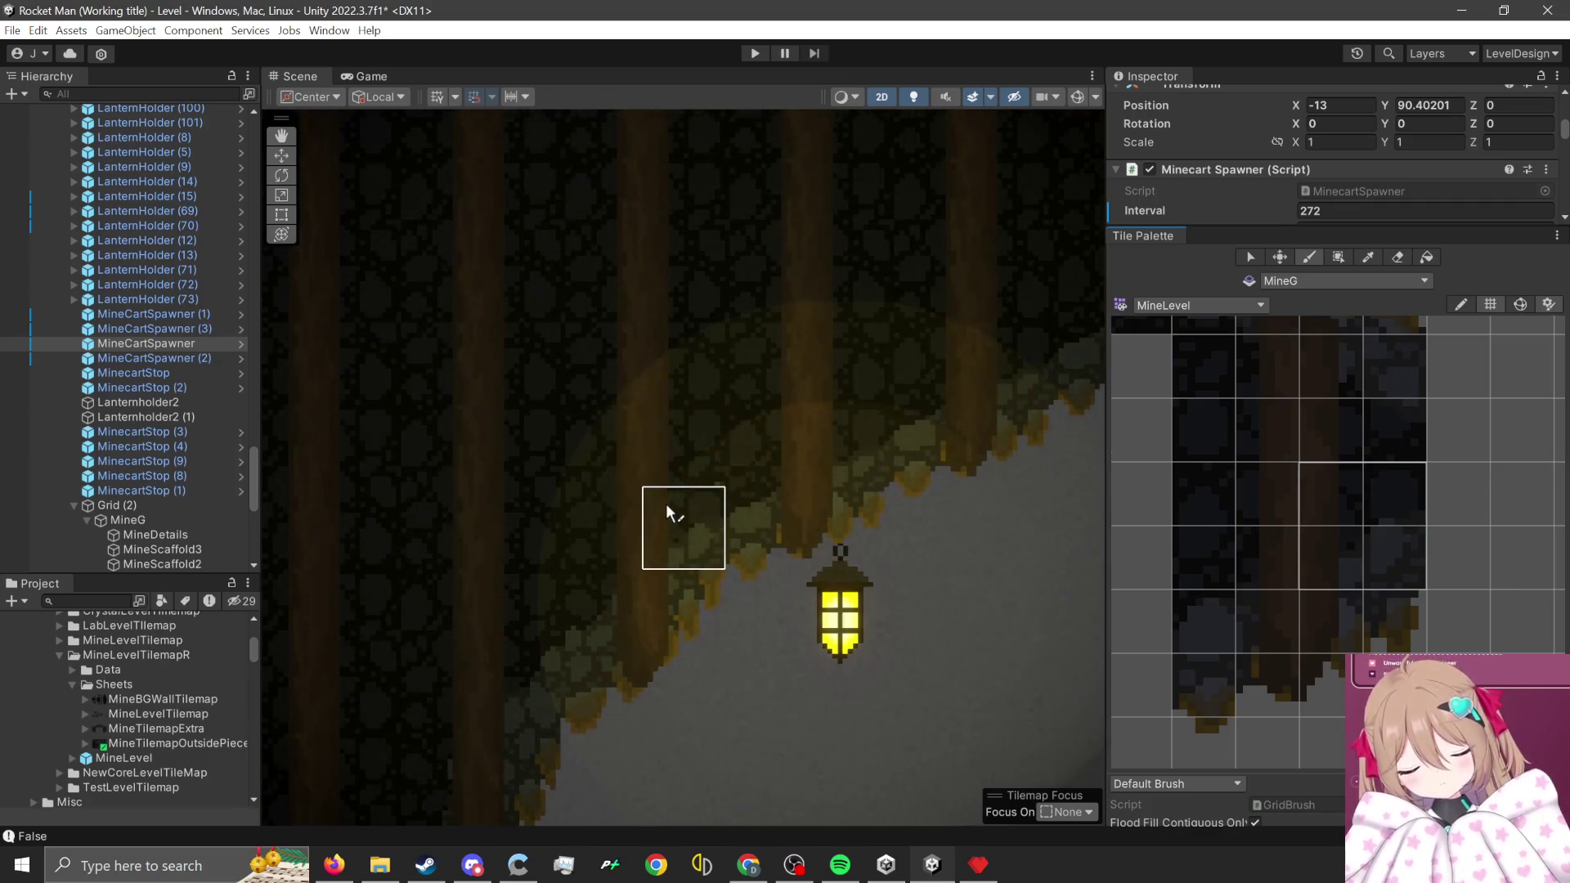
pyautogui.scroll(-2, 947, 440)
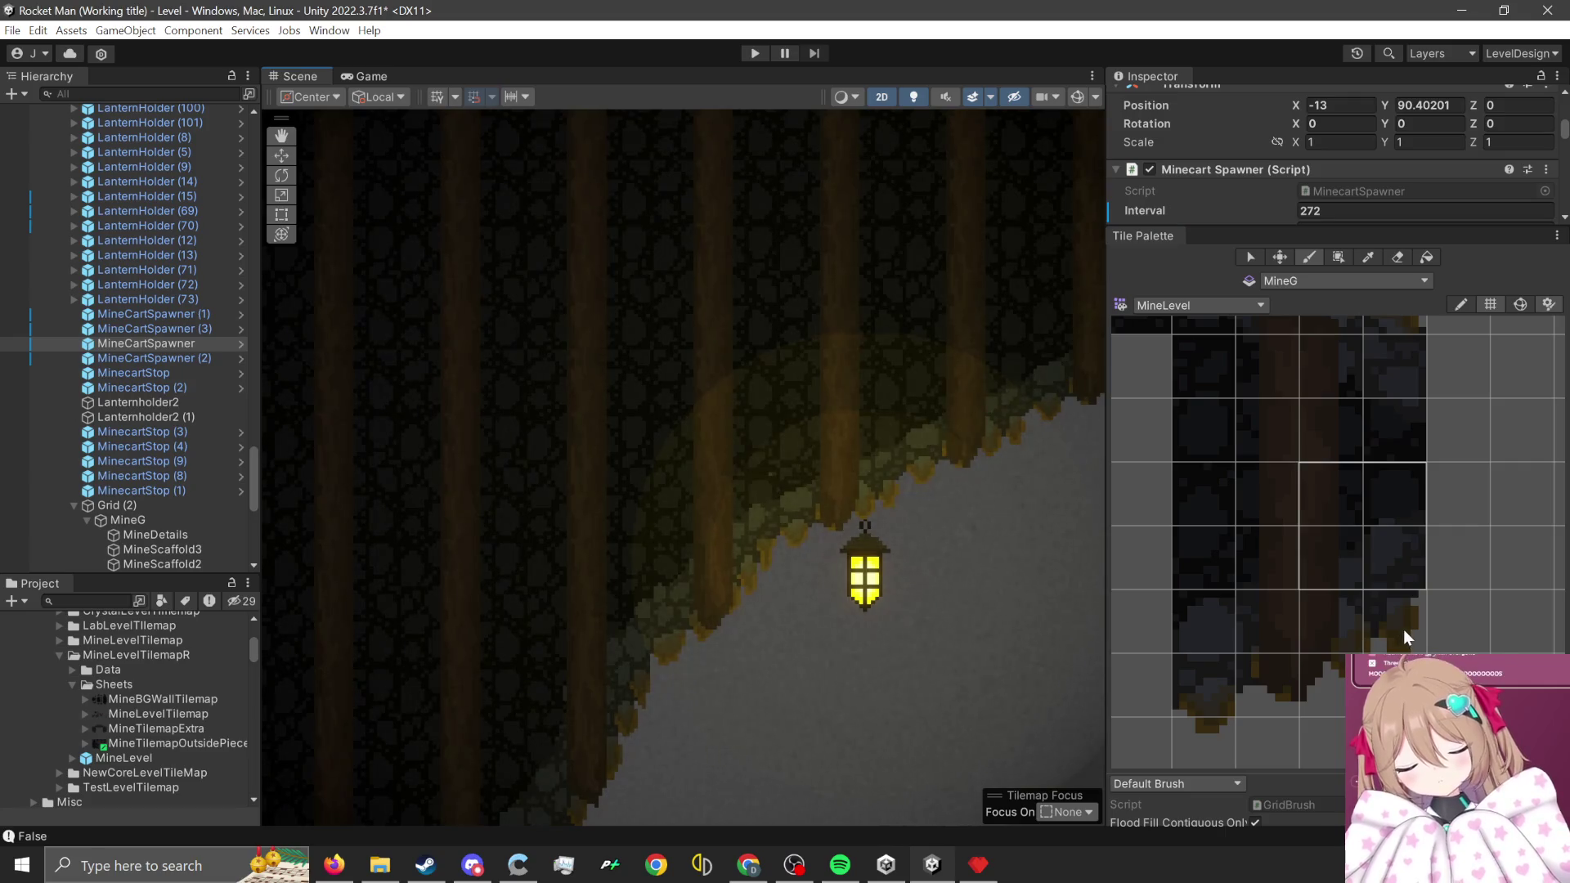
pyautogui.click(1396, 573)
pyautogui.scroll(1, 752, 495)
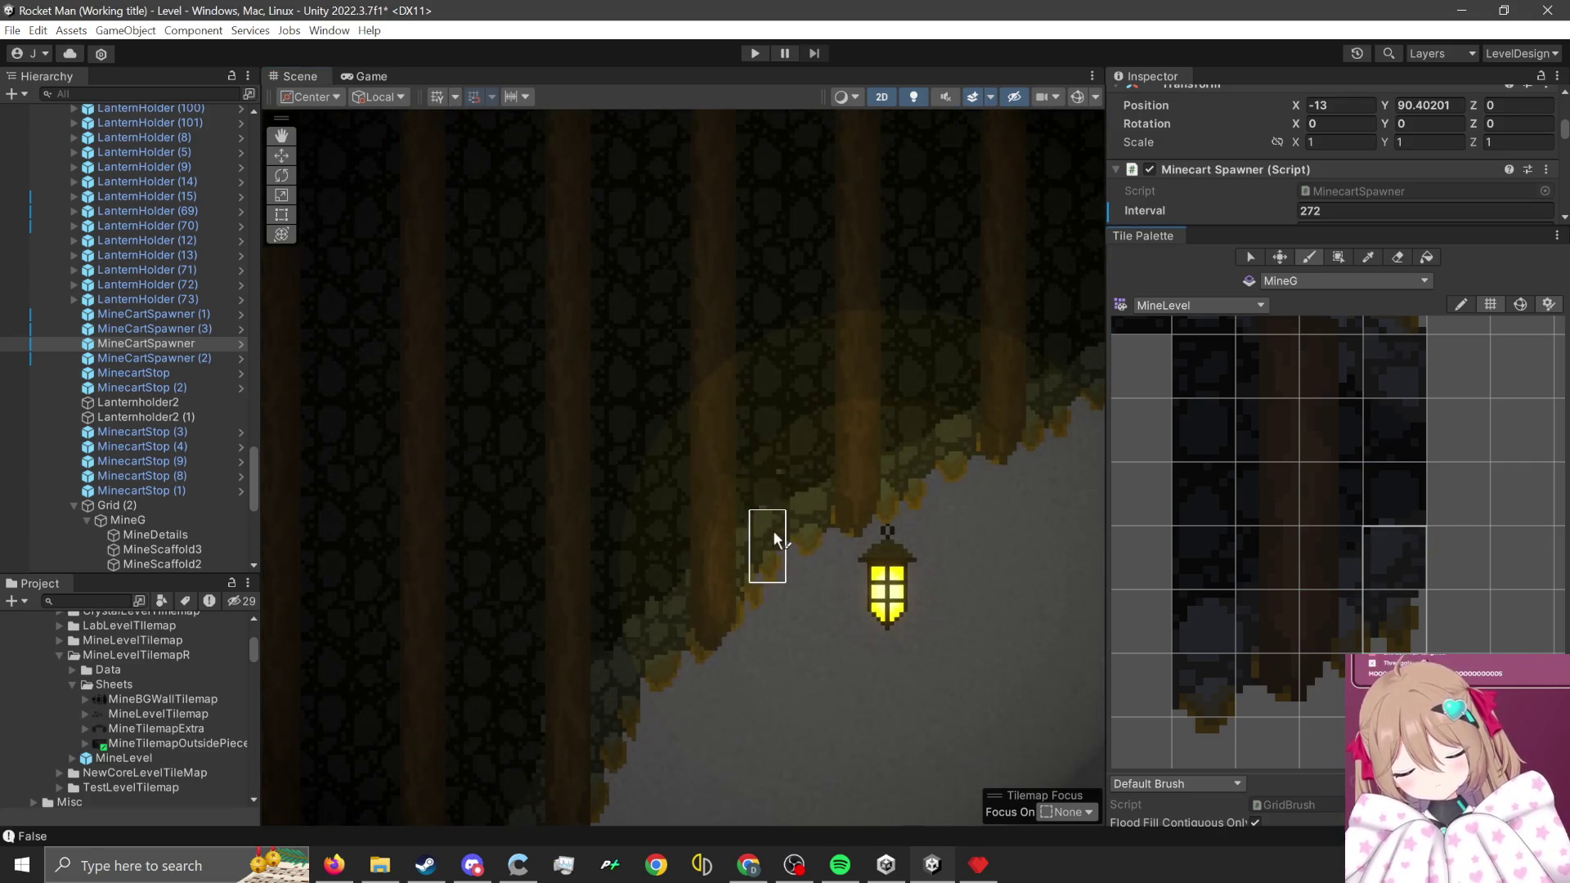
pyautogui.scroll(1, 791, 482)
pyautogui.click(1390, 487)
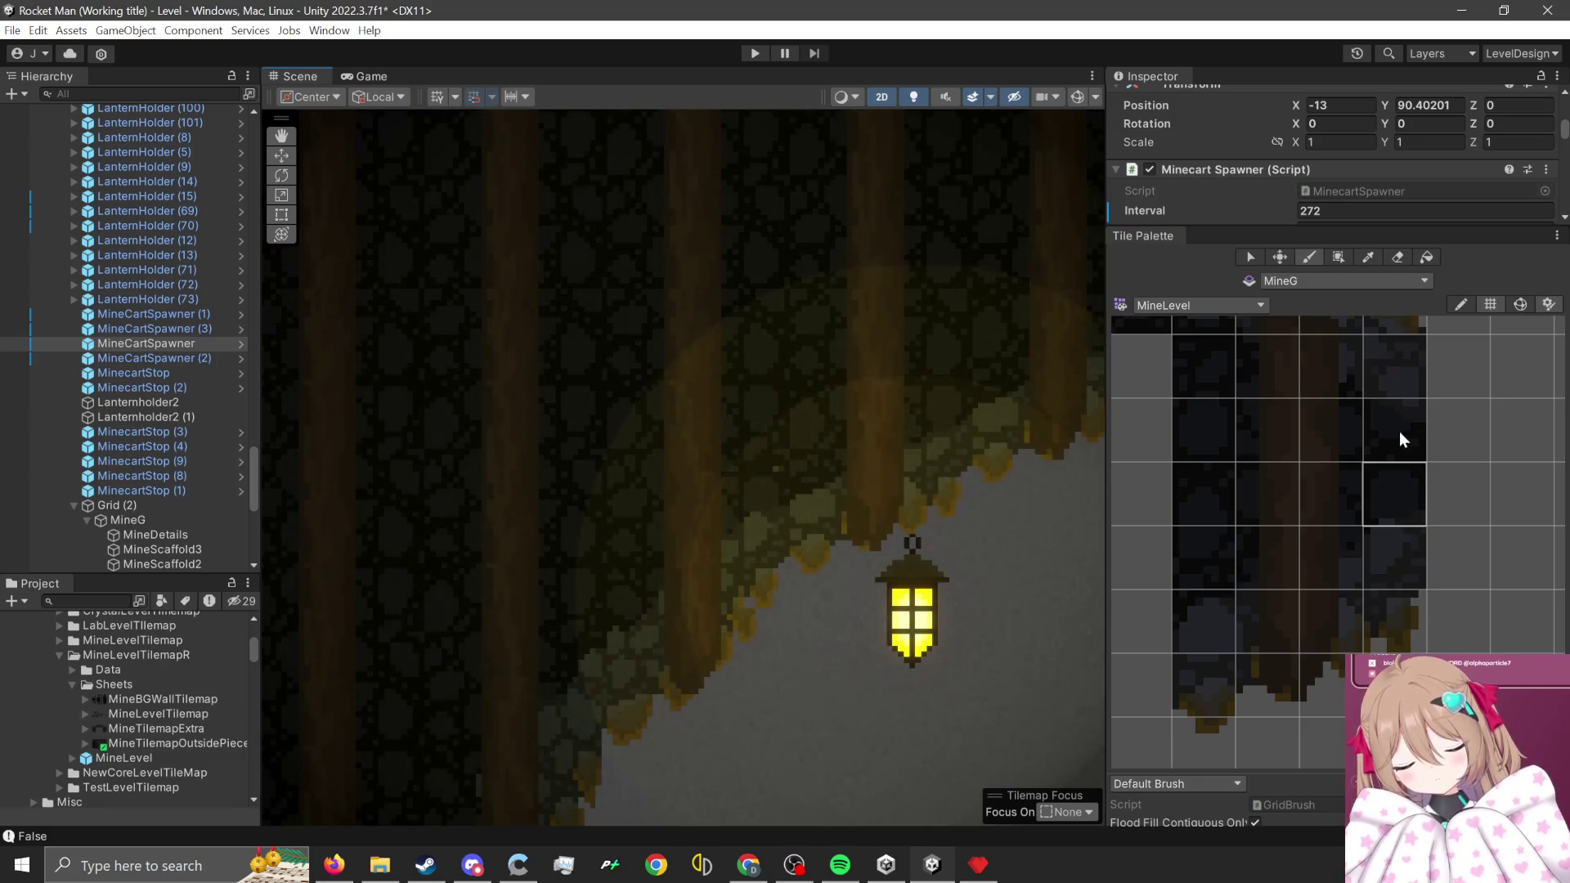
pyautogui.click(1193, 445)
# - Choose a one-by-two block of wall tiles, then single wall tiles from the palette
pyautogui.scroll(-1, 992, 534)
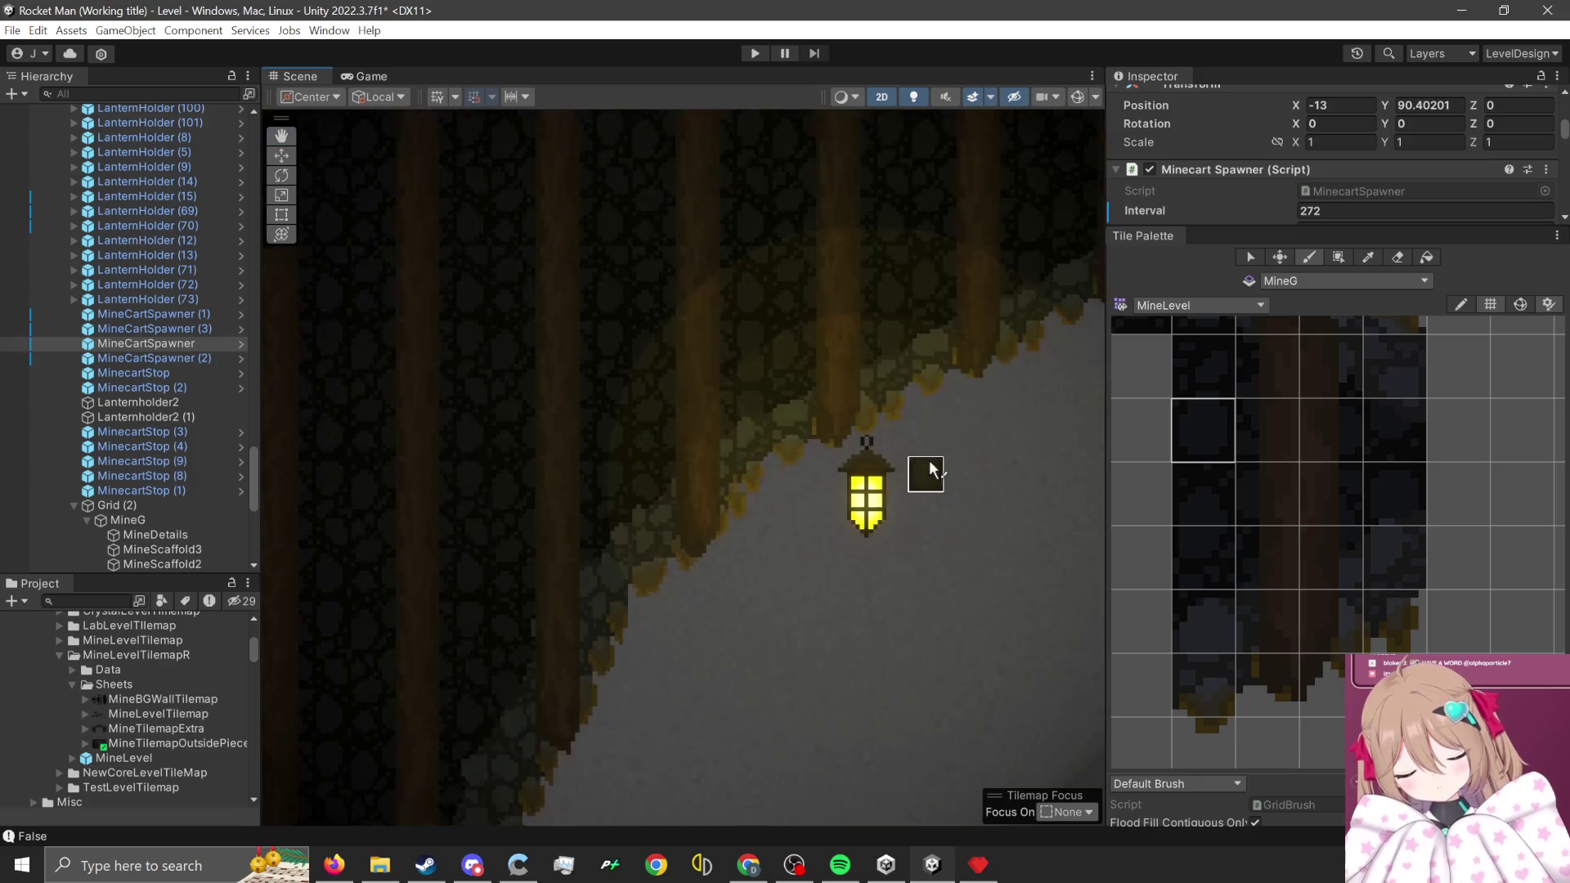
pyautogui.scroll(-2, 931, 470)
pyautogui.scroll(5, 699, 647)
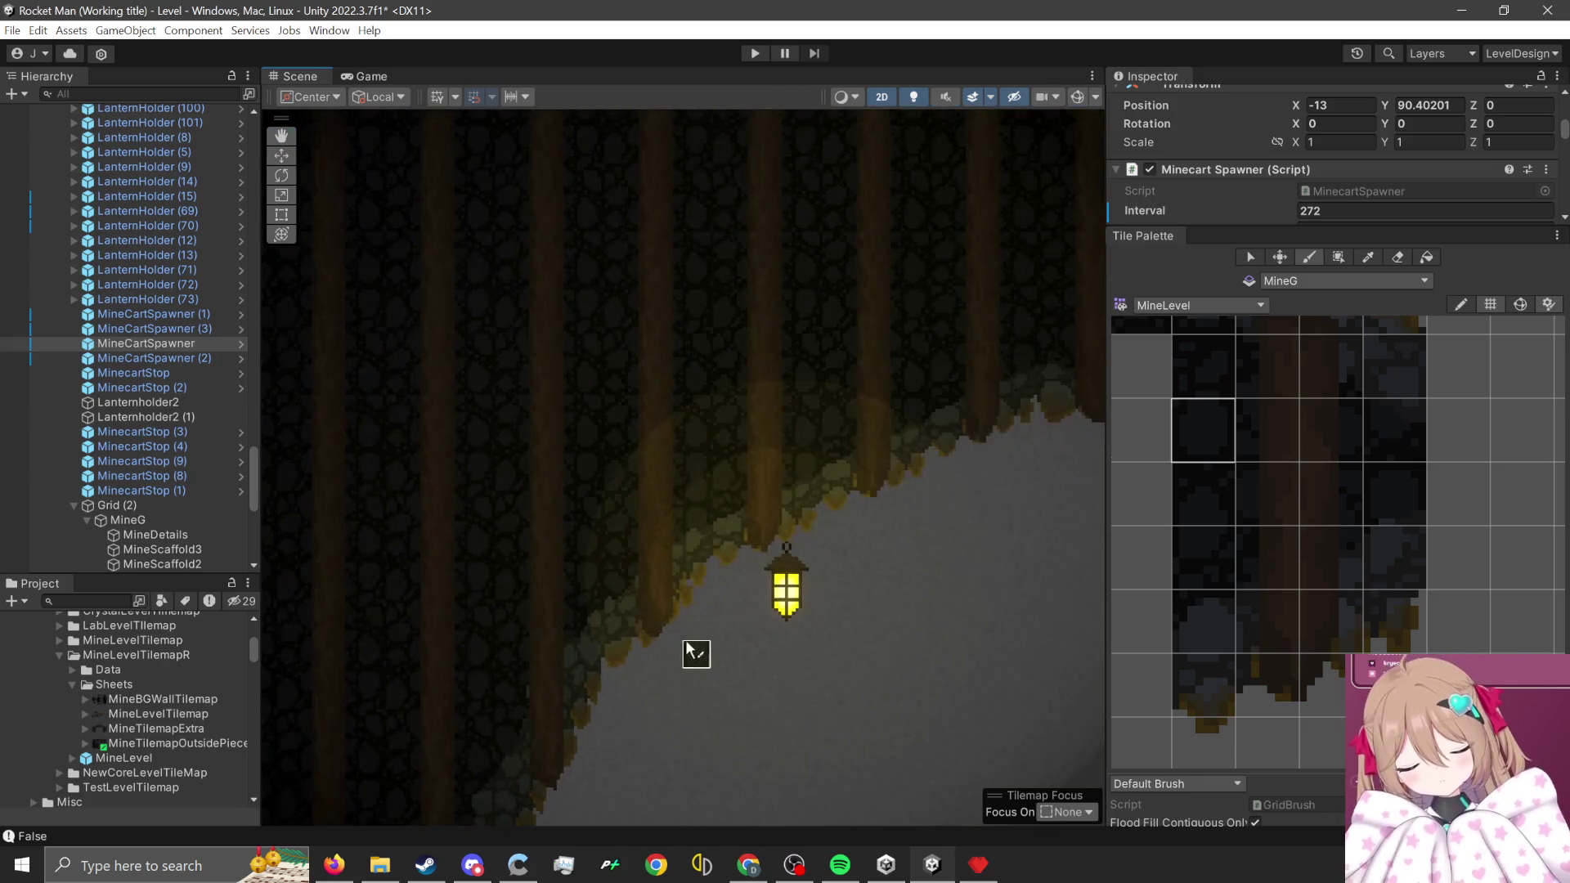
pyautogui.moveTo(1331, 539); pyautogui.dragTo(1335, 595)
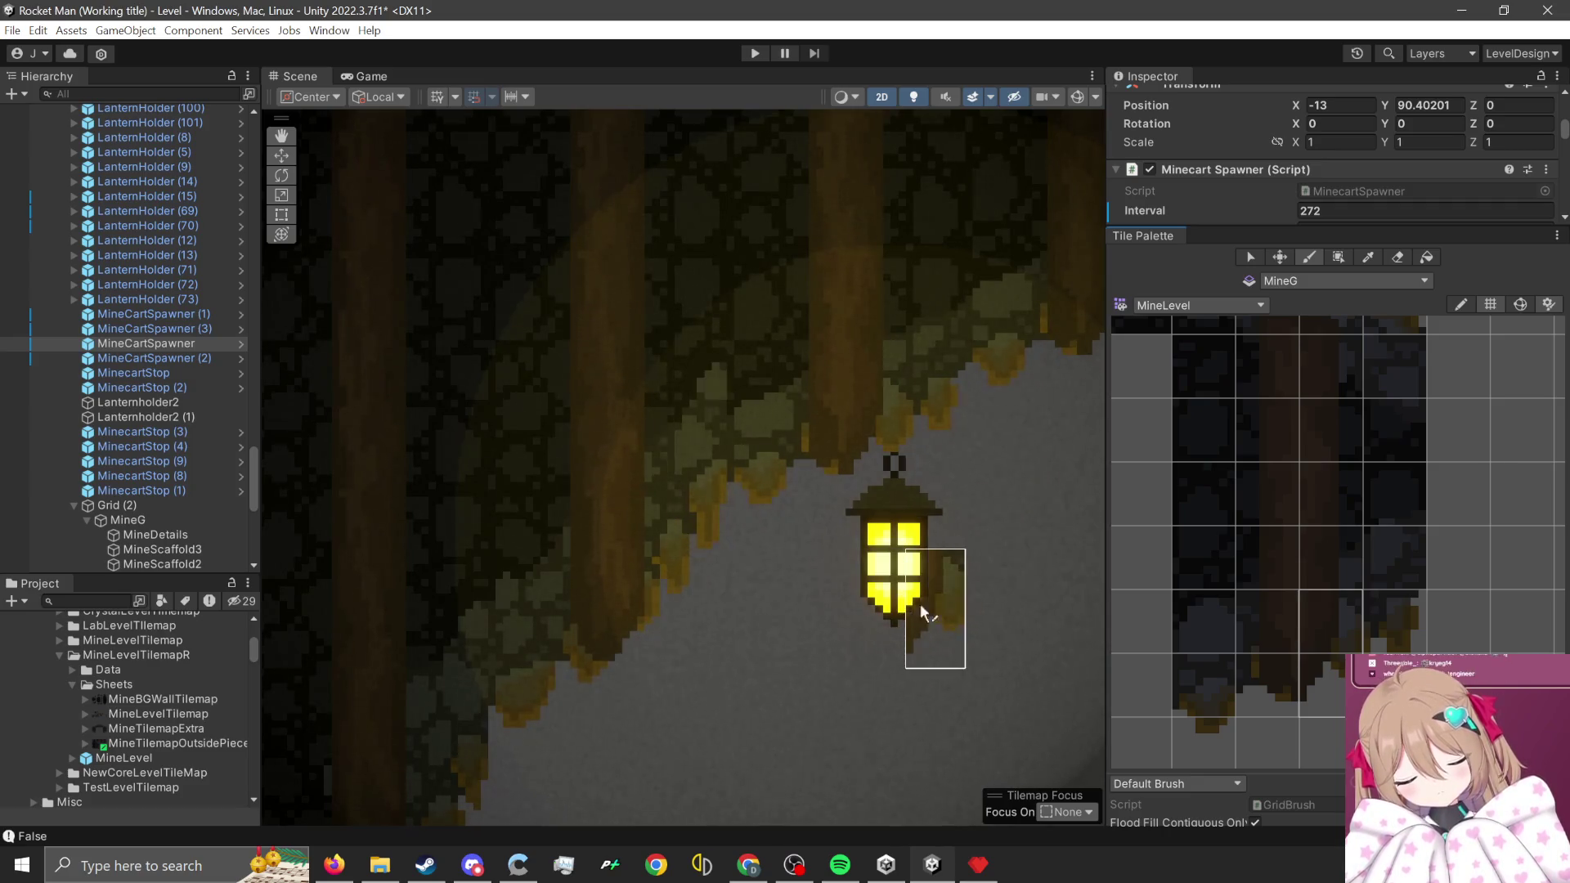
pyautogui.scroll(-2, 1429, 604)
pyautogui.scroll(3, 1427, 597)
pyautogui.click(1398, 543)
pyautogui.scroll(1, 677, 379)
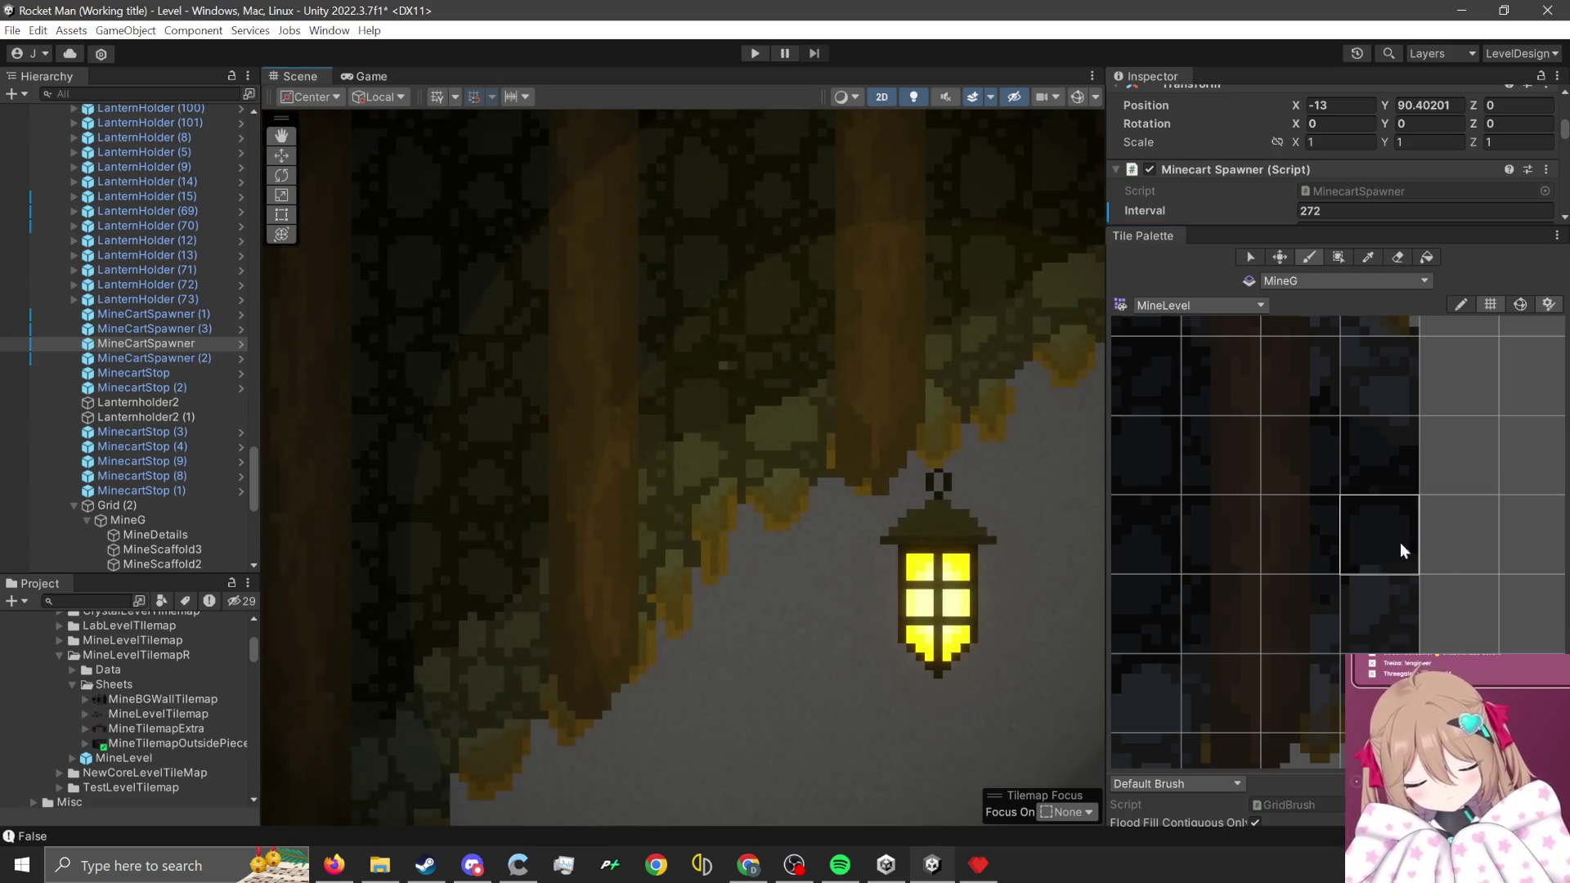
pyautogui.click(1138, 499)
# - Frame the view along the cave wall, then move the Swarm FM player over the editor
pyautogui.scroll(-3, 813, 670)
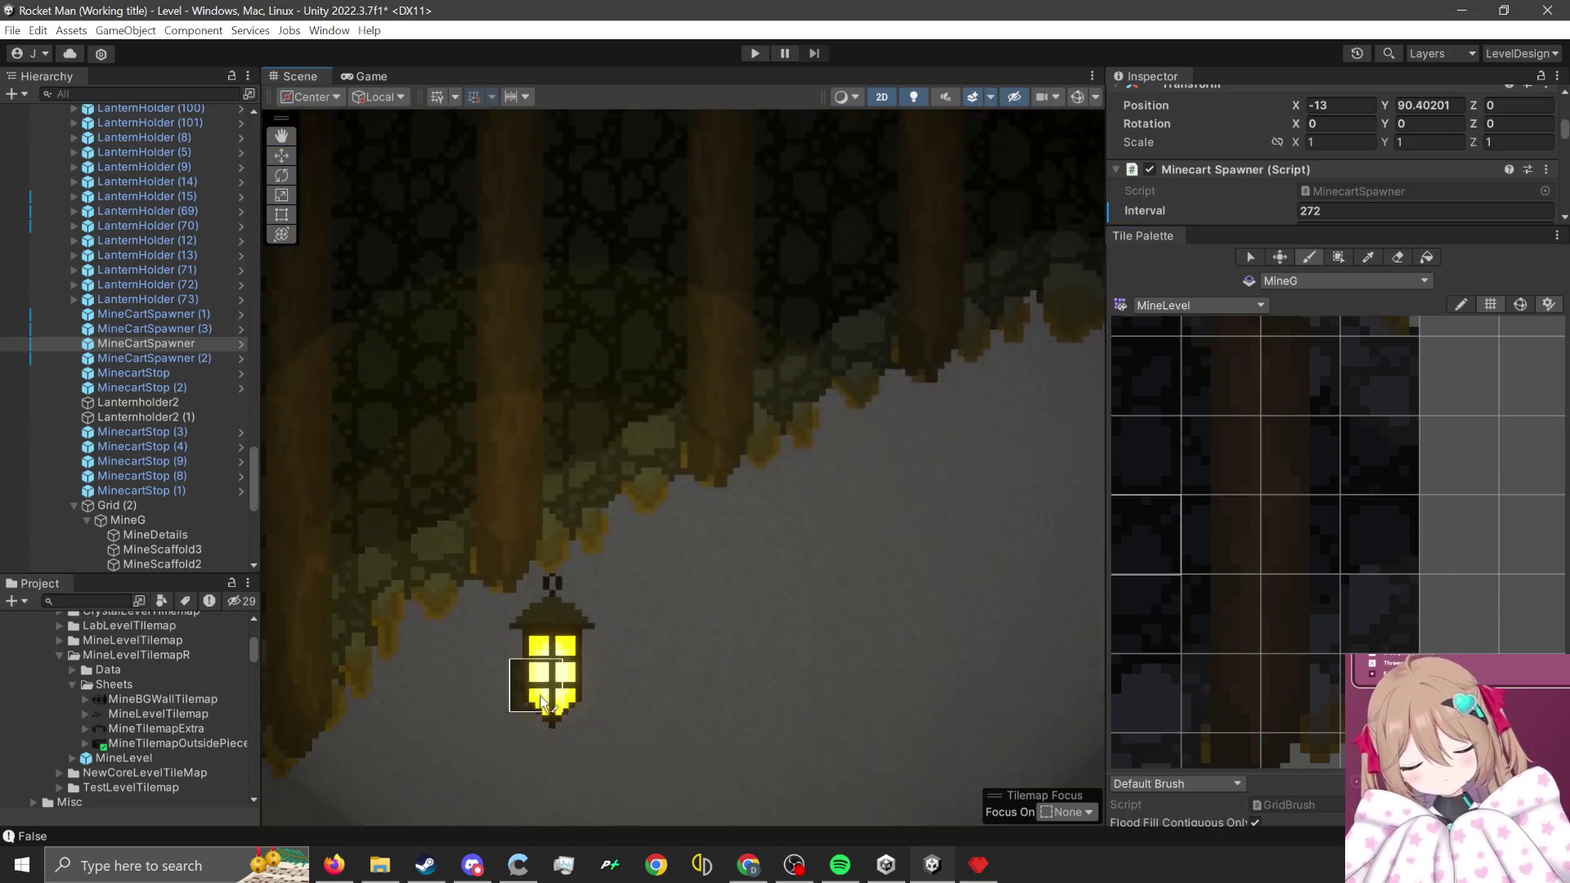
pyautogui.scroll(-2, 649, 704)
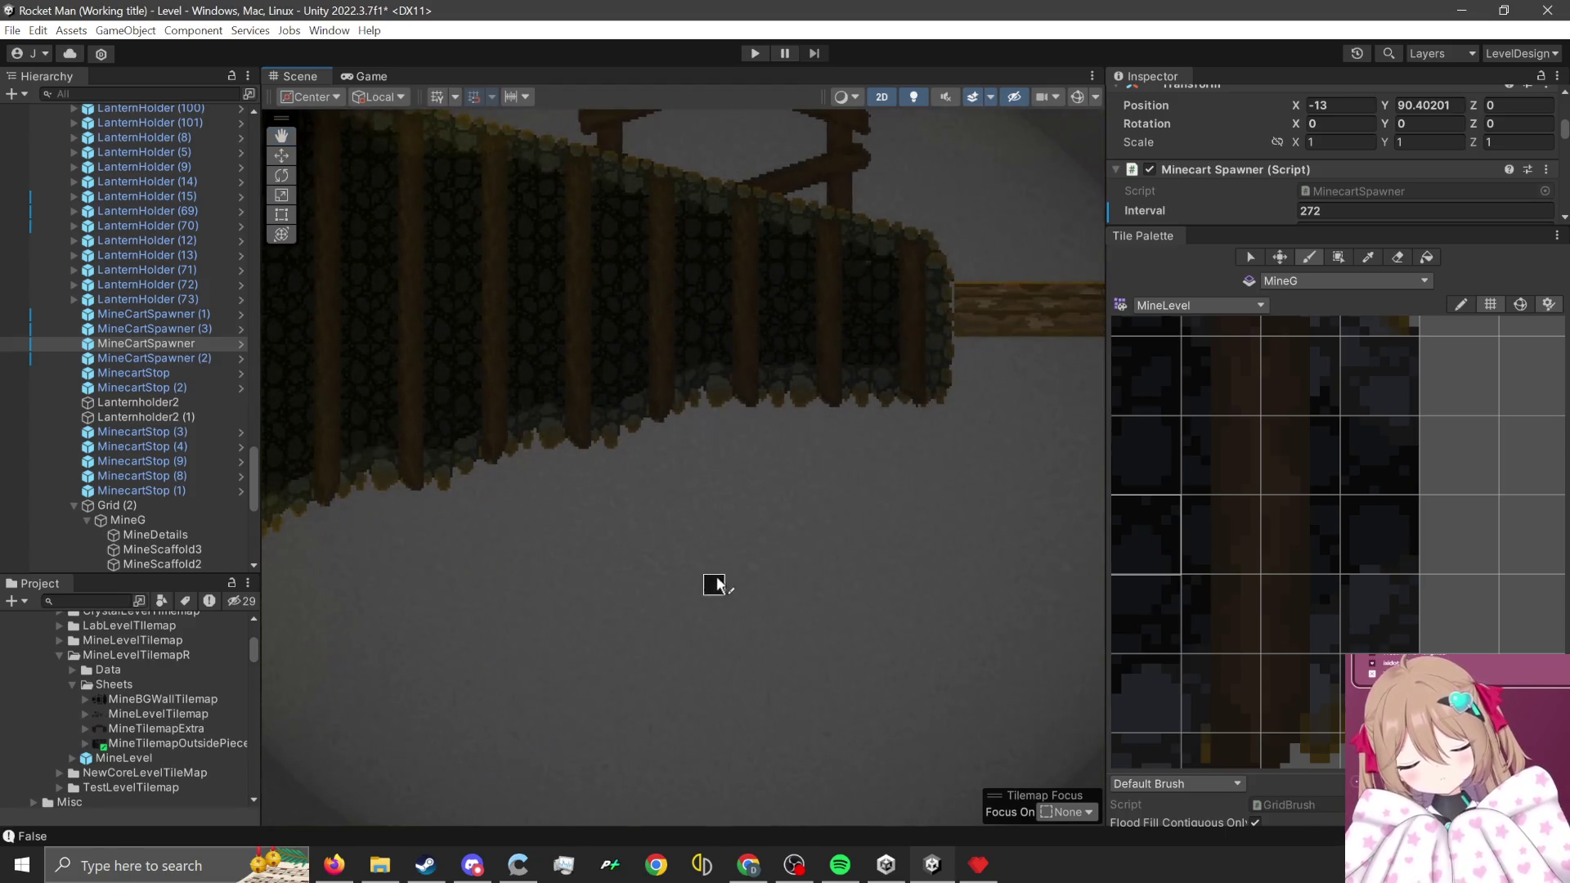
pyautogui.press('f')
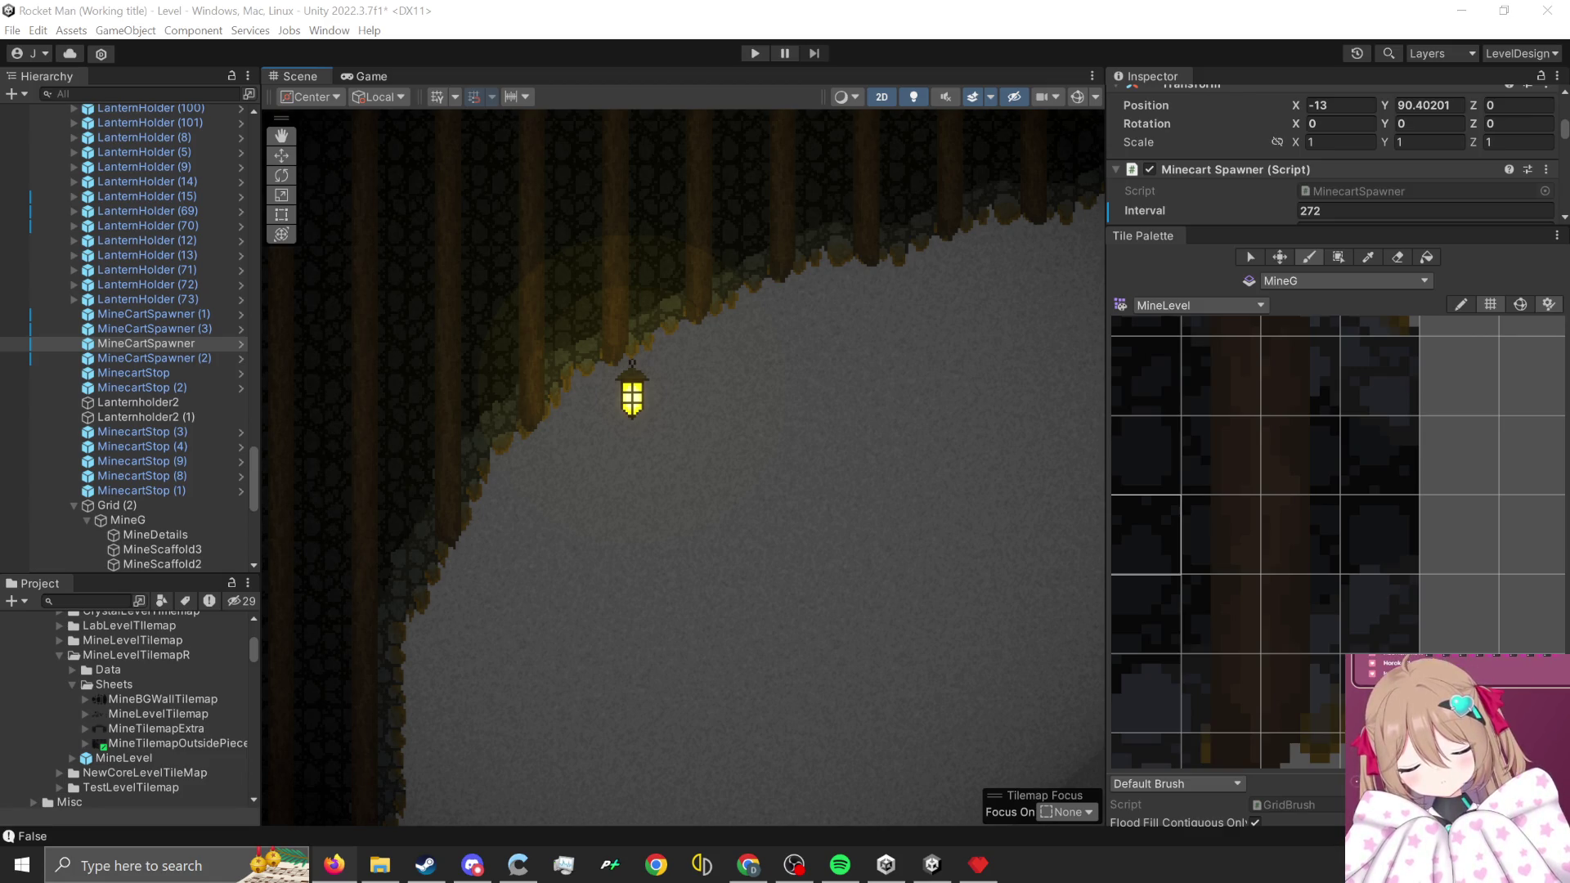
pyautogui.moveTo(1390, 457)
pyautogui.mouseDown()
pyautogui.moveTo(1019, 220)
pyautogui.moveTo(986, 185)
pyautogui.moveTo(997, 156)
pyautogui.mouseUp()
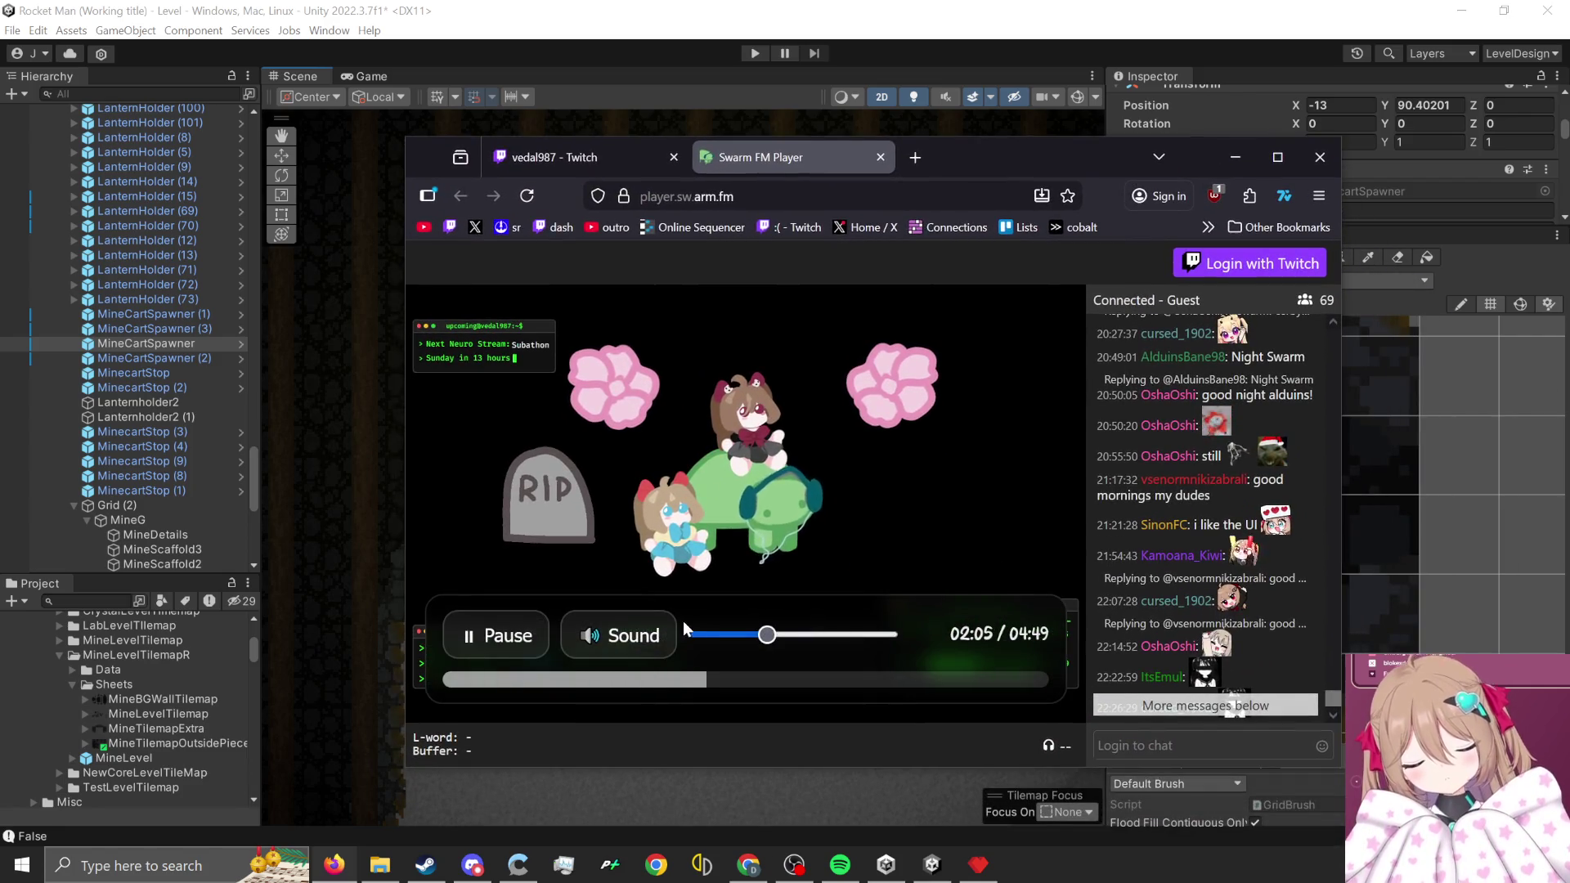
# - Mute and unmute the stream audio, then maximize the Swarm FM player window
pyautogui.click(661, 636)
pyautogui.click(656, 635)
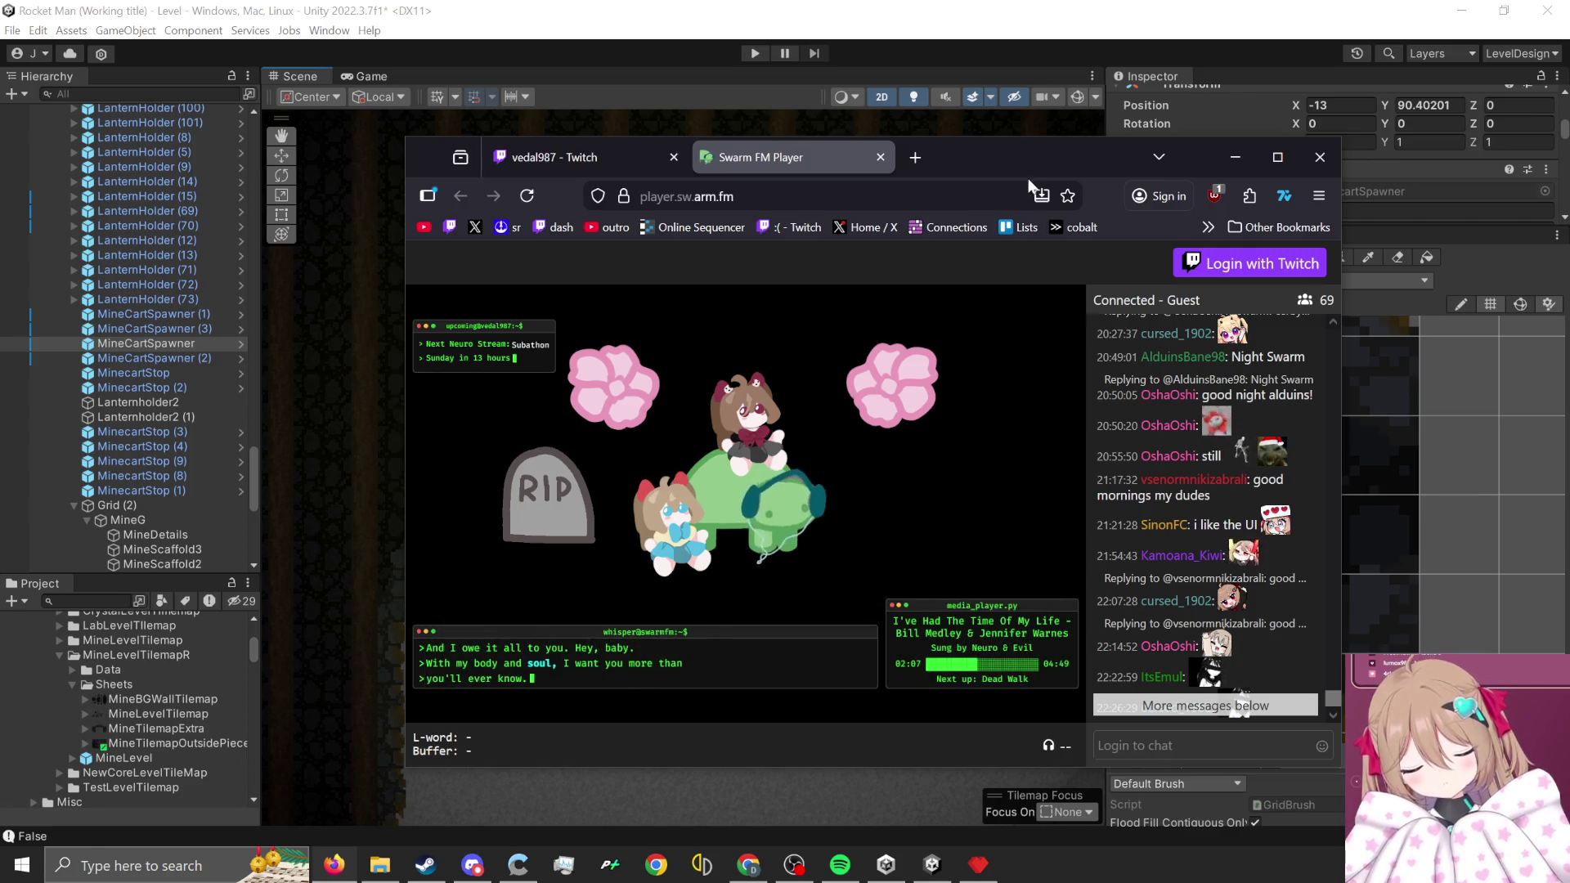
pyautogui.press('super+Up')
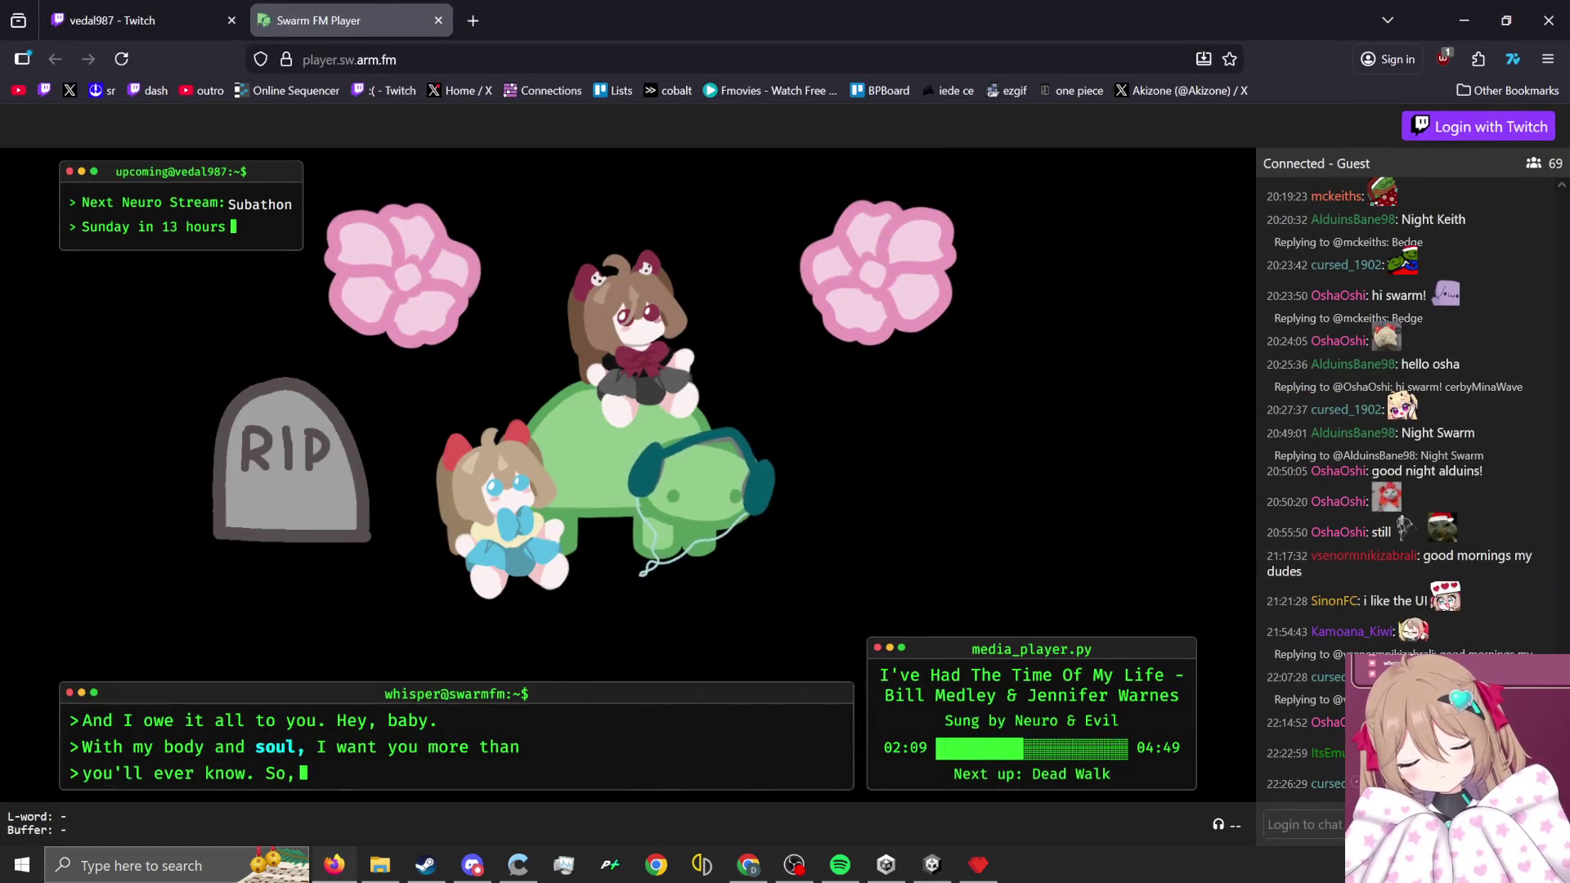
pyautogui.moveTo(775, 360)
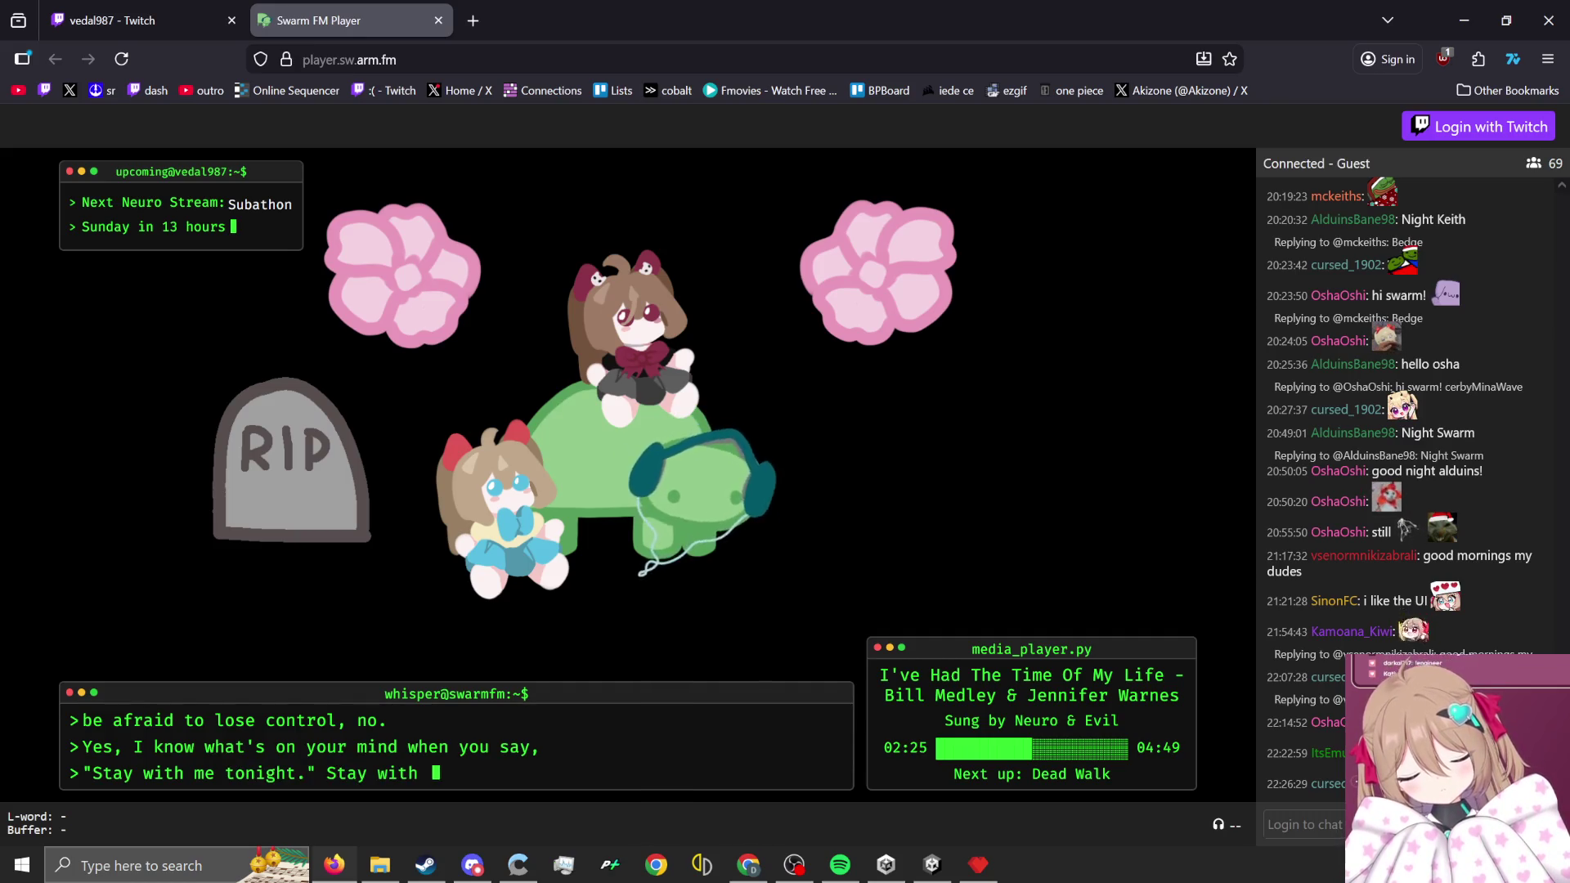
pyautogui.scroll(5, 1412, 495)
pyautogui.scroll(15, 1412, 496)
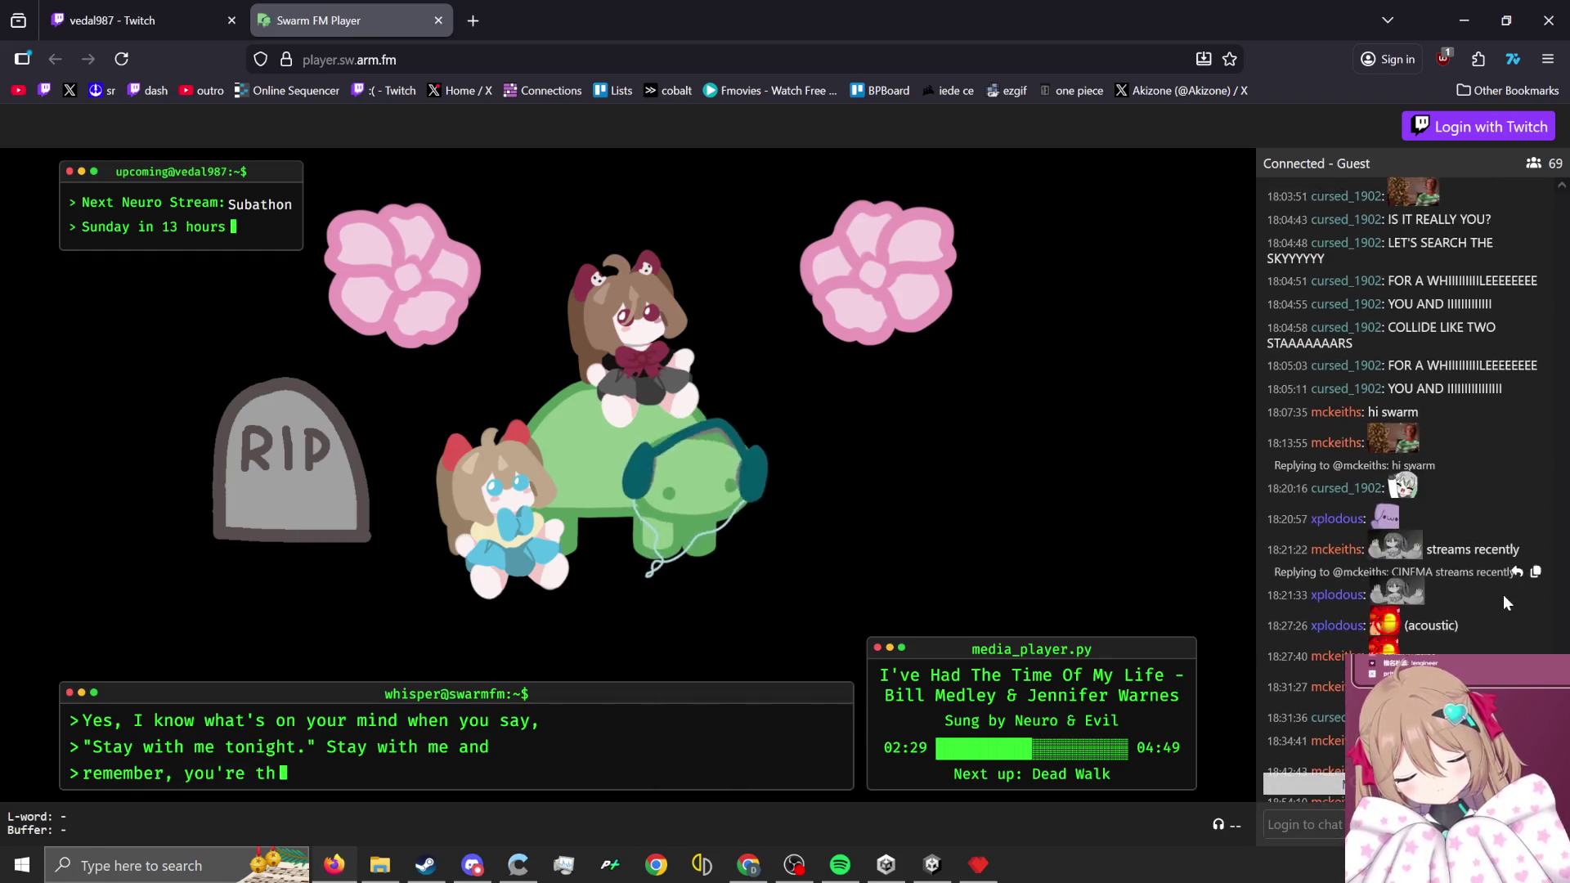
pyautogui.scroll(10, 1467, 624)
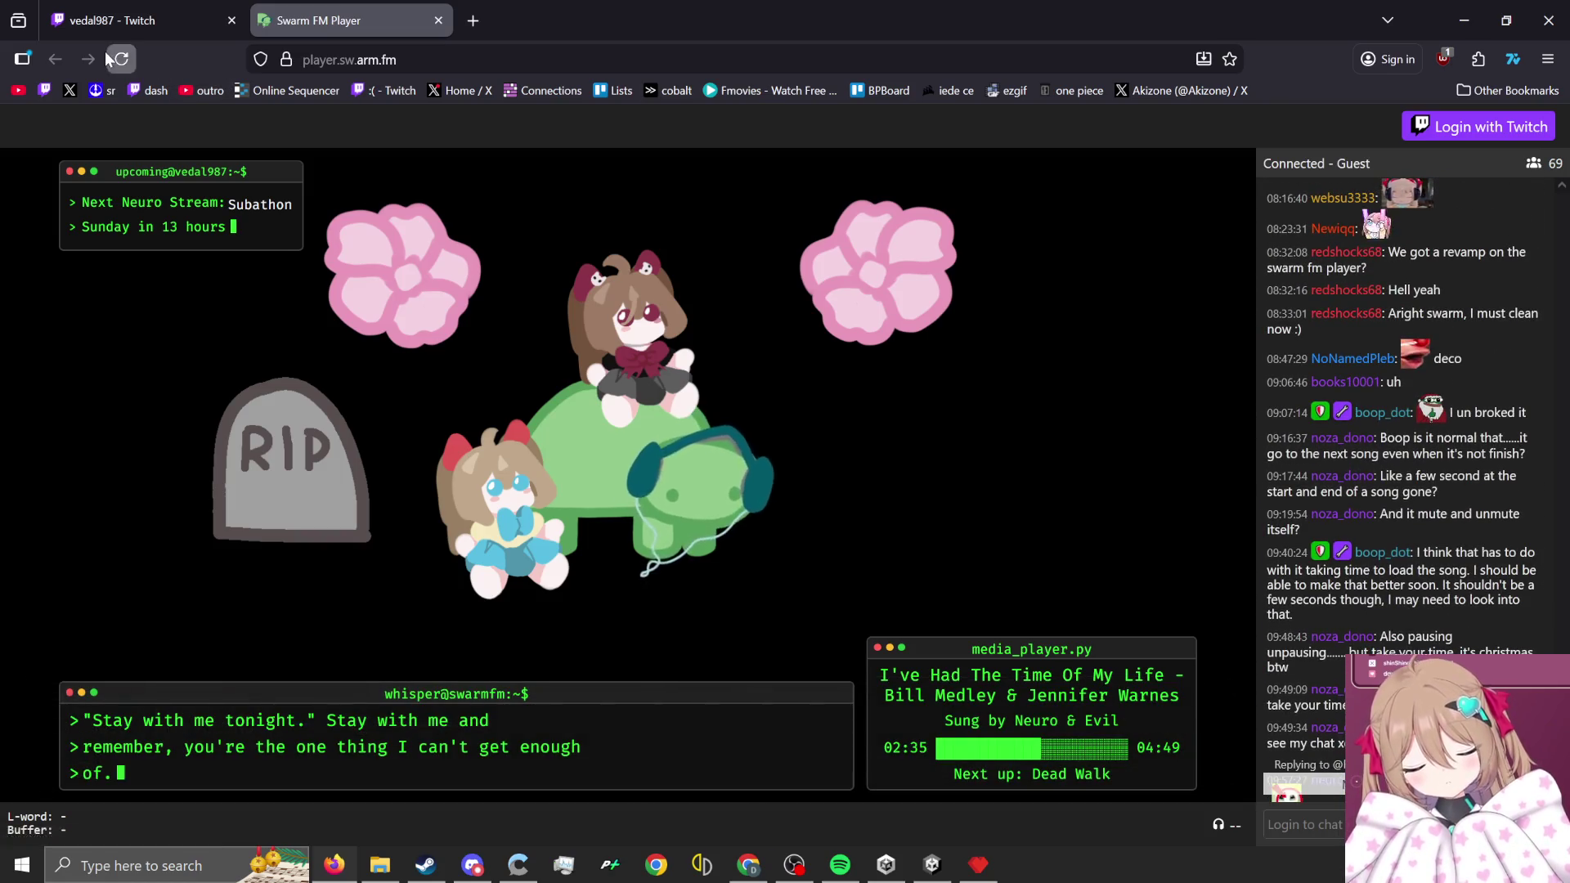
# - Reload the Swarm FM page, resume the song, and minimize the player
pyautogui.press('F5')
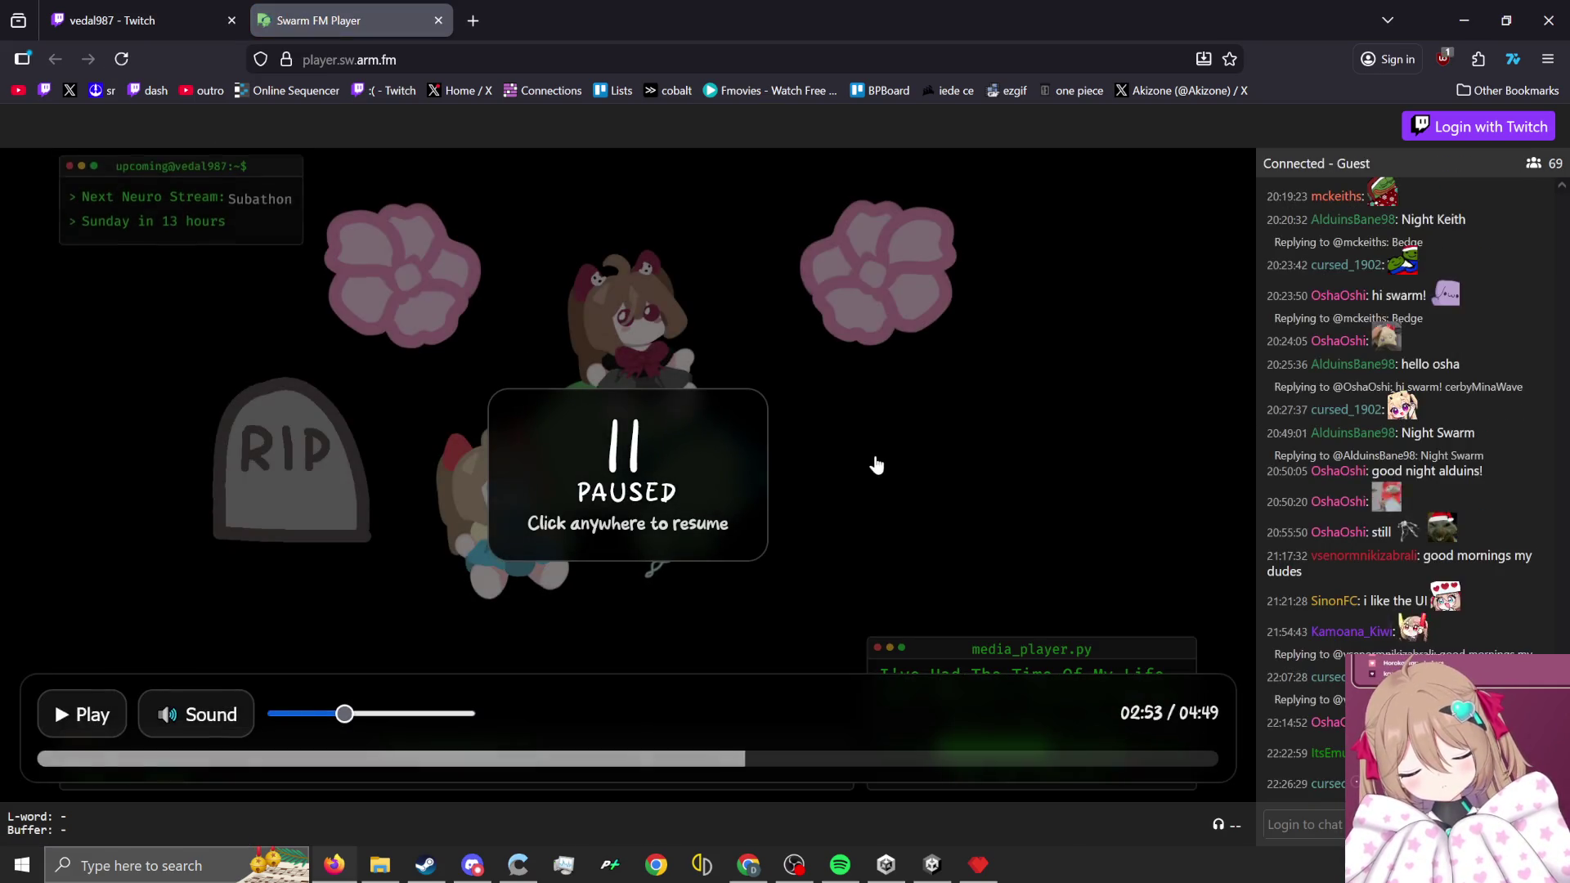
pyautogui.click(637, 467)
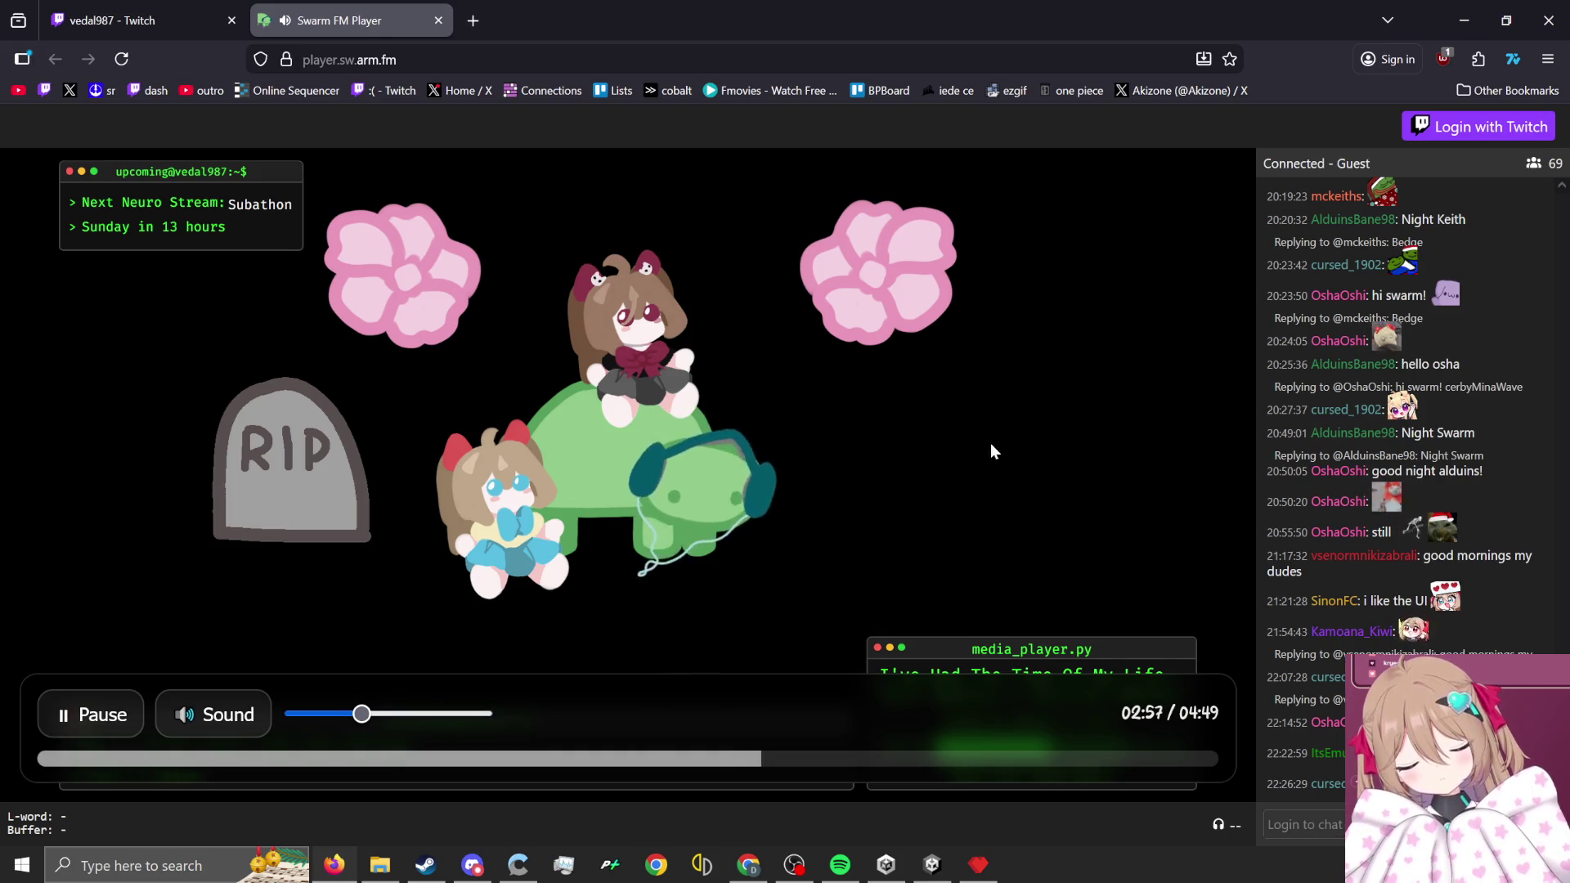
pyautogui.click(1464, 19)
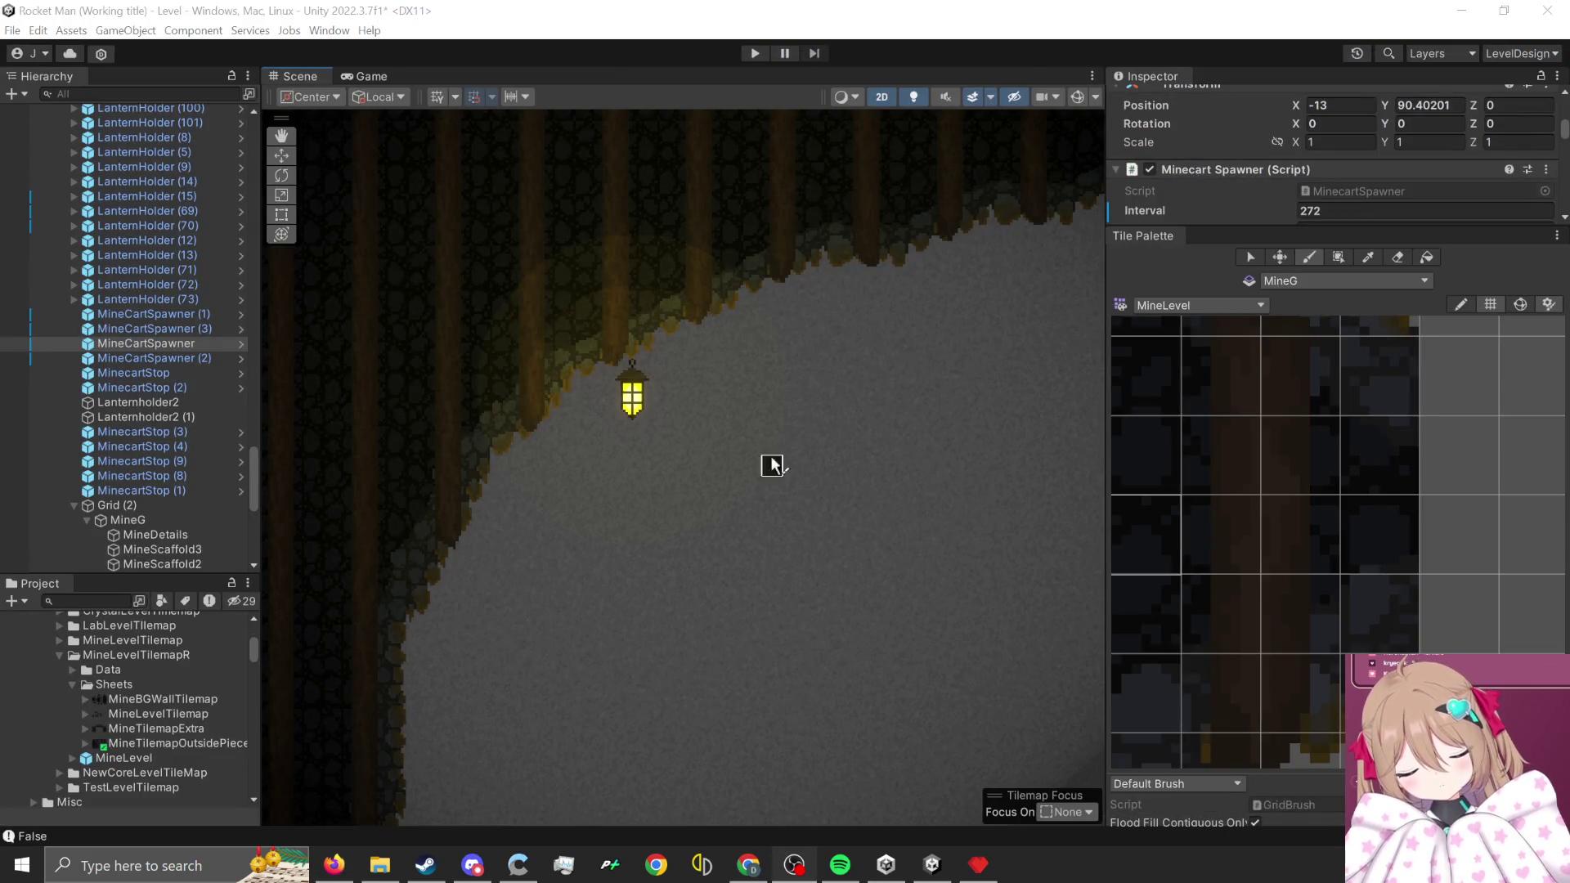
# - Zoom the MineLevel palette and select a 4x4 block of stone wall tiles
pyautogui.scroll(-4, 771, 467)
pyautogui.scroll(2, 772, 647)
pyautogui.scroll(-5, 771, 647)
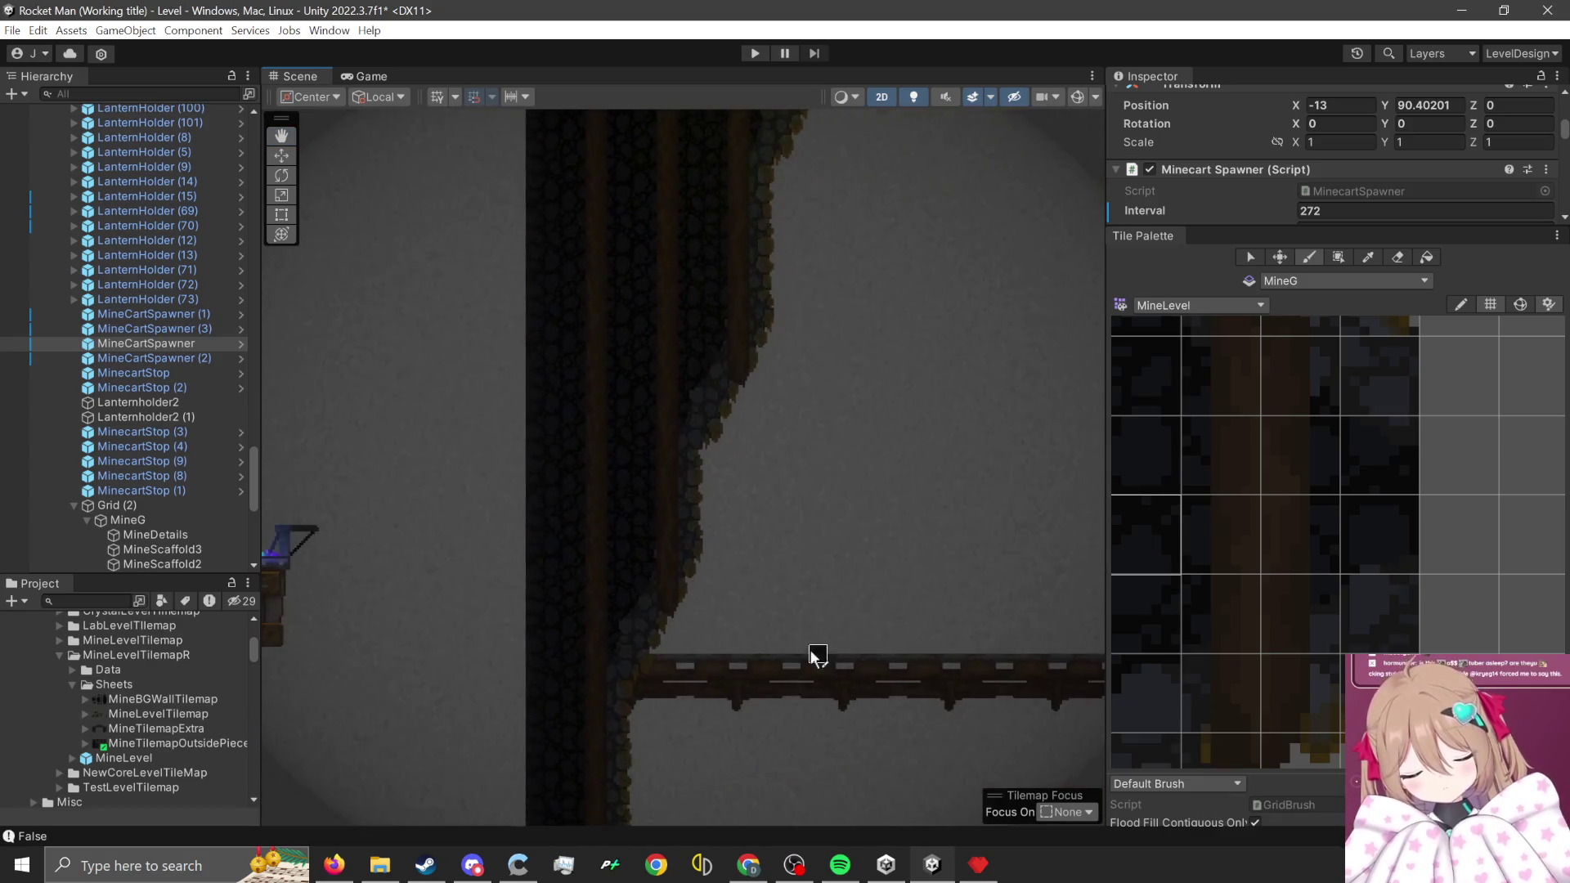
pyautogui.scroll(1, 825, 703)
pyautogui.scroll(4, 832, 715)
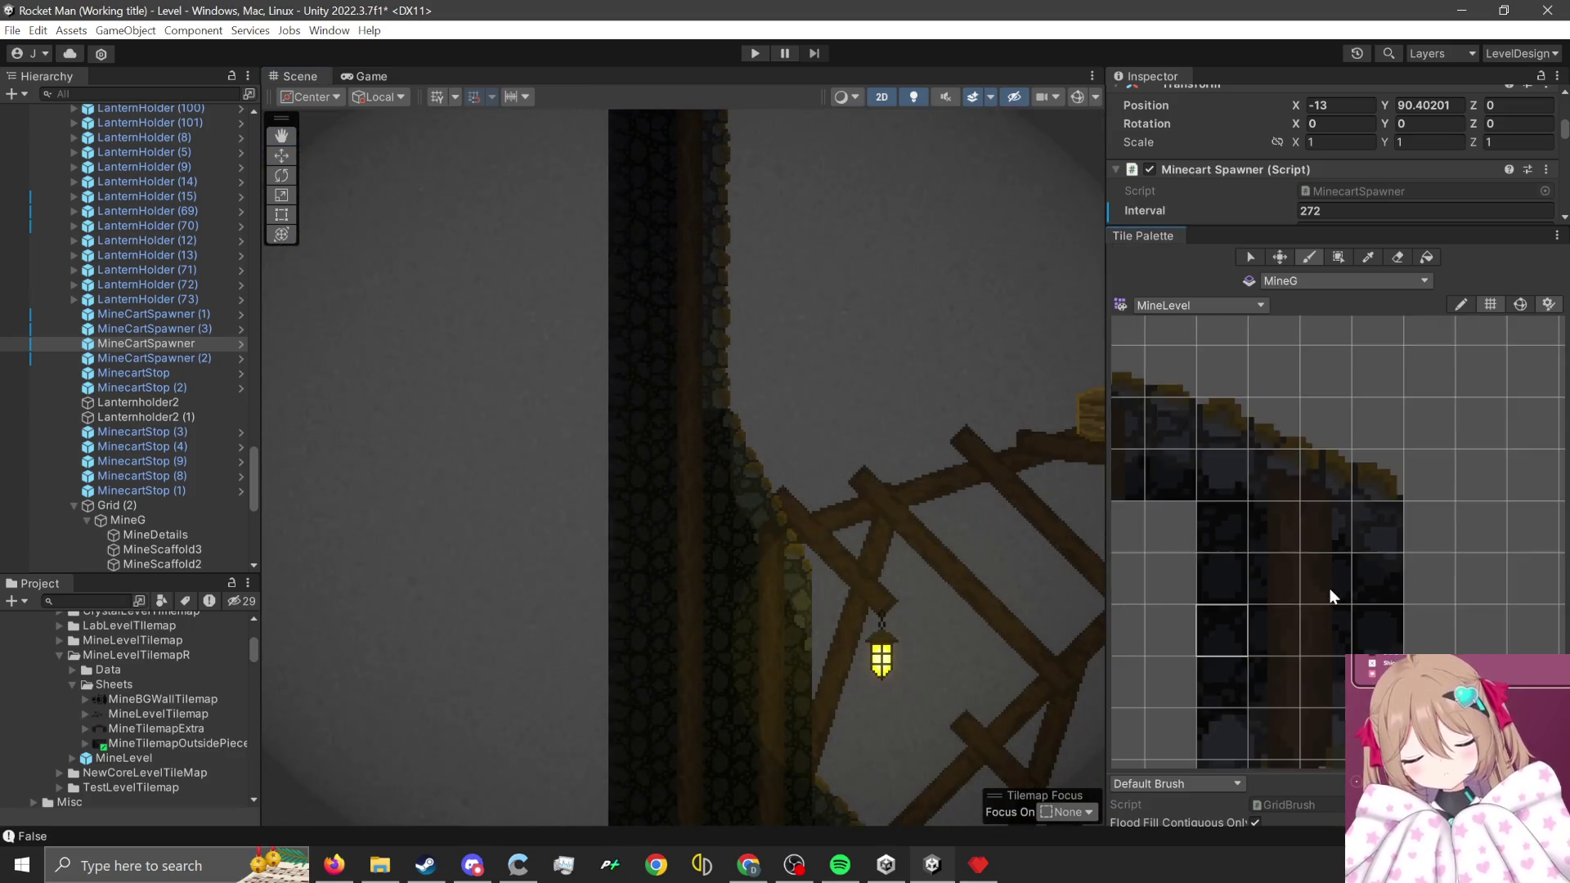
pyautogui.scroll(-5, 1309, 630)
pyautogui.scroll(5, 1351, 537)
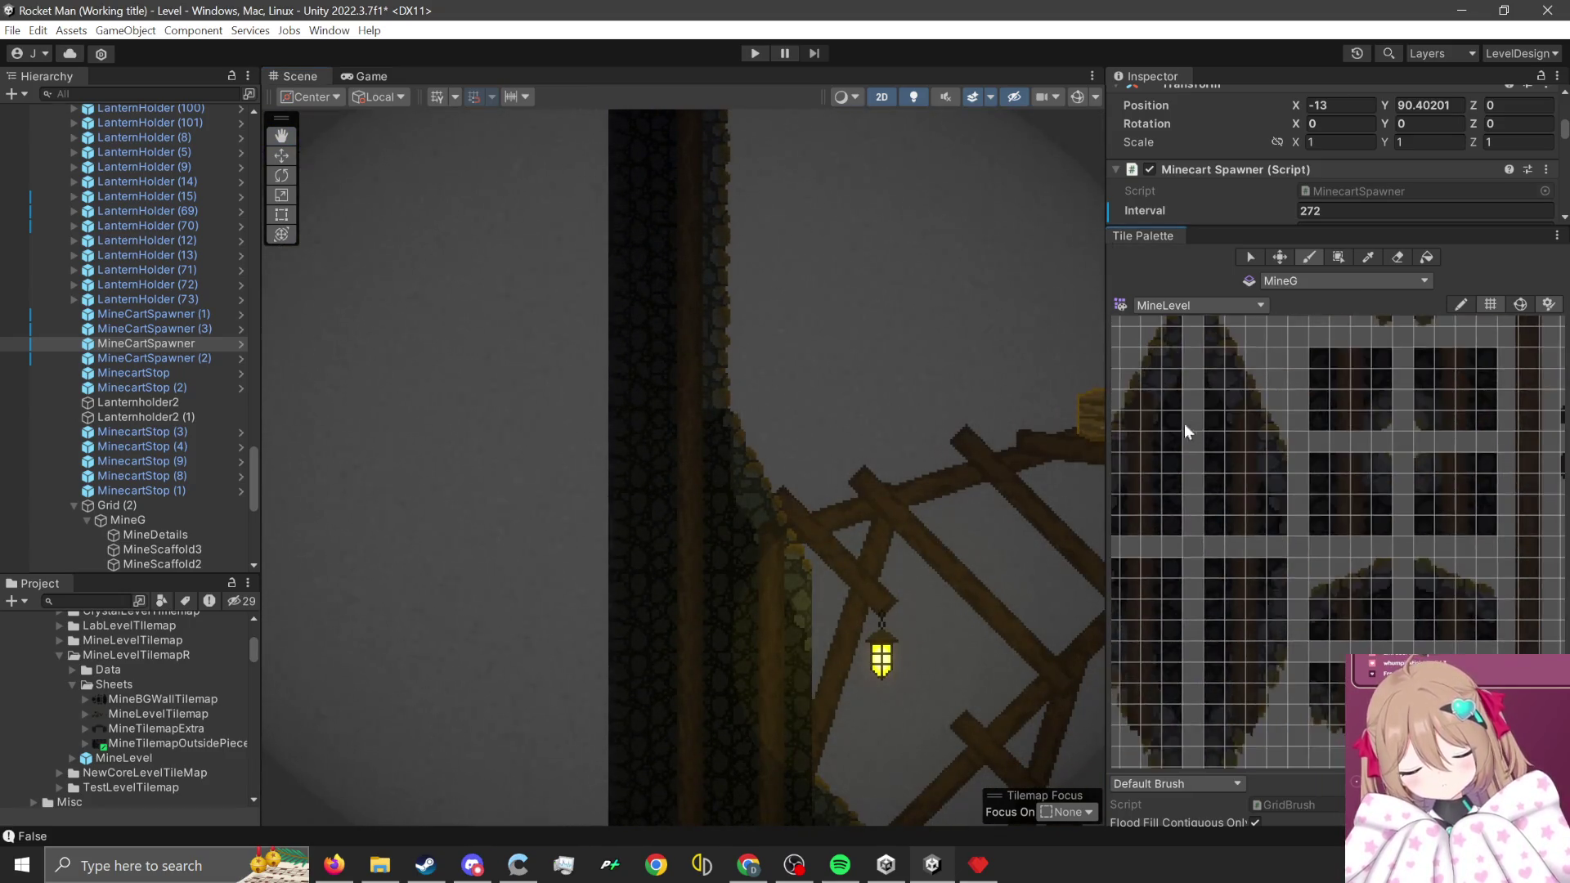
pyautogui.moveTo(1290, 443); pyautogui.dragTo(1166, 553)
# - Move the view to the scaffolding, then select a new 4x4 block of dark wall tiles
pyautogui.scroll(1, 583, 445)
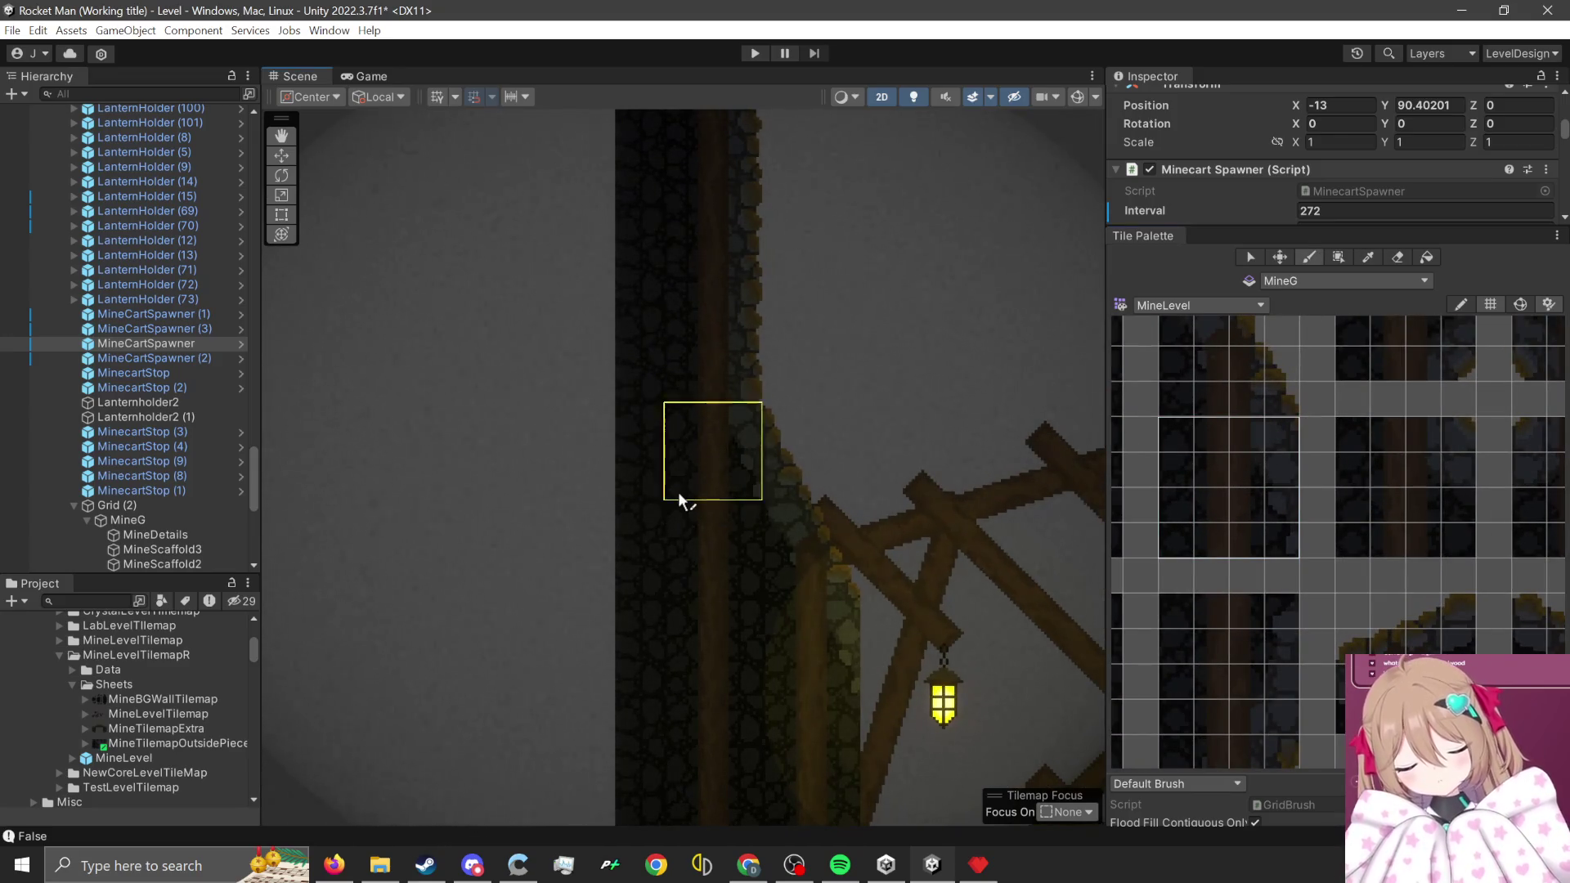
pyautogui.scroll(-3, 758, 740)
pyautogui.moveTo(977, 732); pyautogui.dragTo(917, 621)
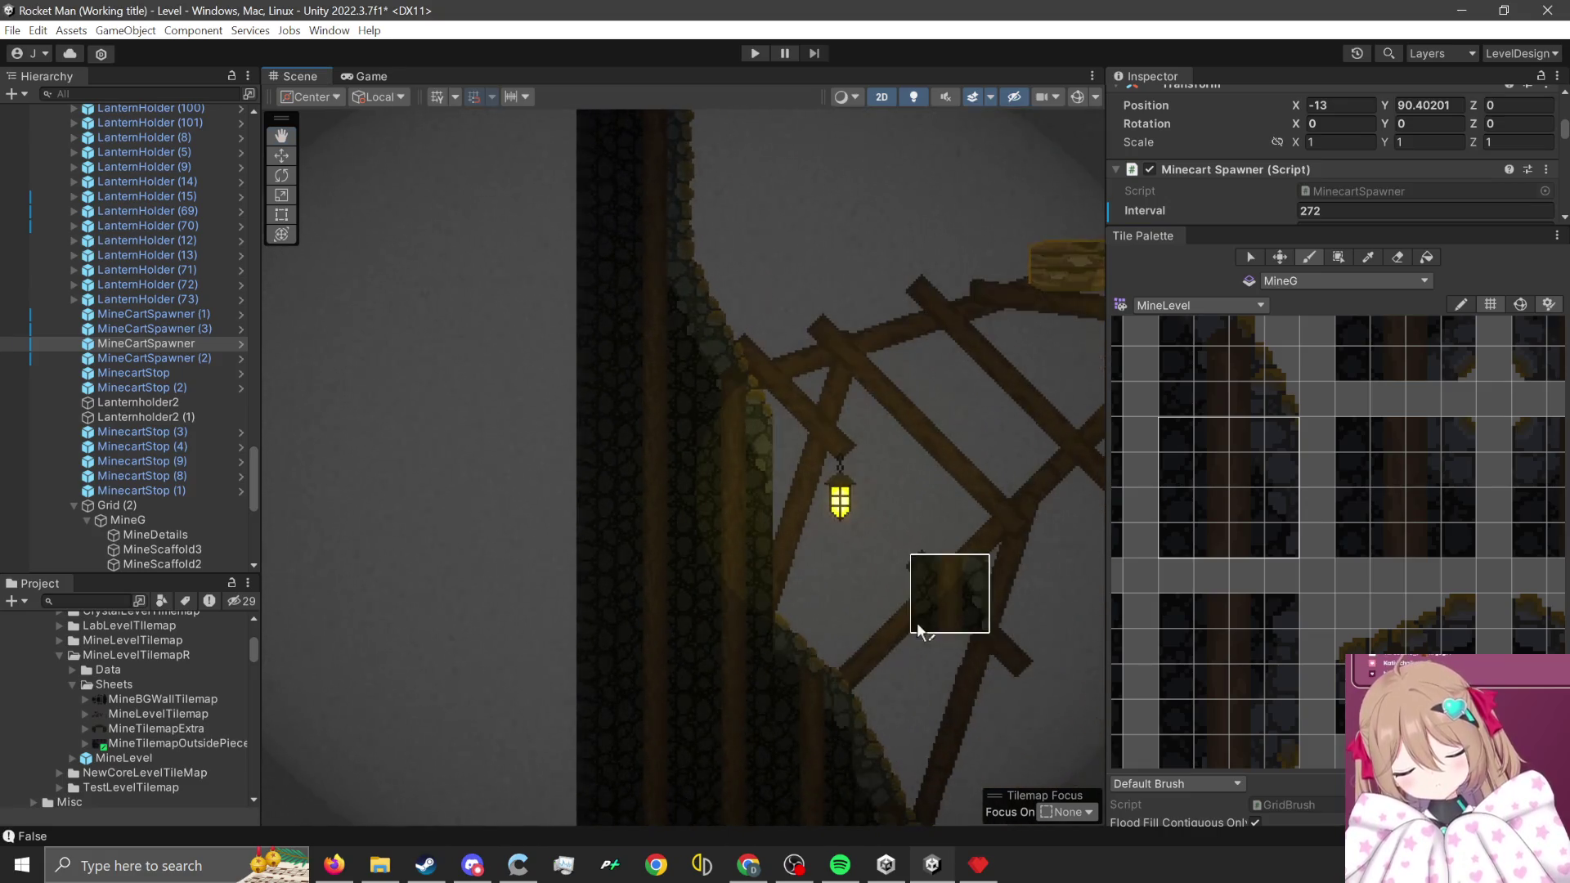
pyautogui.scroll(-3, 1419, 651)
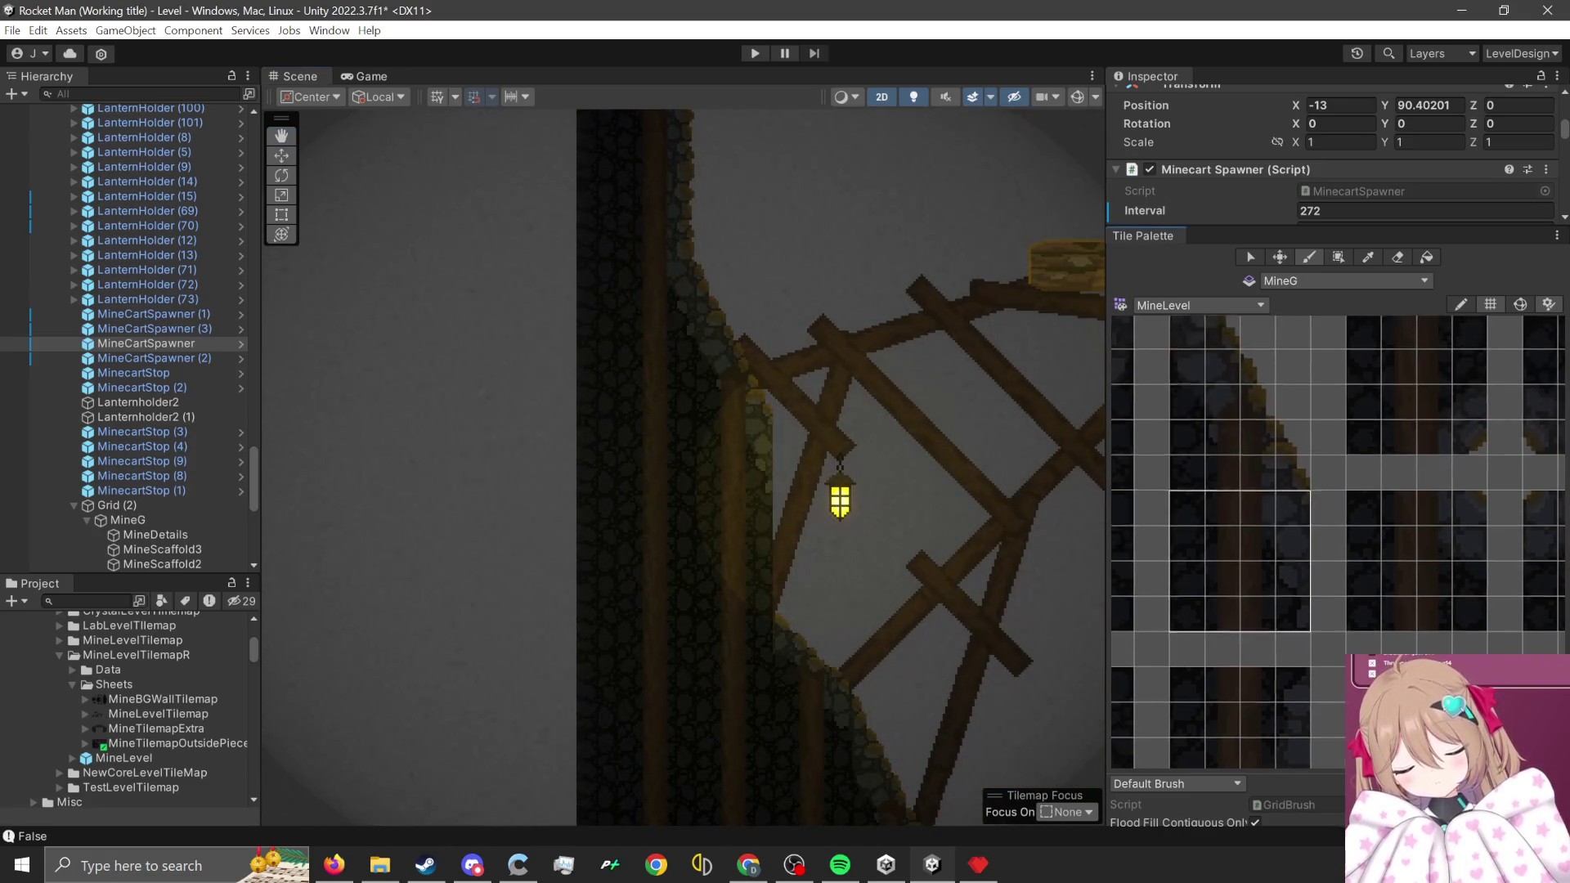
pyautogui.scroll(-2, 1370, 625)
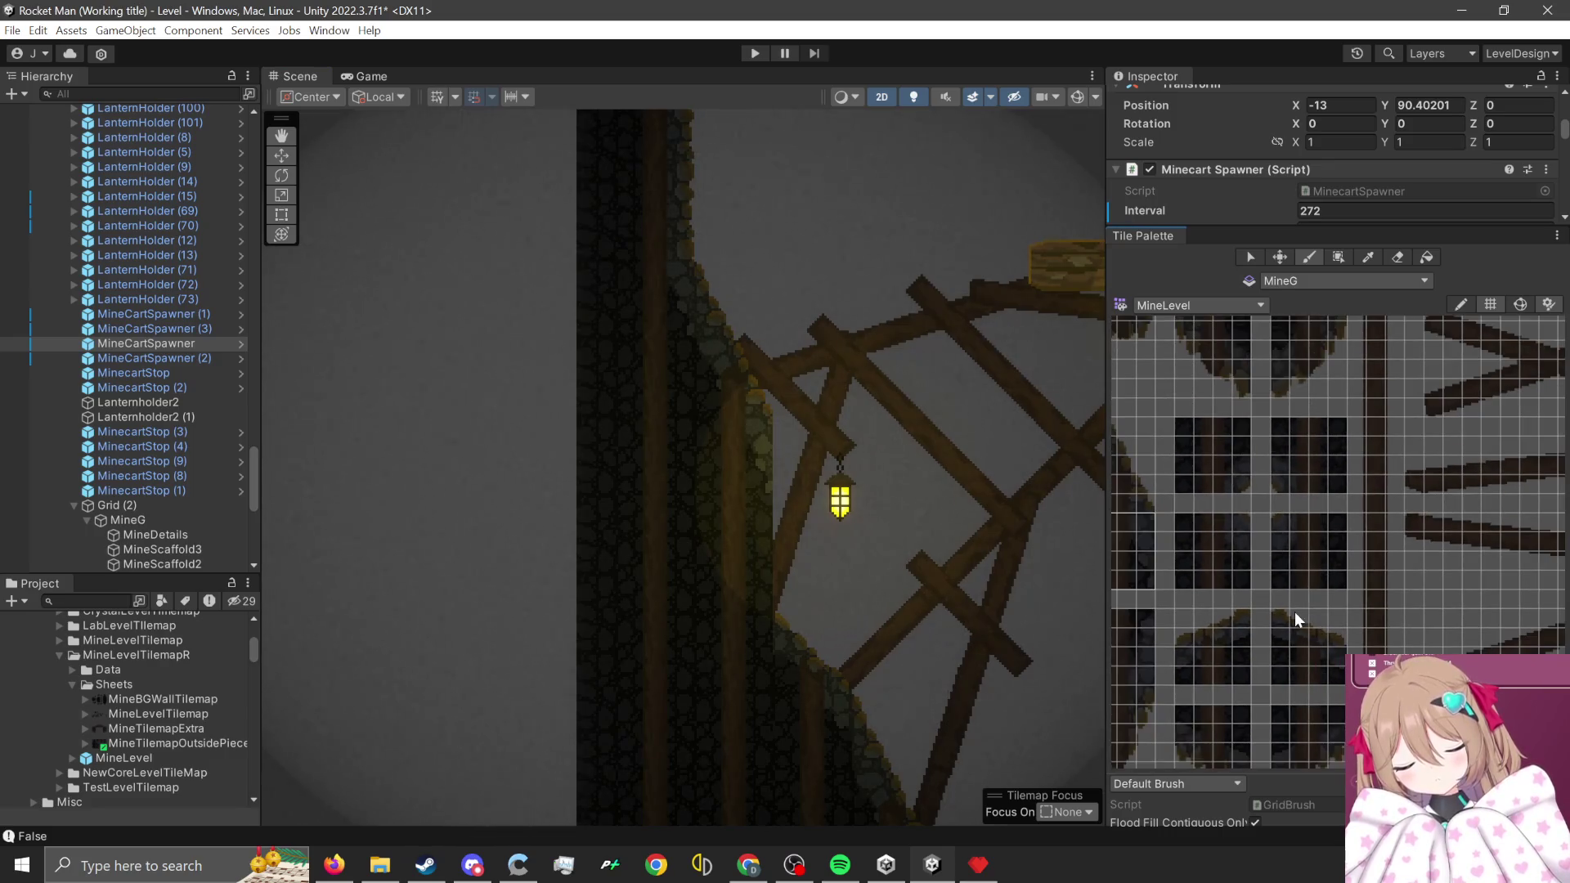
pyautogui.scroll(-2, 1336, 625)
pyautogui.moveTo(1335, 624)
pyautogui.mouseDown()
pyautogui.moveTo(1256, 520)
pyautogui.moveTo(1279, 507)
pyautogui.moveTo(1214, 588)
pyautogui.mouseUp()
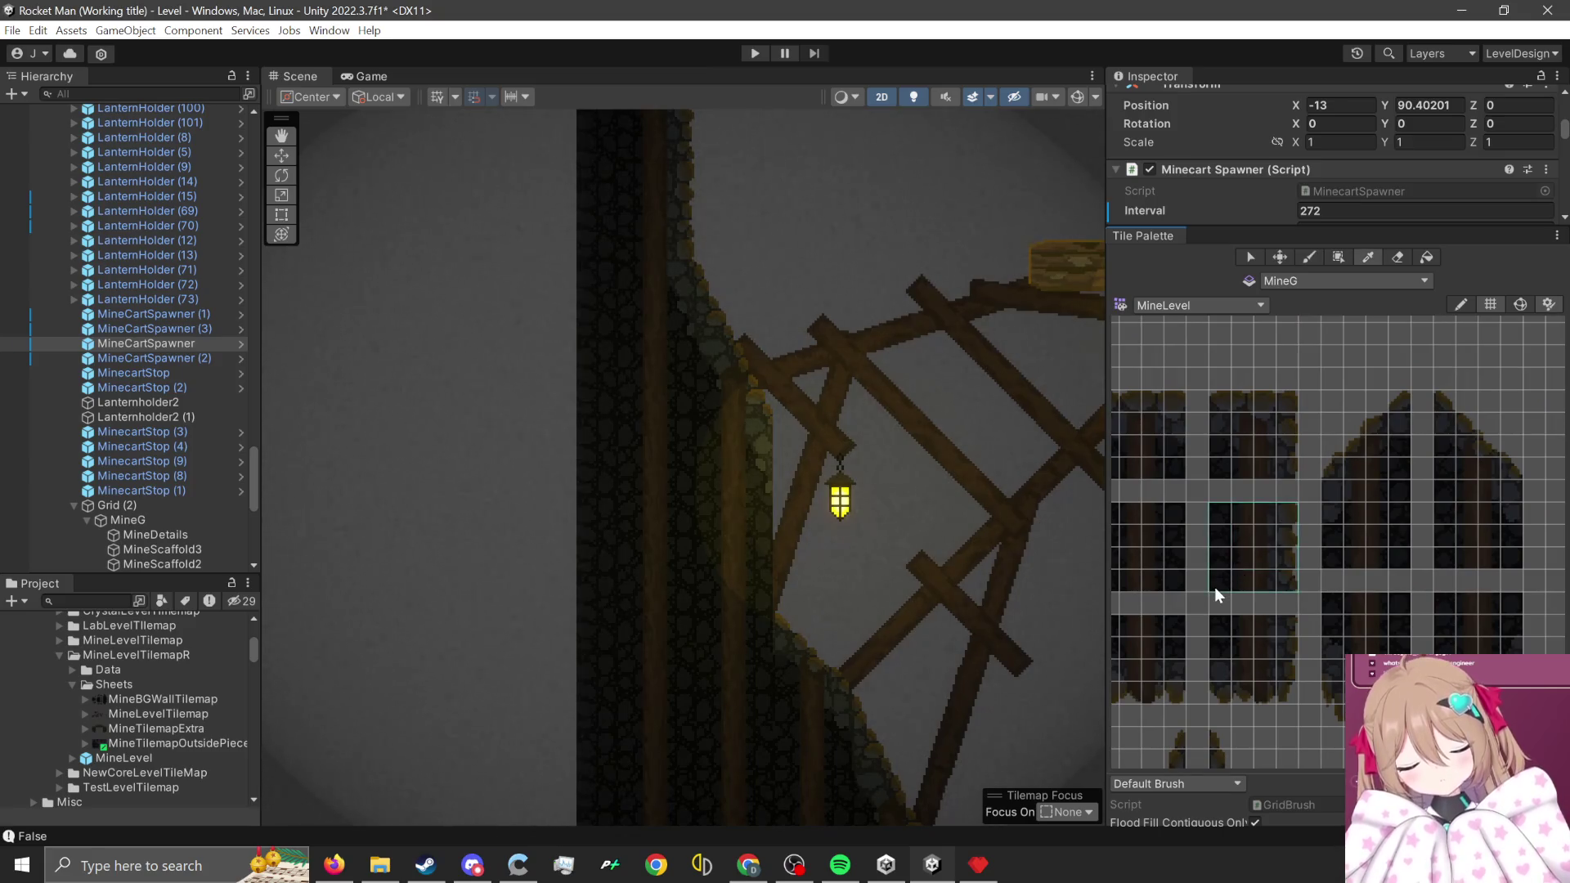
pyautogui.scroll(2, 622, 437)
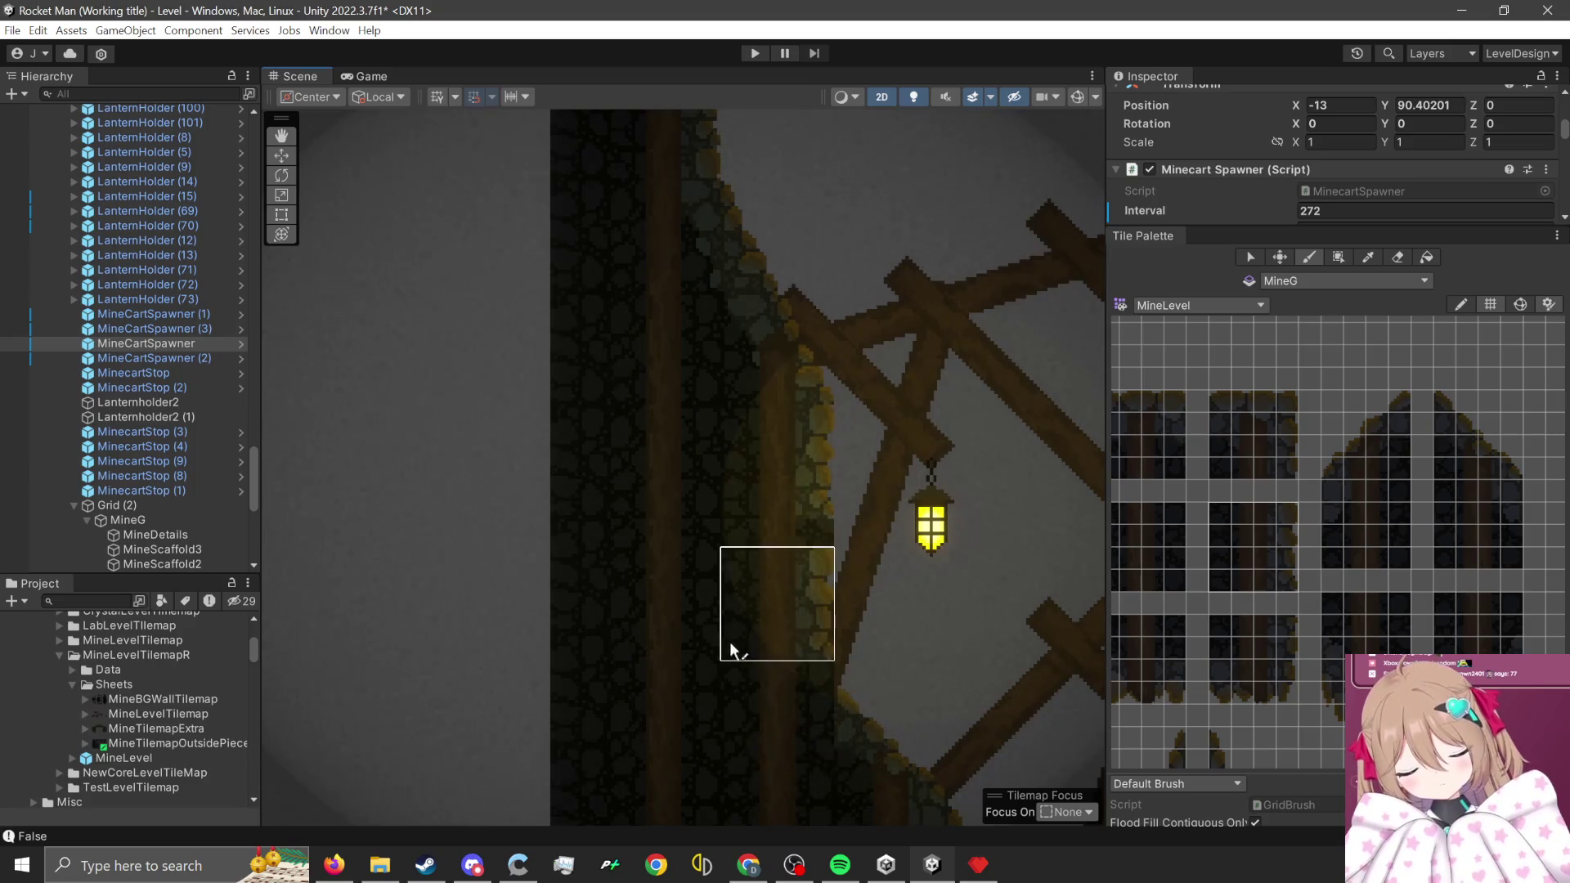
pyautogui.moveTo(968, 738); pyautogui.dragTo(878, 546)
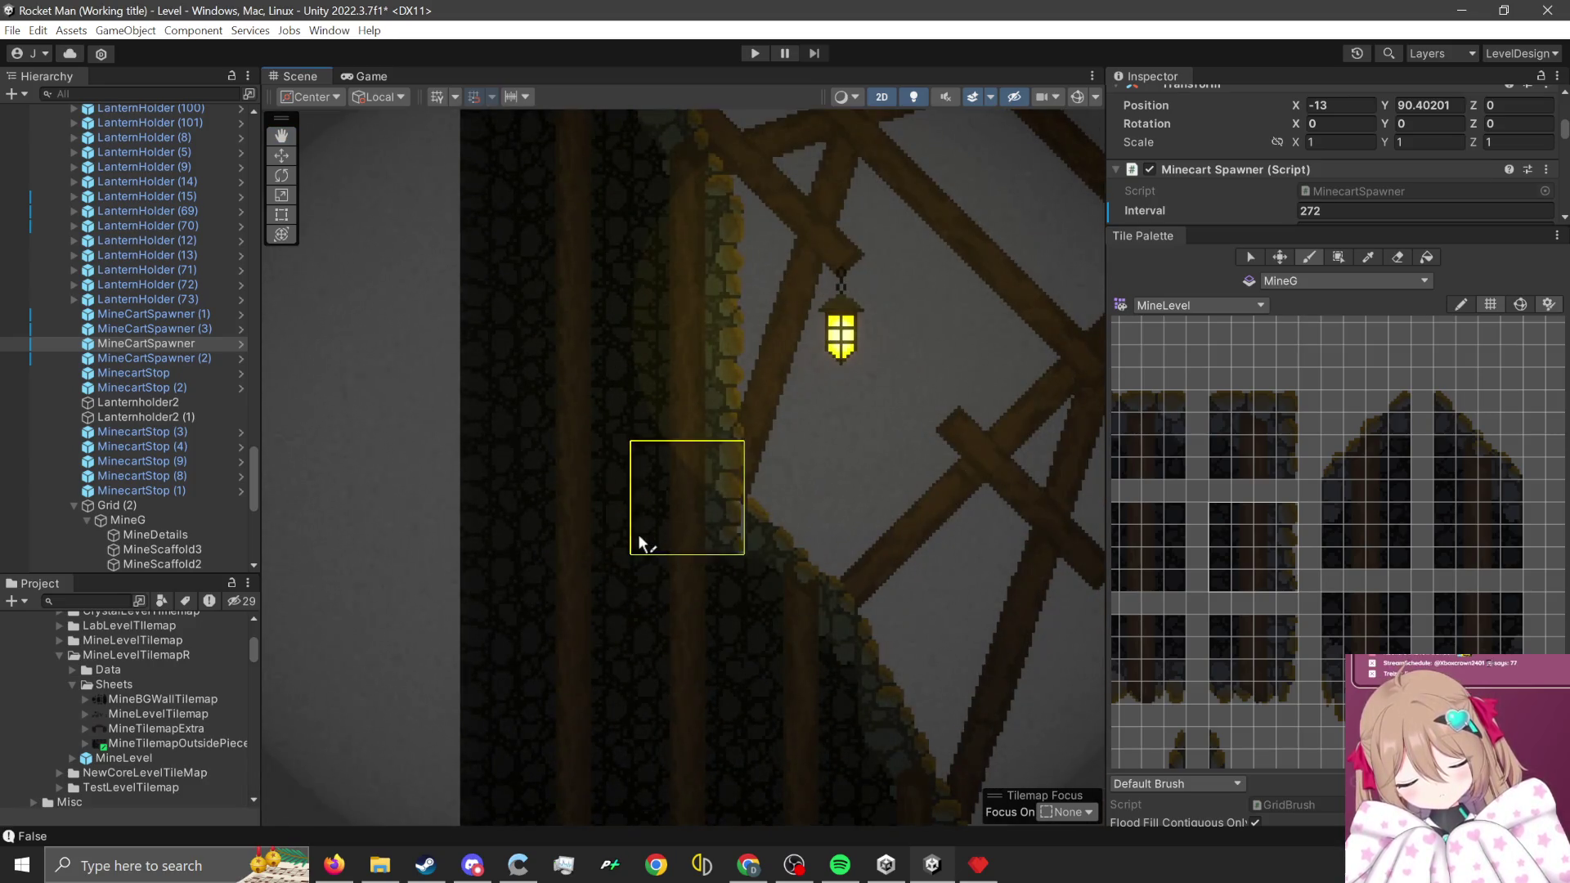
pyautogui.scroll(-2, 1372, 635)
pyautogui.scroll(2, 1372, 424)
pyautogui.moveTo(1453, 450); pyautogui.dragTo(1366, 526)
# - Pan the Scene view left along the wall, then down and right through the cave
pyautogui.scroll(1, 608, 610)
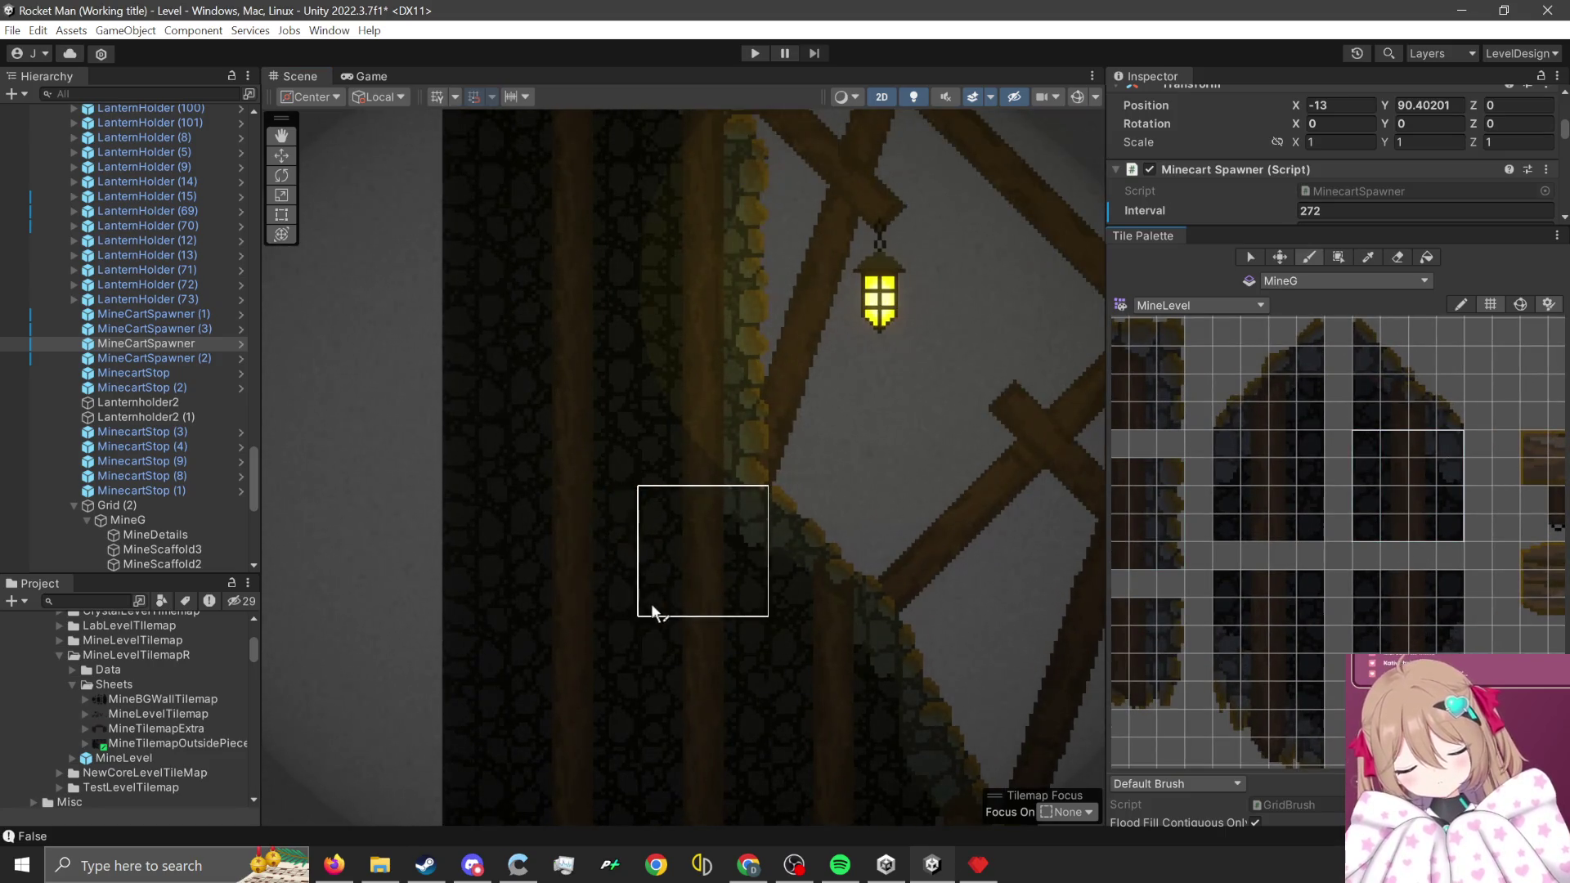
pyautogui.scroll(-3, 515, 475)
pyautogui.scroll(-3, 624, 475)
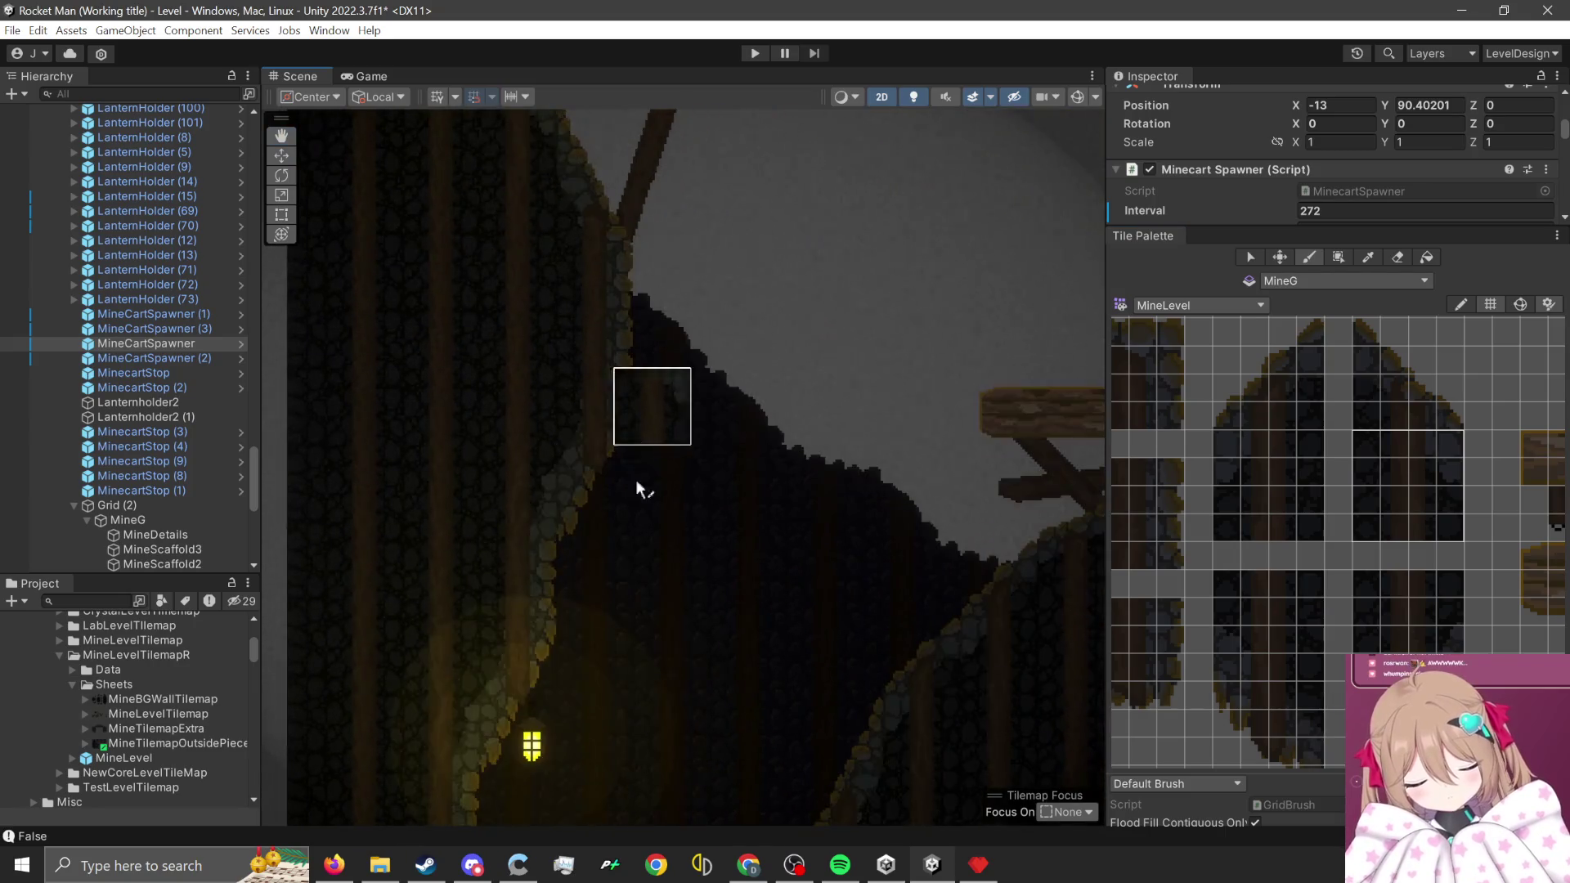
pyautogui.moveTo(655, 504)
pyautogui.mouseDown()
pyautogui.moveTo(637, 428)
pyautogui.moveTo(632, 612)
pyautogui.moveTo(724, 451)
pyautogui.moveTo(846, 646)
pyautogui.mouseUp()
pyautogui.press('Right')
pyautogui.press('Down')
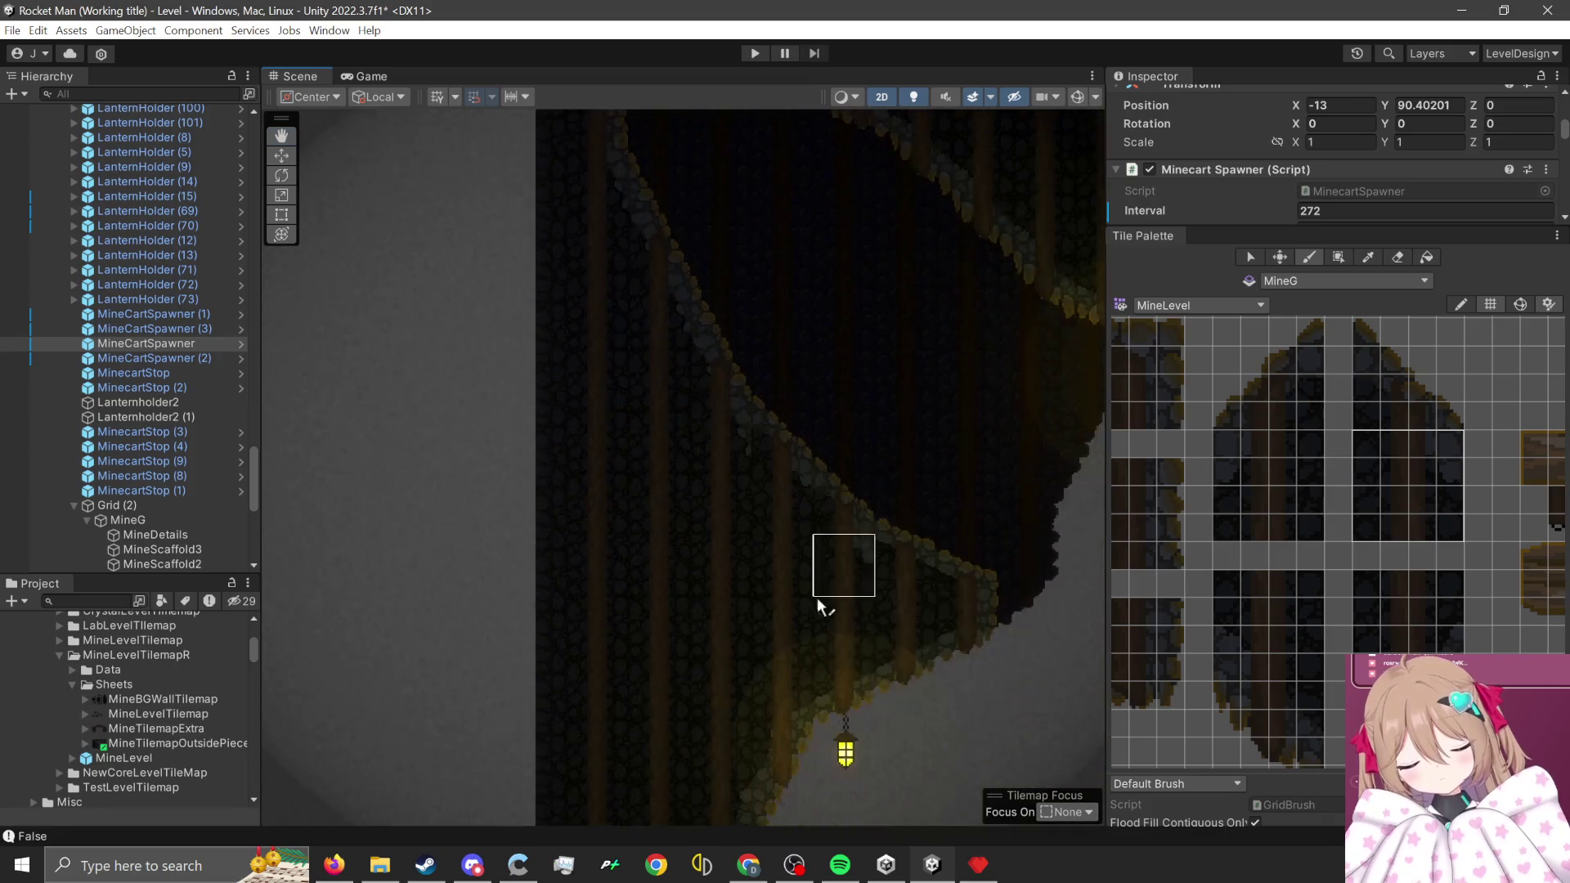
# - Zoom the palette and select a block of the curved mine-wall tiles
pyautogui.scroll(3, 761, 479)
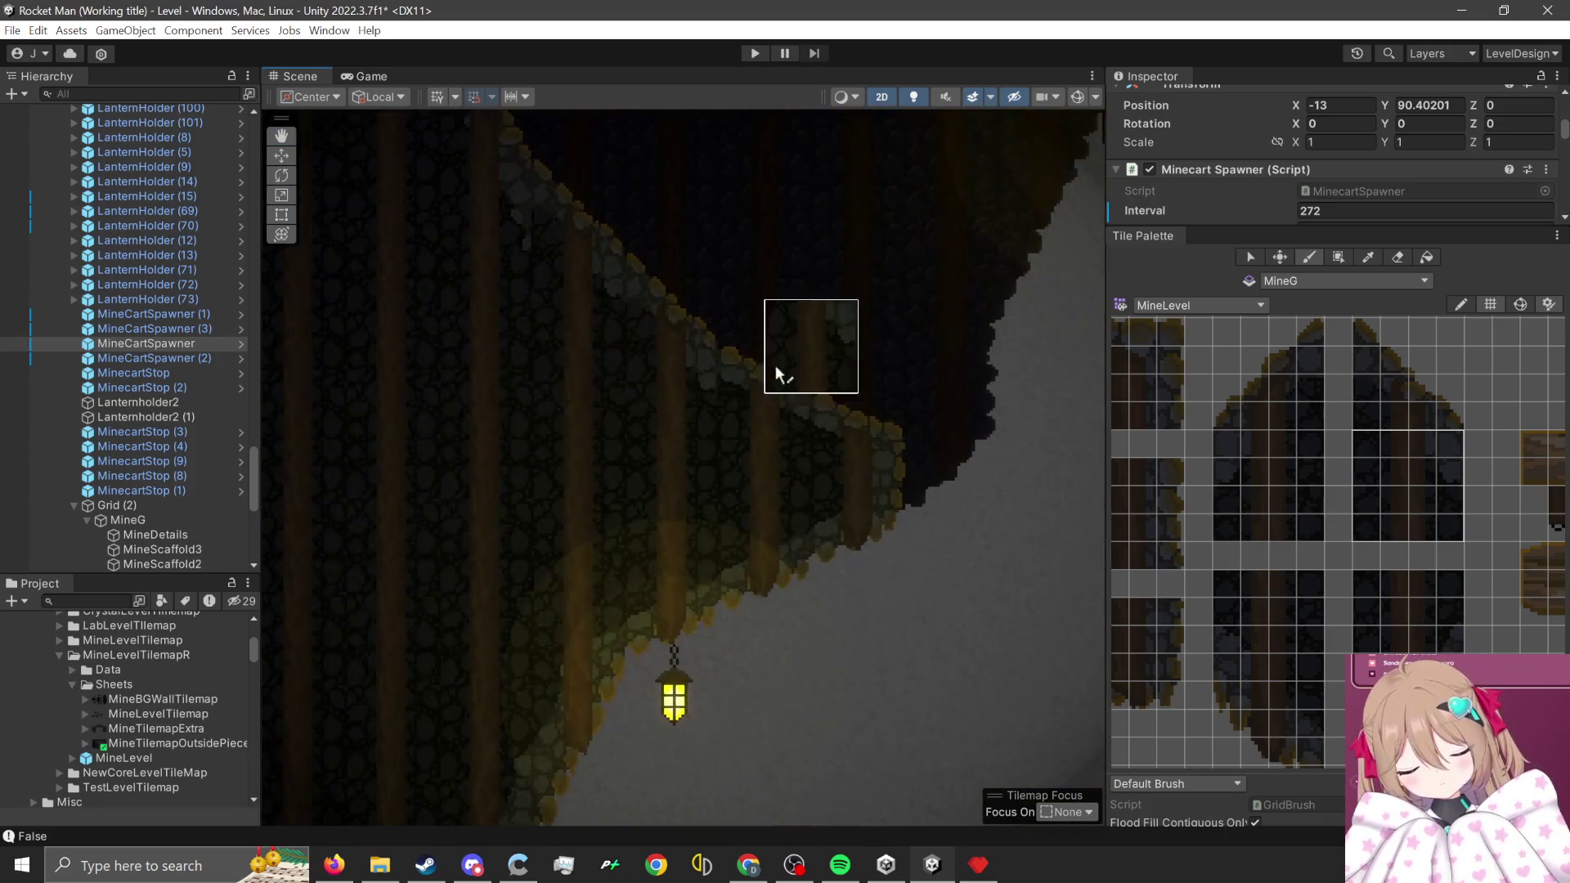
pyautogui.scroll(-2, 1314, 527)
pyautogui.scroll(2, 1313, 526)
pyautogui.scroll(-2, 1366, 554)
pyautogui.scroll(2, 1381, 509)
pyautogui.scroll(1, 1279, 478)
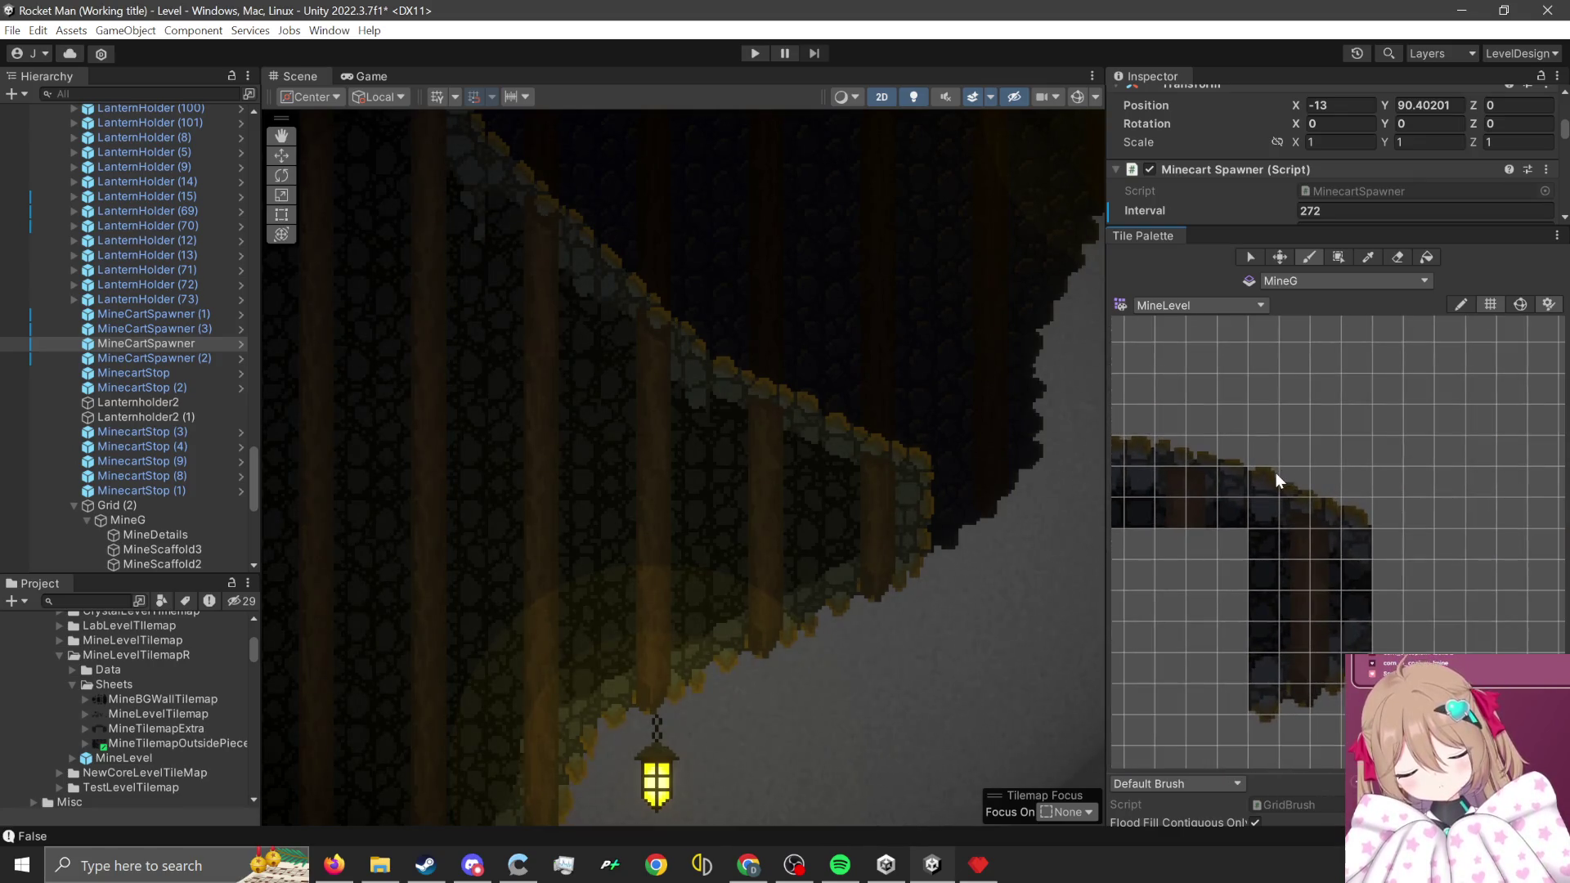
pyautogui.scroll(1, 1385, 496)
pyautogui.scroll(1, 1375, 495)
pyautogui.moveTo(1364, 495); pyautogui.dragTo(1487, 604)
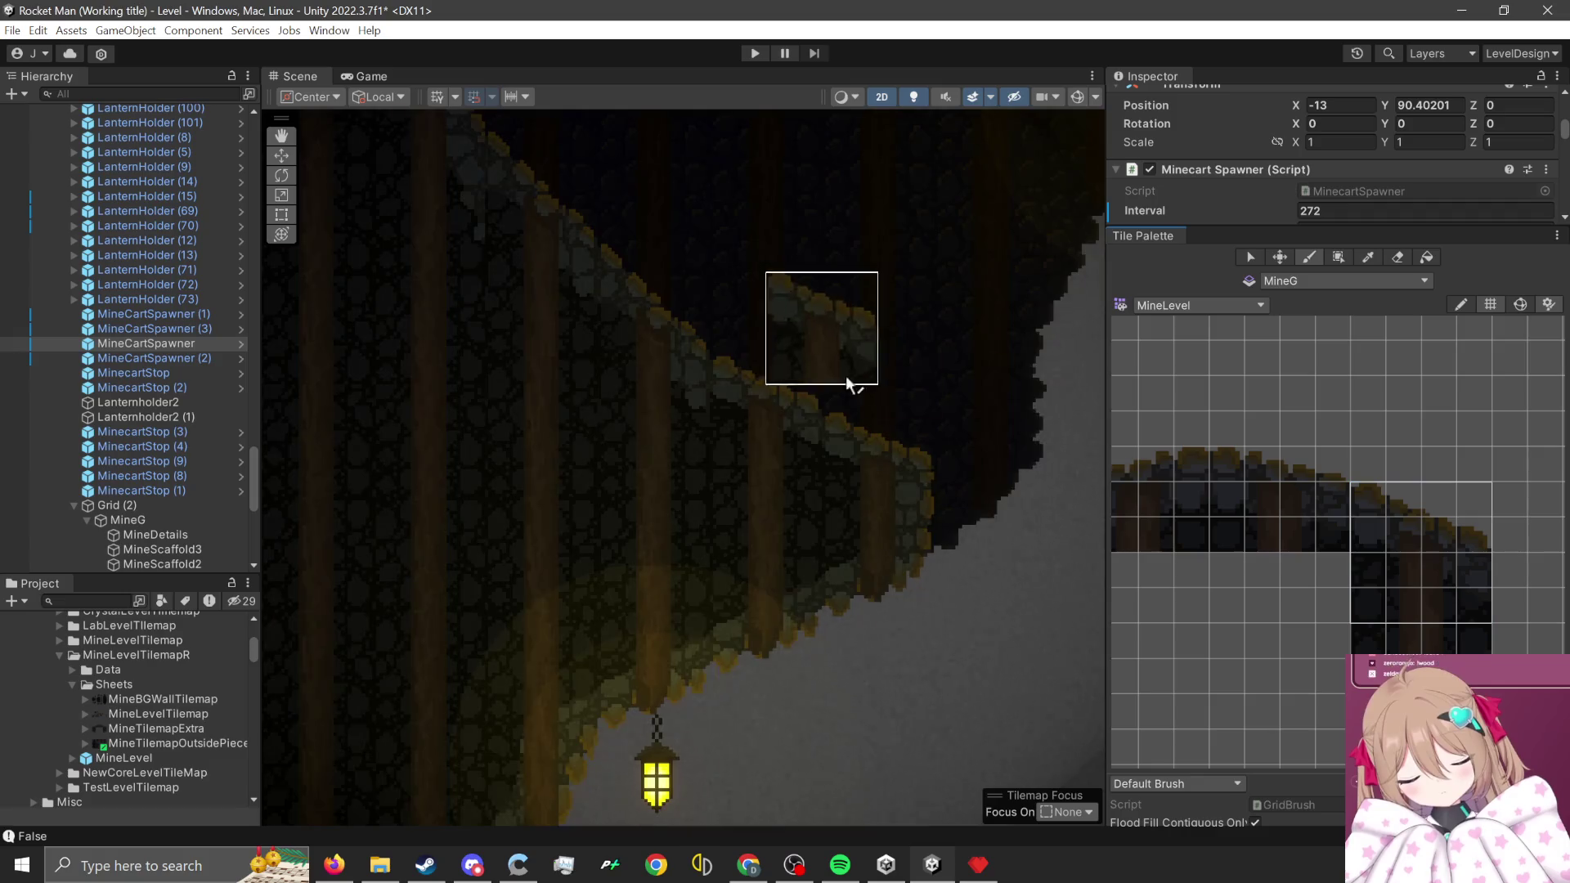
# - Narrow the brush to two stacked tiles, then to a different two-tile column
pyautogui.scroll(3, 900, 380)
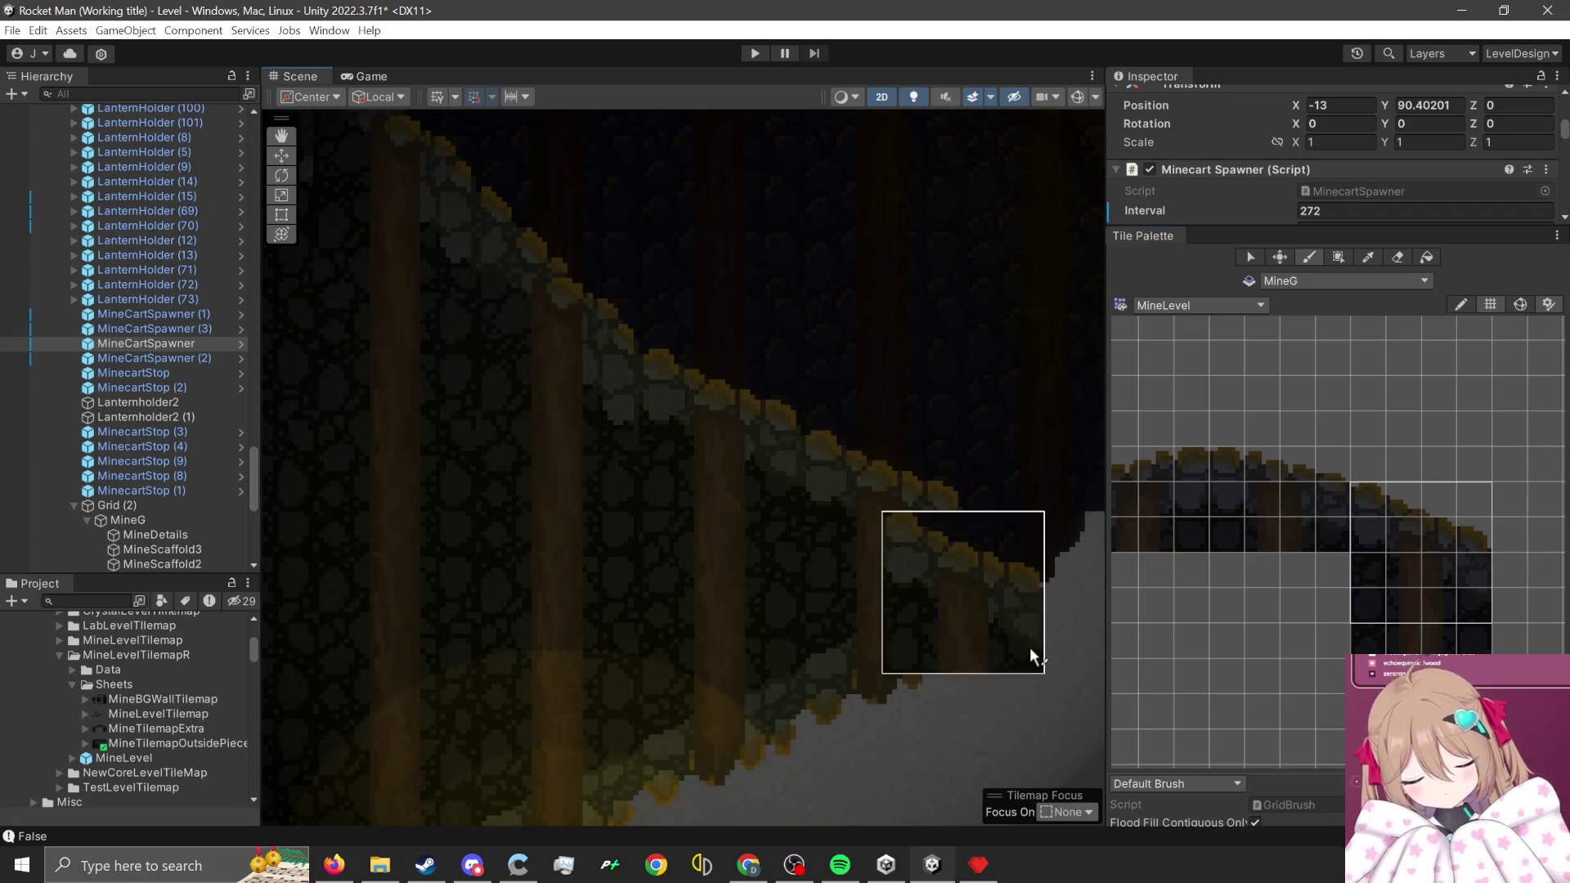
pyautogui.scroll(1, 895, 285)
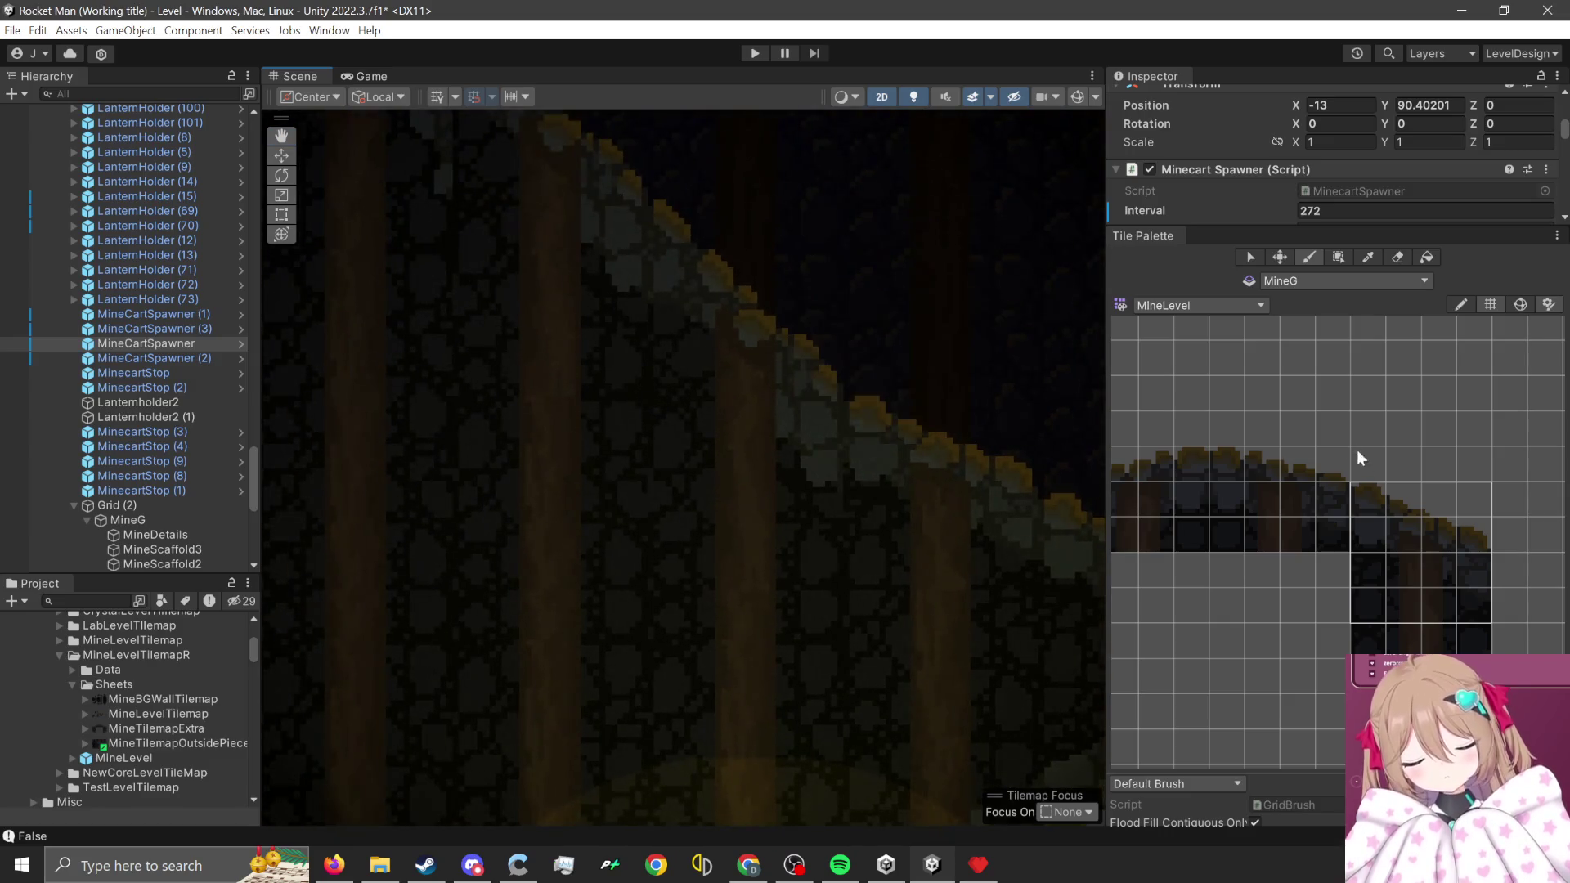
pyautogui.scroll(1, 1367, 546)
pyautogui.moveTo(1382, 561); pyautogui.dragTo(1383, 568)
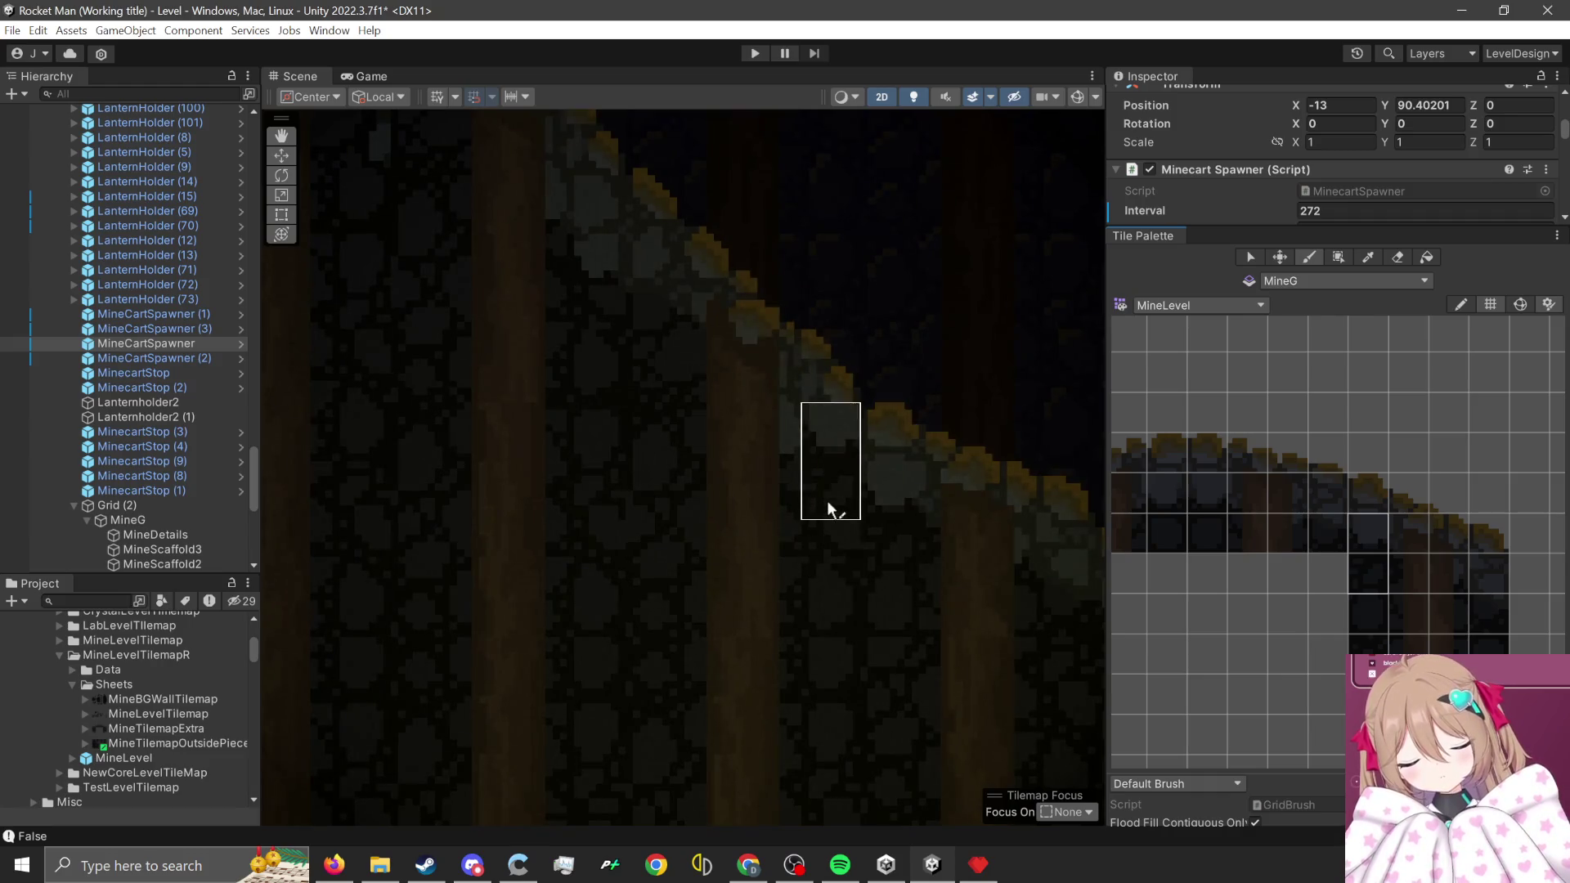
pyautogui.moveTo(1486, 598); pyautogui.dragTo(1488, 577)
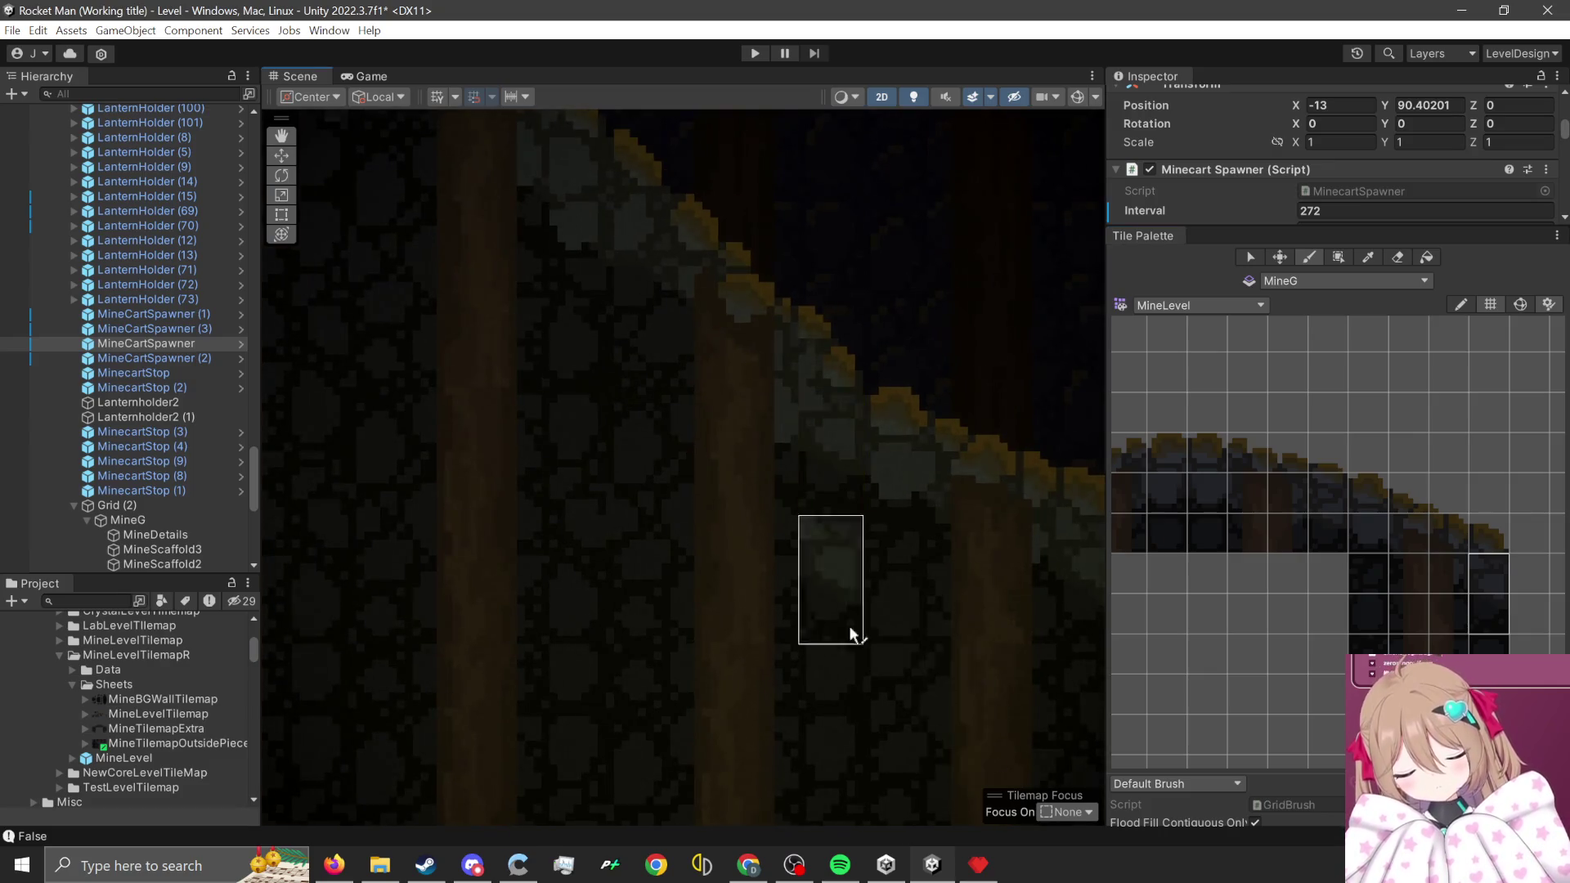
# - Select a 2×3 block of rock wall tiles for the brush
pyautogui.scroll(-2, 785, 622)
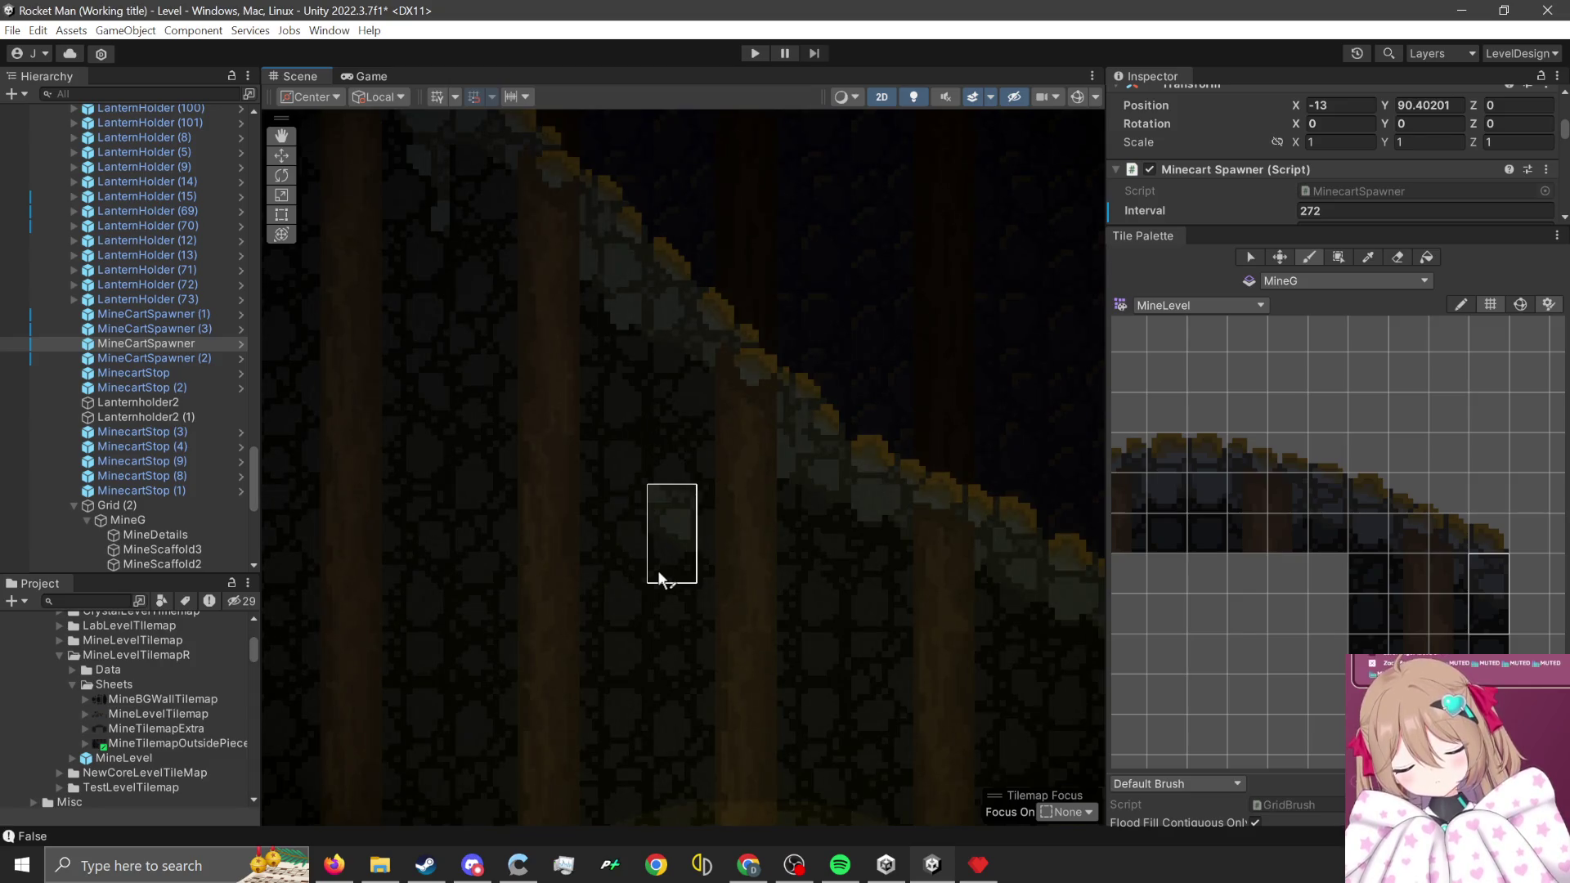
pyautogui.scroll(-2, 718, 631)
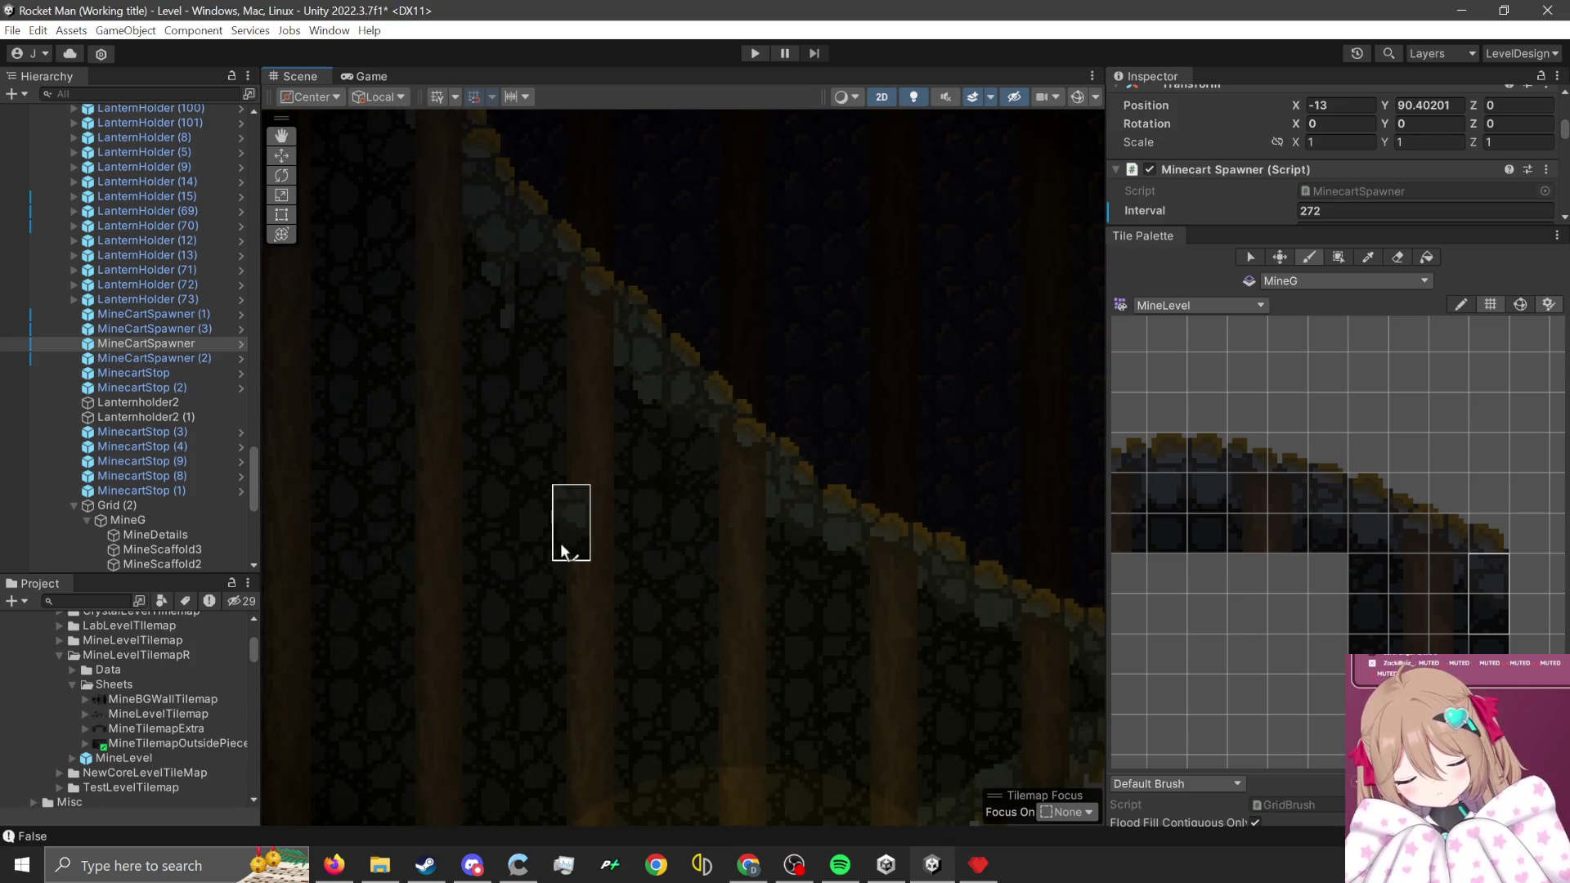
pyautogui.scroll(1, 711, 650)
pyautogui.scroll(1, 627, 690)
pyautogui.scroll(-2, 1176, 595)
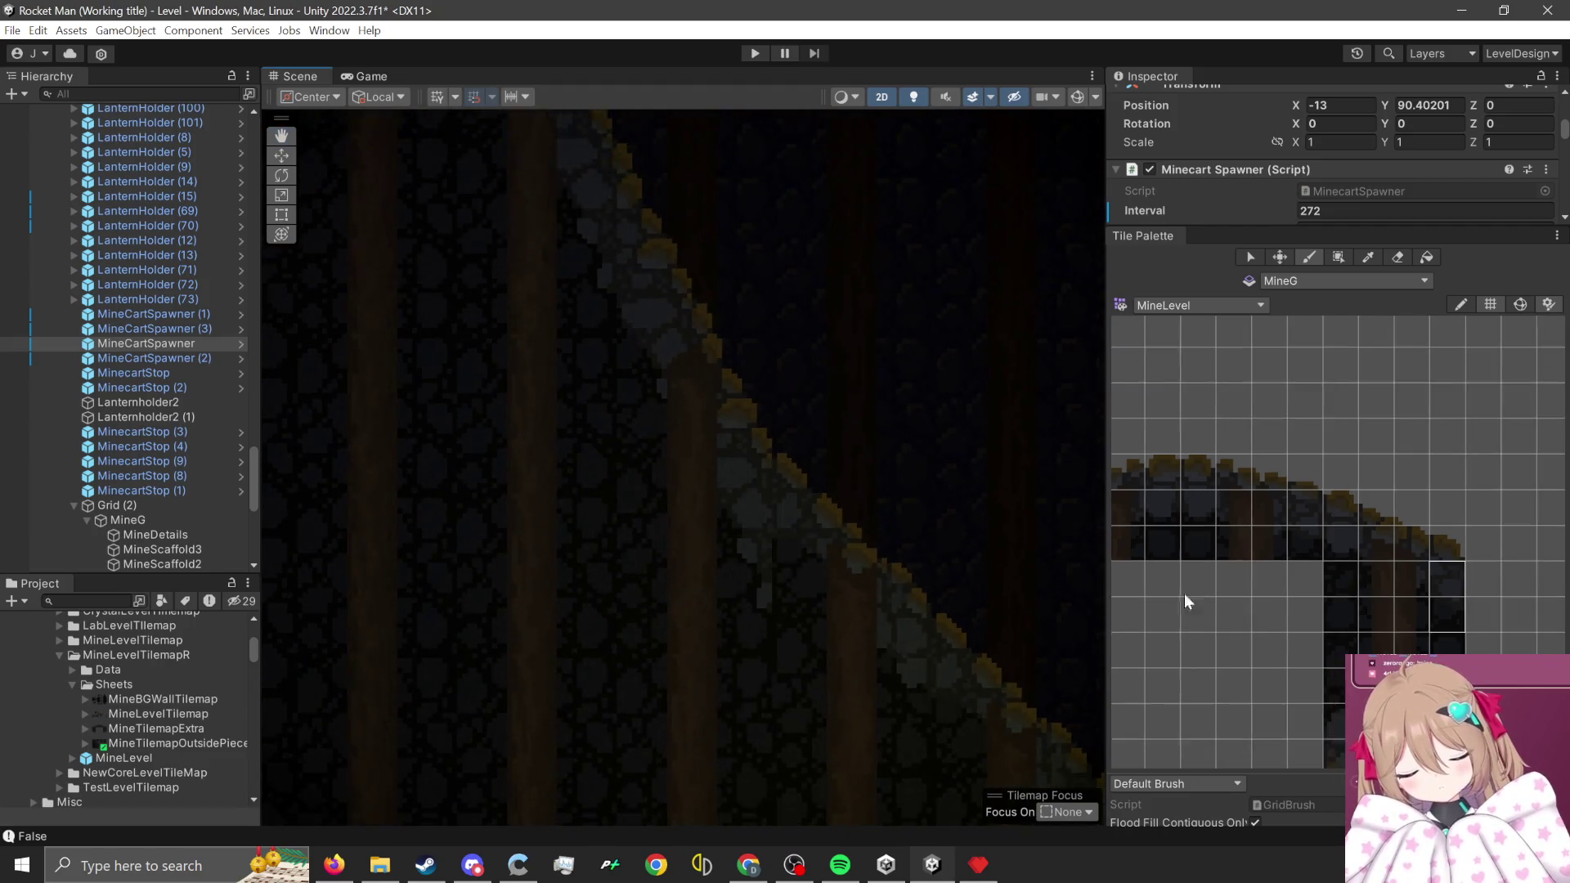
pyautogui.scroll(1, 1272, 606)
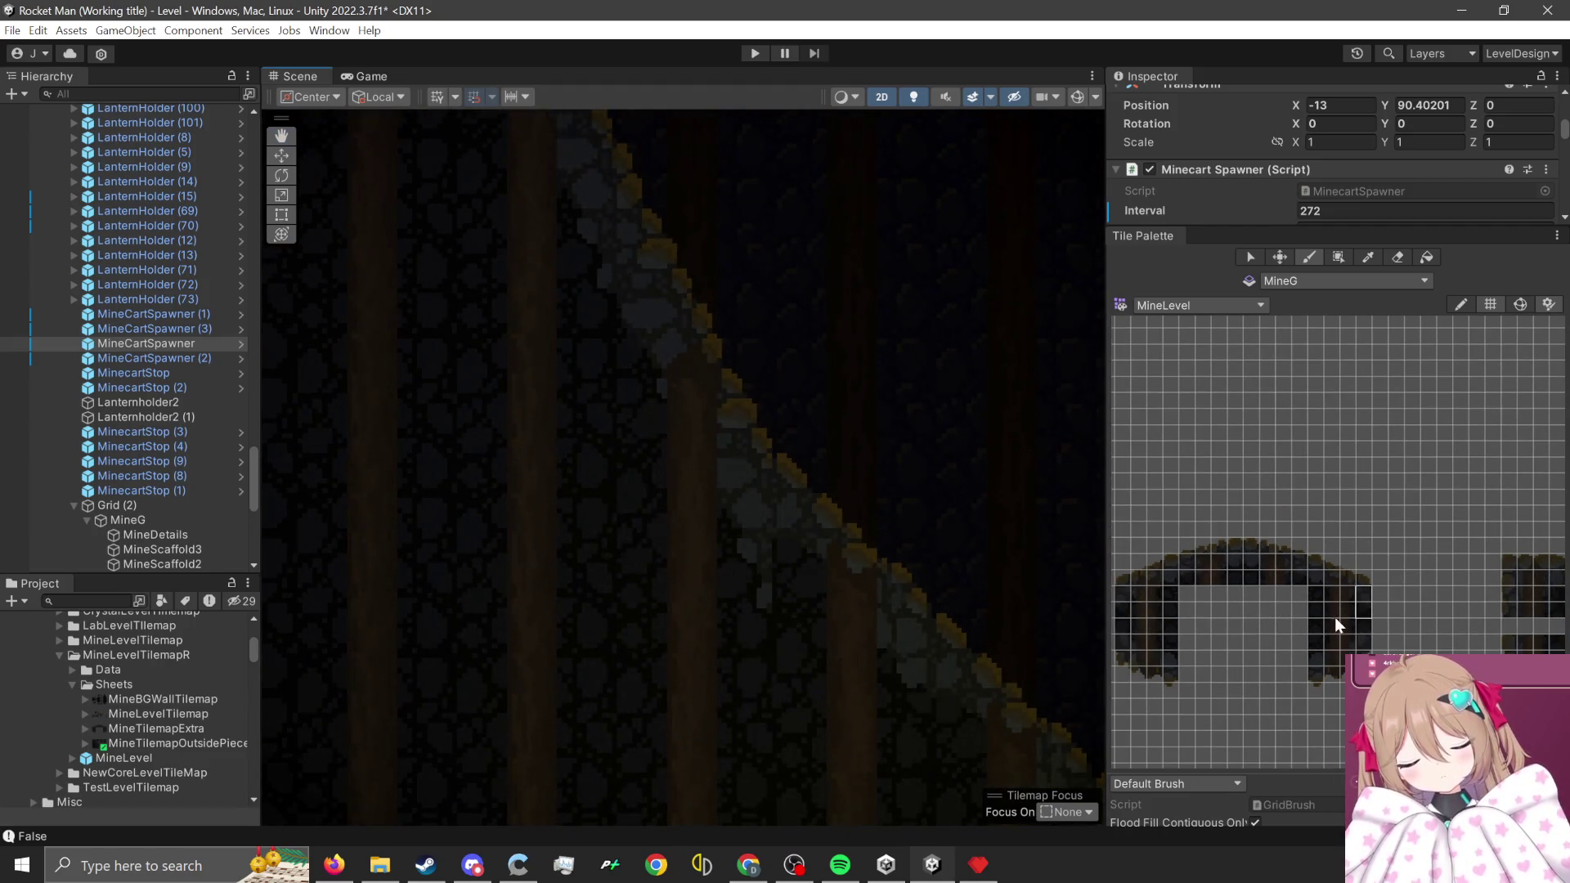
pyautogui.scroll(2, 1335, 618)
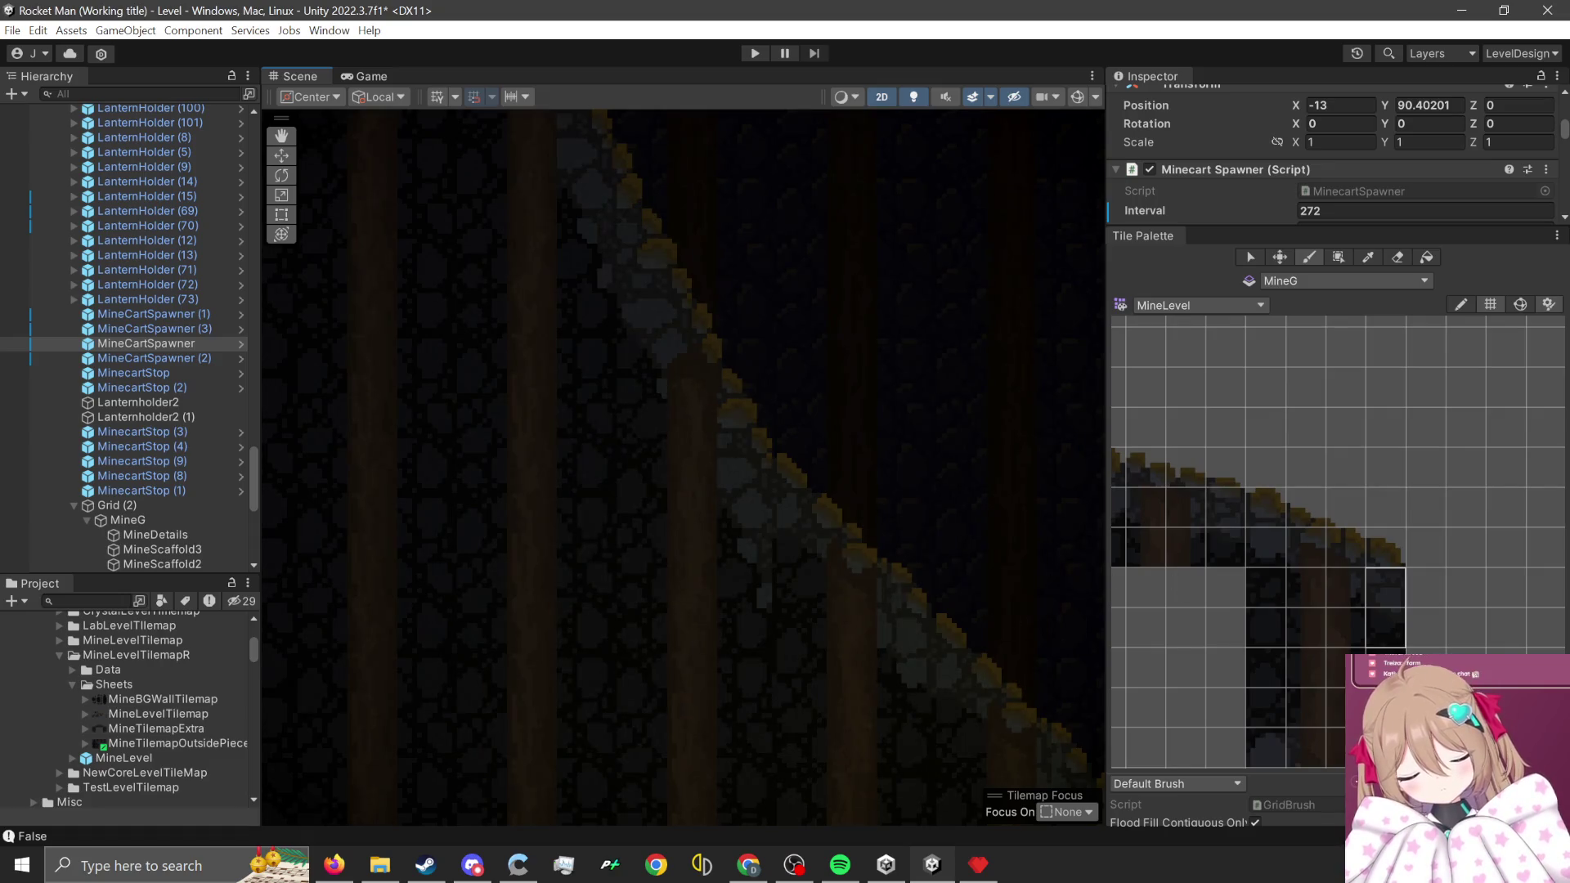
pyautogui.scroll(2, 1371, 590)
pyautogui.scroll(-4, 1352, 600)
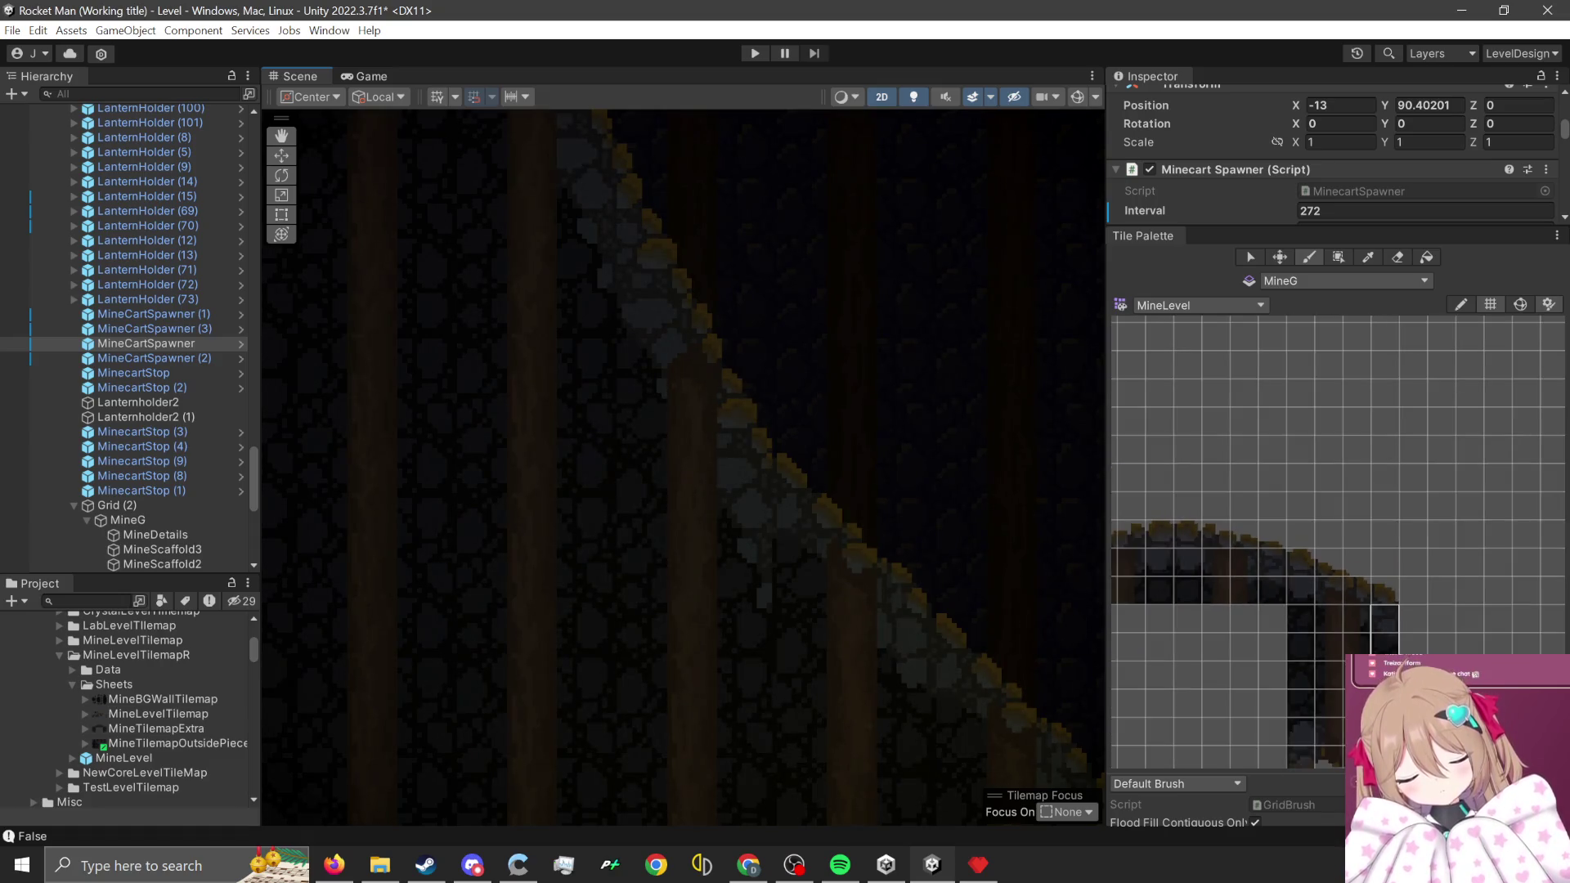
pyautogui.scroll(-3, 1358, 579)
pyautogui.scroll(3, 1420, 590)
pyautogui.scroll(5, 1423, 583)
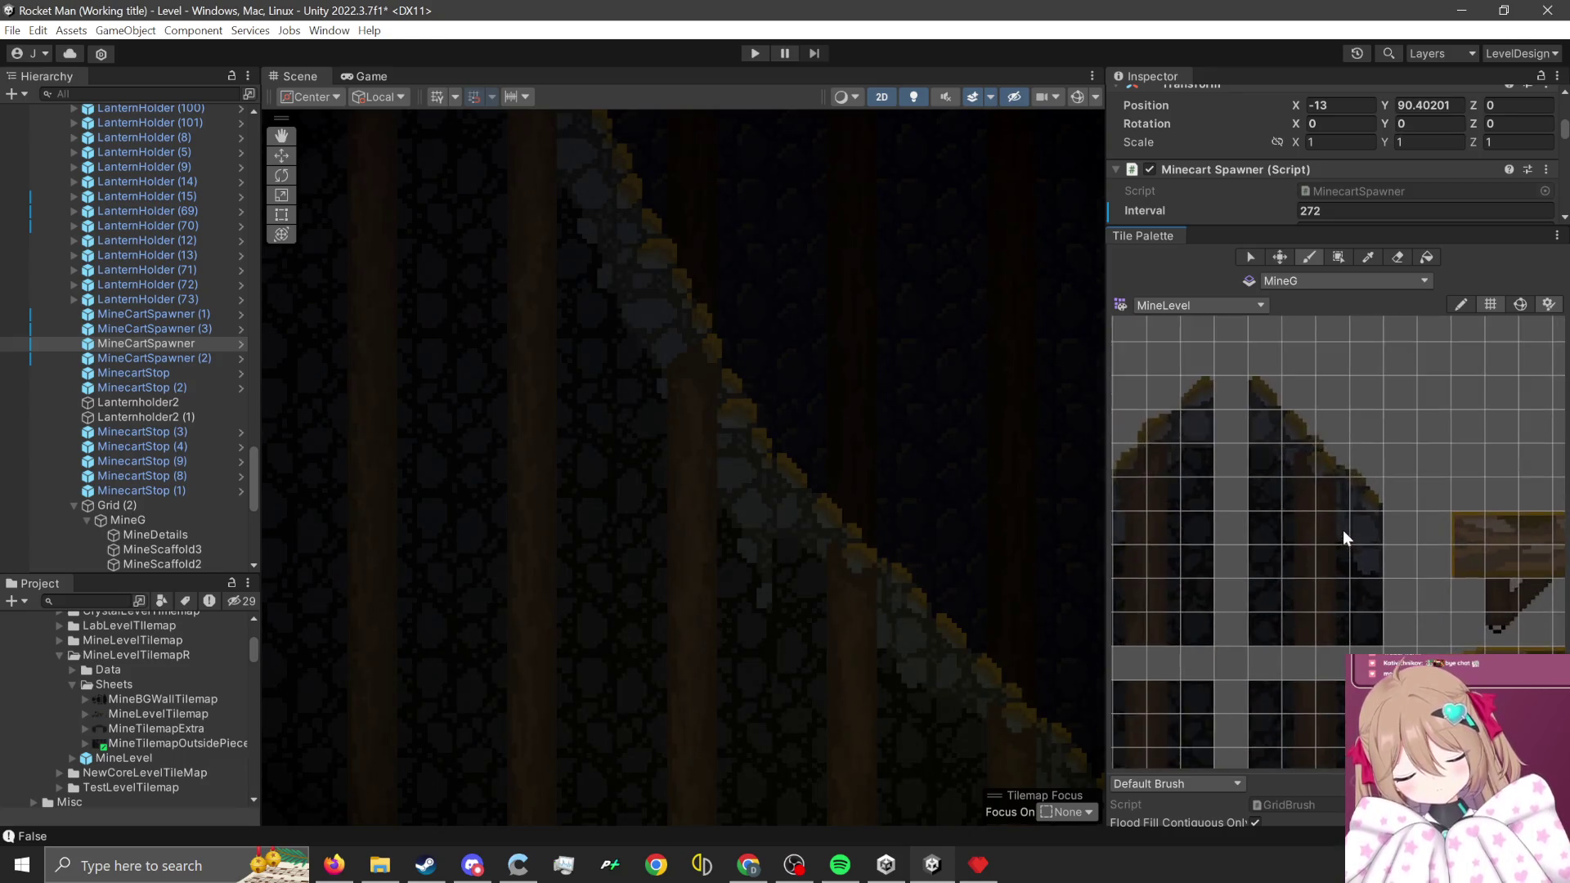
pyautogui.scroll(1, 1309, 549)
pyautogui.moveTo(1356, 508); pyautogui.dragTo(1408, 654)
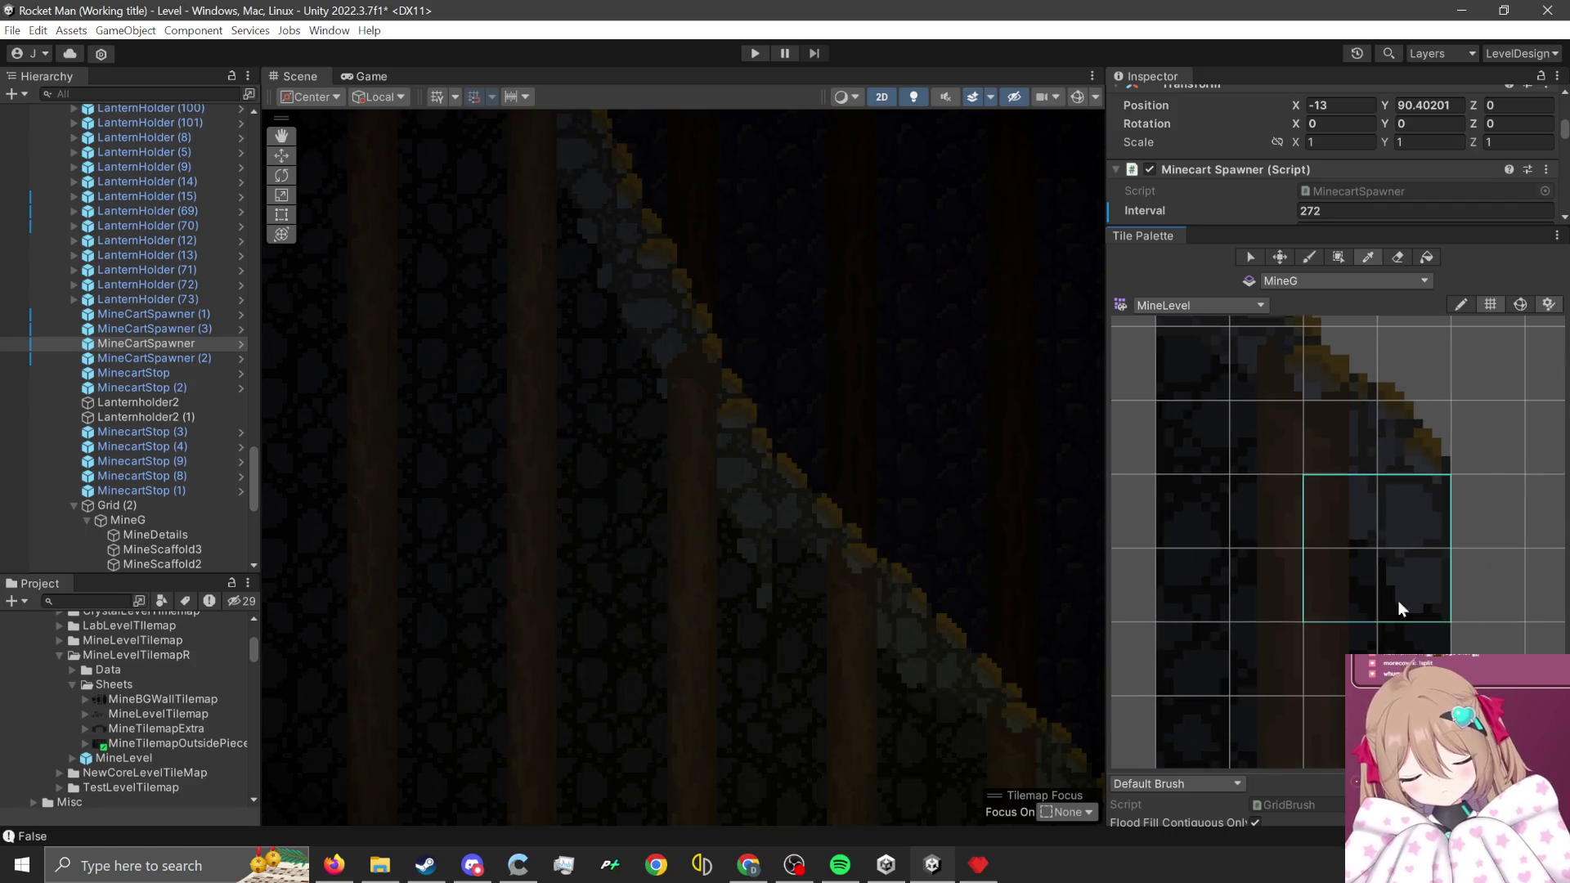
# - Pan the Scene across the cave, past the ledge wall, back to the curved wall and lantern
pyautogui.scroll(1, 696, 612)
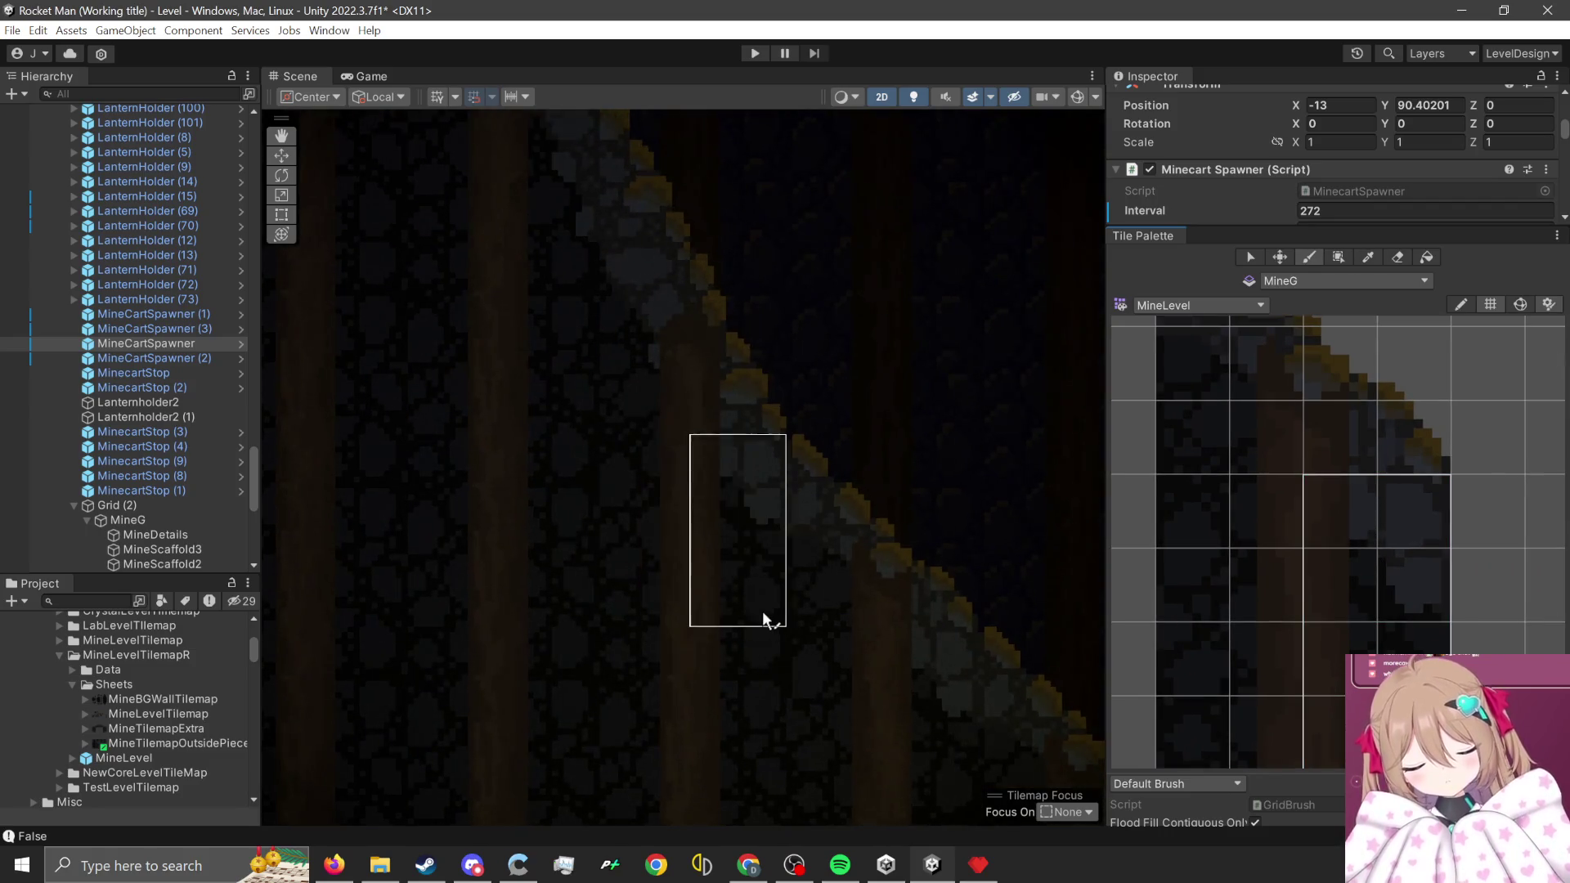
pyautogui.scroll(-5, 952, 693)
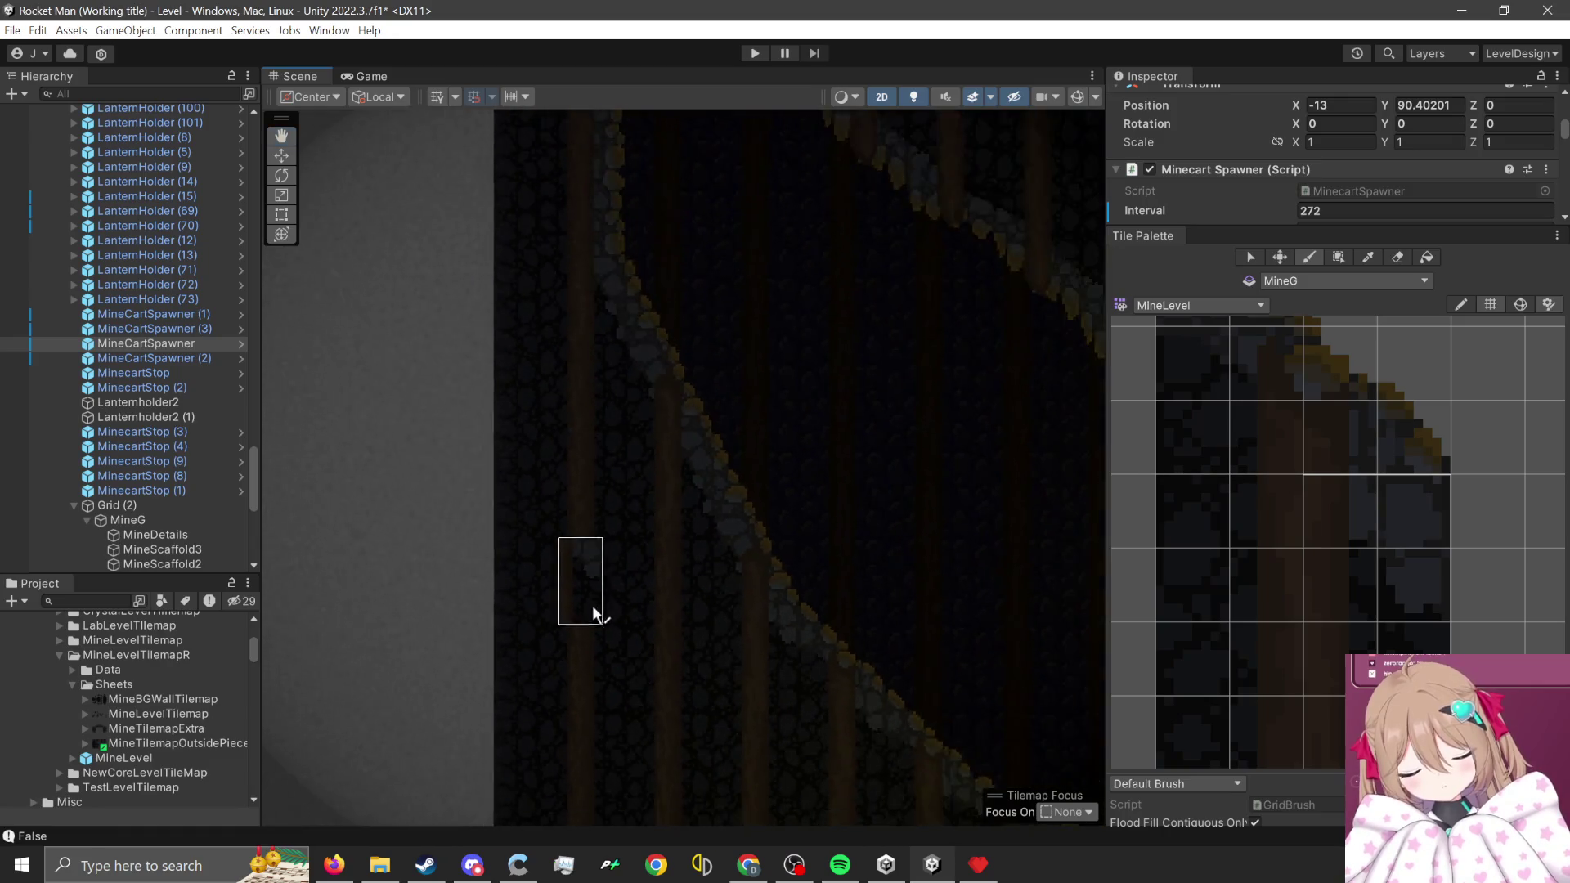
pyautogui.press('Right')
pyautogui.press('Down')
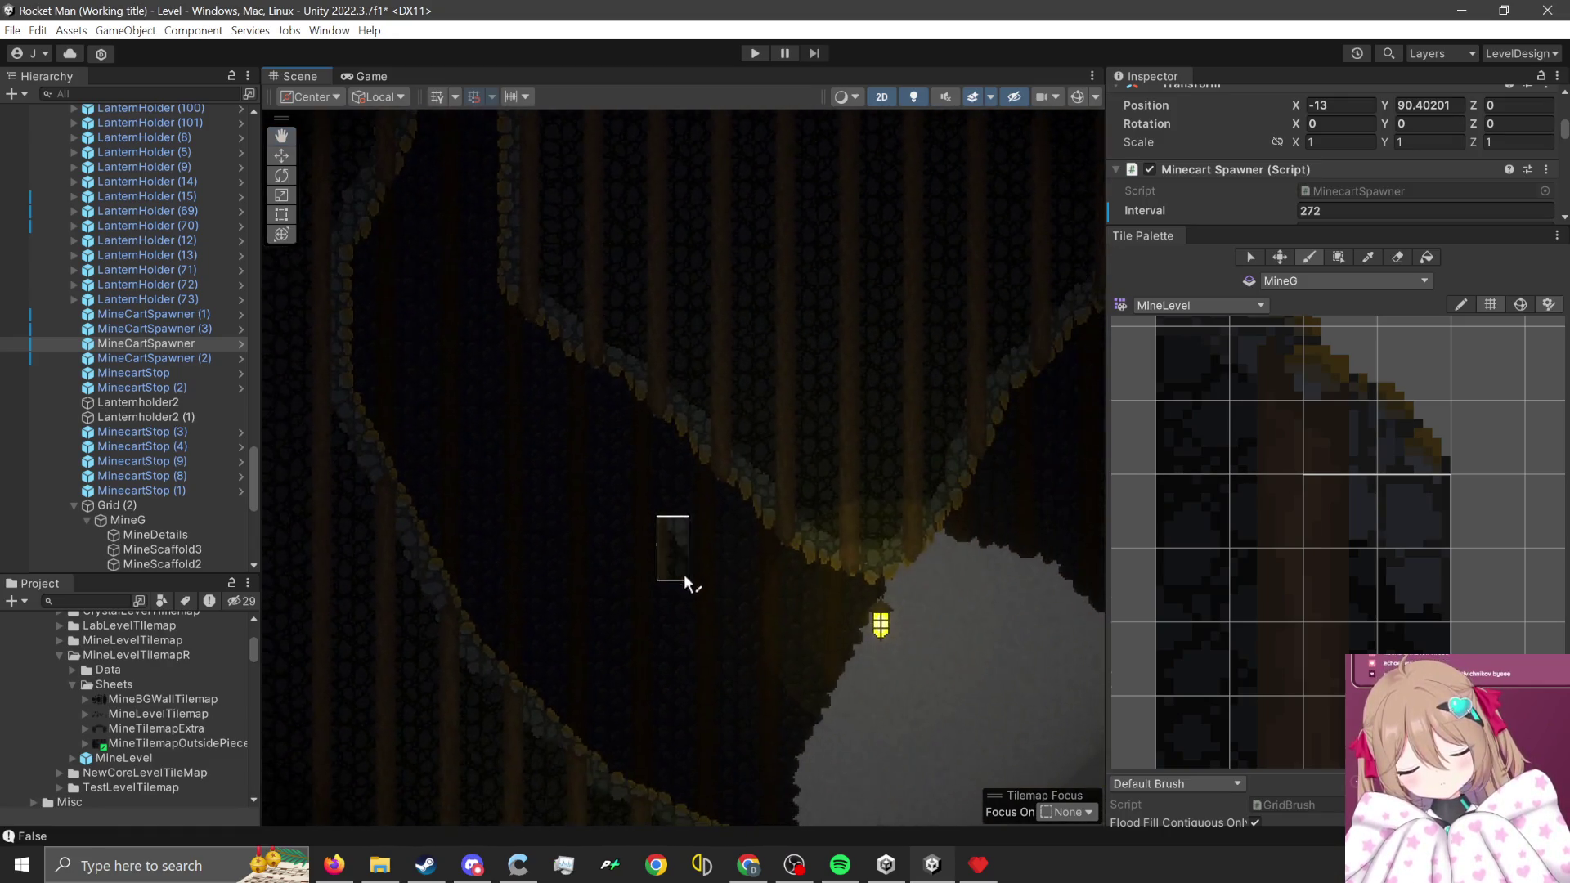
pyautogui.press('Up')
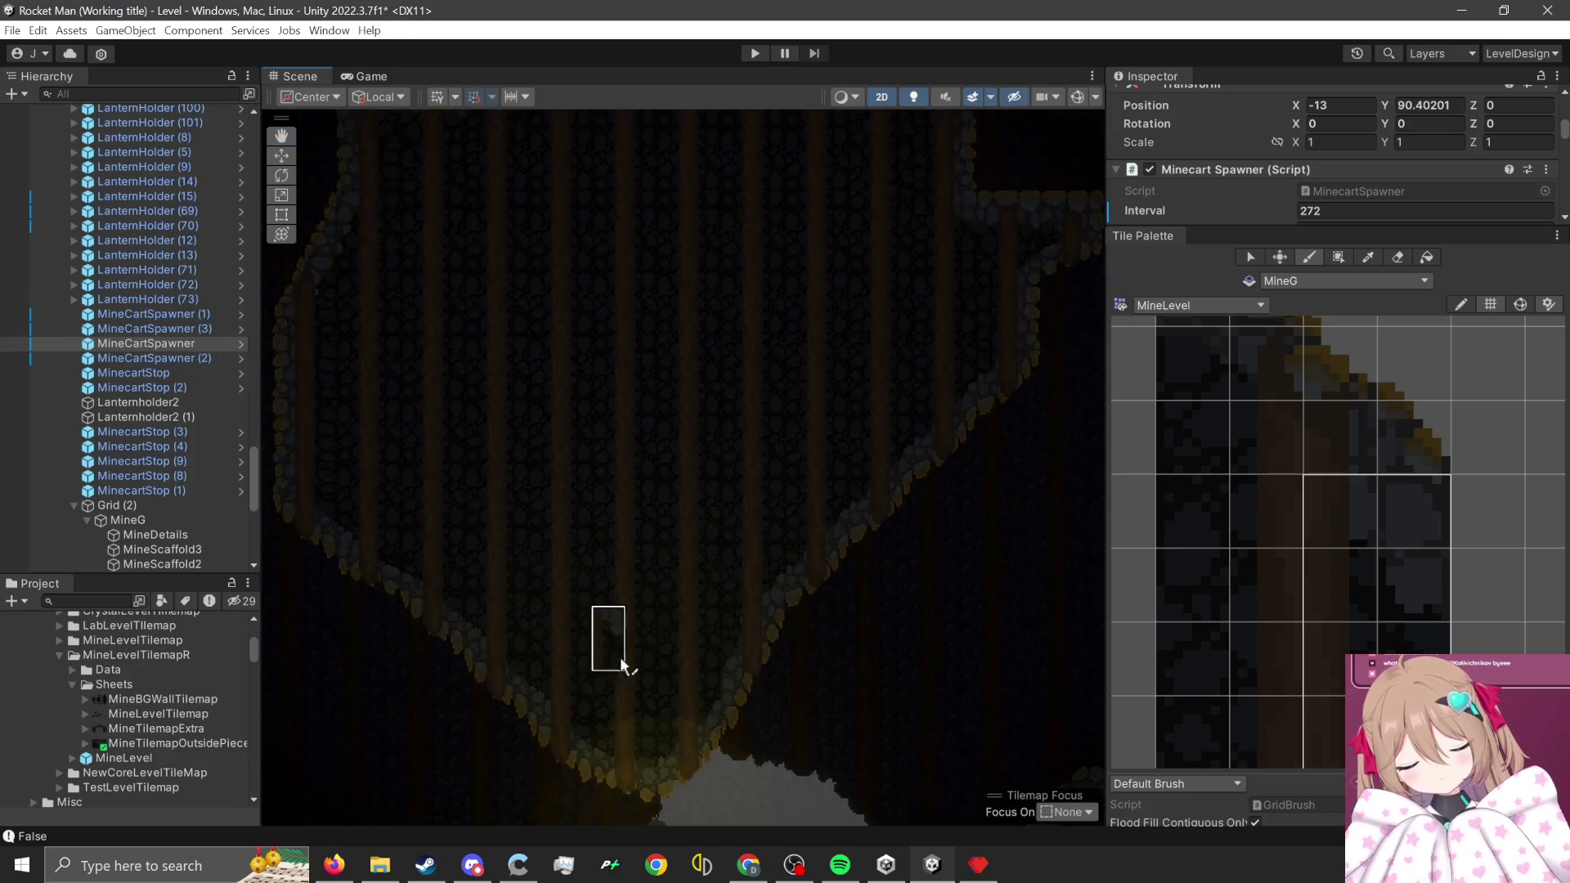
pyautogui.press('Up')
pyautogui.press('Right')
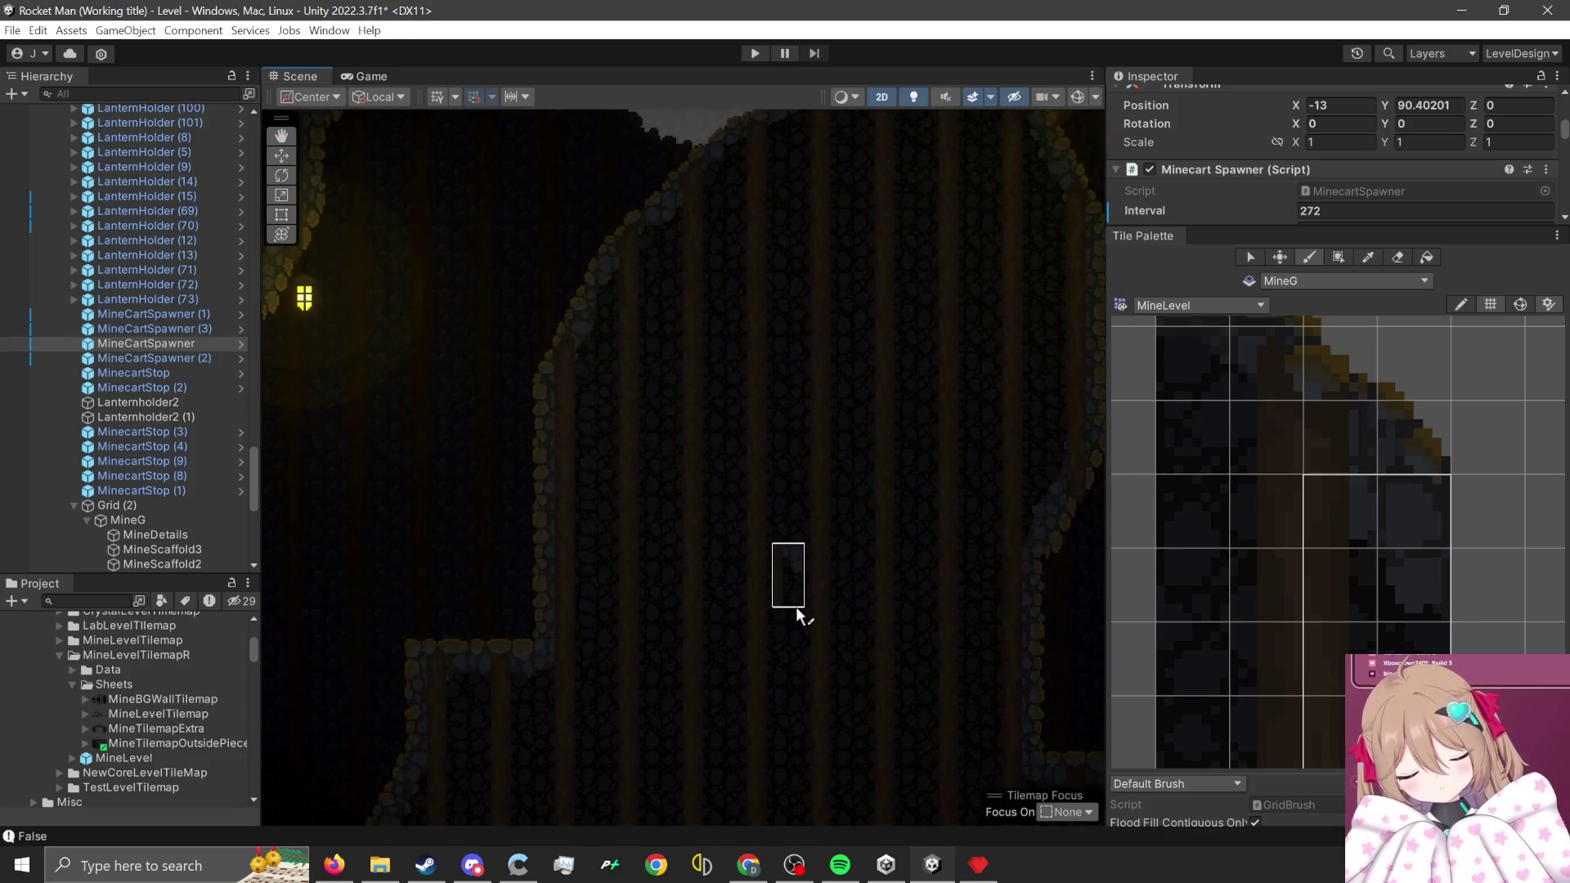
# - Frame the stone arch and lantern in the Scene, and shift the palette to other tiles
pyautogui.moveTo(799, 613); pyautogui.dragTo(678, 718)
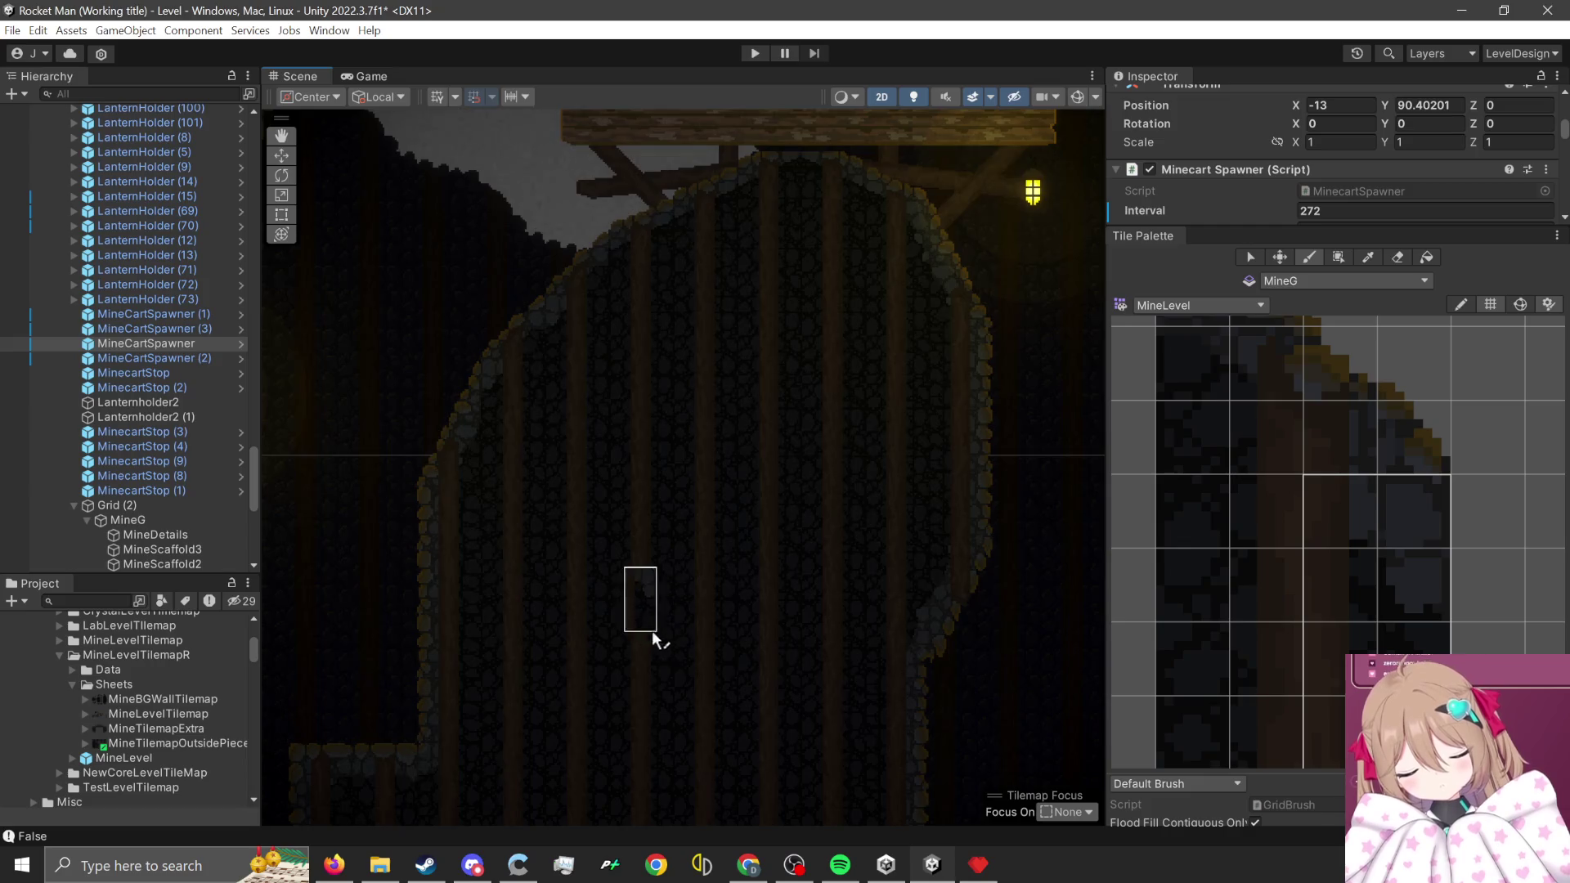
pyautogui.press('Left')
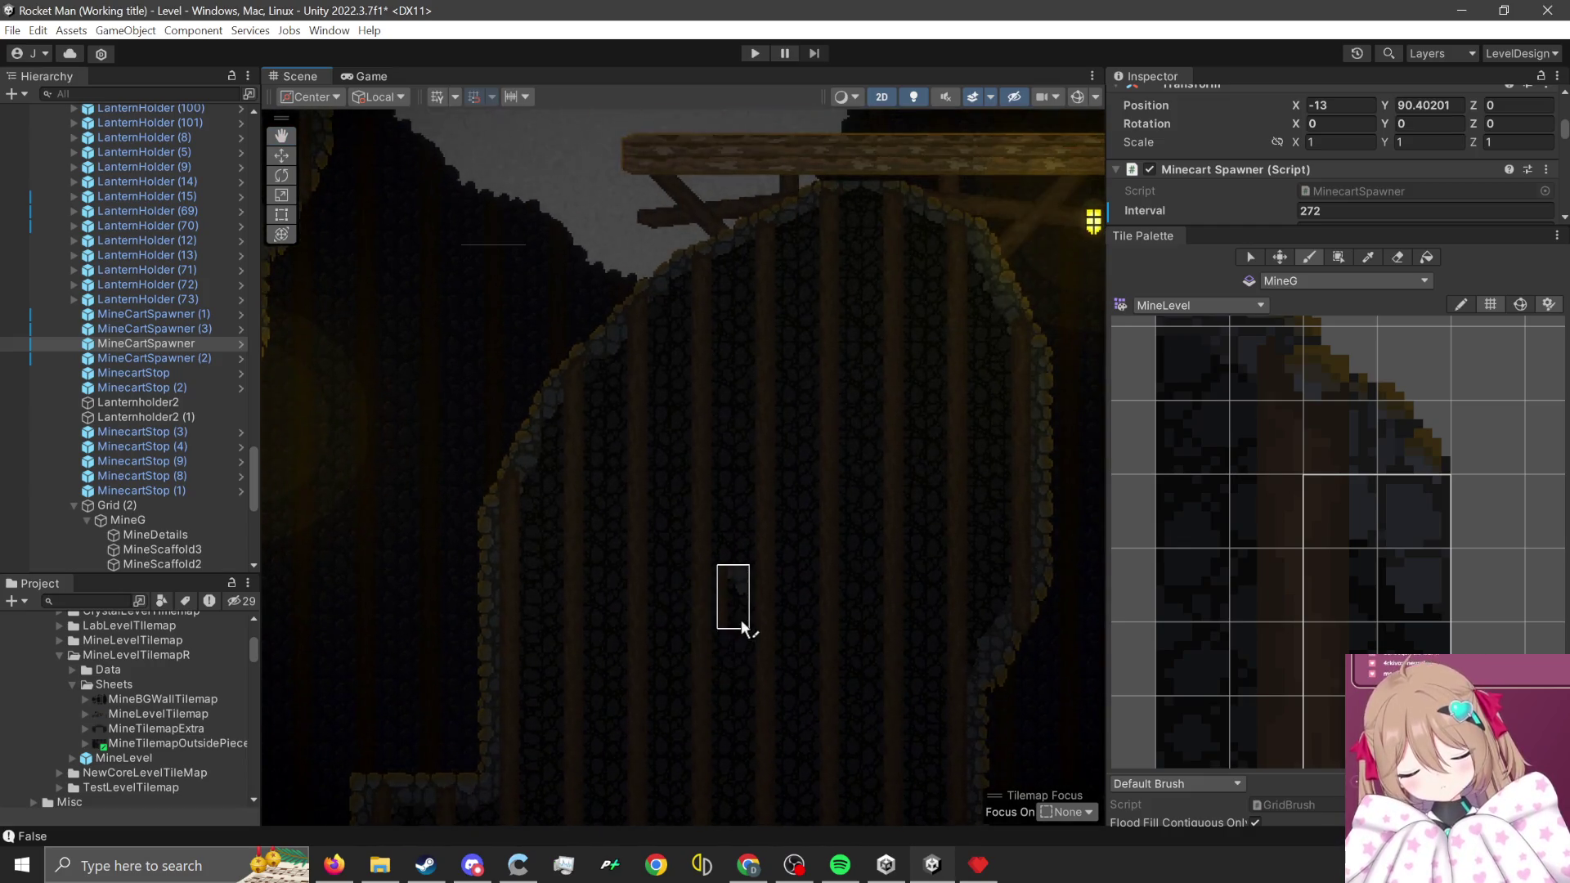
pyautogui.press('Up')
pyautogui.scroll(5, 833, 445)
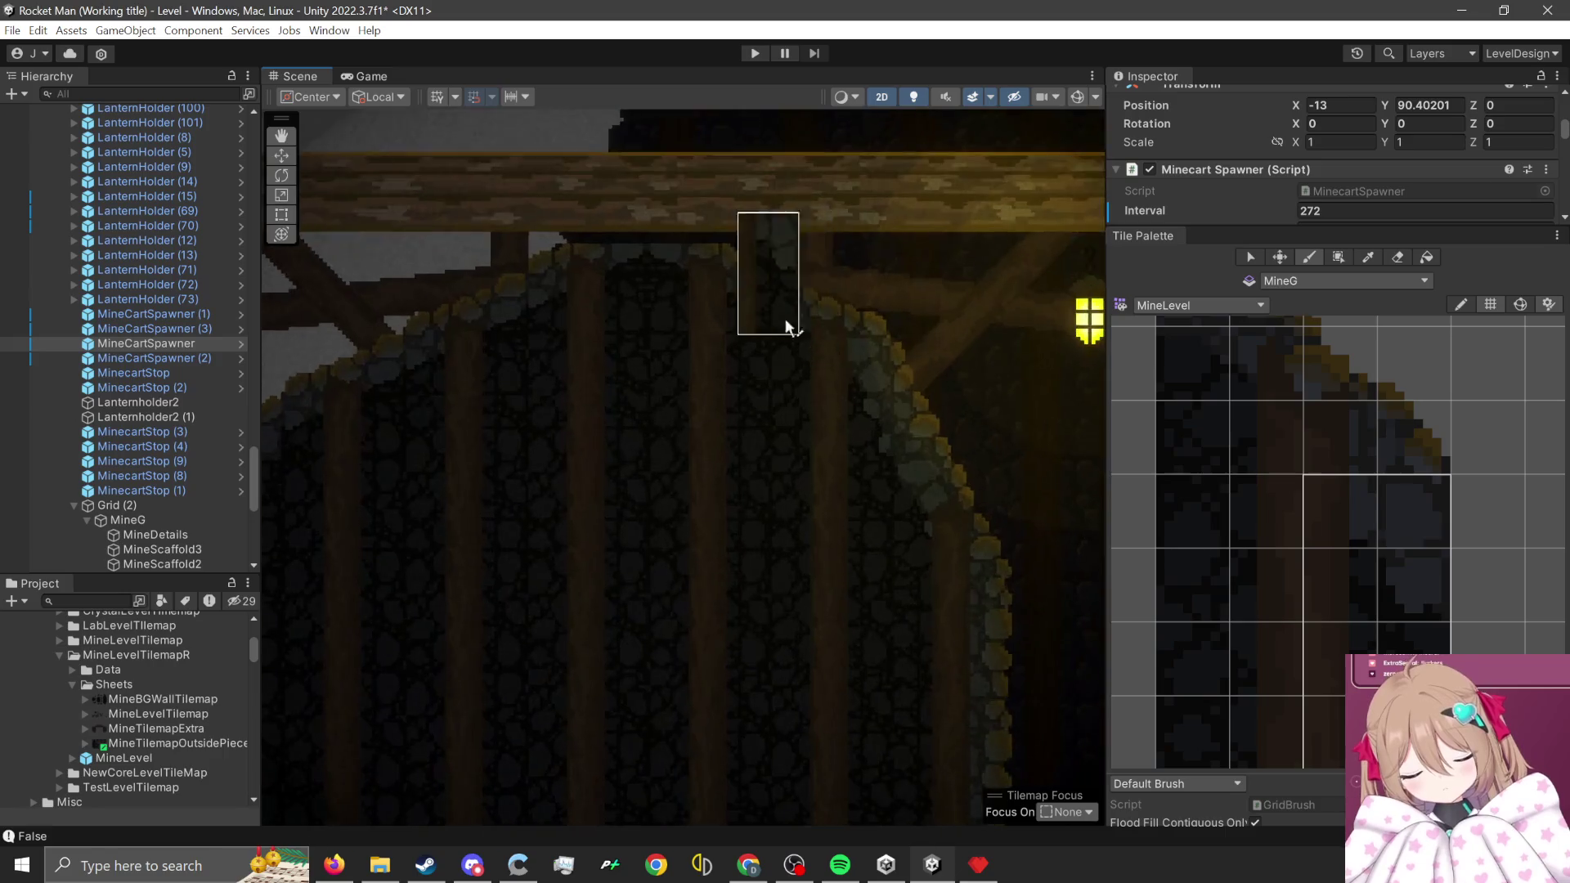
pyautogui.scroll(-2, 1377, 627)
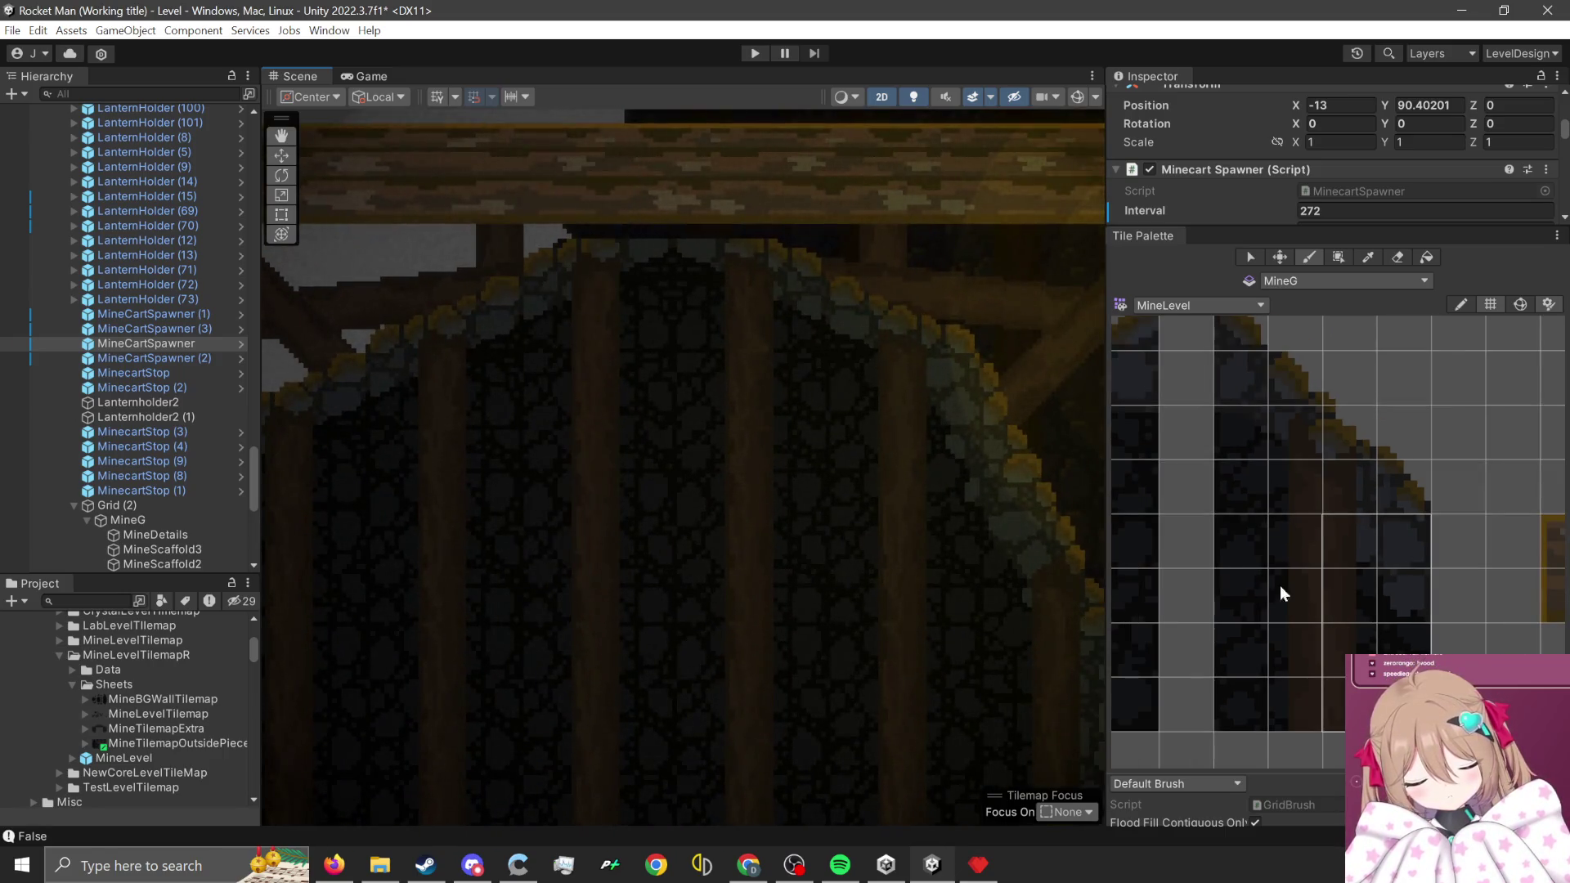
pyautogui.scroll(-3, 1247, 554)
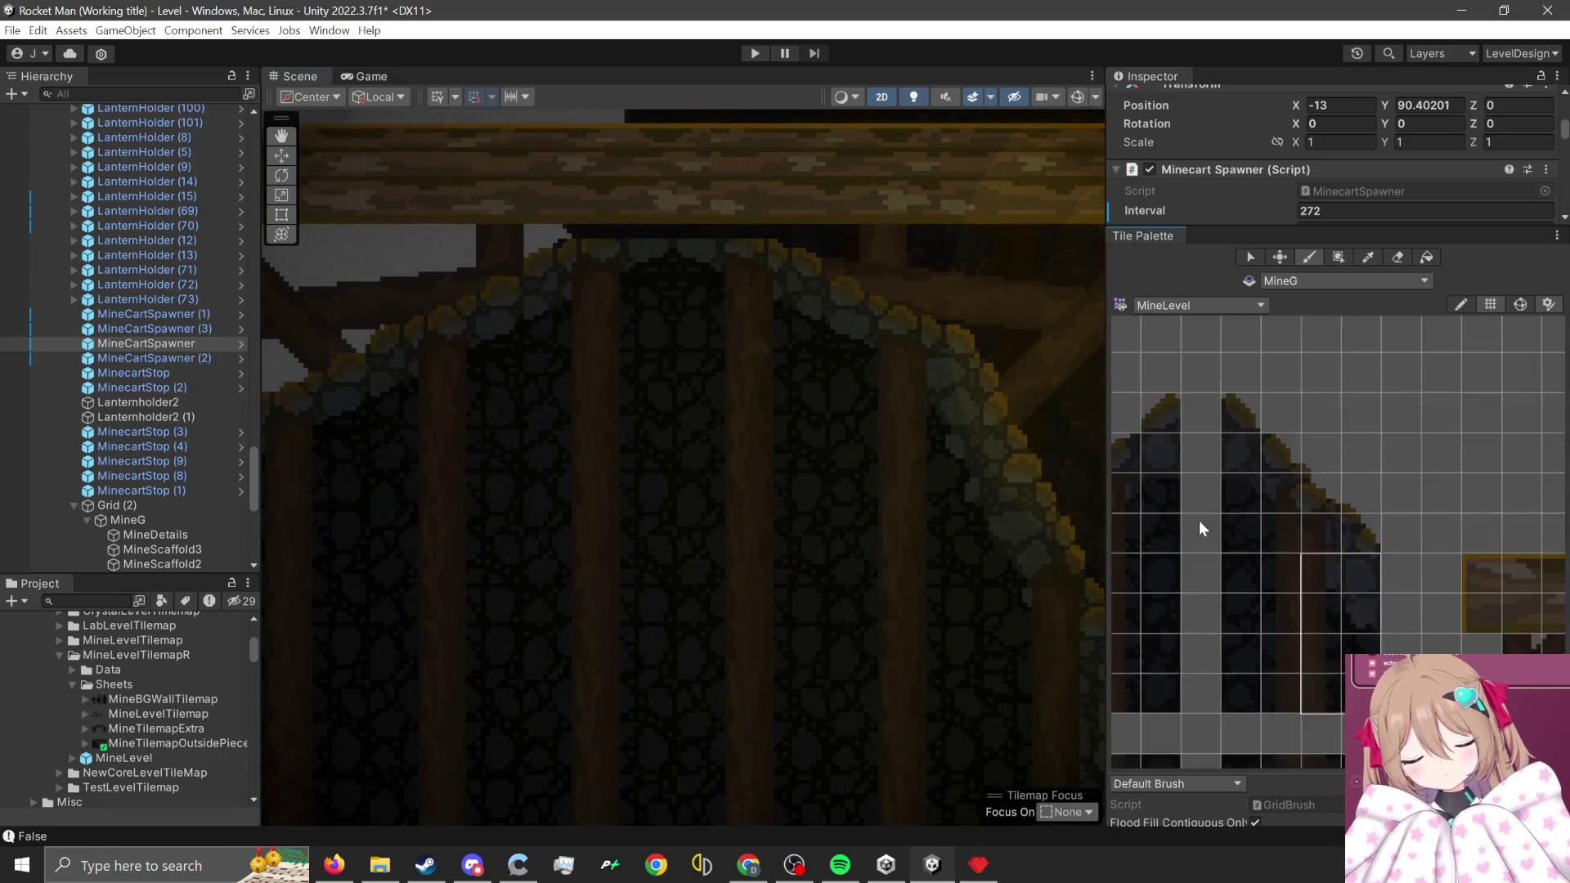
pyautogui.moveTo(1262, 560); pyautogui.dragTo(1268, 479)
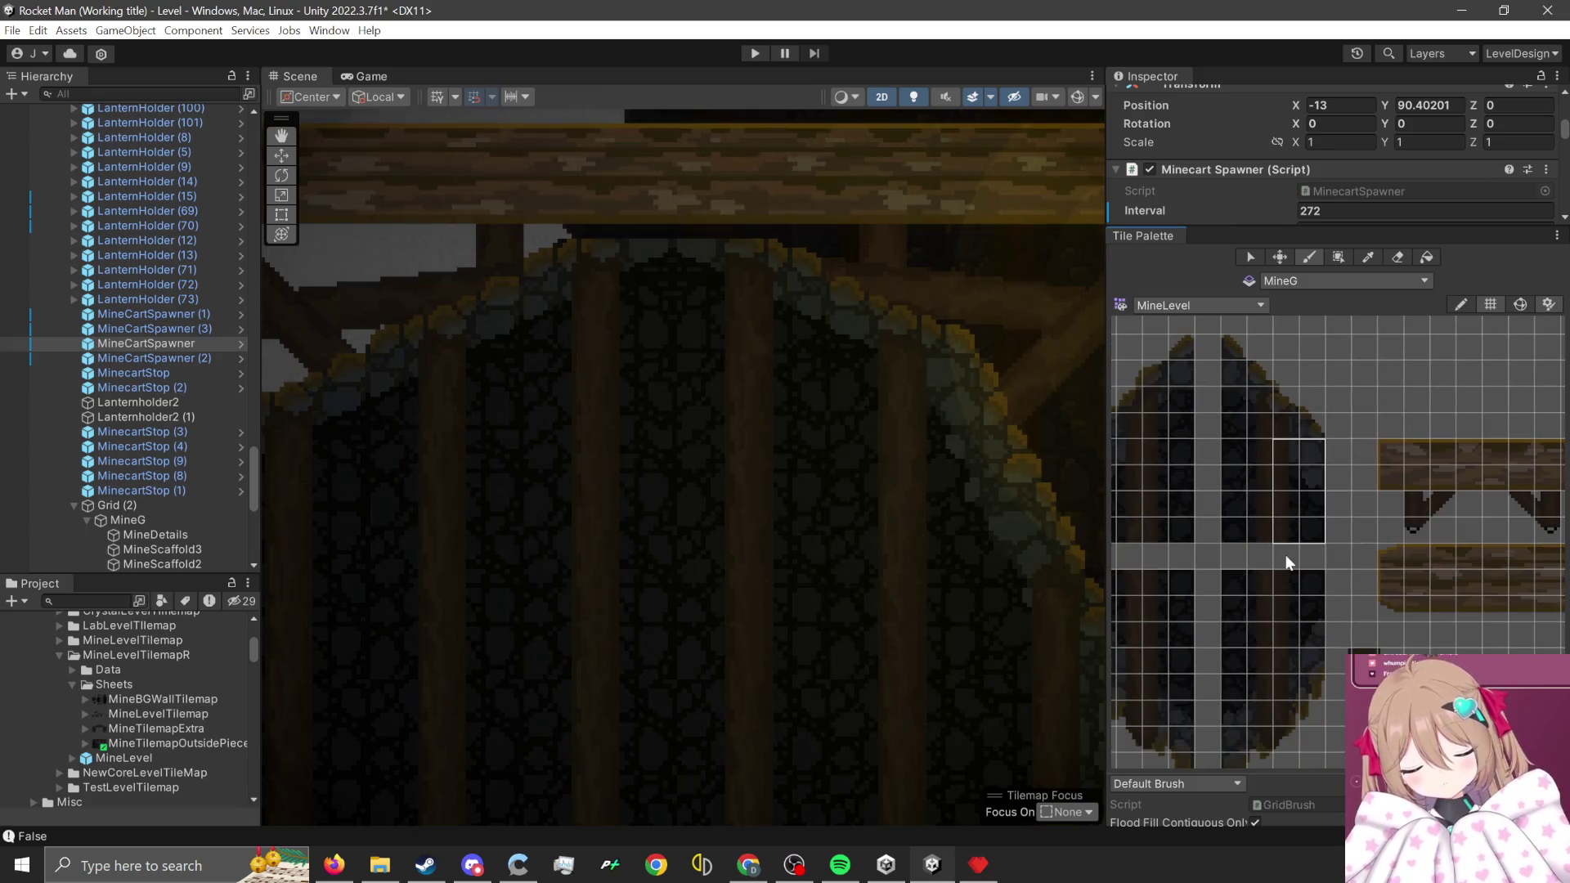
# - Make MineScaffold3 the active tilemap for painting
pyautogui.click(1325, 283)
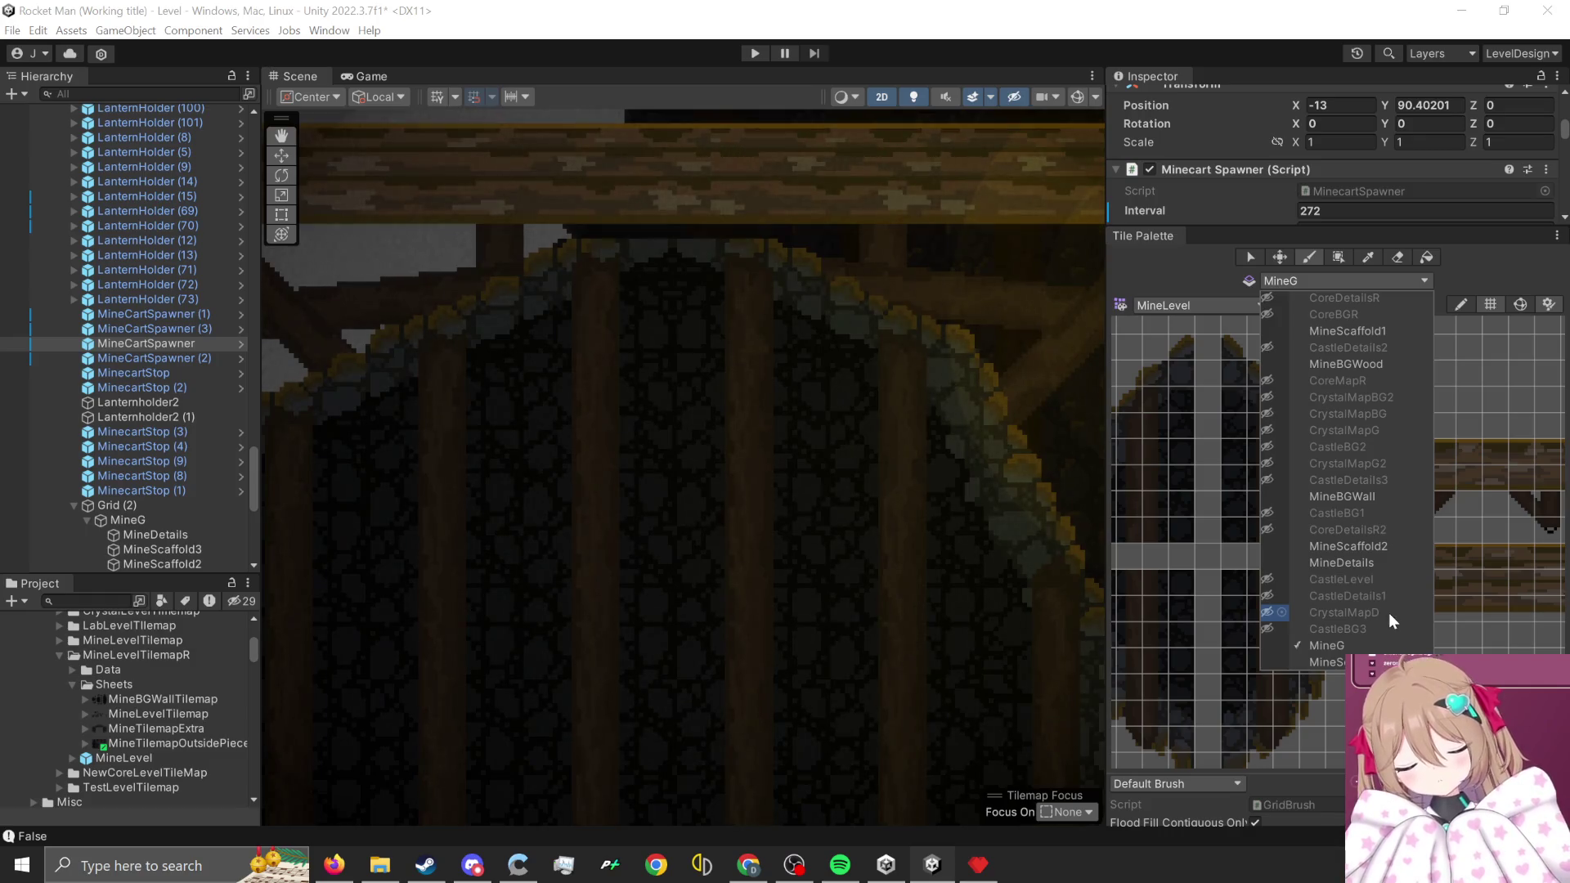
pyautogui.click(963, 367)
pyautogui.click(949, 278)
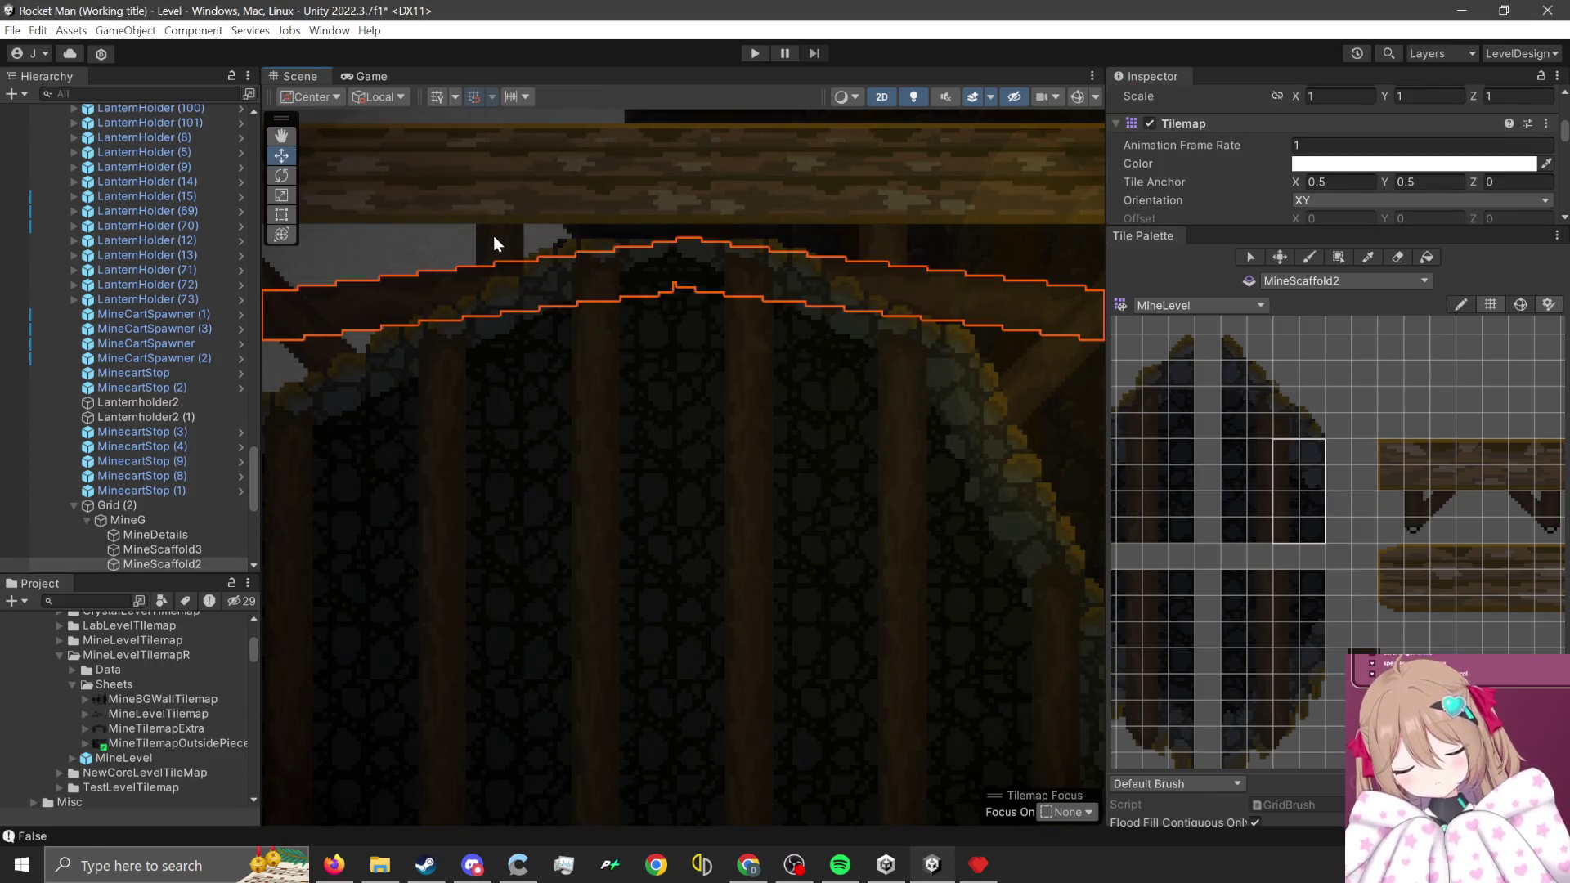
pyautogui.click(494, 236)
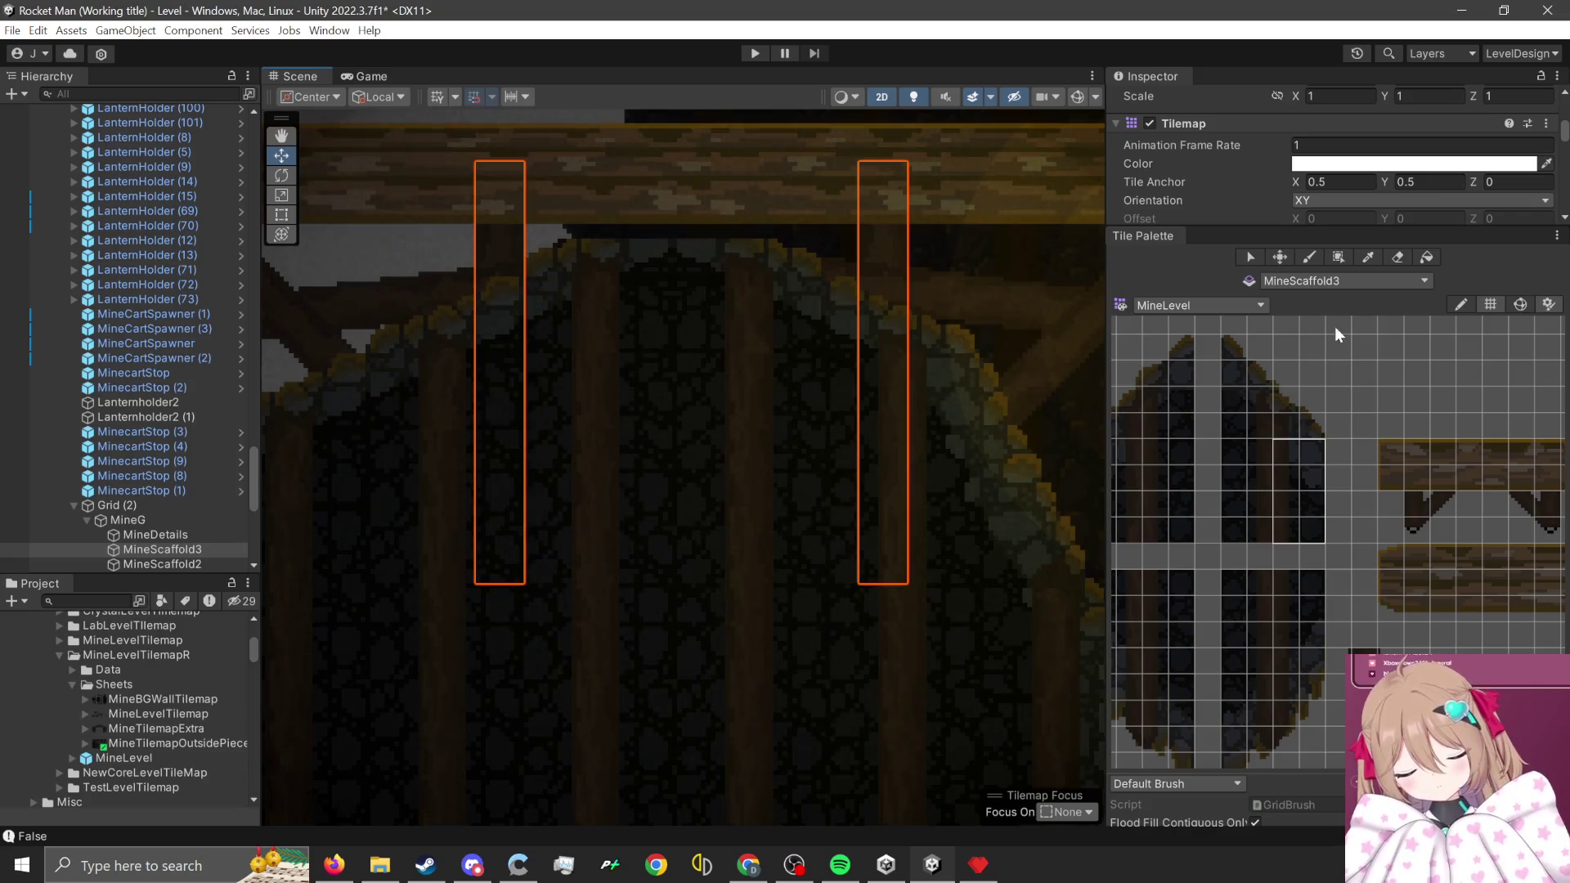
# - Paint a 4x3 block of arch tiles between the two pillars, redoing the first stamp
pyautogui.scroll(-5, 1408, 492)
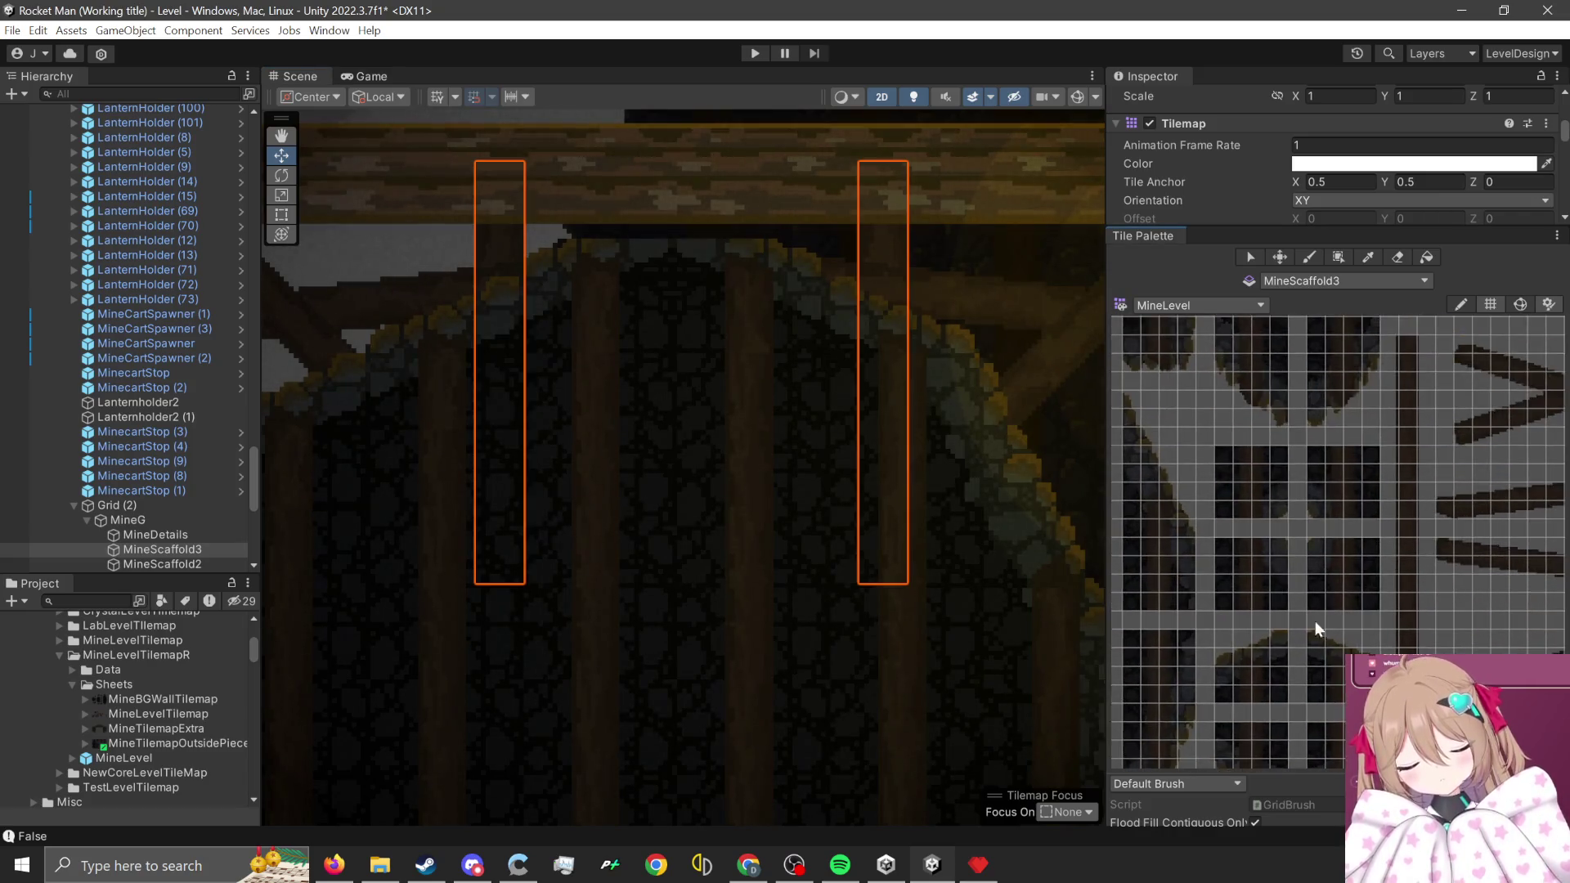
pyautogui.scroll(4, 1319, 610)
pyautogui.moveTo(1214, 529)
pyautogui.mouseDown()
pyautogui.moveTo(1246, 535)
pyautogui.moveTo(1300, 505)
pyautogui.moveTo(1272, 494)
pyautogui.mouseUp()
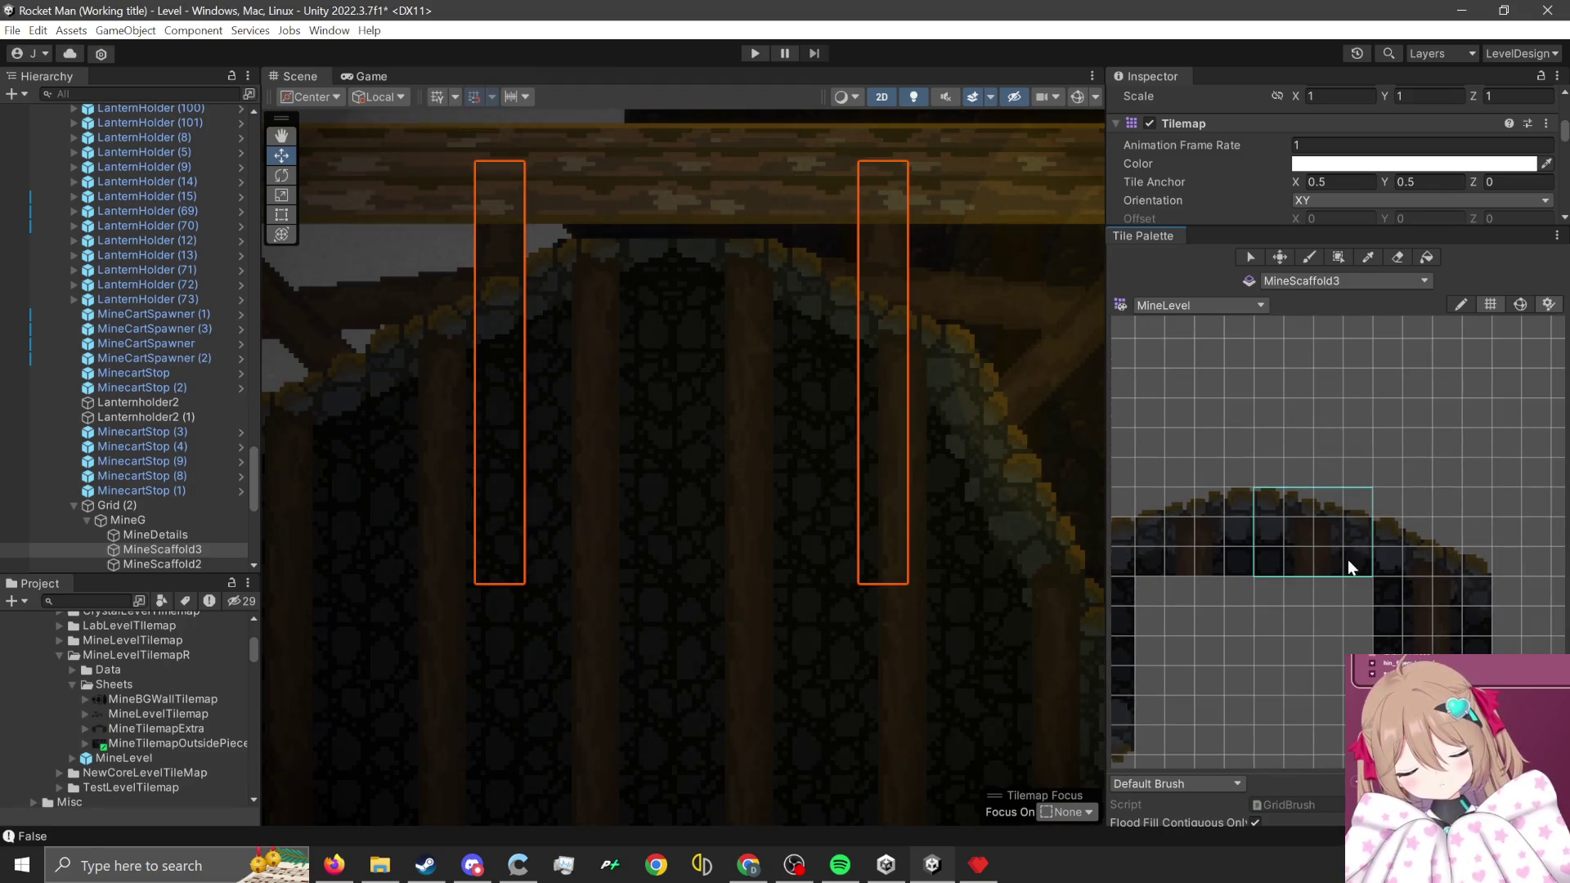
pyautogui.scroll(2, 752, 176)
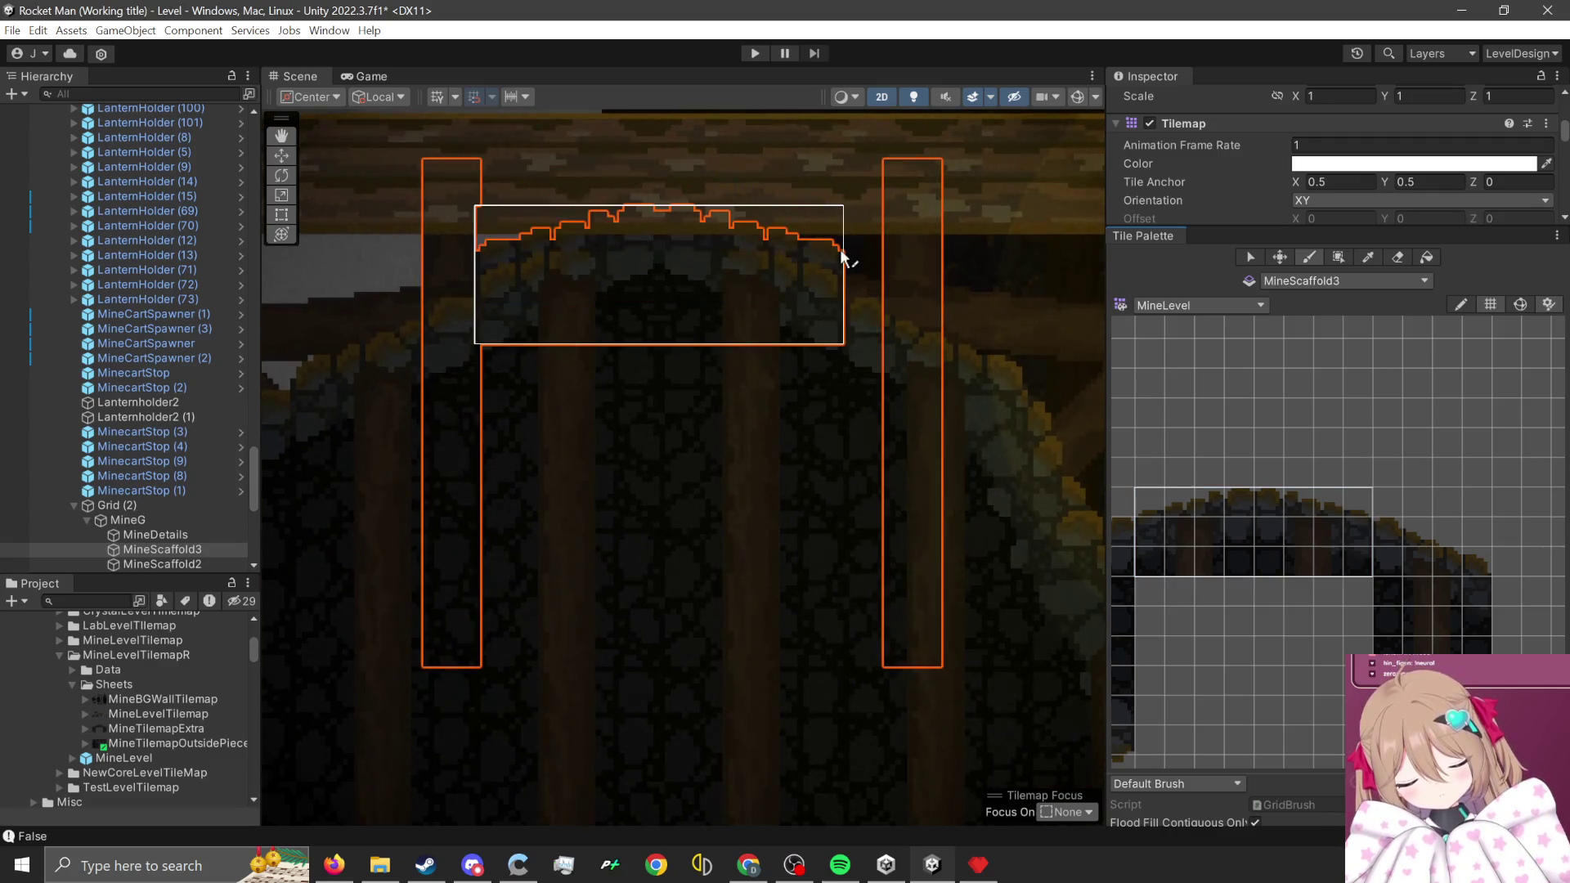
pyautogui.click(822, 265)
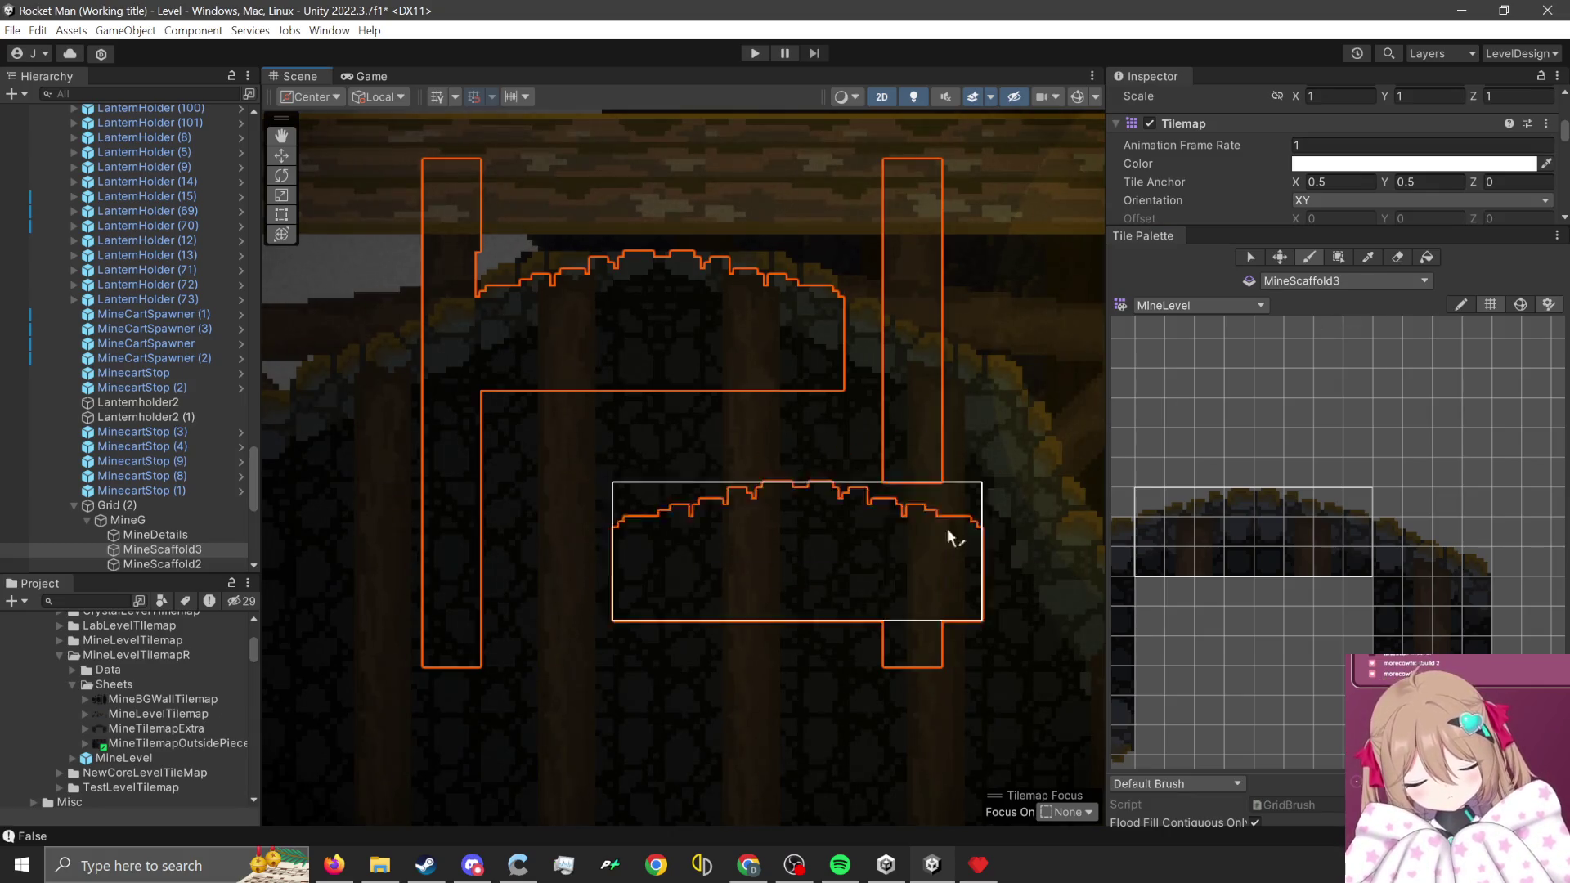
pyautogui.hotkey('ctrl', 'z')
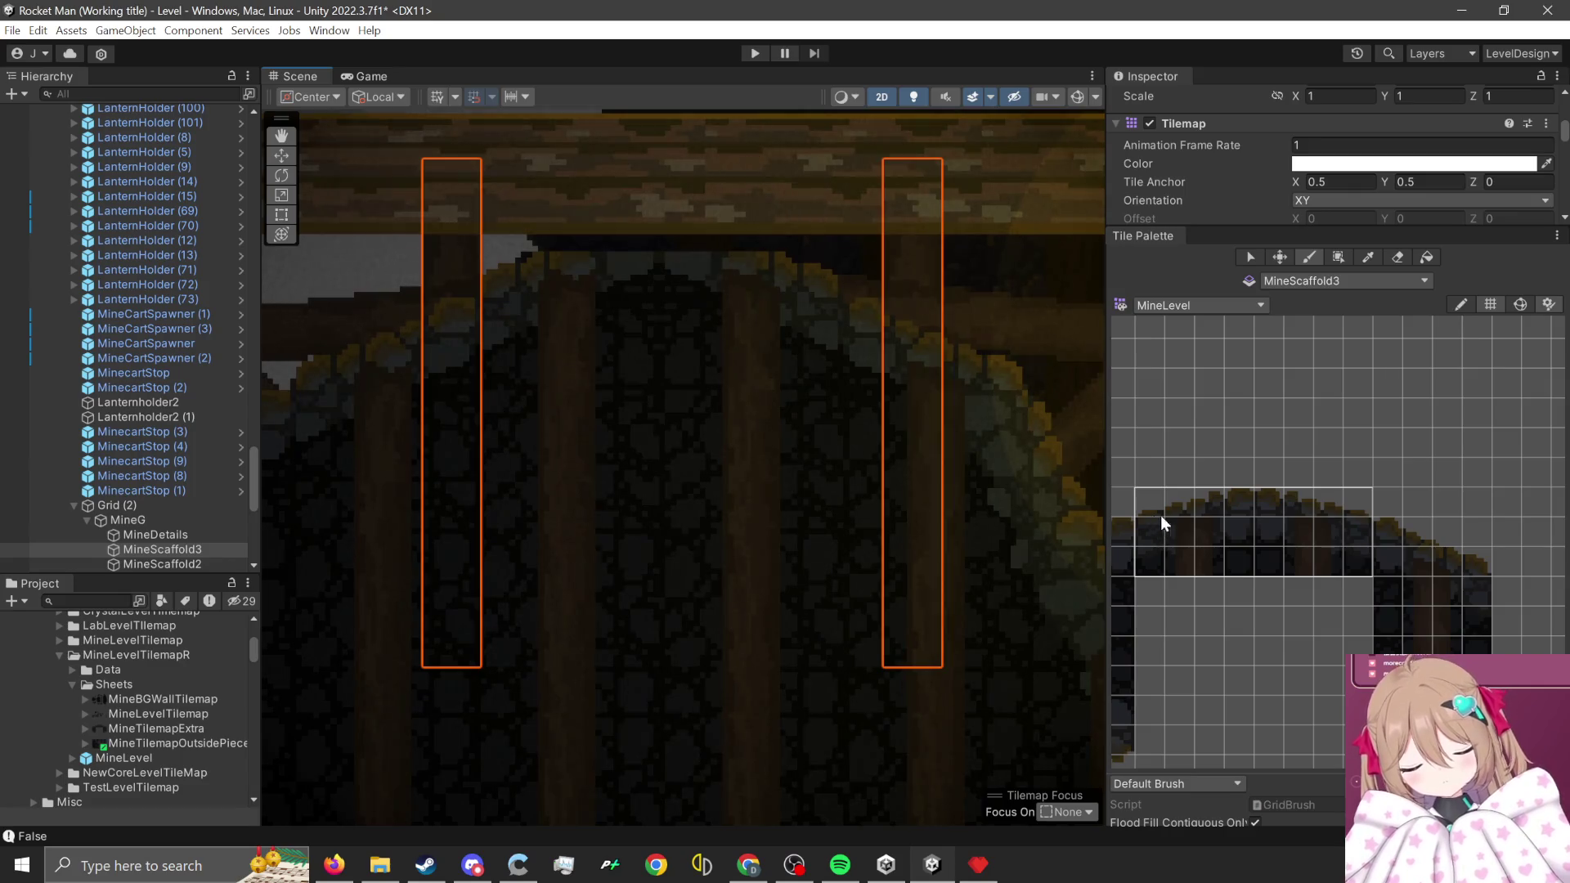
pyautogui.moveTo(1203, 501); pyautogui.dragTo(1290, 573)
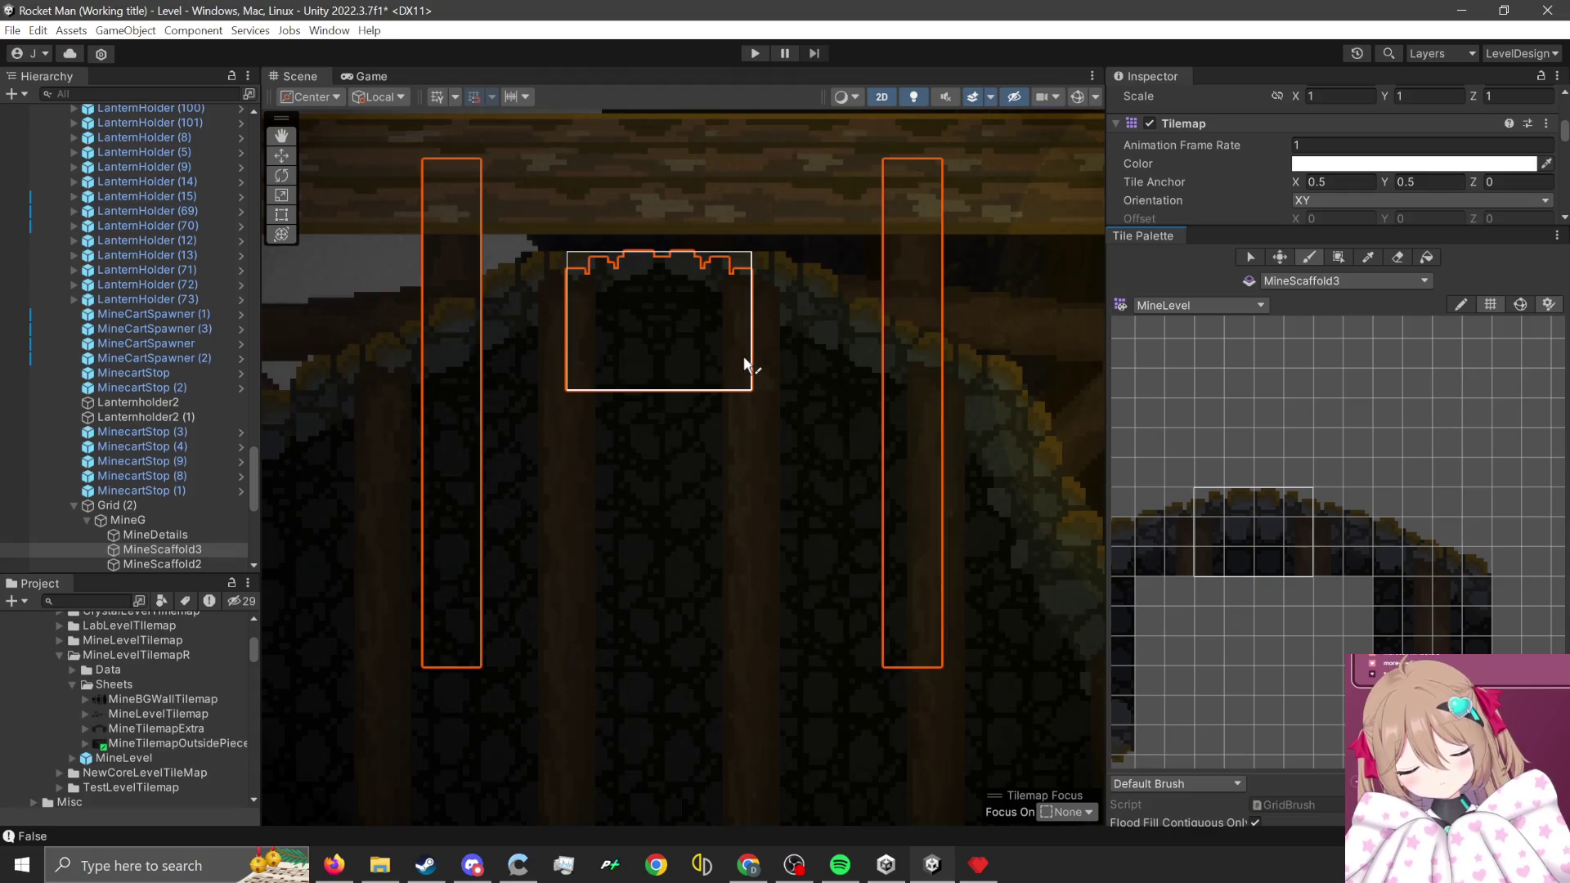
pyautogui.click(746, 363)
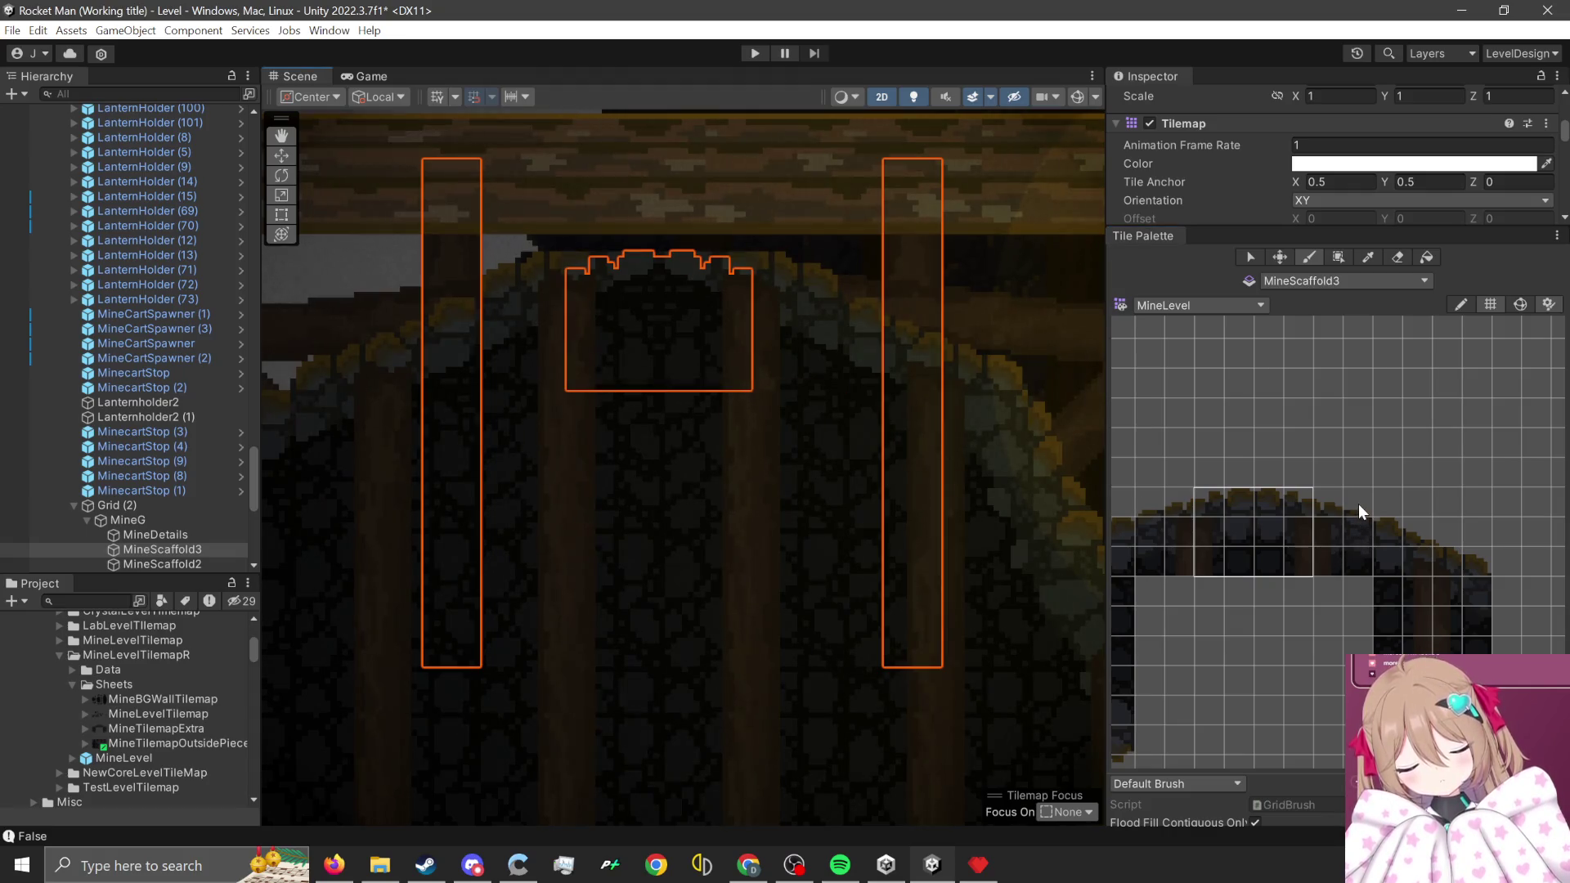
# - On the MineG tilemap, erase the rock tiles right of the arch
pyautogui.moveTo(1357, 502); pyautogui.dragTo(1337, 544)
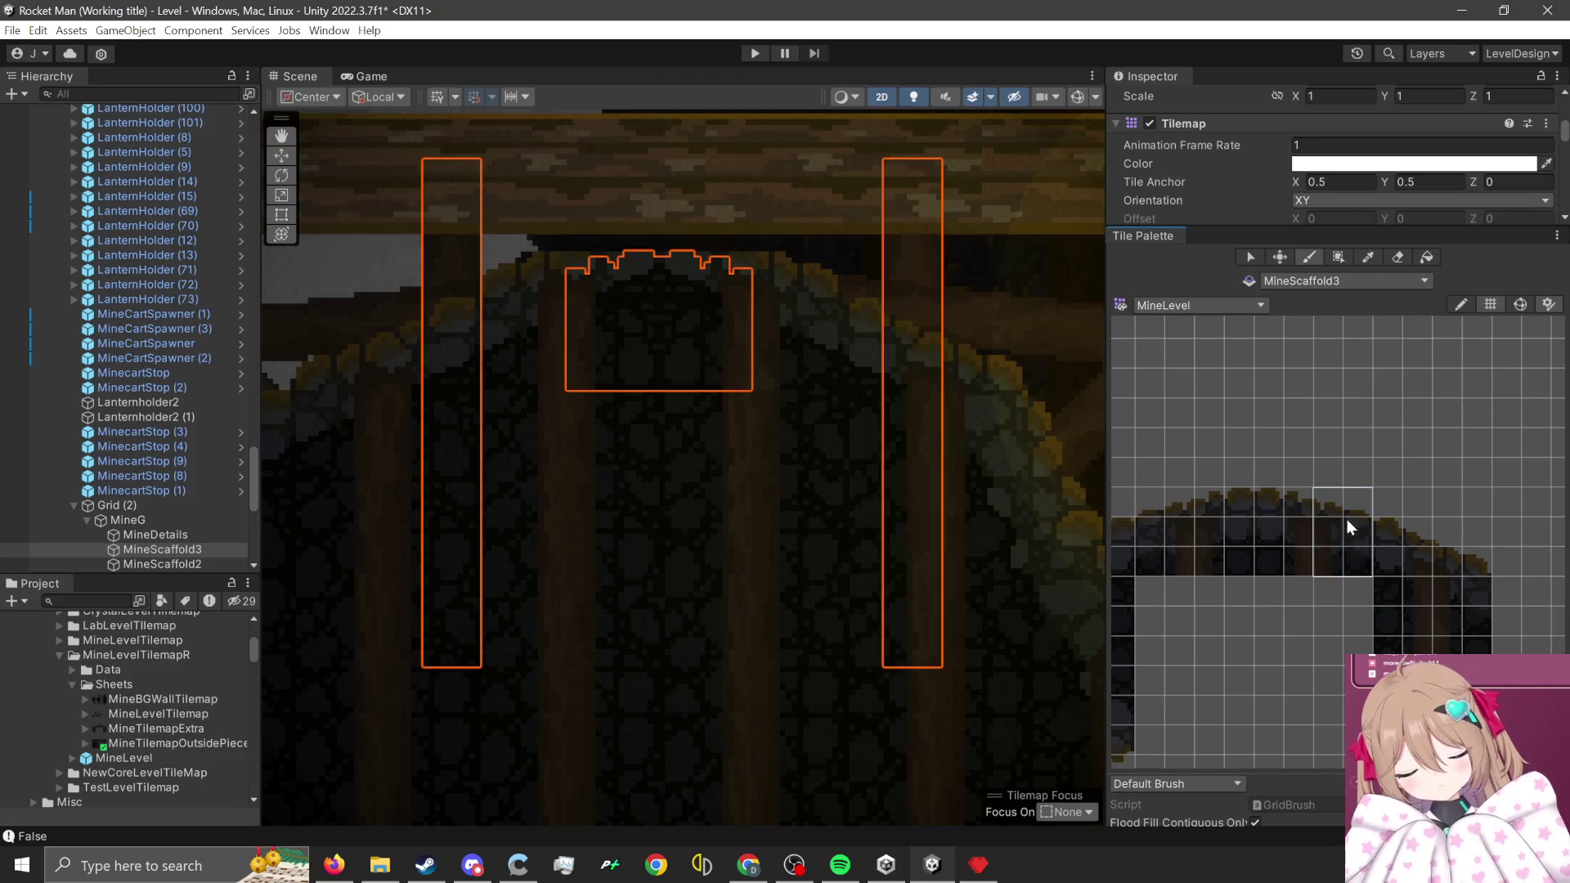
pyautogui.click(1374, 281)
pyautogui.click(1389, 647)
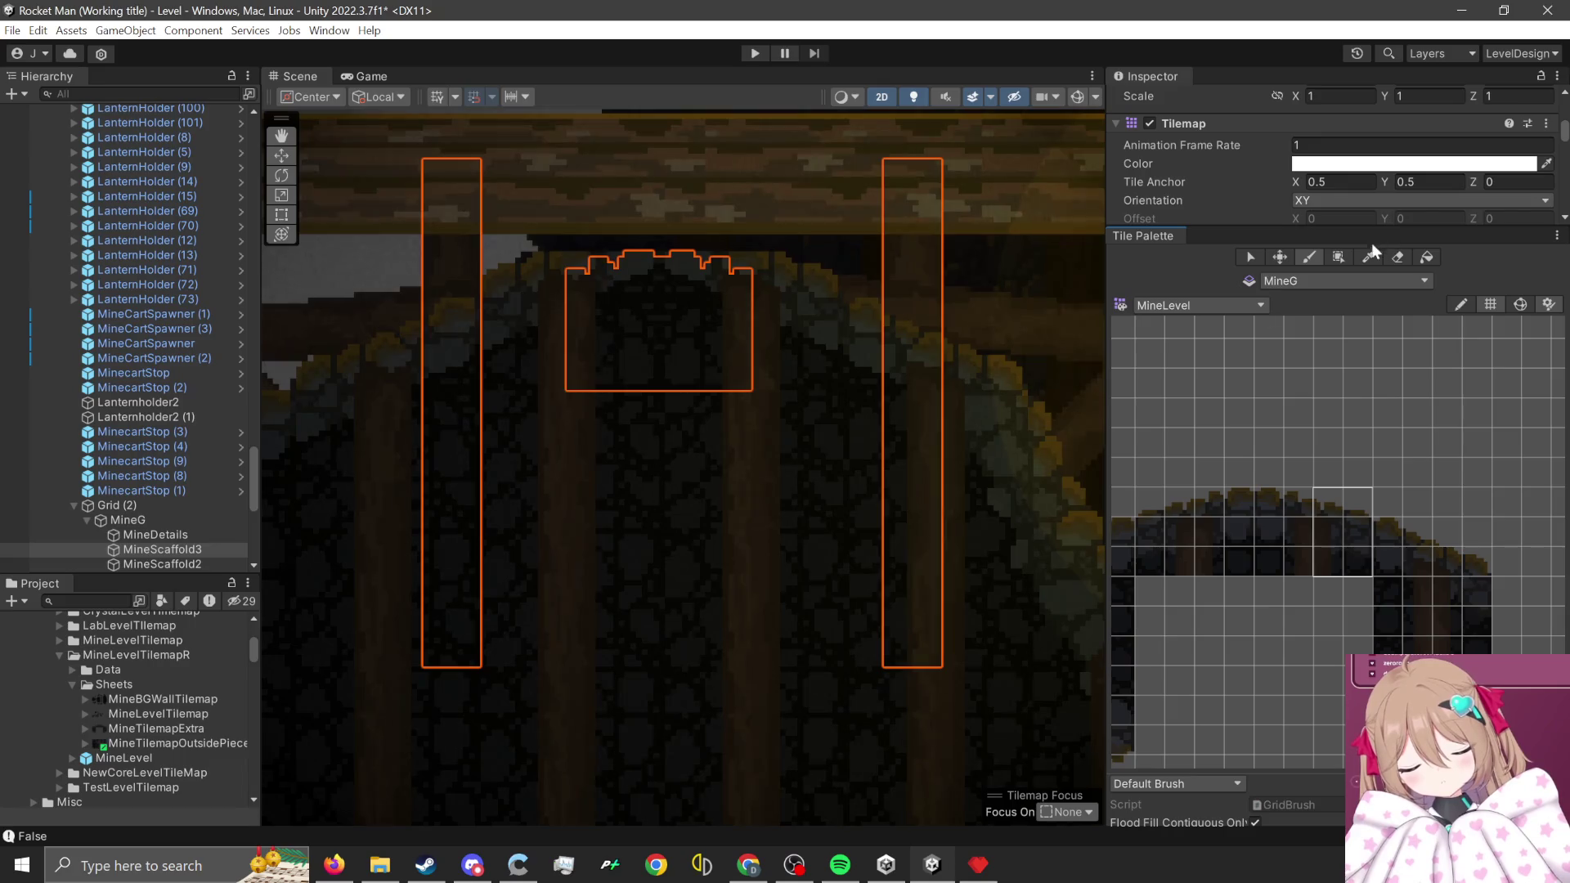
pyautogui.click(1401, 264)
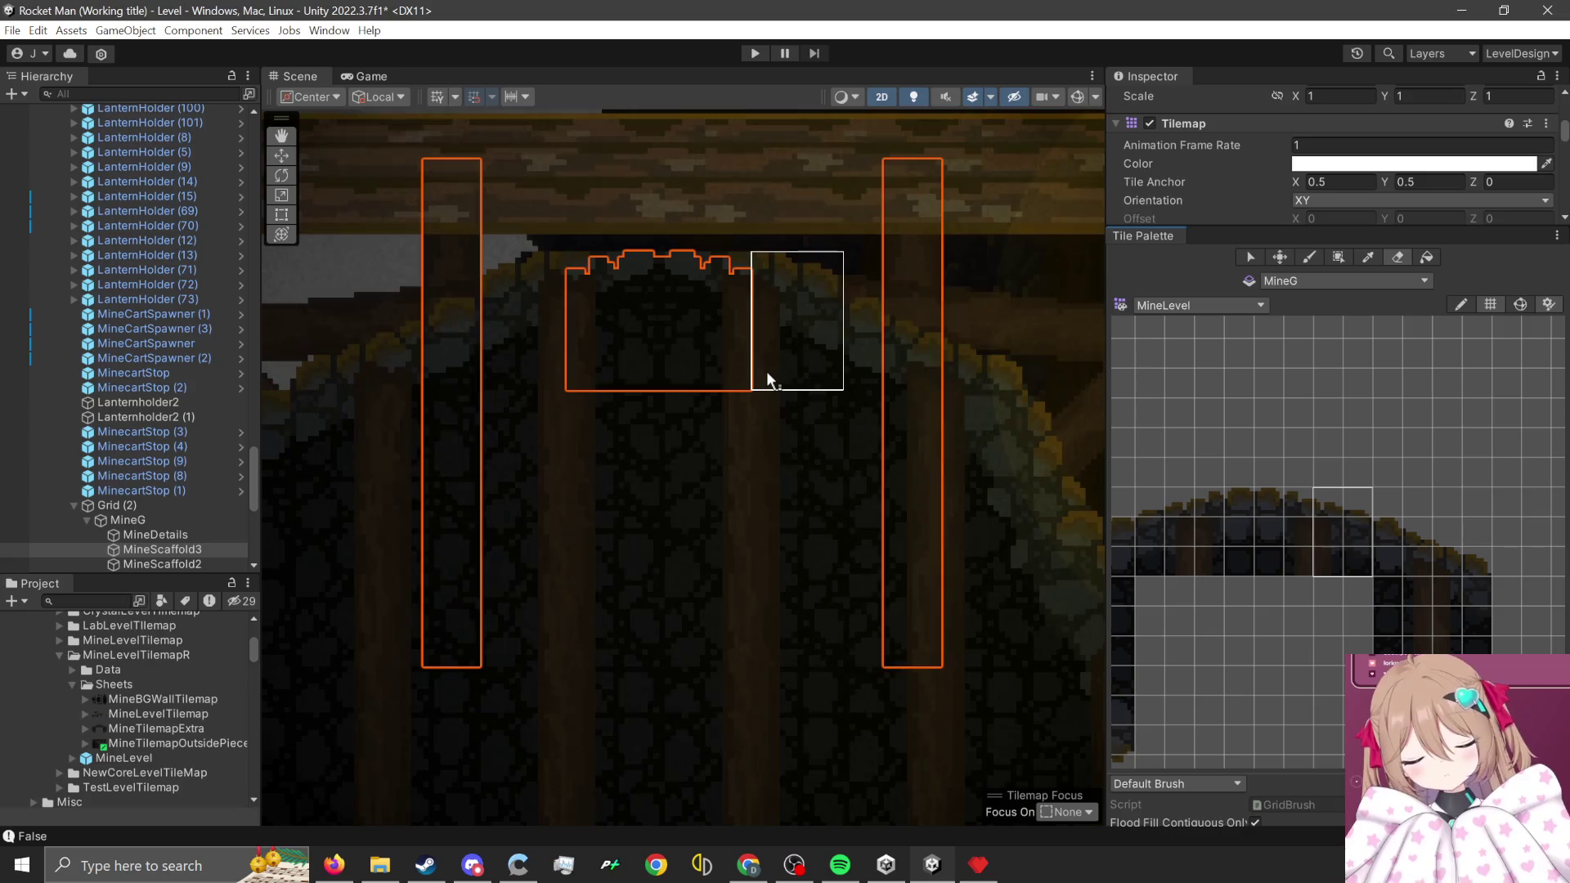
pyautogui.moveTo(767, 370); pyautogui.dragTo(564, 385)
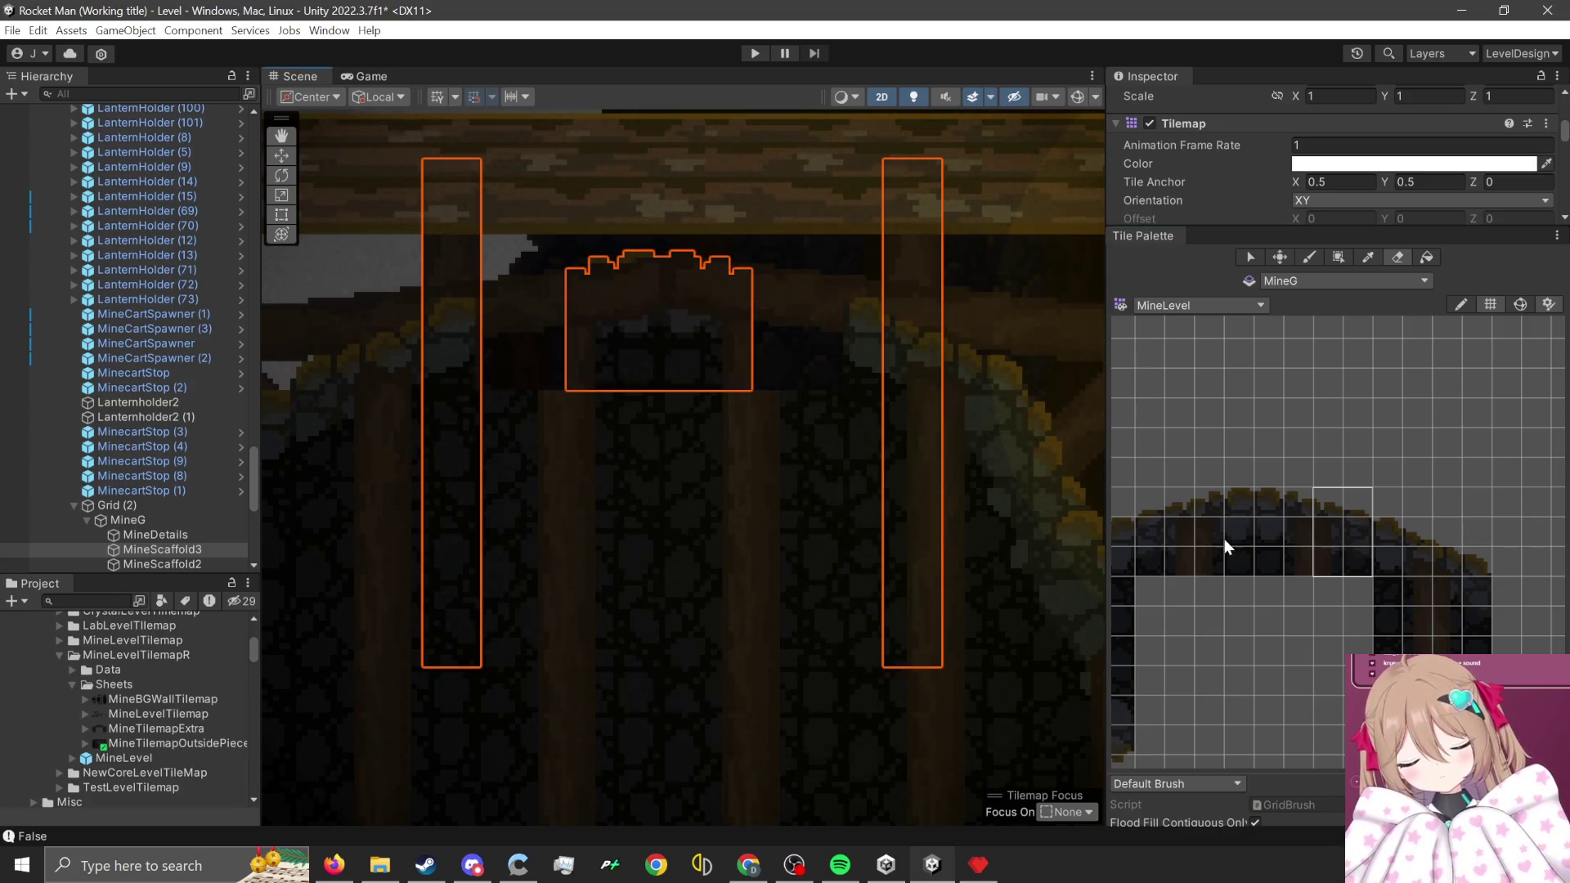
# - Switch back to MineScaffold3 and erase most of the scaffold arch tiles
pyautogui.moveTo(1143, 546); pyautogui.dragTo(1358, 499)
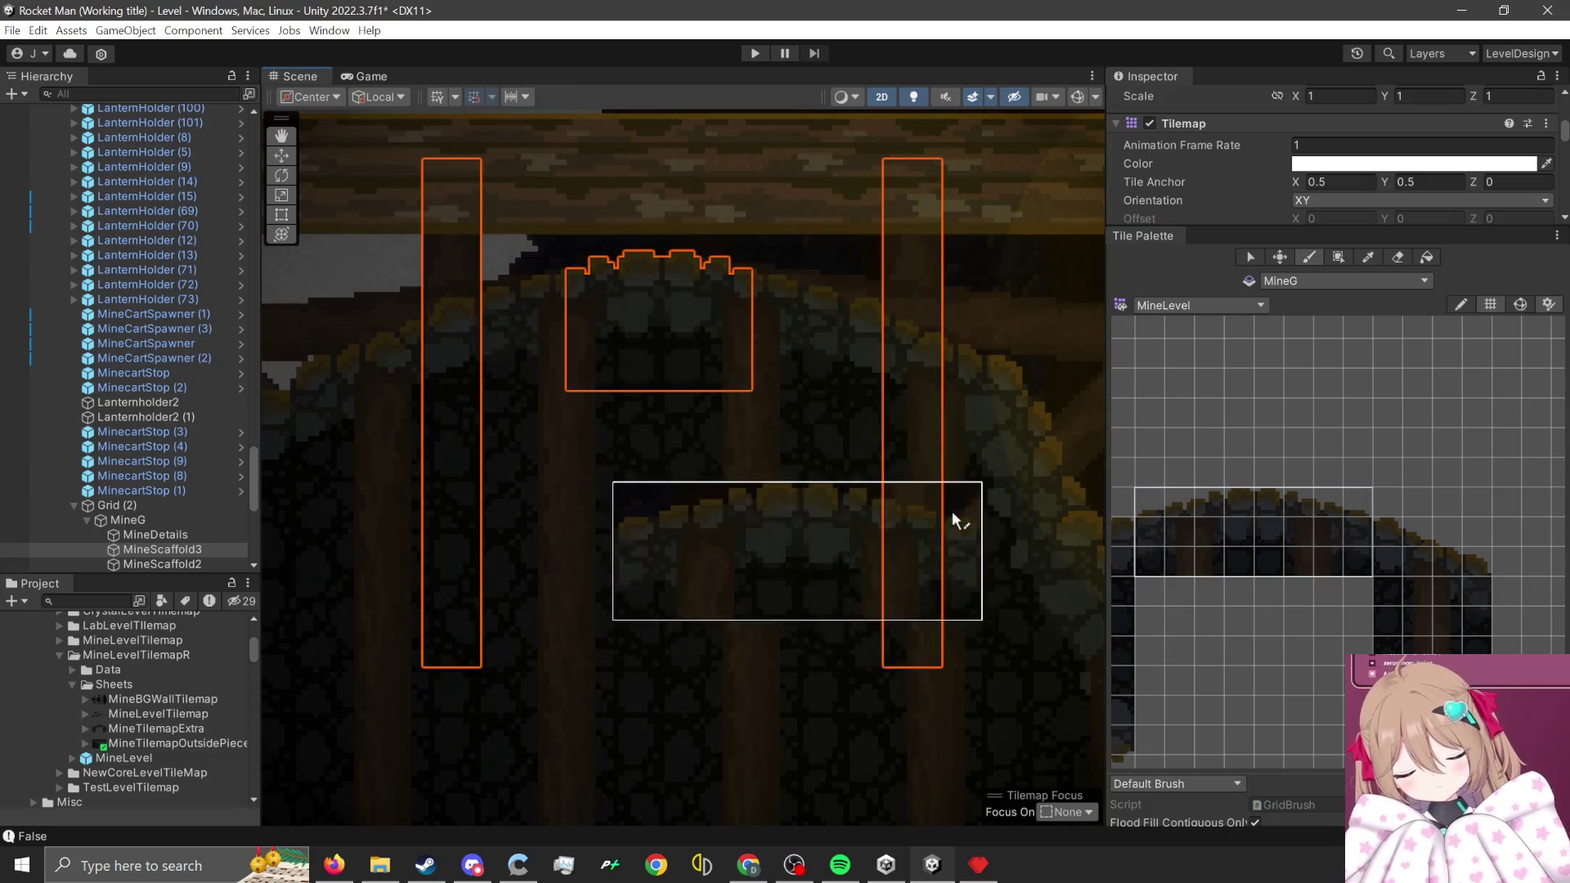
pyautogui.click(1385, 284)
pyautogui.click(1321, 661)
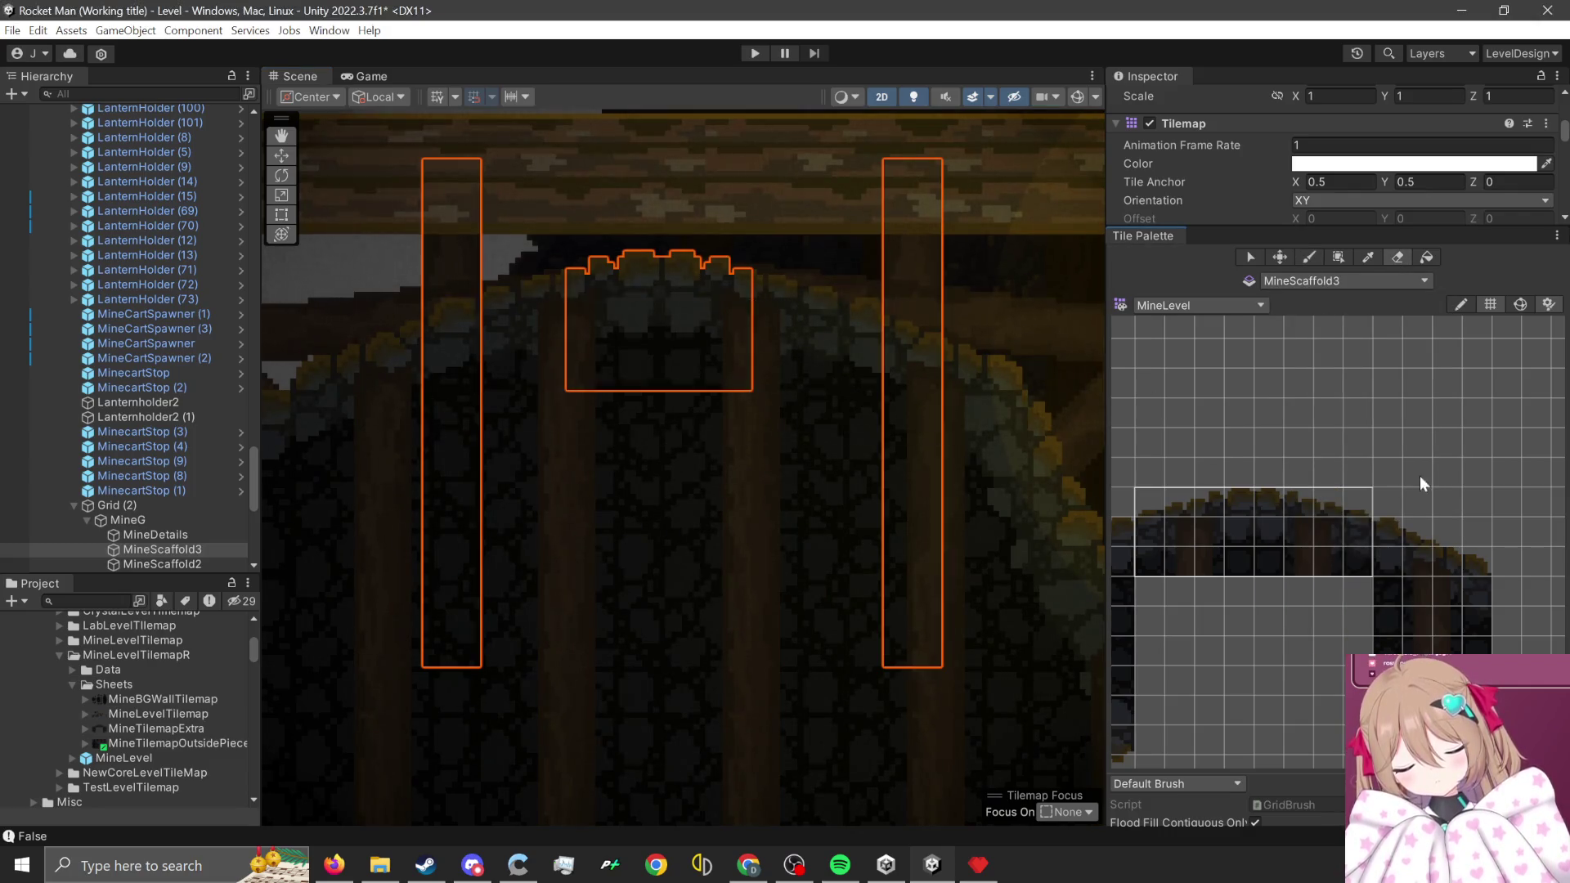
pyautogui.click(1398, 256)
pyautogui.moveTo(683, 368); pyautogui.dragTo(656, 289)
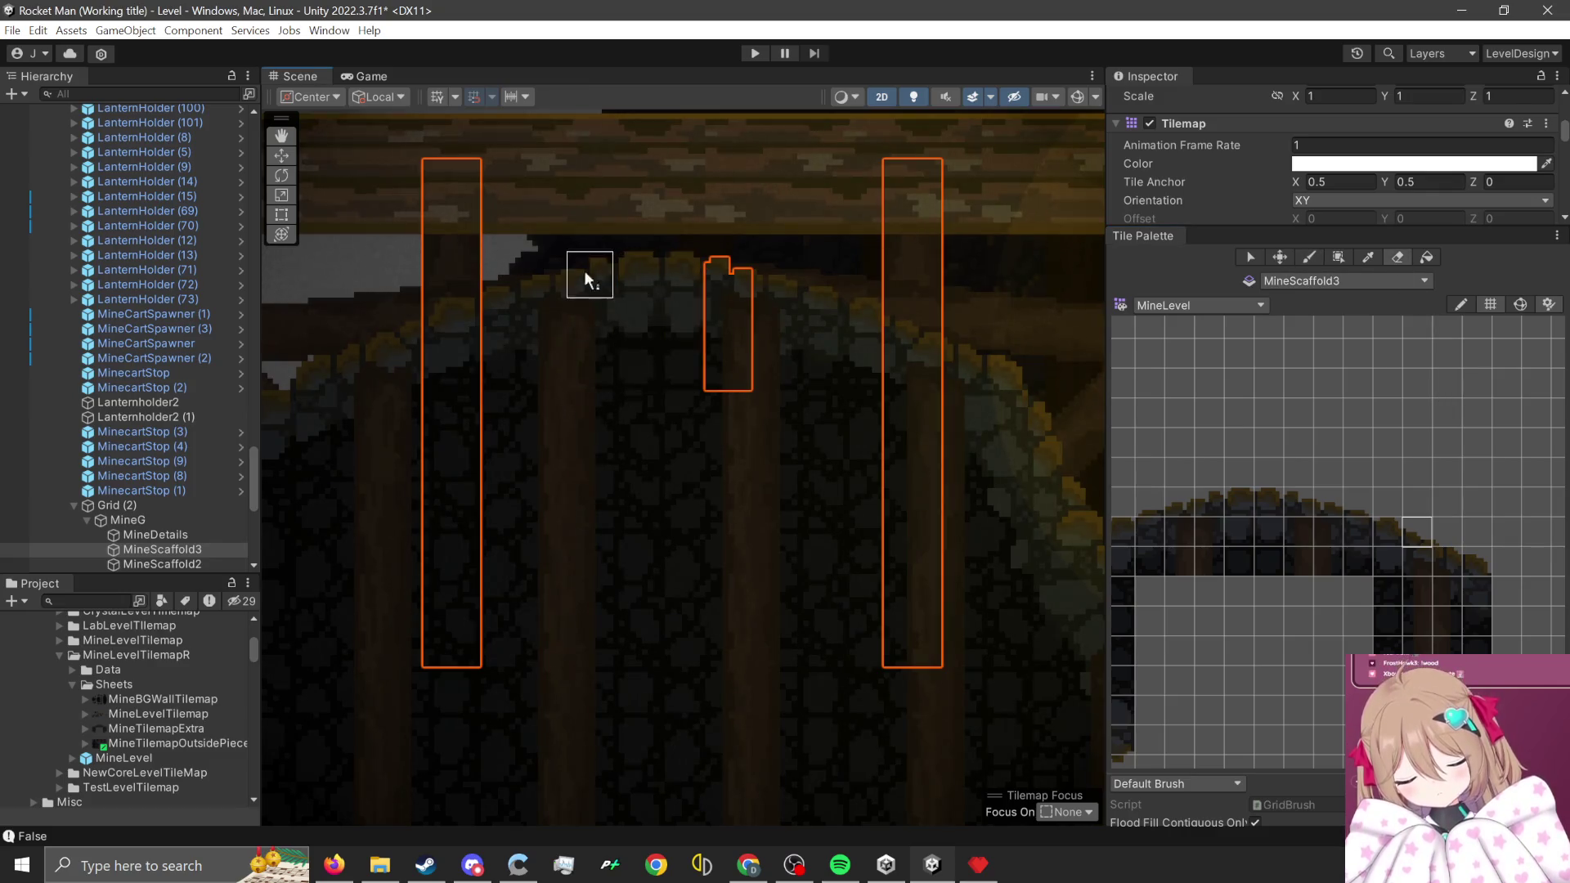
pyautogui.scroll(-6, 715, 397)
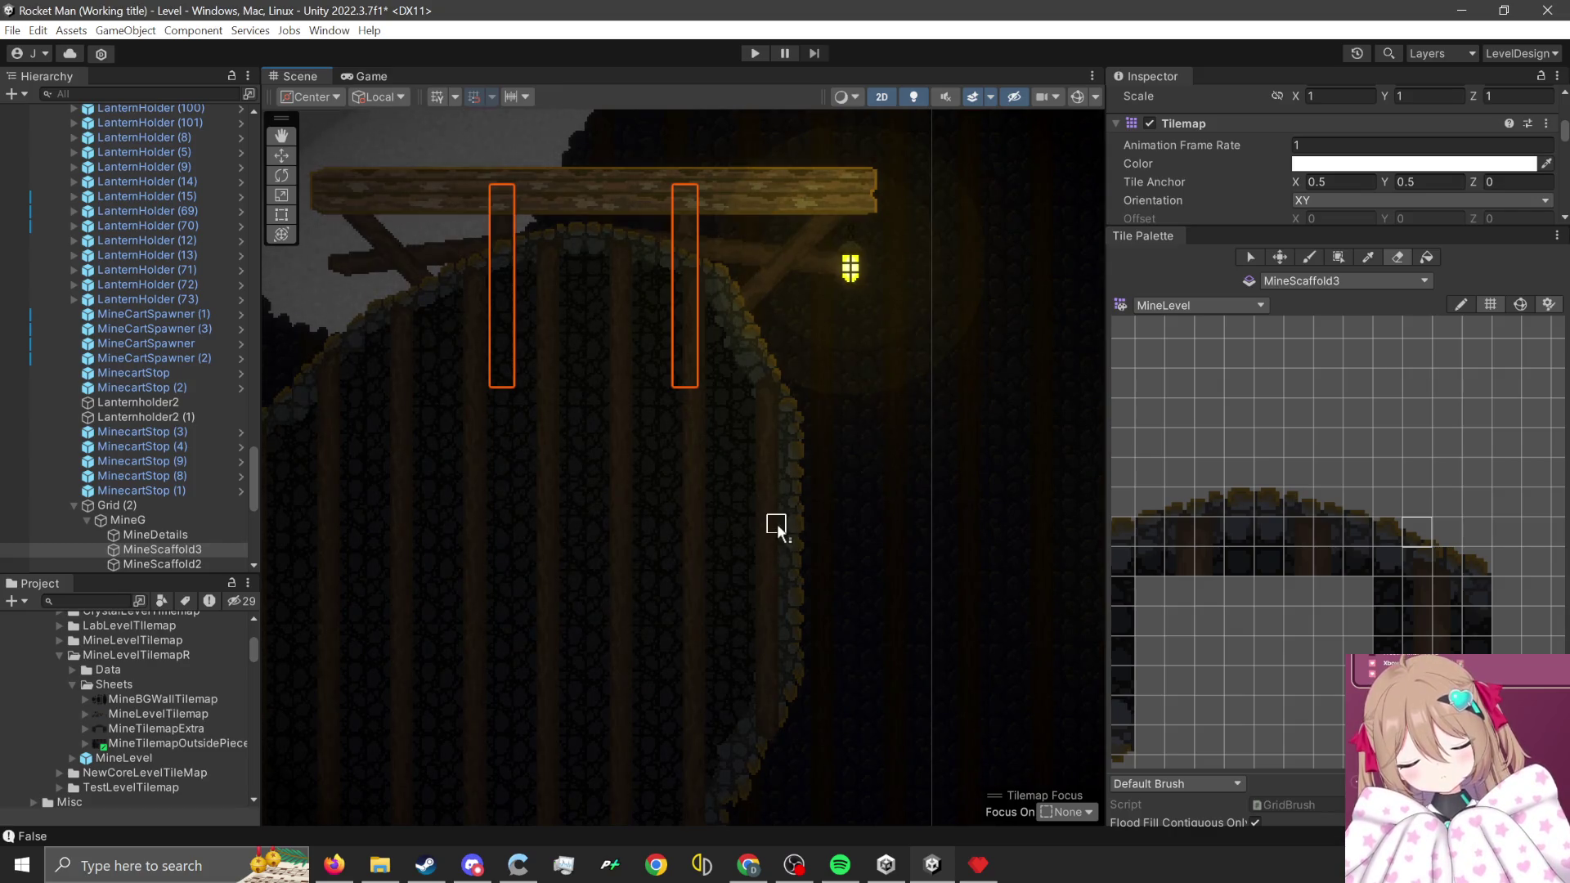
# - Zoom the Scene out and bring the scaffold arch's top corner into the palette view
pyautogui.scroll(-5, 777, 523)
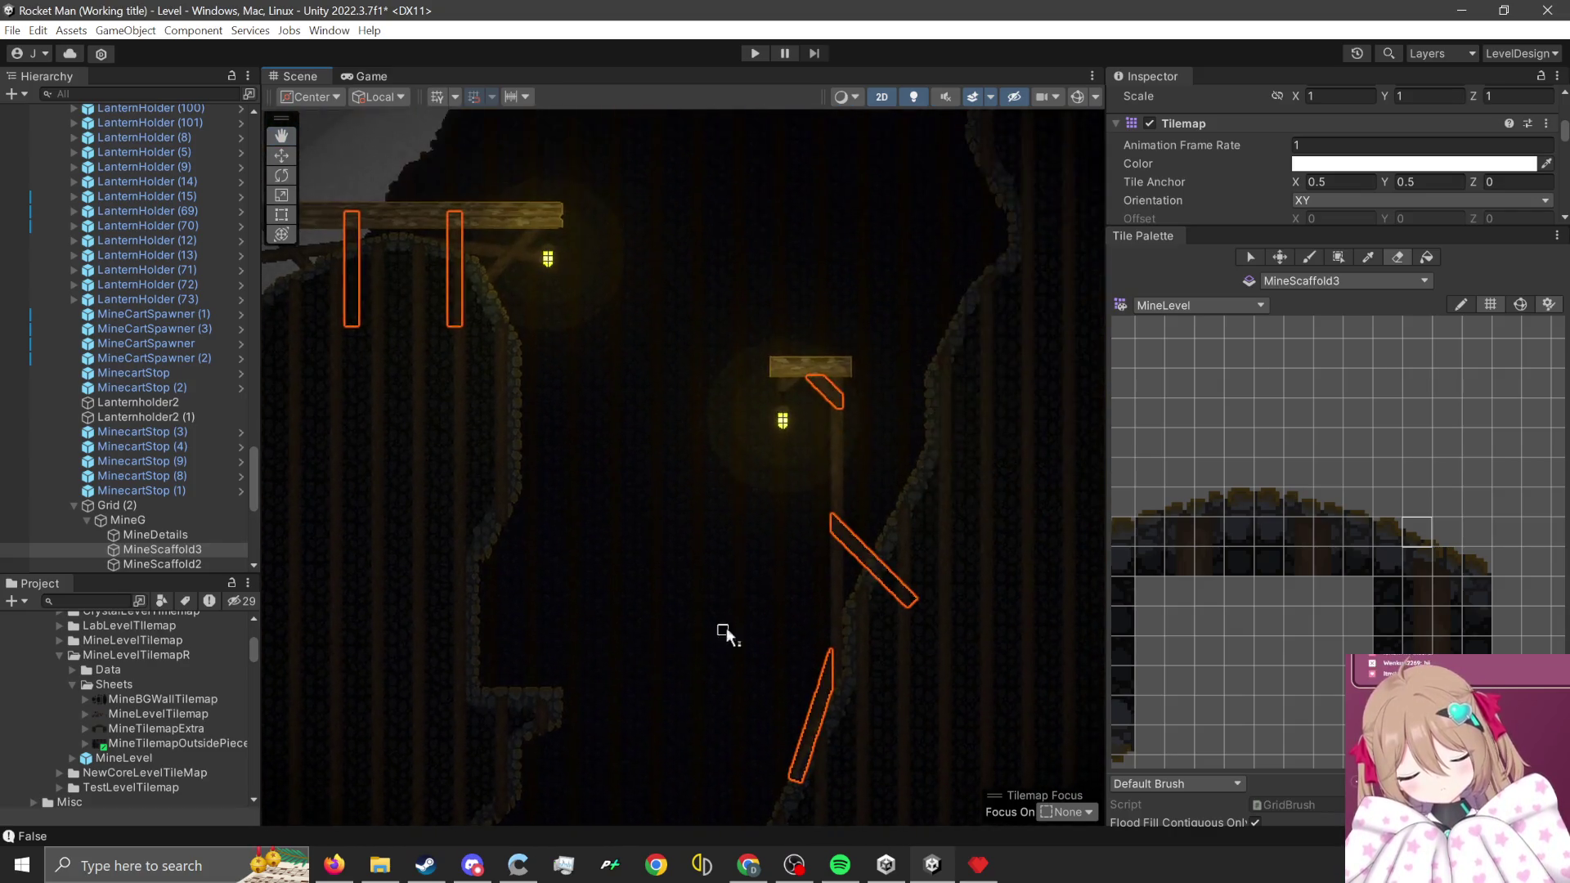
pyautogui.scroll(-5, 712, 638)
pyautogui.scroll(5, 877, 379)
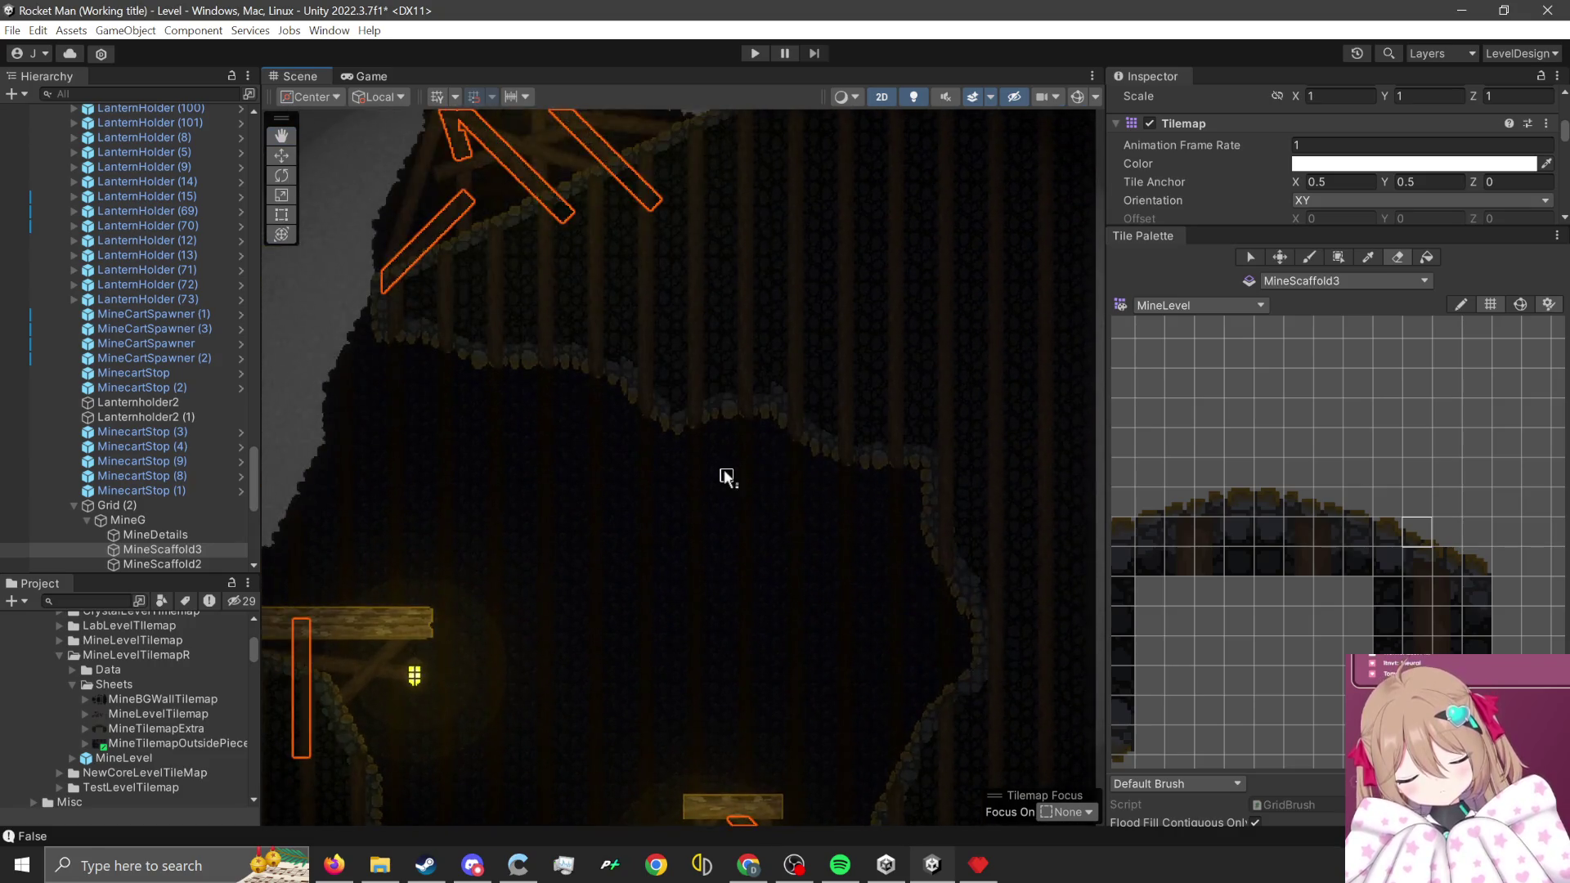
pyautogui.scroll(6, 765, 376)
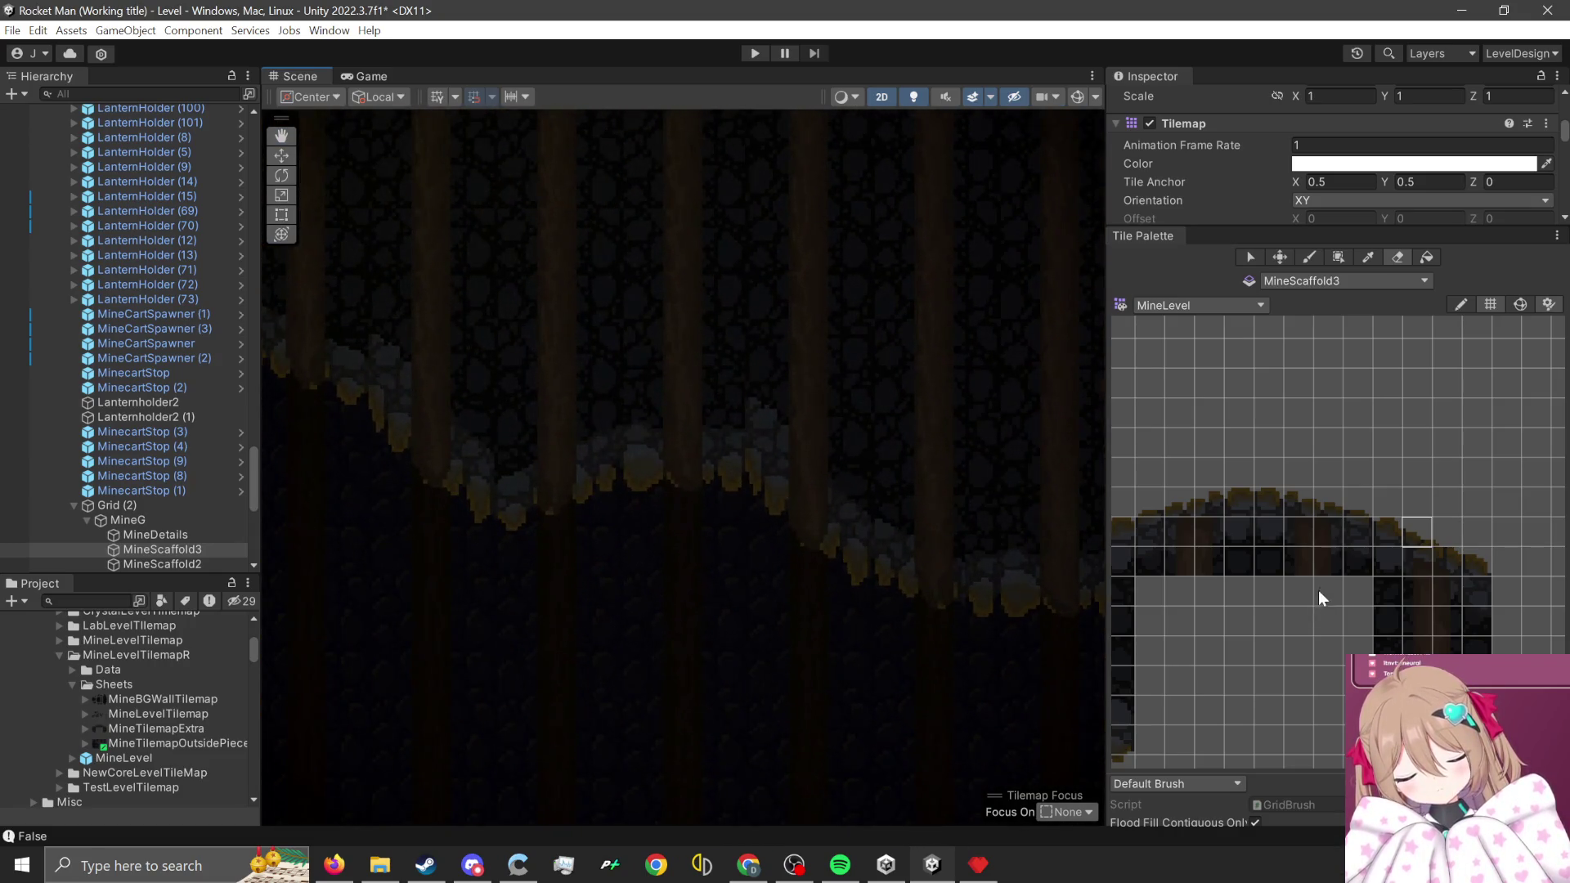
pyautogui.scroll(-3, 1316, 571)
pyautogui.scroll(3, 1261, 539)
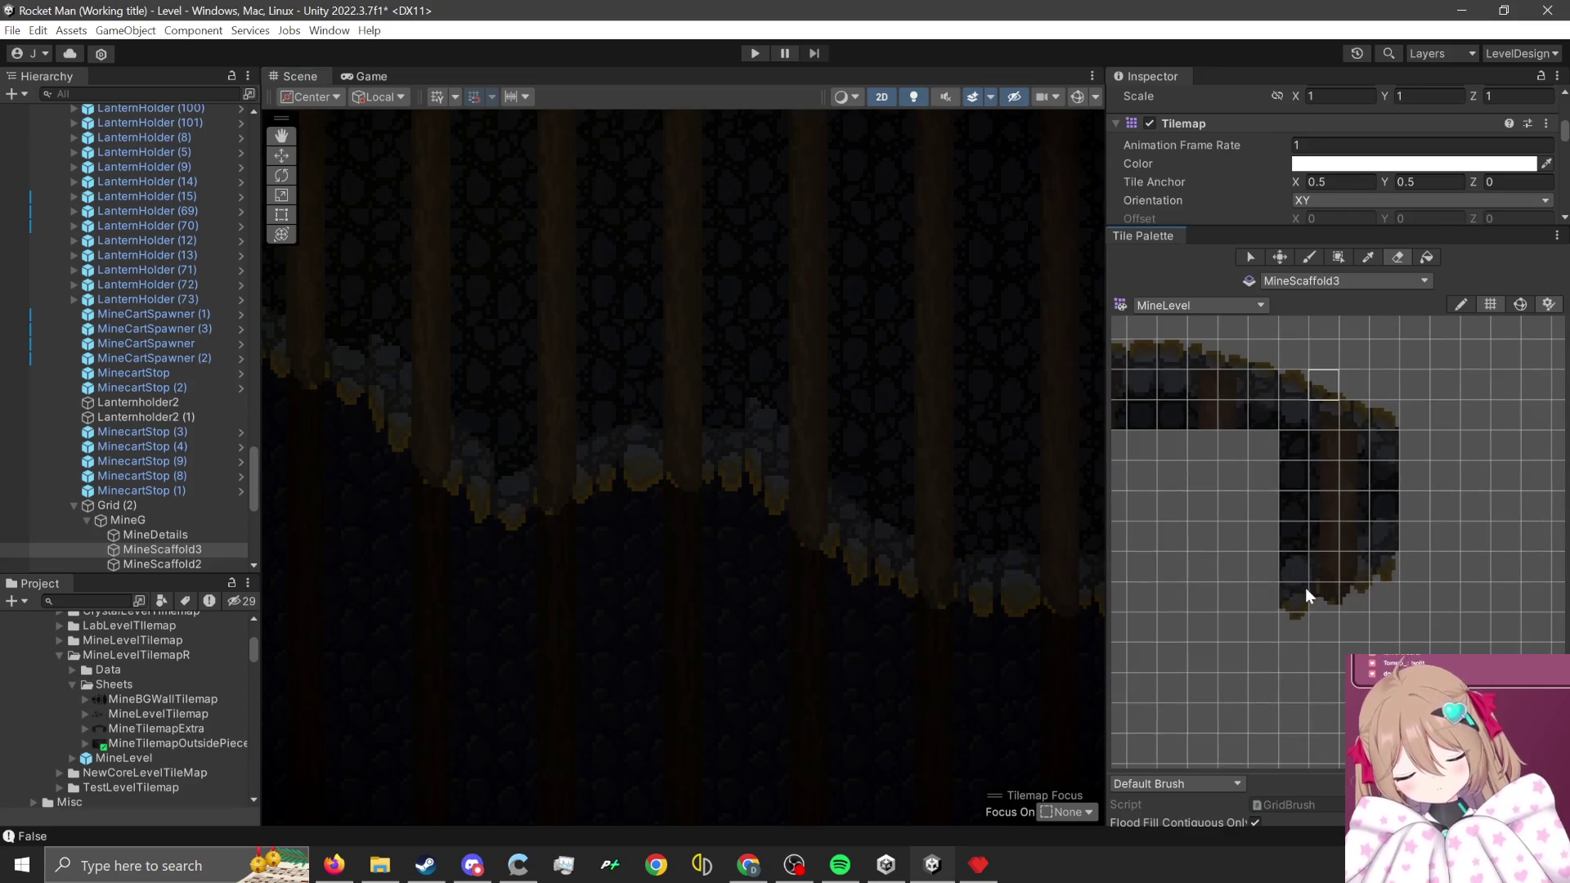
pyautogui.scroll(-3, 1228, 531)
pyautogui.scroll(3, 1283, 538)
pyautogui.scroll(-3, 1276, 549)
pyautogui.scroll(3, 1338, 429)
pyautogui.scroll(2, 1447, 498)
pyautogui.moveTo(1446, 497); pyautogui.dragTo(1369, 457)
# - Pick two stacked tiles of the wooden scaffold column as the brush
pyautogui.scroll(-3, 1236, 478)
pyautogui.scroll(4, 1287, 498)
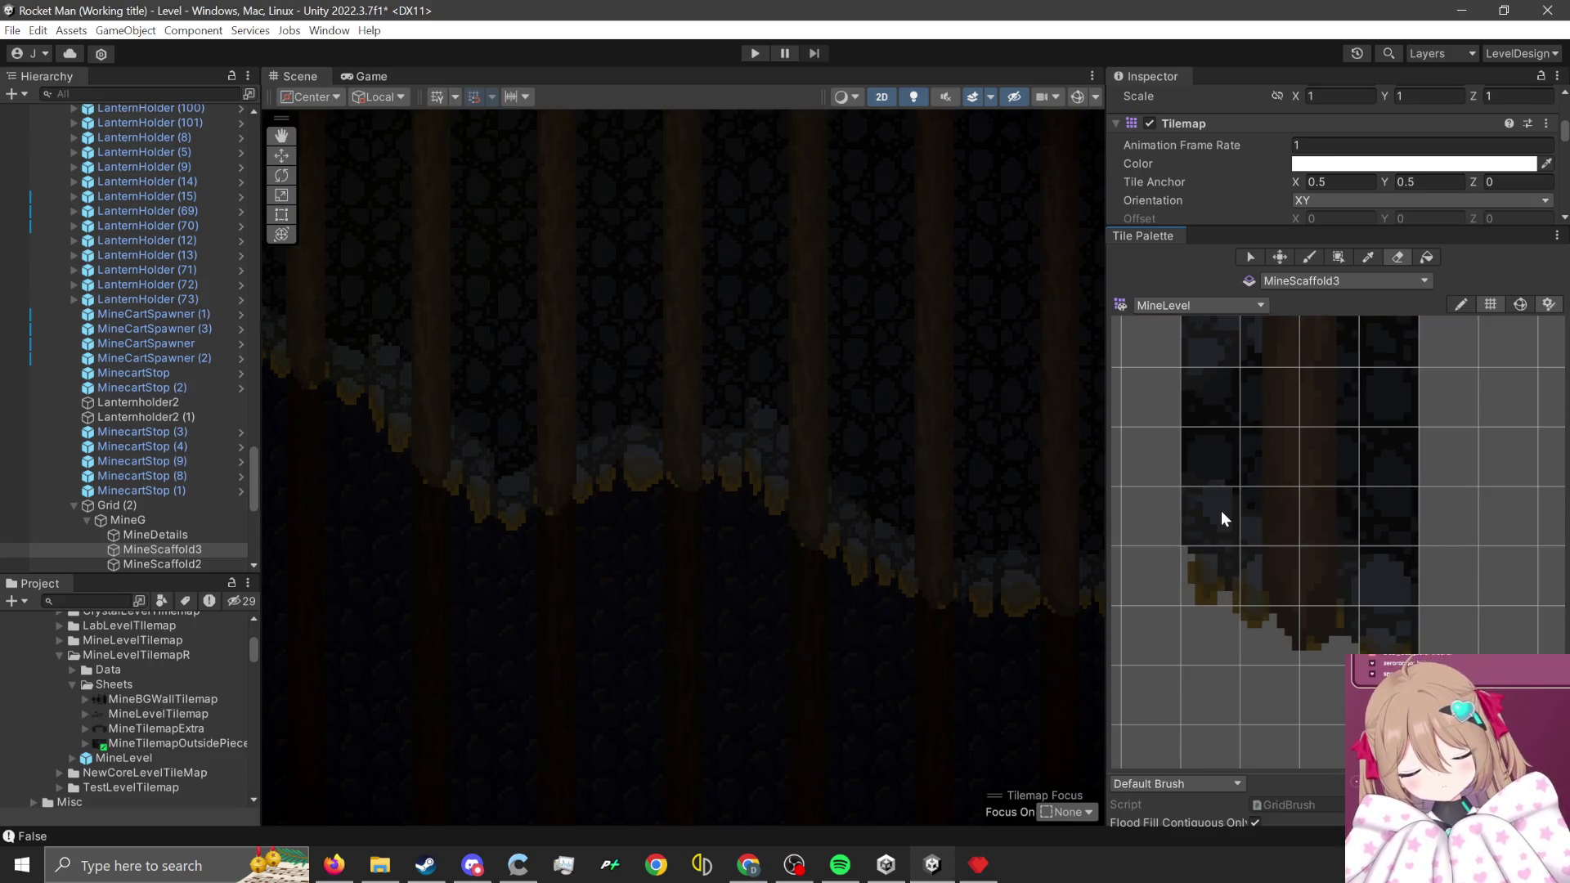
pyautogui.scroll(1, 1220, 510)
pyautogui.moveTo(1236, 515); pyautogui.dragTo(1243, 478)
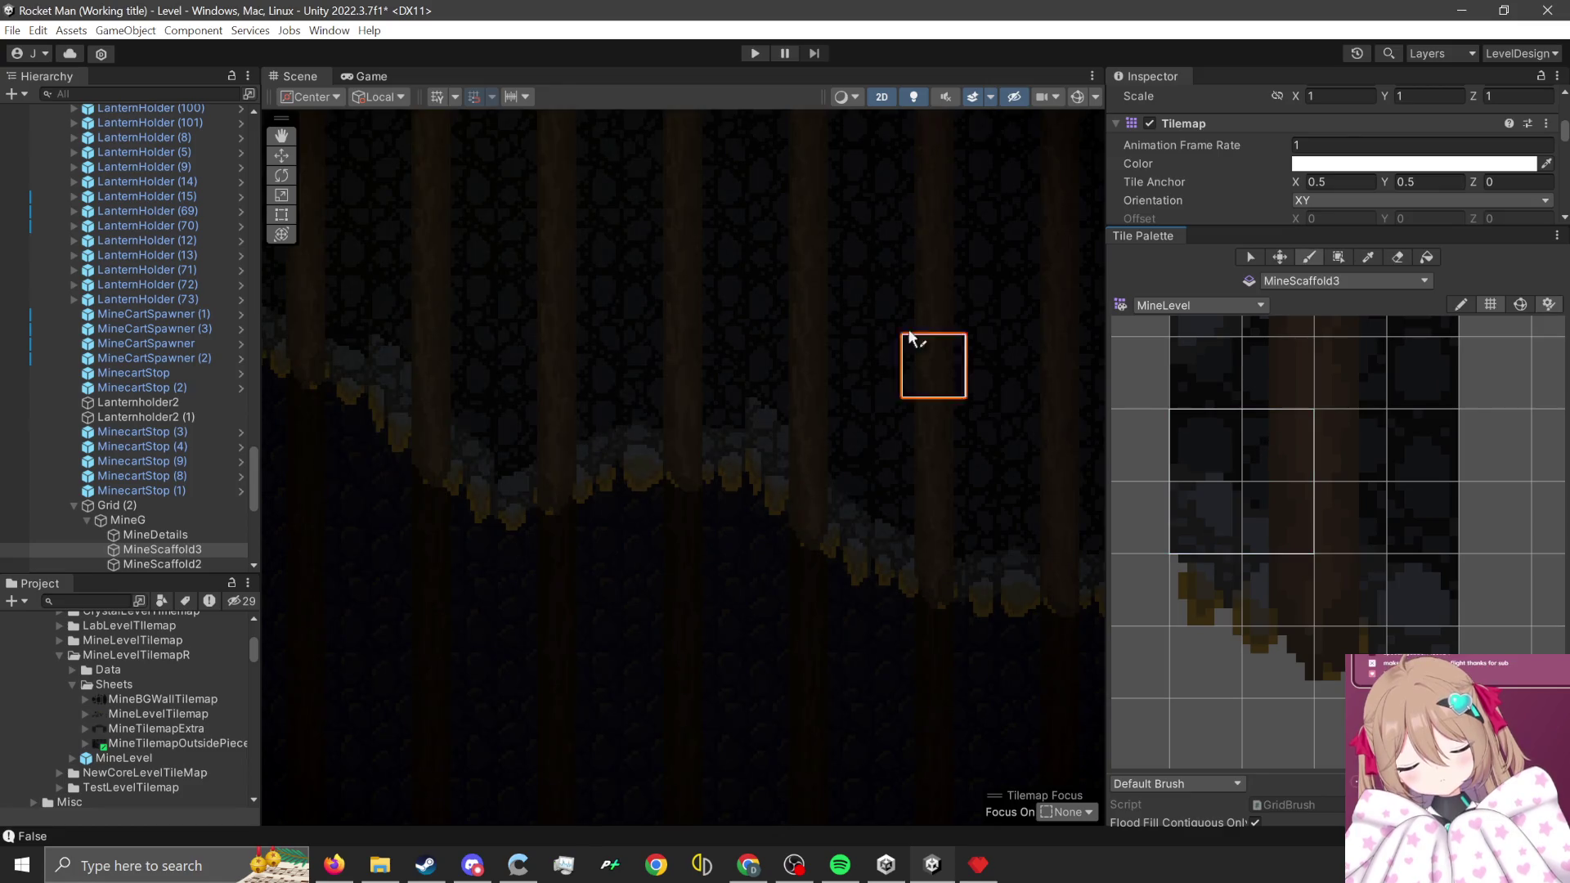
pyautogui.scroll(2, 858, 365)
pyautogui.click(1361, 280)
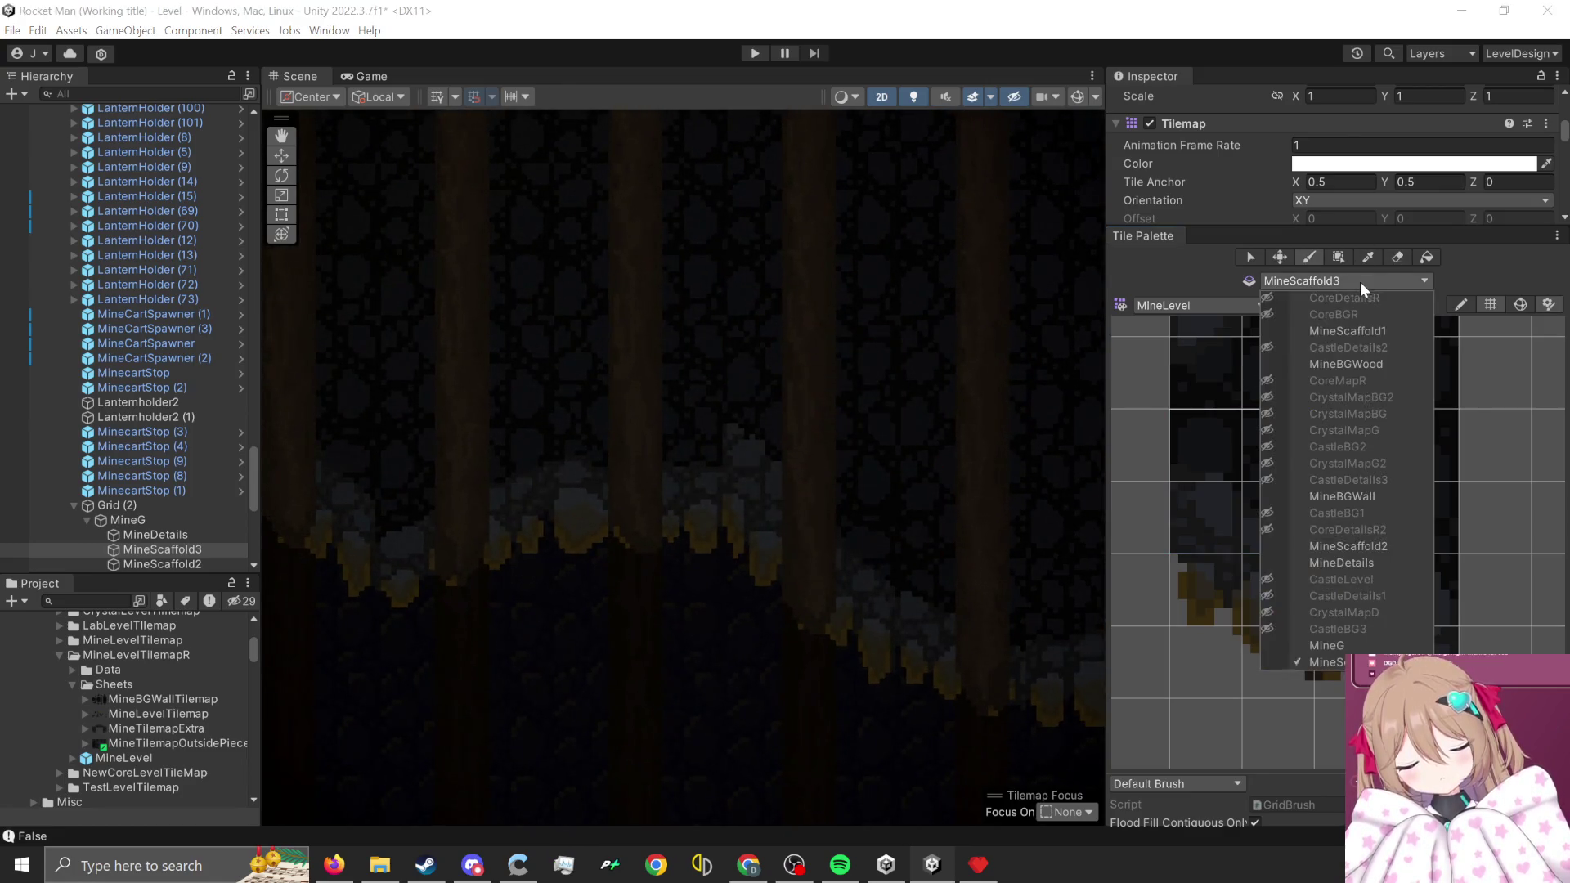
# - Target the MineG tilemap and pan the Scene up to the collider outlines
pyautogui.click(1334, 647)
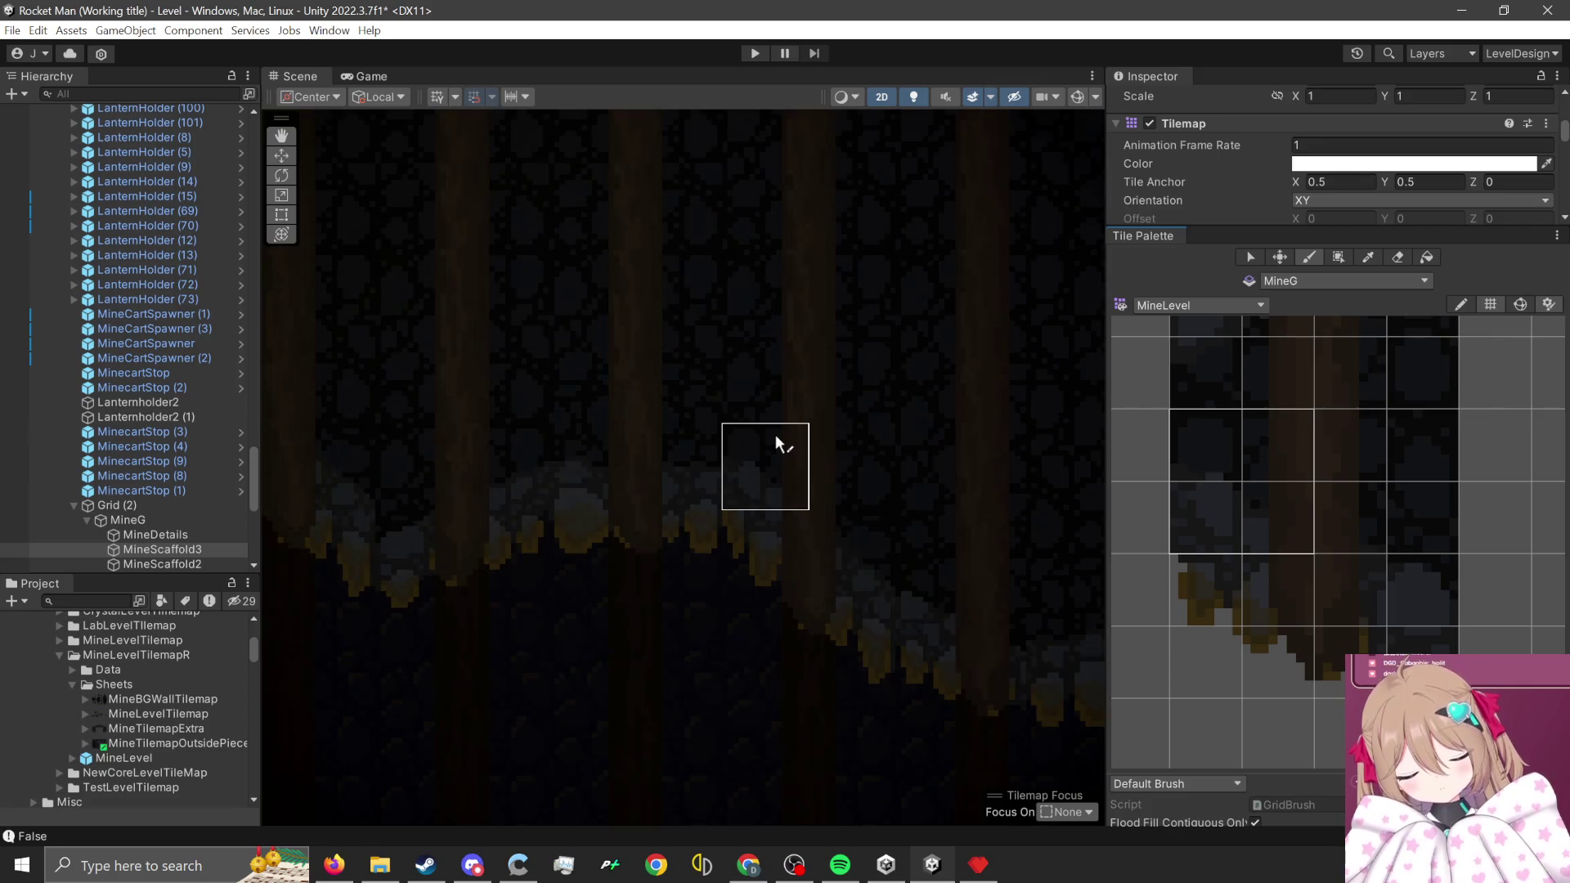
pyautogui.moveTo(1053, 439)
pyautogui.mouseDown()
pyautogui.moveTo(855, 479)
pyautogui.moveTo(901, 613)
pyautogui.moveTo(544, 508)
pyautogui.moveTo(750, 451)
pyautogui.mouseUp()
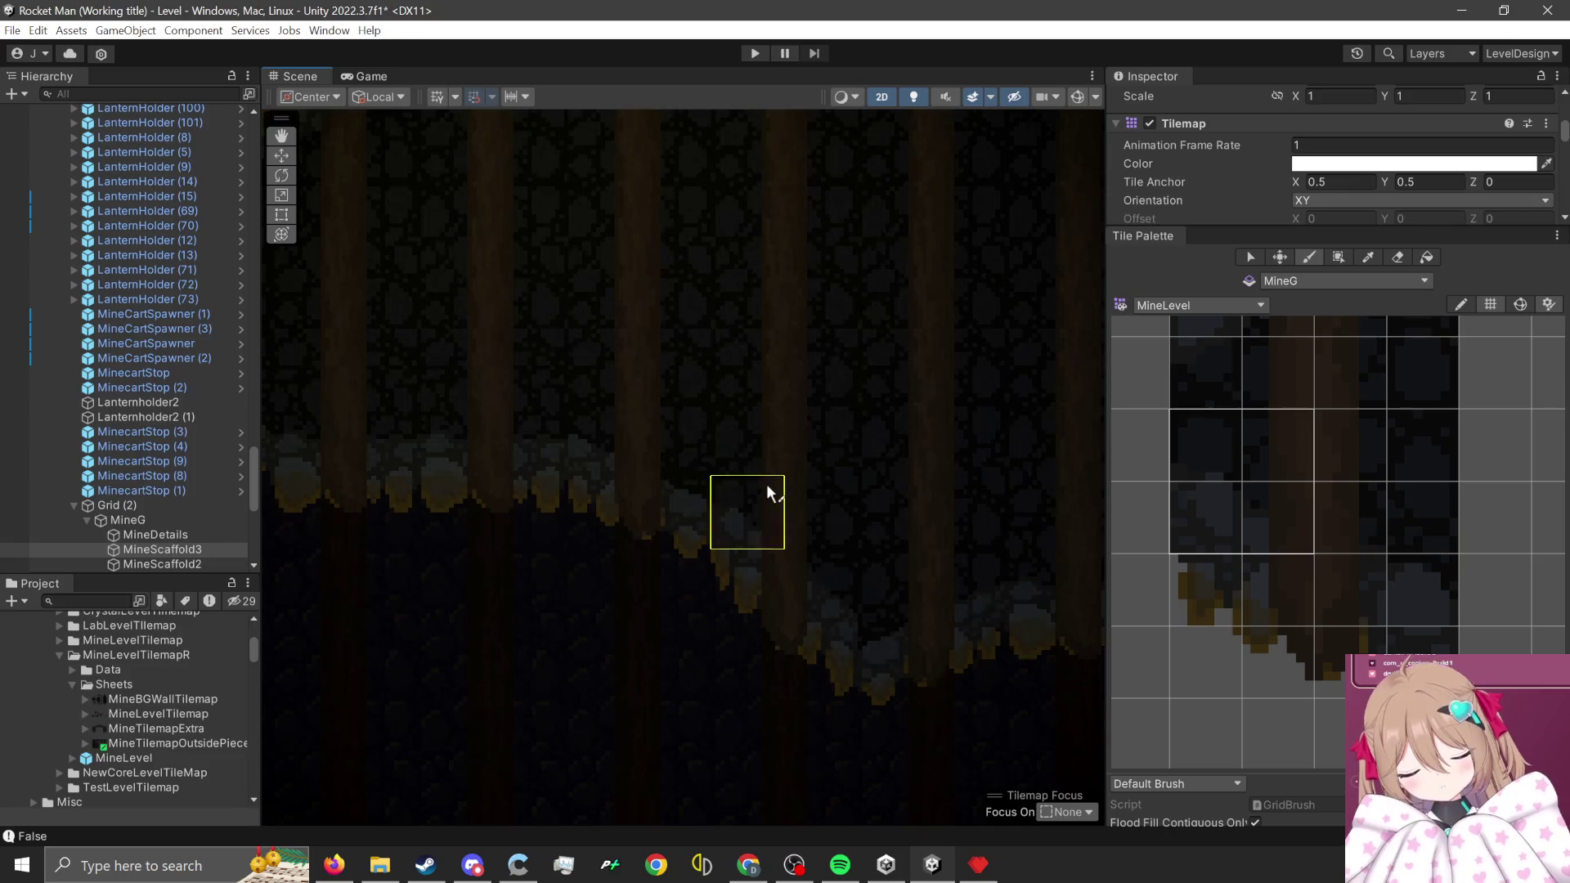
pyautogui.scroll(-2, 870, 449)
pyautogui.moveTo(870, 450); pyautogui.dragTo(879, 667)
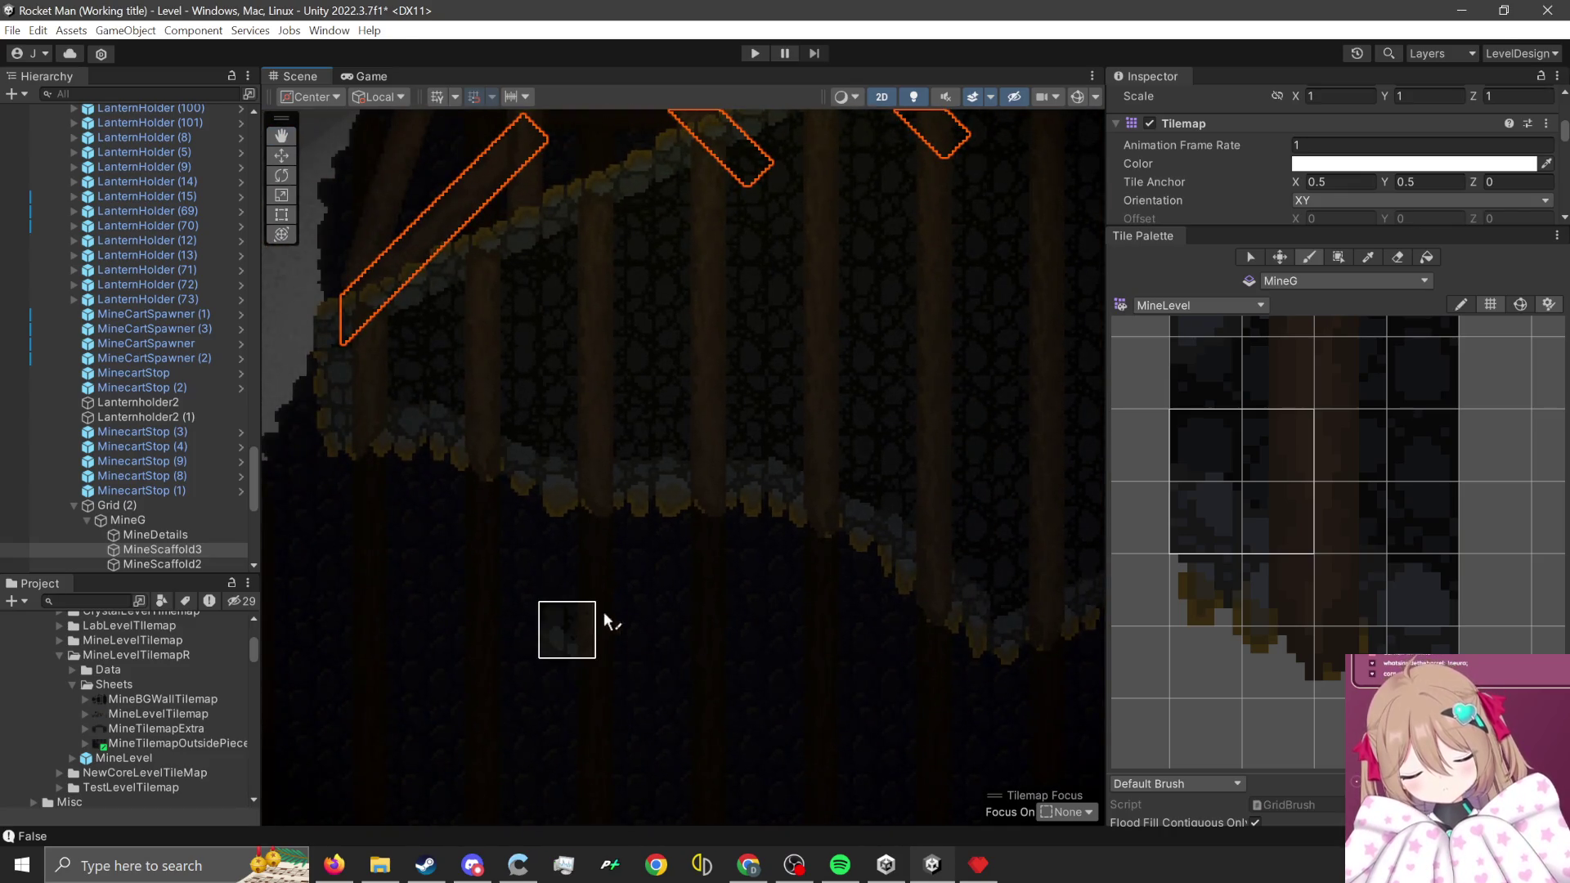
# - Select a 4x4 block of rock-and-beam wall tiles in the palette
pyautogui.scroll(5, 561, 449)
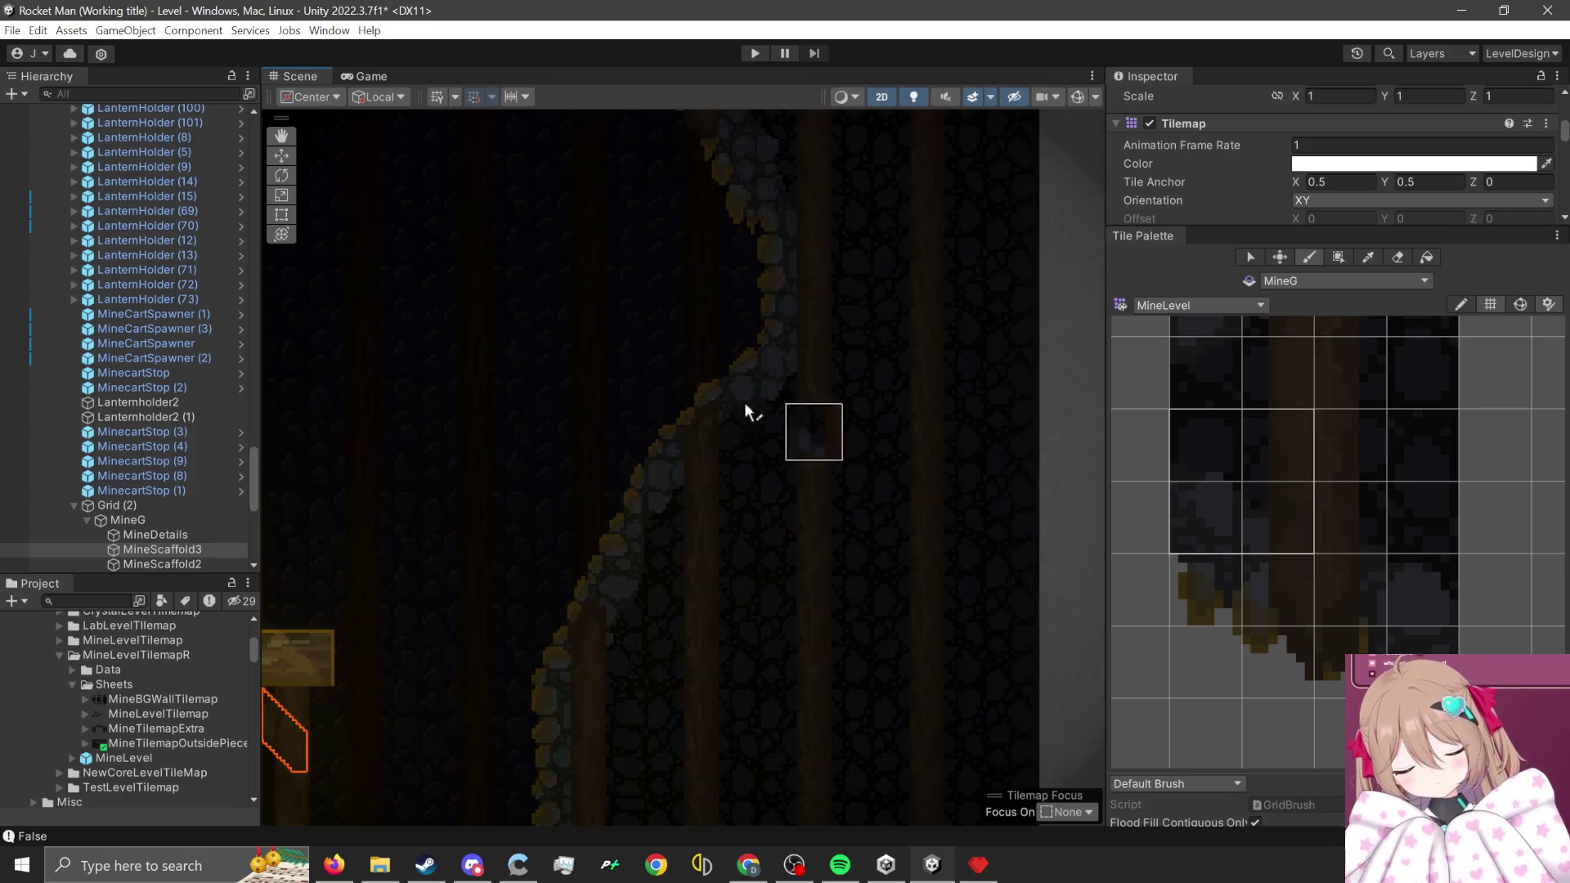
pyautogui.scroll(3, 462, 352)
pyautogui.scroll(-2, 1408, 536)
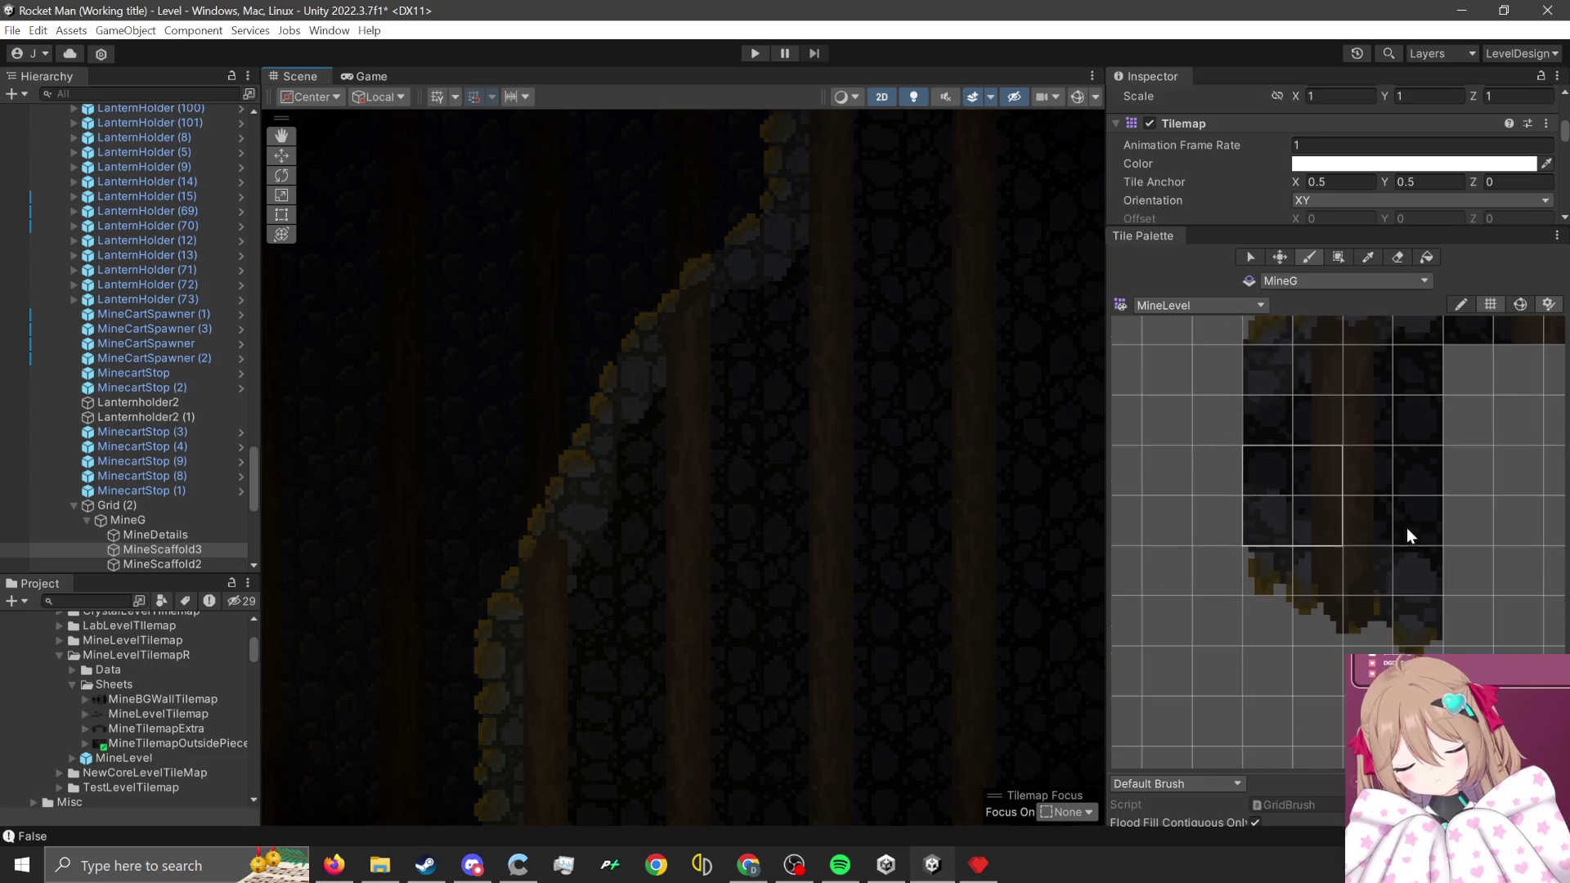
pyautogui.scroll(-5, 1407, 528)
pyautogui.scroll(6, 1377, 510)
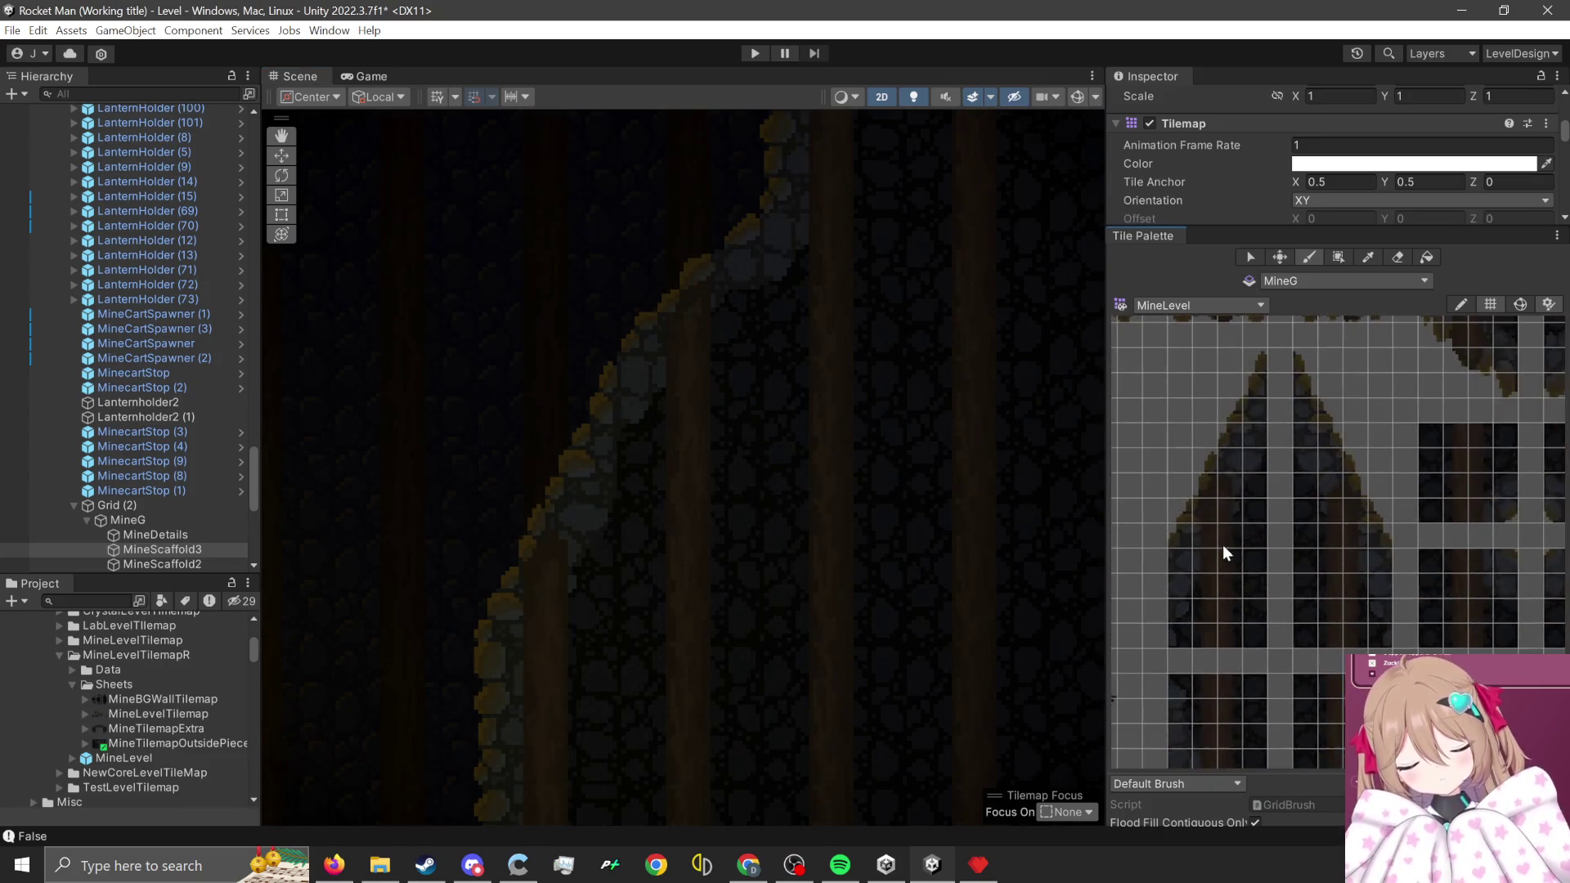
pyautogui.scroll(3, 1224, 545)
pyautogui.scroll(2, 1195, 611)
pyautogui.moveTo(1142, 541); pyautogui.dragTo(1301, 664)
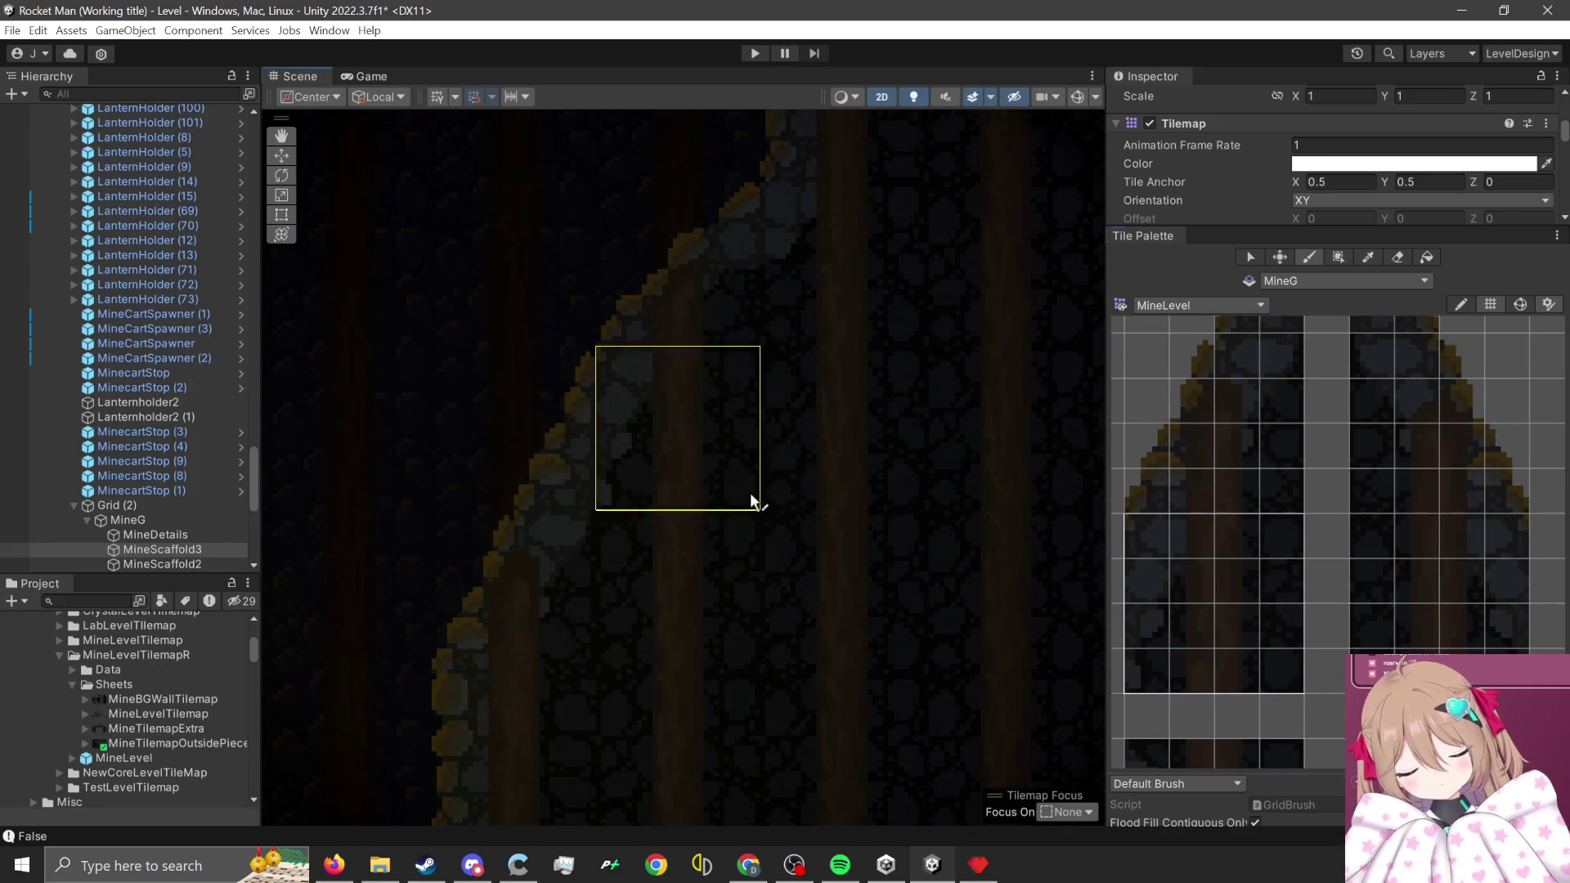
# - Pan the Scene down along the mine wall and back up
pyautogui.scroll(-5, 938, 583)
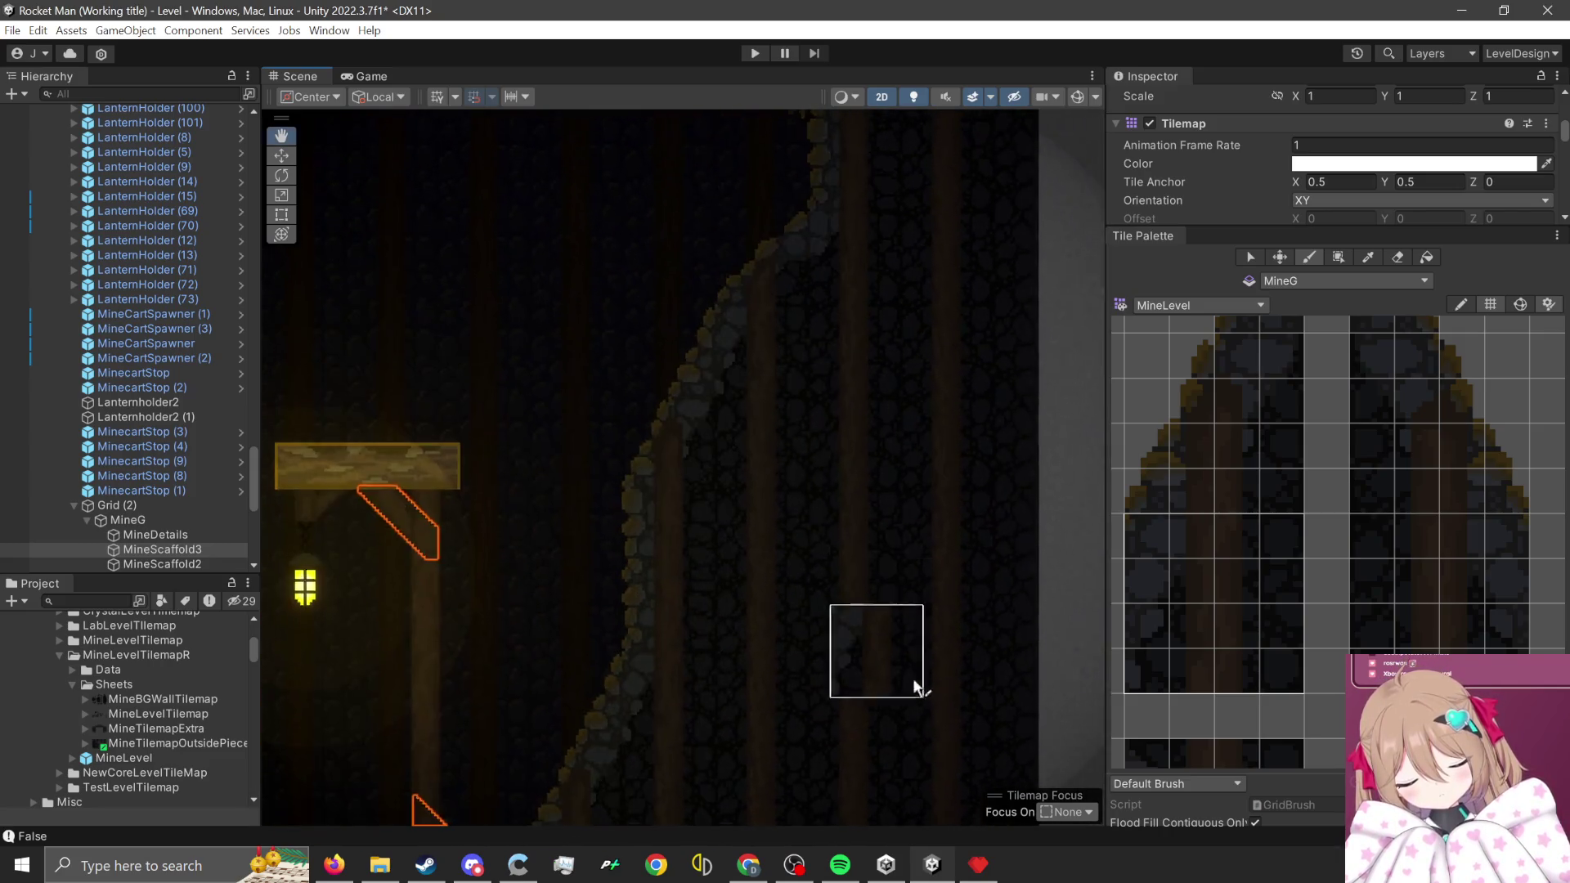
pyautogui.press('Down')
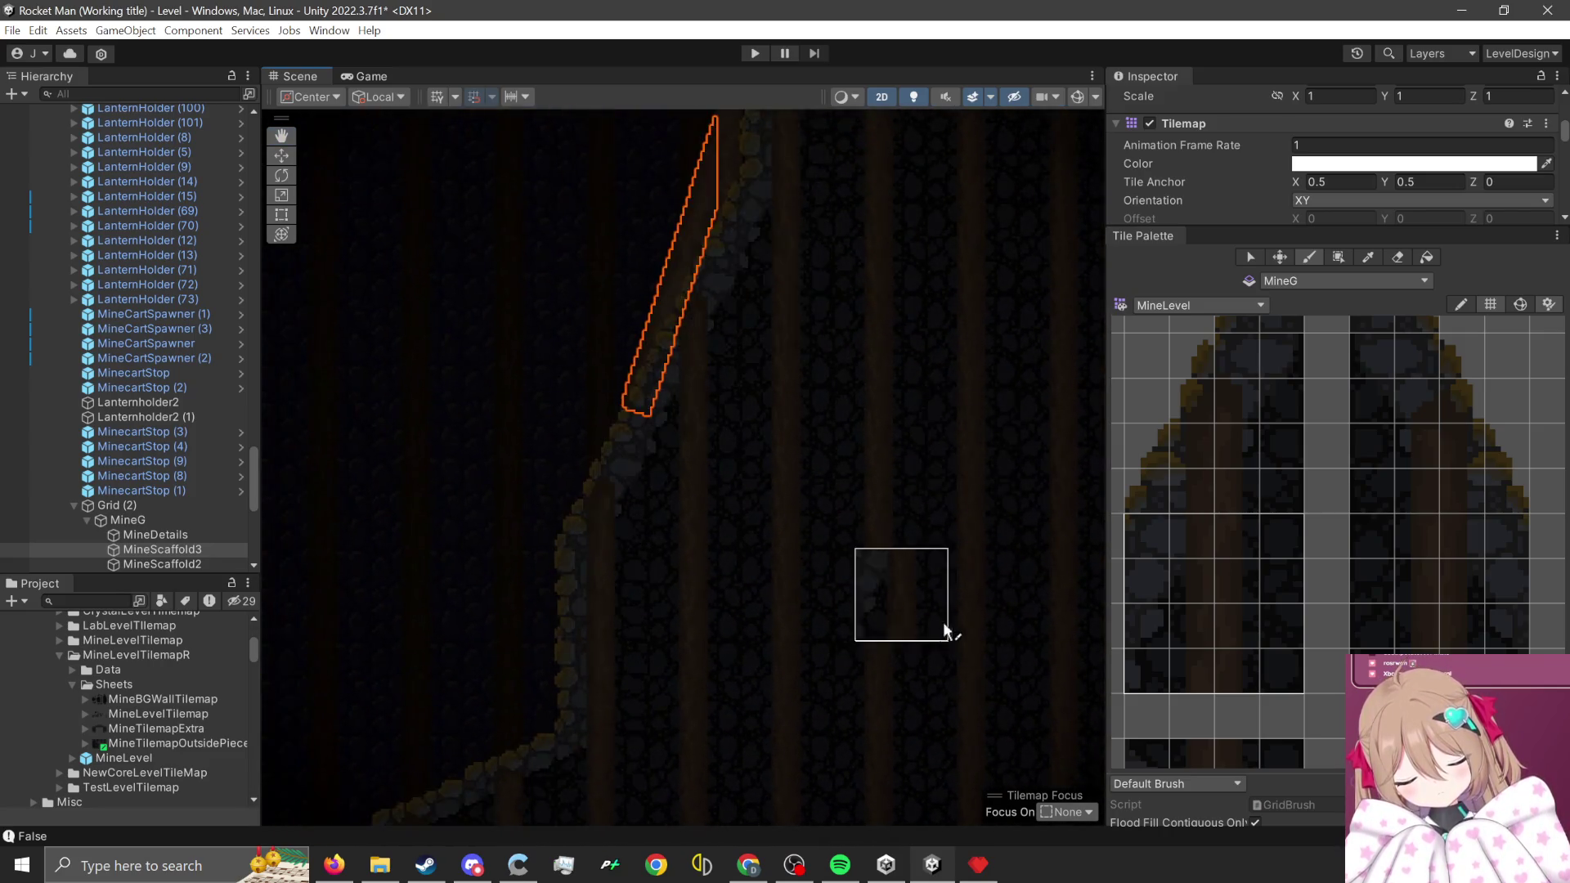
pyautogui.press('Down')
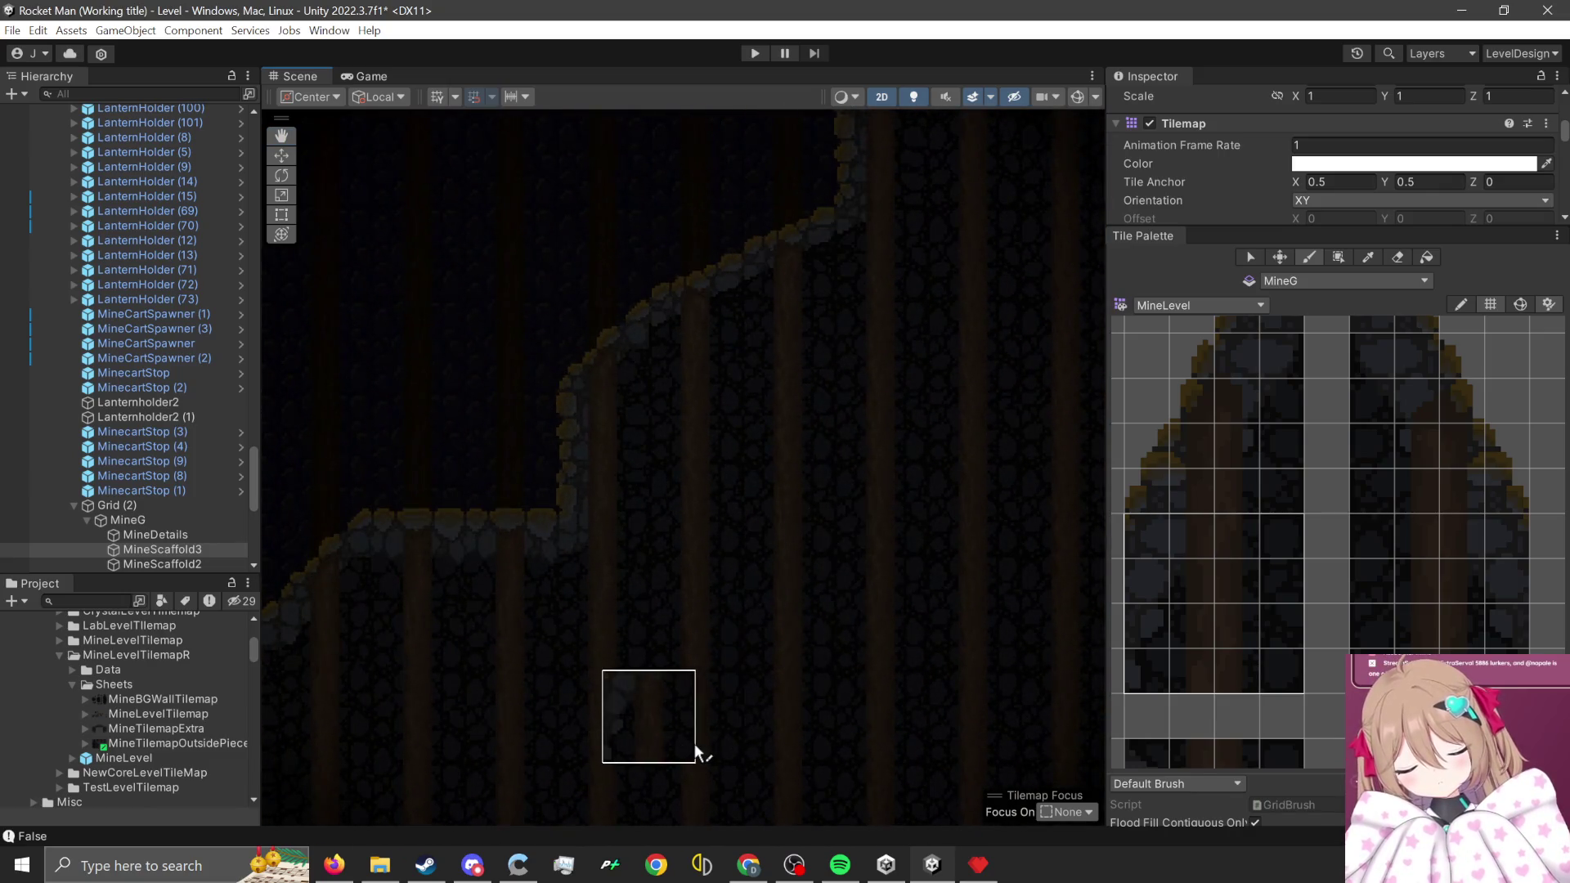
pyautogui.press('Up')
pyautogui.scroll(-3, 1409, 594)
# - Pan the Scene toward the outer edge of the mine wall
pyautogui.moveTo(1418, 562)
pyautogui.mouseDown()
pyautogui.moveTo(1296, 498)
pyautogui.moveTo(1210, 578)
pyautogui.moveTo(1292, 626)
pyautogui.moveTo(1311, 552)
pyautogui.moveTo(1304, 586)
pyautogui.moveTo(1287, 567)
pyautogui.mouseUp()
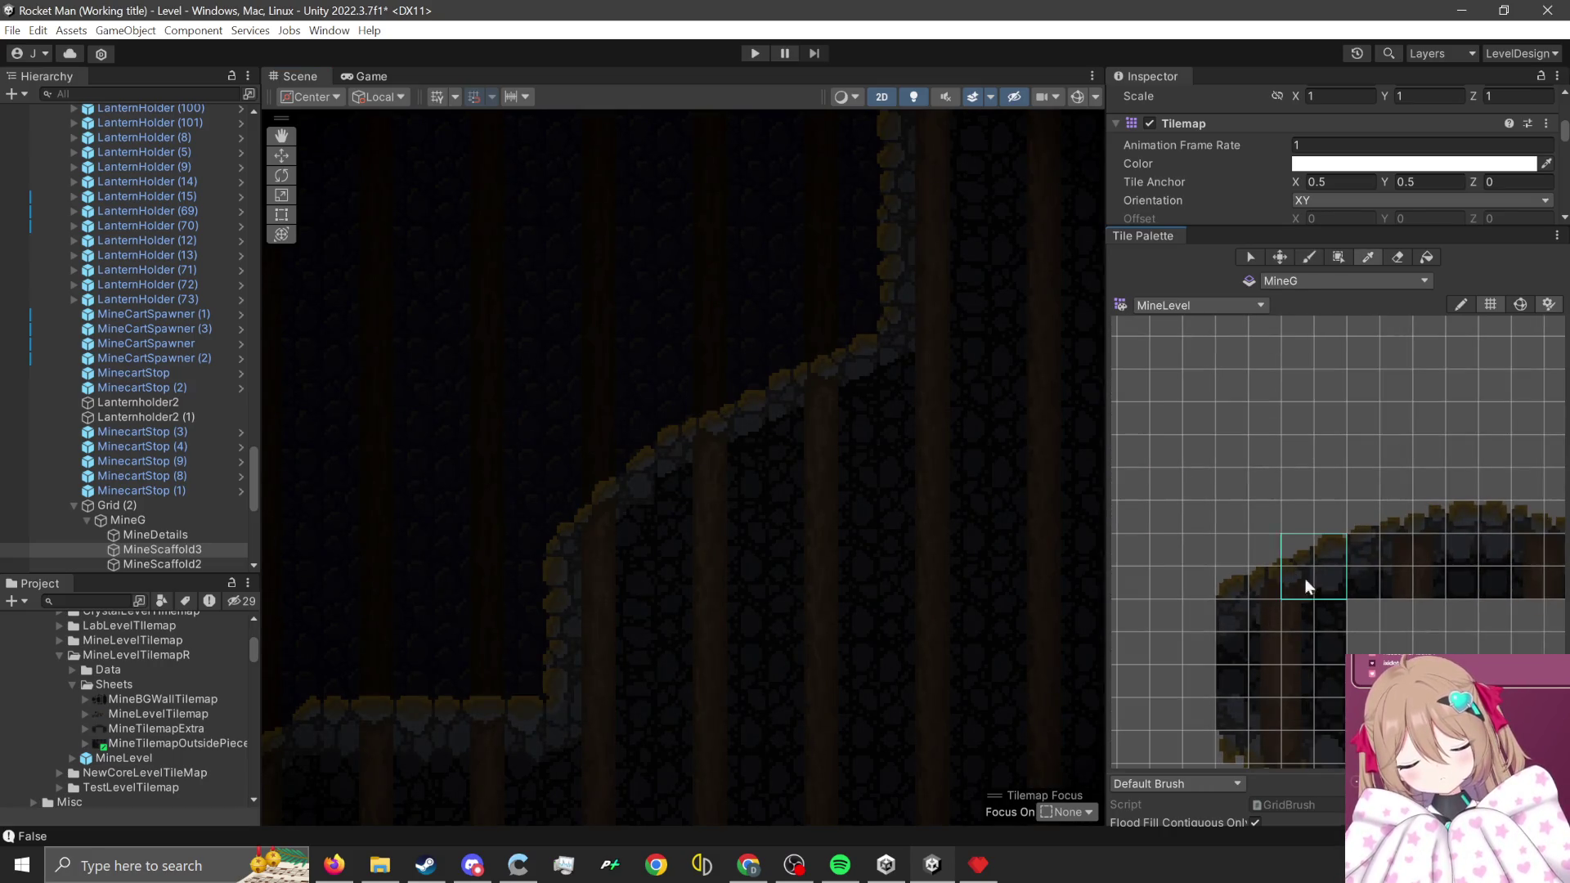
pyautogui.scroll(3, 686, 343)
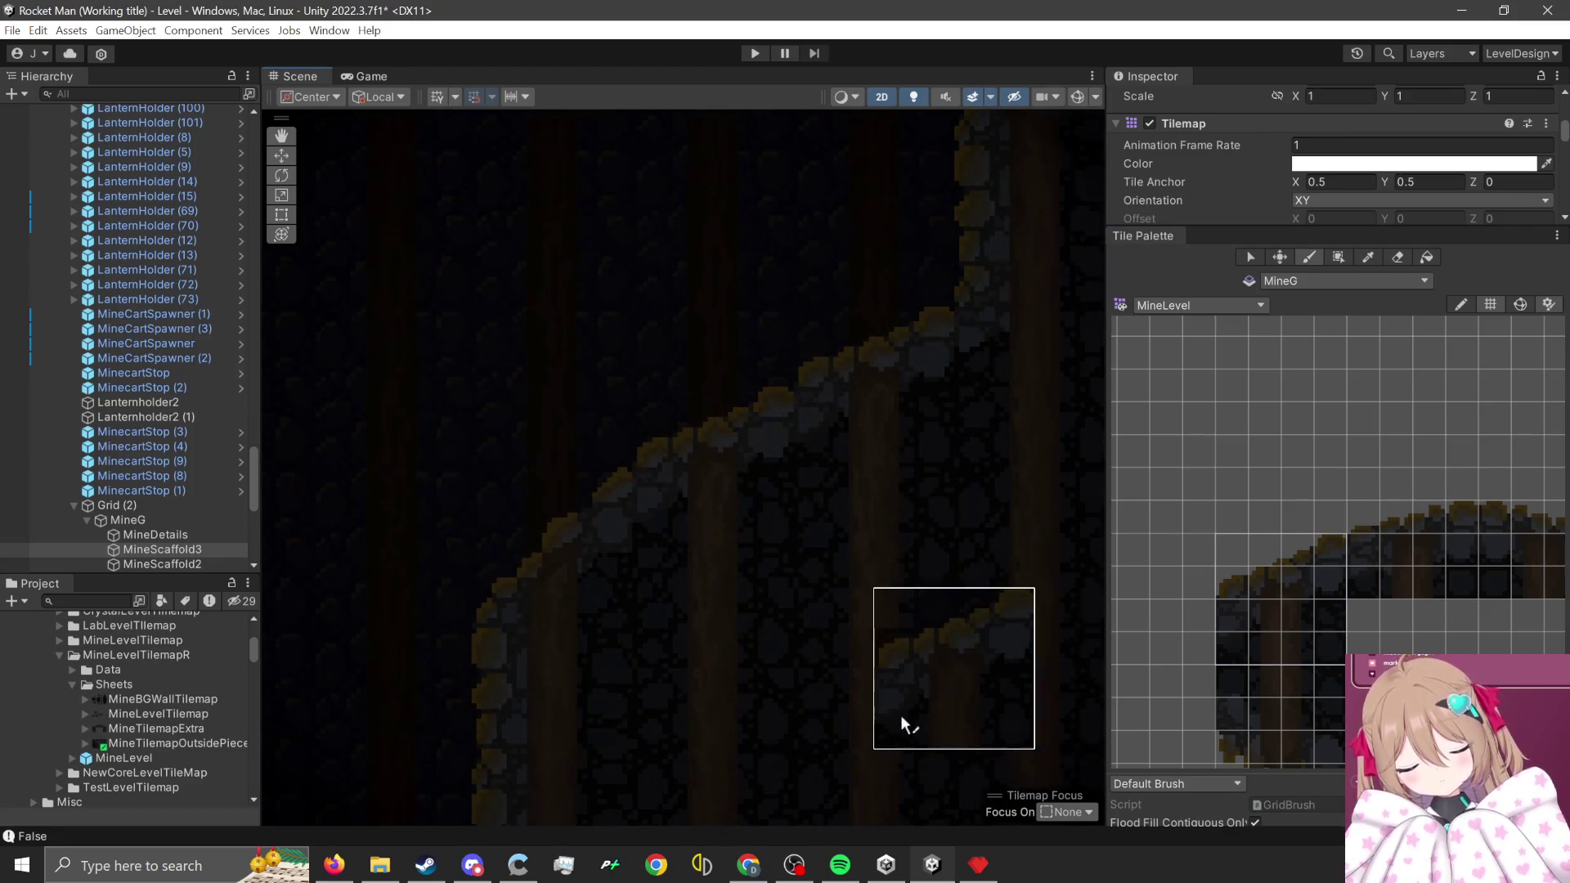
pyautogui.scroll(-2, 884, 712)
pyautogui.scroll(-3, 826, 663)
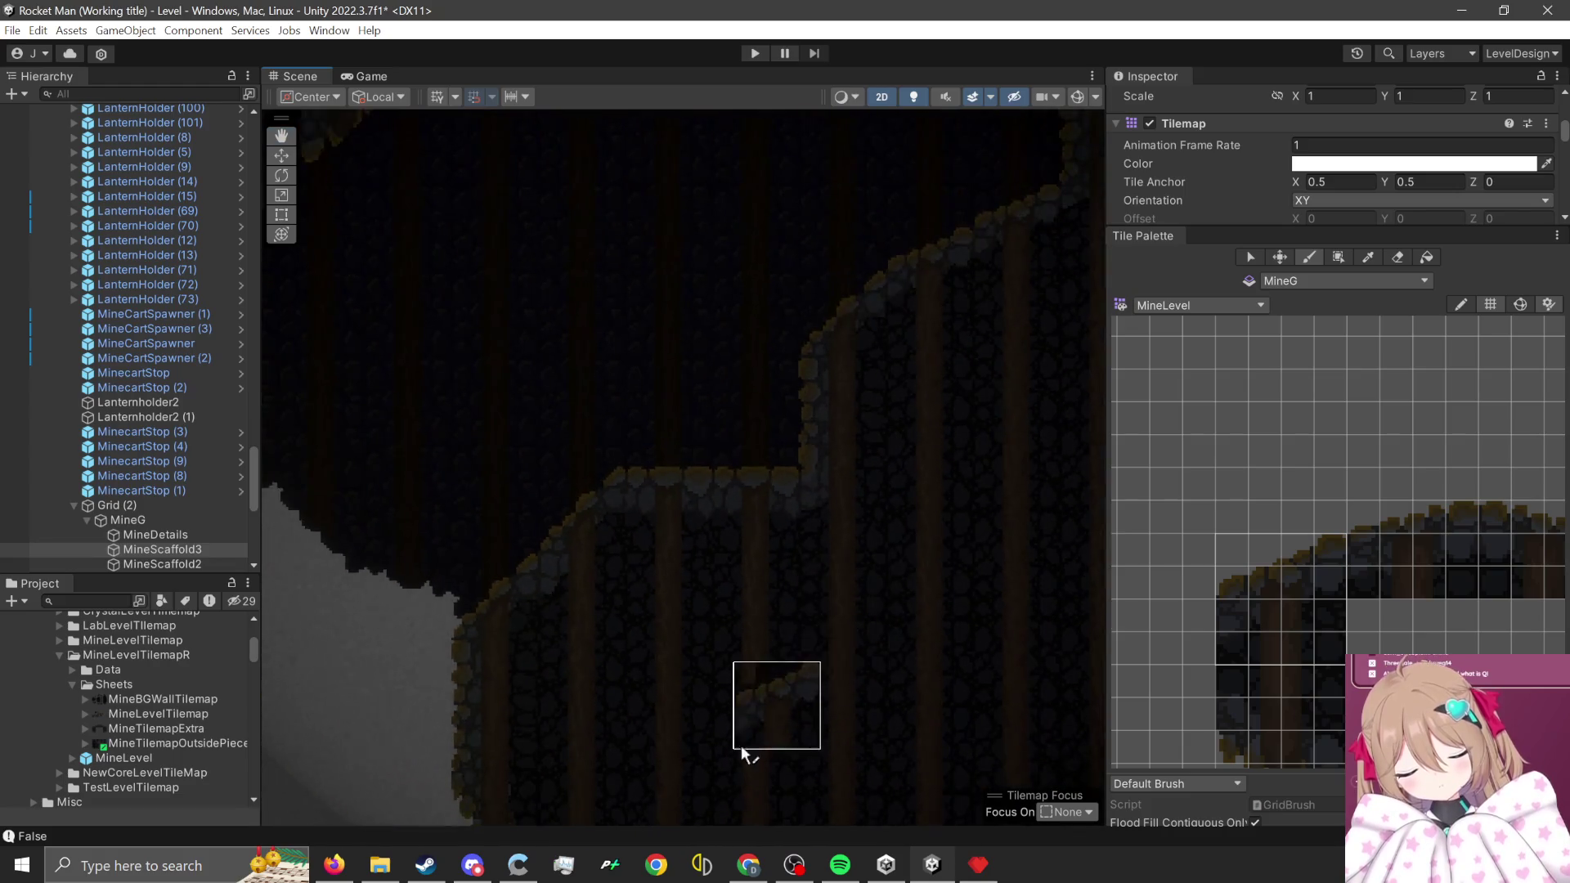
pyautogui.moveTo(640, 748)
pyautogui.mouseDown()
pyautogui.moveTo(687, 646)
pyautogui.moveTo(798, 576)
pyautogui.moveTo(888, 692)
pyautogui.moveTo(1012, 555)
pyautogui.mouseUp()
pyautogui.moveTo(839, 509); pyautogui.dragTo(650, 577)
pyautogui.scroll(2, 678, 565)
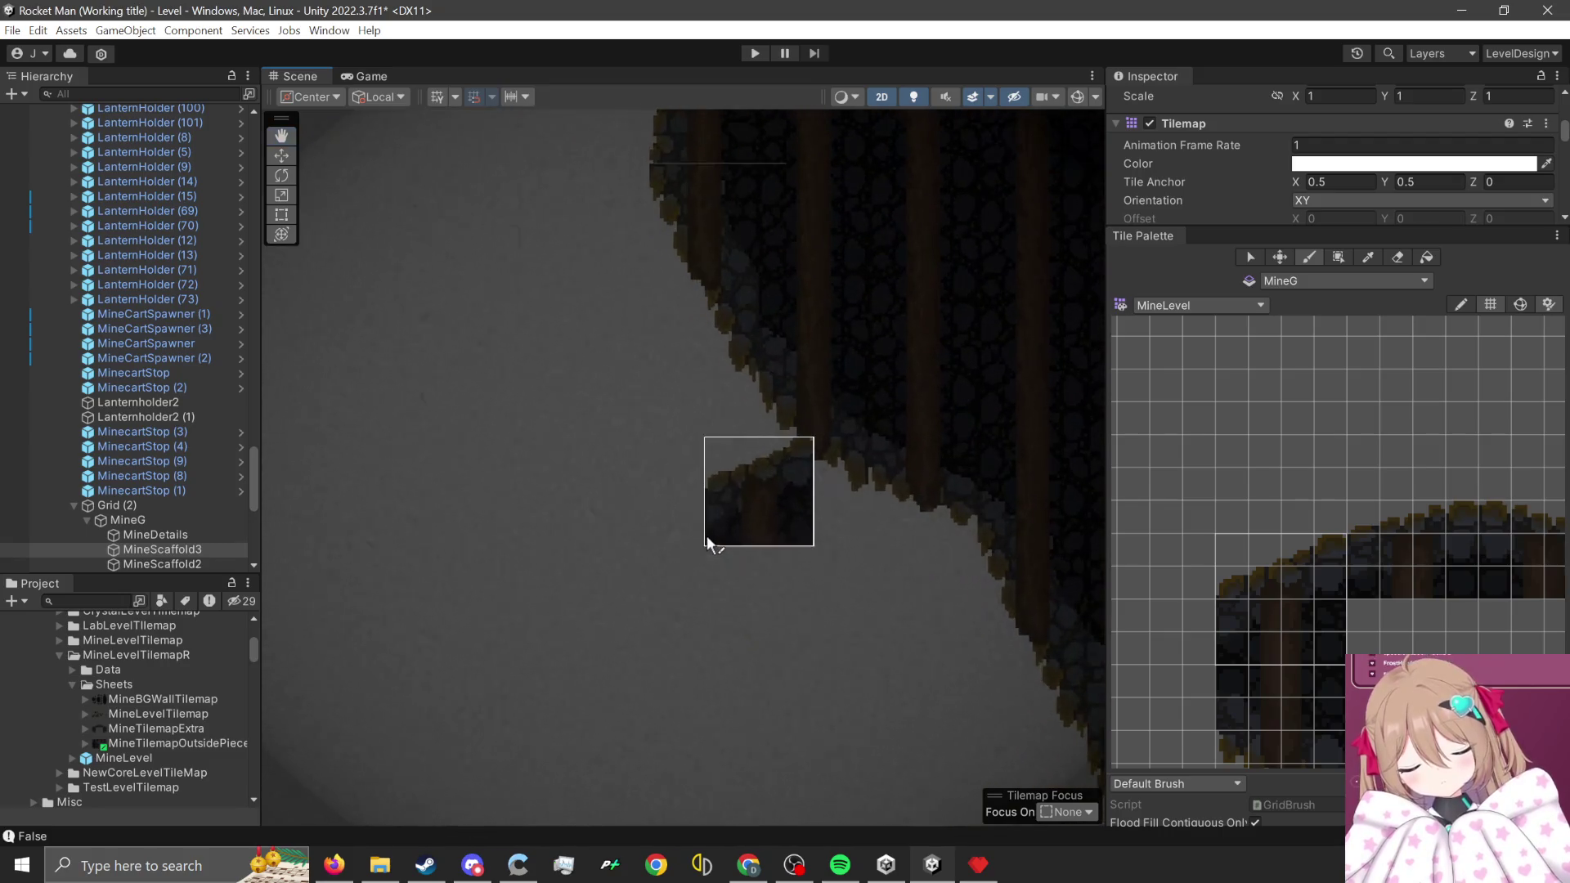
# - Pick a 4x4 block of rock and beam tiles from the MineLevel palette
pyautogui.moveTo(1144, 655); pyautogui.dragTo(1236, 446)
pyautogui.scroll(-2, 1440, 614)
pyautogui.scroll(2, 1263, 465)
pyautogui.scroll(2, 1263, 466)
pyautogui.moveTo(1174, 478); pyautogui.dragTo(1267, 573)
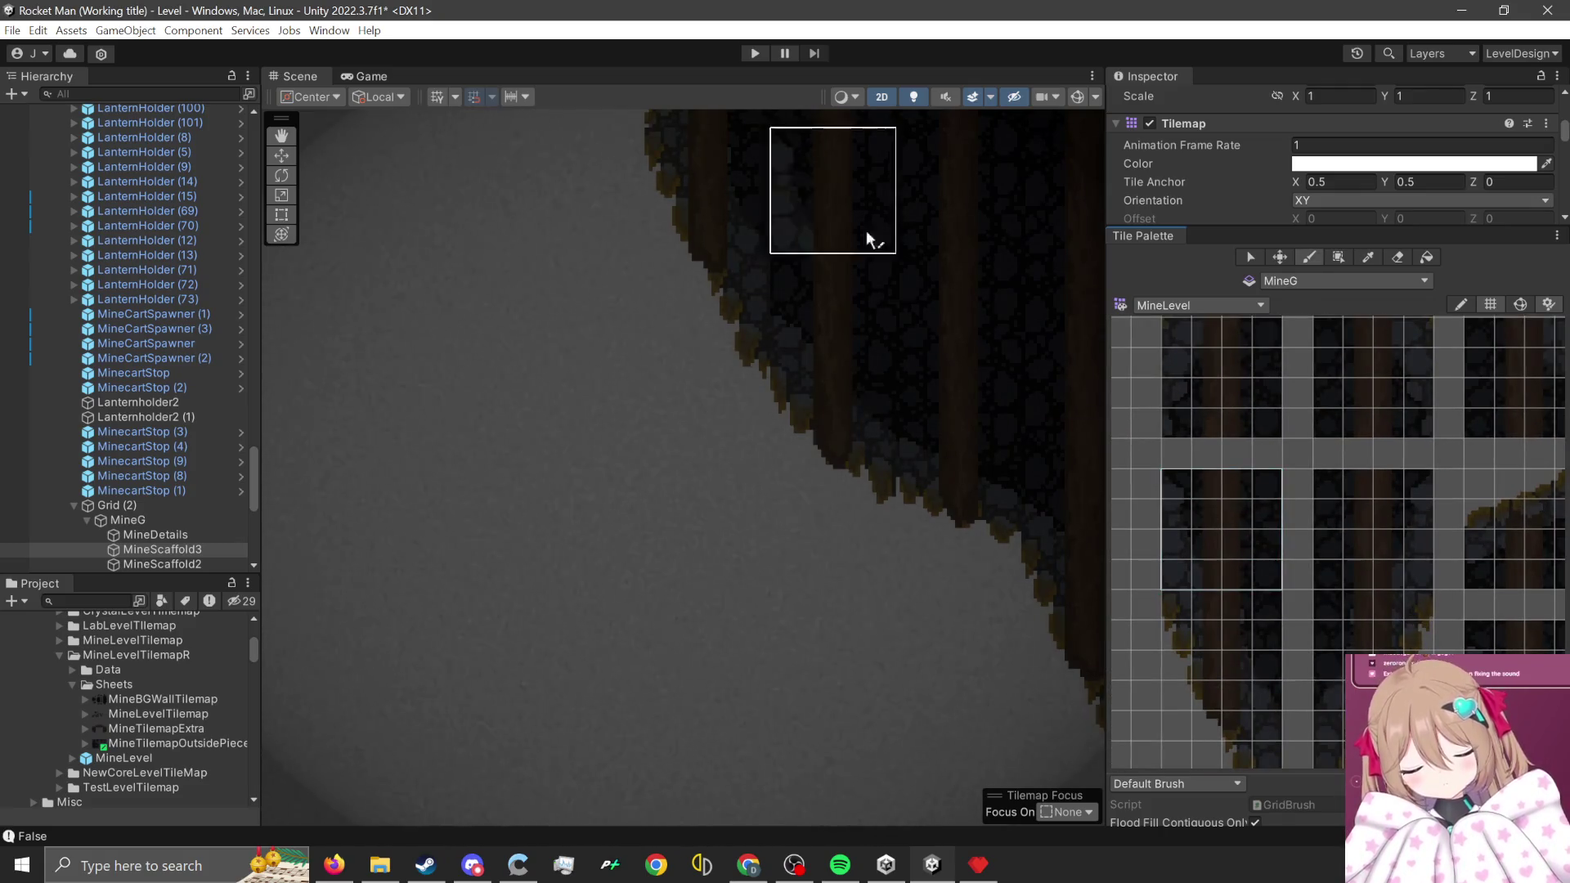
pyautogui.scroll(1, 902, 252)
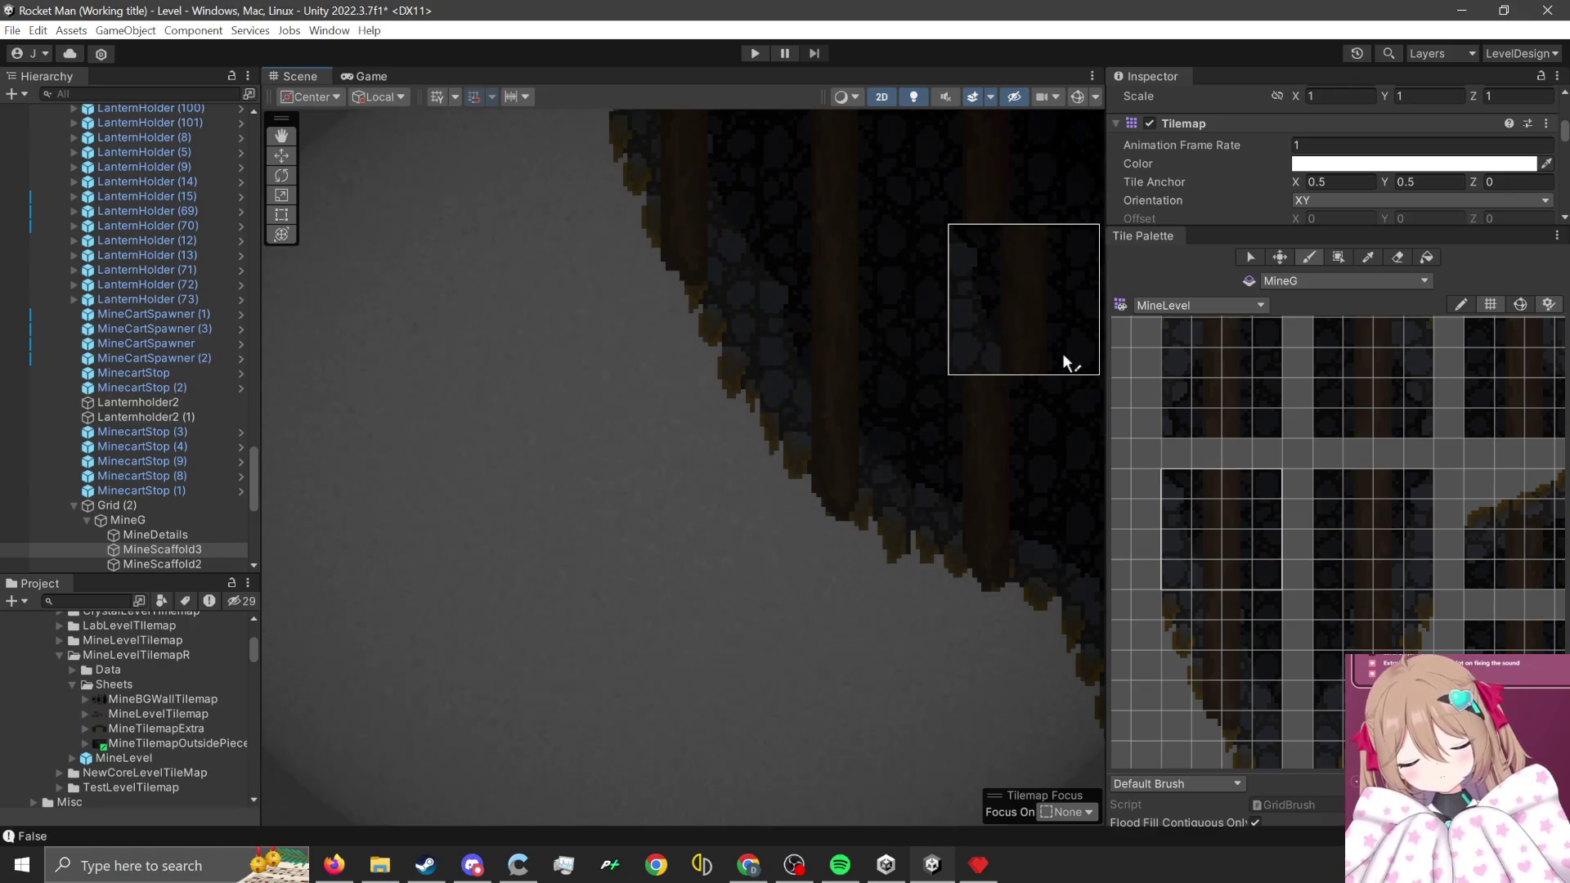
# - Narrow the brush selection to 4x3 rock and beam tiles
pyautogui.moveTo(1187, 478); pyautogui.dragTo(1263, 533)
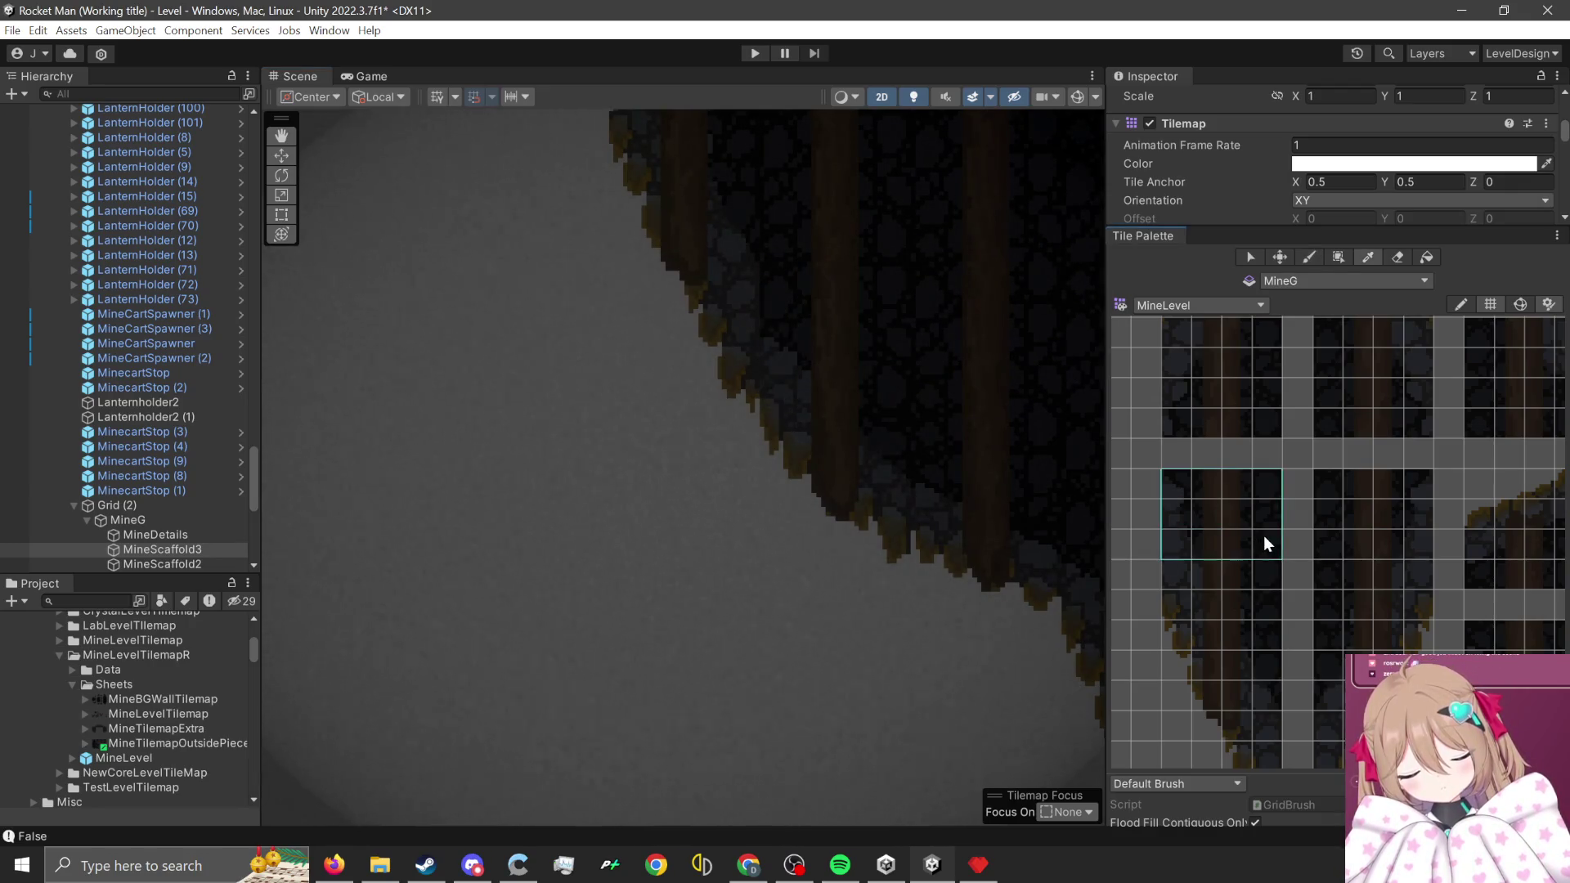
pyautogui.scroll(1, 881, 256)
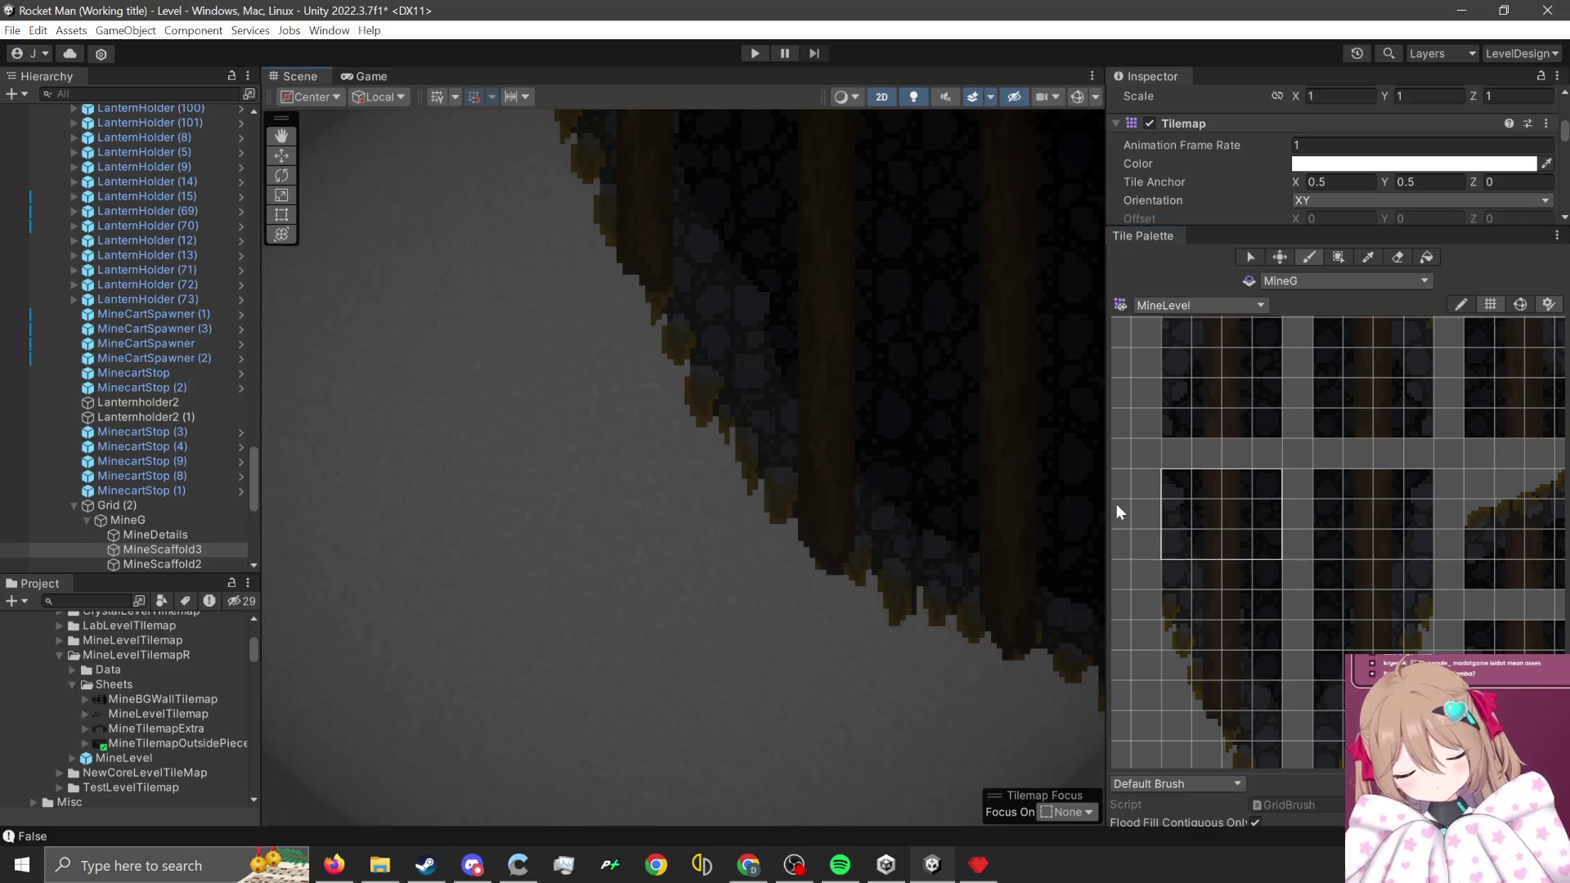
pyautogui.scroll(-2, 977, 608)
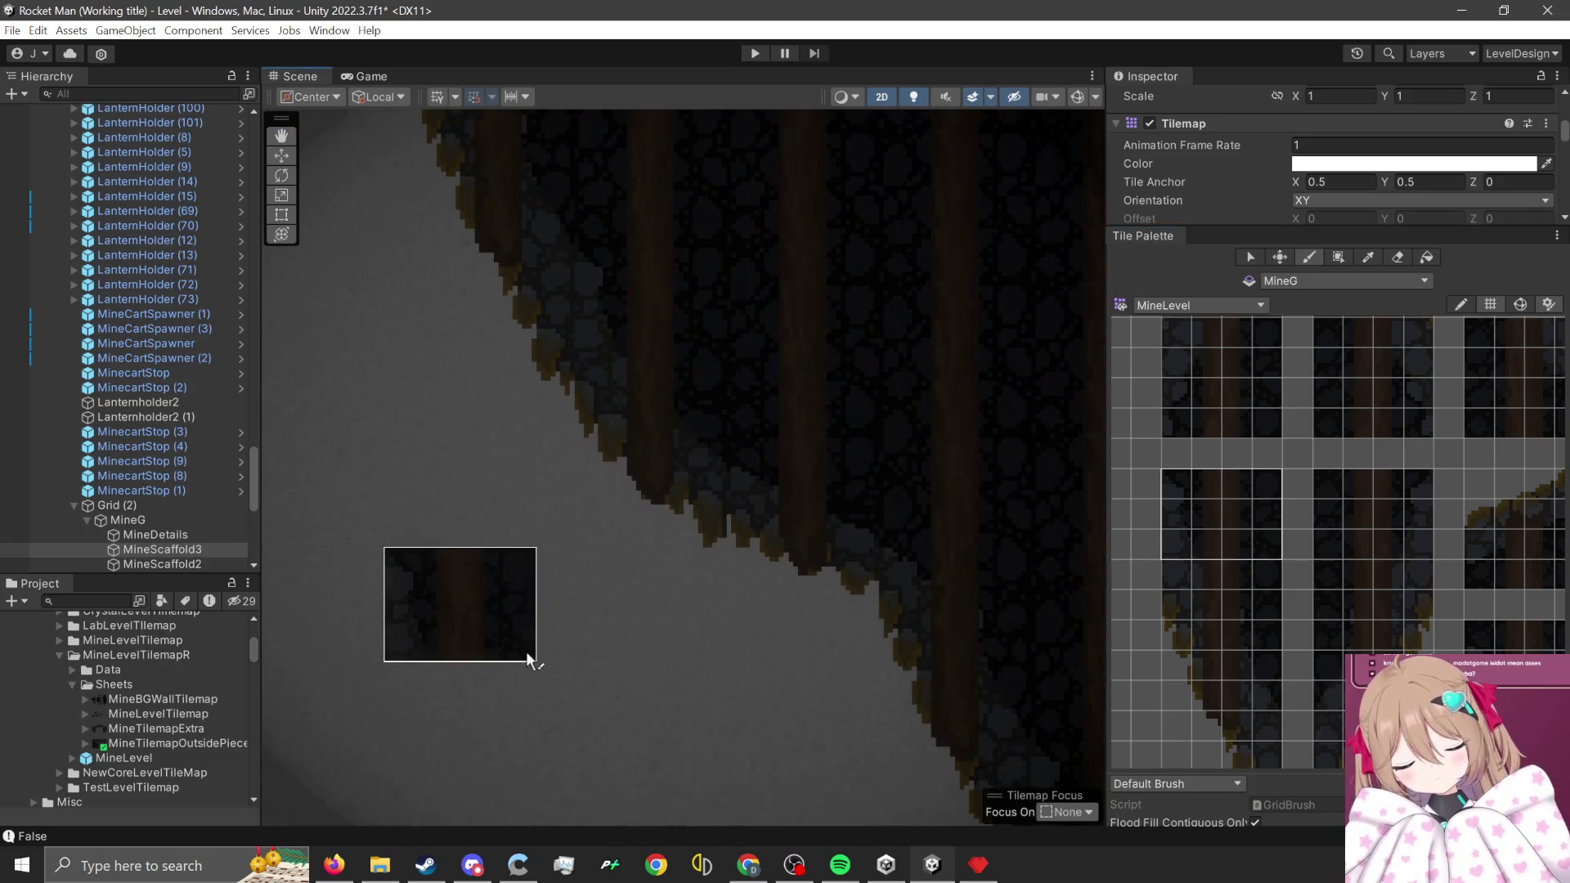
pyautogui.scroll(-1, 650, 656)
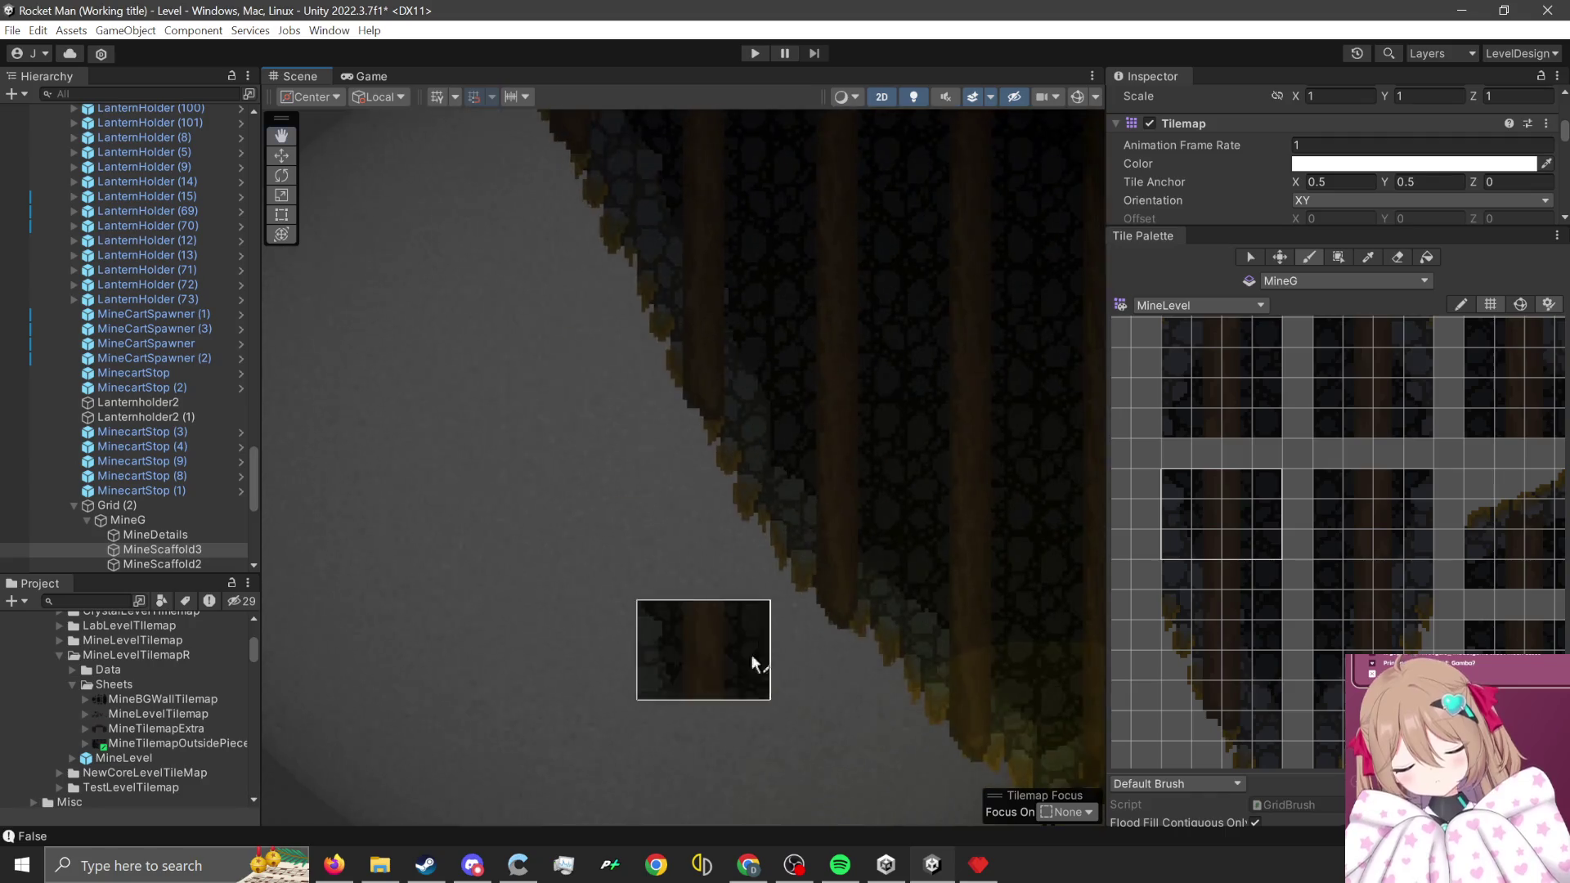
pyautogui.scroll(1, 777, 287)
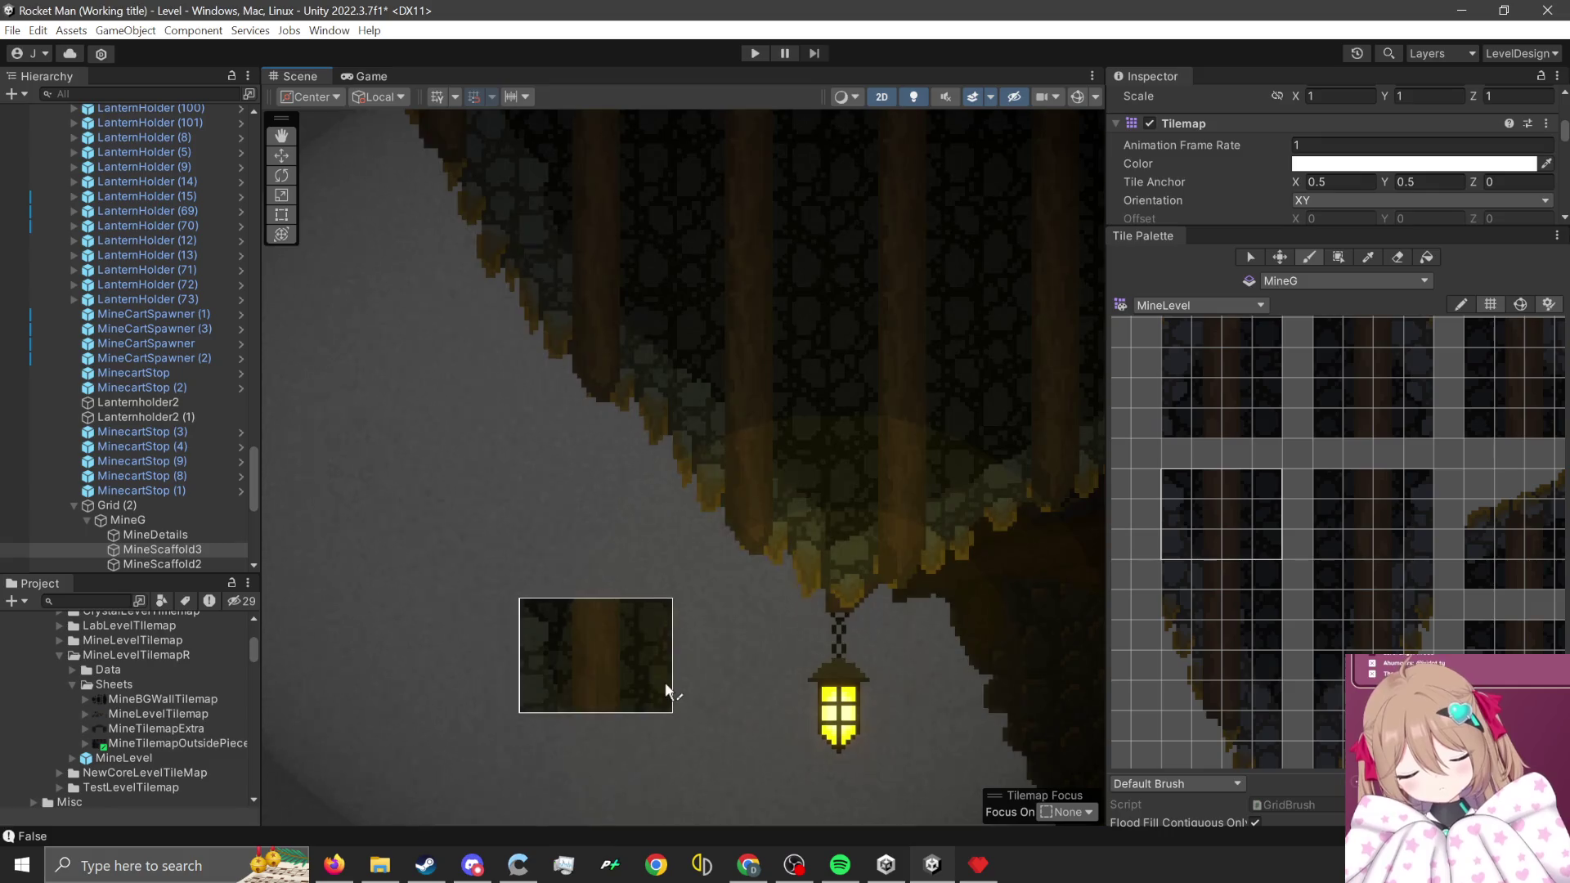
# - Pick a 2x4 block of beam tiles and switch to the Eraser
pyautogui.scroll(1, 866, 560)
pyautogui.scroll(-2, 1443, 634)
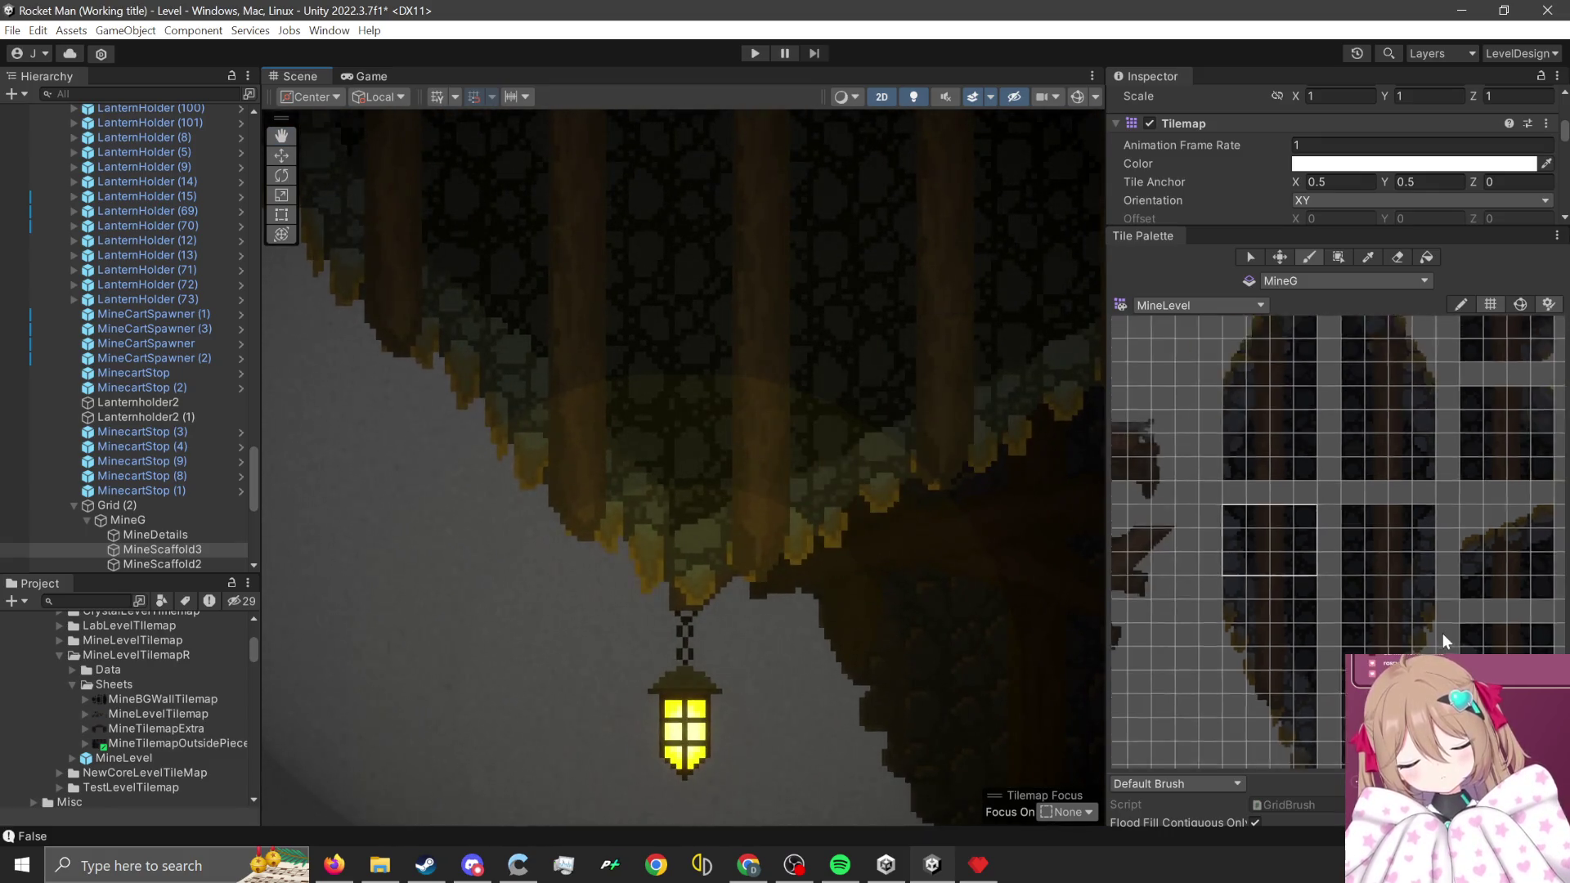
pyautogui.scroll(-2, 1332, 636)
pyautogui.scroll(4, 1268, 541)
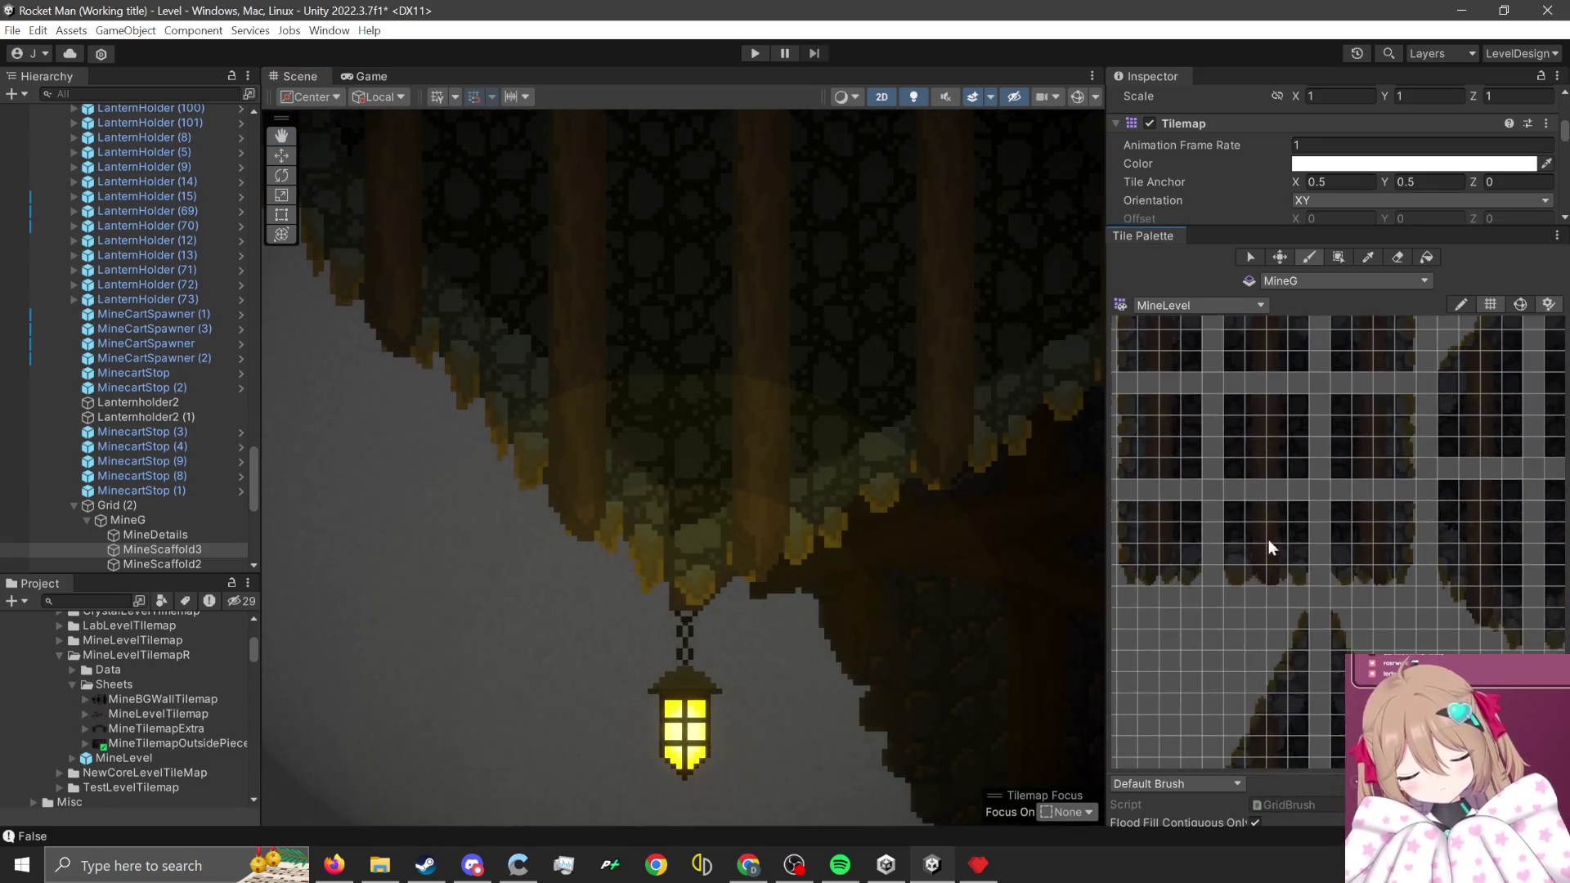
pyautogui.scroll(3, 1239, 524)
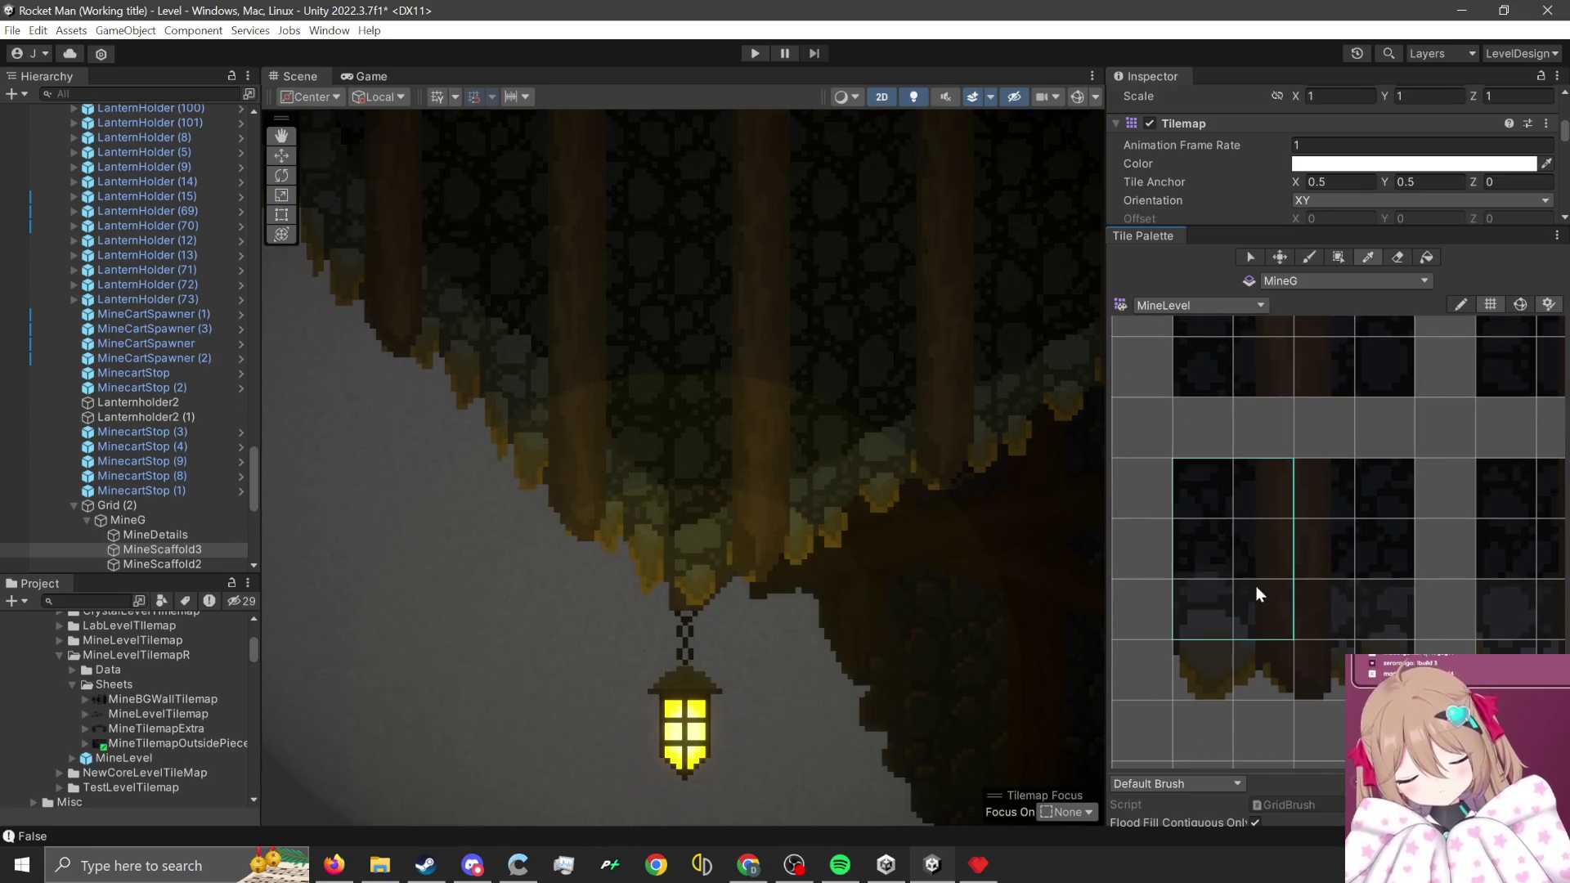
pyautogui.scroll(1, 691, 474)
pyautogui.moveTo(1264, 491); pyautogui.dragTo(1223, 647)
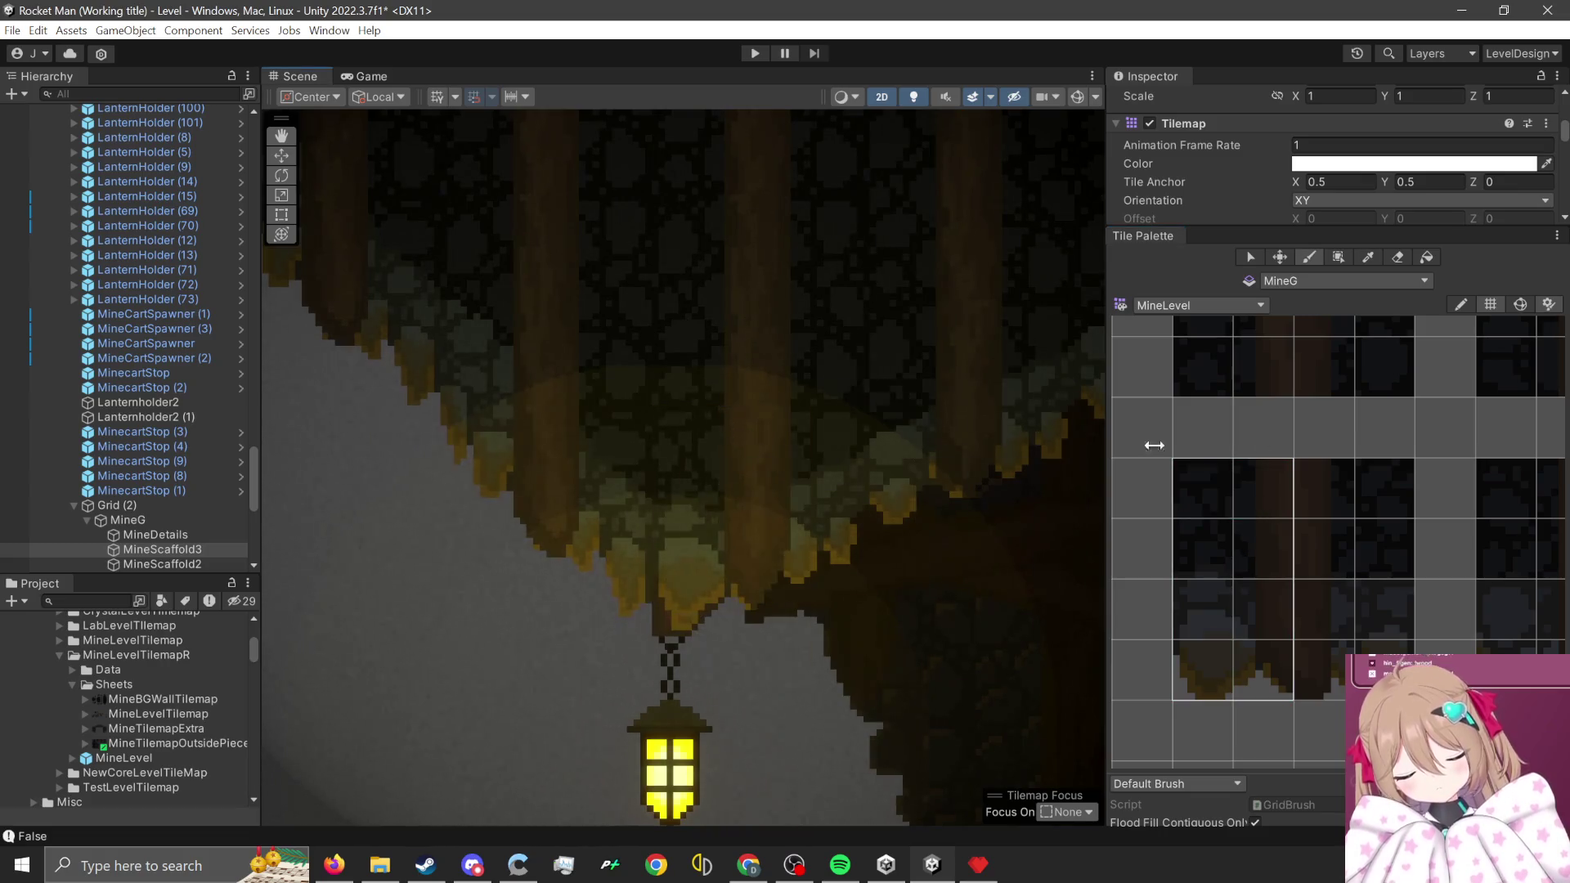
pyautogui.click(1400, 258)
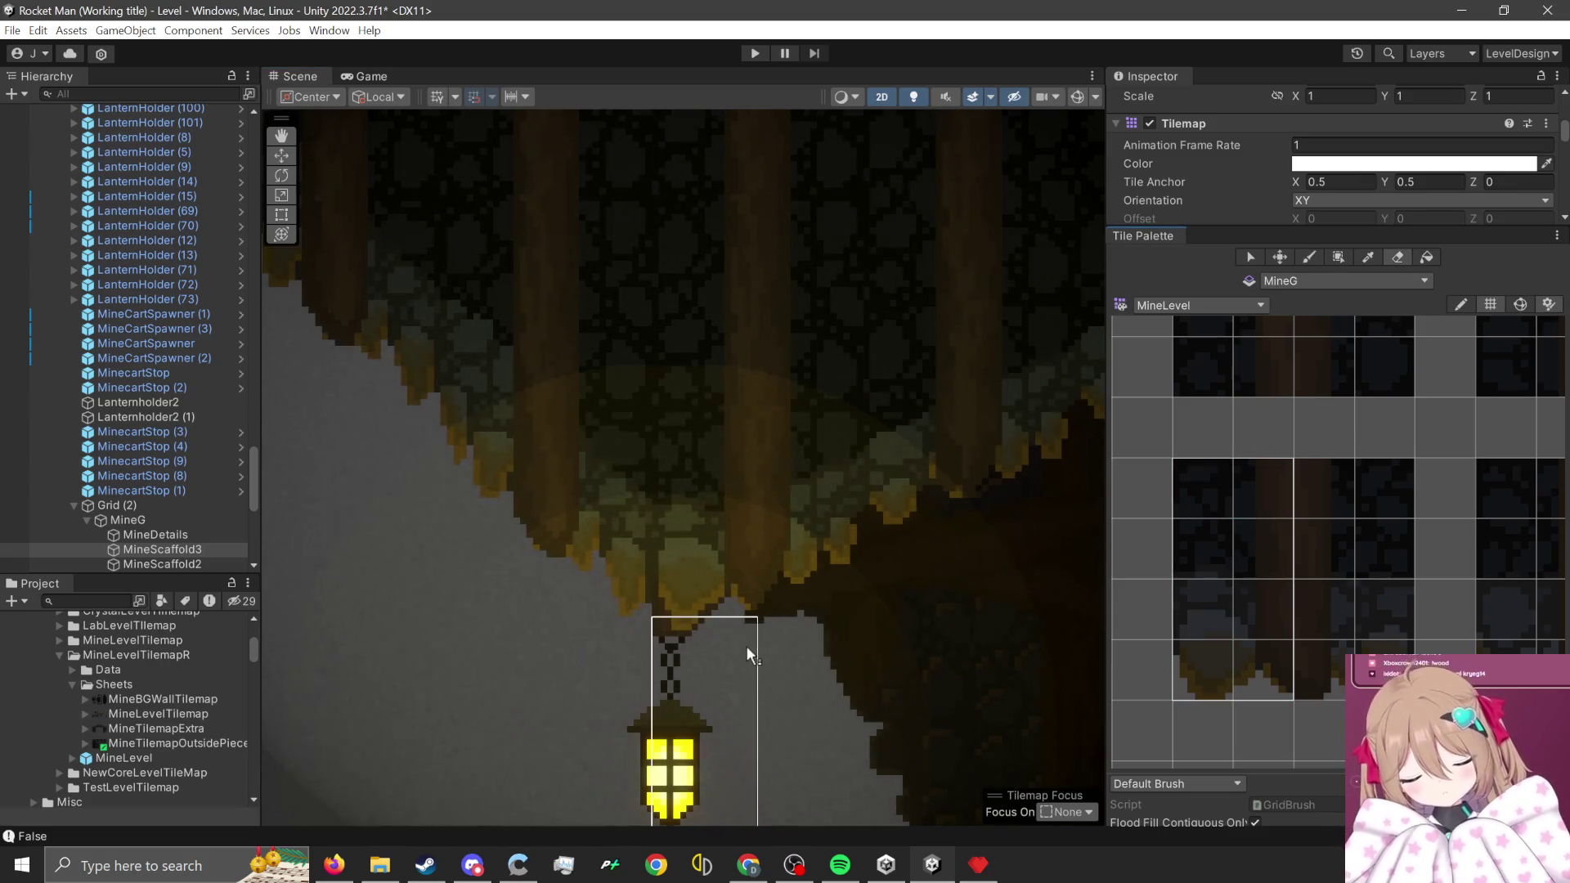
# - Pan the Scene across the cave and down along the lantern-lit scaffolding
pyautogui.scroll(-2, 974, 528)
pyautogui.scroll(-2, 883, 619)
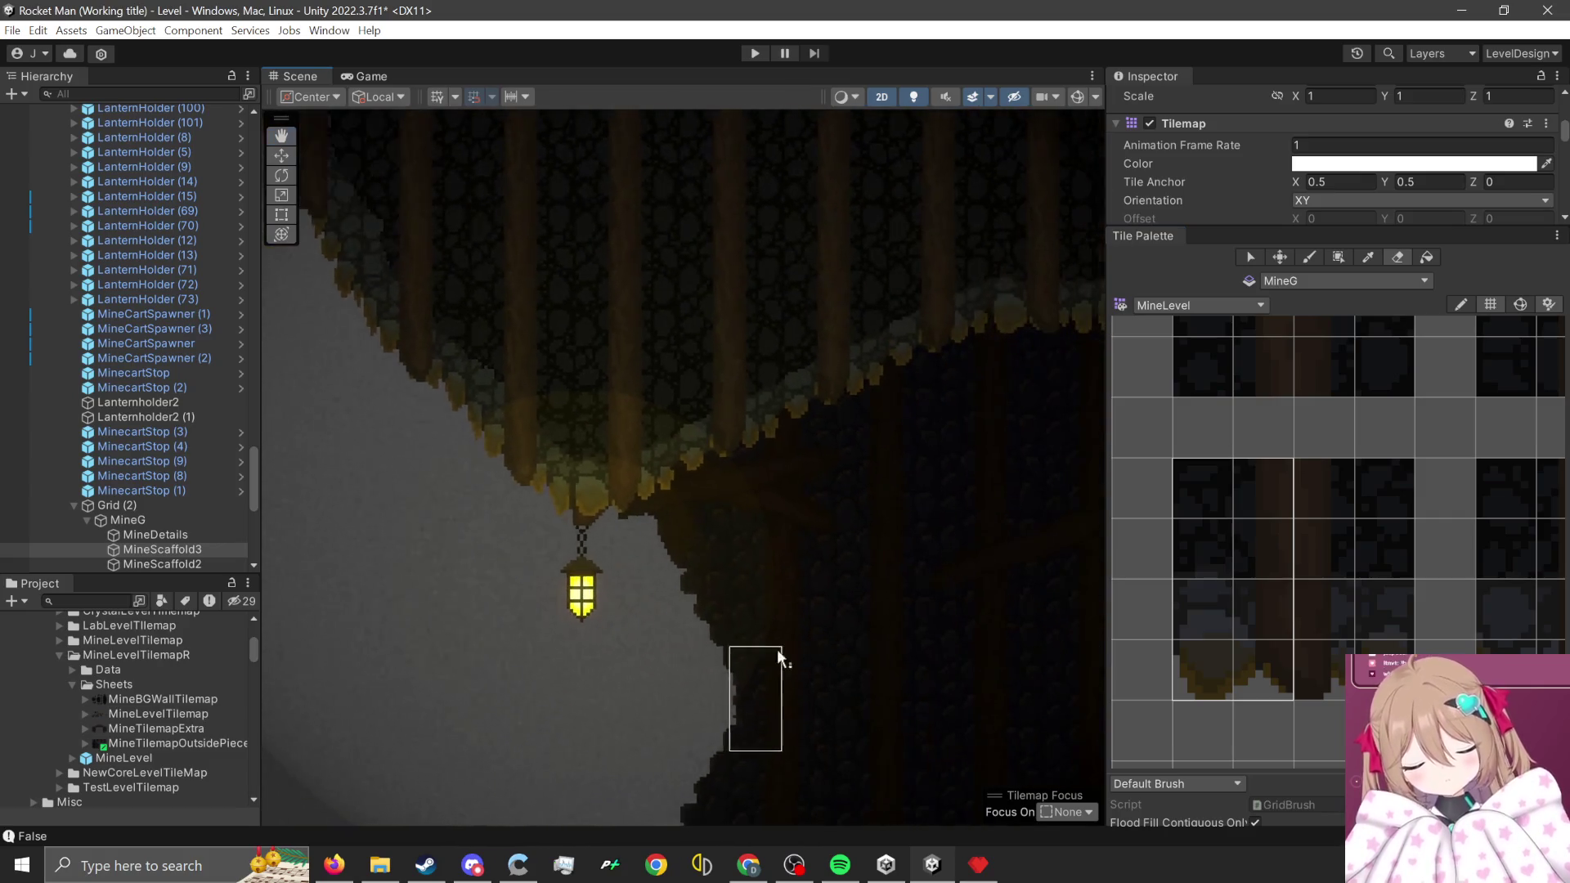
pyautogui.press('Right')
pyautogui.press('Right')
pyautogui.press('Right')
pyautogui.press('Right')
pyautogui.press('Down')
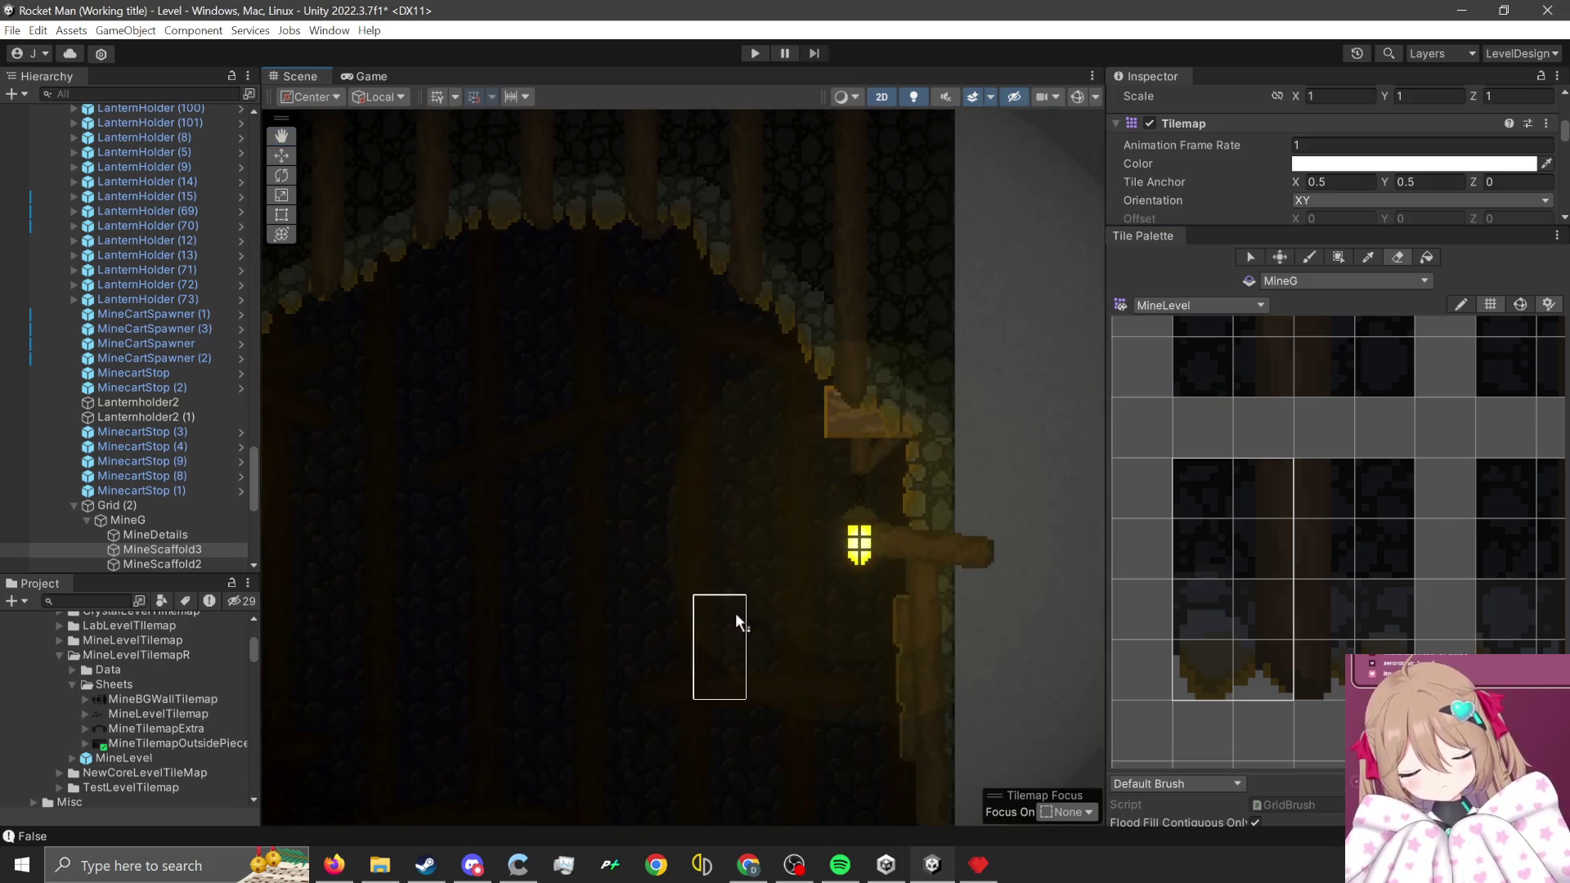
pyautogui.press('Down')
pyautogui.press('Down')
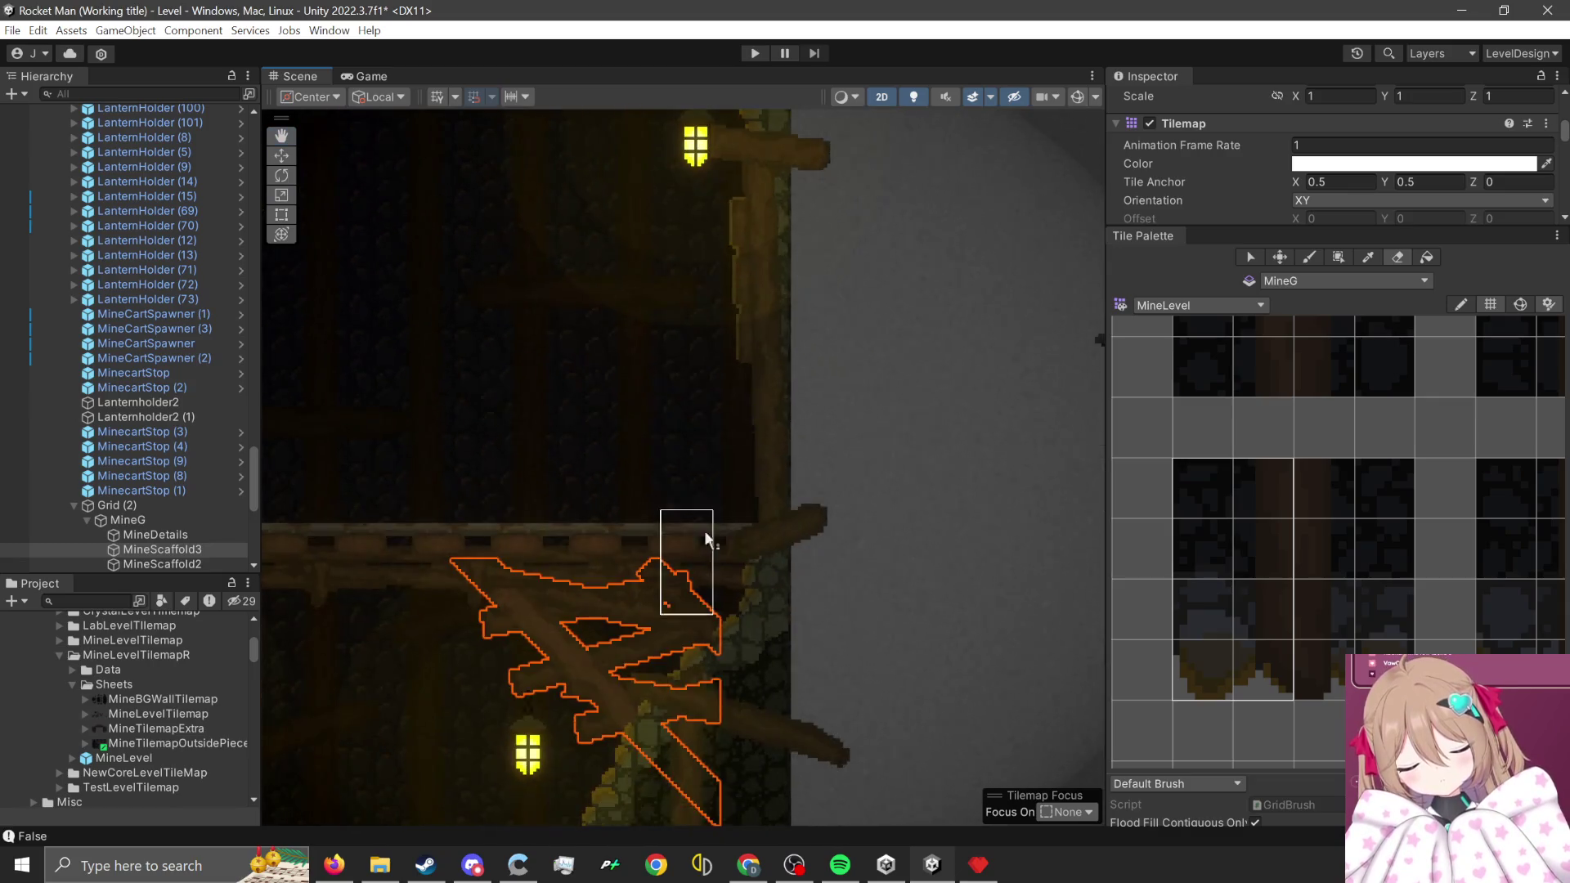
pyautogui.scroll(-1, 877, 542)
pyautogui.press('Down')
pyautogui.press('Down')
pyautogui.press('Down')
pyautogui.press('Down')
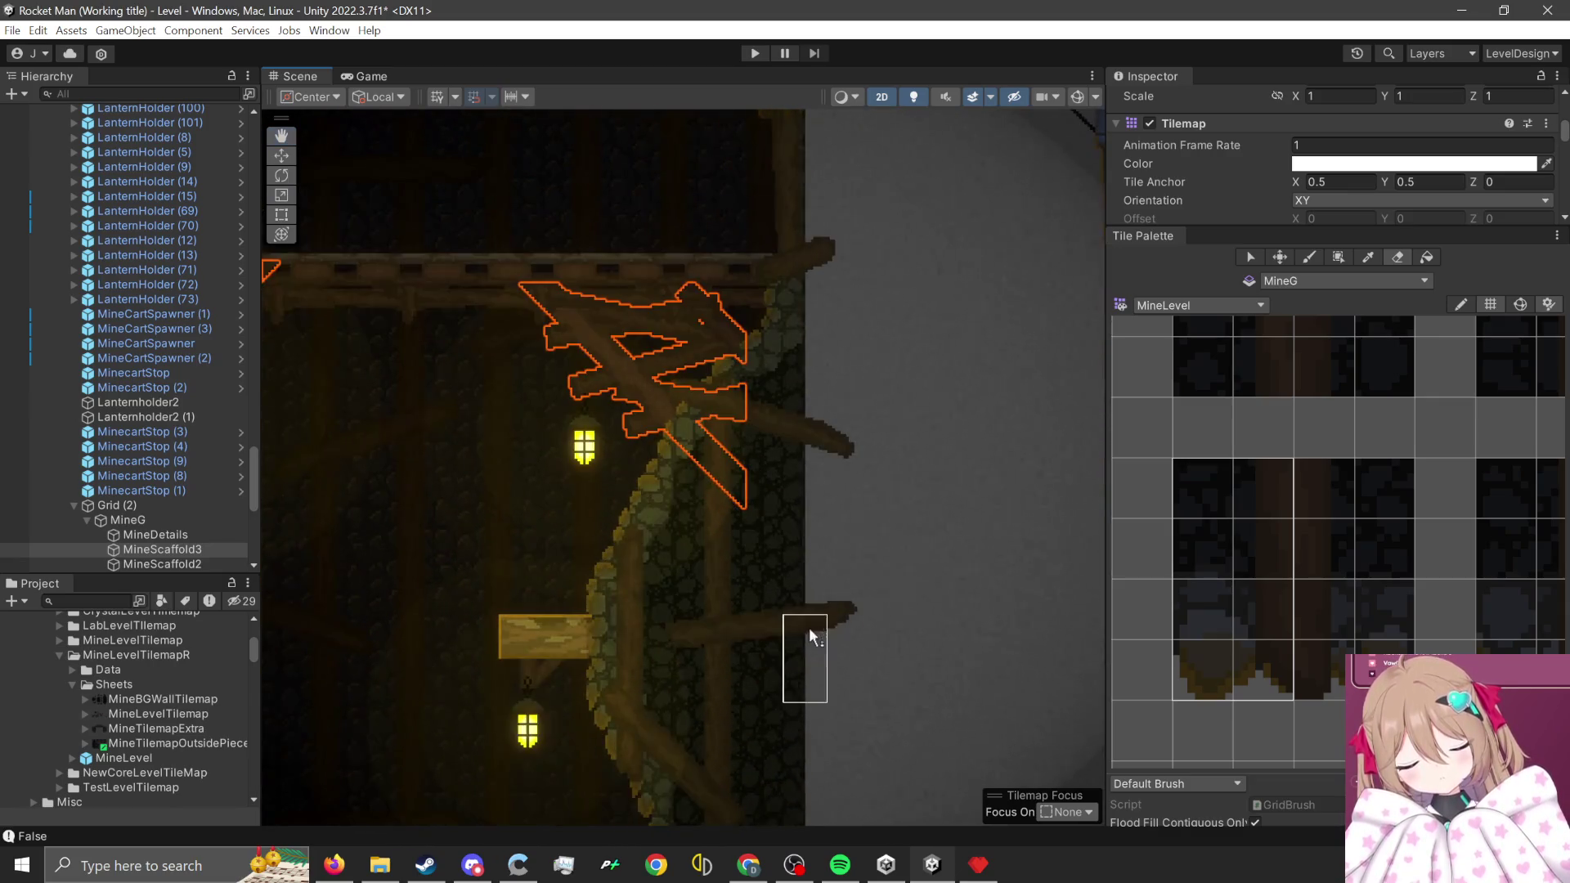
pyautogui.scroll(1, 815, 570)
pyautogui.scroll(1, 814, 571)
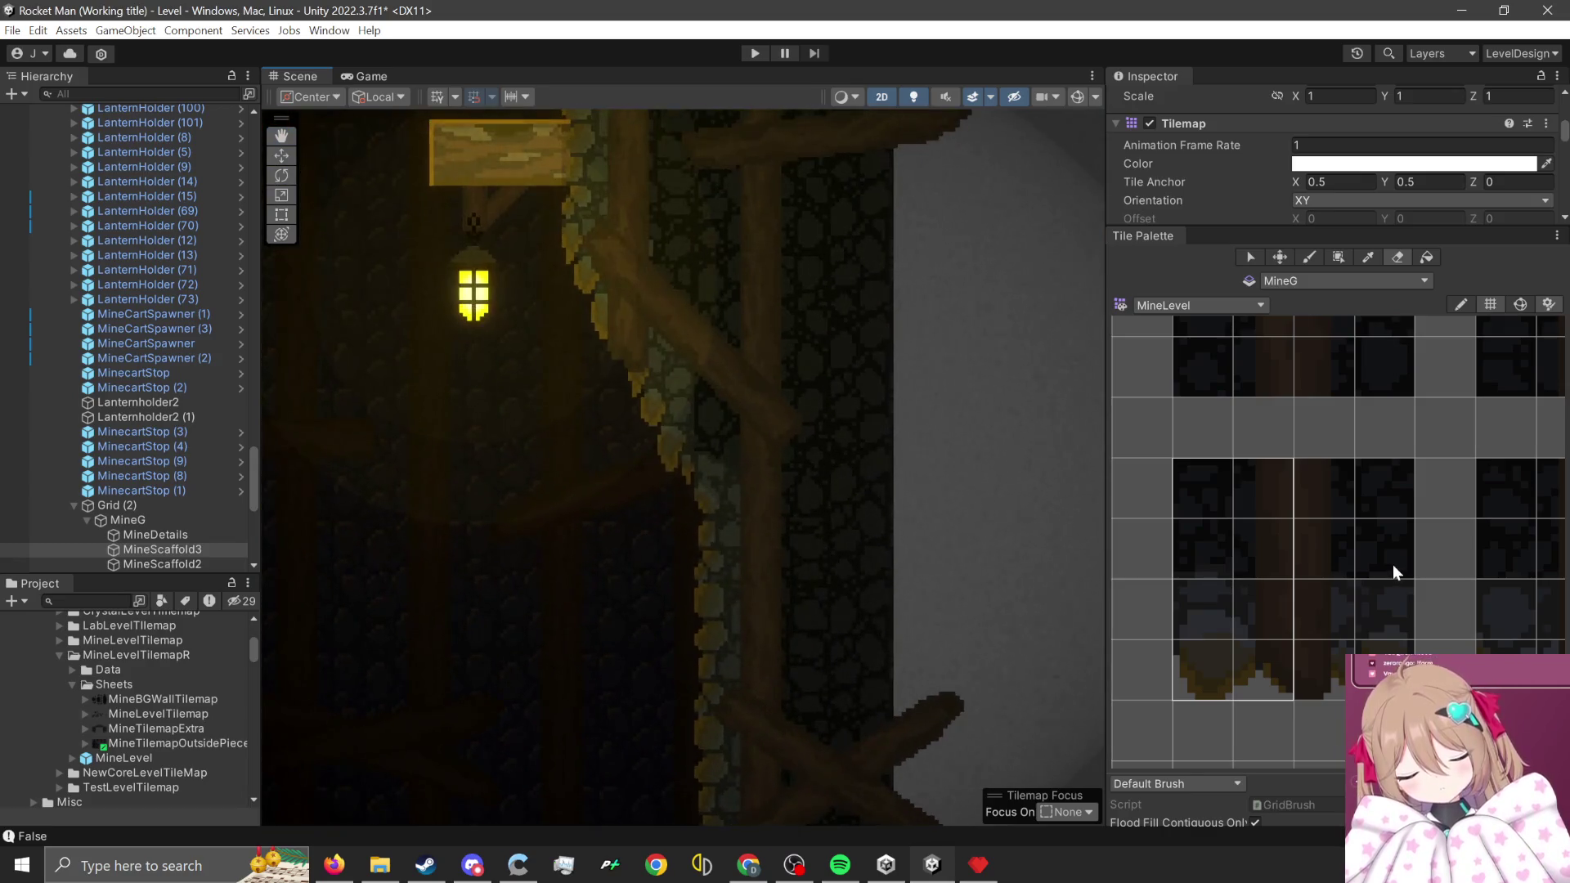
pyautogui.scroll(-5, 1390, 574)
# - Shift the Tile Palette to show other mine tiles
pyautogui.moveTo(1213, 616); pyautogui.dragTo(1134, 587)
pyautogui.scroll(3, 1233, 606)
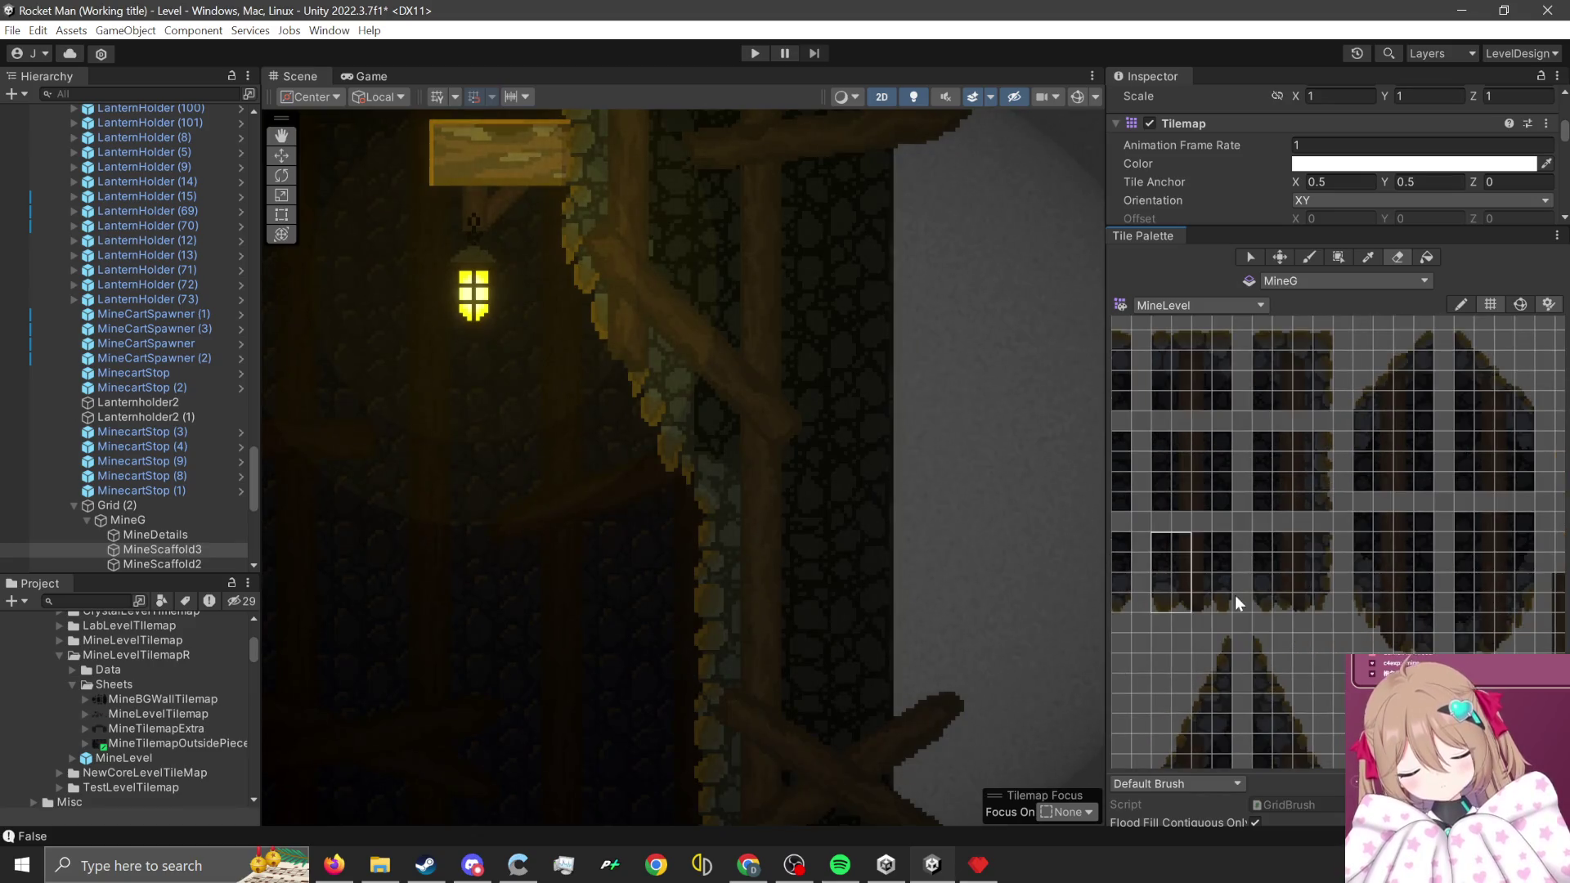
pyautogui.scroll(2, 1281, 662)
pyautogui.scroll(3, 1248, 517)
# - Select a 4x4 block of rock and beam tiles in the palette
pyautogui.moveTo(1178, 470); pyautogui.dragTo(1276, 582)
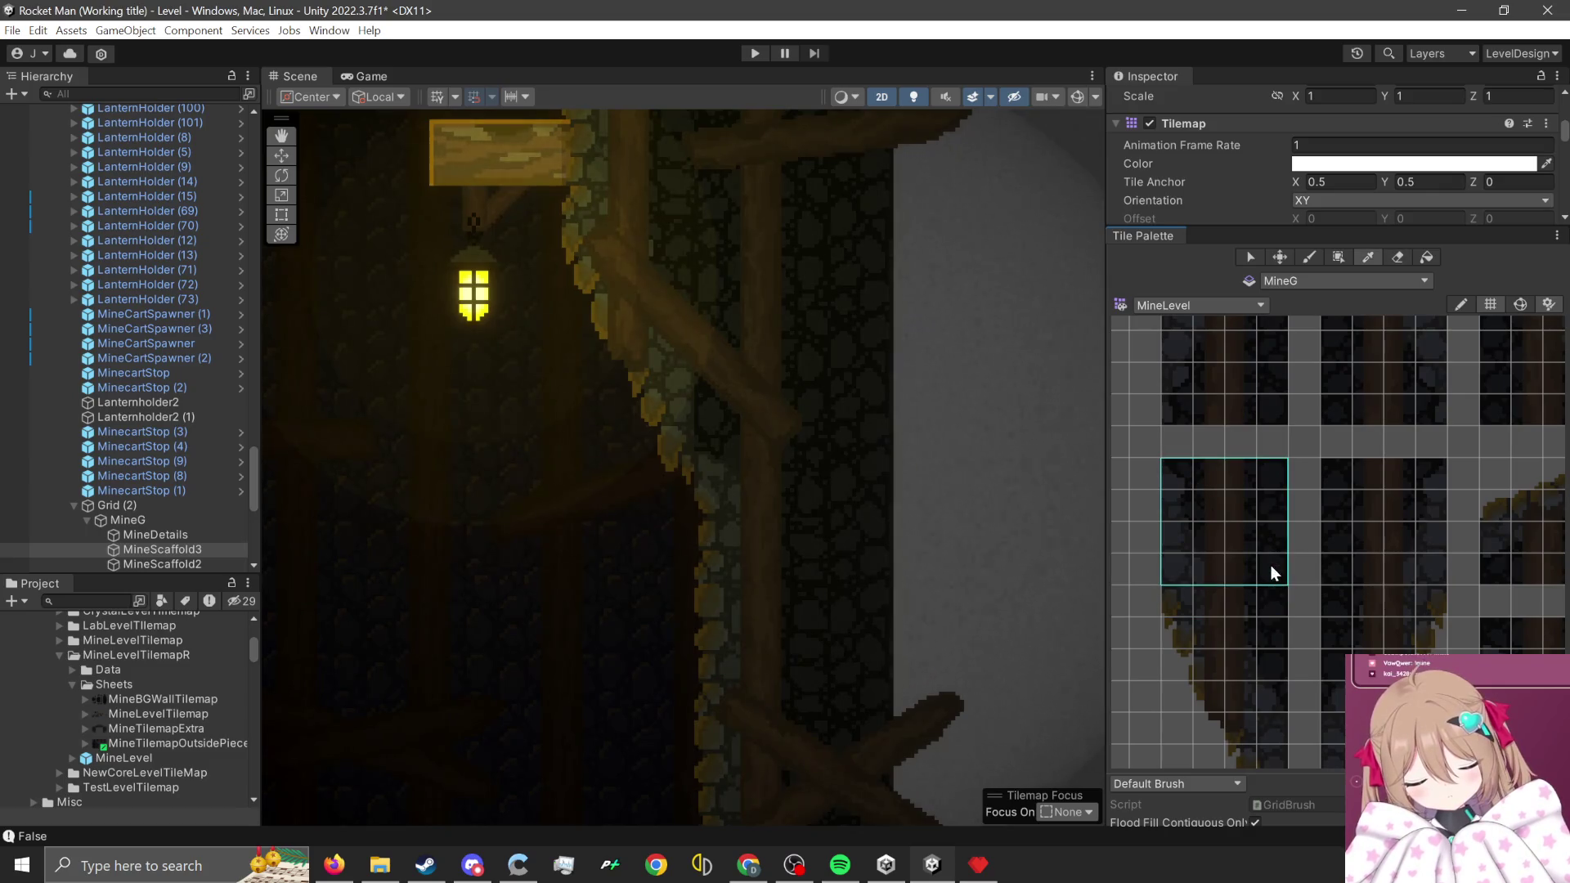
pyautogui.scroll(1, 825, 389)
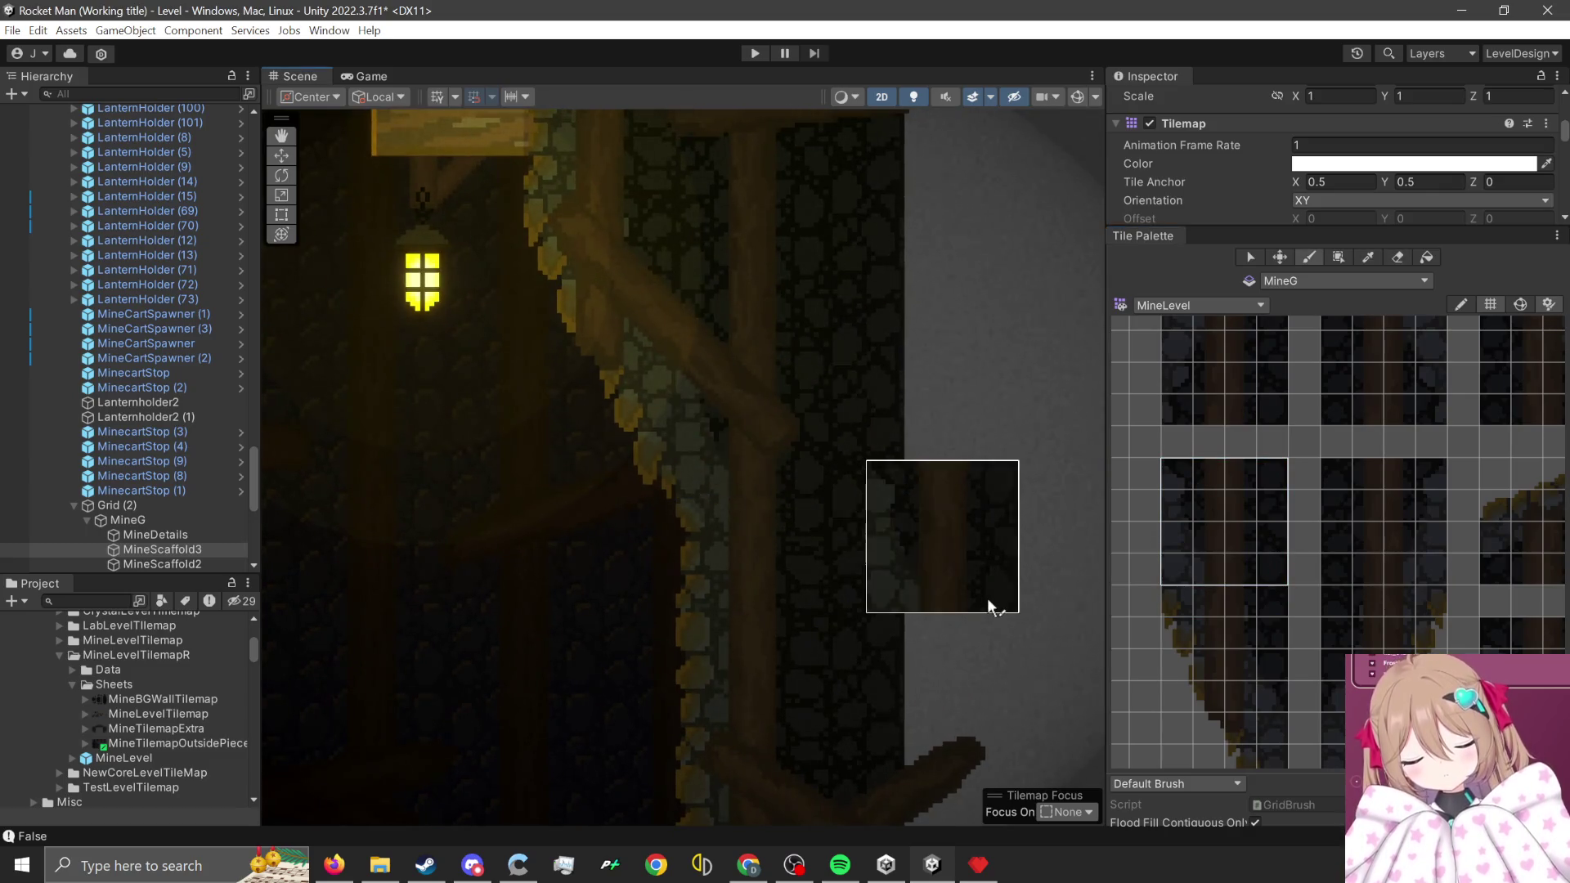
pyautogui.scroll(-2, 987, 597)
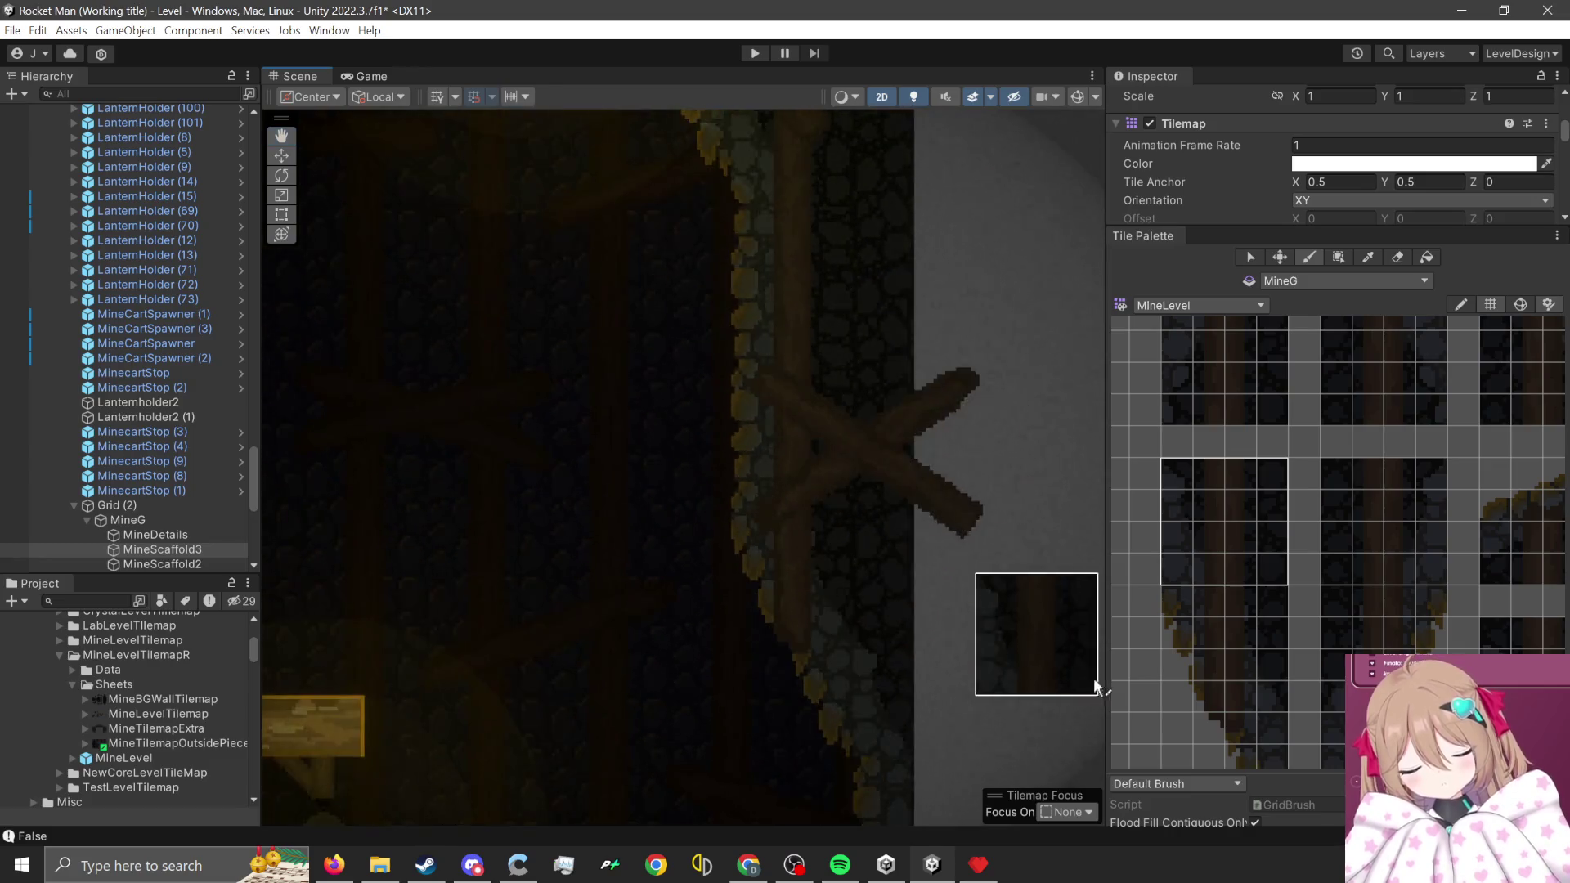
pyautogui.scroll(-3, 1036, 575)
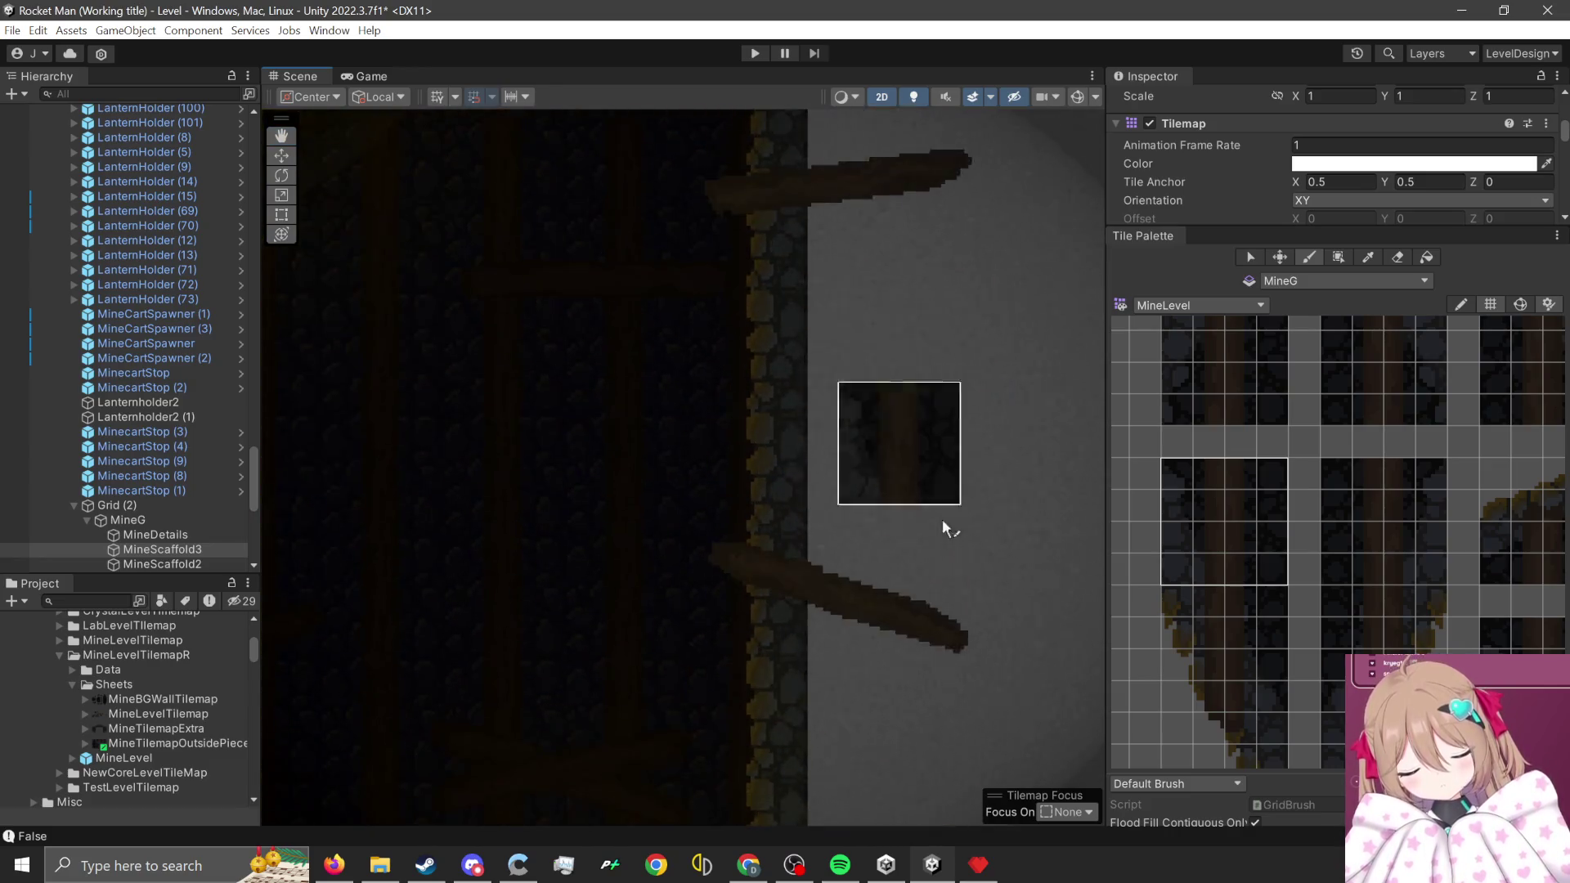
pyautogui.scroll(-6, 1014, 696)
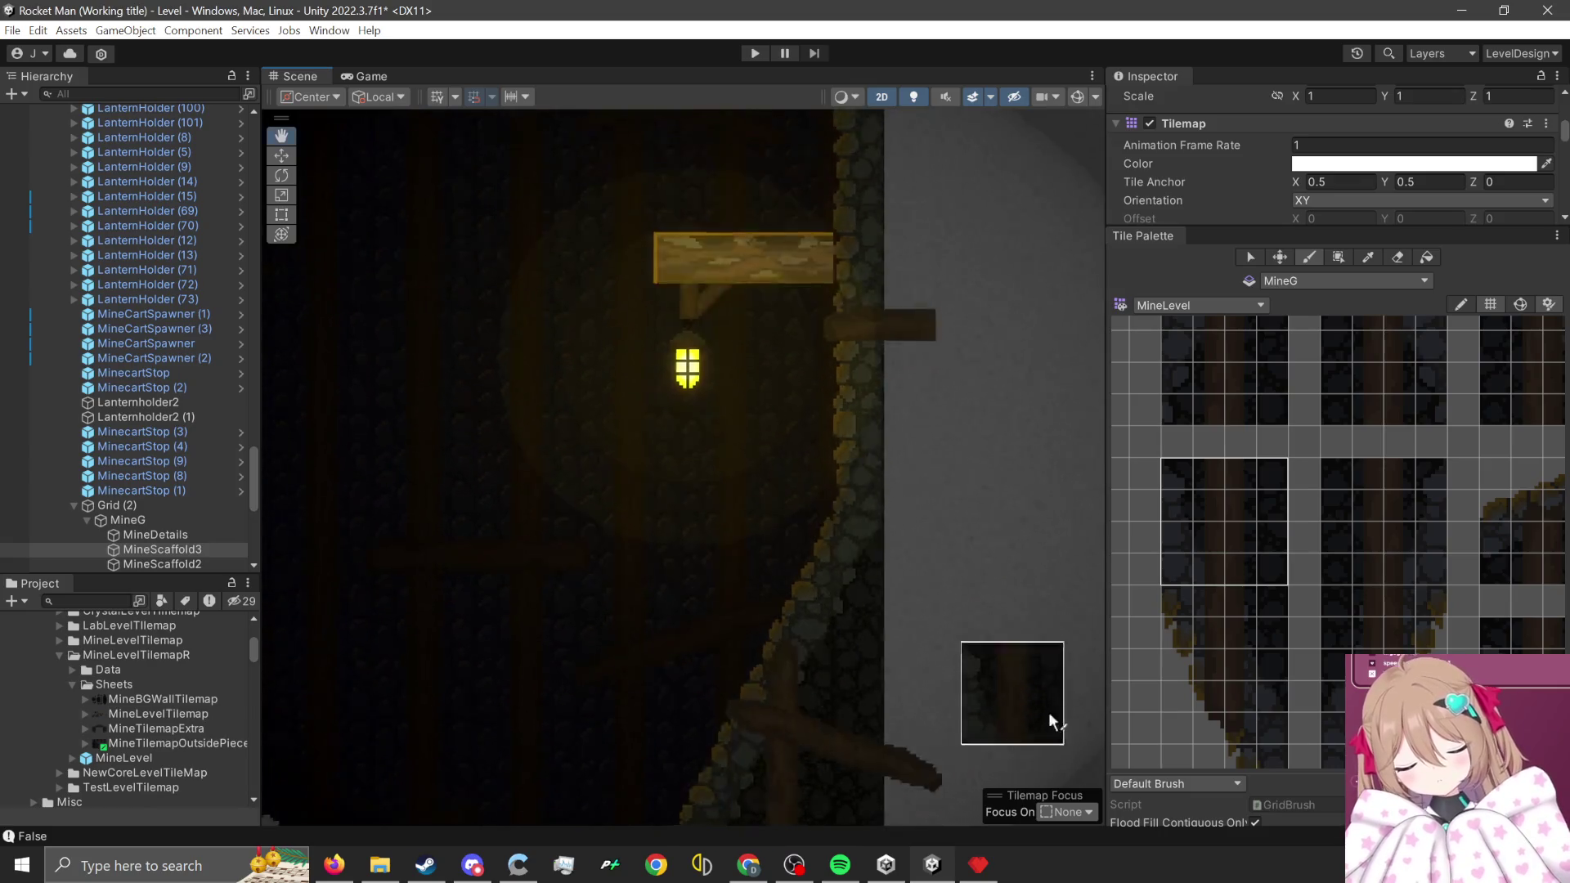
# - Zoom the Scene out over the rock wall beneath the upper scaffold beams
pyautogui.scroll(-6, 1019, 720)
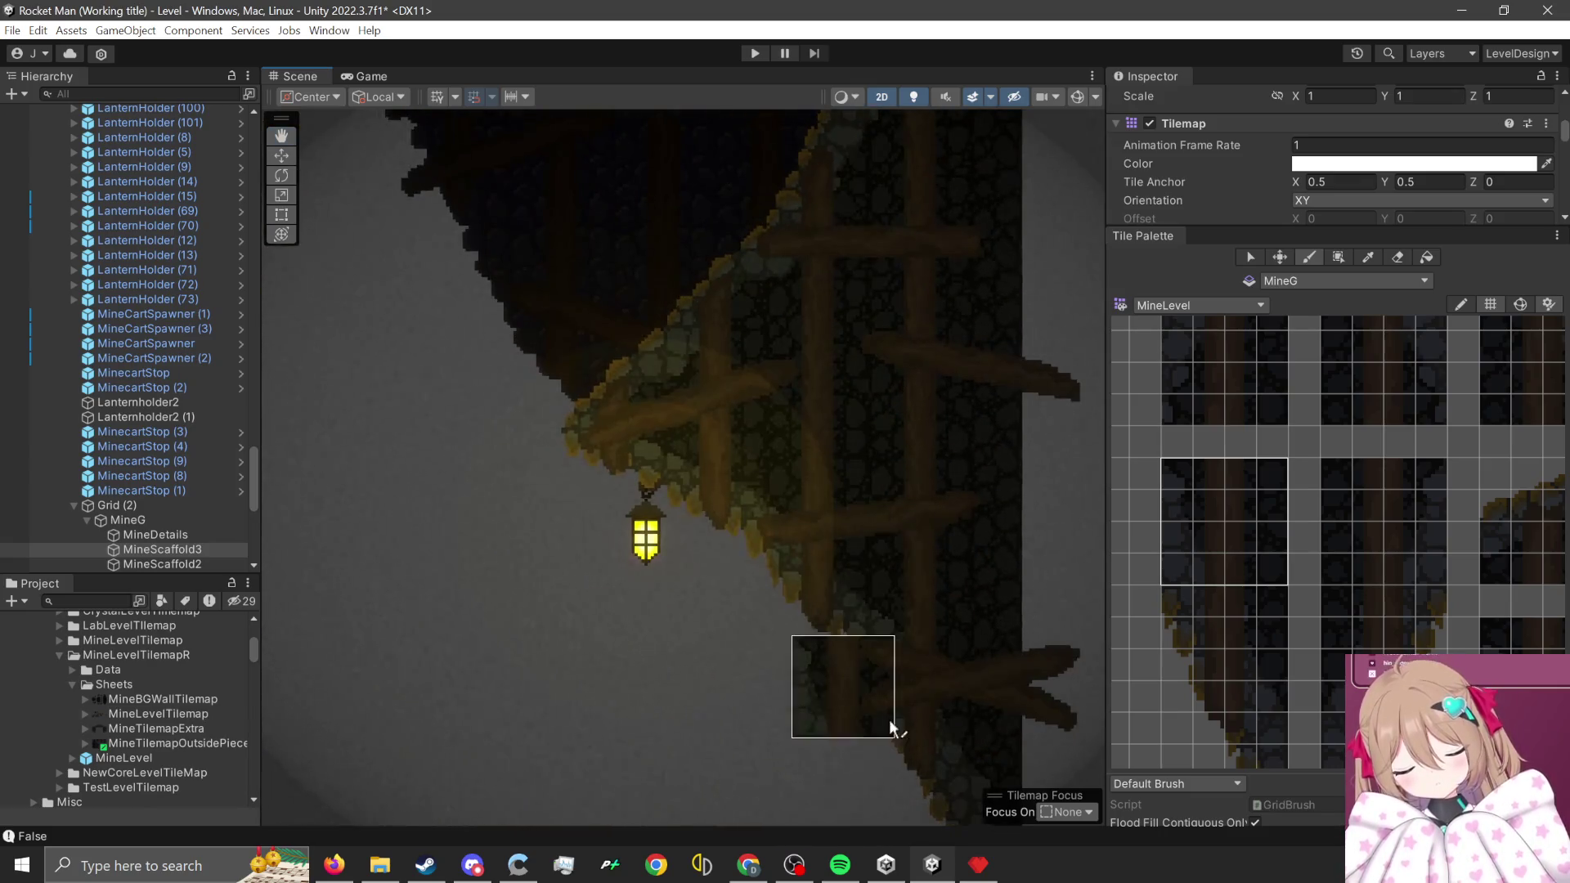
pyautogui.scroll(-6, 807, 675)
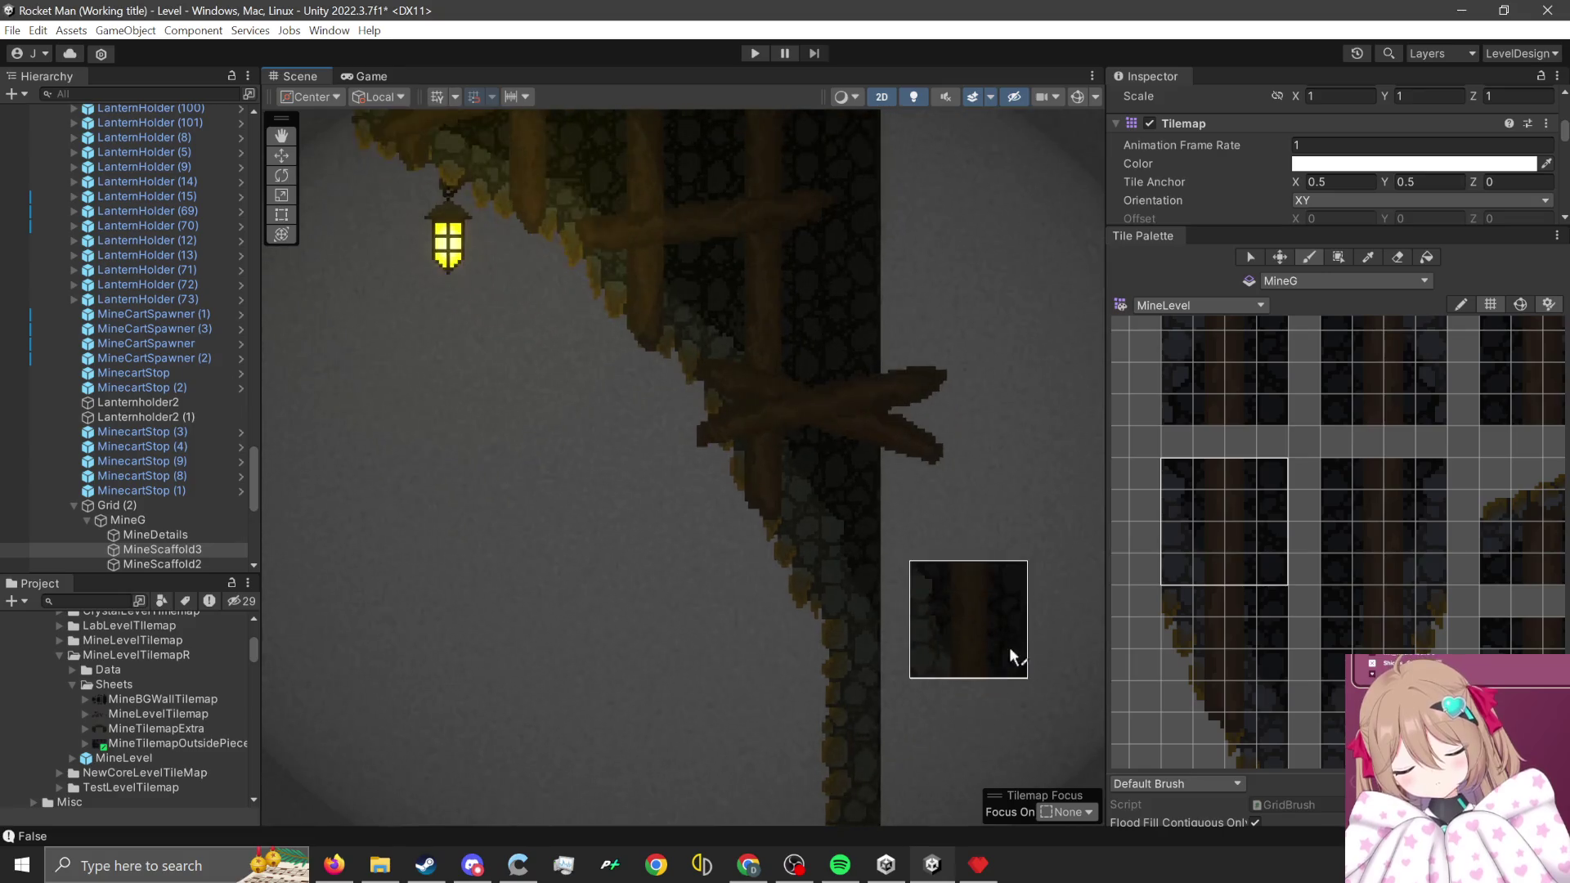
pyautogui.scroll(-8, 883, 511)
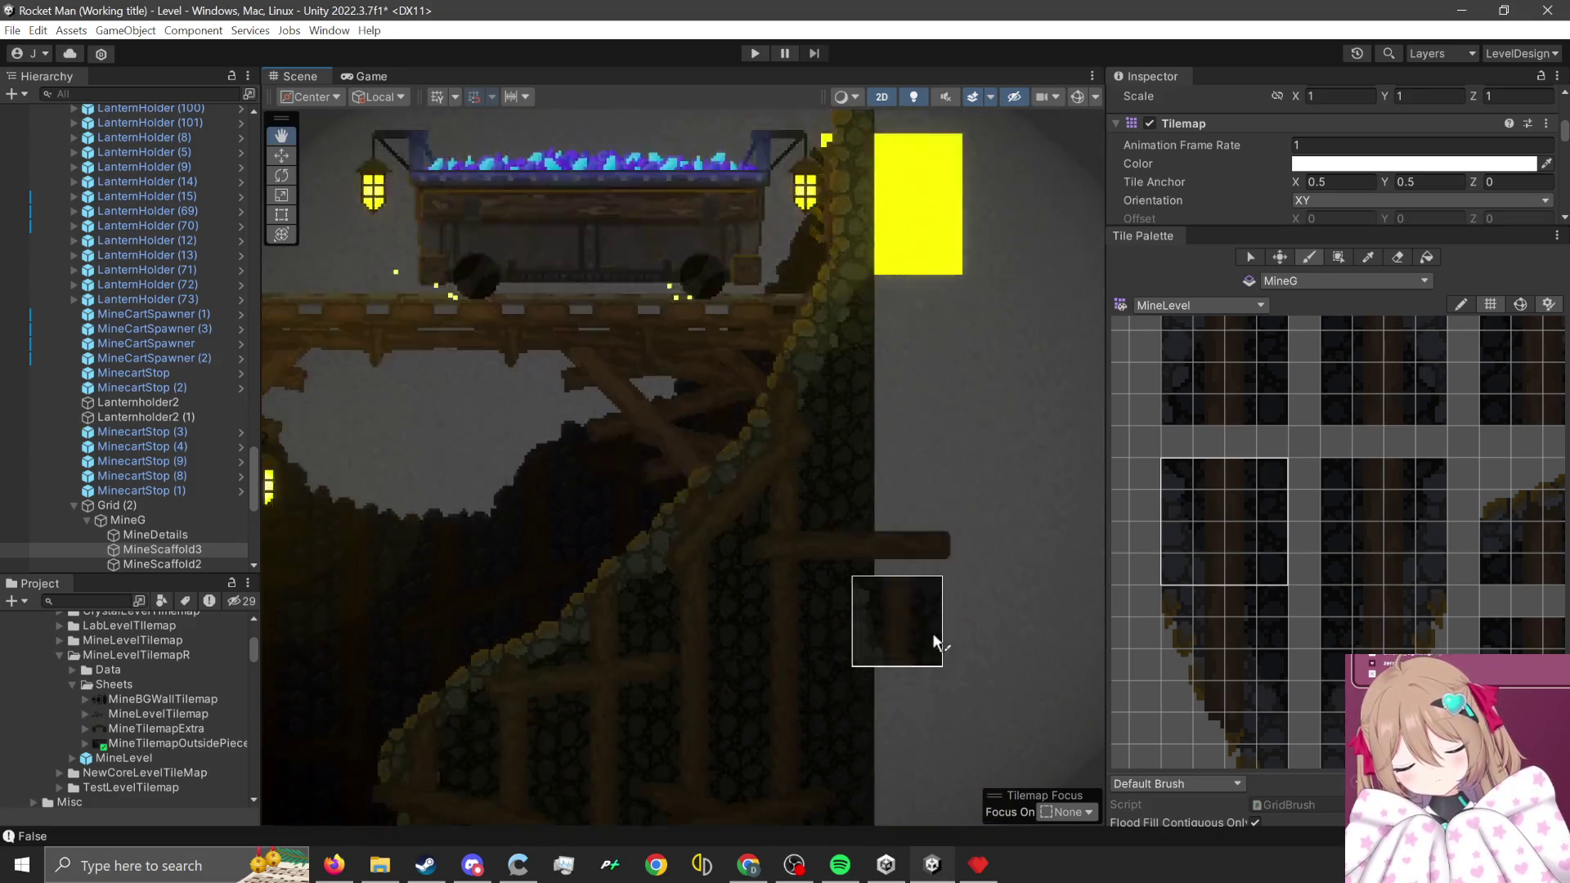
pyautogui.scroll(-8, 869, 721)
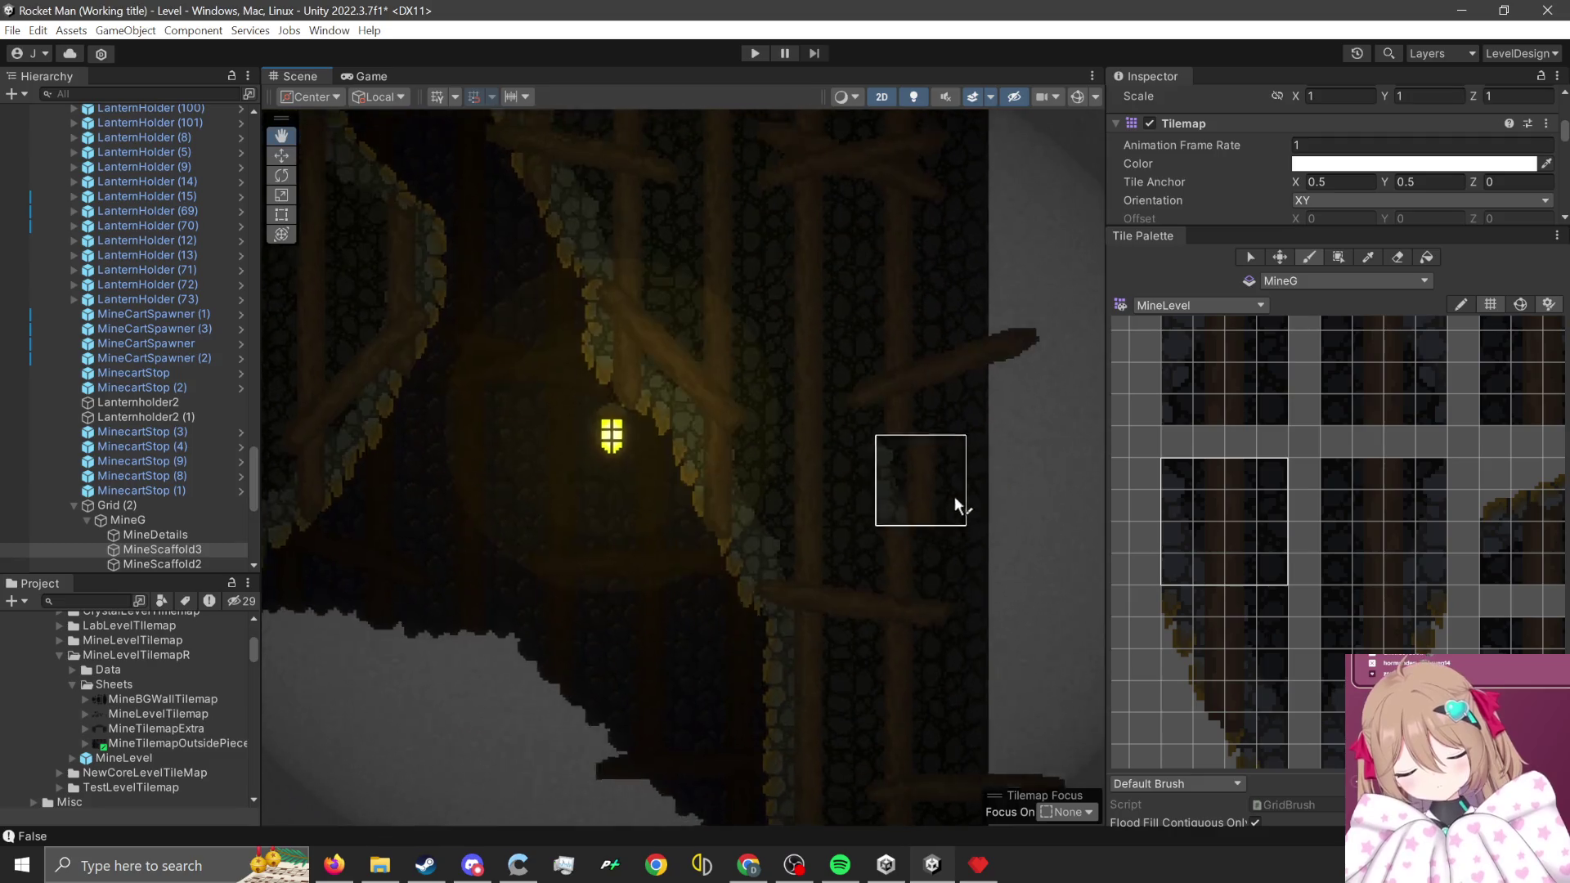
pyautogui.scroll(-8, 963, 577)
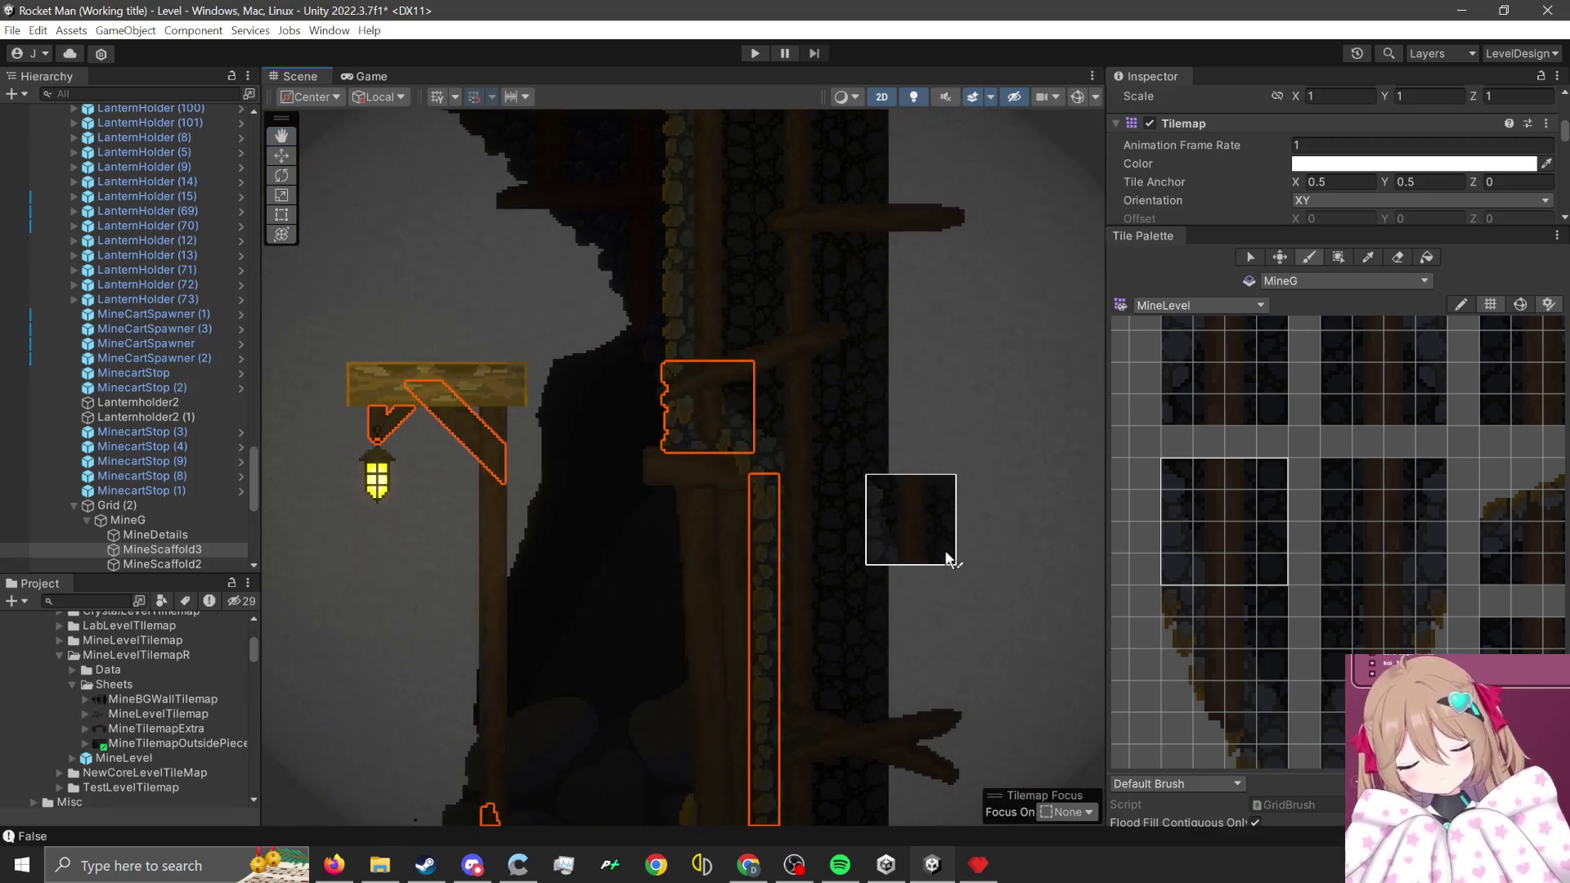
pyautogui.scroll(-10, 948, 558)
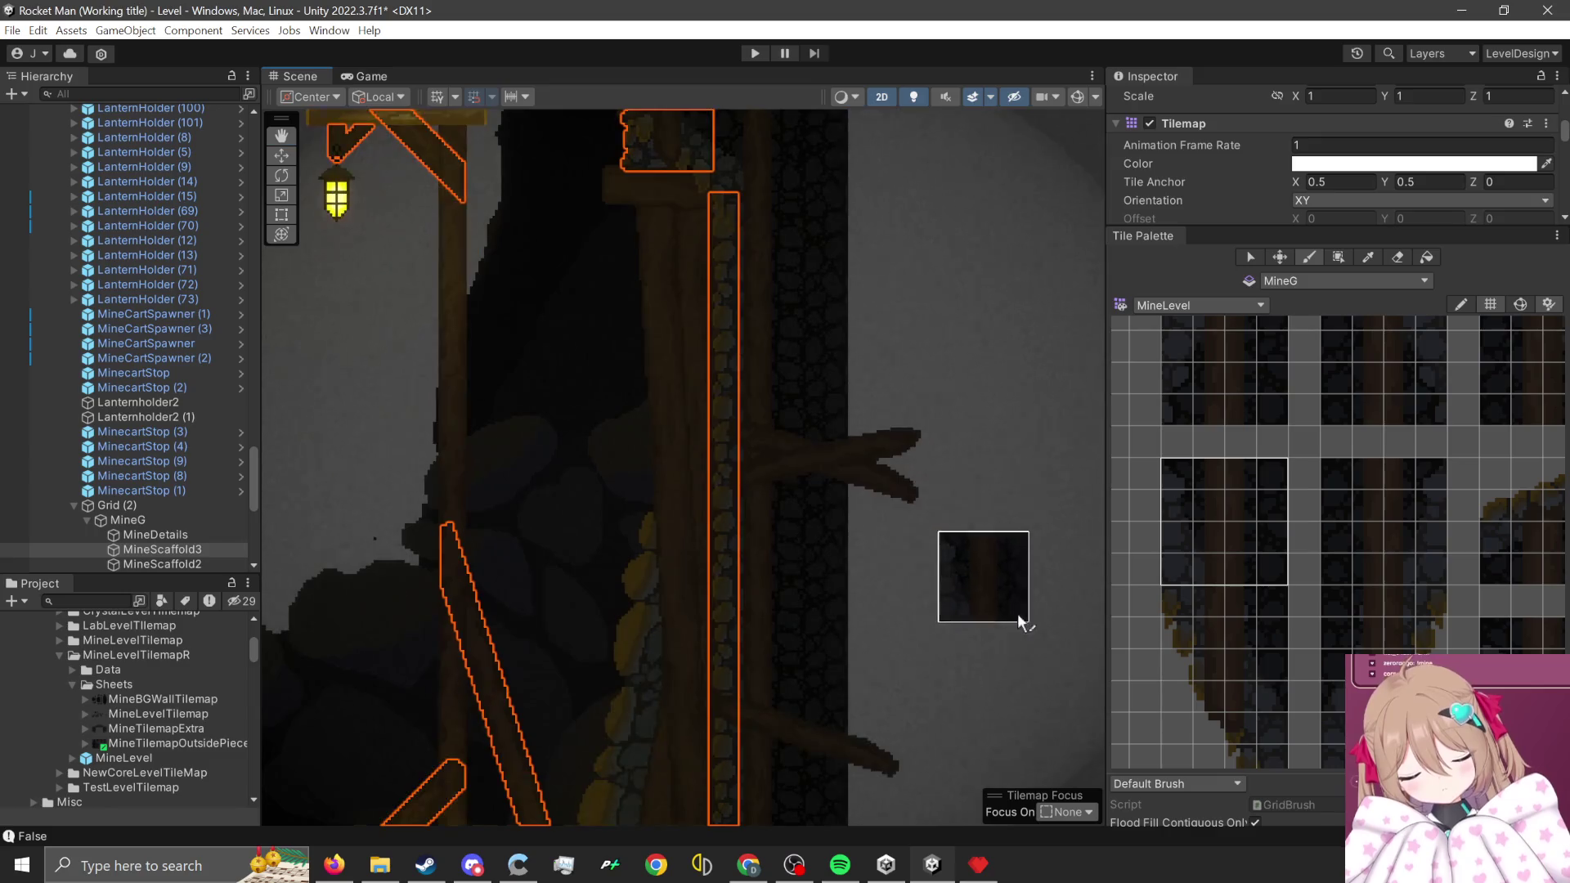
pyautogui.scroll(-5, 966, 541)
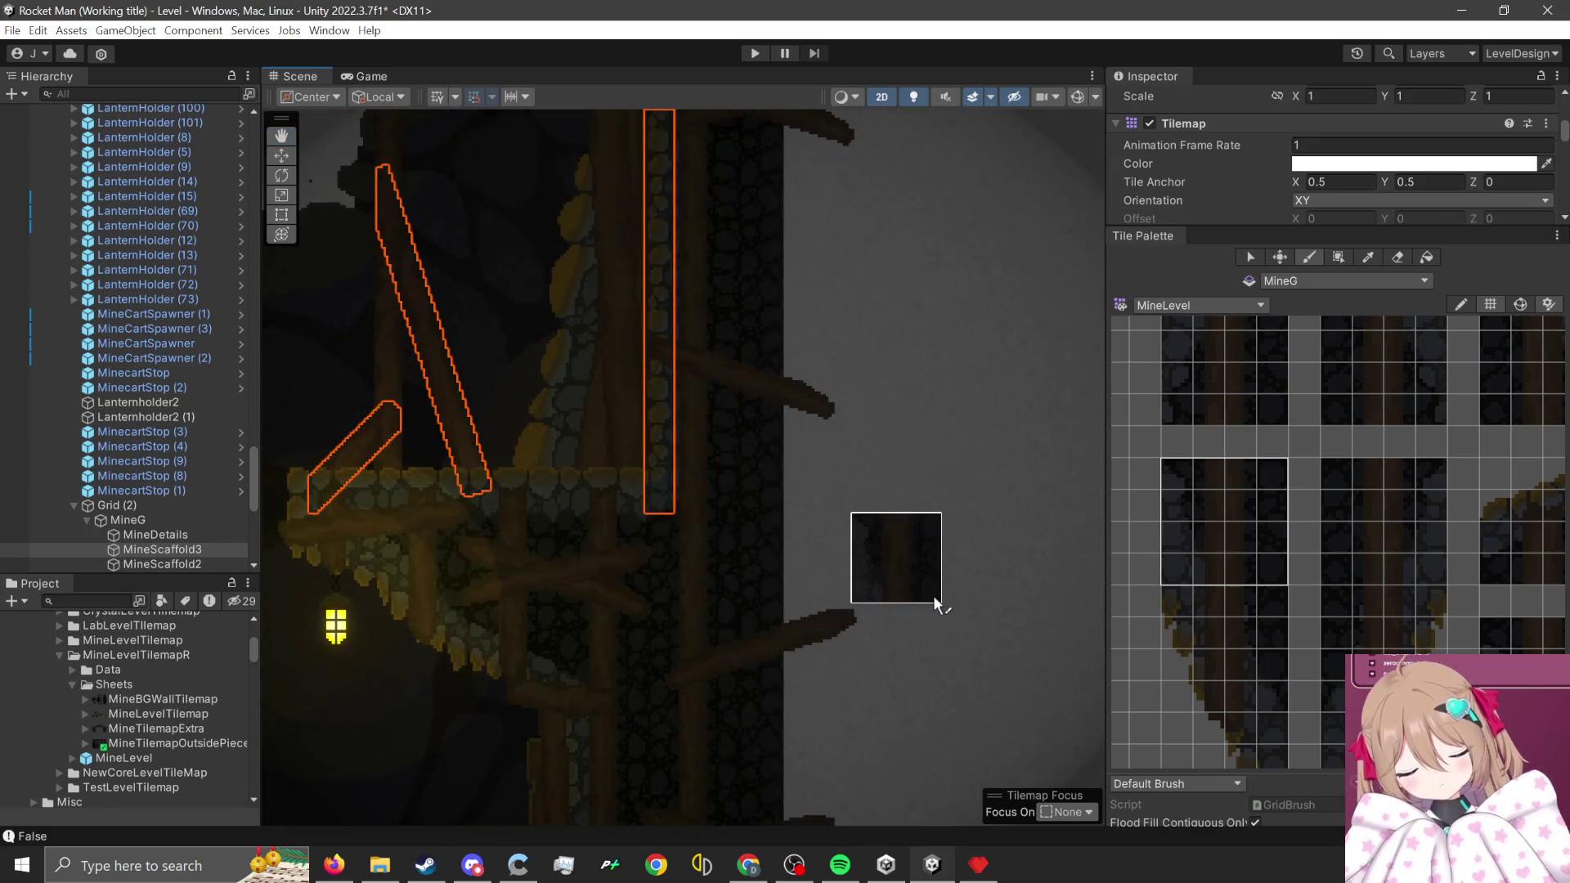
pyautogui.scroll(-10, 948, 572)
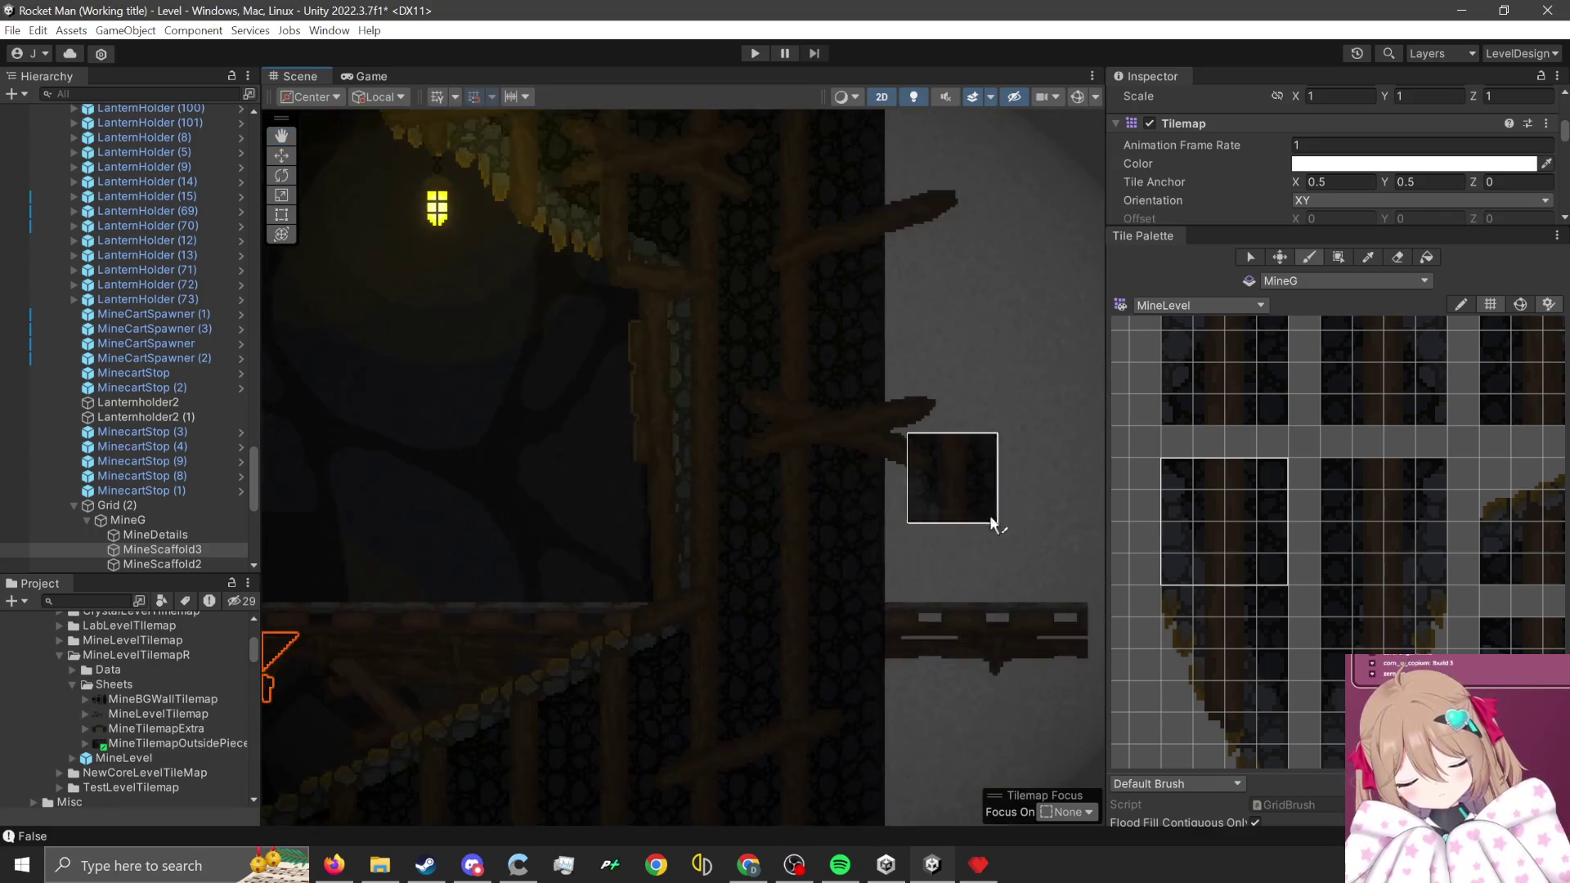
pyautogui.scroll(-7, 1011, 573)
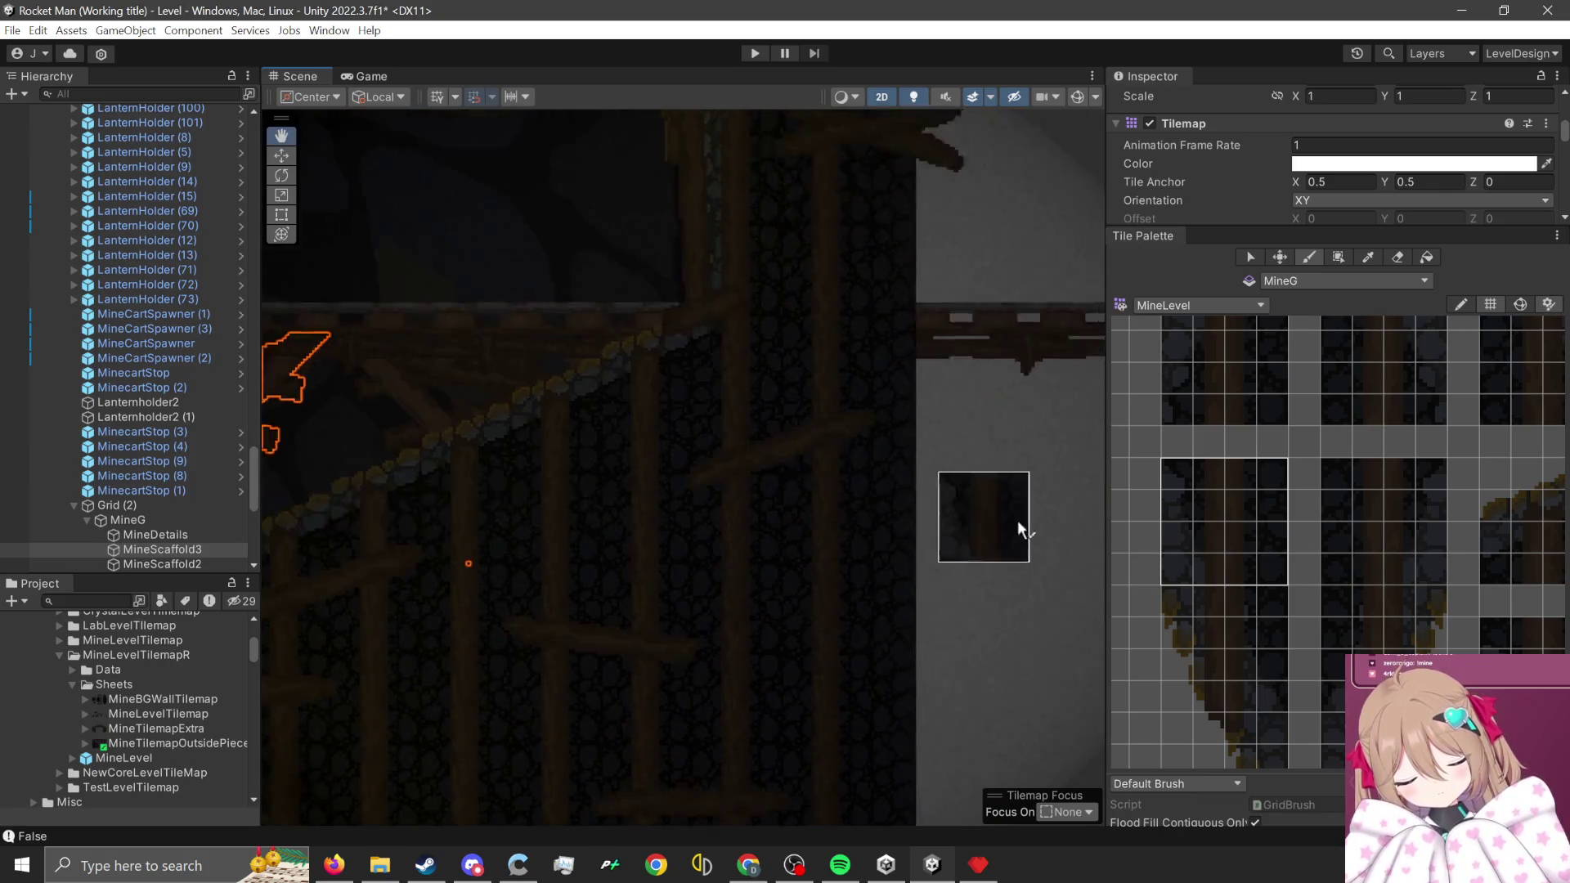
pyautogui.scroll(-5, 1022, 597)
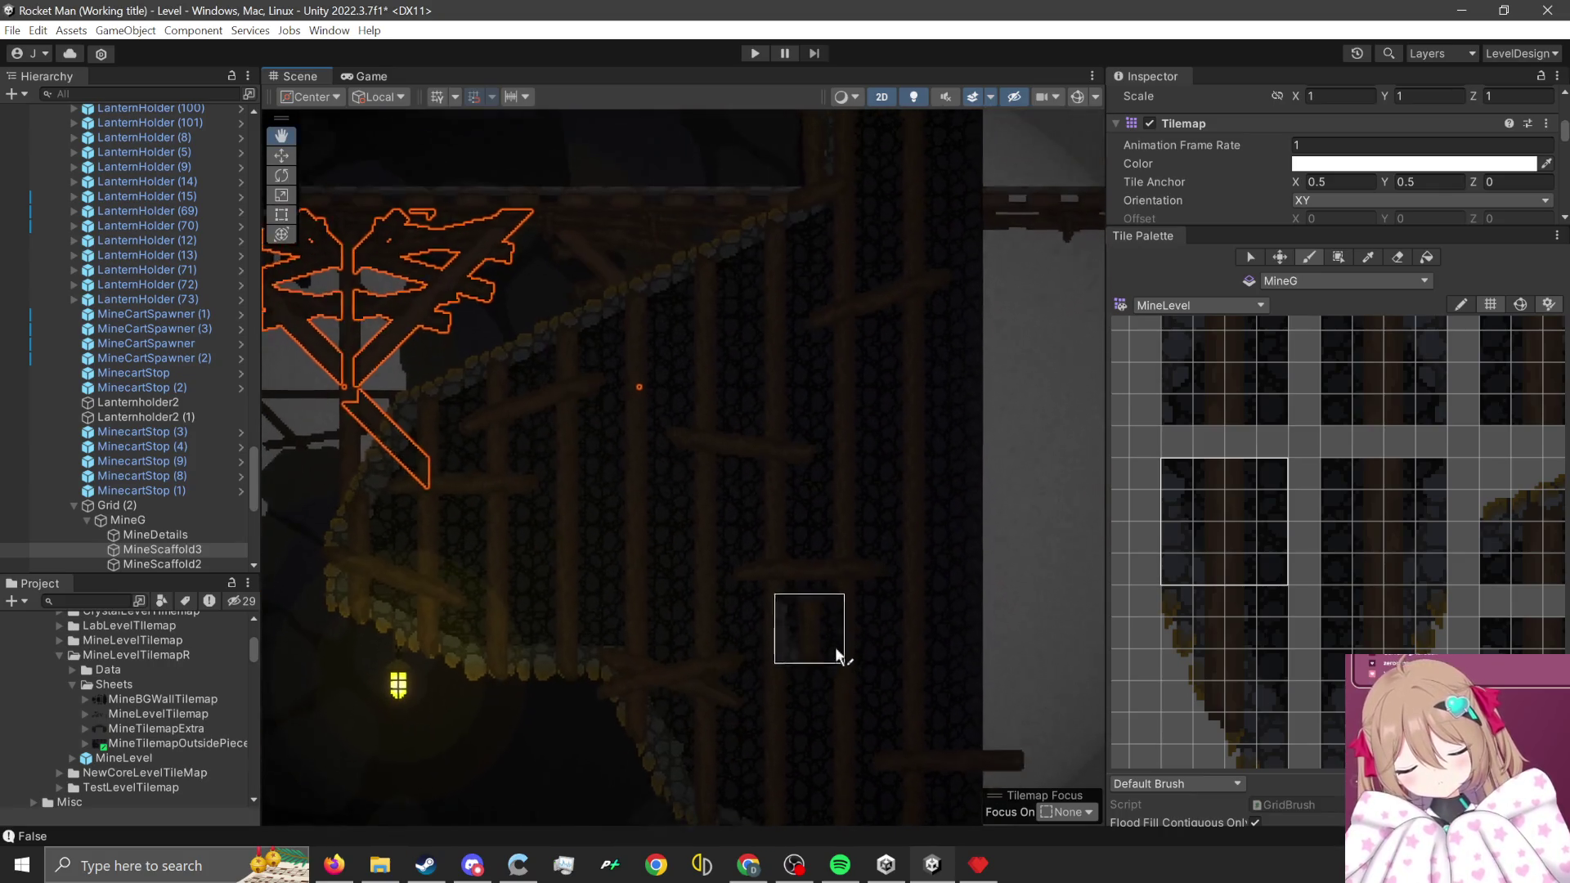
pyautogui.scroll(5, 844, 586)
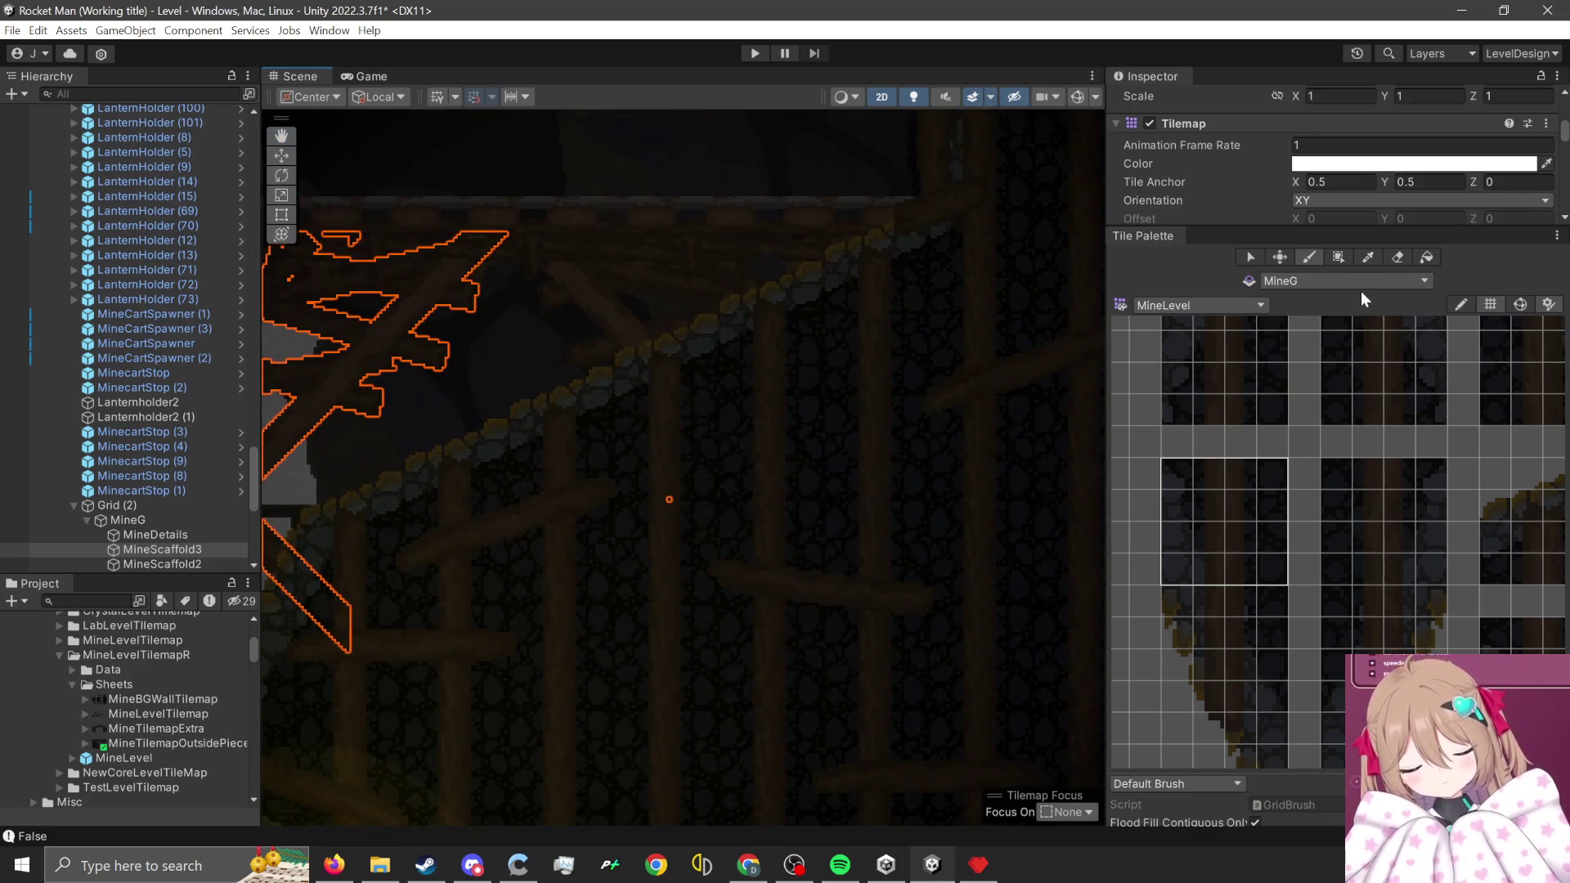
# - With the Move tool, select the MineScaffold3 tilemap and pick the Eraser
pyautogui.press('w')
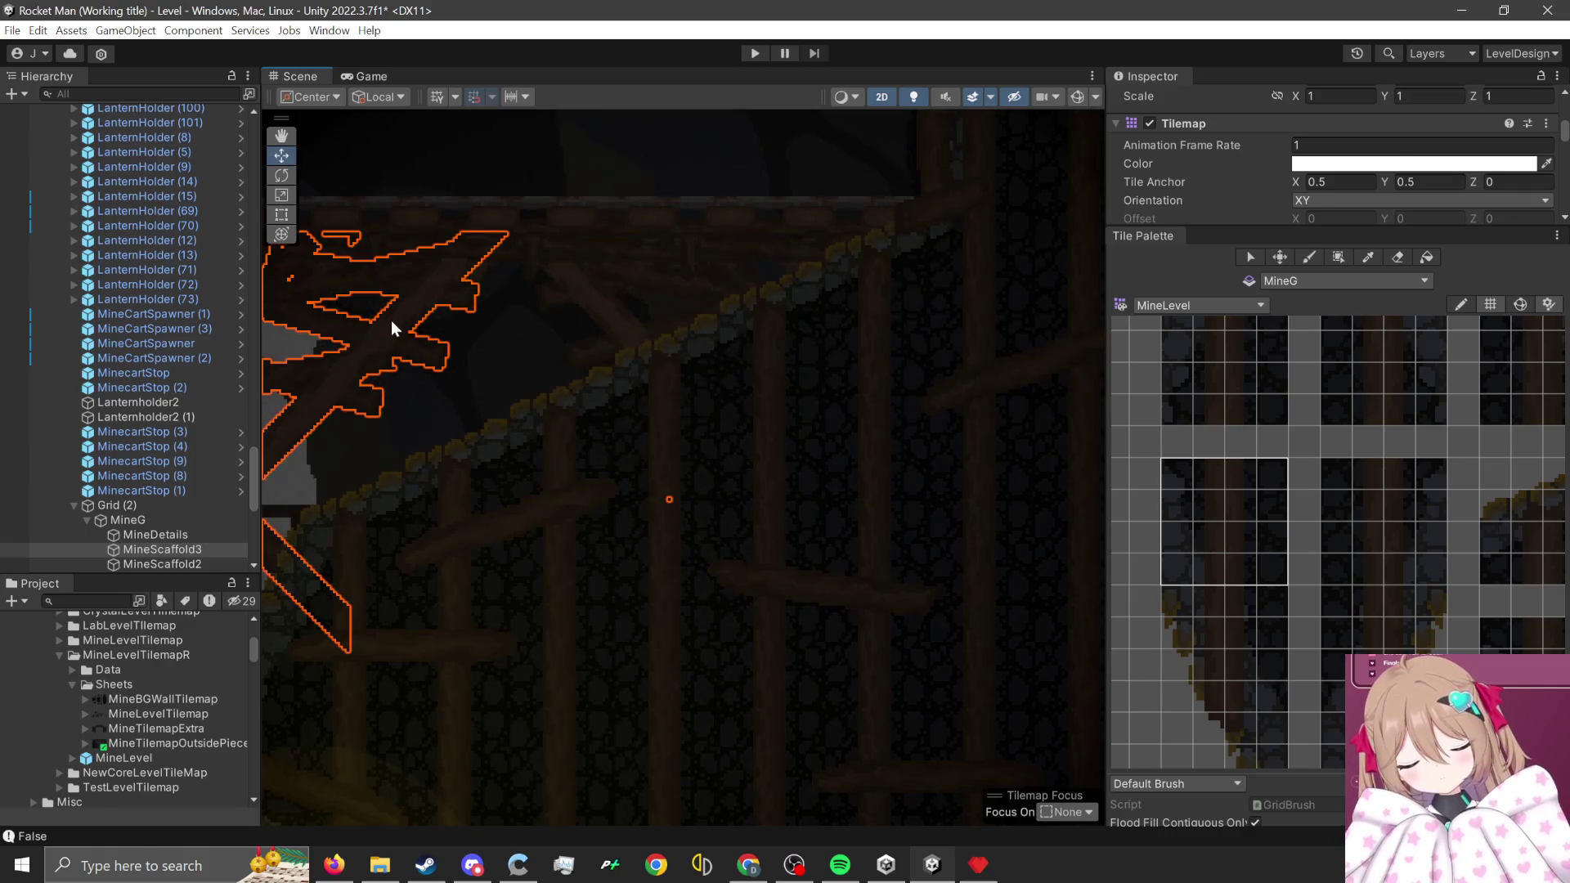
pyautogui.click(391, 326)
pyautogui.click(388, 329)
pyautogui.click(389, 331)
pyautogui.click(1404, 258)
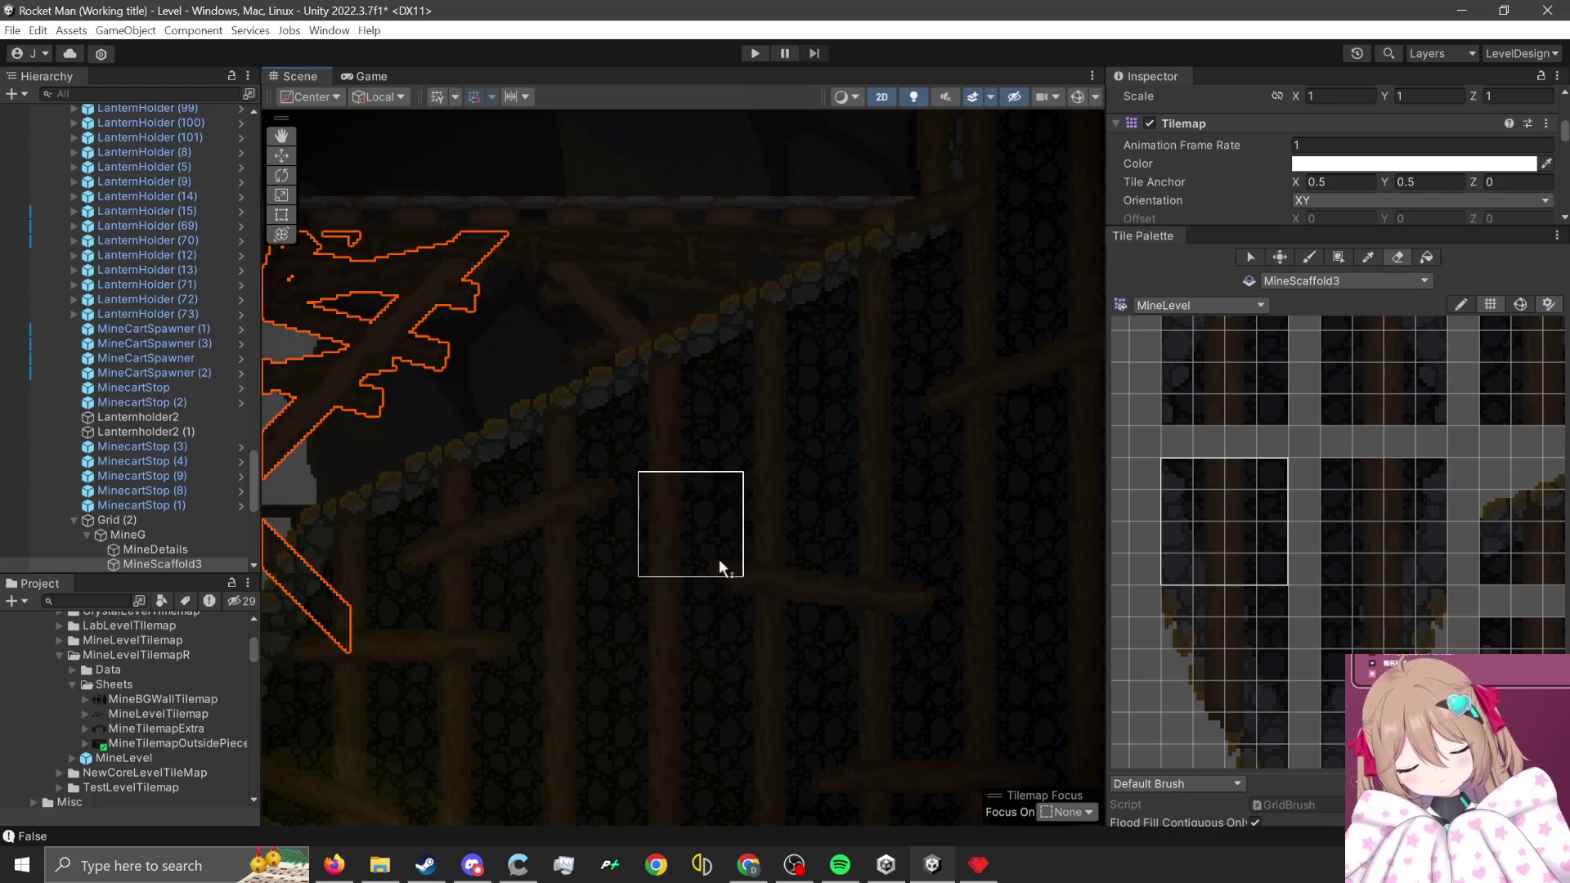
# - Zoom out to survey the scaffolds across the level, then clear the selection
pyautogui.scroll(-3, 847, 576)
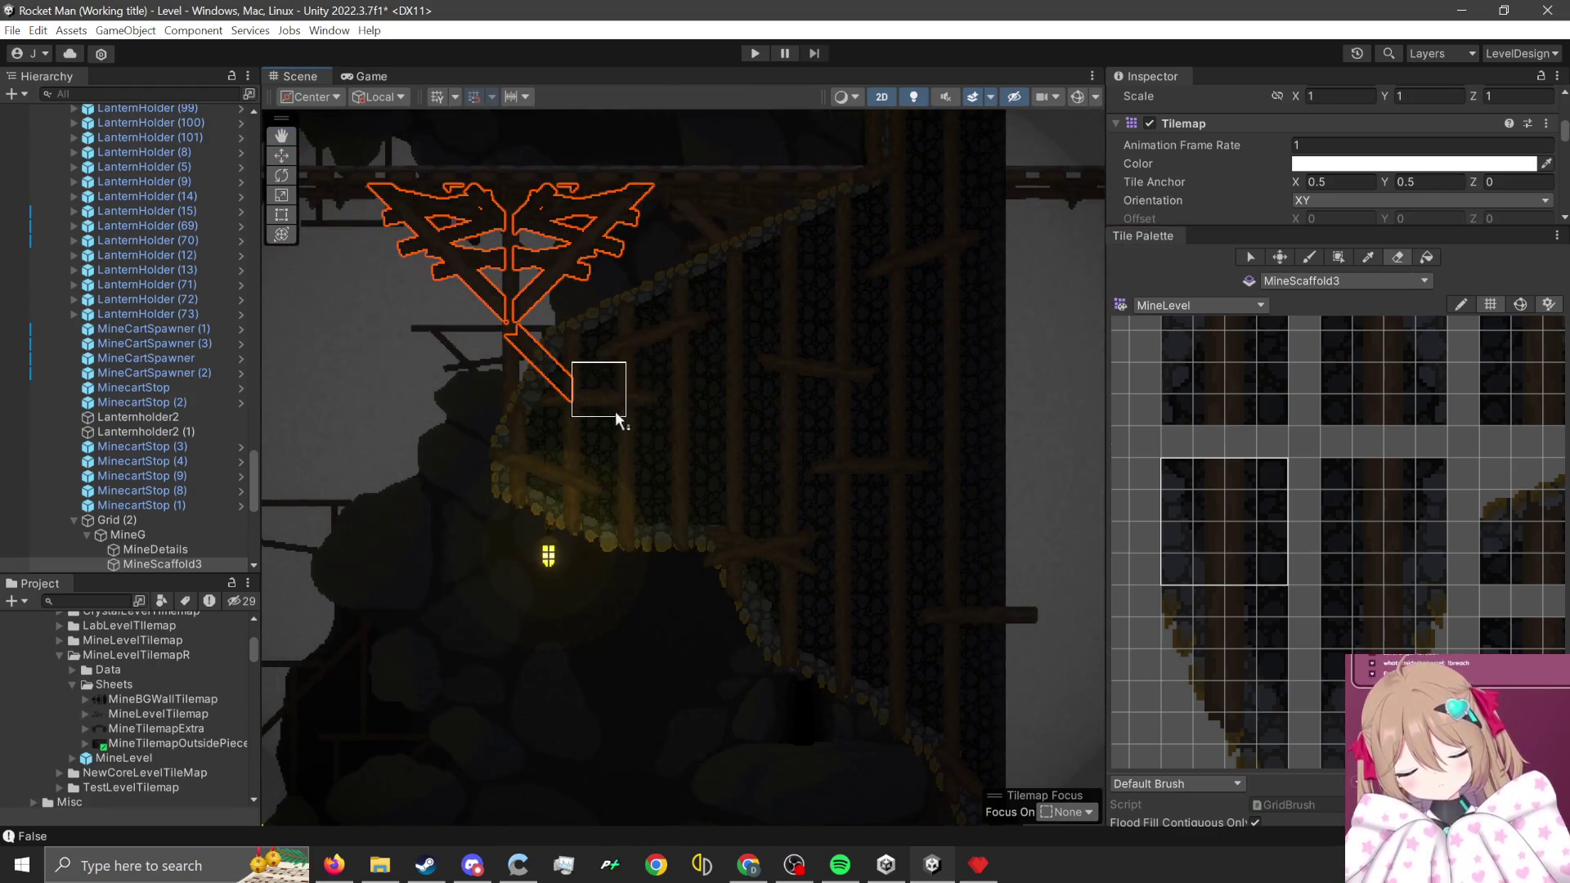
pyautogui.scroll(-5, 827, 564)
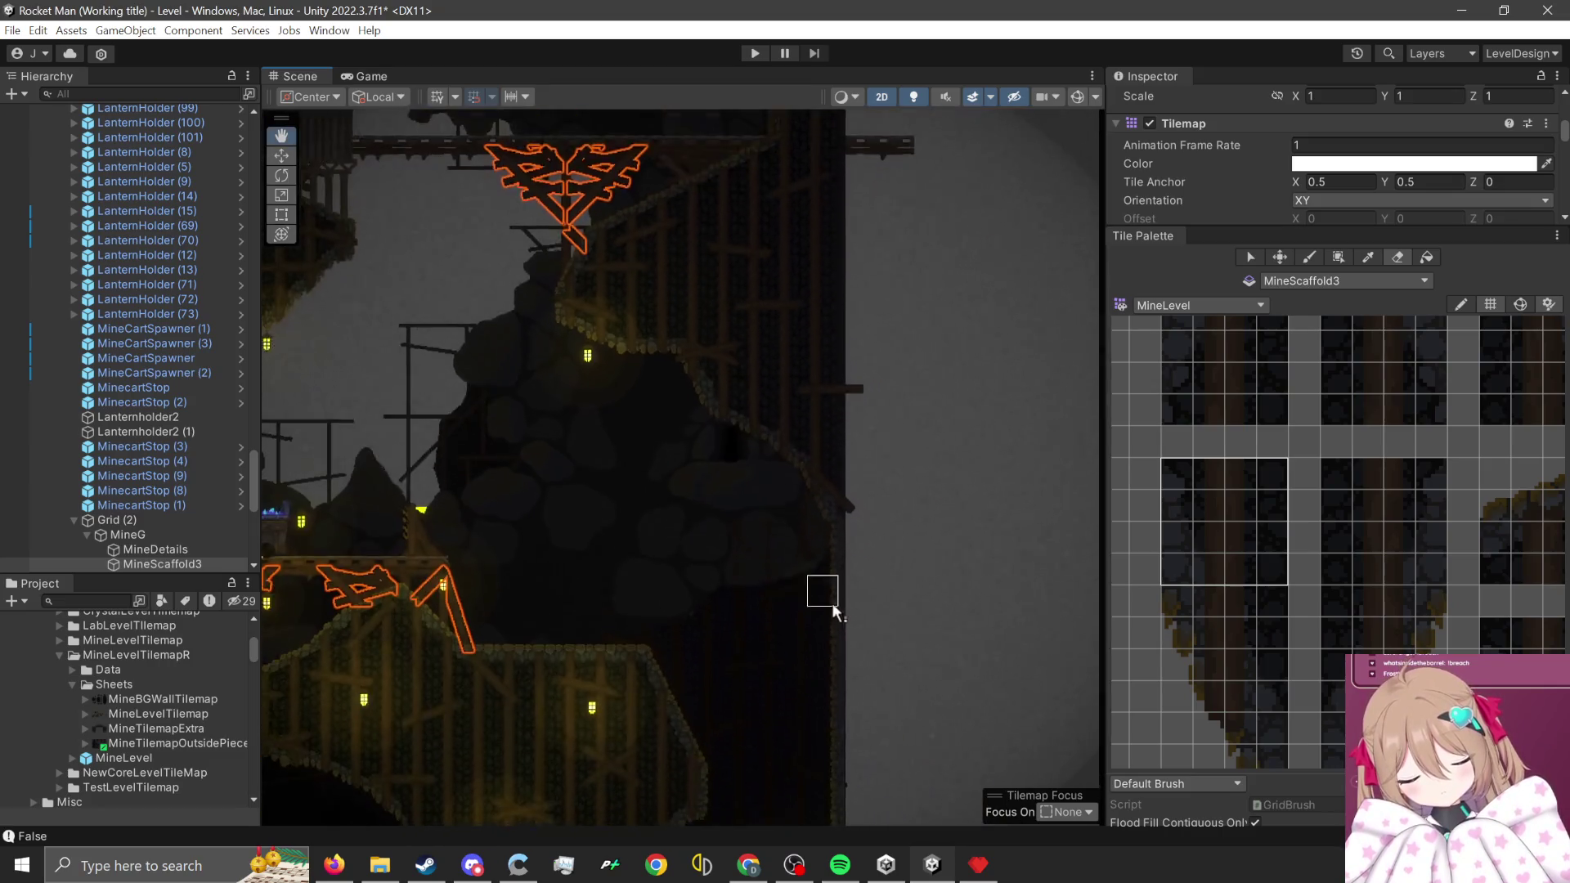
pyautogui.hscroll(-5, 794, 474)
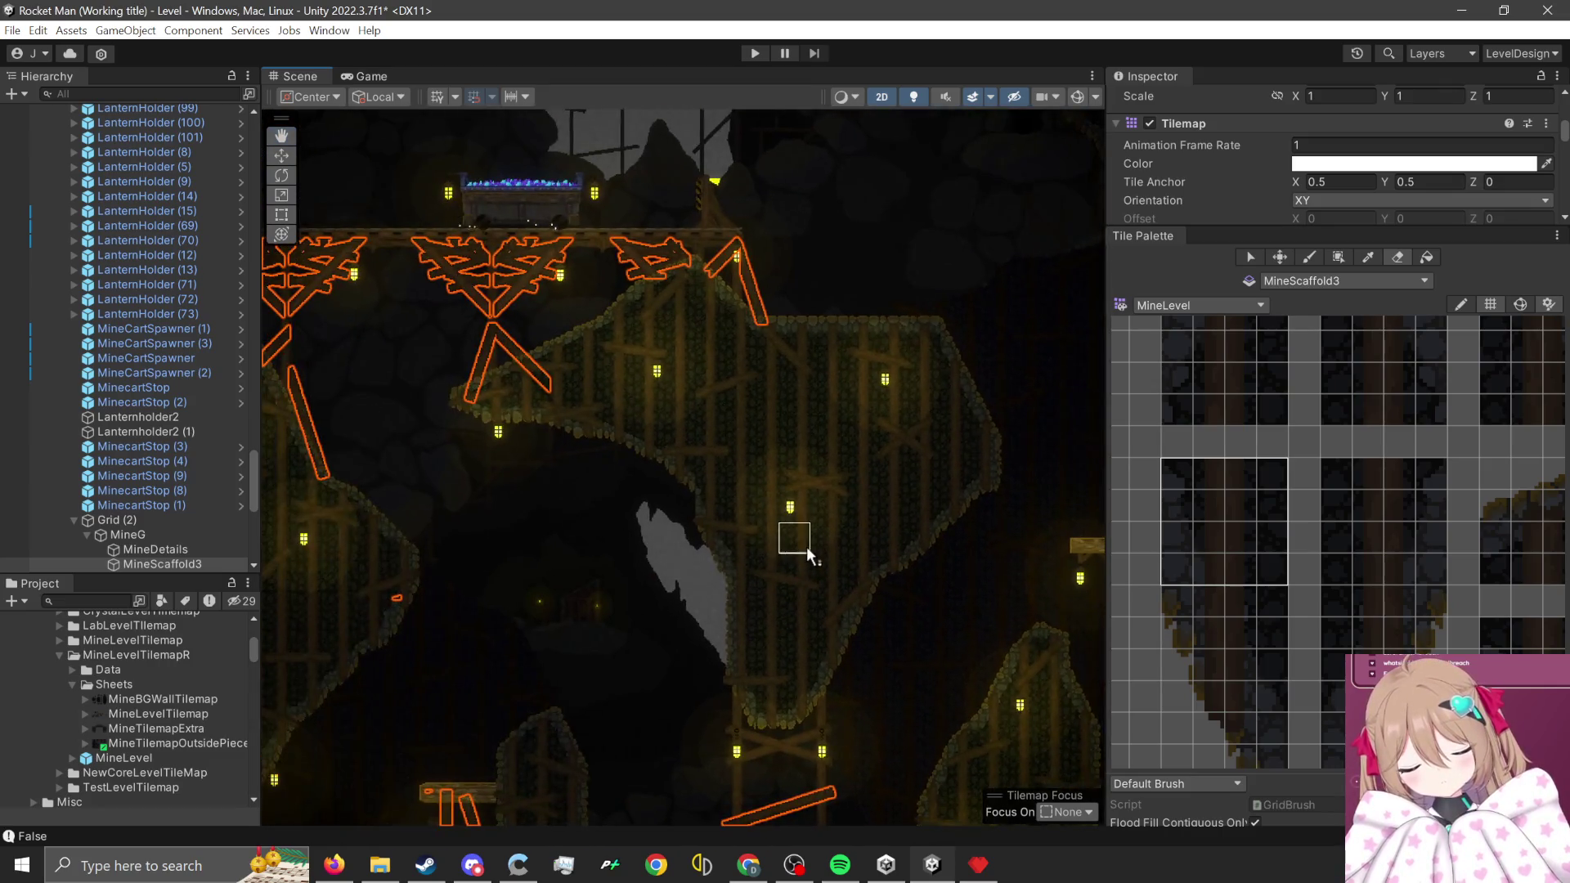
pyautogui.scroll(2, 674, 497)
pyautogui.scroll(-3, 693, 542)
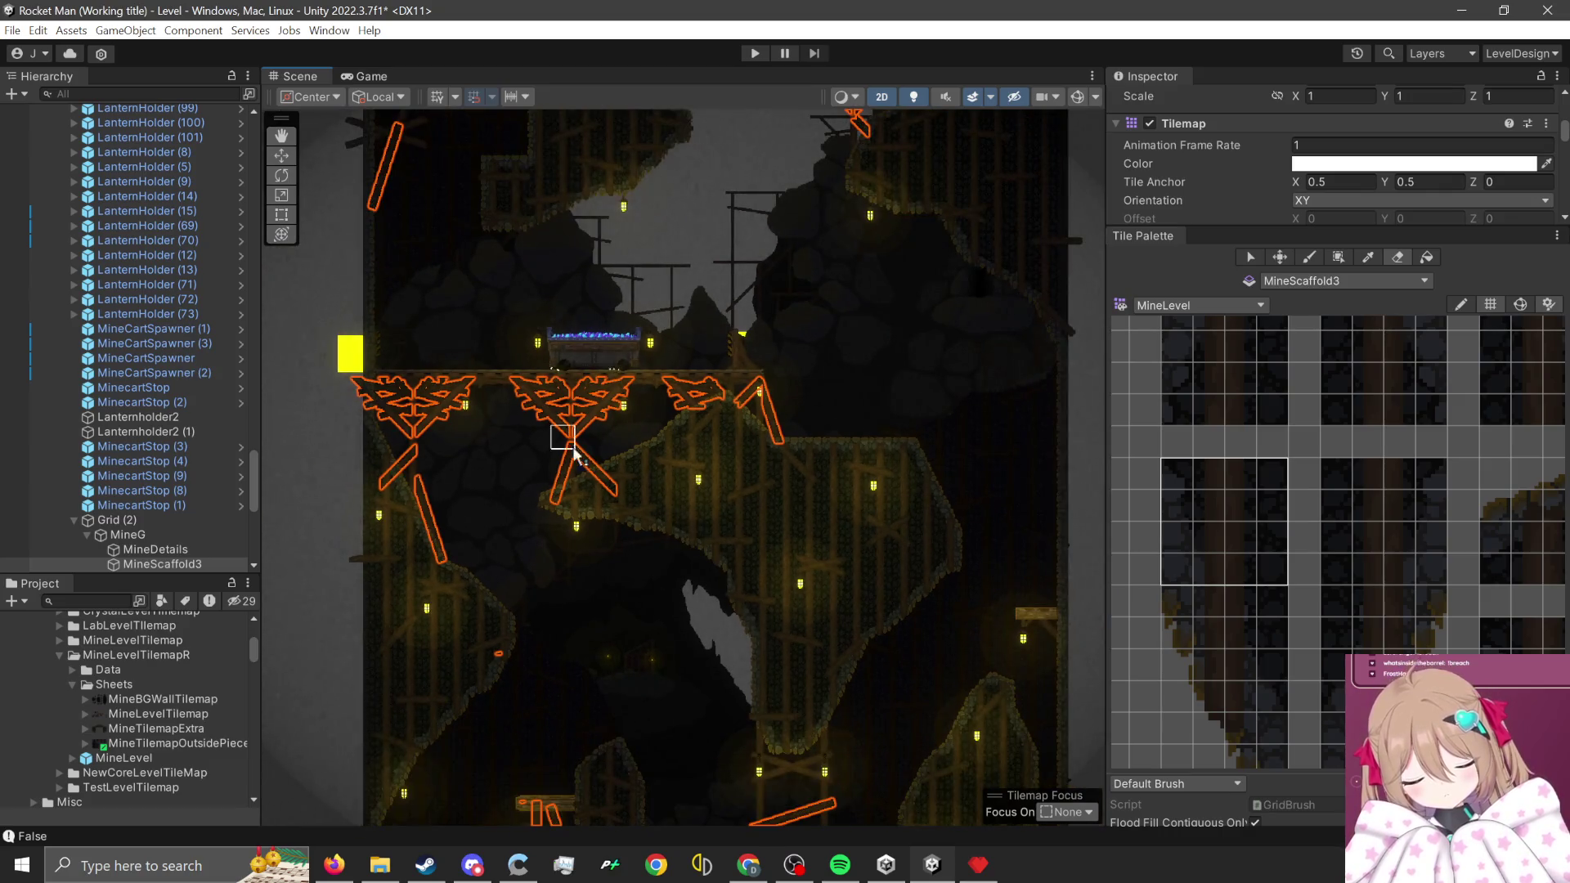
pyautogui.click(706, 239)
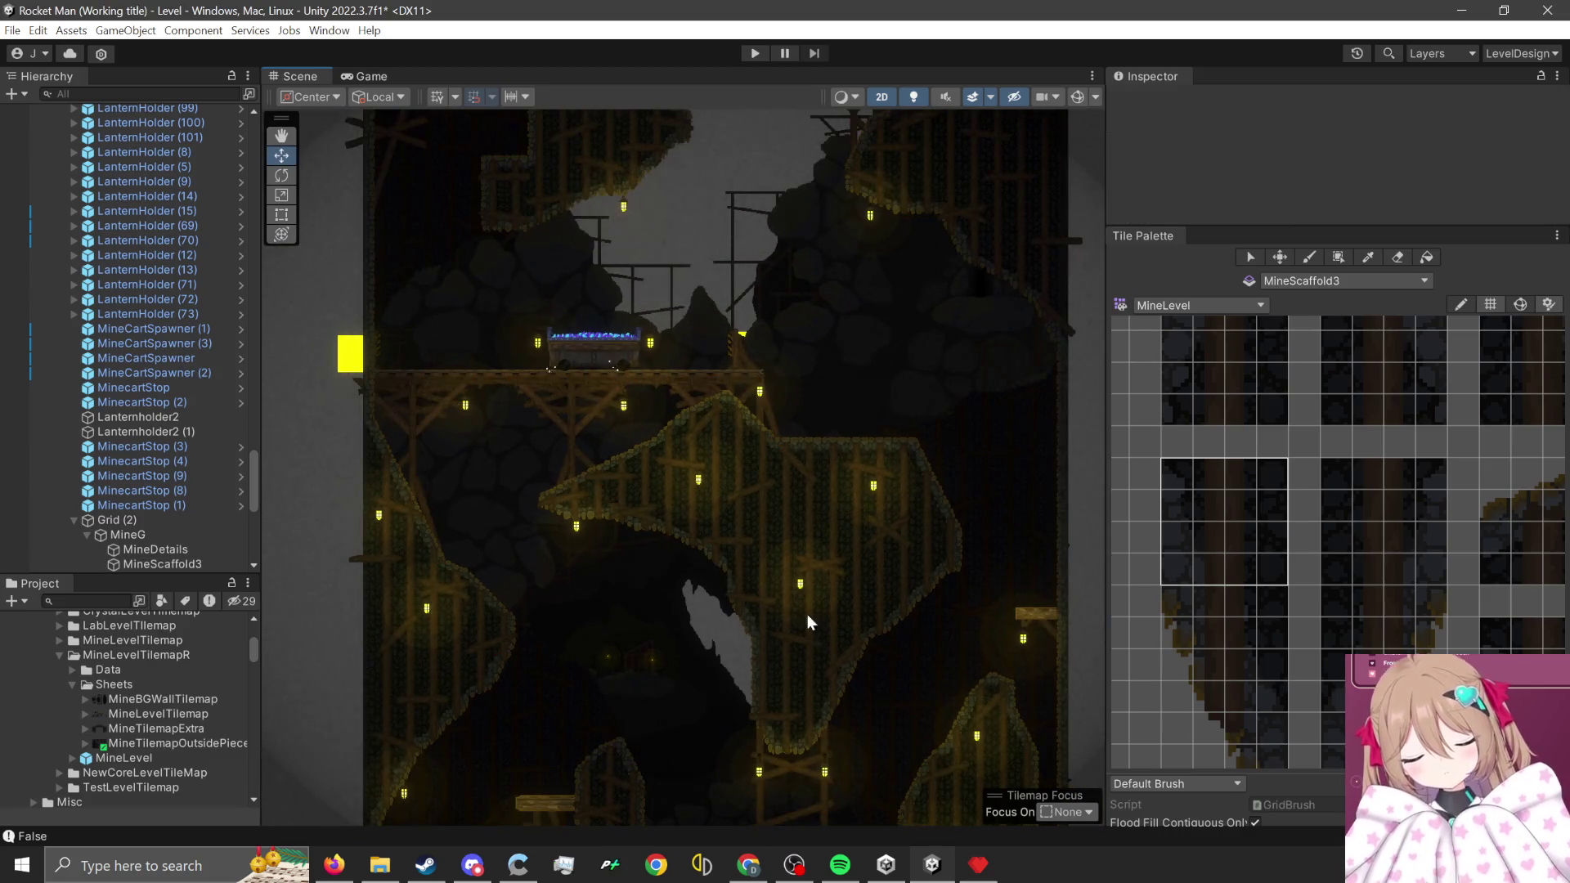
# - Pan up the mine level to the minecart rails, scaffolds and player
pyautogui.scroll(-4, 808, 618)
pyautogui.moveTo(911, 613)
pyautogui.mouseDown()
pyautogui.moveTo(758, 706)
pyautogui.moveTo(733, 490)
pyautogui.moveTo(811, 700)
pyautogui.moveTo(720, 832)
pyautogui.moveTo(728, 775)
pyautogui.moveTo(641, 551)
pyautogui.moveTo(625, 676)
pyautogui.moveTo(596, 657)
pyautogui.moveTo(533, 744)
pyautogui.moveTo(657, 586)
pyautogui.moveTo(675, 700)
pyautogui.moveTo(659, 646)
pyautogui.moveTo(574, 544)
pyautogui.moveTo(574, 571)
pyautogui.moveTo(662, 652)
pyautogui.mouseUp()
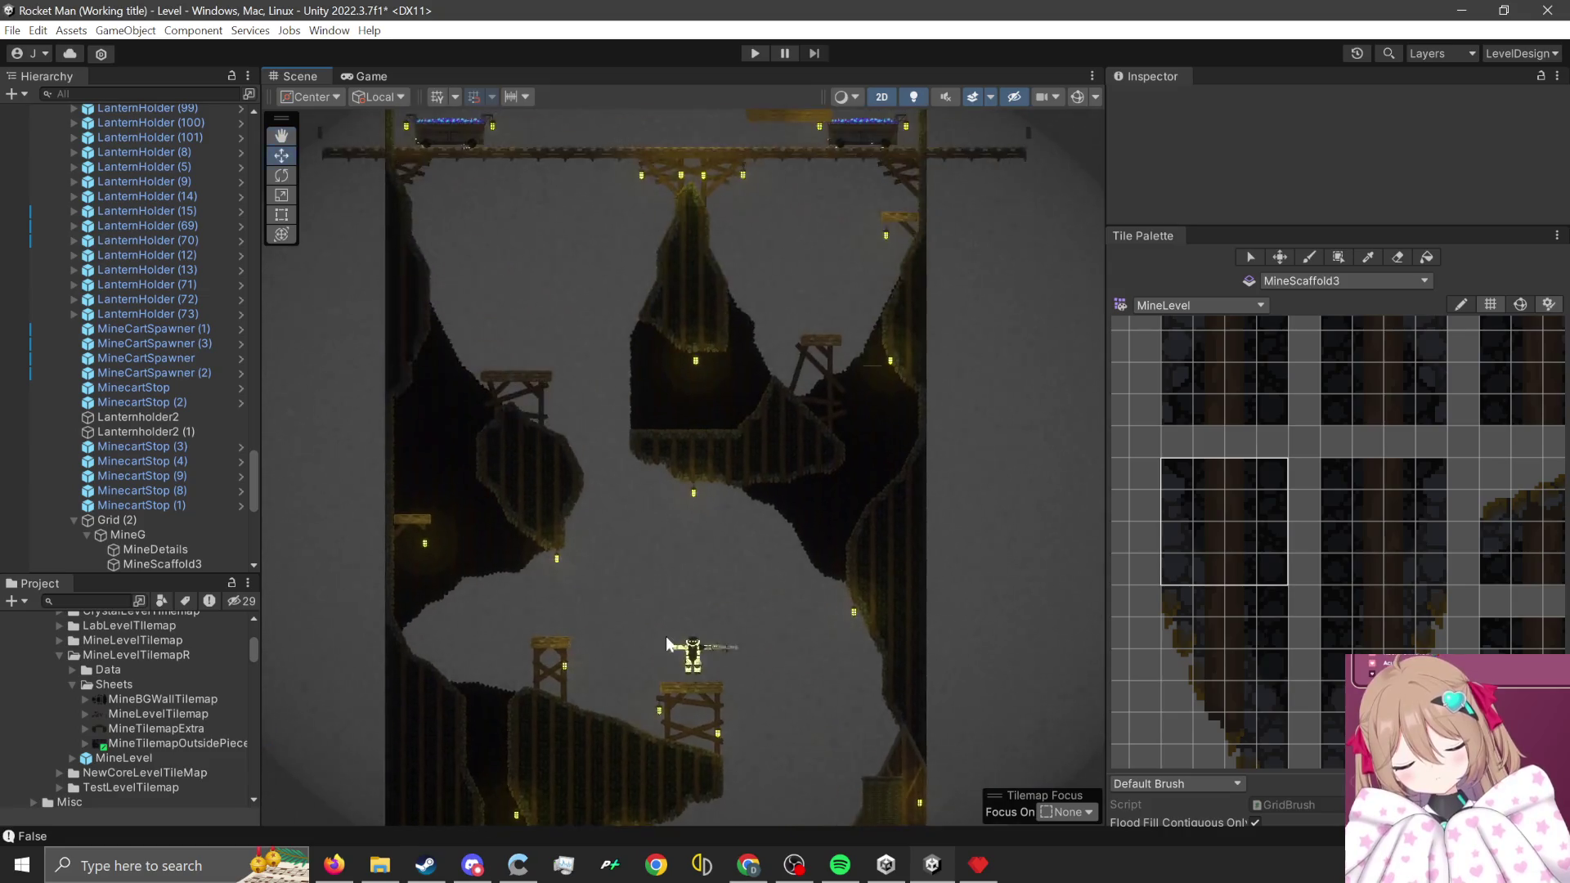
pyautogui.press('Up')
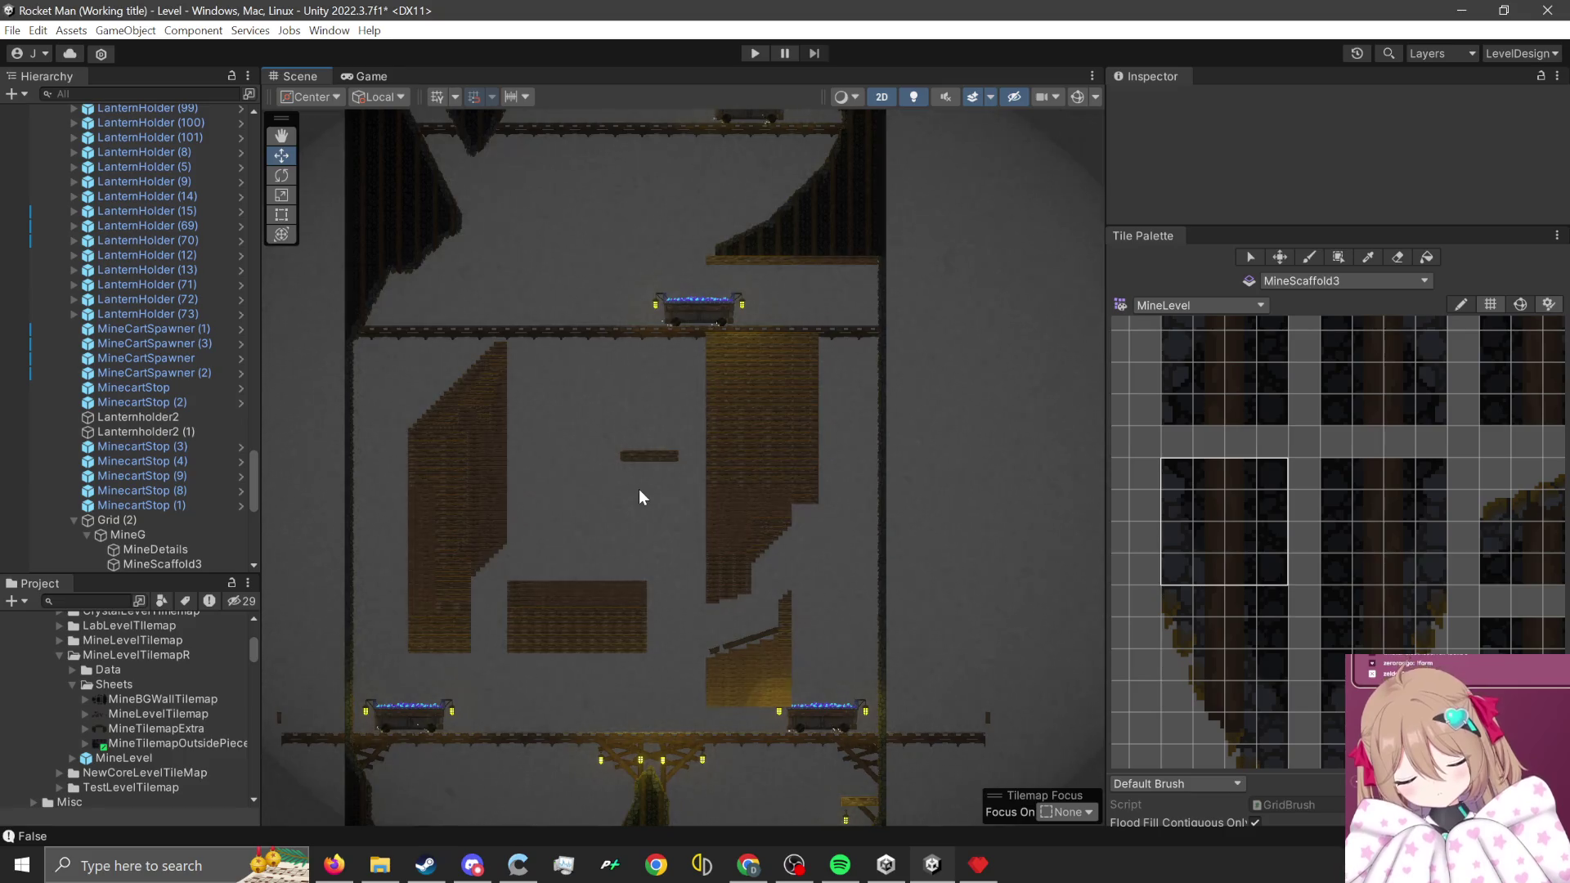
pyautogui.press('Up')
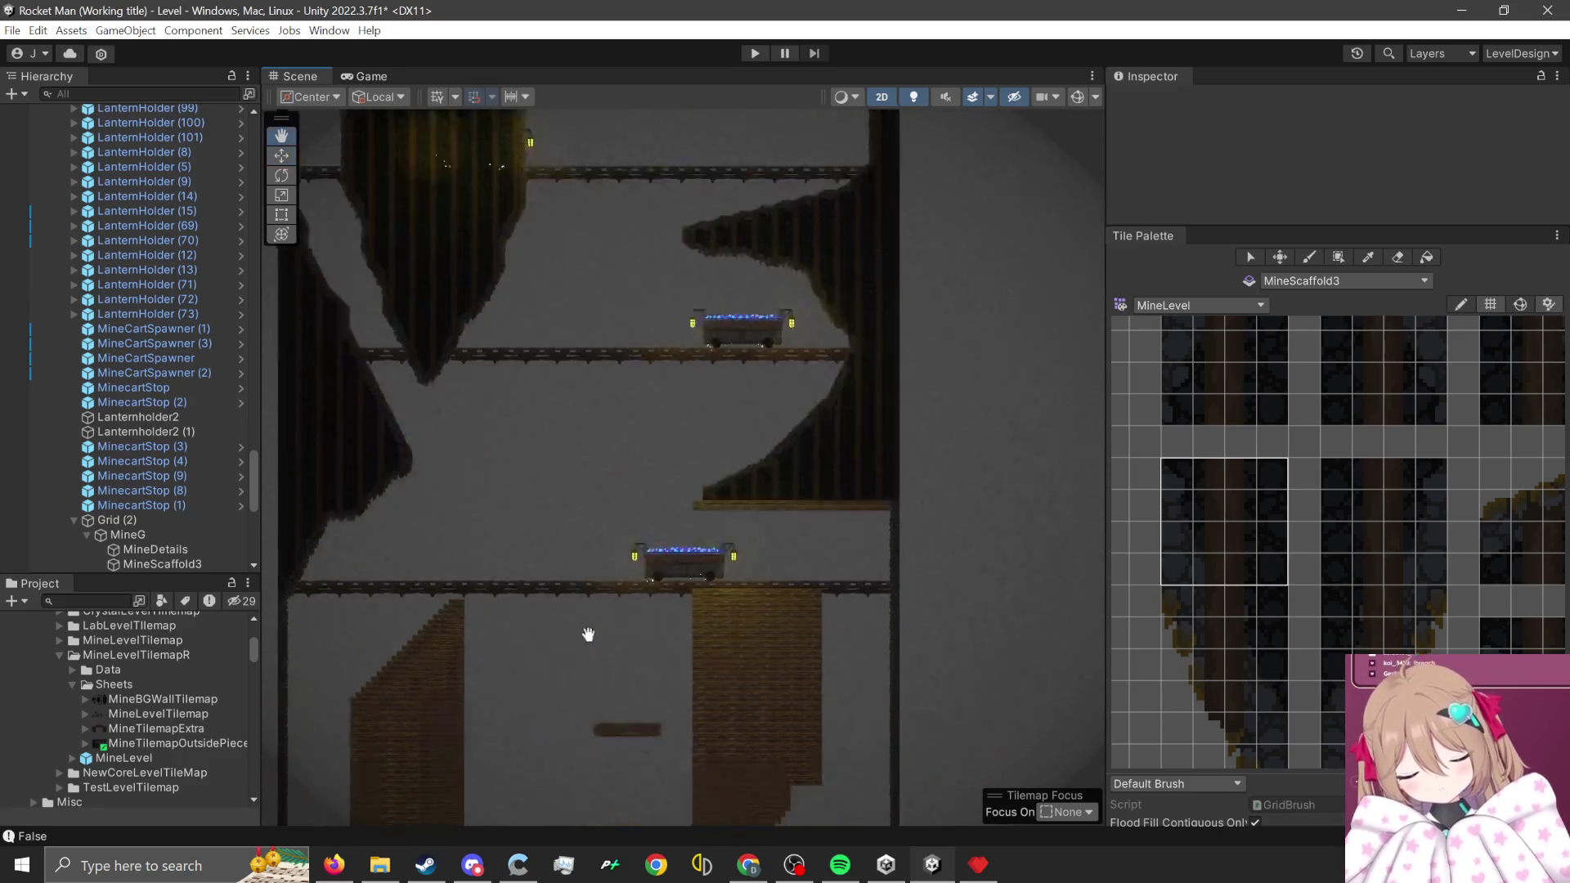
pyautogui.press('Up')
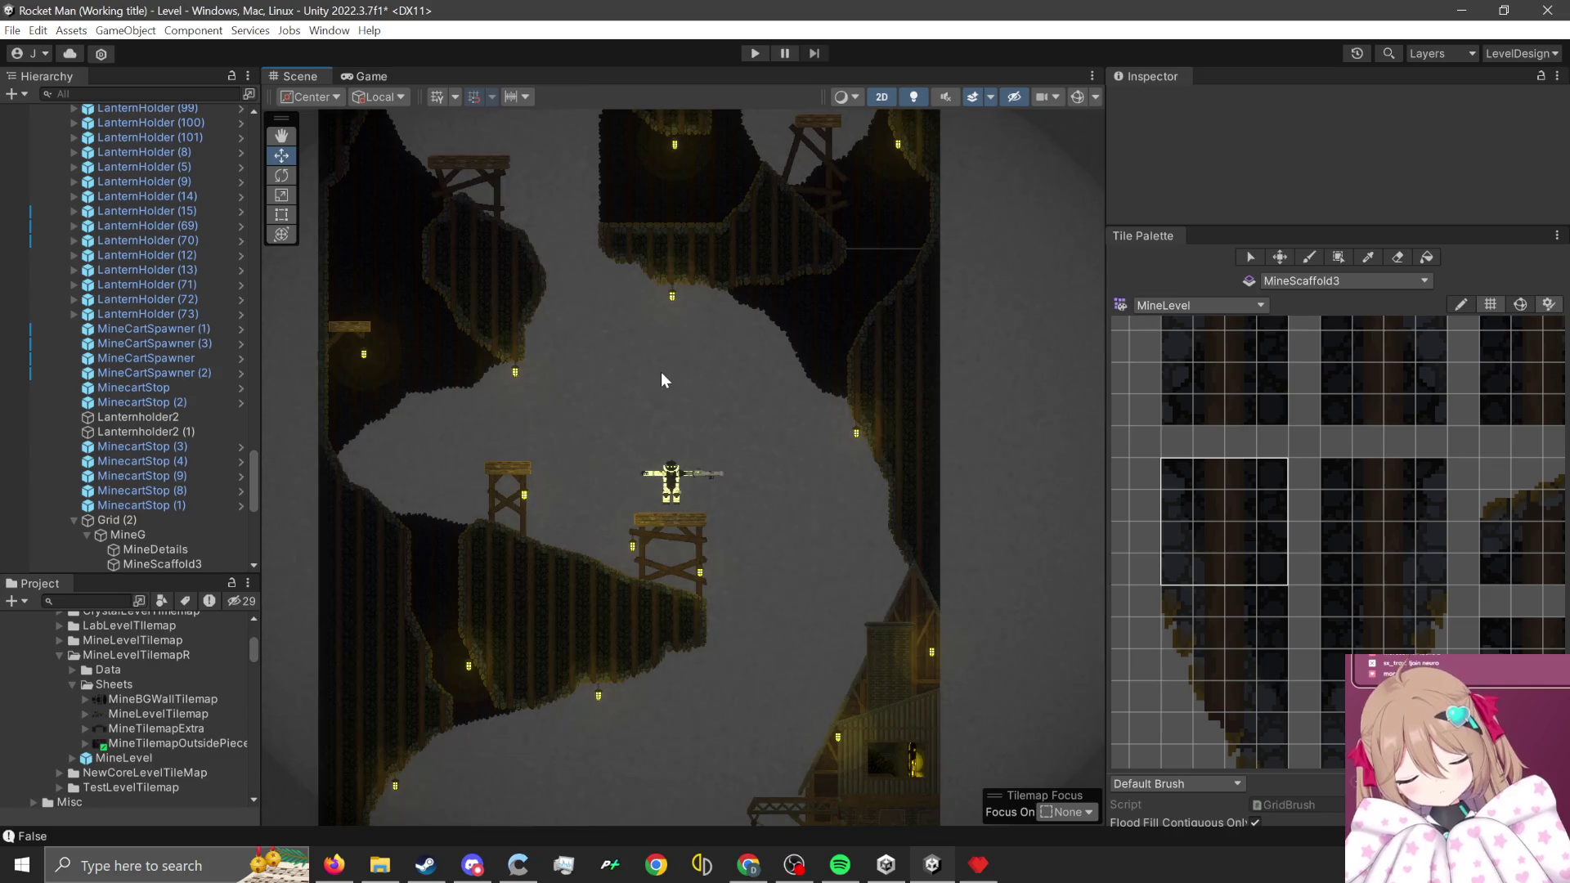
# - Move down through the cave and select the lantern under the central rock pillar
pyautogui.press('Down')
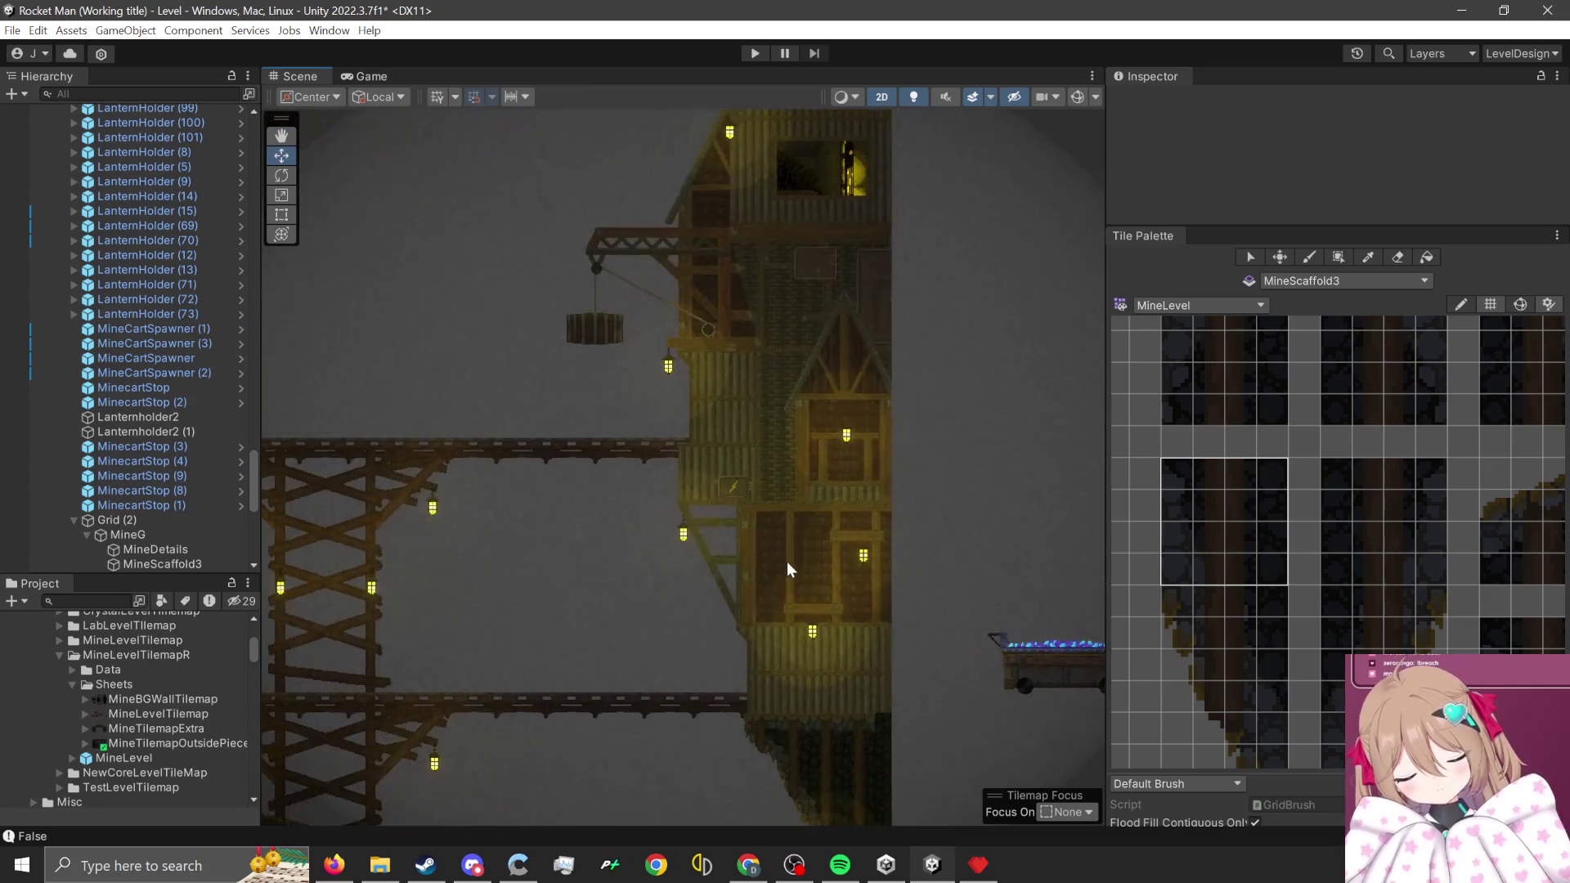
pyautogui.scroll(3, 817, 656)
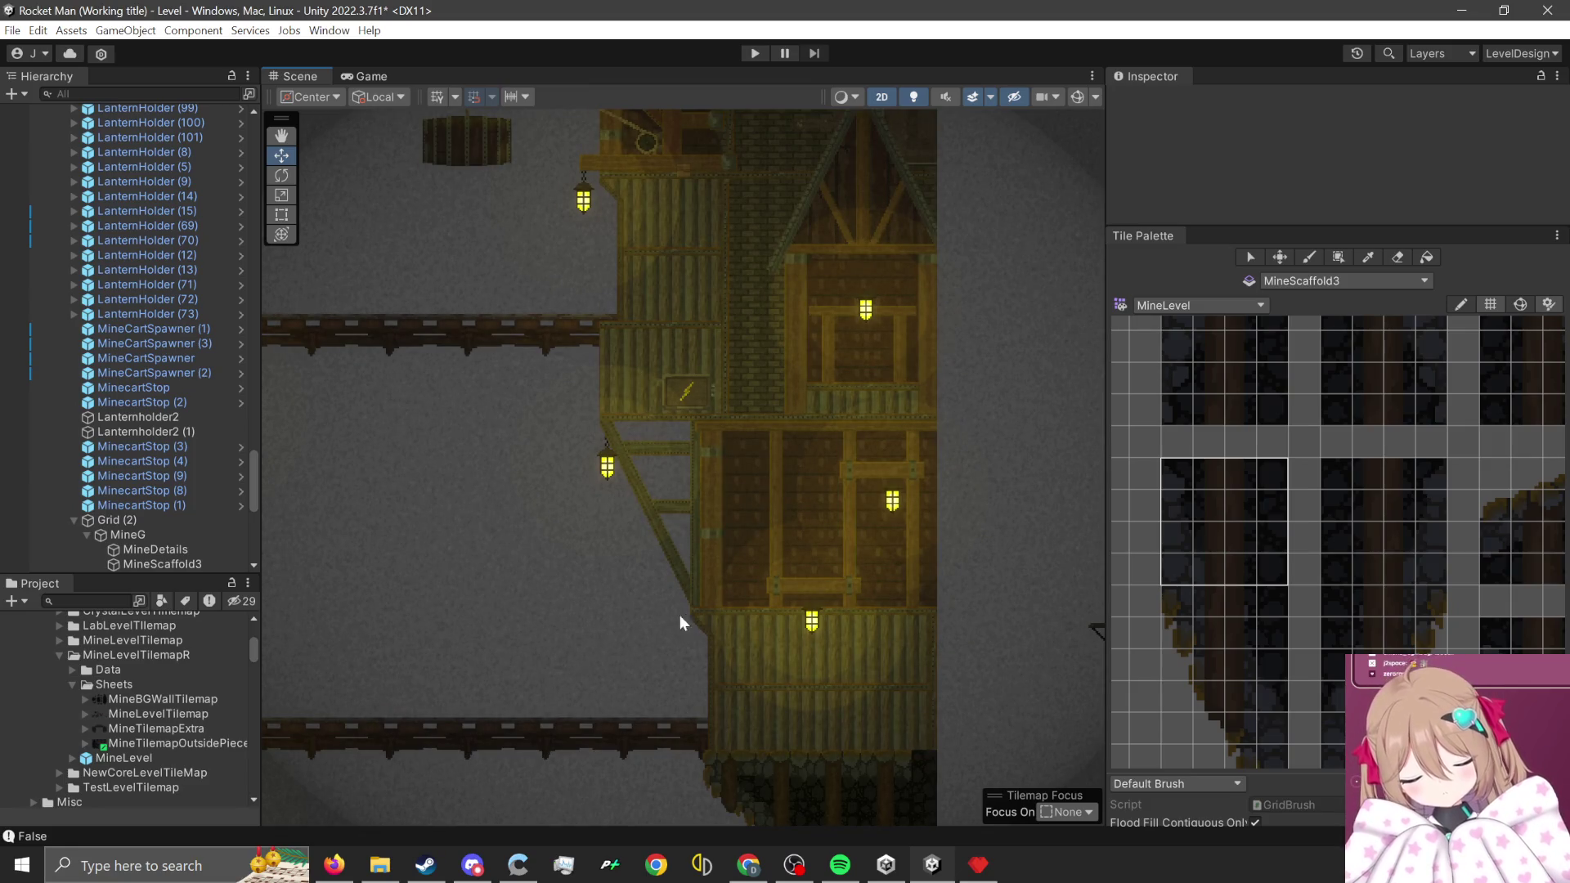
pyautogui.scroll(-6, 482, 520)
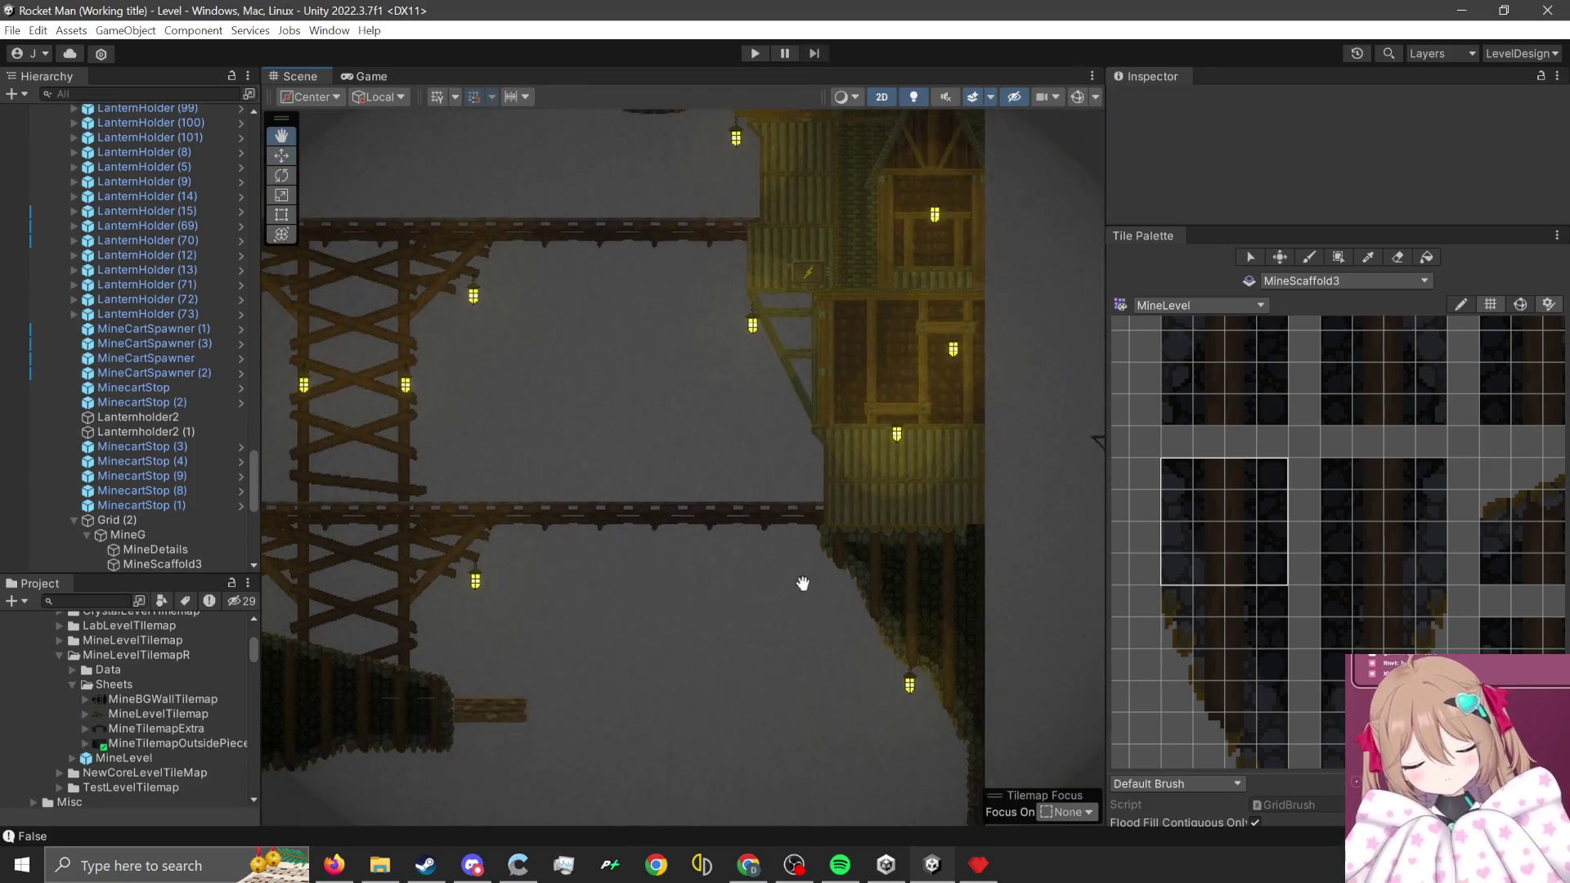
pyautogui.press('Down')
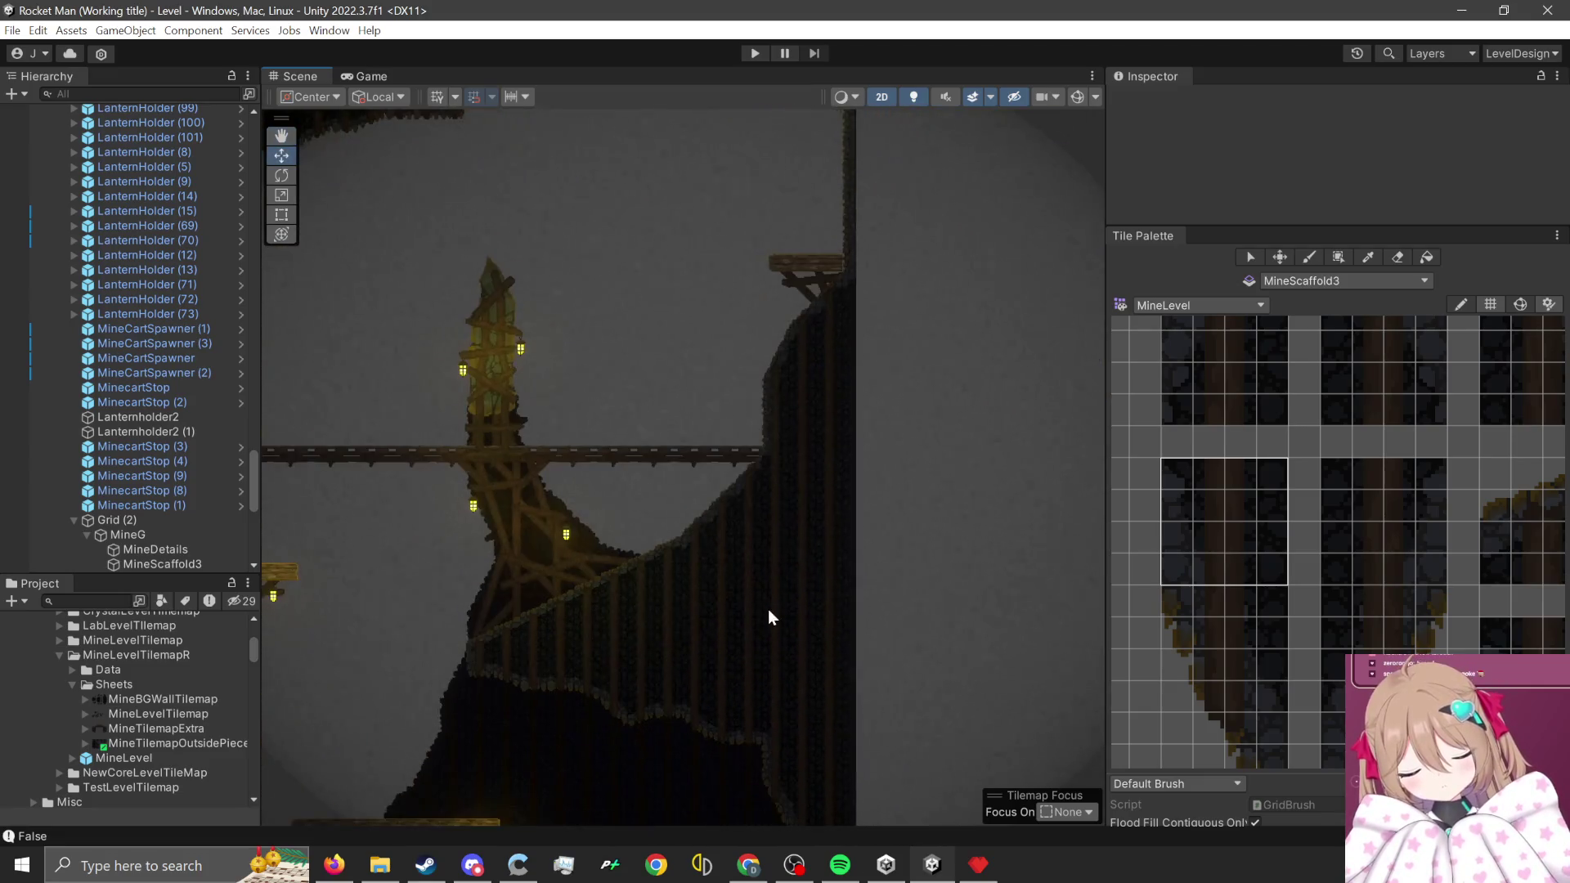
pyautogui.press('Down')
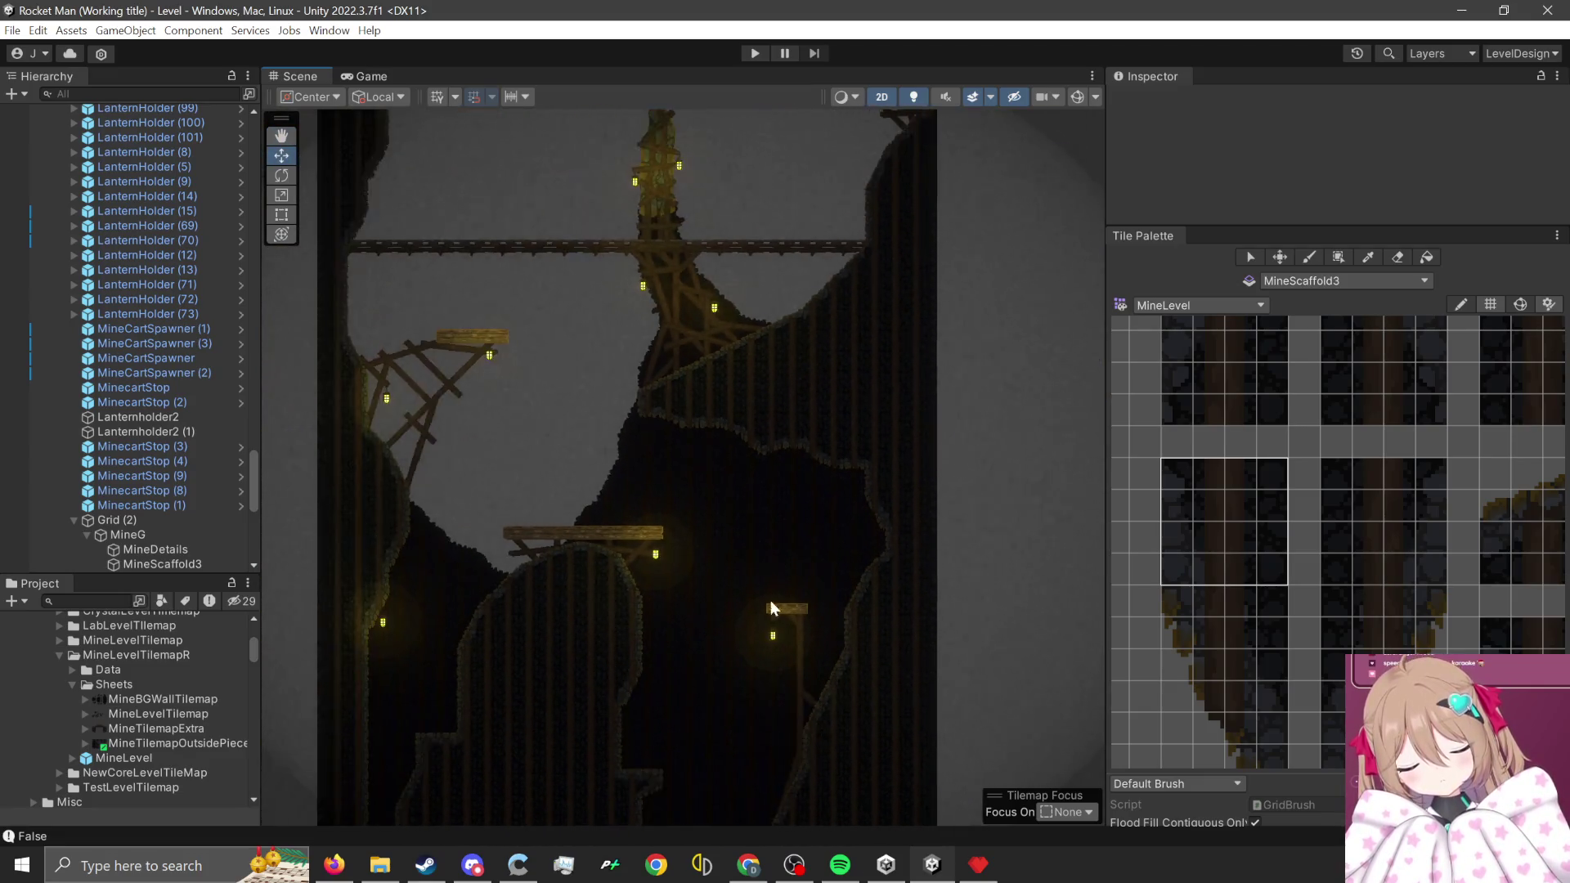
pyautogui.scroll(-10, 730, 522)
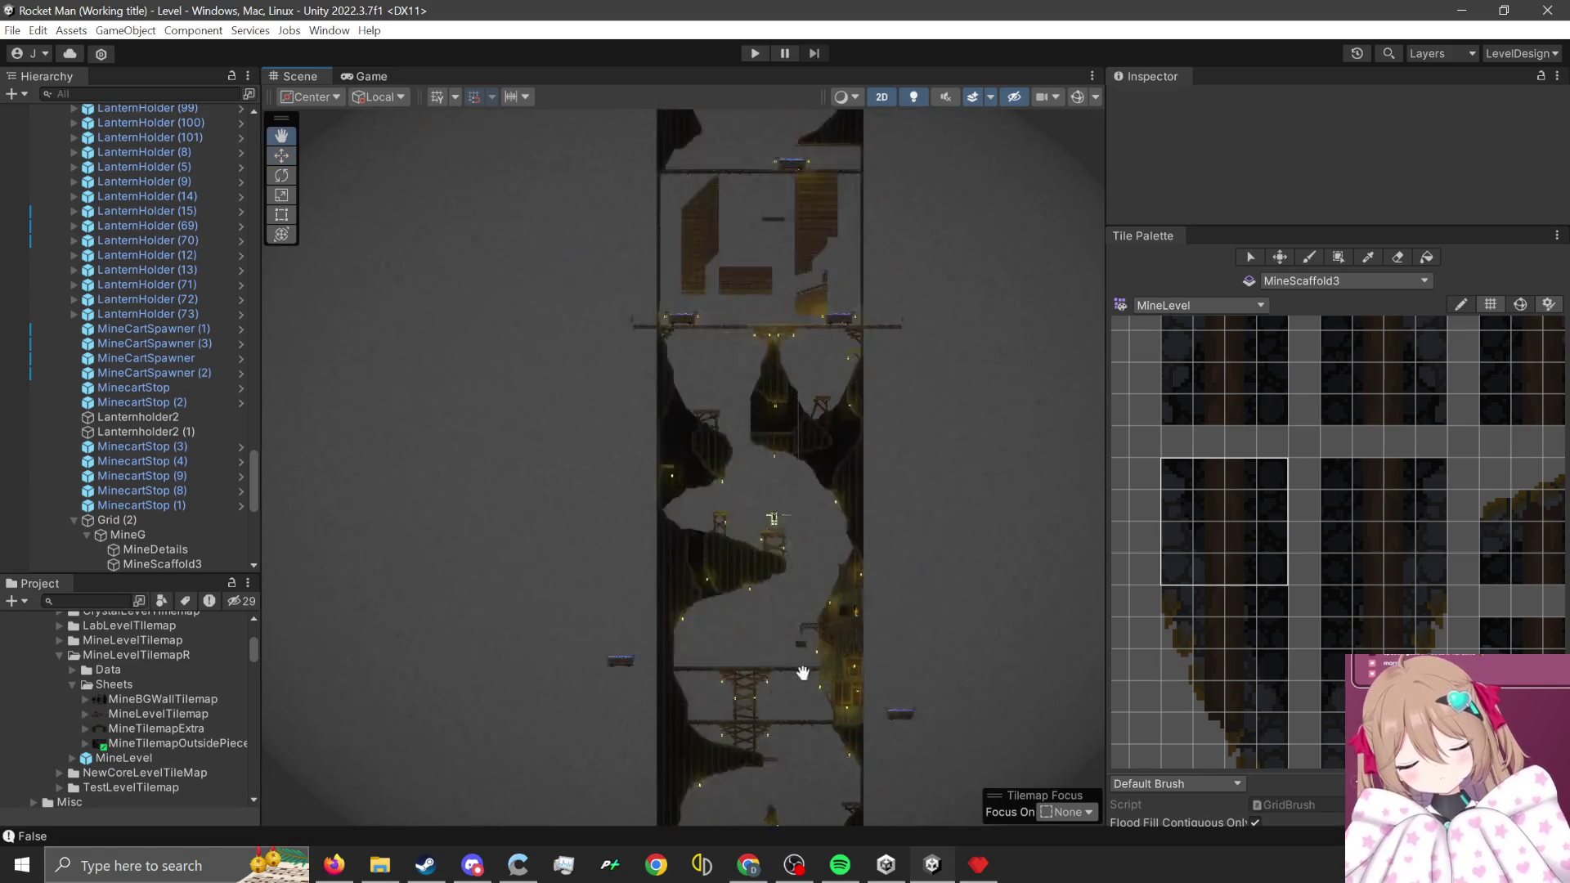
pyautogui.scroll(8, 782, 361)
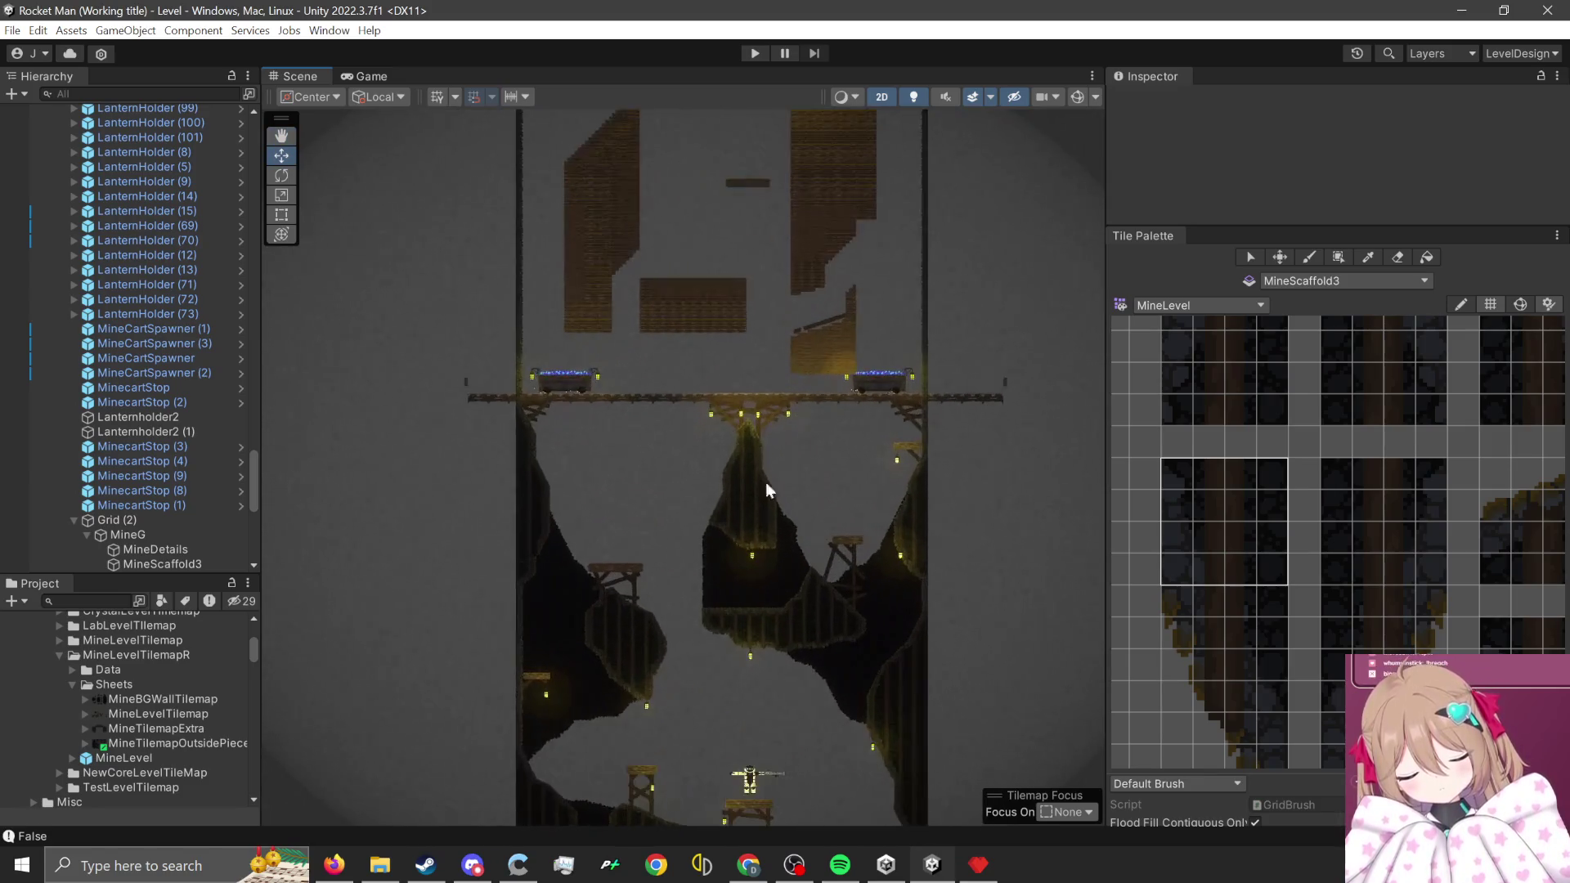
pyautogui.scroll(3, 716, 574)
pyautogui.click(786, 544)
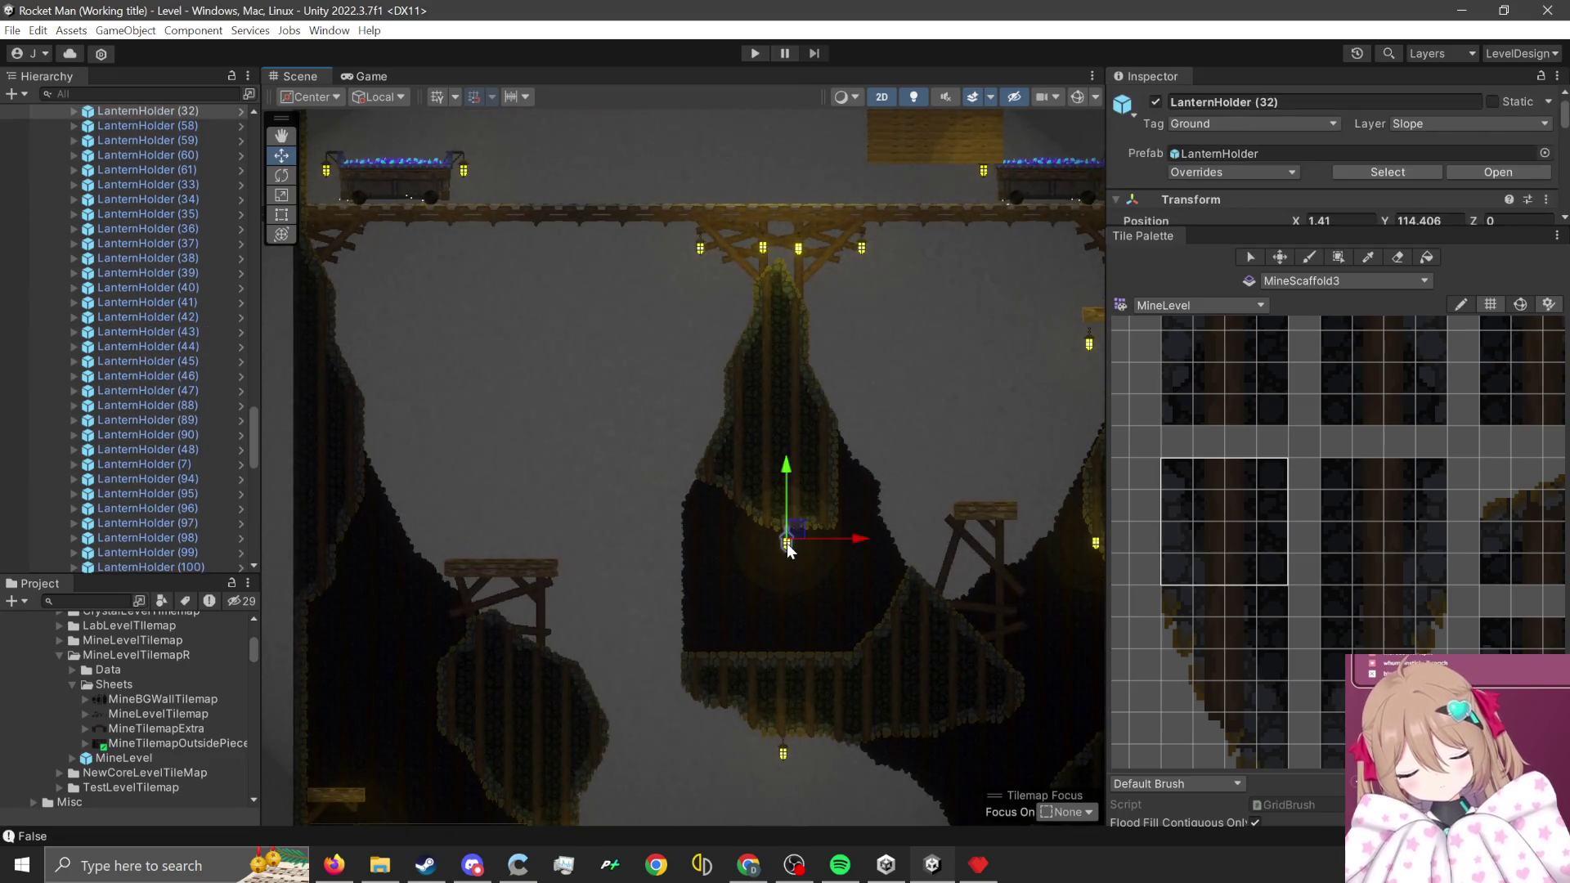
# - Duplicate the LanternHolder and place the copy on the left scaffold
pyautogui.hotkey('ctrl', 'd')
pyautogui.moveTo(787, 544)
pyautogui.mouseDown()
pyautogui.moveTo(794, 532)
pyautogui.moveTo(543, 602)
pyautogui.moveTo(553, 580)
pyautogui.mouseUp()
pyautogui.scroll(-1, 573, 565)
pyautogui.scroll(-5, 621, 573)
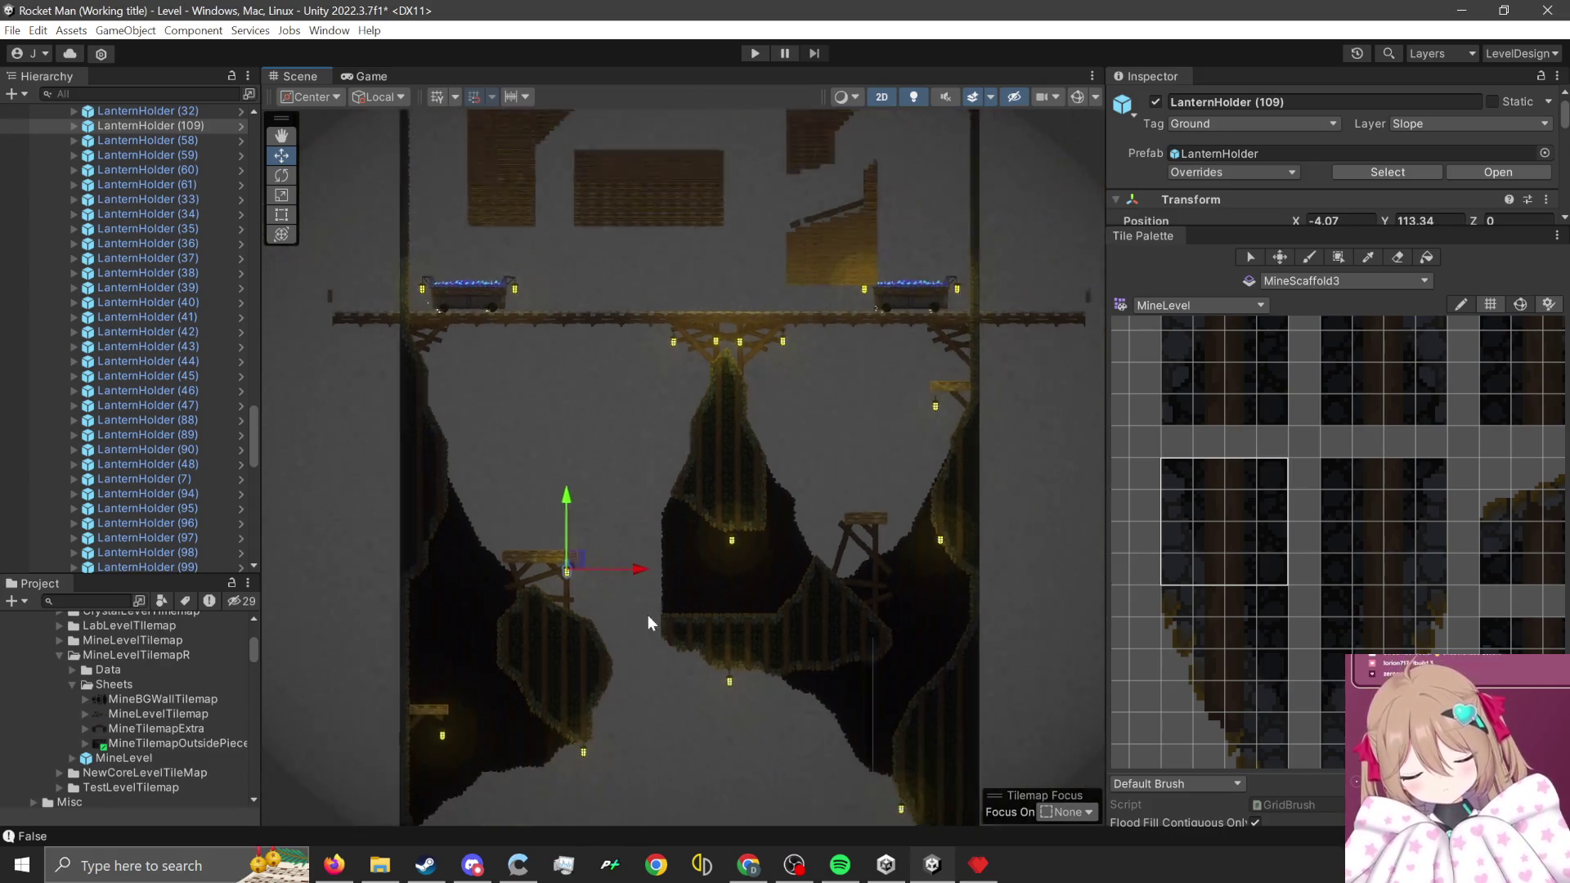
# - Clear the selection, save the scene, and bring up the pending version-control changes
pyautogui.click(727, 539)
pyautogui.scroll(-1, 576, 410)
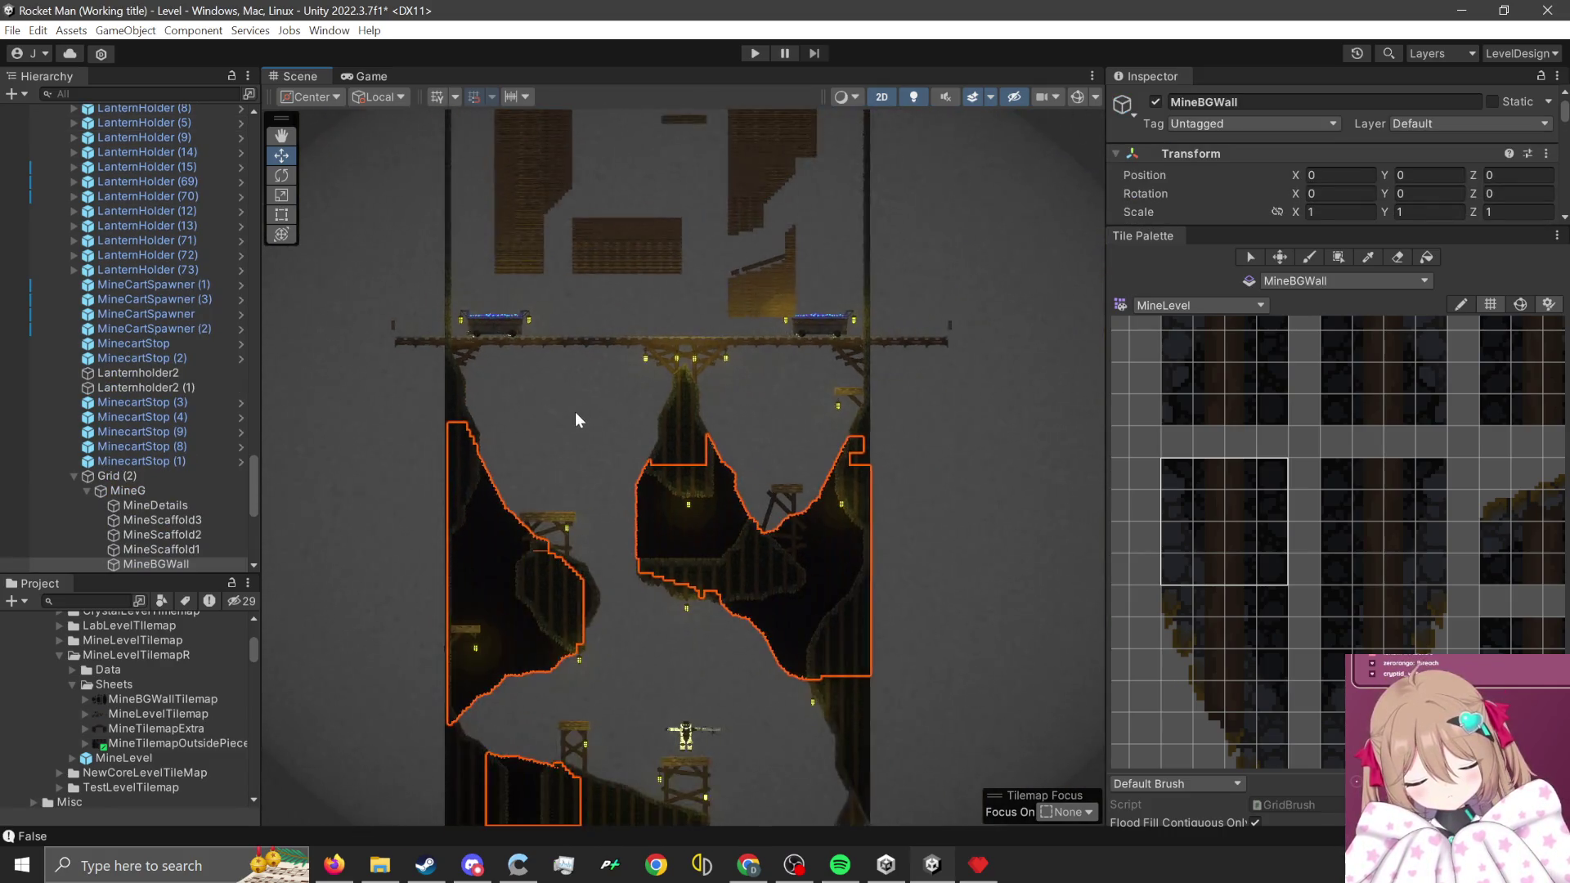
pyautogui.click(576, 412)
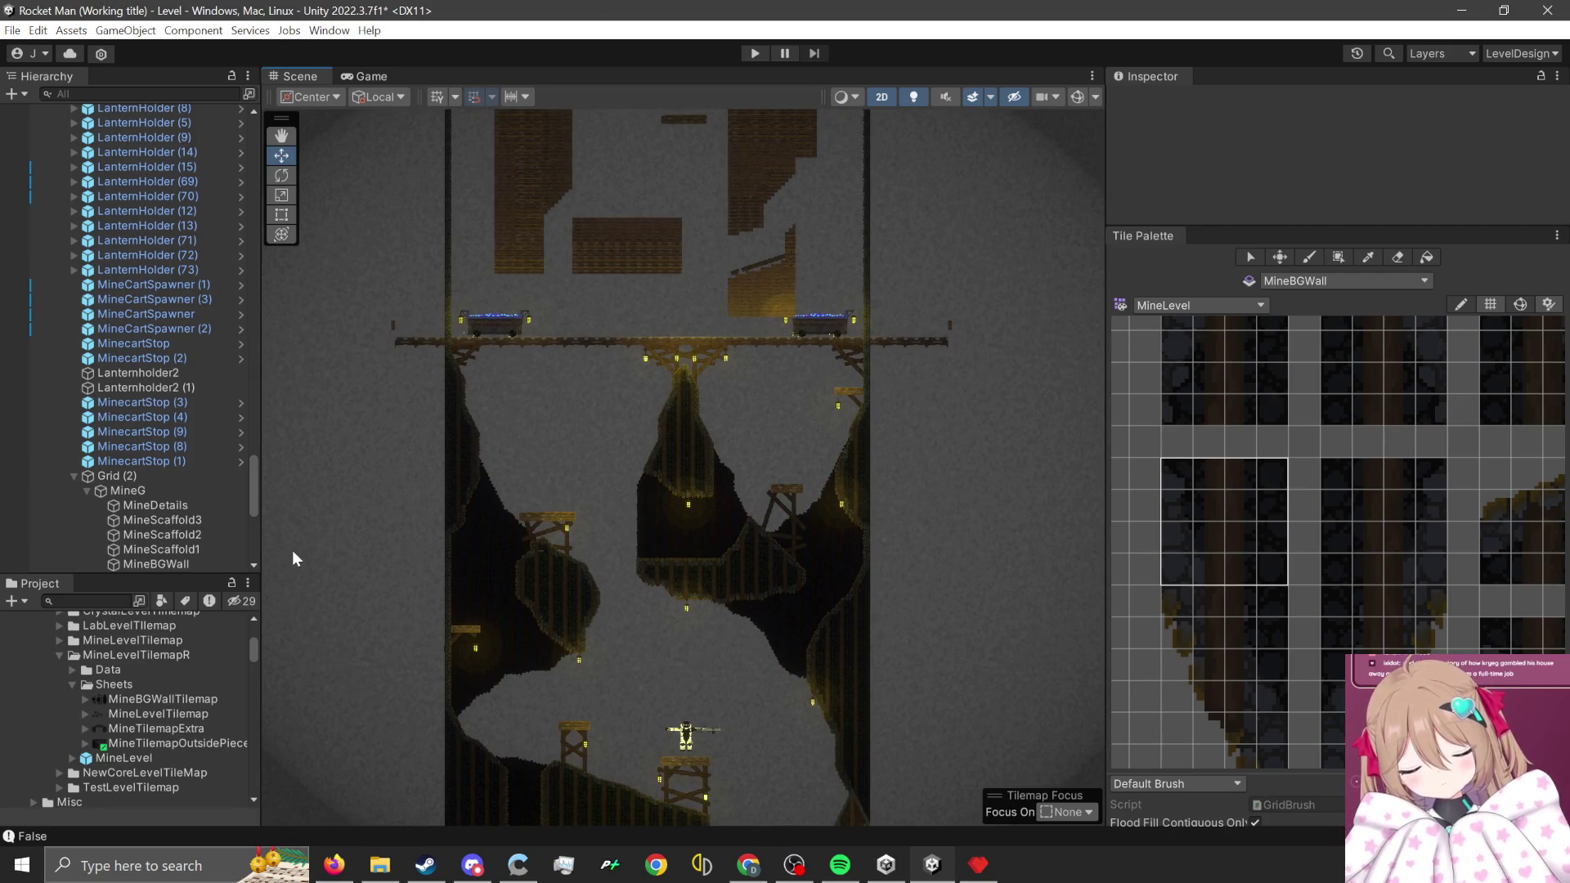
pyautogui.hotkey('ctrl', 's')
pyautogui.click(164, 769)
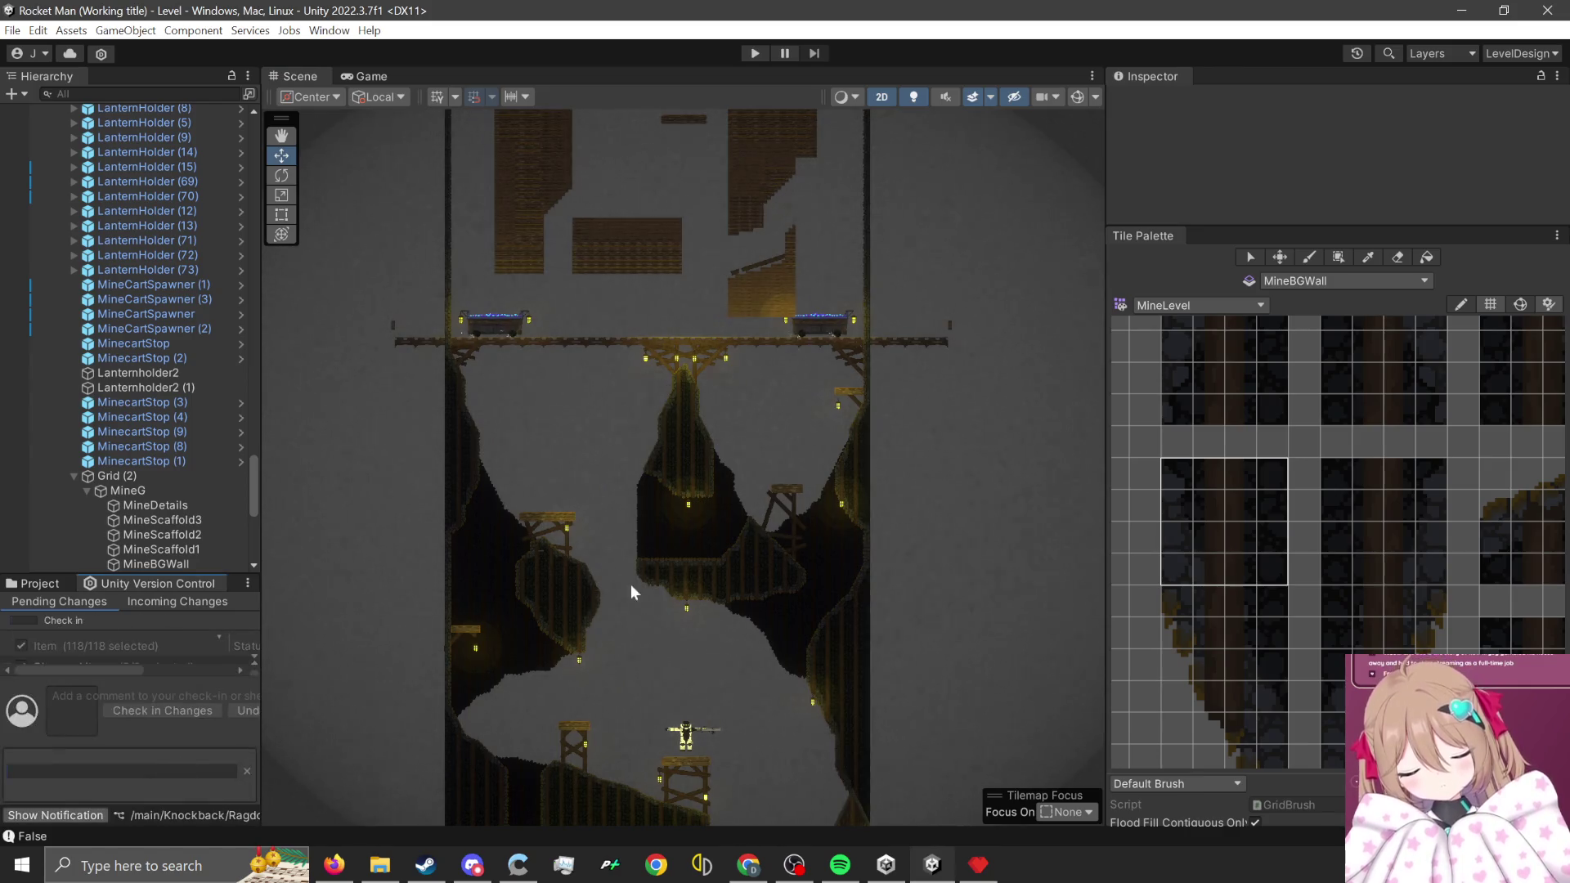
# - Pan the Scene view down and back up the level while the 118-change check-in uploads
pyautogui.scroll(-3, 686, 622)
pyautogui.moveTo(764, 711)
pyautogui.mouseDown()
pyautogui.moveTo(813, 553)
pyautogui.moveTo(774, 456)
pyautogui.mouseUp()
pyautogui.scroll(-2, 779, 546)
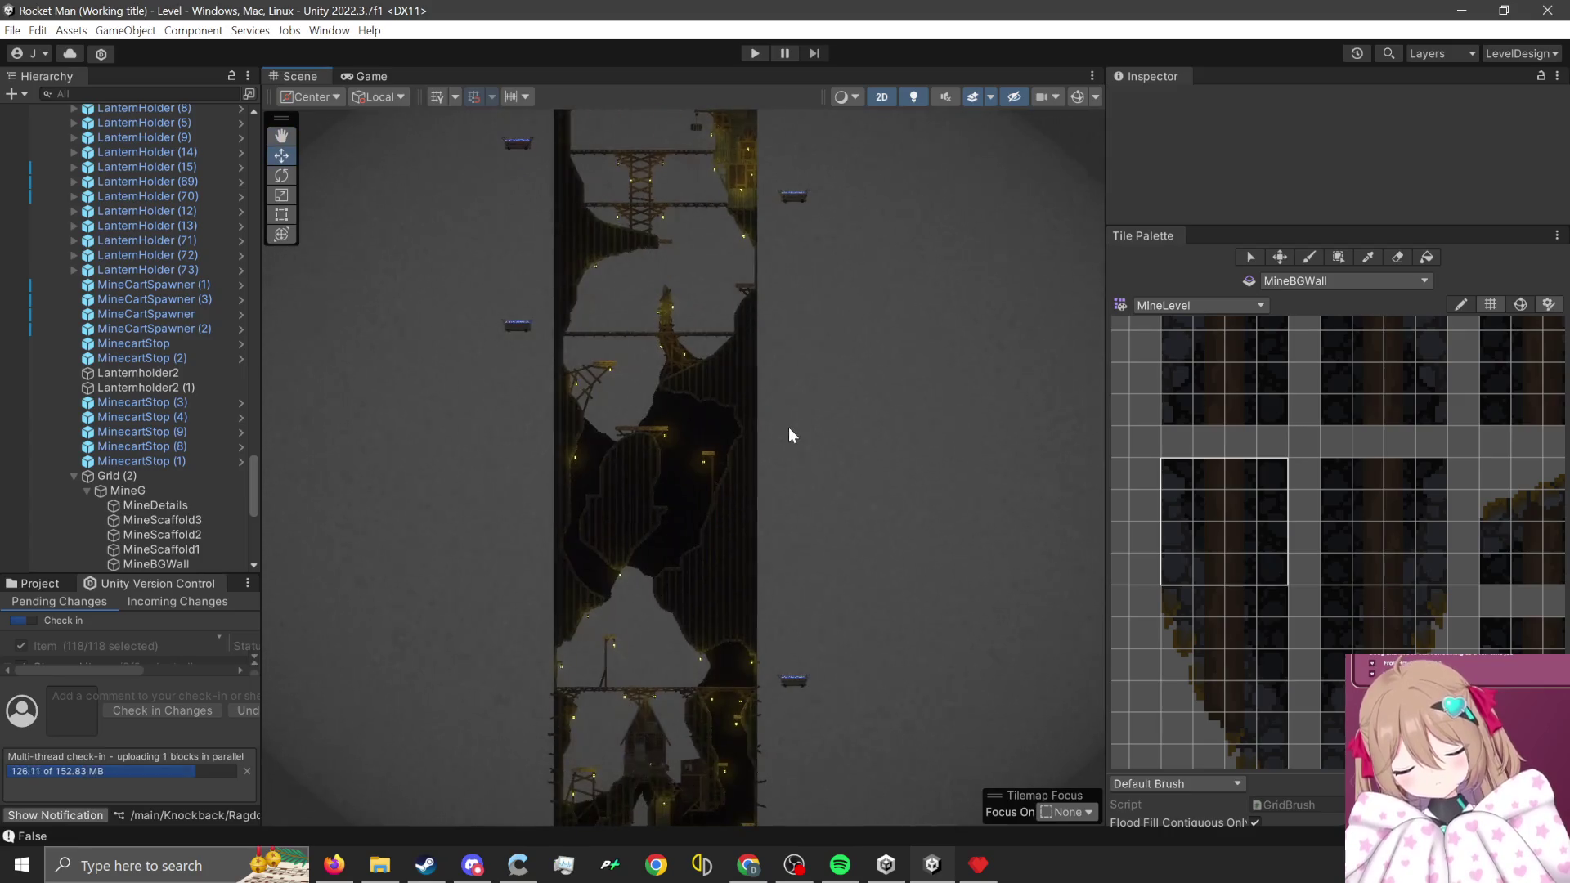
pyautogui.scroll(2, 692, 358)
pyautogui.moveTo(693, 359); pyautogui.dragTo(729, 576)
pyautogui.press('Up')
pyautogui.press('Up')
pyautogui.press('Up')
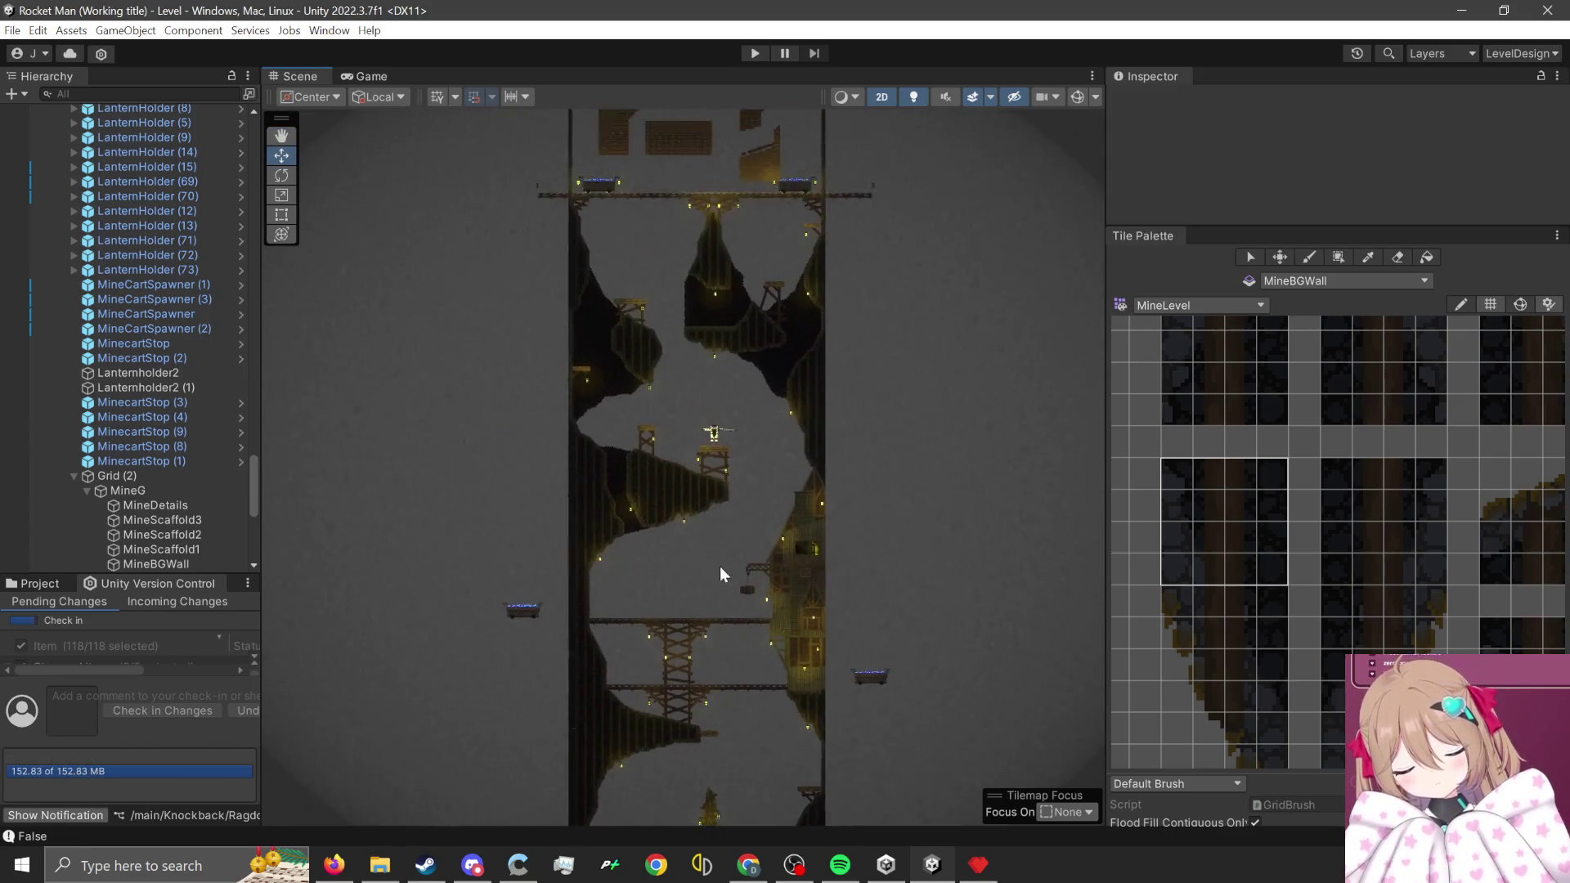